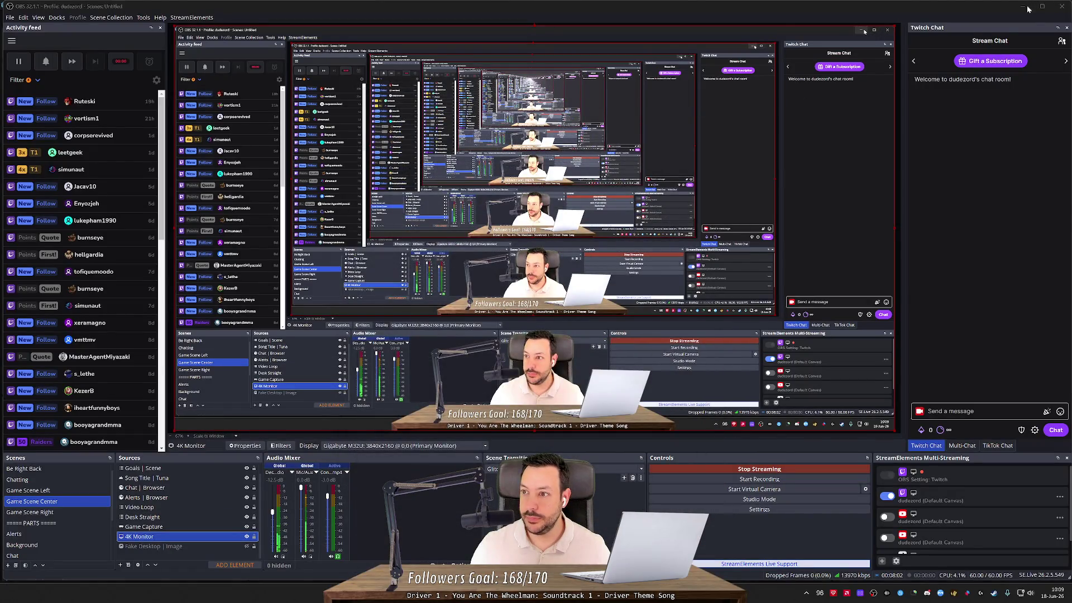
- Hide OBS, fly the viewport camera over the pinball table and flippers, then run the project
{"action": "left_click", "coordinate": [1023, 6]}
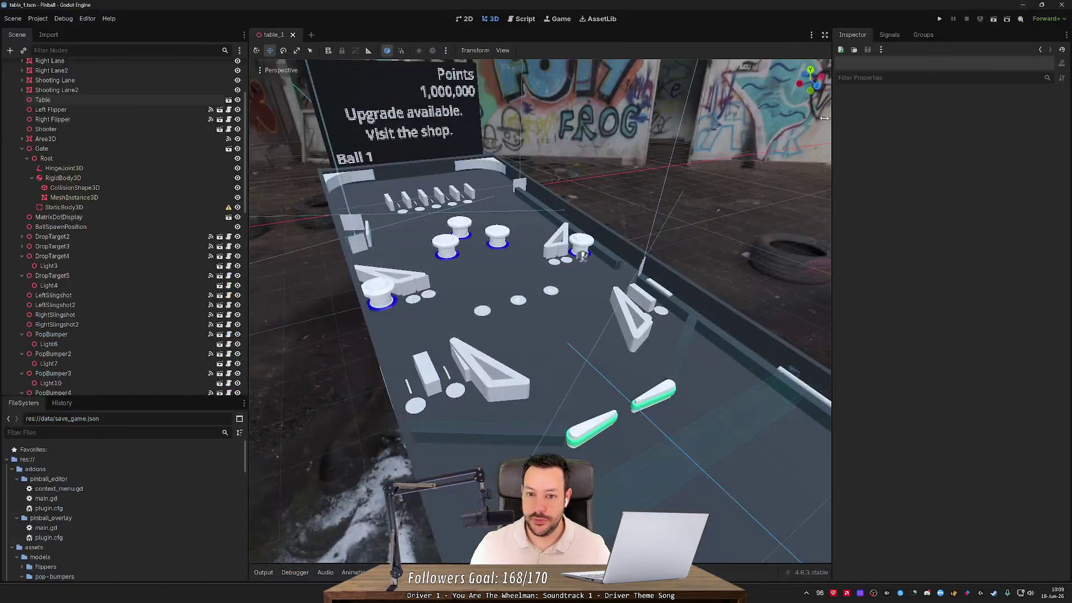
{"action": "right_click", "coordinate": [601, 219]}
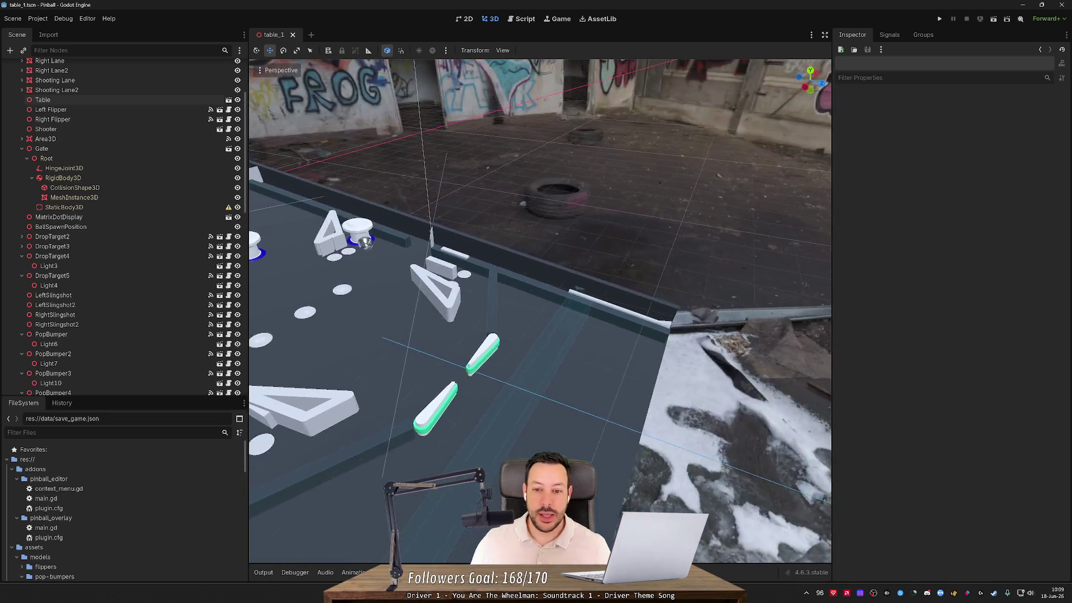
{"action": "key", "text": "s"}
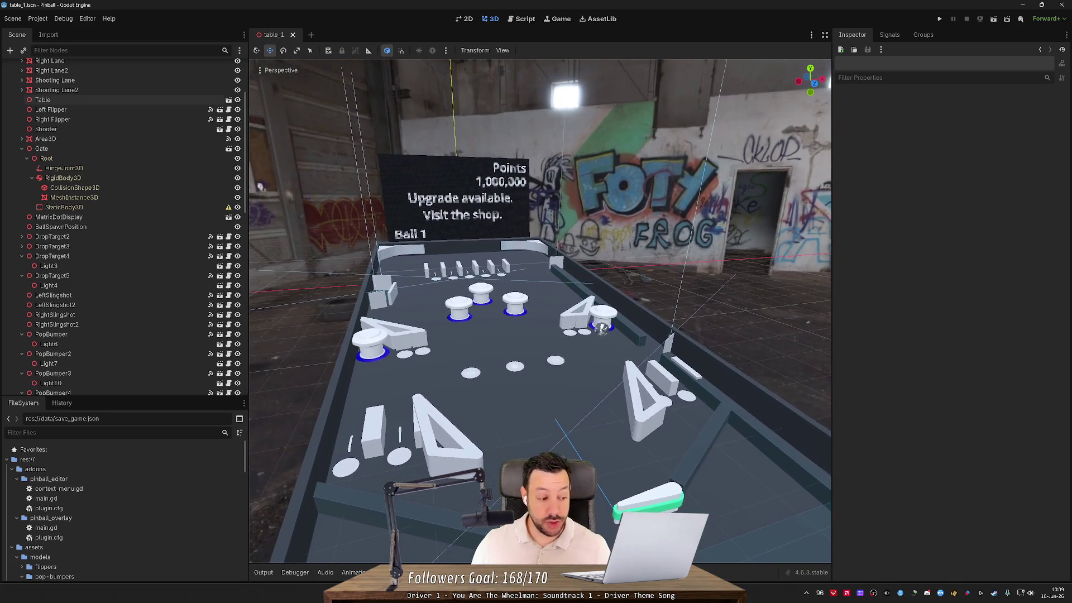
{"action": "scroll", "coordinate": [254, 441], "scroll_direction": "up", "scroll_amount": 5}
{"action": "key", "text": "w"}
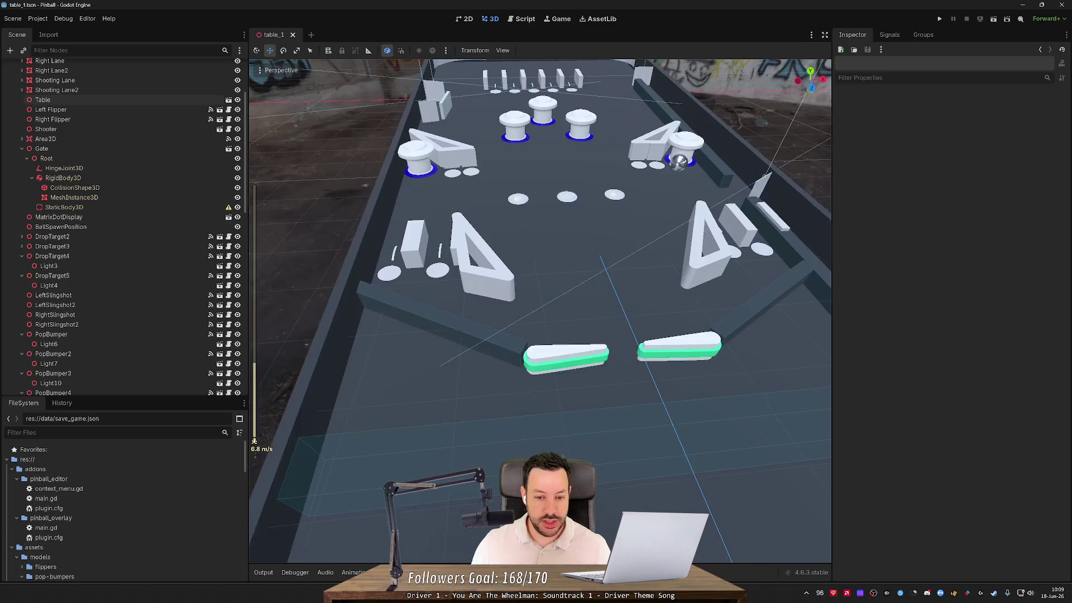
{"action": "key", "text": "w"}
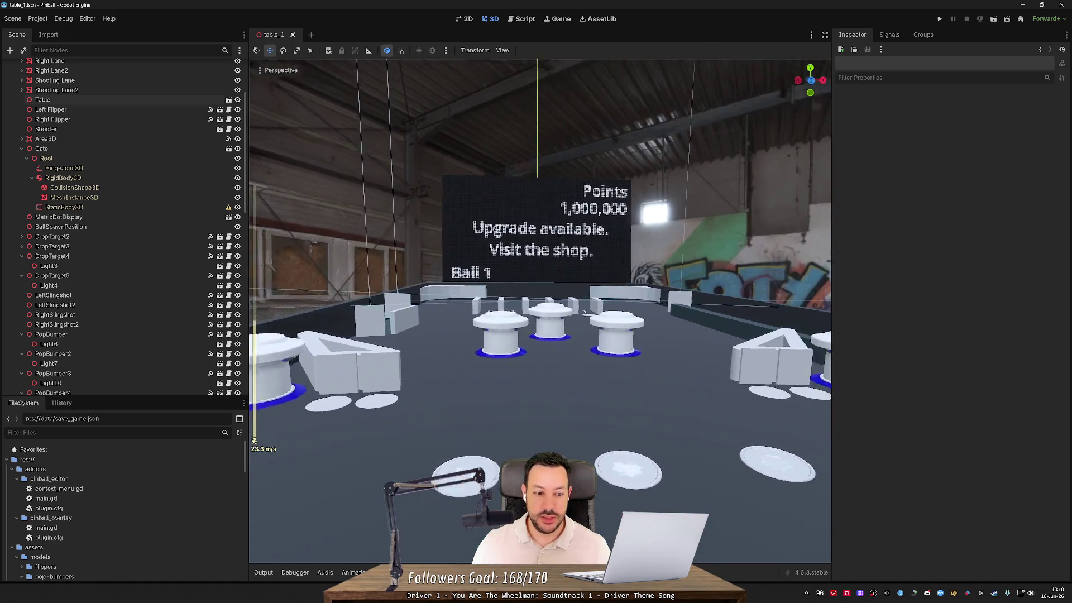
{"action": "scroll", "coordinate": [540, 311], "scroll_direction": "up", "scroll_amount": 3}
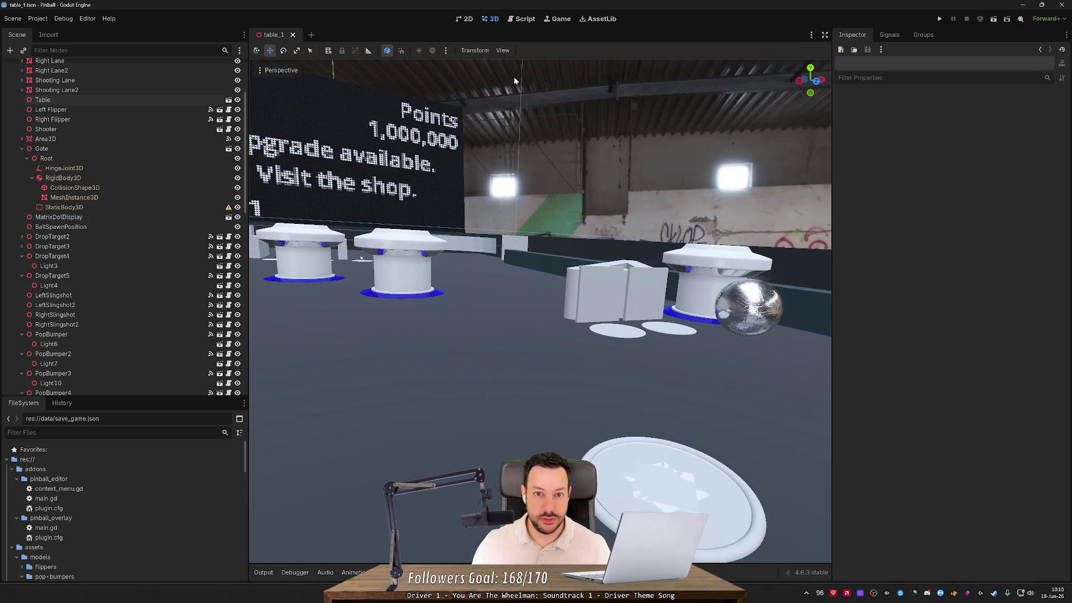
{"action": "left_click", "coordinate": [940, 19]}
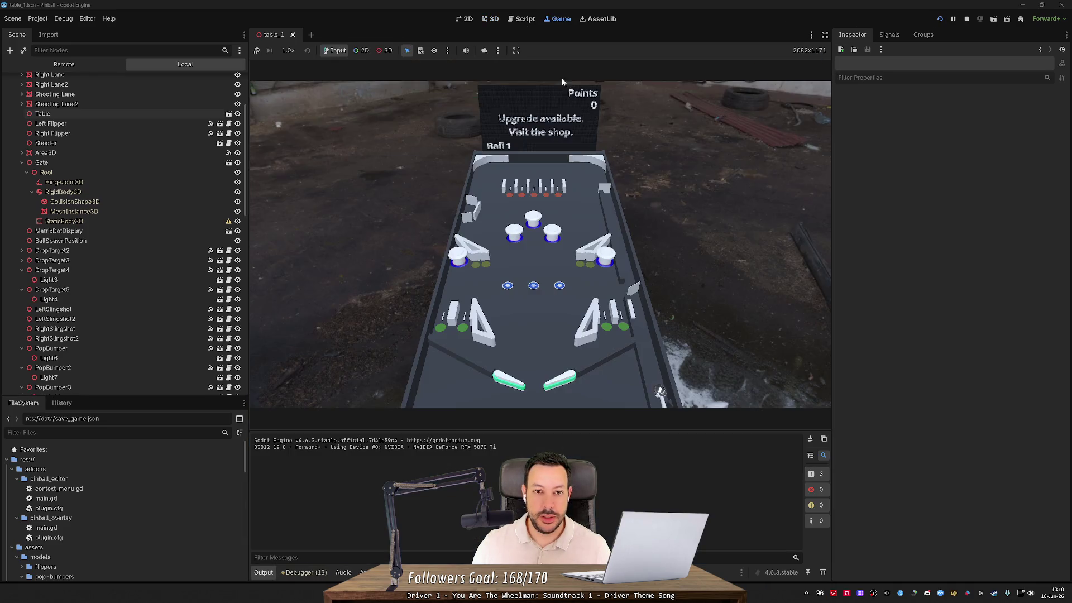
- Switch the Game view to 3D mode with camera override and pass input back to the game
{"action": "left_click", "coordinate": [385, 50]}
{"action": "left_click", "coordinate": [484, 50]}
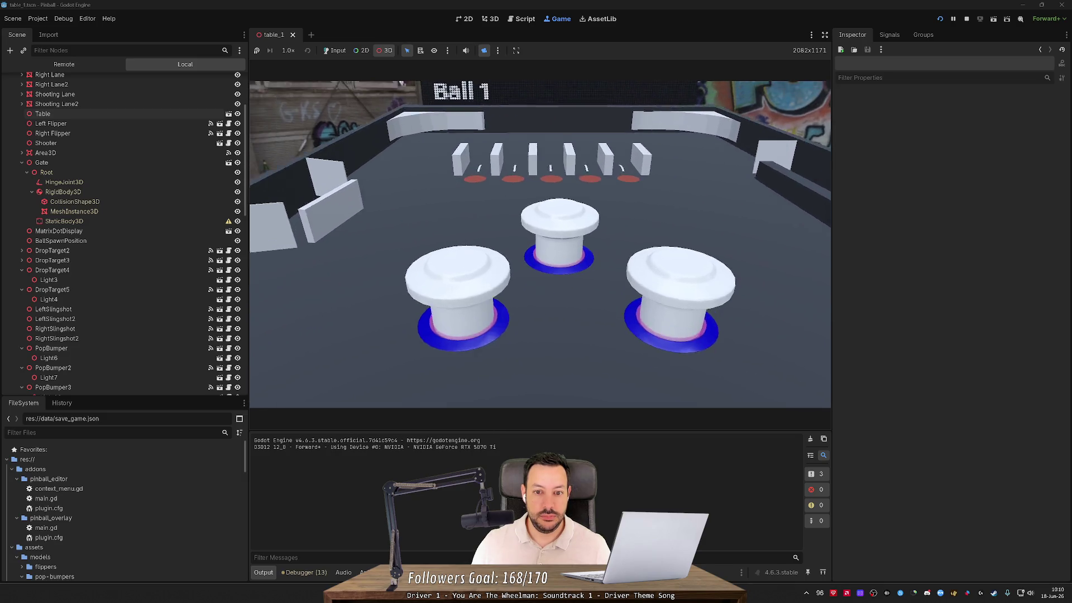
{"action": "left_click", "coordinate": [335, 50]}
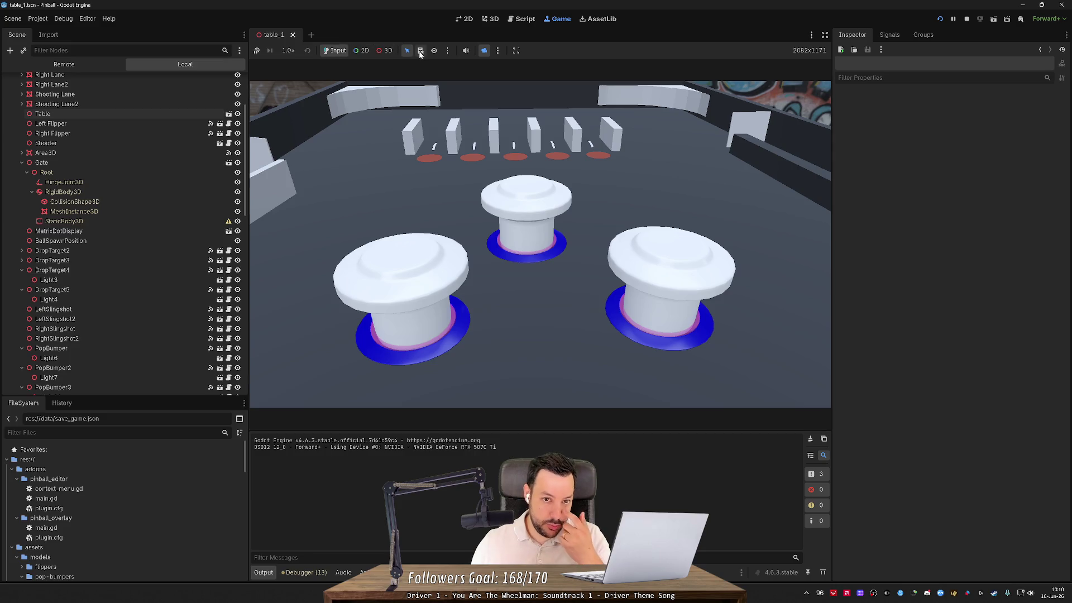
- Spawn balls onto the pop bumpers and just below the drop targets
{"action": "left_click", "coordinate": [454, 190]}
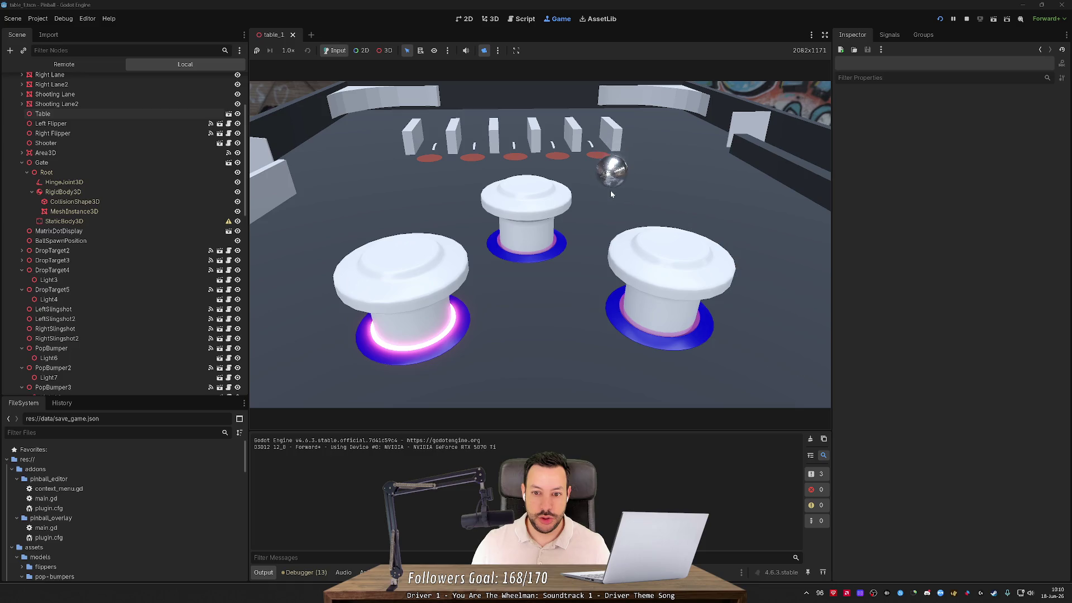
{"action": "left_click", "coordinate": [552, 163]}
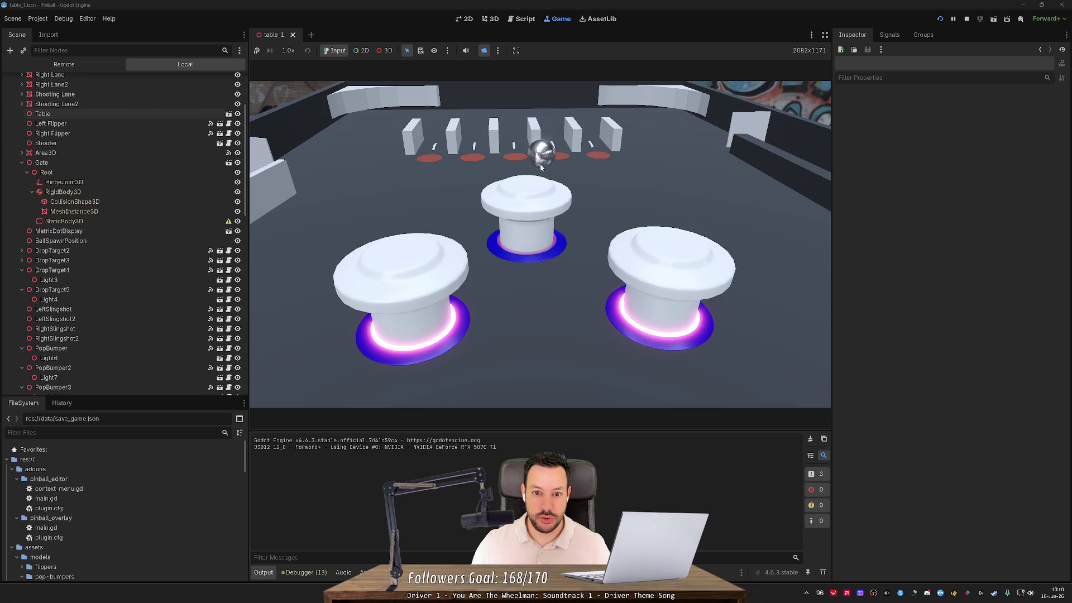
{"action": "left_click", "coordinate": [592, 185]}
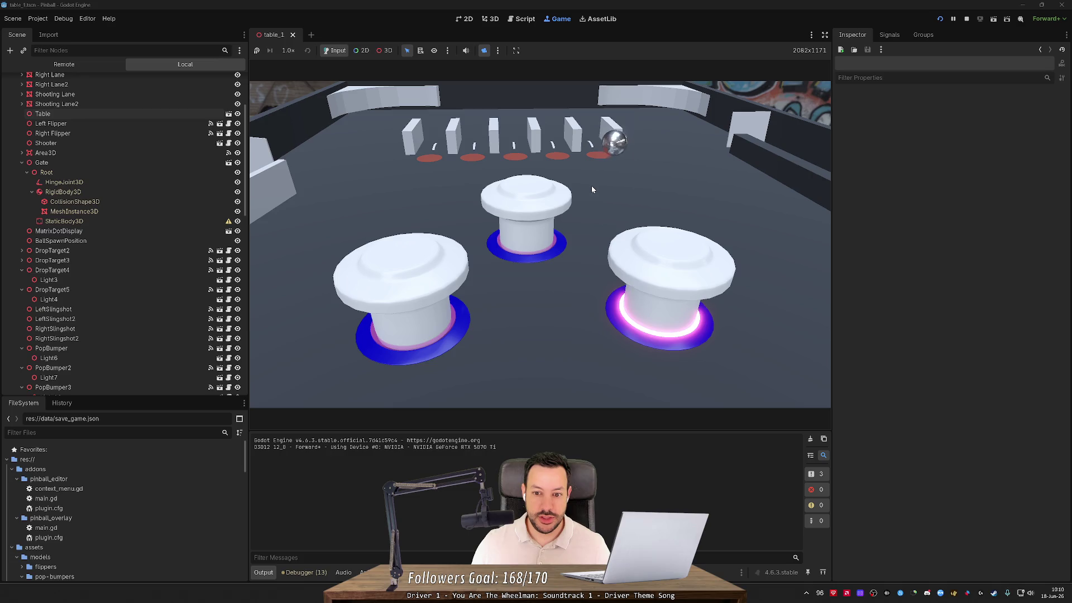
{"action": "left_click", "coordinate": [585, 189]}
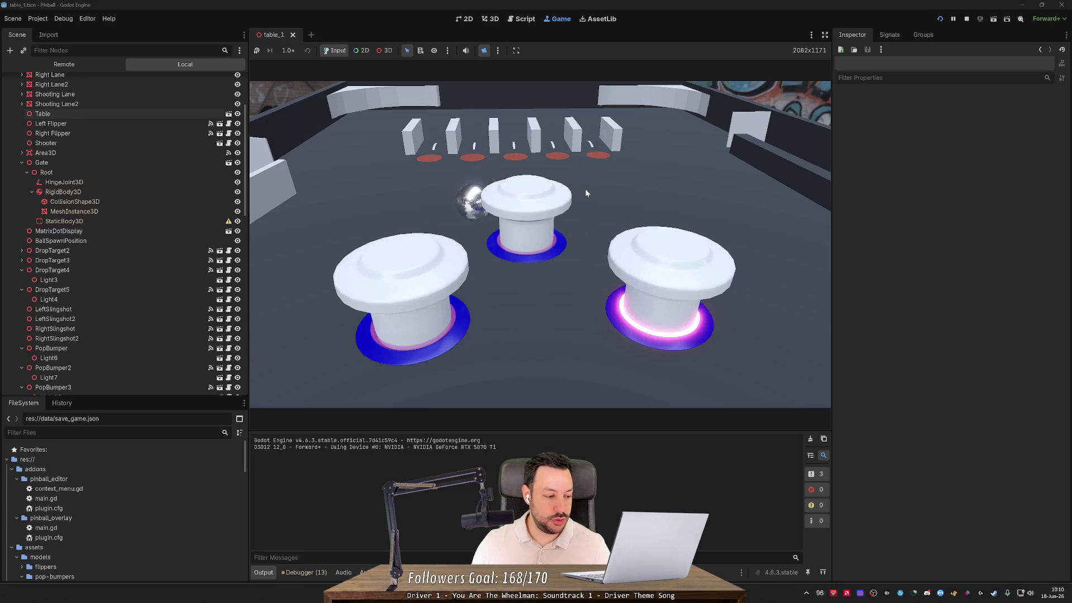
{"action": "left_click", "coordinate": [585, 188]}
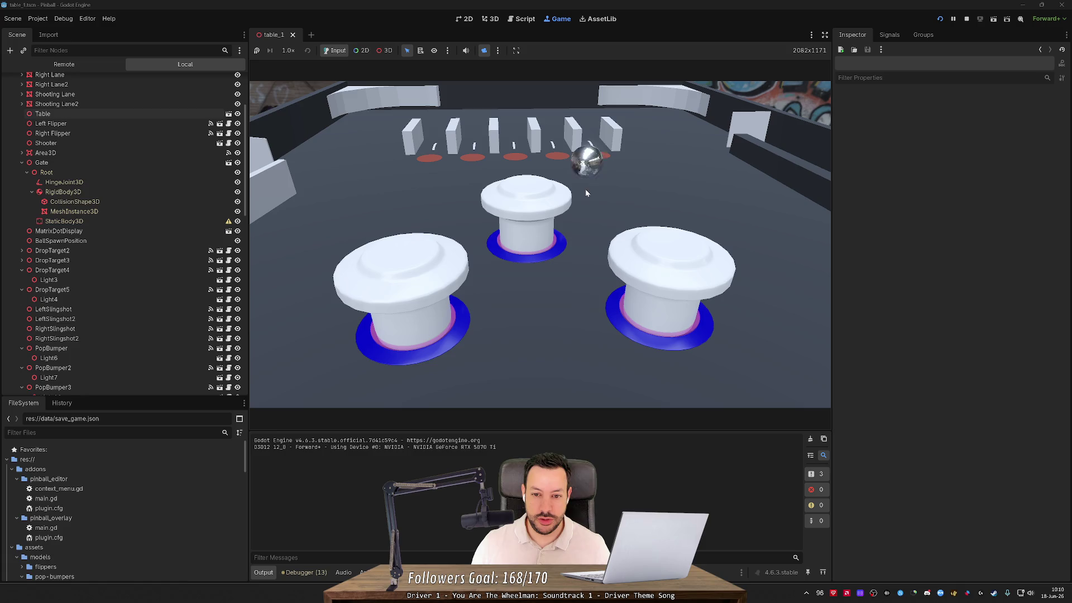
{"action": "left_click", "coordinate": [450, 213]}
{"action": "left_click", "coordinate": [465, 240]}
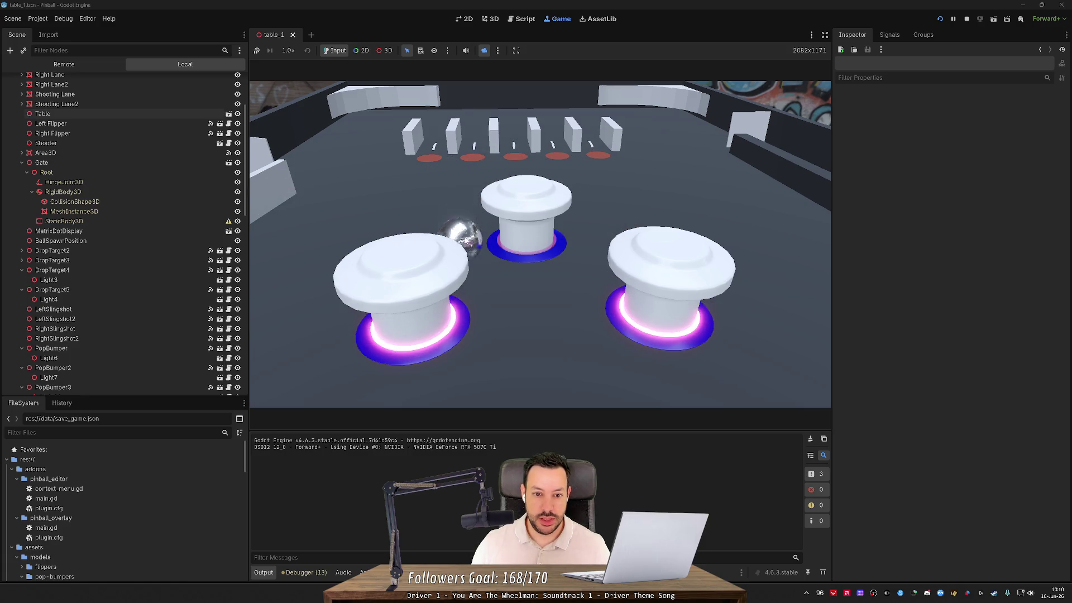
- Drop more balls around the centre bumper and drop targets, then release the camera override
{"action": "left_click", "coordinate": [465, 240]}
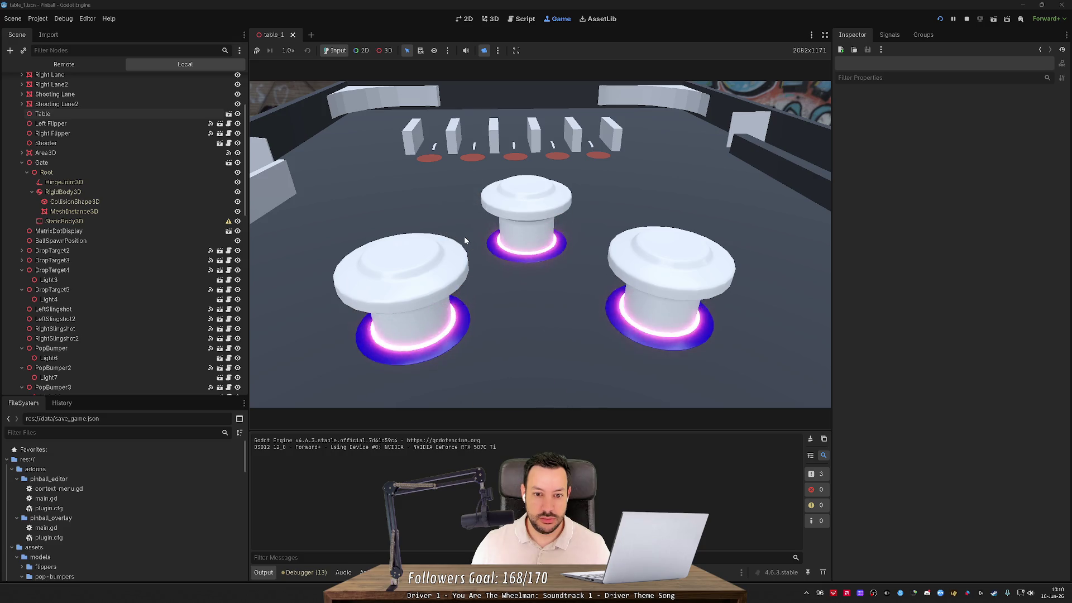
{"action": "left_click", "coordinate": [465, 240]}
{"action": "left_click", "coordinate": [464, 239]}
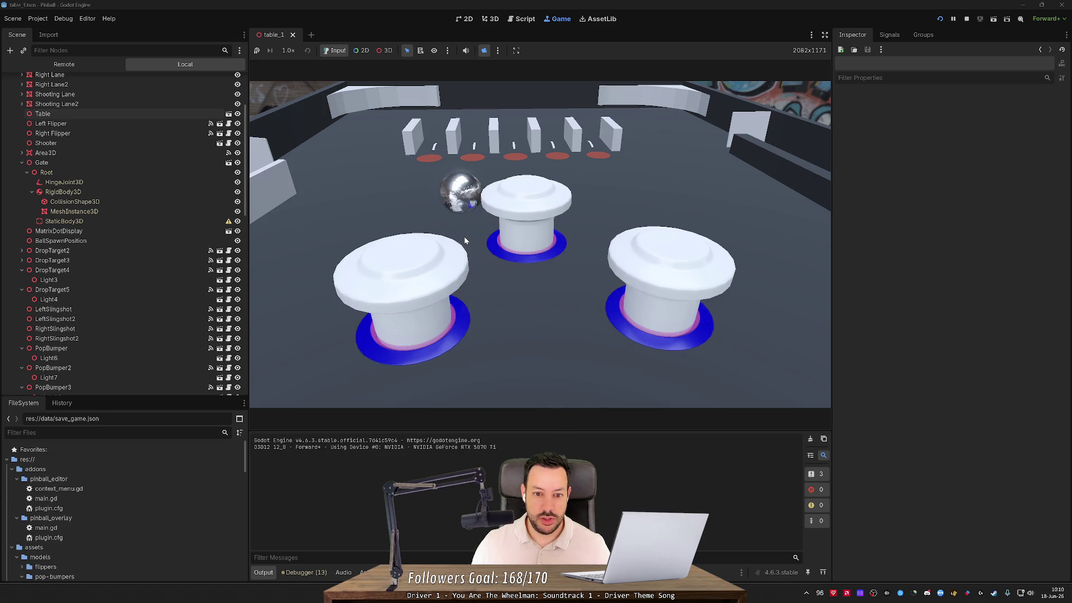
{"action": "left_click", "coordinate": [464, 239]}
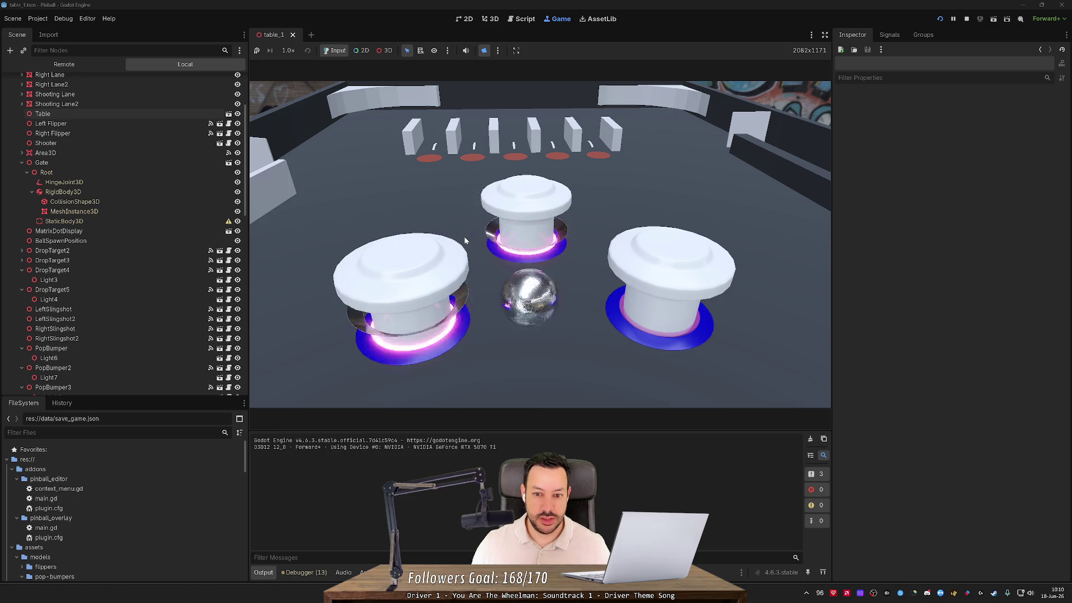
{"action": "left_click", "coordinate": [498, 165]}
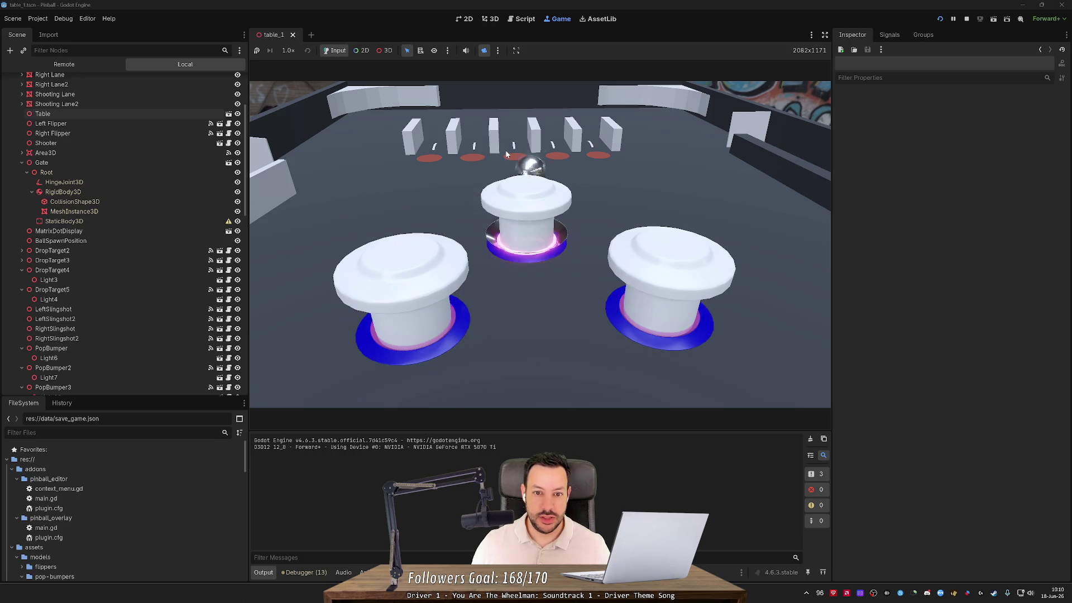
{"action": "left_click", "coordinate": [592, 200]}
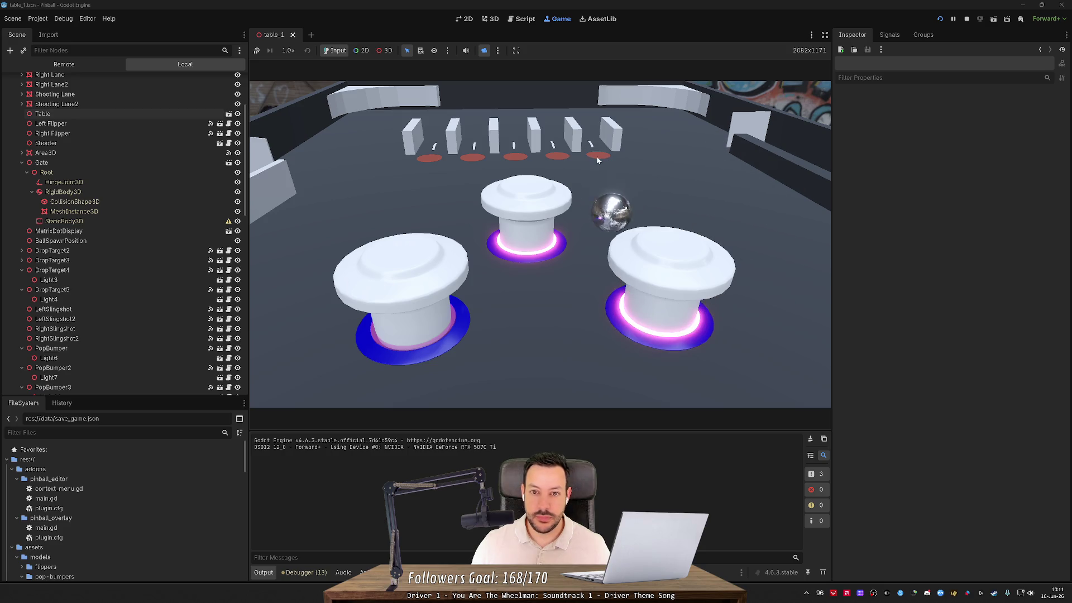
{"action": "left_click", "coordinate": [484, 50]}
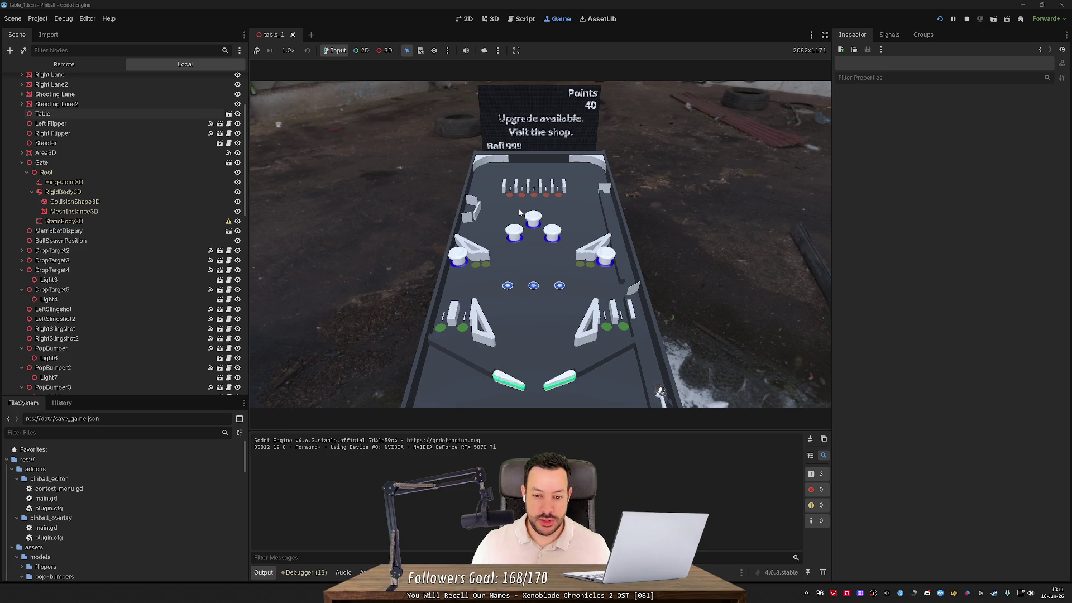
- Respawn a ball near the drop targets, then override the camera in 3D mode to view the score board
{"action": "left_click", "coordinate": [530, 206]}
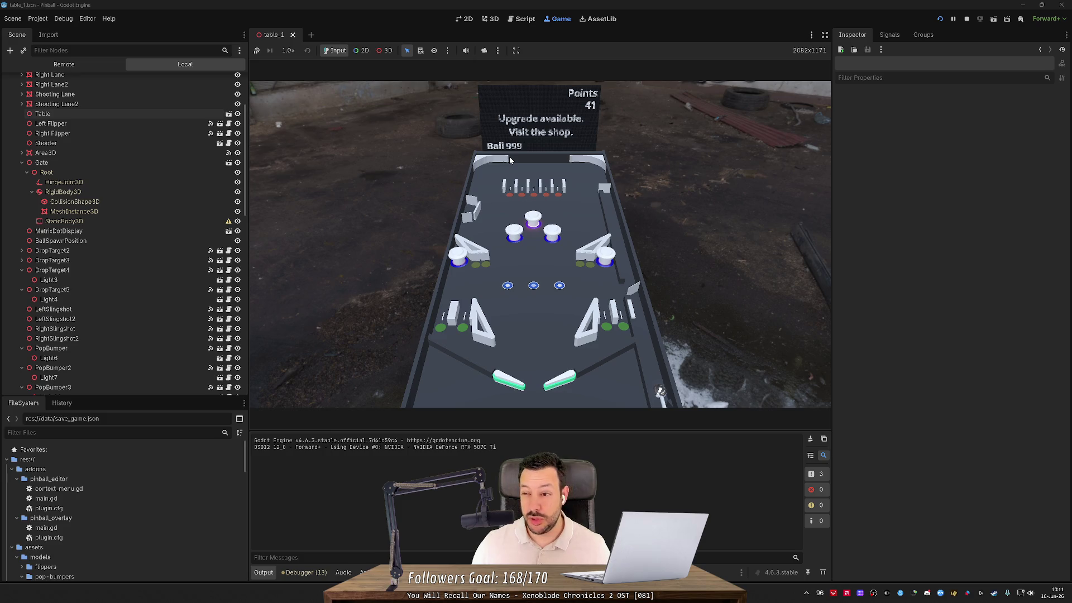
{"action": "left_click", "coordinate": [485, 50]}
{"action": "left_click", "coordinate": [383, 51]}
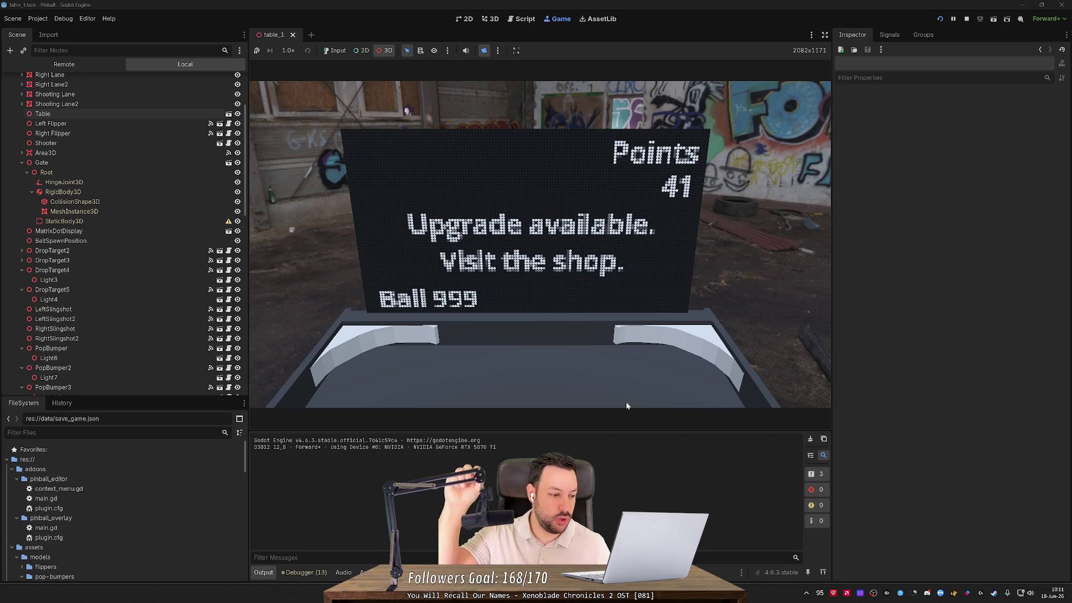
- Search Google Images for 'pinball table 1970' in a new browser tab
{"action": "key", "text": "alt+Tab"}
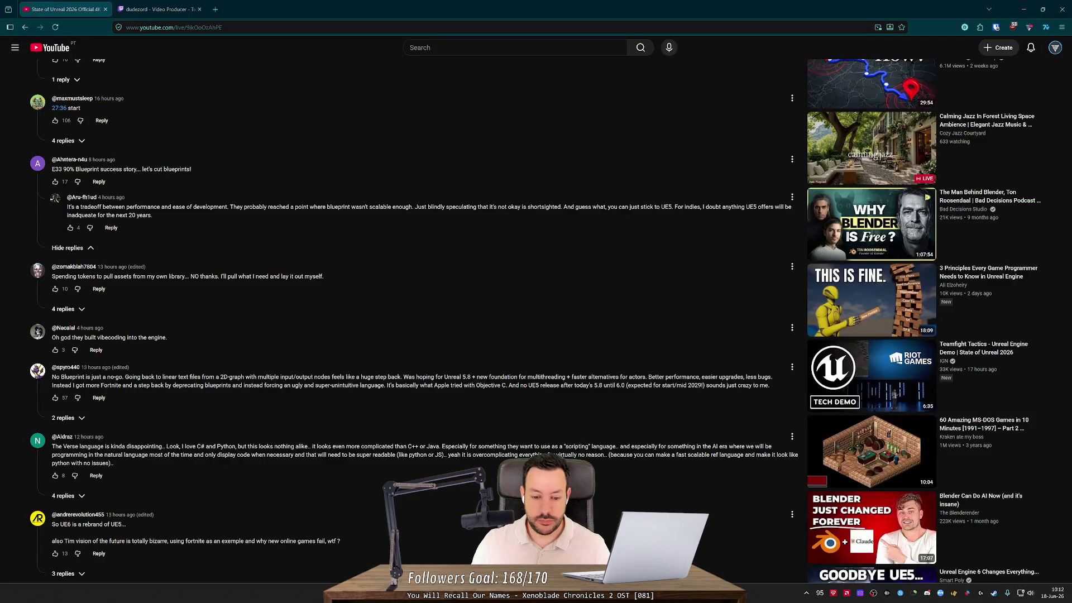
{"action": "left_click", "coordinate": [224, 10]}
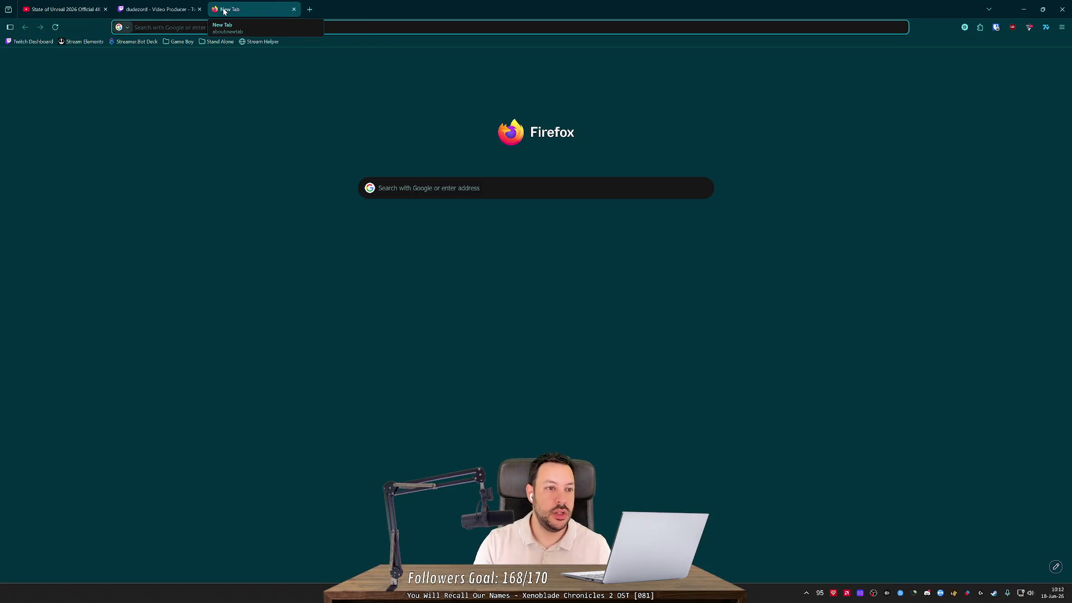
{"action": "type", "text": "pinball "}
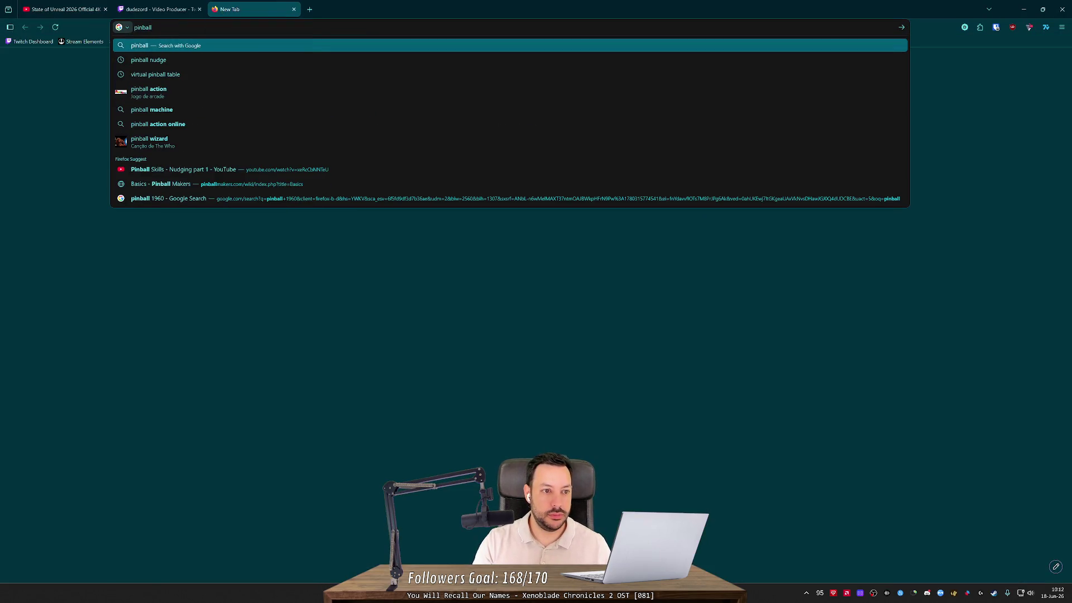
{"action": "type", "text": "table 1970"}
{"action": "key", "text": "Return"}
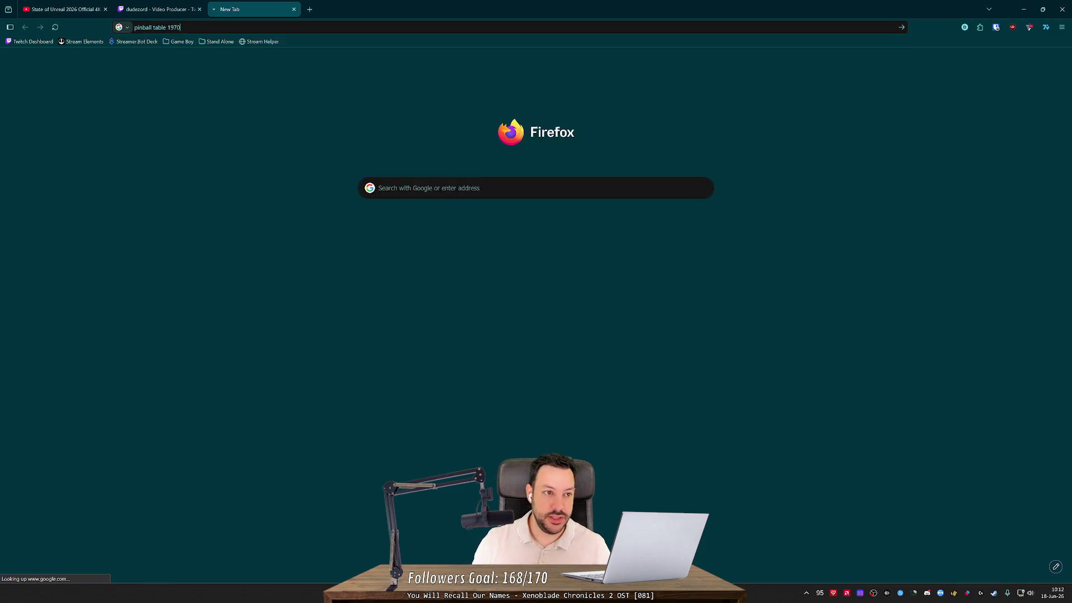
{"action": "left_click", "coordinate": [156, 85]}
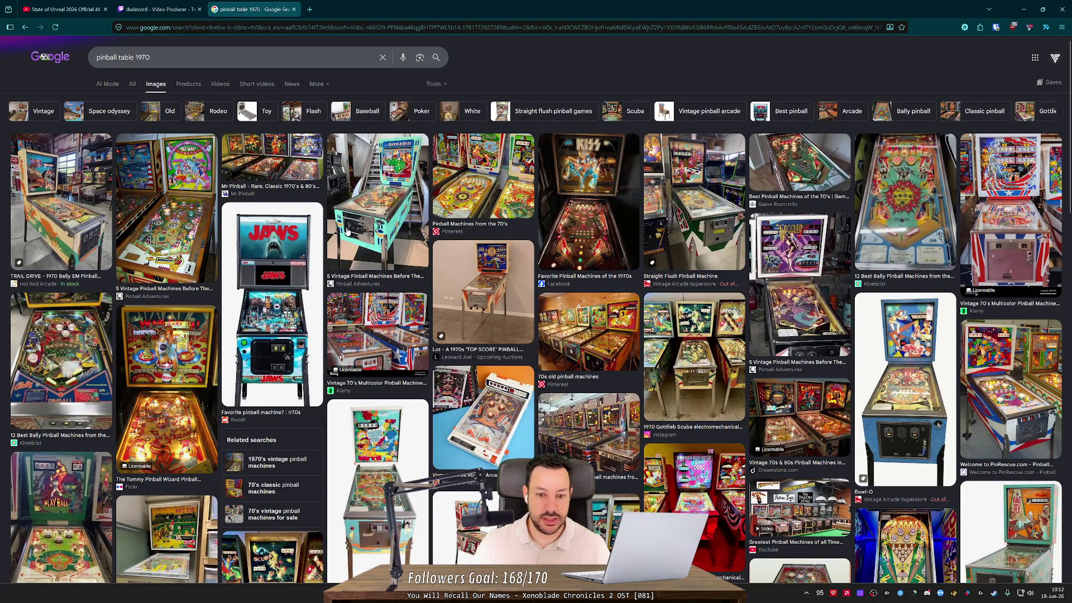
- Preview several results, settling on the vintage 70's multicolor pinball photo, then return to Godot
{"action": "left_click", "coordinate": [910, 342]}
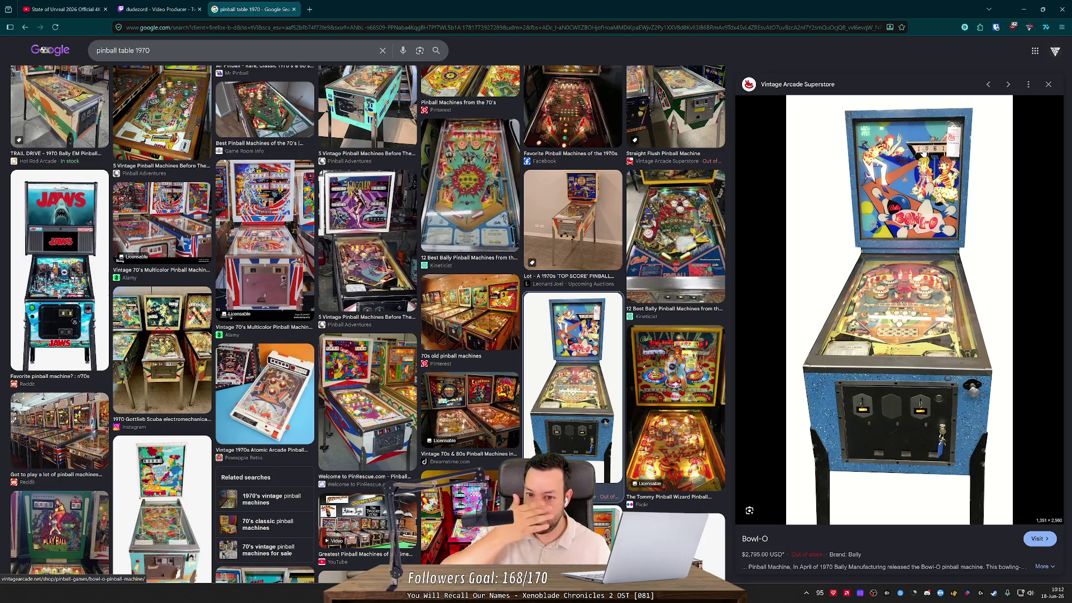
{"action": "left_click", "coordinate": [602, 197]}
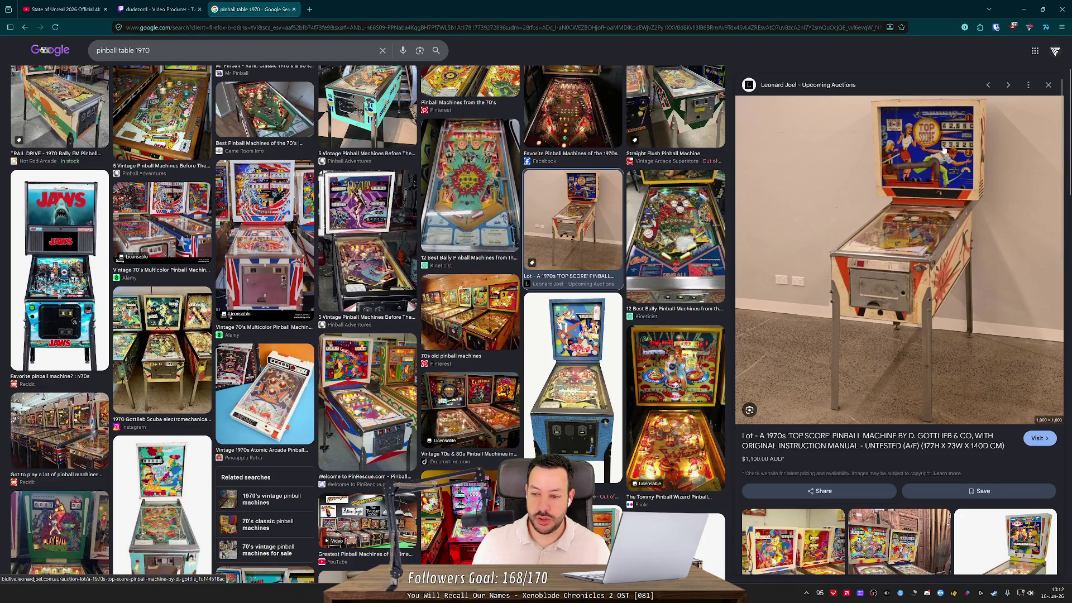
{"action": "scroll", "coordinate": [623, 180], "scroll_direction": "up", "scroll_amount": 2}
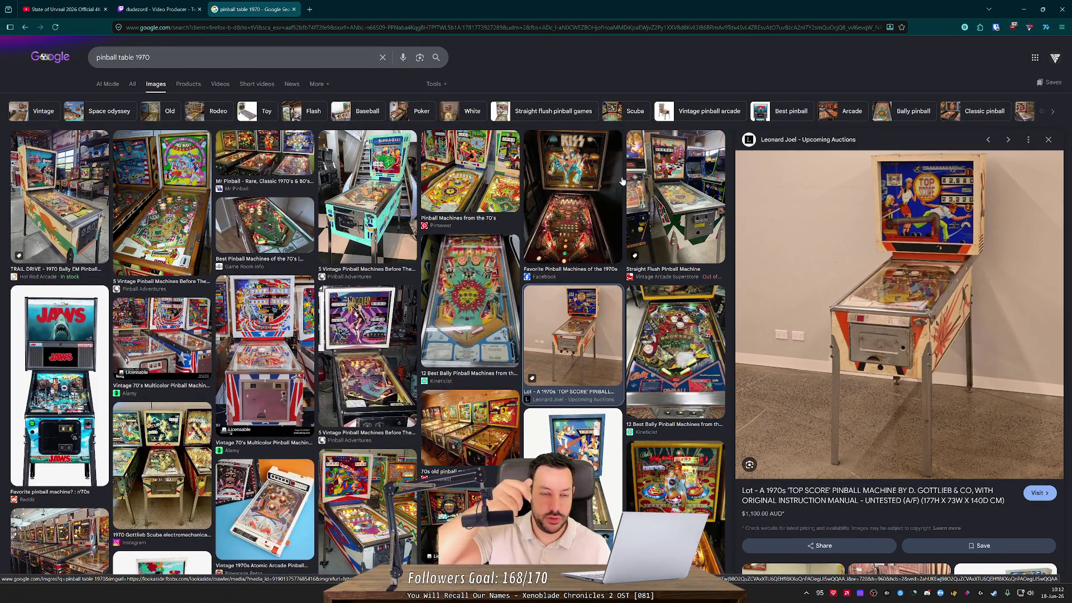
{"action": "left_click", "coordinate": [265, 358]}
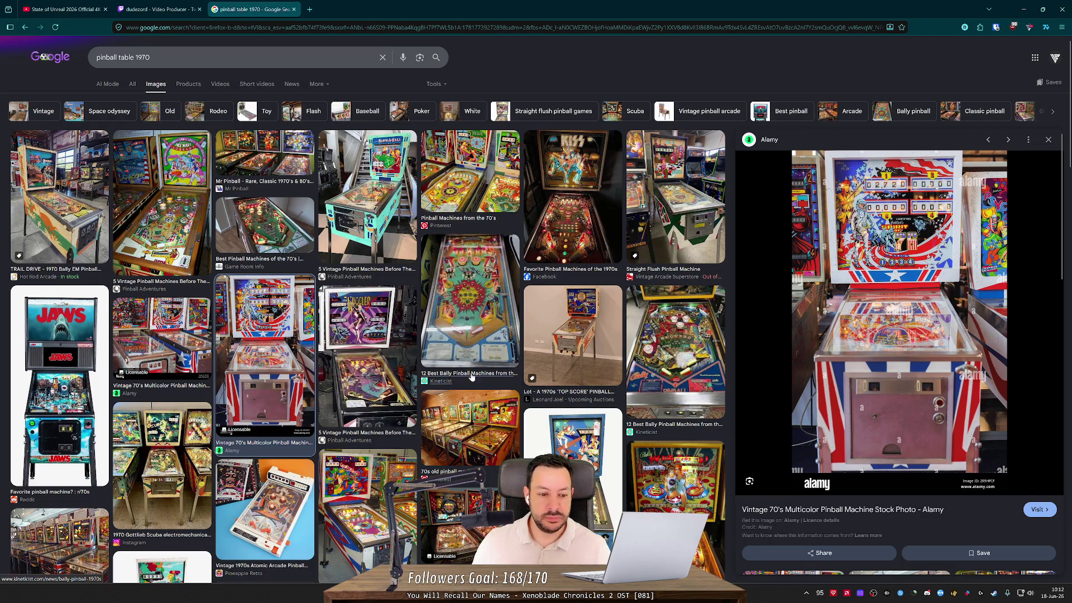
{"action": "scroll", "coordinate": [412, 366], "scroll_direction": "down", "scroll_amount": 2}
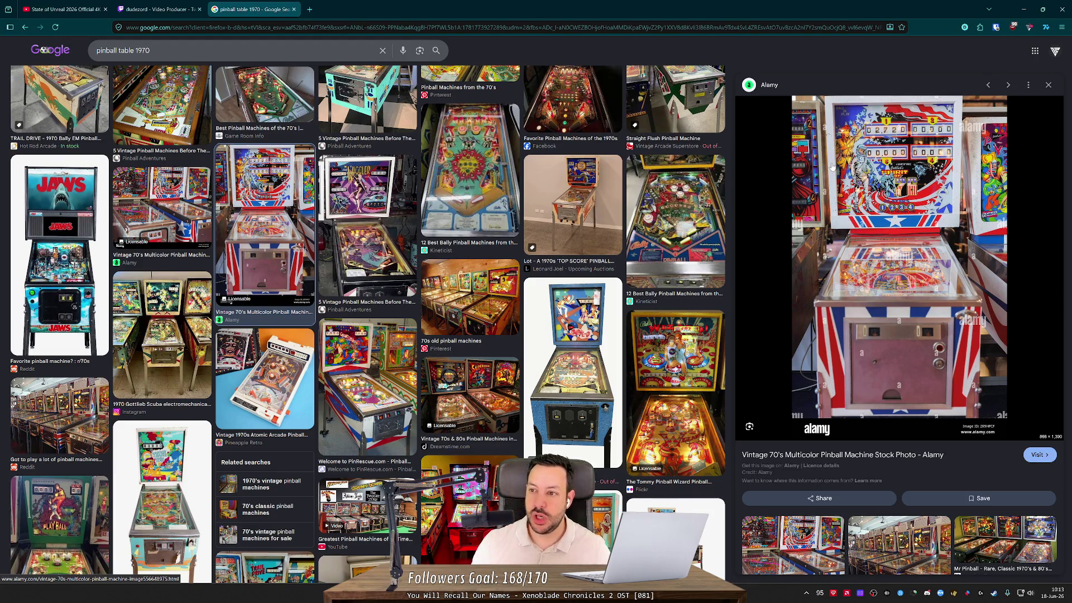
{"action": "key", "text": "alt+Tab"}
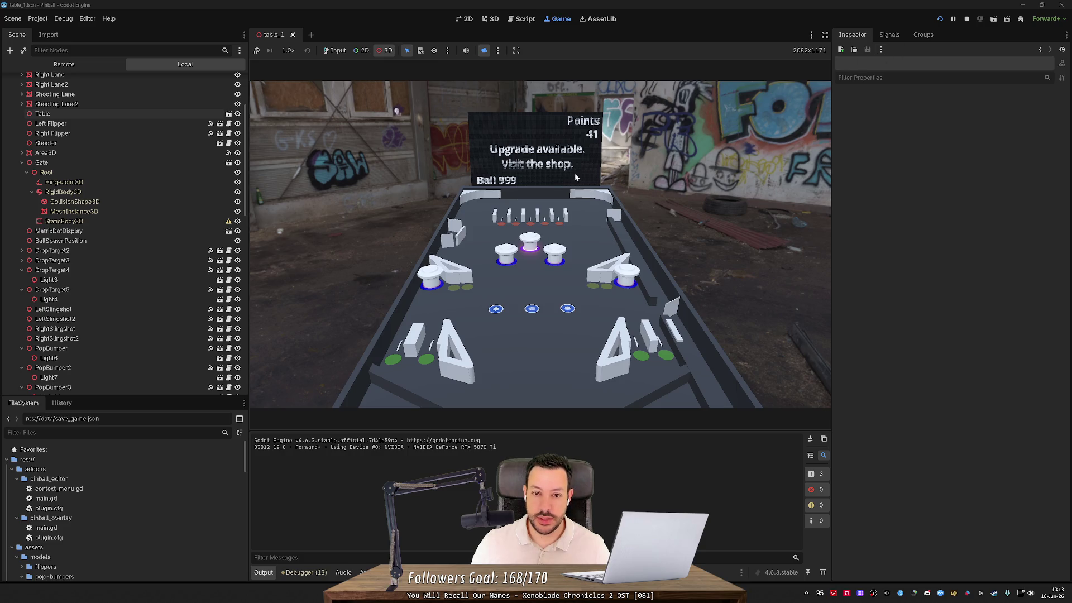
- Turn off camera override, give the game focus with Input enabled, and flip the right flipper
{"action": "left_click", "coordinate": [485, 51]}
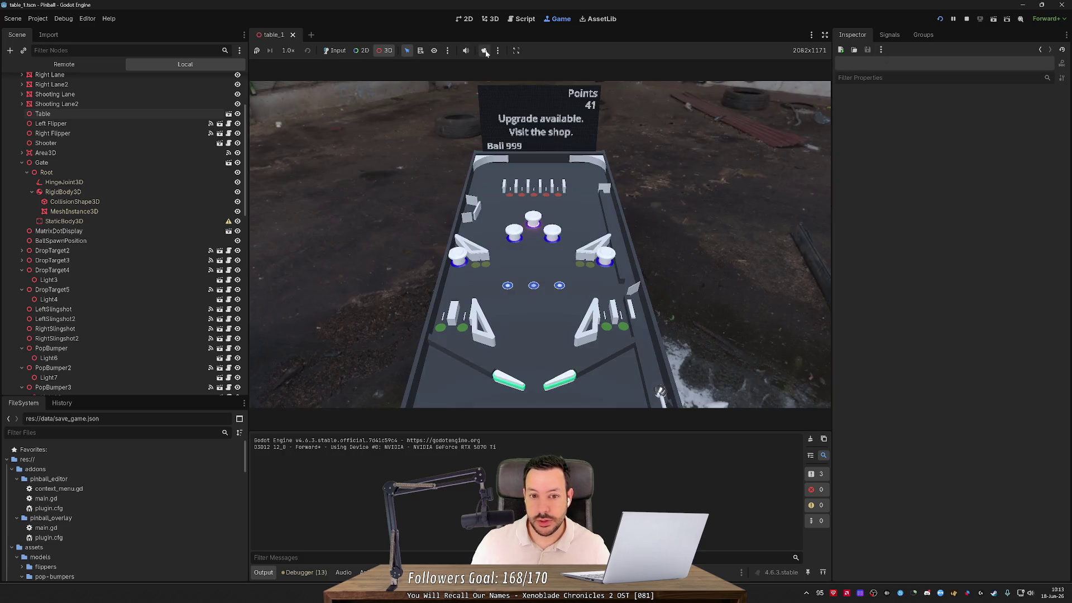
{"action": "left_click", "coordinate": [482, 133]}
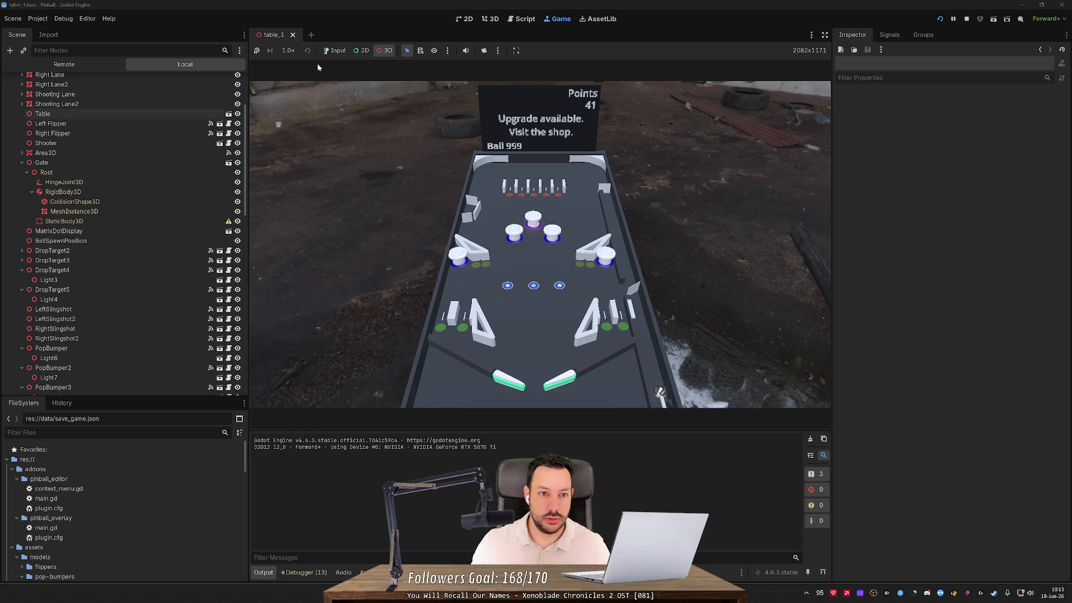
{"action": "left_click", "coordinate": [335, 51]}
{"action": "left_click", "coordinate": [688, 208]}
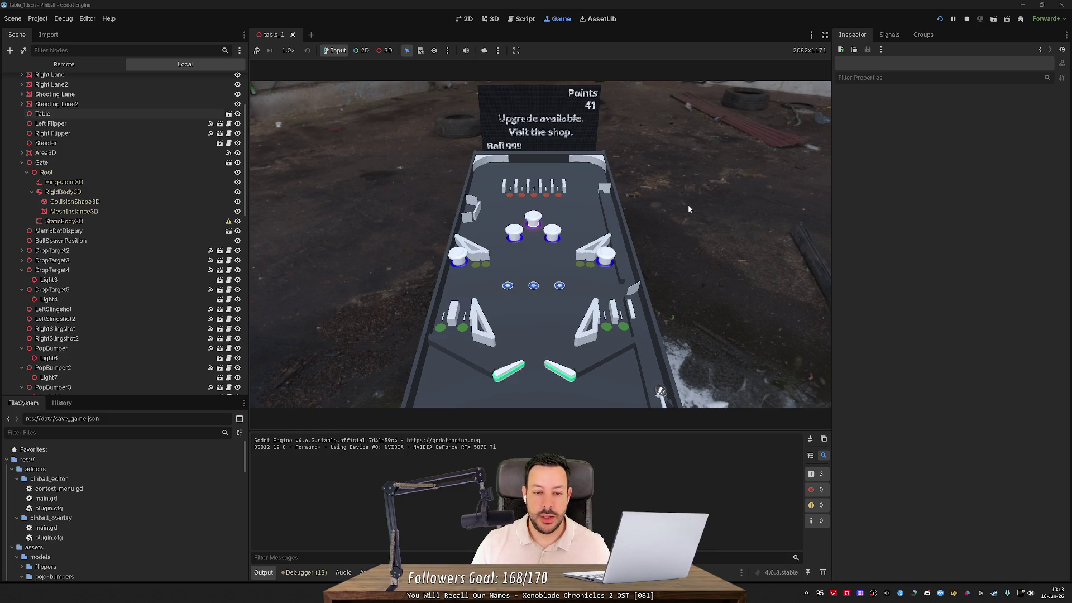
{"action": "key", "text": "Right"}
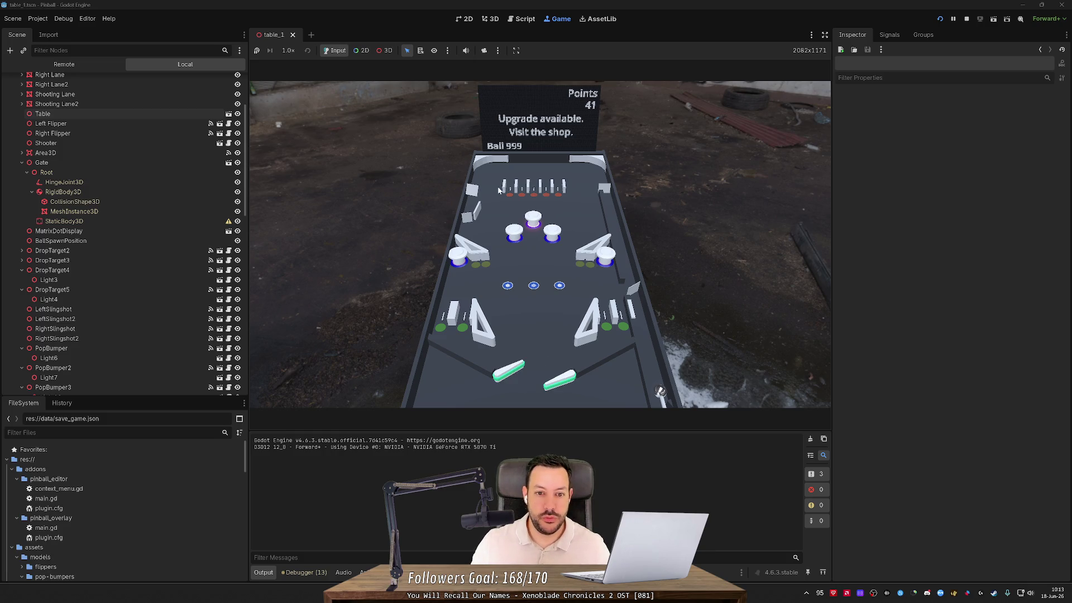
- Open the game's upgrade shop, browse three items, then switch to the 3D scene editor
{"action": "key", "text": "s"}
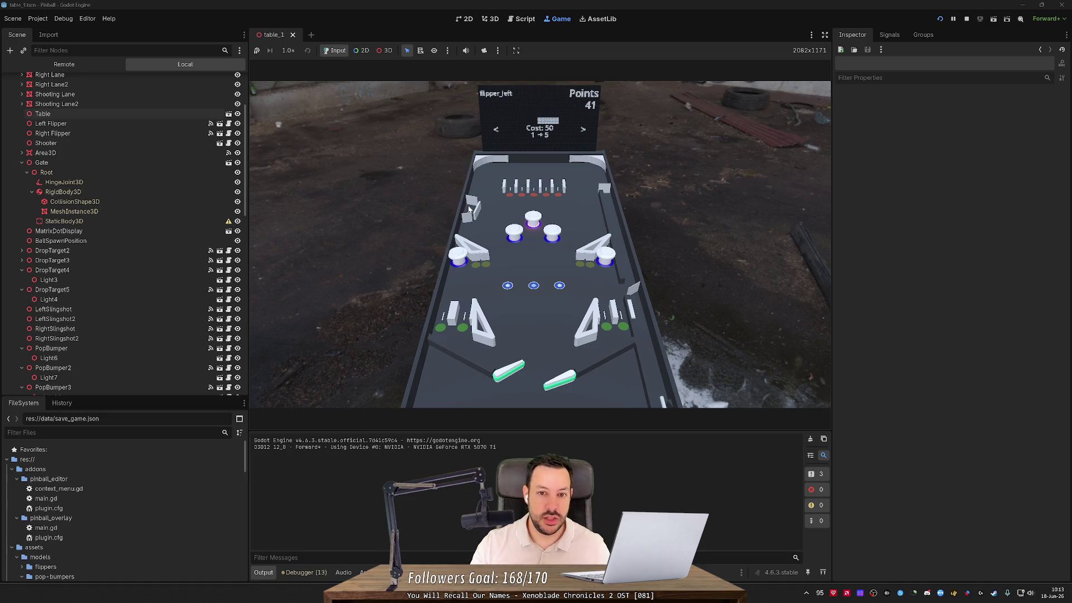
{"action": "key", "text": "Right"}
{"action": "key", "text": "Right"}
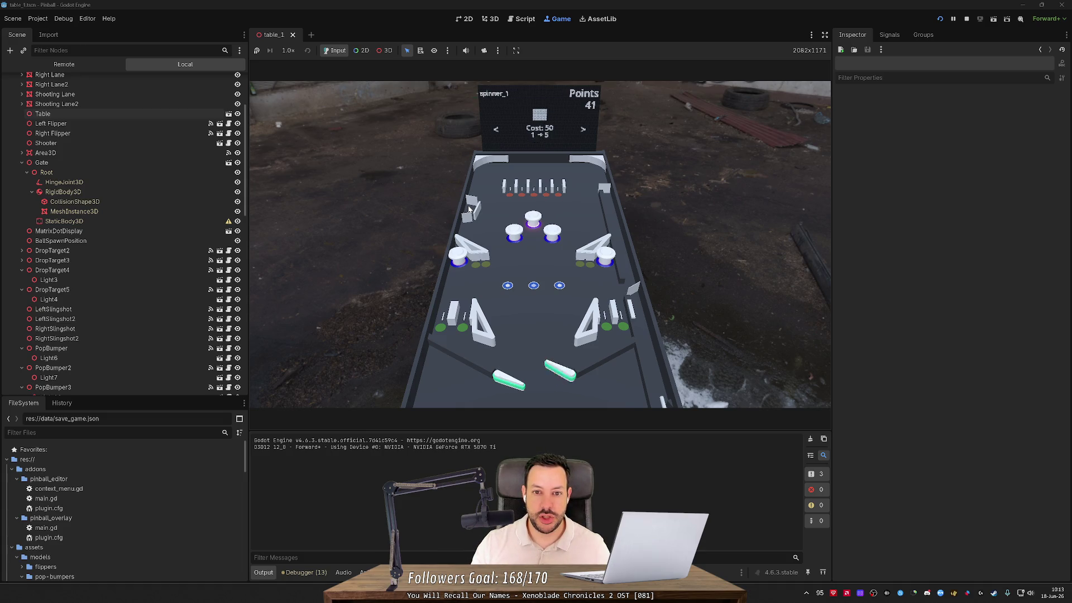
{"action": "key", "text": "Right"}
{"action": "key", "text": "Right"}
{"action": "key", "text": "Right"}
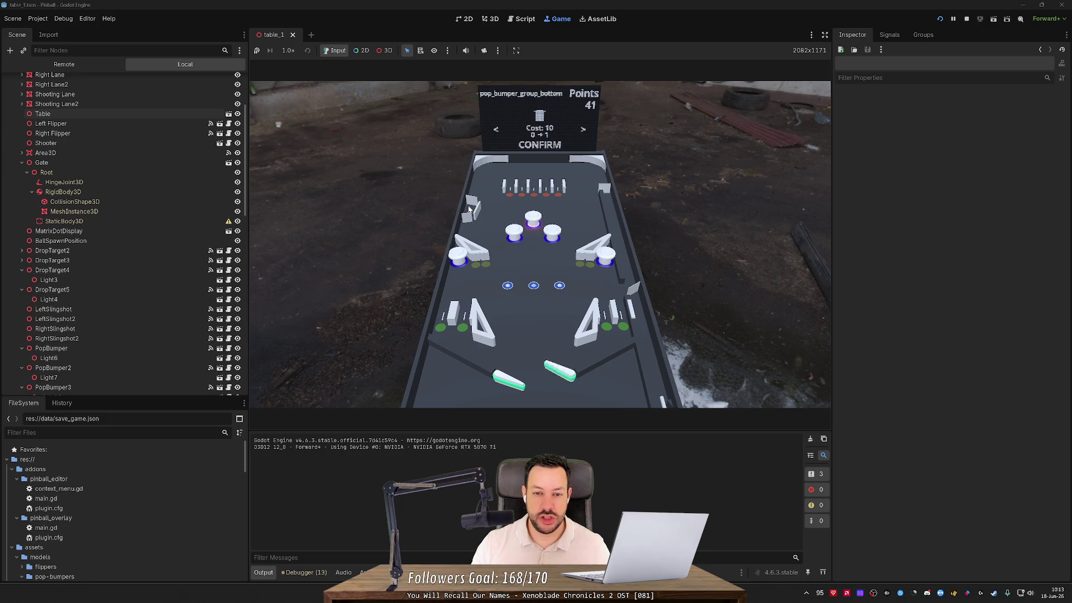
{"action": "key", "text": "Right"}
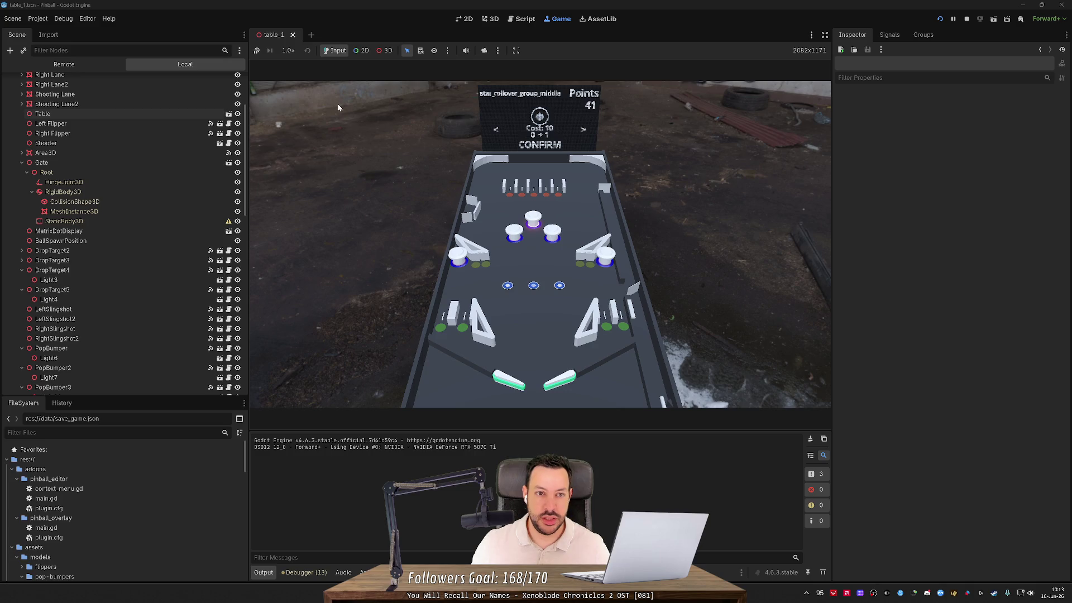
{"action": "left_click", "coordinate": [491, 19]}
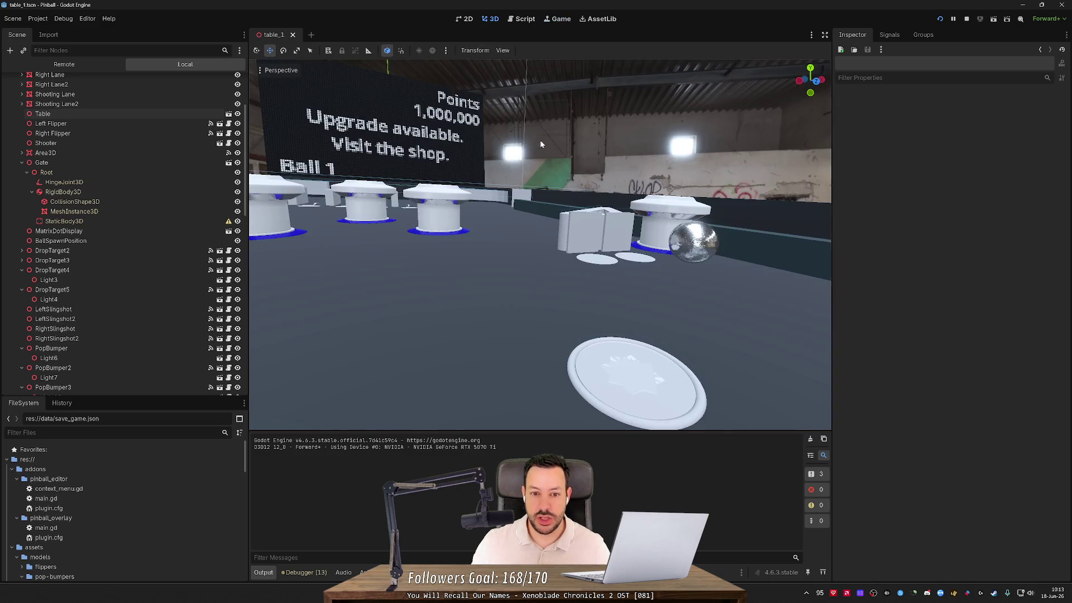
- Fly the editor camera in close to the star rollovers and back out to the scoreboard, then return to Game
{"action": "left_click", "coordinate": [541, 145]}
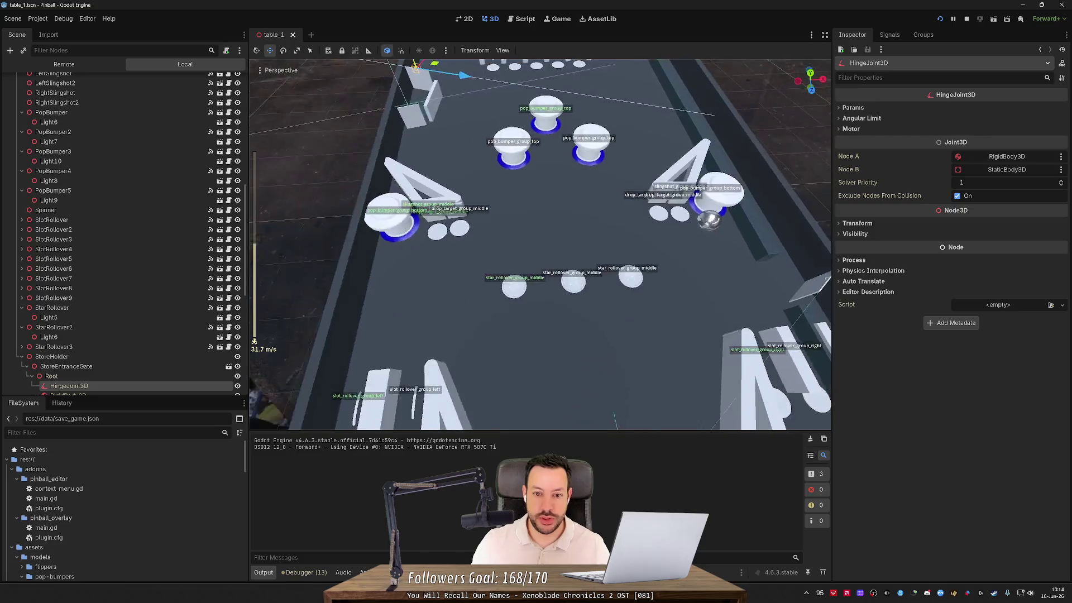
{"action": "key", "text": "s"}
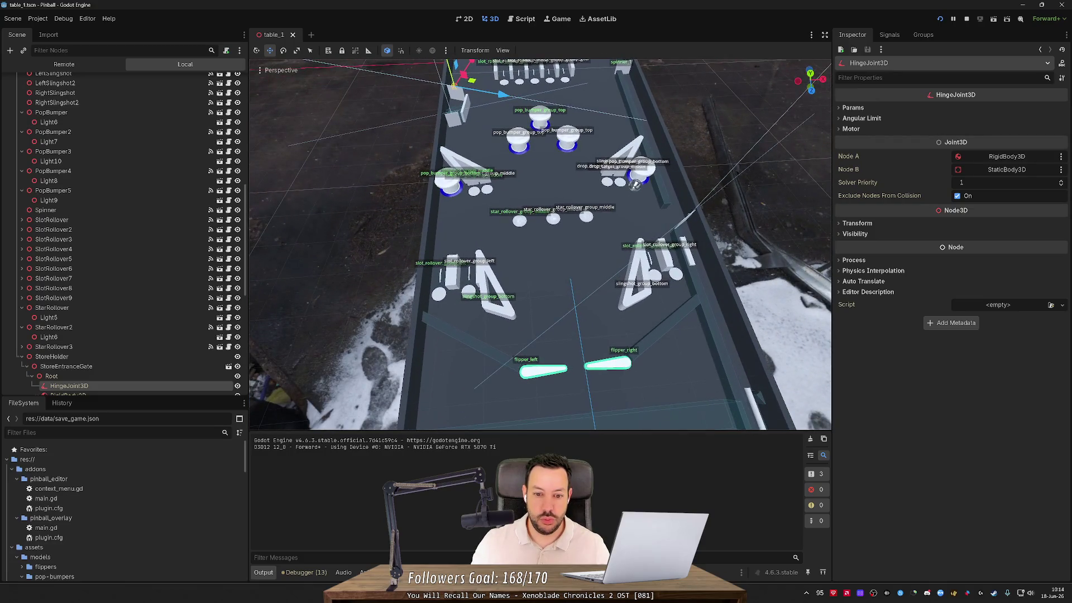
{"action": "key", "text": "s"}
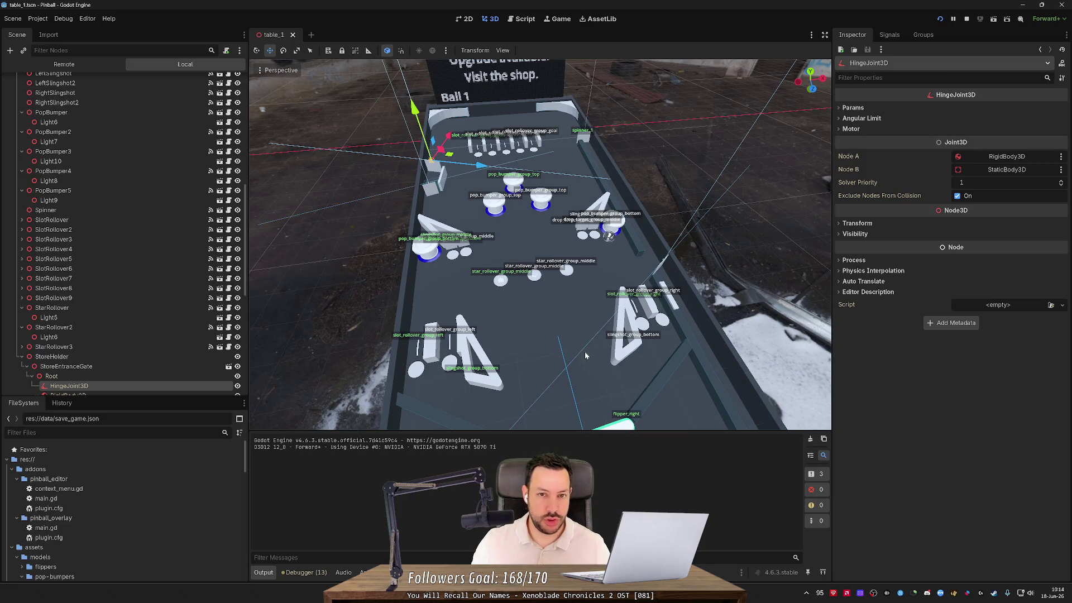
{"action": "key", "text": "w"}
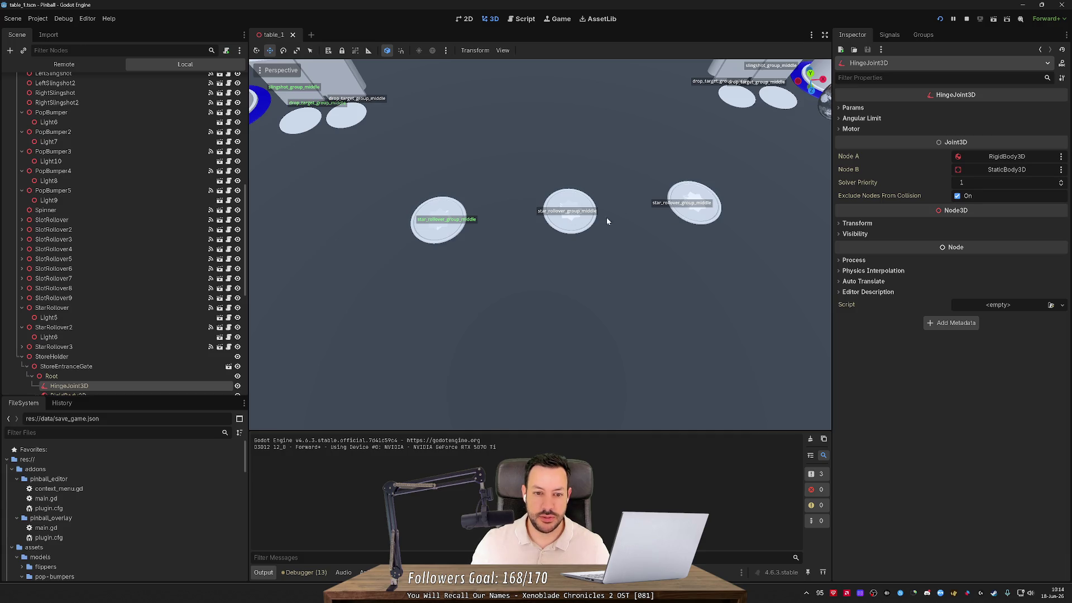
{"action": "key", "text": "s"}
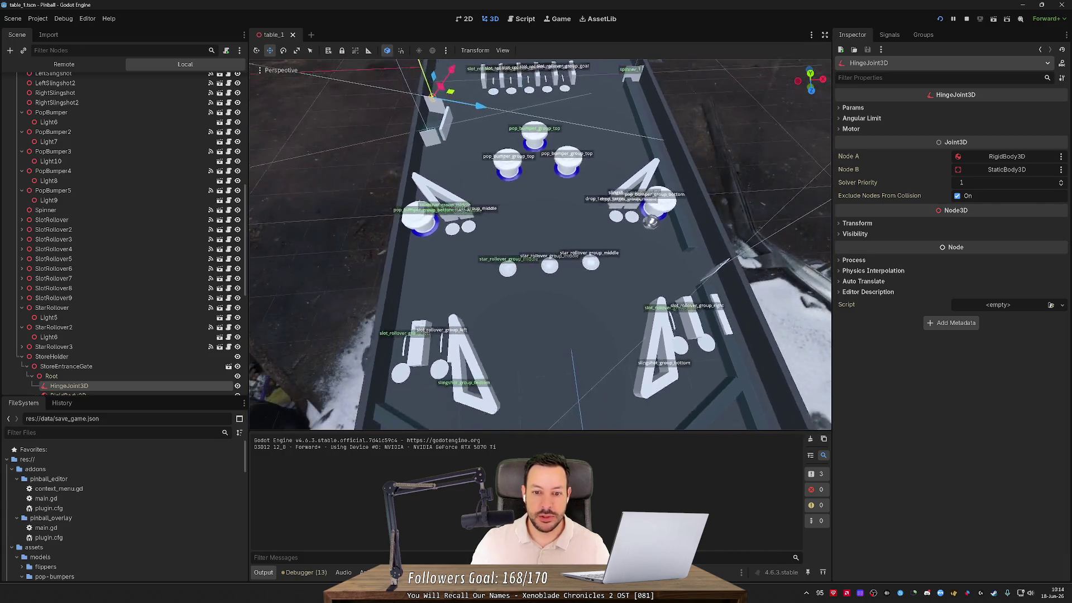
{"action": "key", "text": "s"}
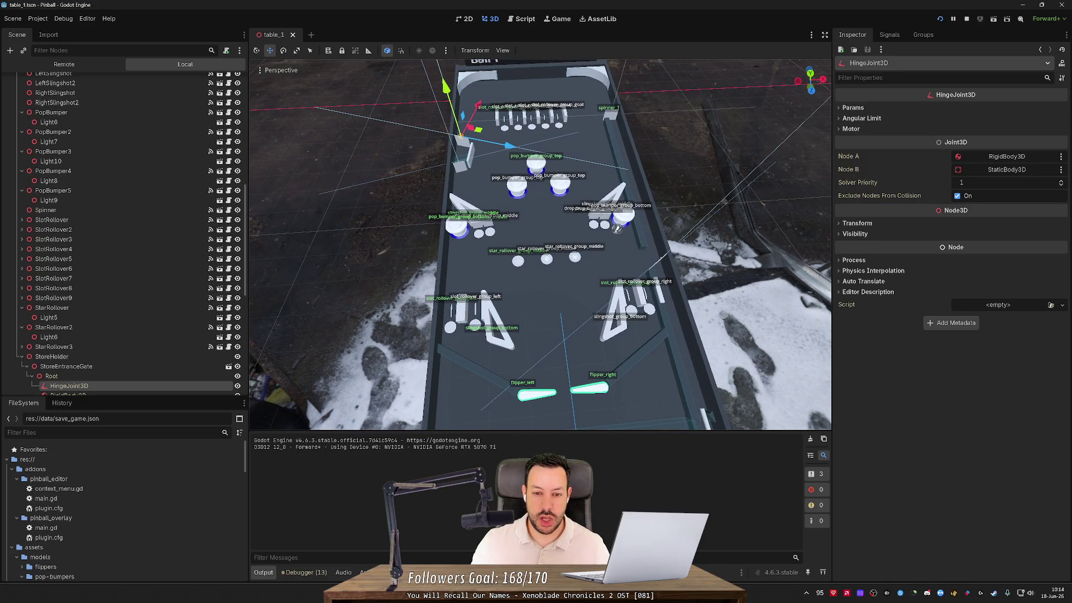
{"action": "key", "text": "s"}
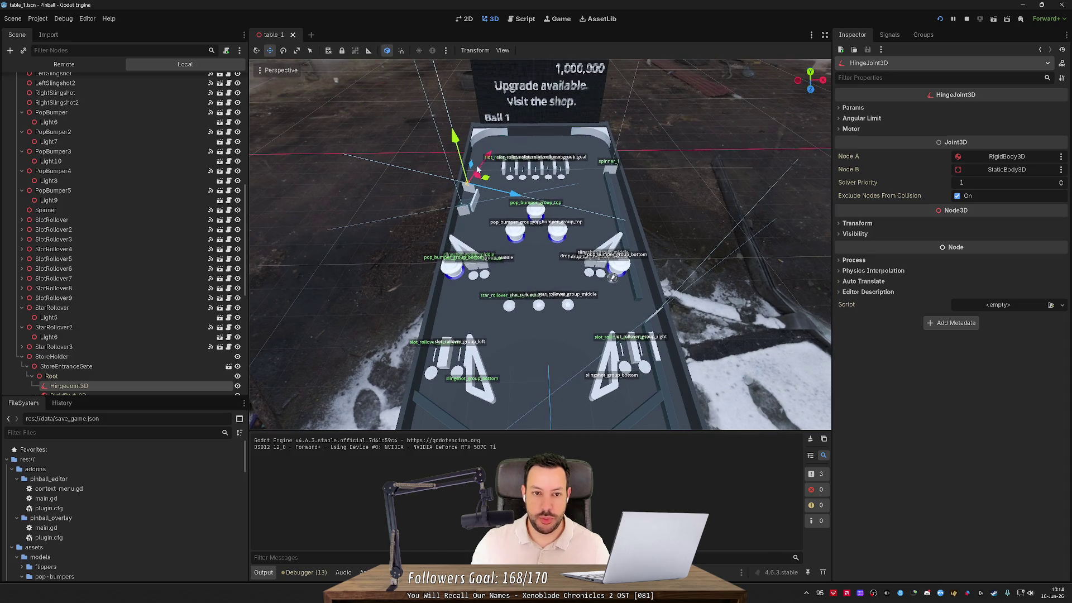
{"action": "left_click", "coordinate": [559, 19]}
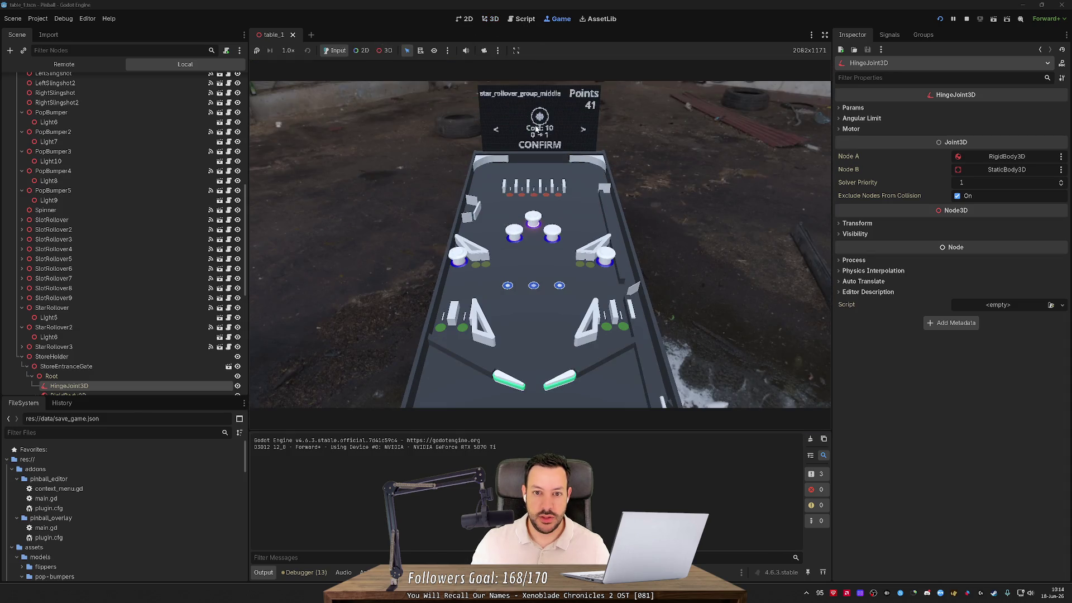
{"action": "key", "text": "Right"}
{"action": "key", "text": "Right"}
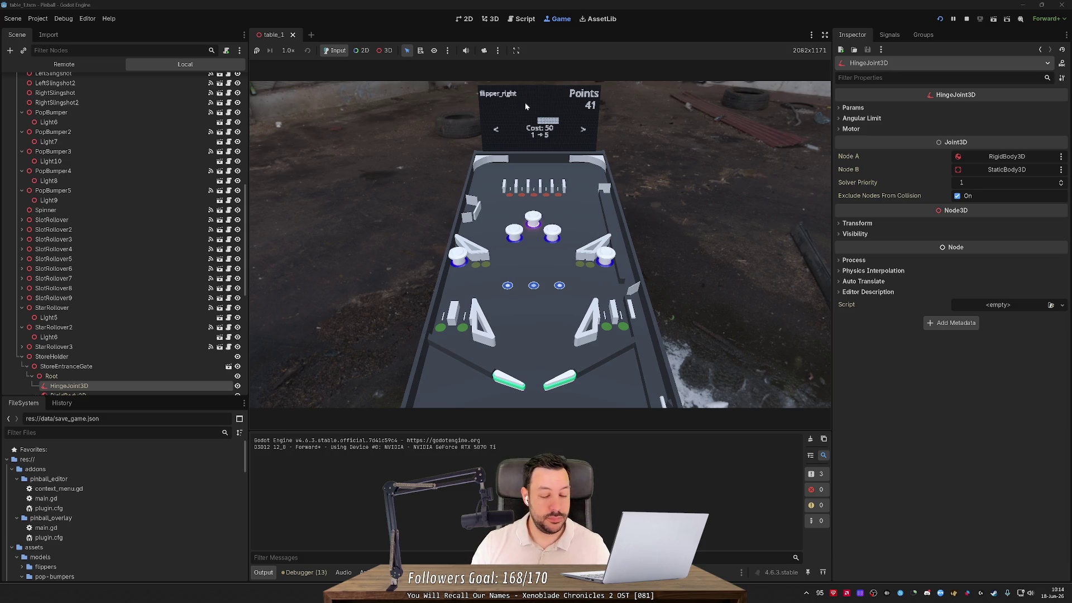
{"action": "key", "text": "Right"}
{"action": "key", "text": "Right"}
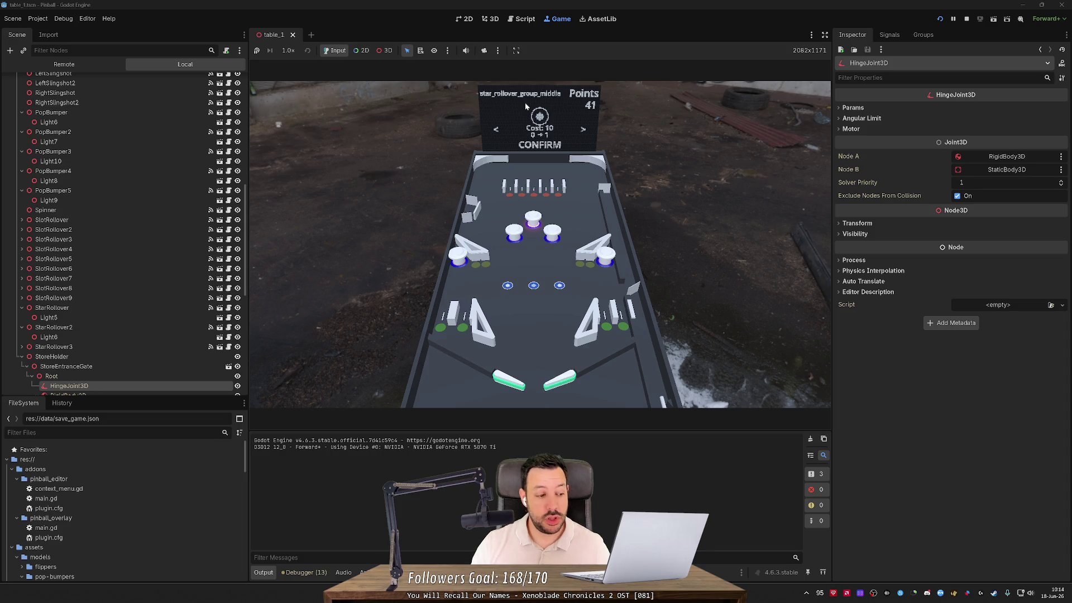
{"action": "key", "text": "Right"}
{"action": "key", "text": "Right"}
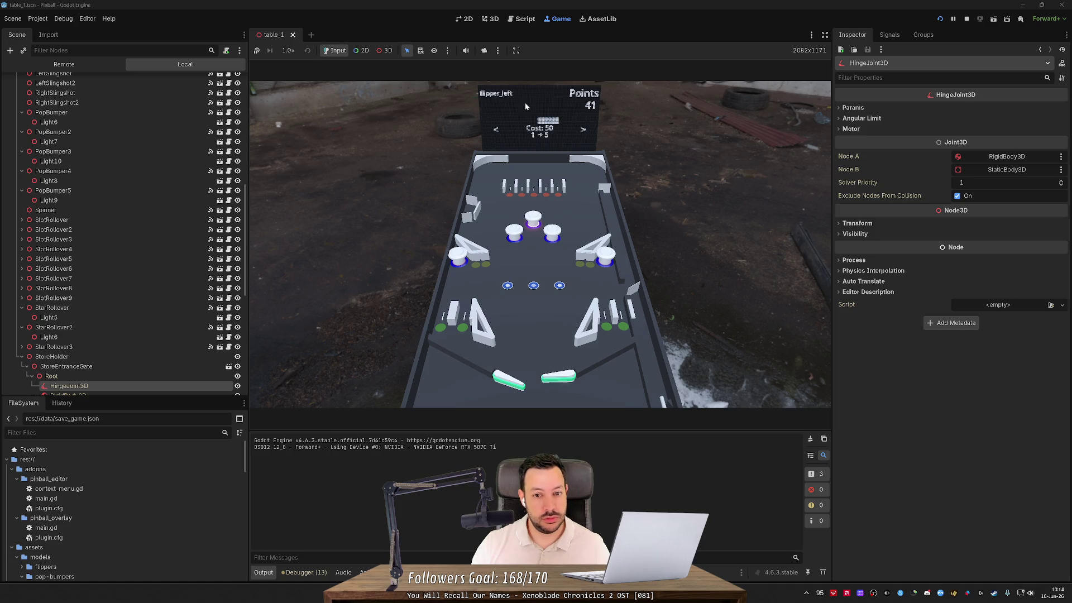
{"action": "key", "text": "Right"}
{"action": "key", "text": "Right"}
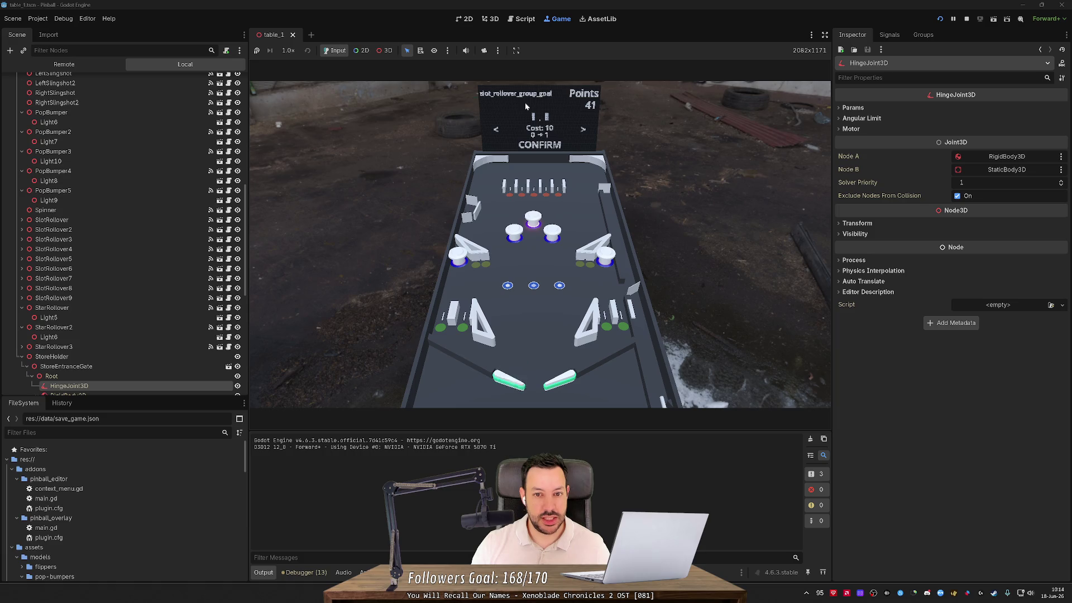
{"action": "key", "text": "Left"}
{"action": "key", "text": "Right"}
{"action": "key", "text": "Right"}
{"action": "key", "text": "Right"}
{"action": "key", "text": "Right"}
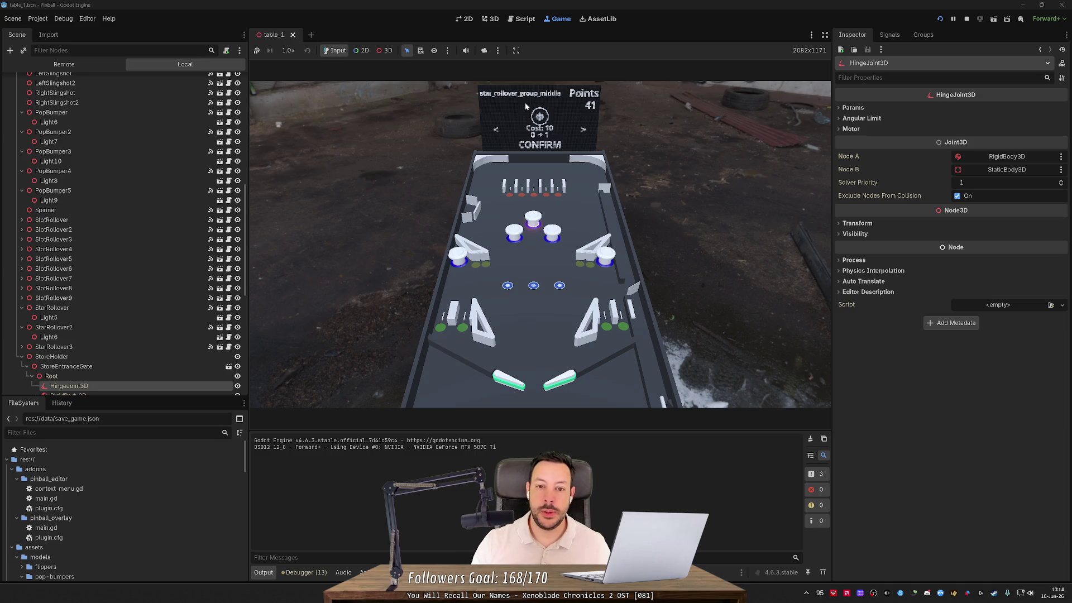
{"action": "key", "text": "Right"}
{"action": "key", "text": "Right"}
{"action": "key", "text": "Left"}
{"action": "key", "text": "Left"}
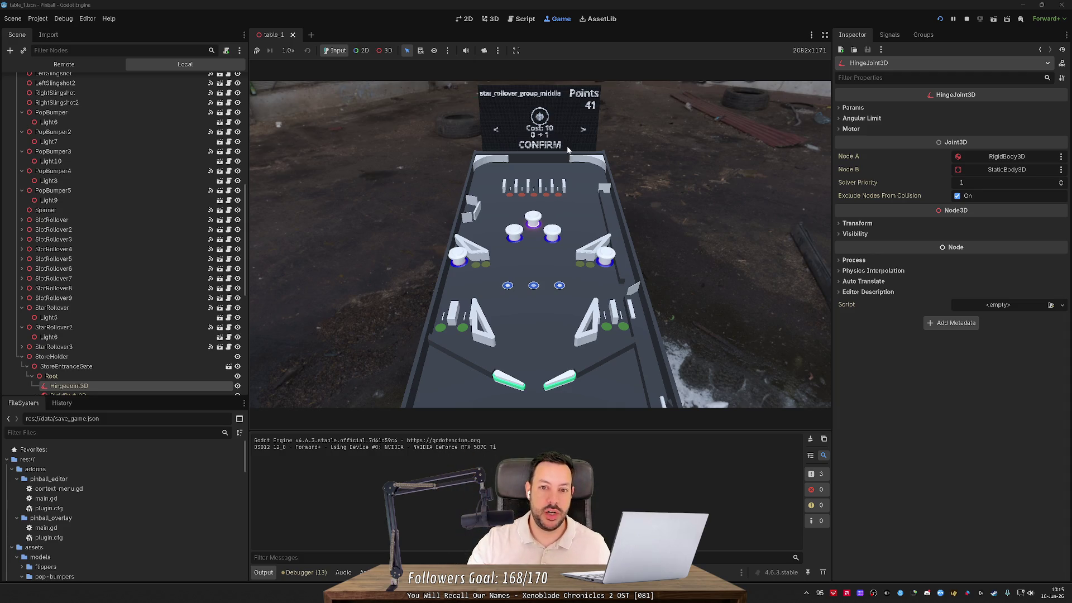
- Cycle back and forth through the running game's store items
{"action": "key", "text": "Right"}
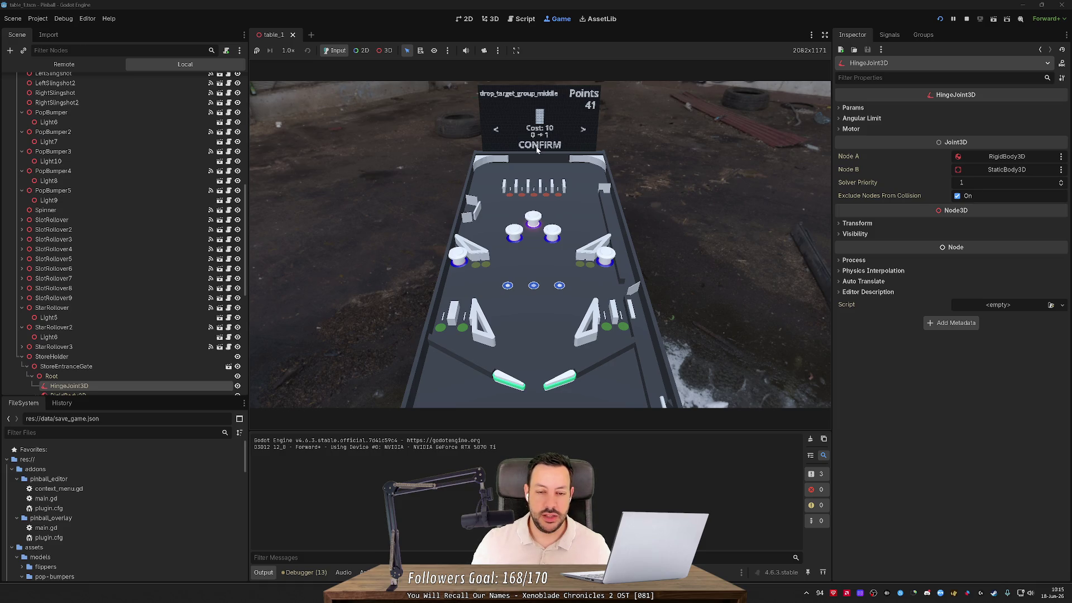
{"action": "key", "text": "Left"}
{"action": "key", "text": "Right"}
{"action": "key", "text": "Right"}
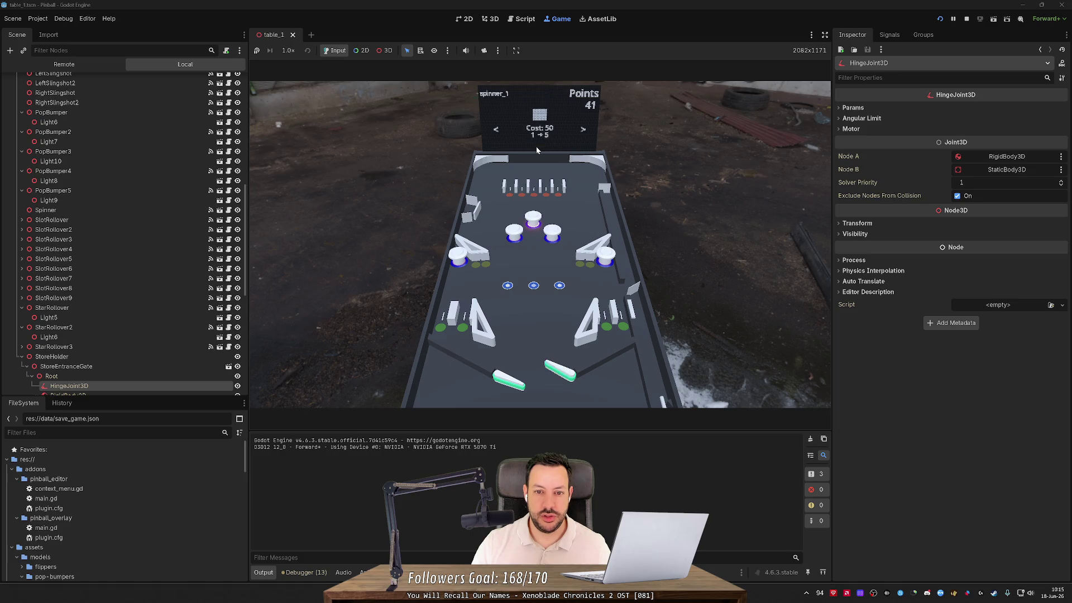
{"action": "key", "text": "Right"}
{"action": "key", "text": "Right"}
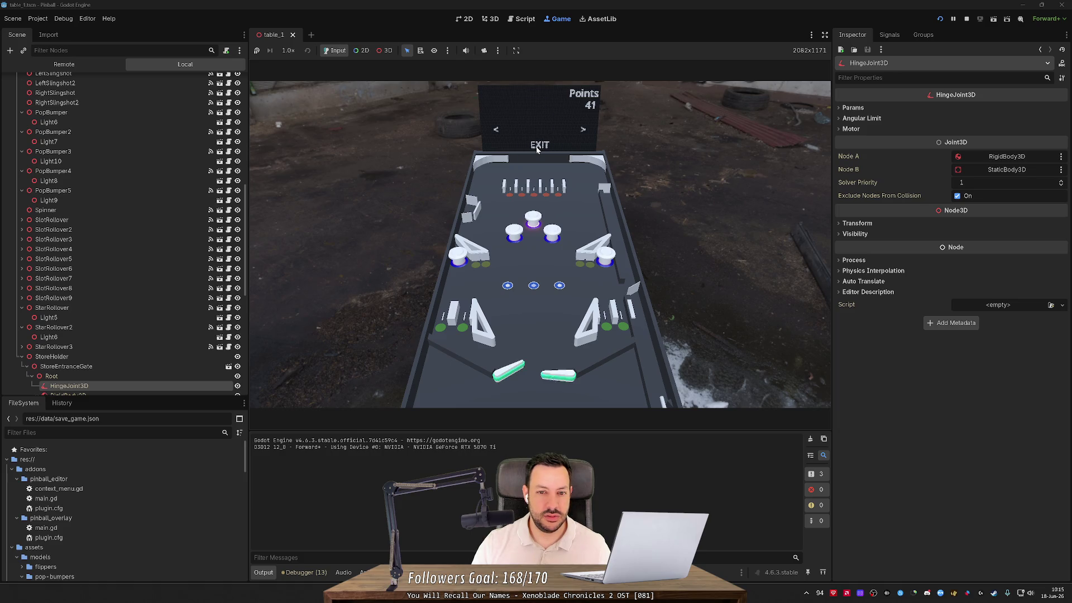
{"action": "key", "text": "Left"}
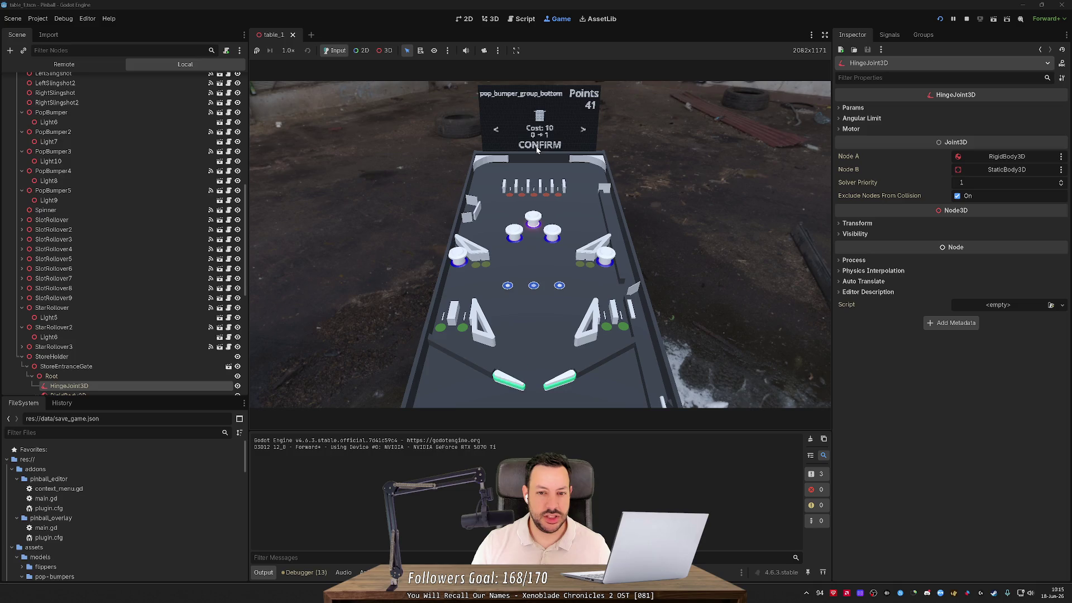
{"action": "key", "text": "Left"}
{"action": "key", "text": "Left"}
{"action": "key", "text": "Left"}
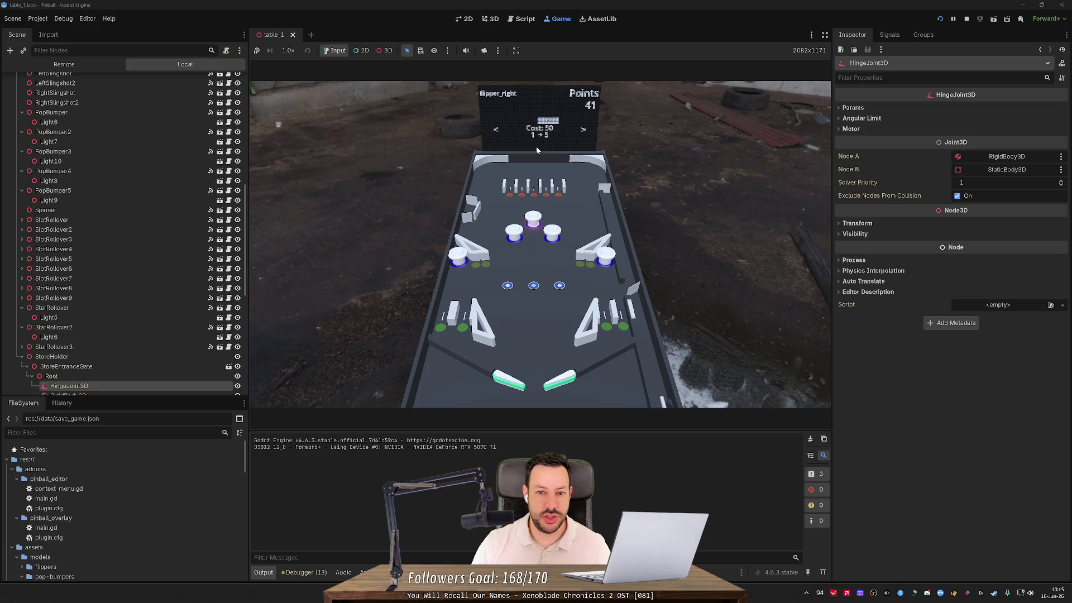
{"action": "key", "text": "Left"}
{"action": "key", "text": "Left"}
{"action": "key", "text": "Right"}
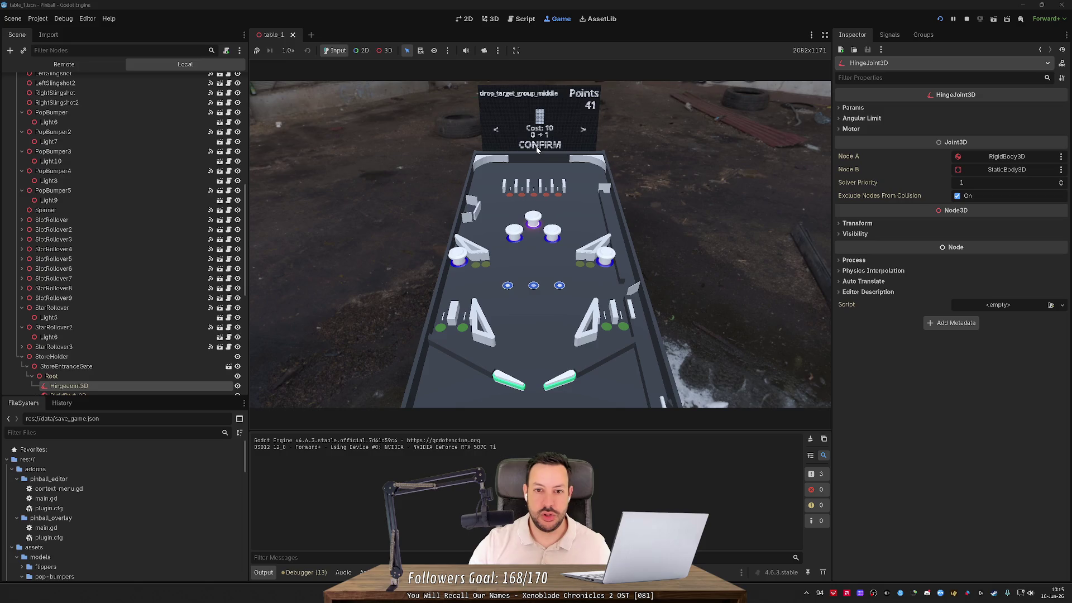
- Keep advancing through the store offerings, then snap the Godot window to the right screen half
{"action": "key", "text": "Right"}
{"action": "key", "text": "Right"}
{"action": "key", "text": "Right"}
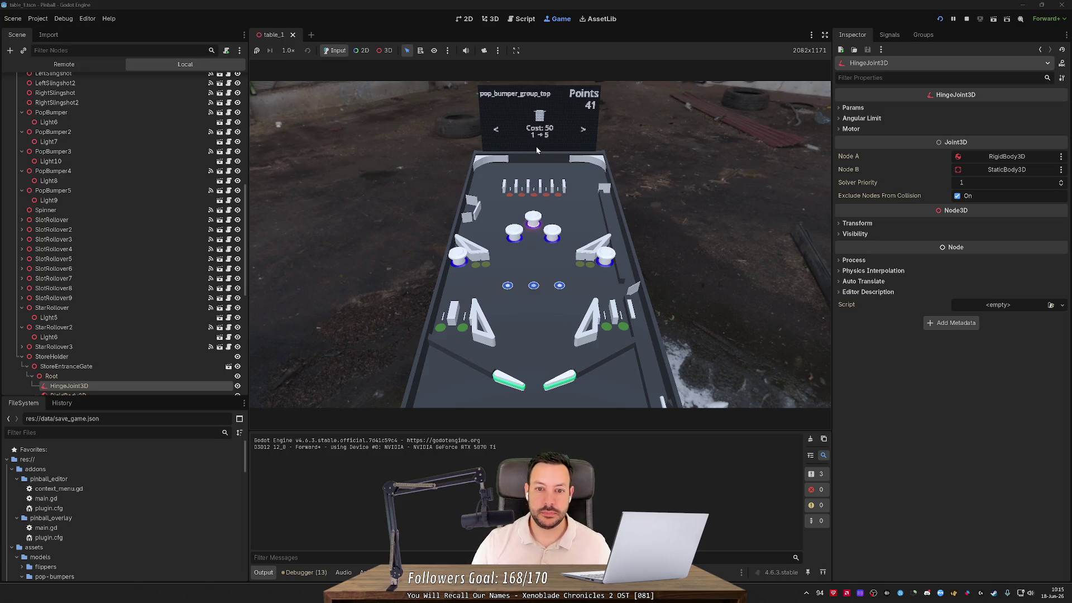
{"action": "key", "text": "Right"}
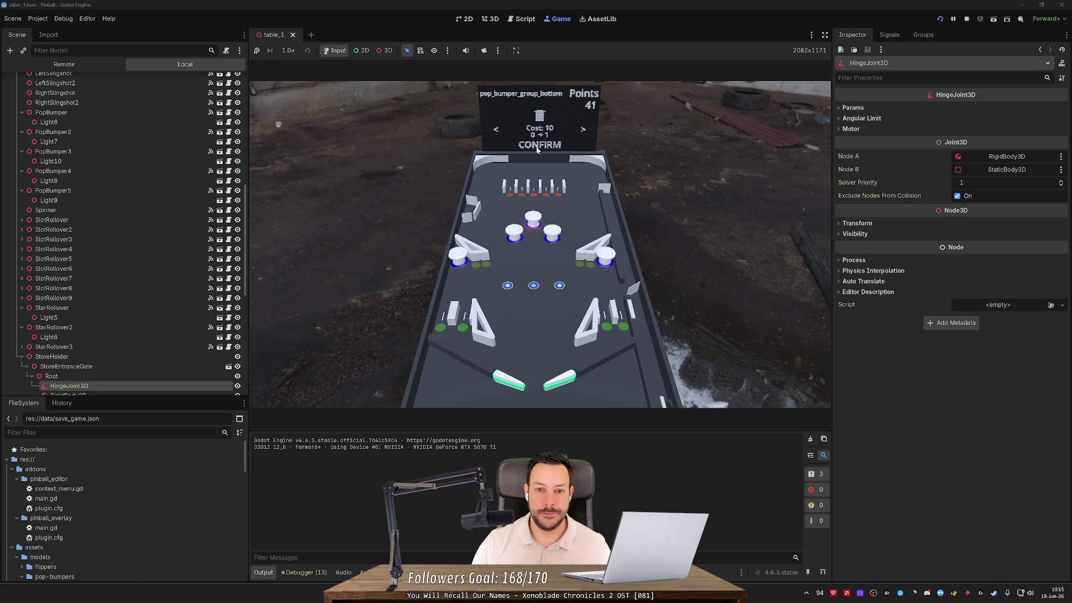
{"action": "key", "text": "Right"}
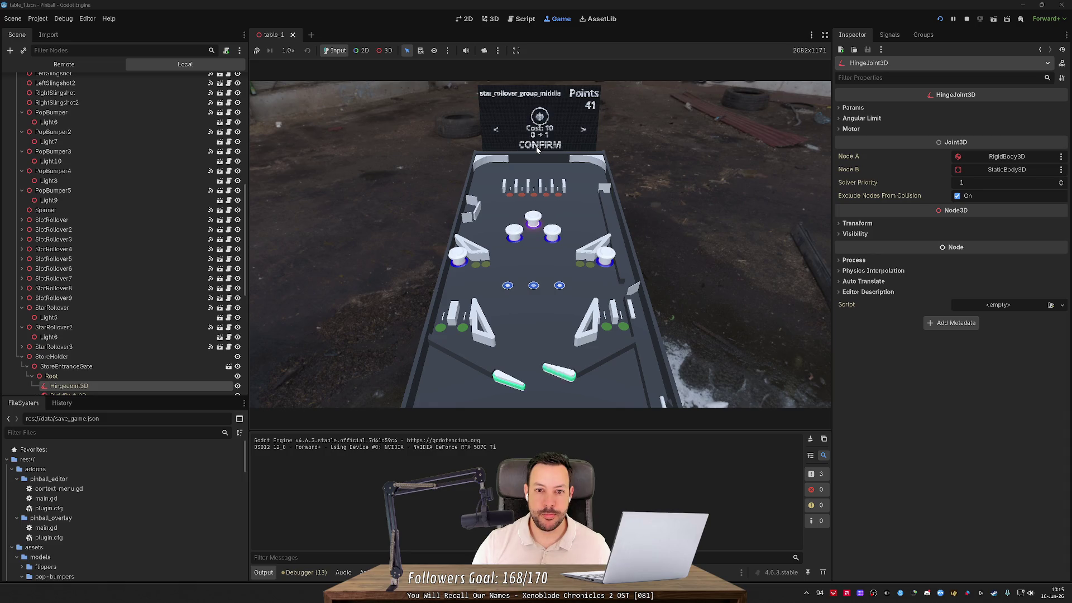
{"action": "key", "text": "Right"}
{"action": "key", "text": "Right"}
{"action": "key", "text": "Right"}
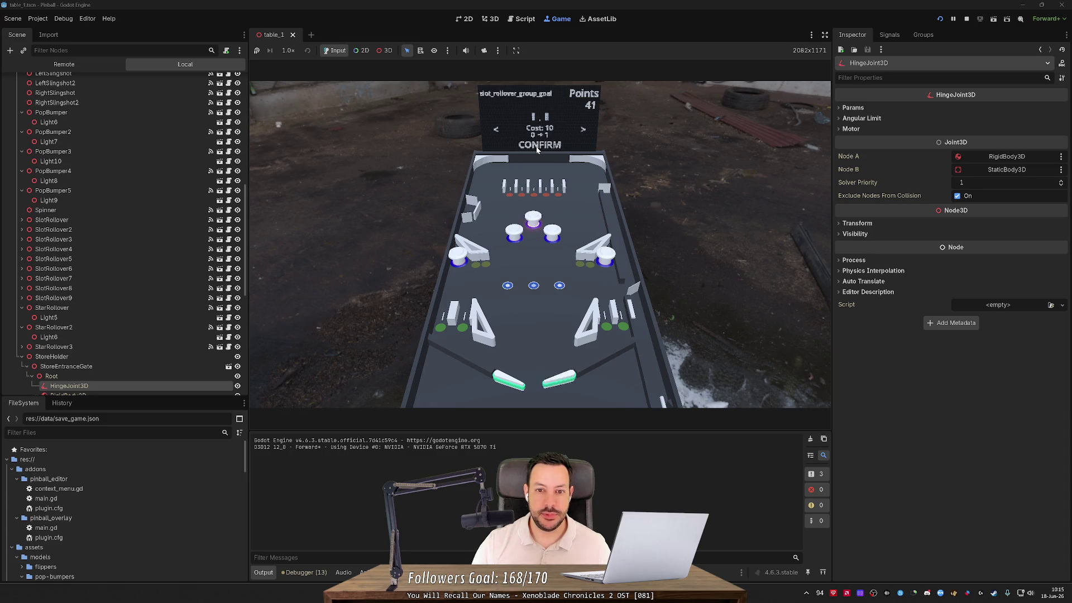
{"action": "key", "text": "Right"}
{"action": "key", "text": "Right"}
{"action": "key", "text": "Right"}
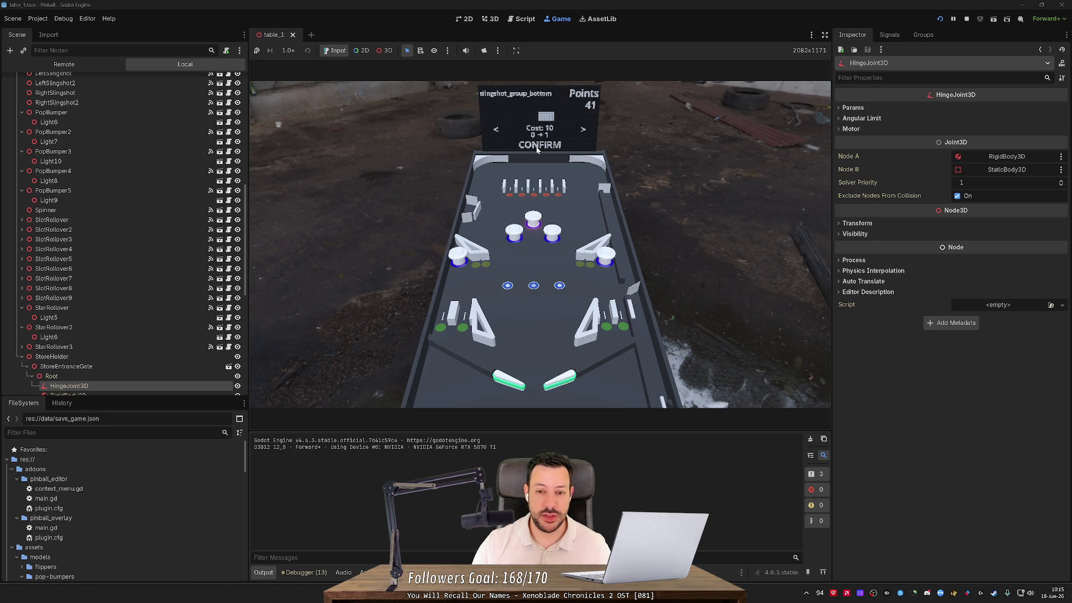
{"action": "key", "text": "Right"}
{"action": "key", "text": "Right"}
{"action": "key", "text": "Right"}
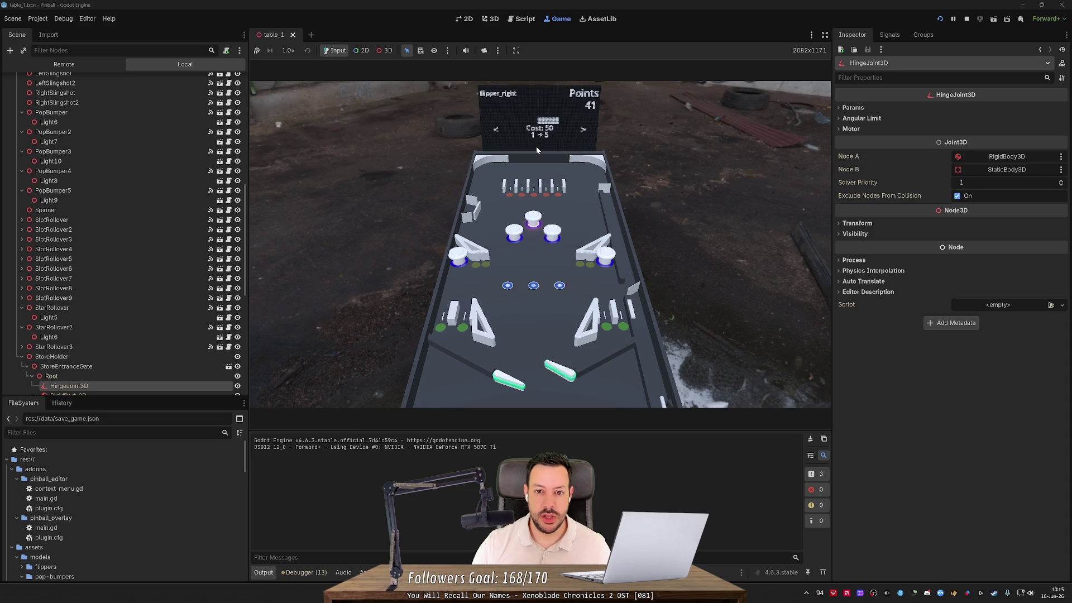
{"action": "key", "text": "Right"}
{"action": "key", "text": "Right"}
{"action": "key", "text": "Right"}
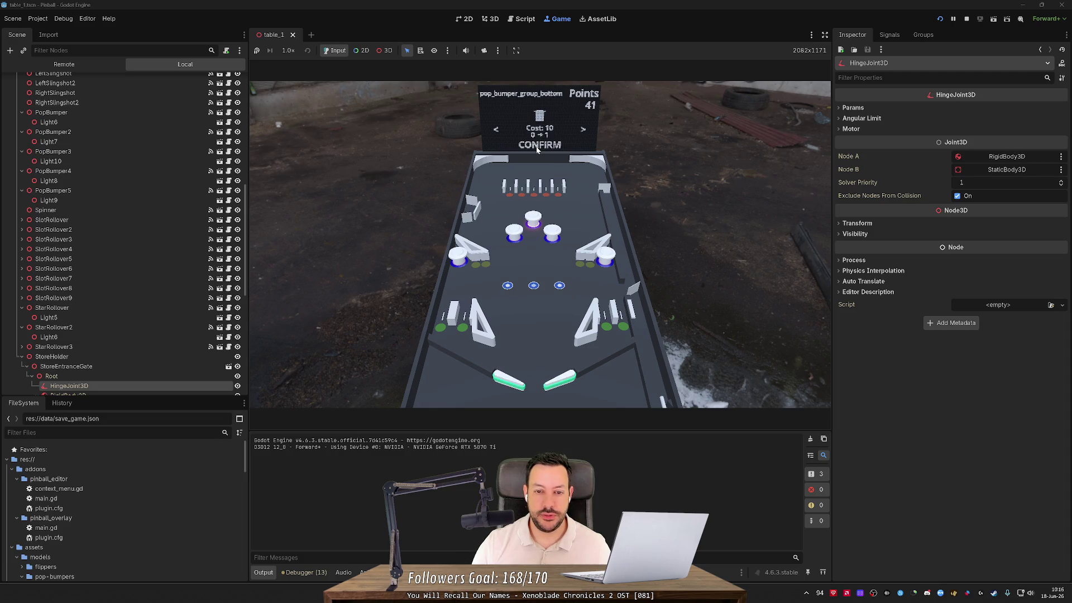
{"action": "key", "text": "Right"}
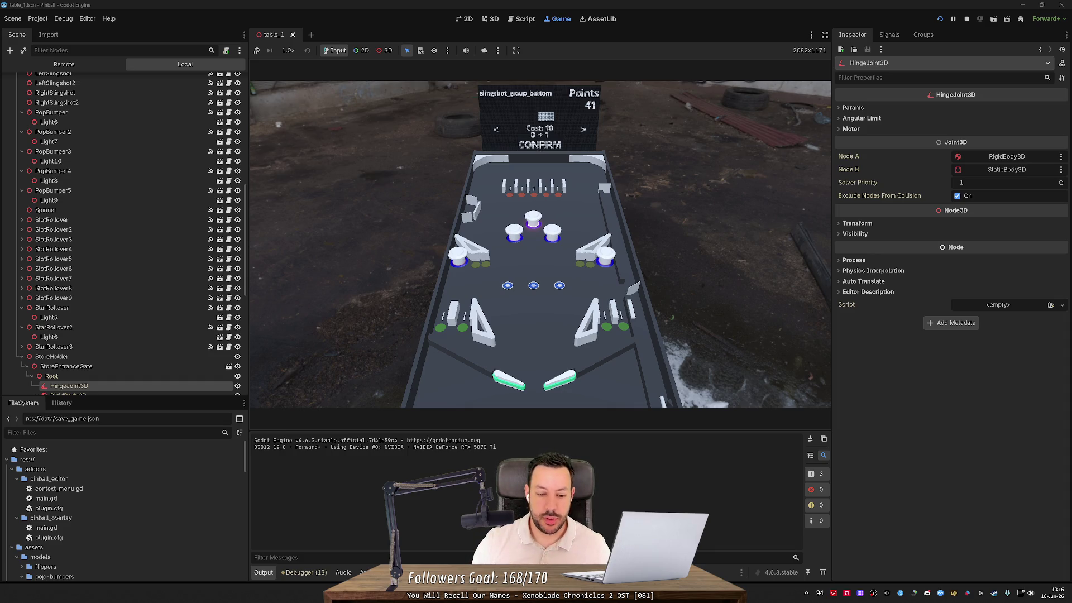
{"action": "left_click_drag", "start_coordinate": [547, 7], "coordinate": [1070, 8]}
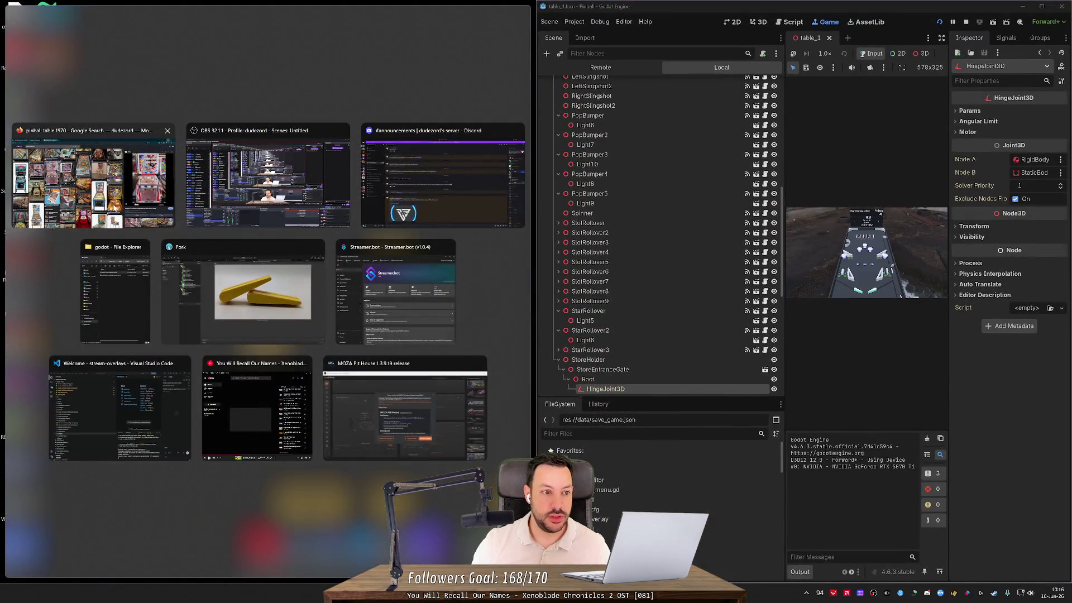
- Snap Firefox to the left half and open the vintage pinball photo full-size in a new tab
{"action": "left_click", "coordinate": [94, 179]}
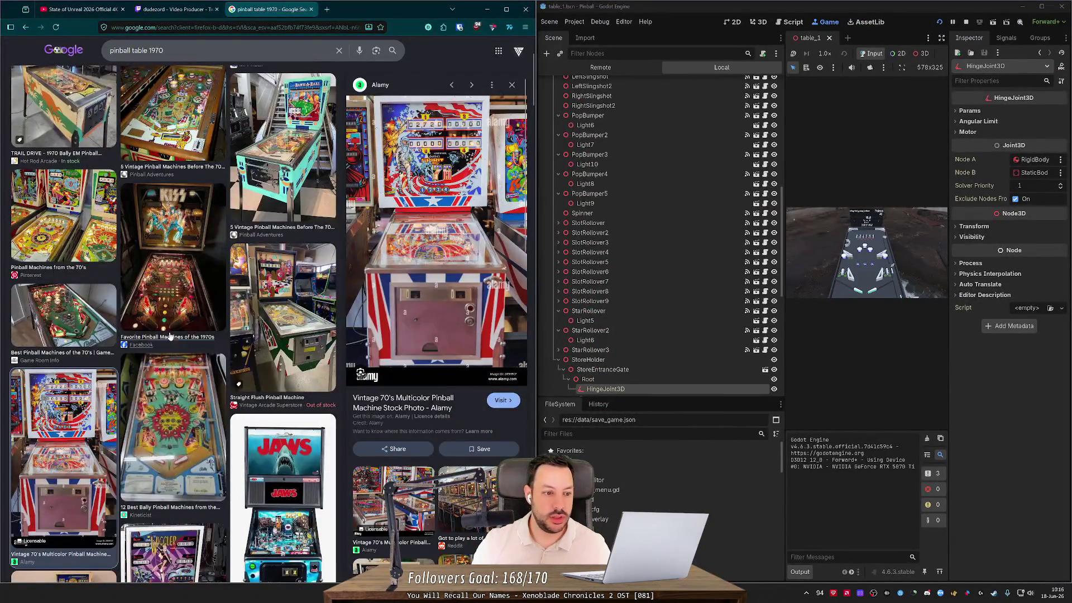
{"action": "right_click", "coordinate": [444, 231]}
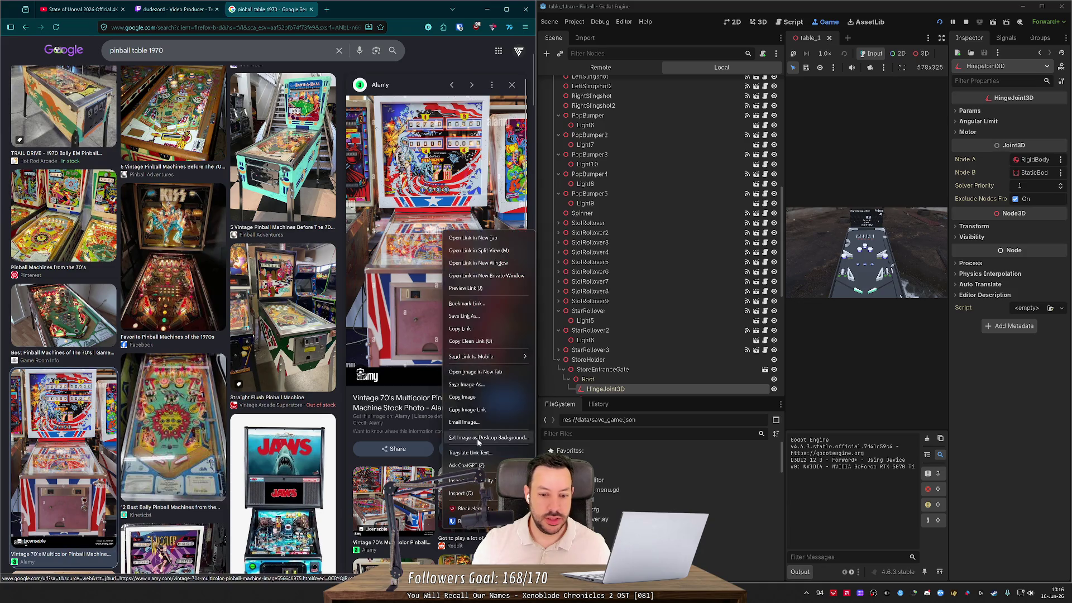
{"action": "left_click", "coordinate": [475, 372]}
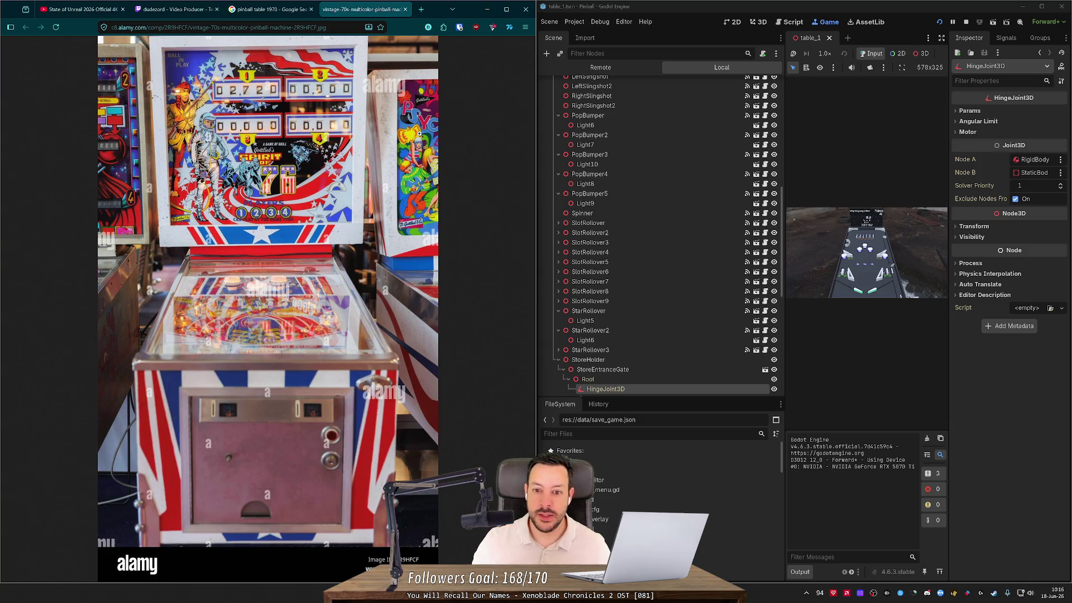
{"action": "left_click_drag", "start_coordinate": [782, 116], "coordinate": [542, 158]}
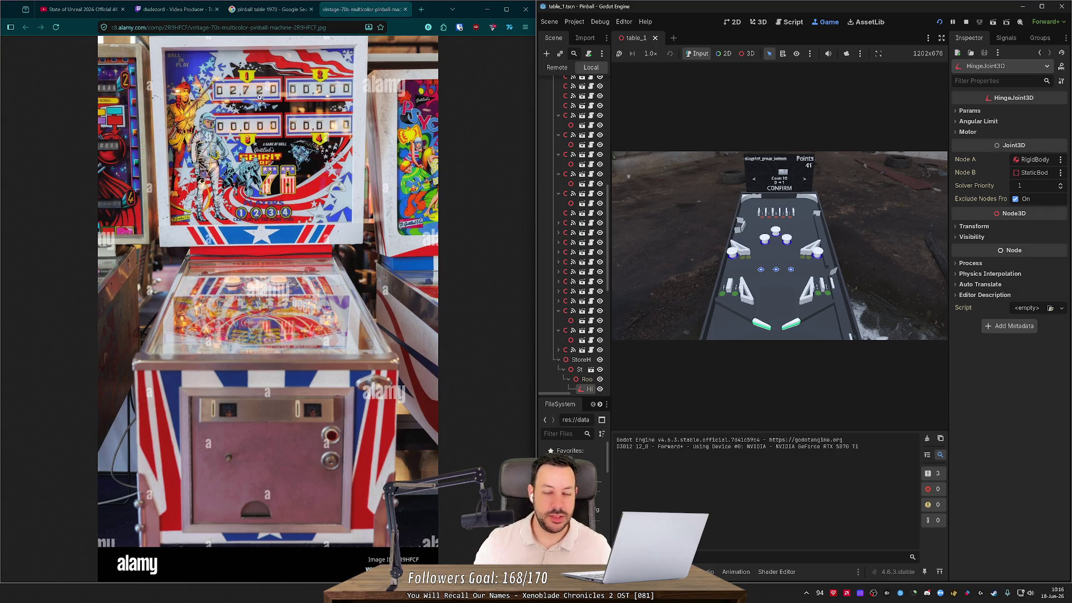
- Return to the 'pinball table 1970' results and add 'aztec' to the search query
{"action": "left_click", "coordinate": [268, 8]}
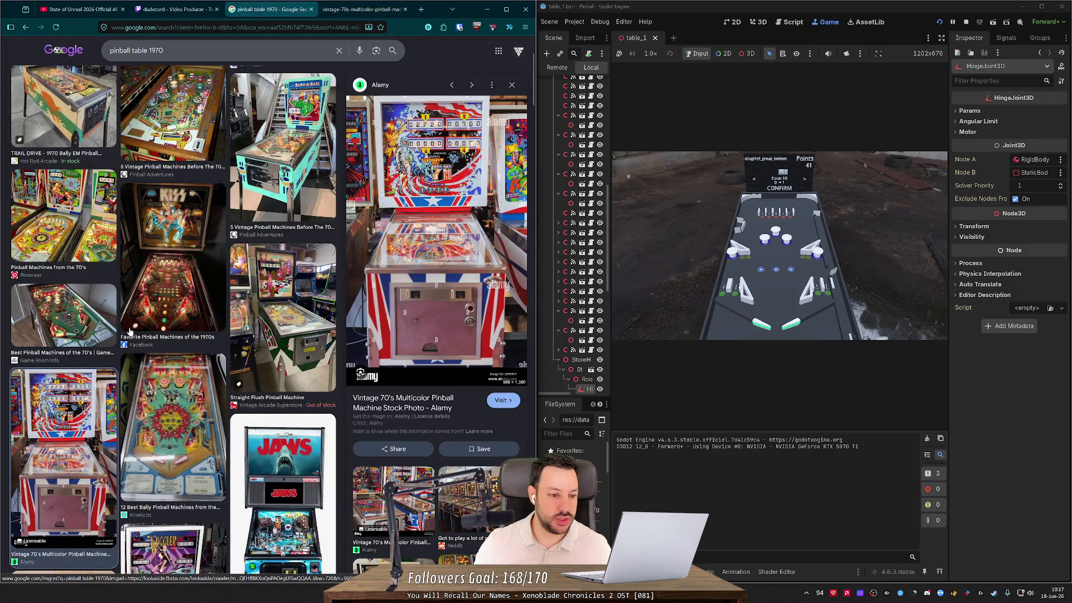
{"action": "scroll", "coordinate": [129, 329], "scroll_direction": "down", "scroll_amount": 4}
{"action": "scroll", "coordinate": [130, 328], "scroll_direction": "down", "scroll_amount": 3}
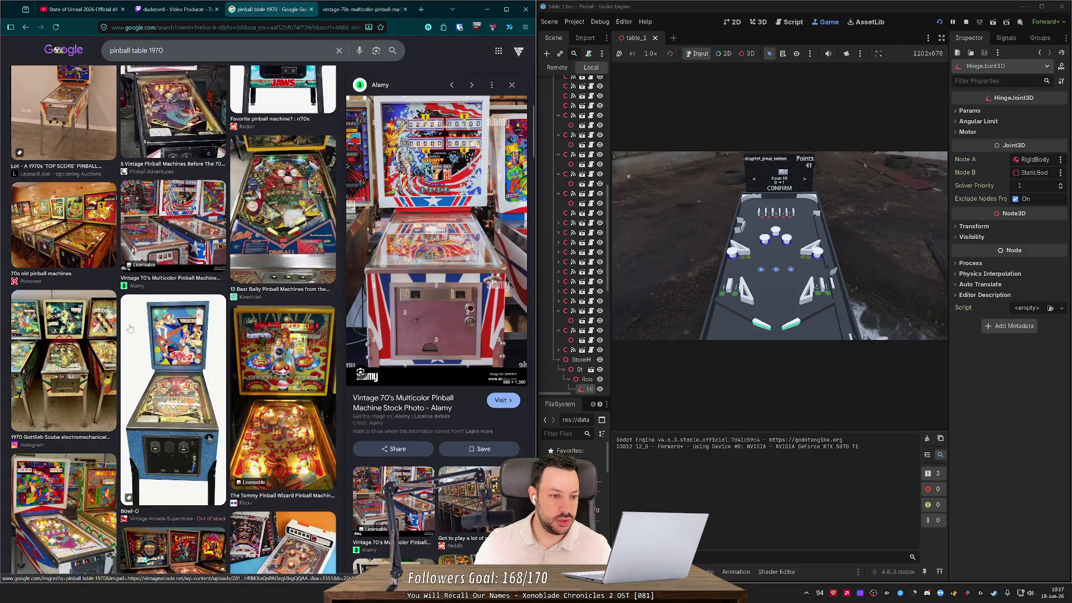
{"action": "scroll", "coordinate": [155, 307], "scroll_direction": "down", "scroll_amount": 5}
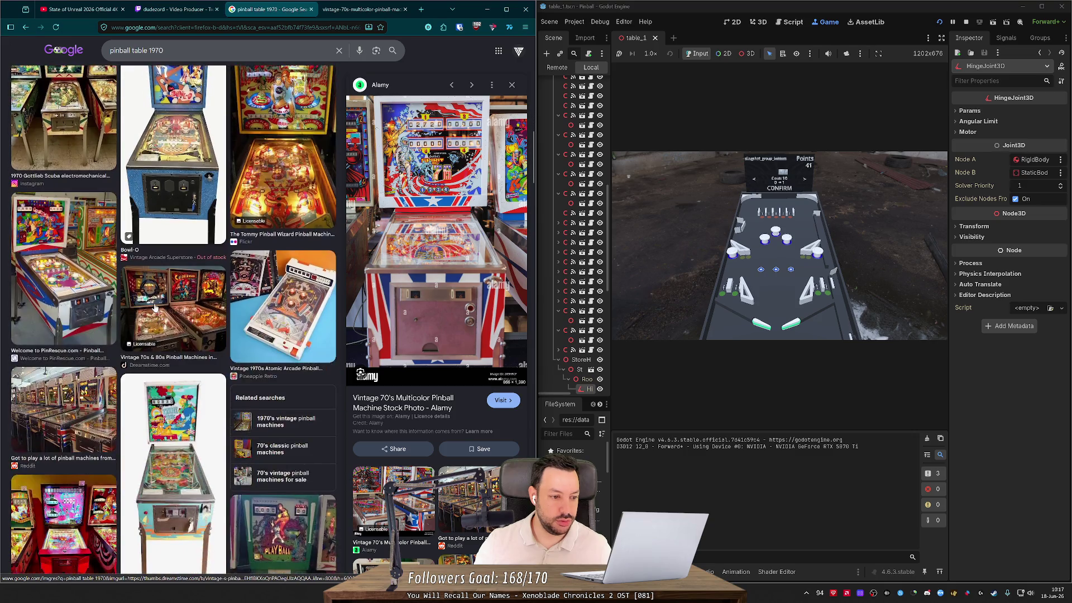
{"action": "scroll", "coordinate": [155, 306], "scroll_direction": "down", "scroll_amount": 3}
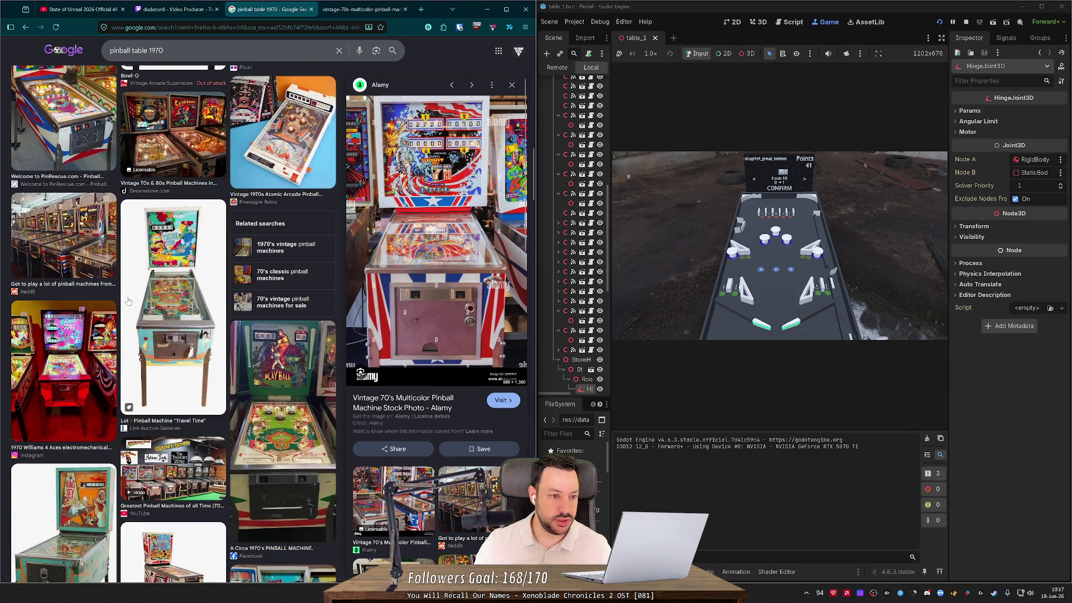
{"action": "scroll", "coordinate": [119, 195], "scroll_direction": "up", "scroll_amount": 15}
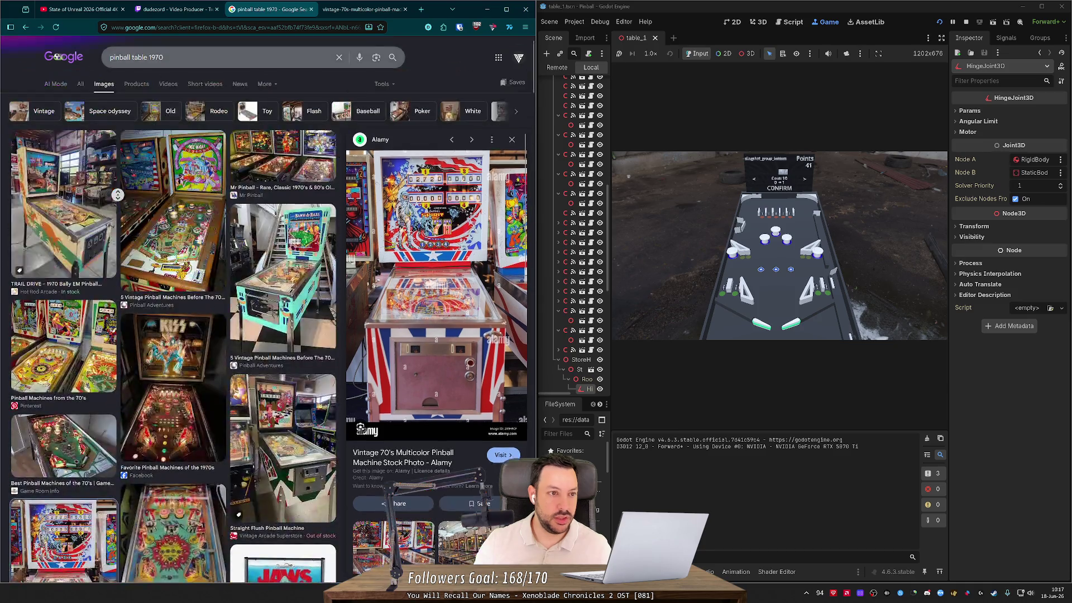
{"action": "type", "text": "aztec"}
{"action": "key", "text": "Return"}
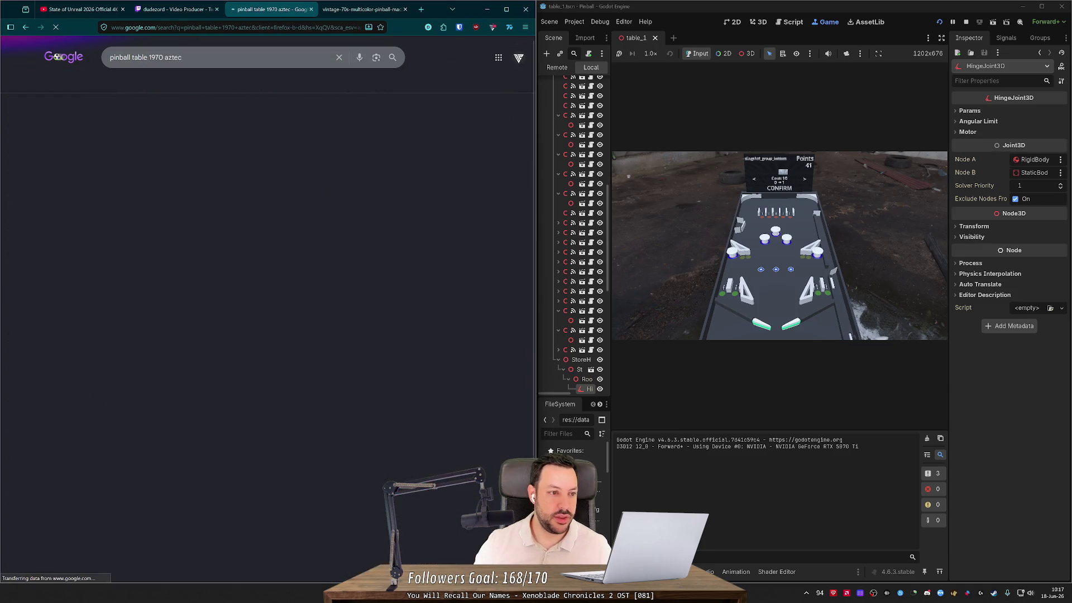
{"action": "left_click", "coordinate": [61, 212]}
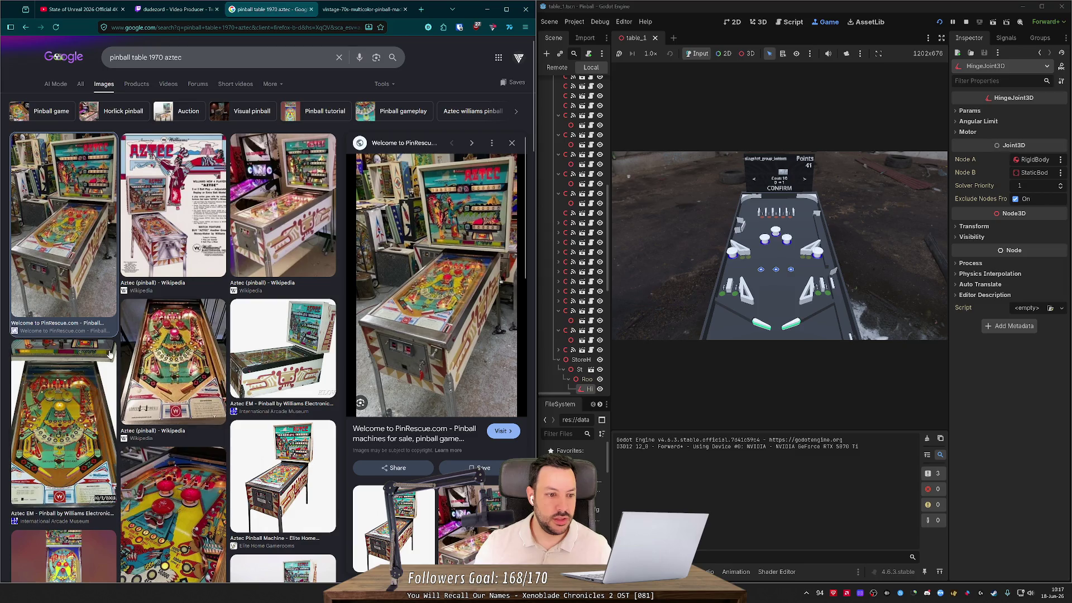
{"action": "left_click", "coordinate": [244, 231]}
{"action": "scroll", "coordinate": [413, 364], "scroll_direction": "down", "scroll_amount": 3}
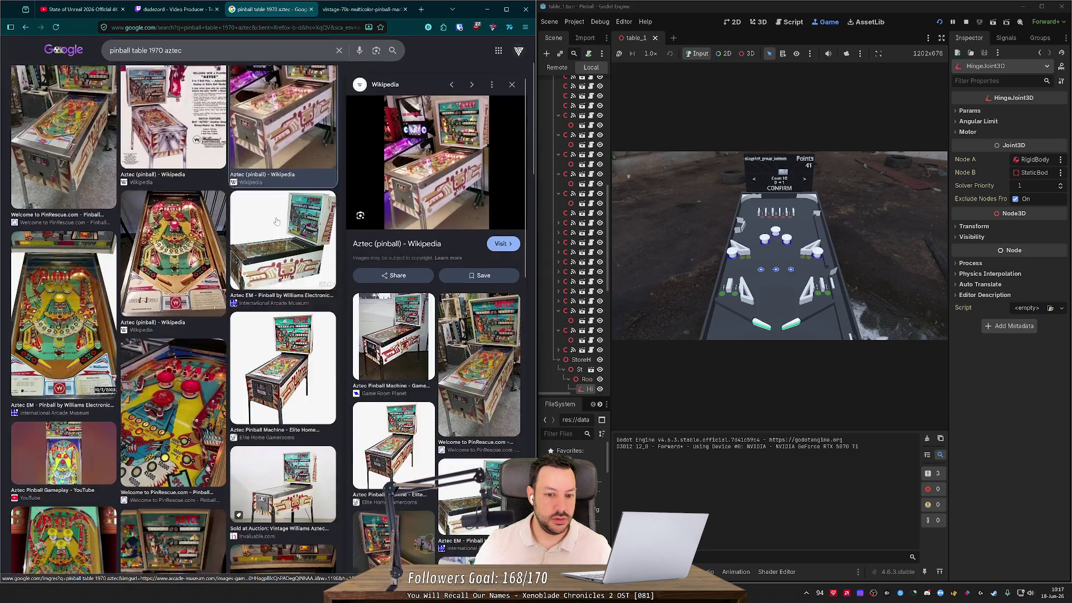
{"action": "left_click", "coordinate": [477, 363]}
{"action": "right_click", "coordinate": [420, 260]}
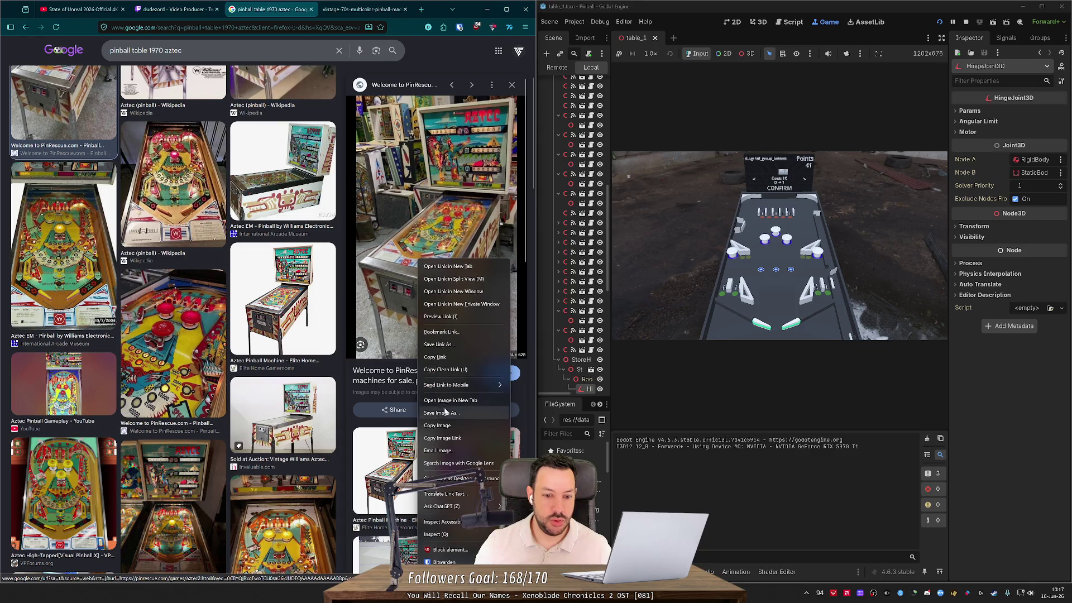
{"action": "left_click", "coordinate": [453, 401]}
{"action": "left_click", "coordinate": [304, 9]}
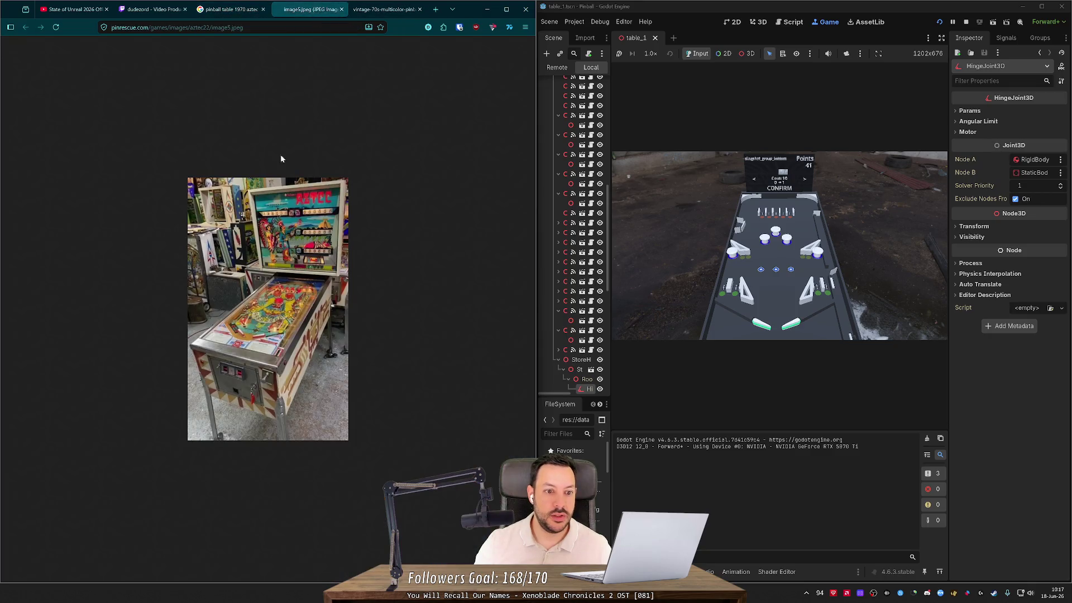
{"action": "scroll", "coordinate": [273, 236], "scroll_direction": "up", "scroll_amount": 6, "text": "ctrl"}
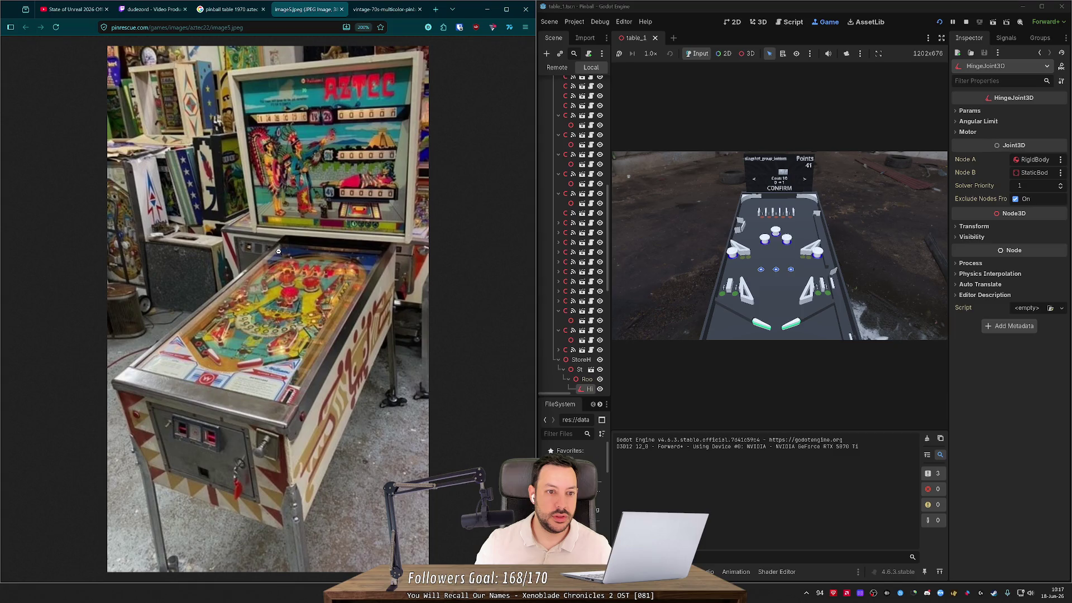
{"action": "left_click", "coordinate": [236, 9]}
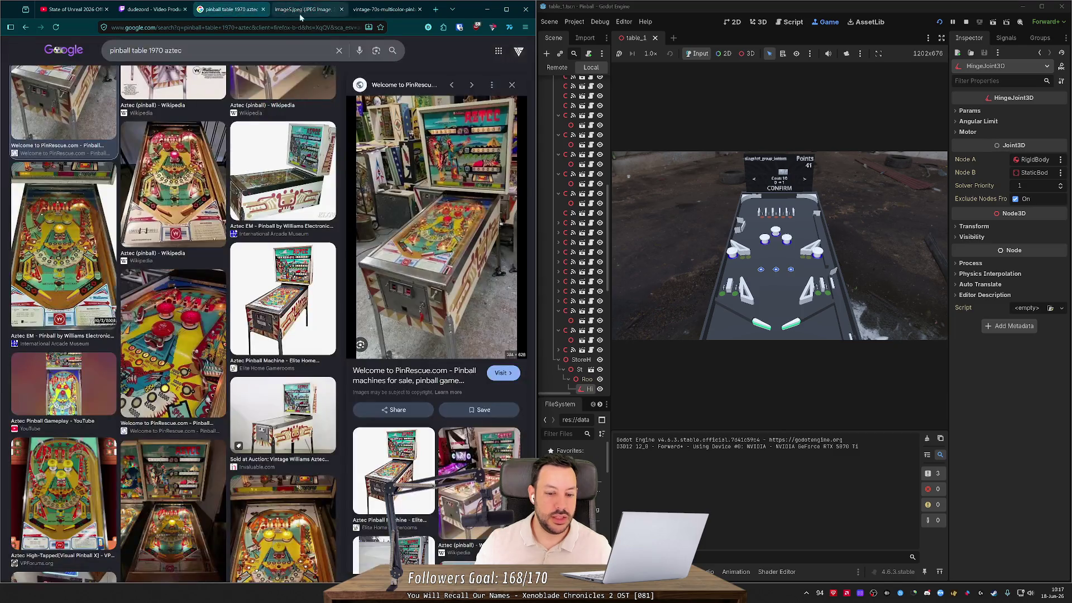
{"action": "middle_click", "coordinate": [302, 8]}
{"action": "scroll", "coordinate": [392, 396], "scroll_direction": "down", "scroll_amount": 2}
{"action": "scroll", "coordinate": [397, 396], "scroll_direction": "down", "scroll_amount": 3}
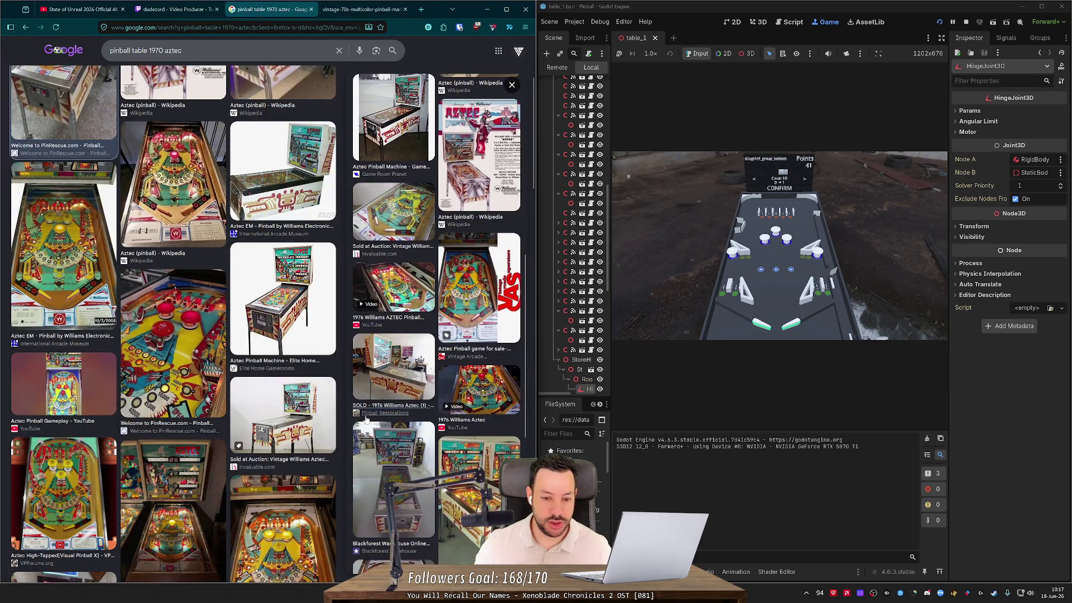
{"action": "scroll", "coordinate": [402, 397], "scroll_direction": "down", "scroll_amount": 4}
{"action": "scroll", "coordinate": [190, 383], "scroll_direction": "down", "scroll_amount": 5}
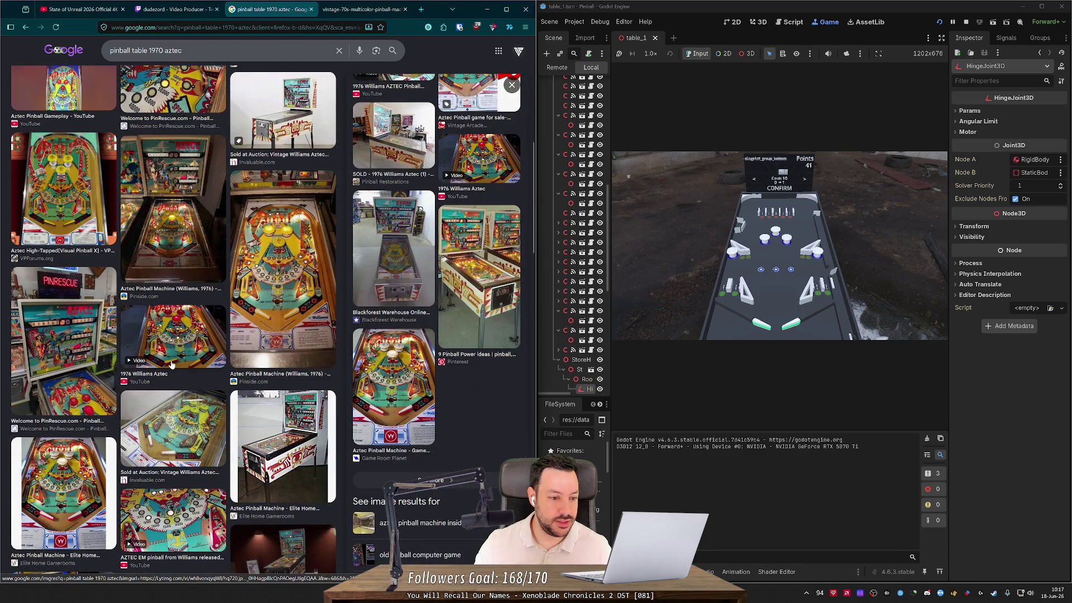
{"action": "left_click", "coordinate": [73, 357]}
{"action": "right_click", "coordinate": [468, 258]}
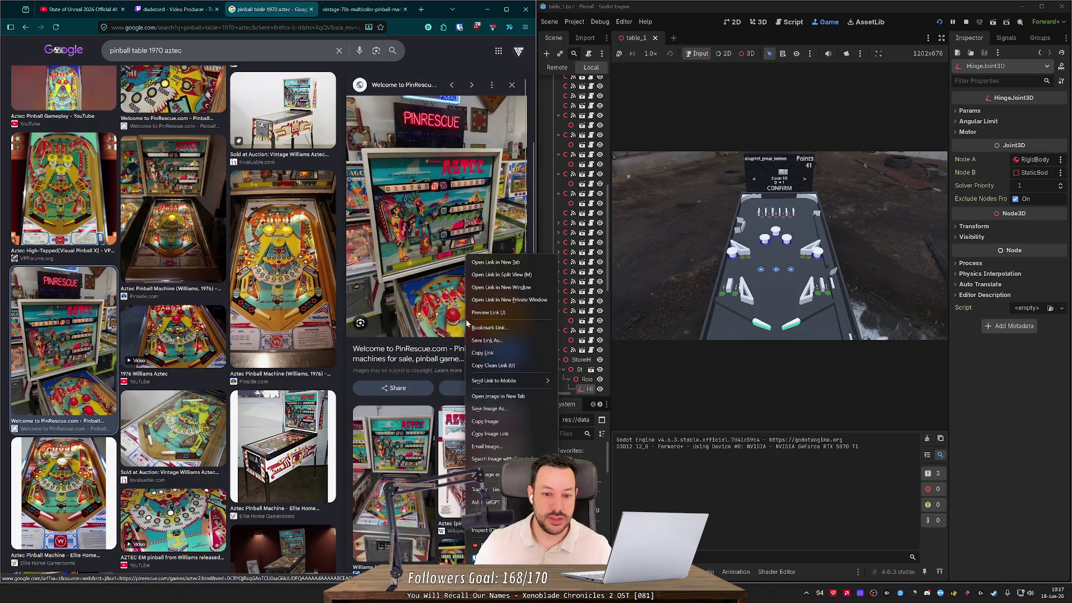
{"action": "left_click", "coordinate": [498, 396]}
{"action": "left_click", "coordinate": [298, 15]}
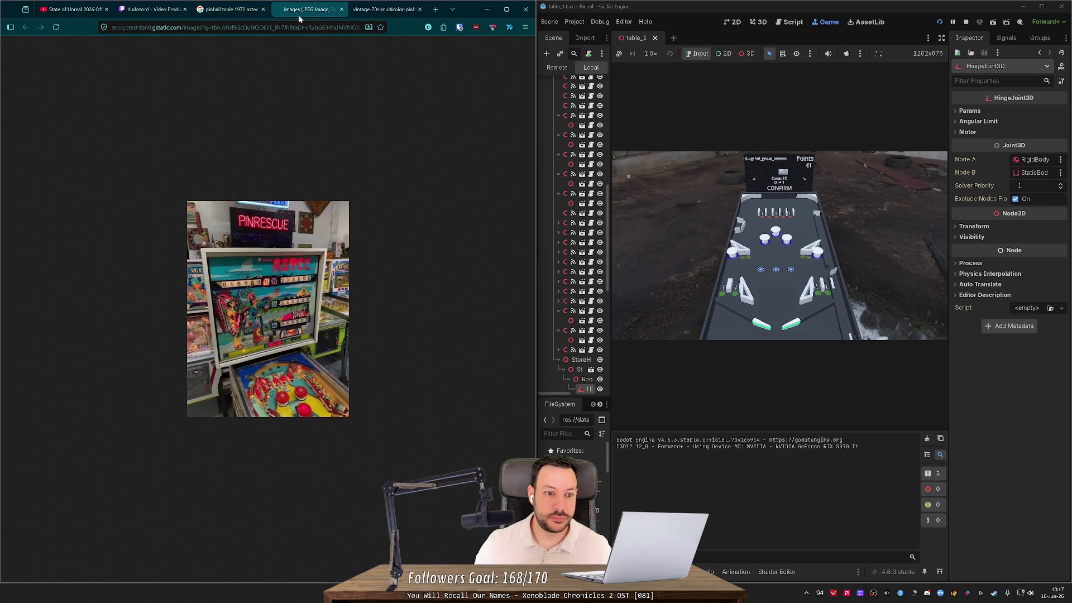
{"action": "scroll", "coordinate": [289, 334], "scroll_direction": "up", "scroll_amount": 5, "text": "ctrl"}
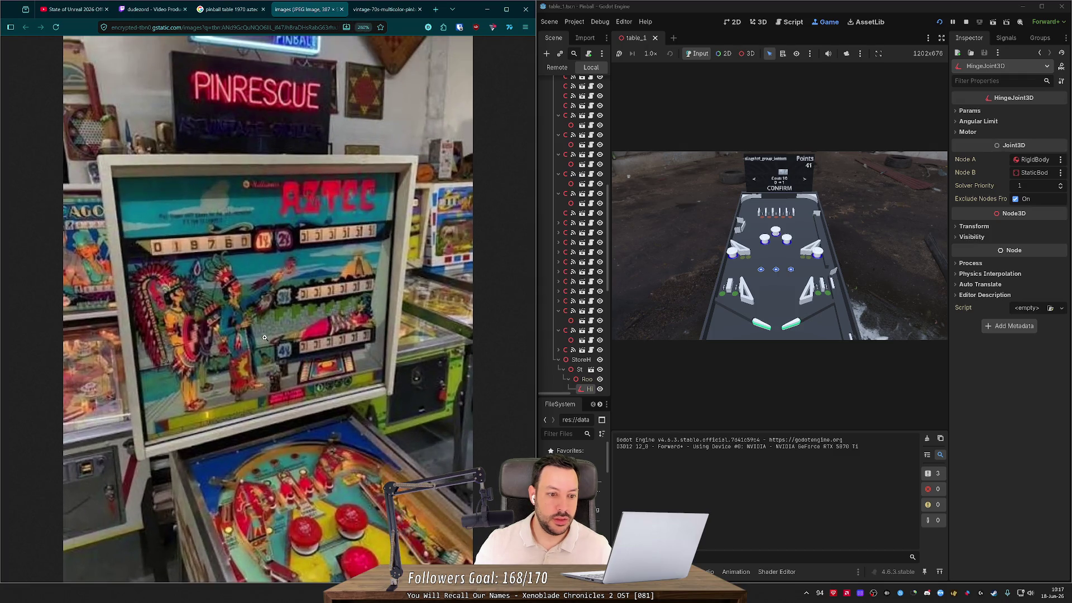
{"action": "scroll", "coordinate": [265, 337], "scroll_direction": "down", "scroll_amount": 2, "text": "ctrl"}
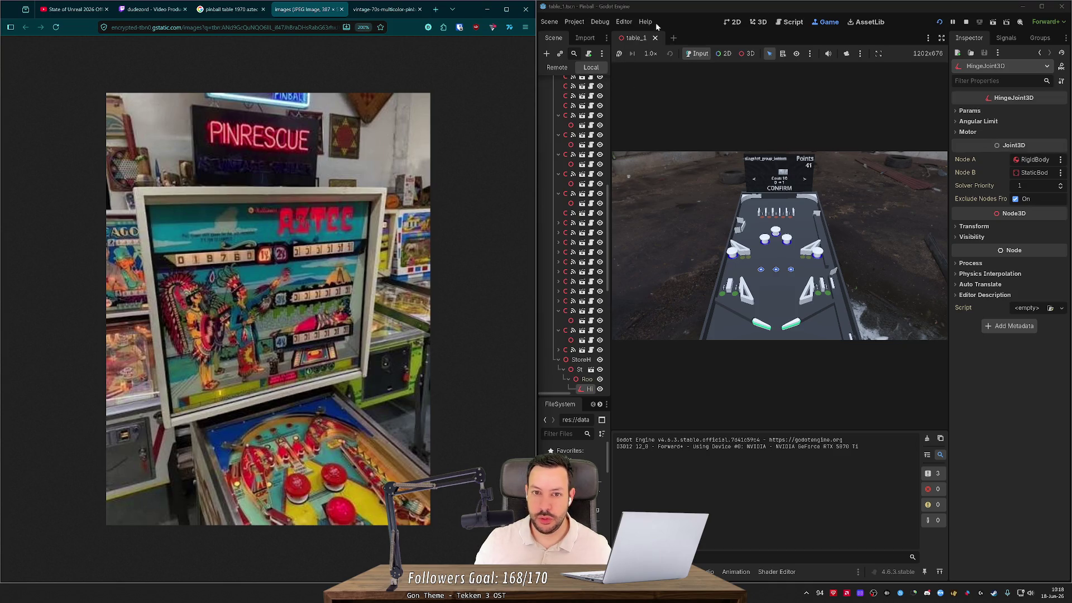
- Widen the Godot editor beside the reference photo and stop the running pinball game
{"action": "left_click_drag", "start_coordinate": [536, 87], "coordinate": [357, 105]}
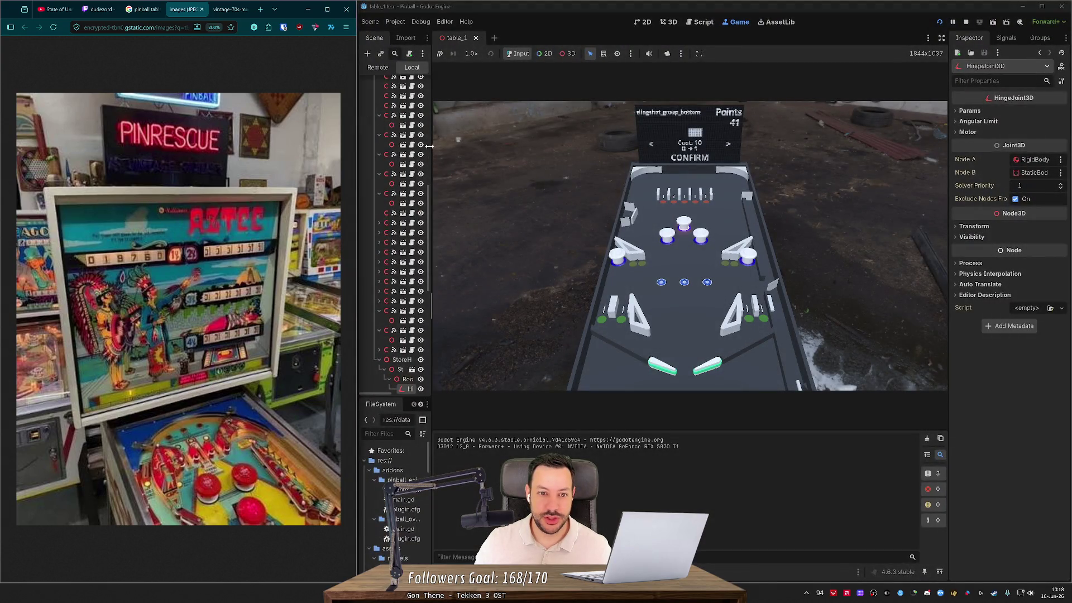
{"action": "mouse_move", "coordinate": [429, 146]}
{"action": "left_mouse_down"}
{"action": "mouse_move", "coordinate": [553, 146]}
{"action": "mouse_move", "coordinate": [517, 146]}
{"action": "left_mouse_up"}
{"action": "left_click", "coordinate": [966, 22]}
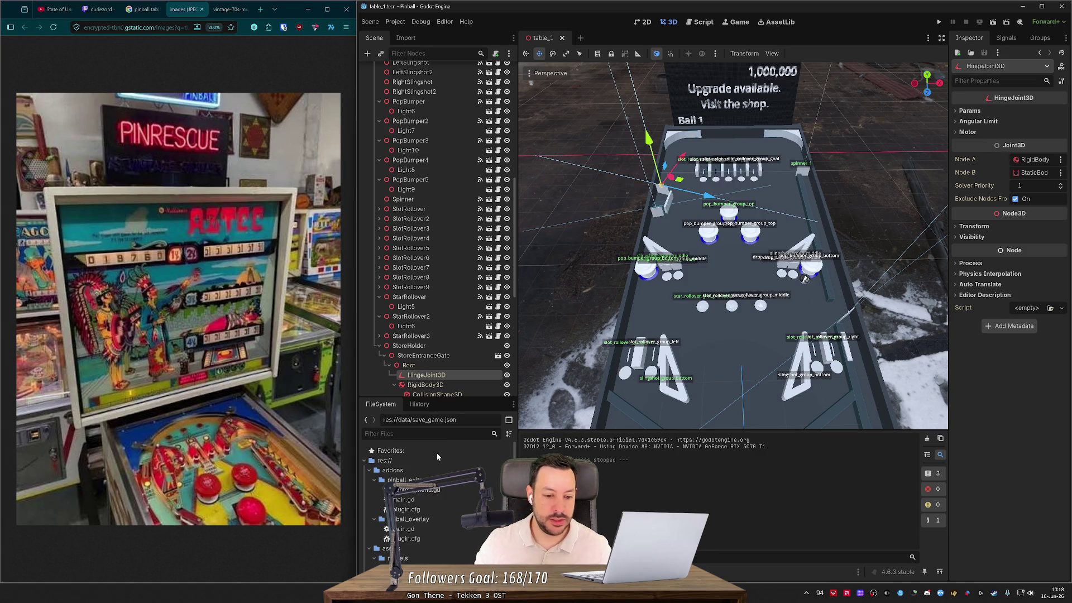
- Collapse the scripts folder and scroll the FileSystem dock down to the scenes folder
{"action": "scroll", "coordinate": [380, 525], "scroll_direction": "down", "scroll_amount": 5}
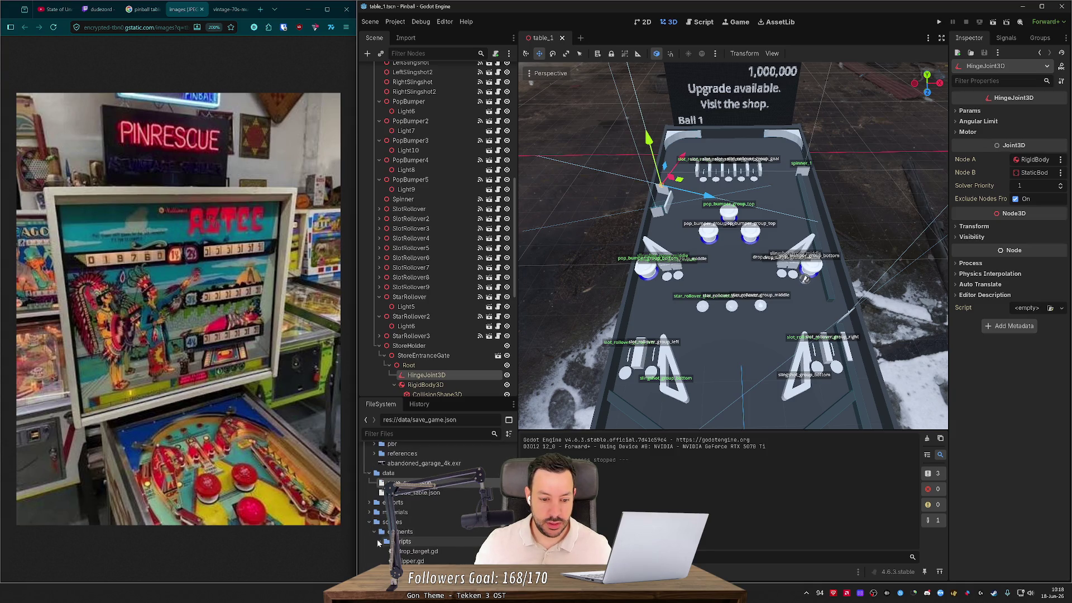
{"action": "left_click", "coordinate": [376, 543]}
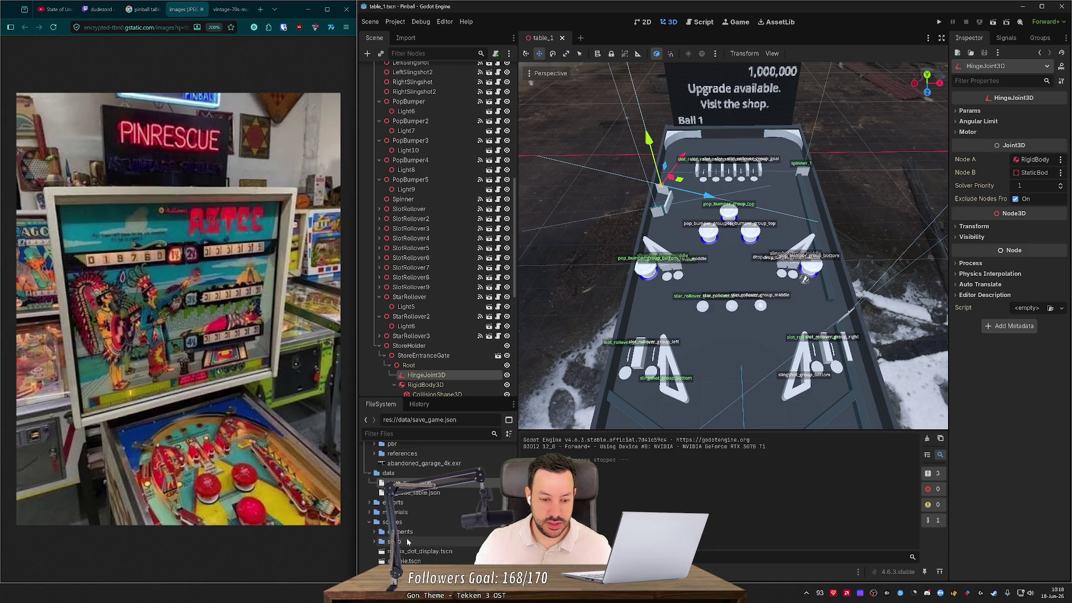
{"action": "scroll", "coordinate": [408, 541], "scroll_direction": "down", "scroll_amount": 2}
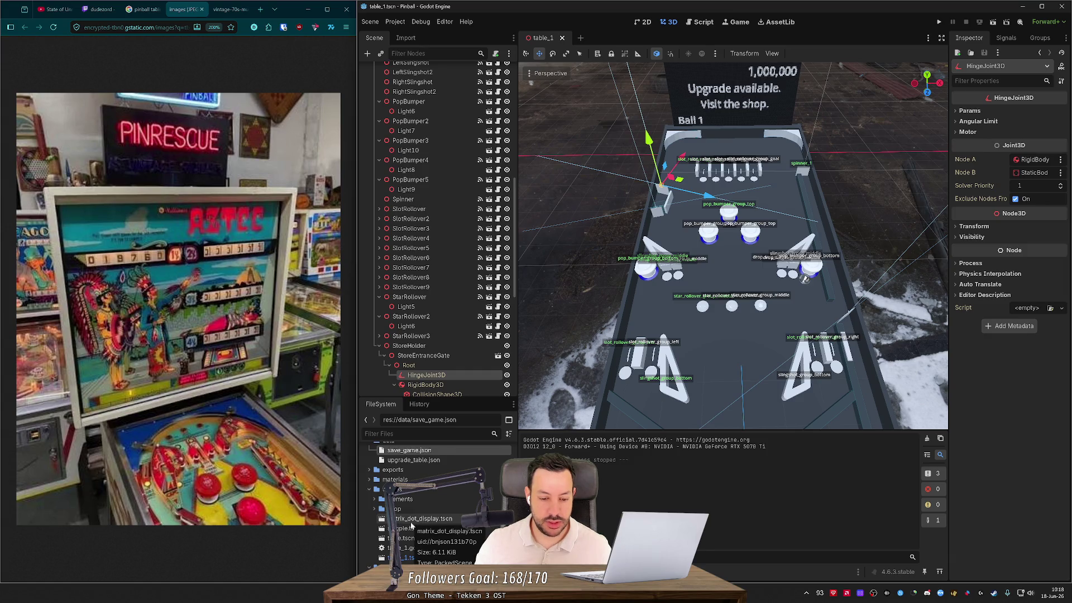
- From the scenes folder's Create New > Scene, choose a 3D Scene root and name it score_reel
{"action": "right_click", "coordinate": [443, 495]}
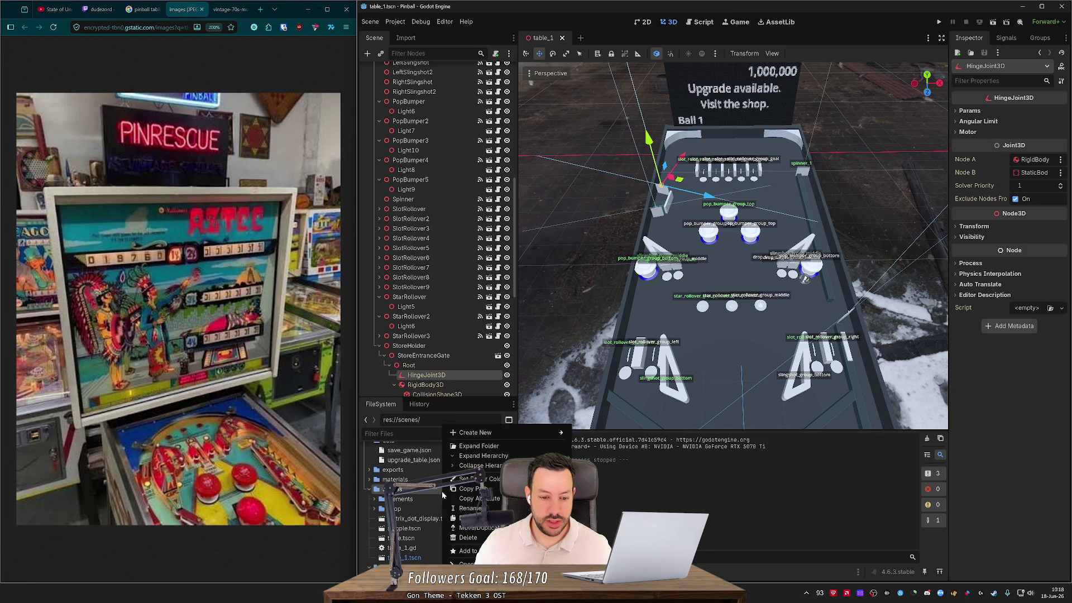
{"action": "mouse_move", "coordinate": [510, 431]}
{"action": "left_click", "coordinate": [612, 441]}
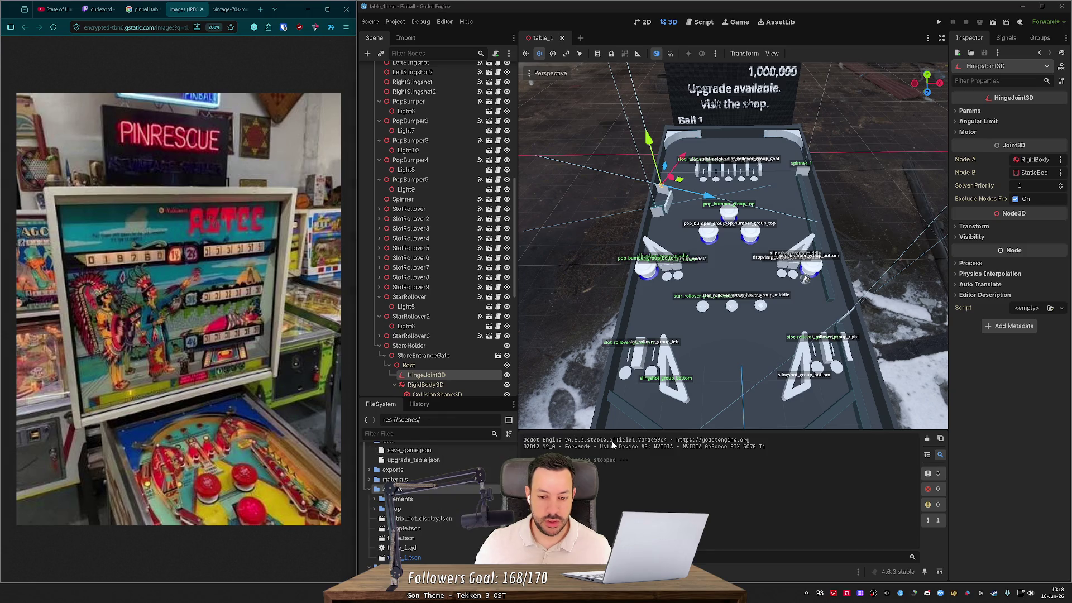
{"action": "left_click", "coordinate": [542, 255]}
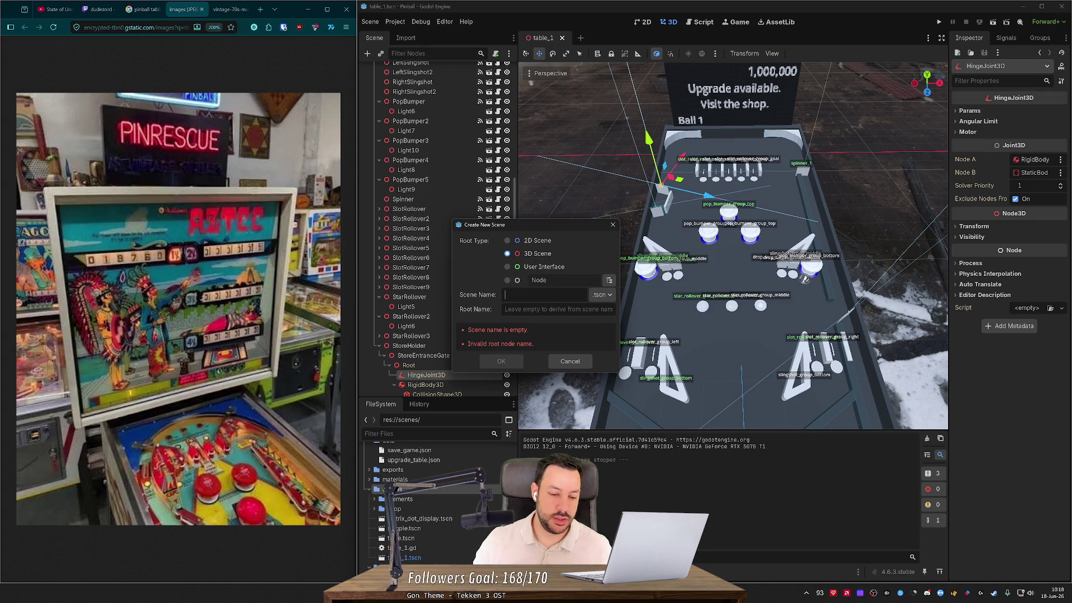
{"action": "type", "text": "score_reel"}
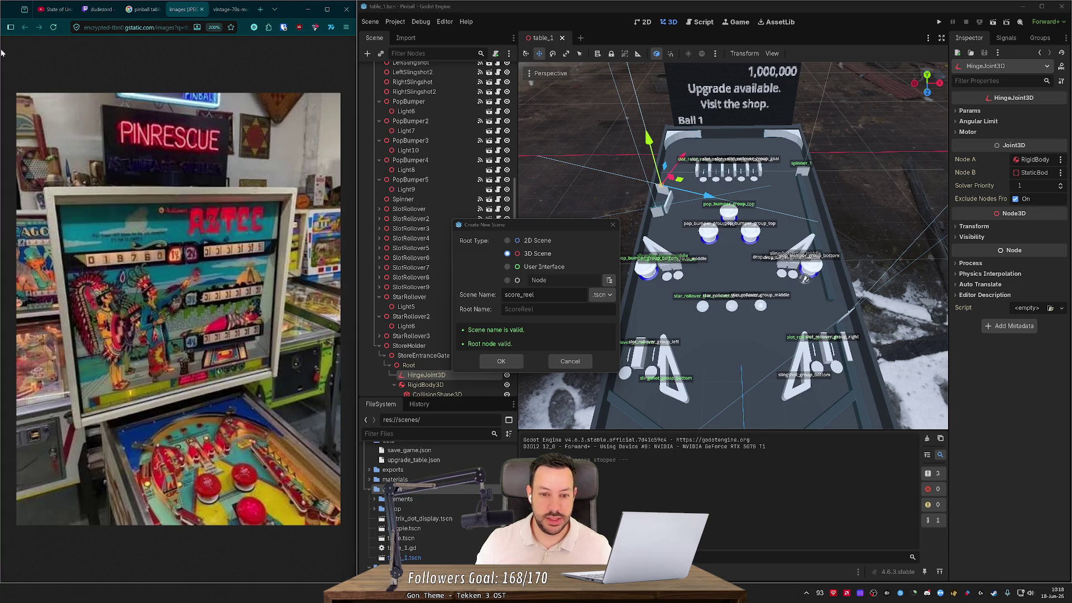
{"action": "left_click", "coordinate": [506, 362]}
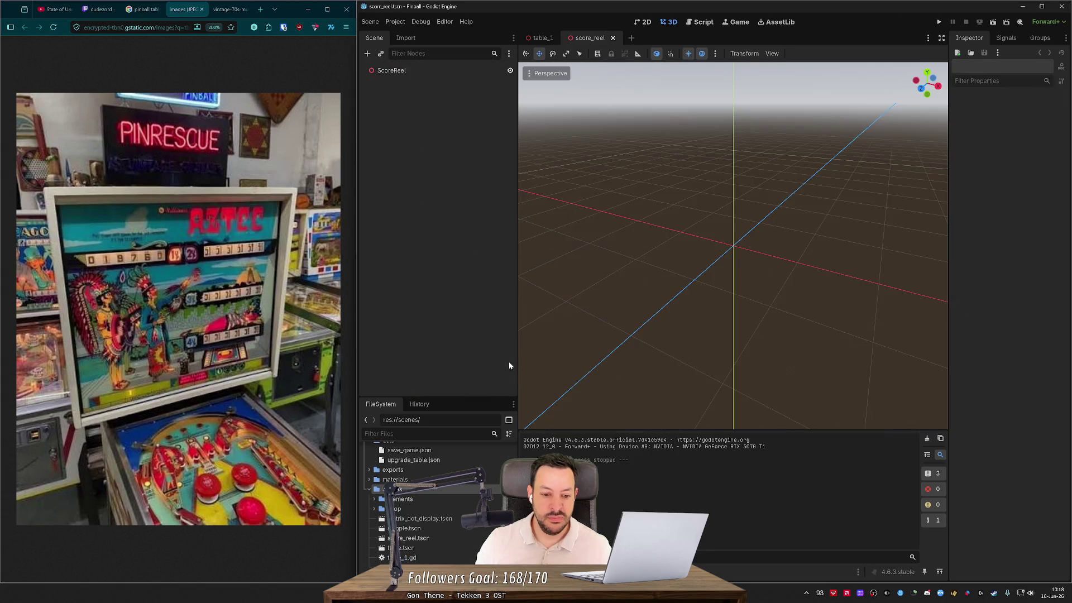
{"action": "left_click", "coordinate": [442, 539]}
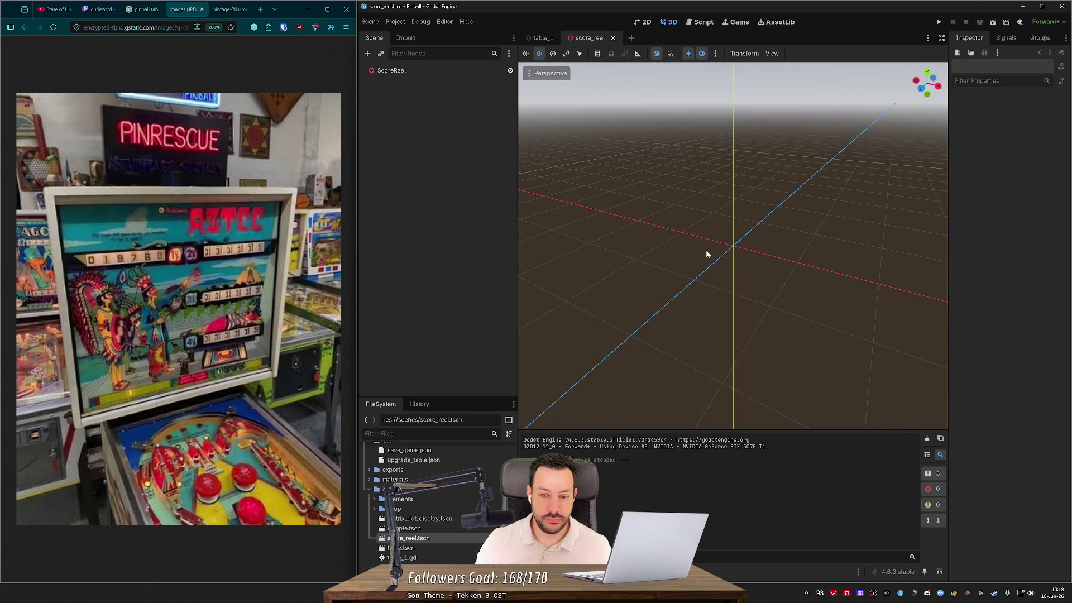
{"action": "mouse_move", "coordinate": [706, 250]}
{"action": "left_mouse_down"}
{"action": "mouse_move", "coordinate": [737, 240]}
{"action": "mouse_move", "coordinate": [705, 250]}
{"action": "left_mouse_up"}
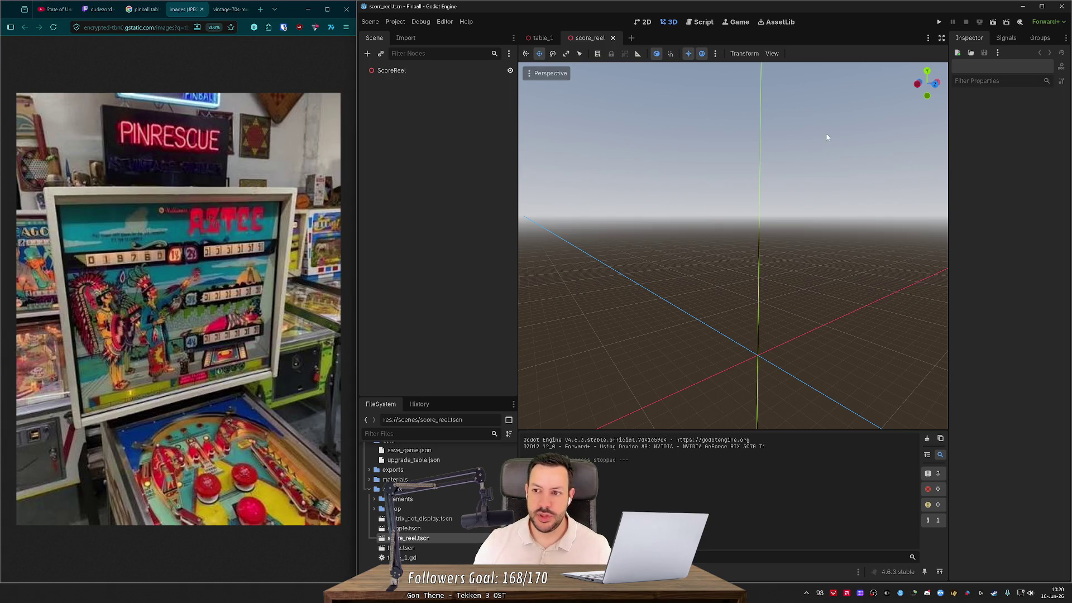
- Add a MeshInstance3D child under the ScoreReel root via a 'mesh' search and open its Mesh dropdown
{"action": "right_click", "coordinate": [505, 135]}
{"action": "left_click", "coordinate": [400, 70]}
{"action": "right_click", "coordinate": [400, 70]}
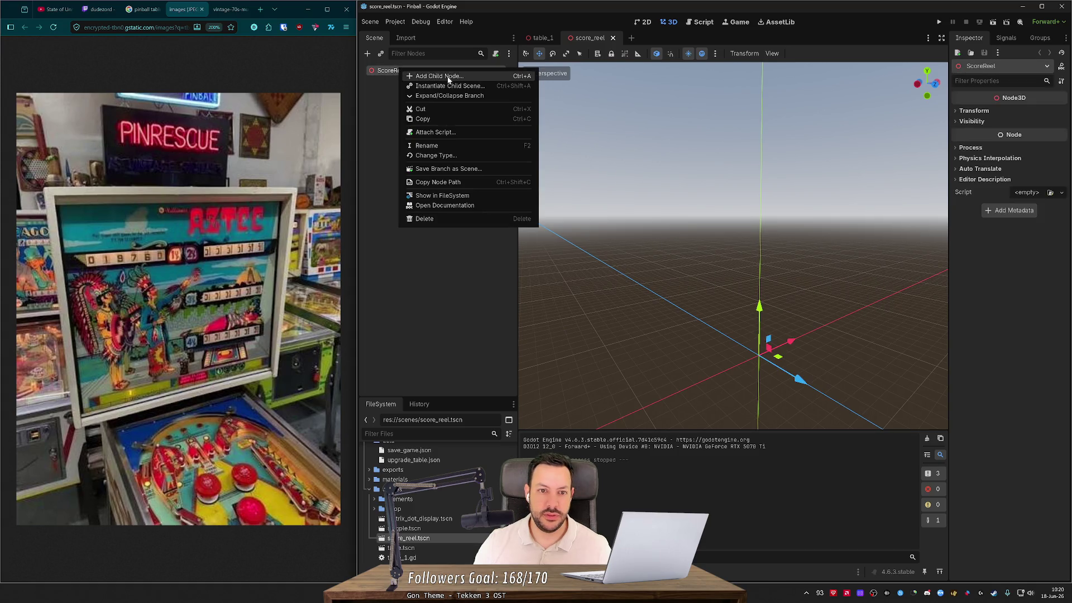
{"action": "left_click", "coordinate": [425, 79]}
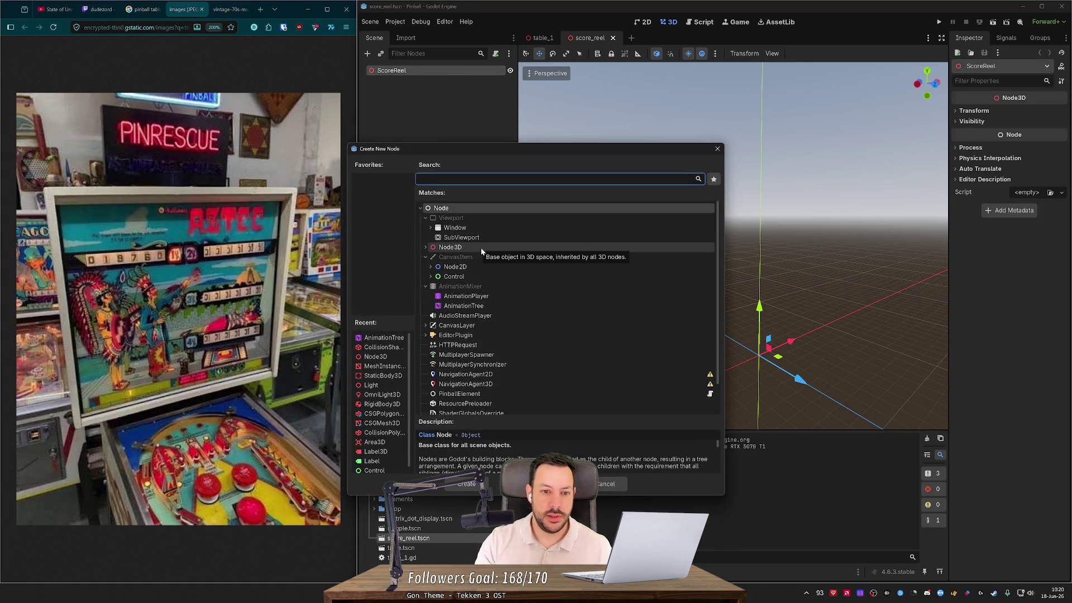
{"action": "type", "text": "label"}
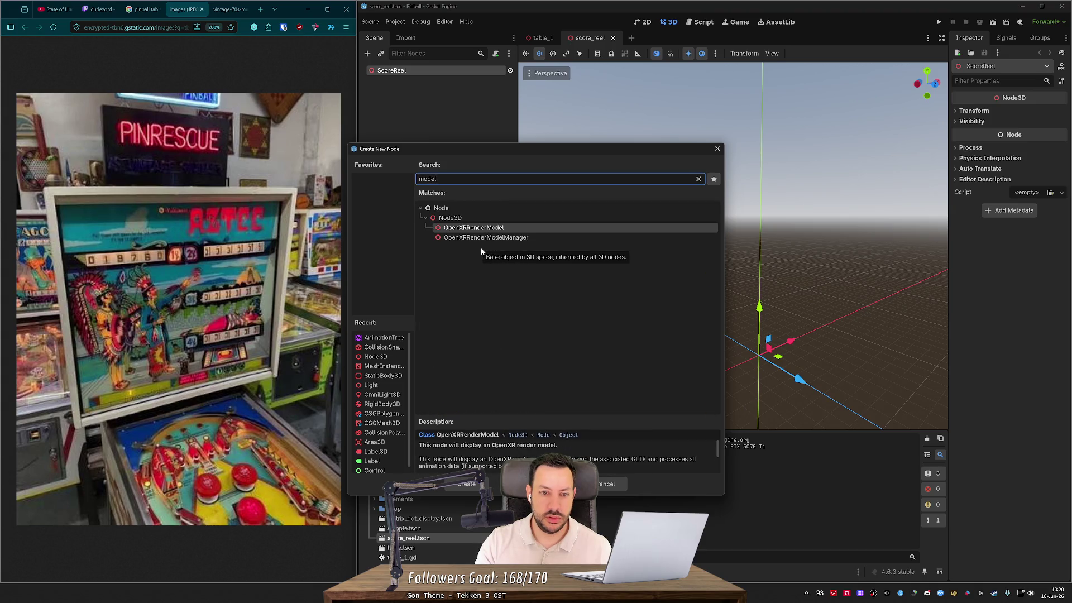
{"action": "key", "text": "ctrl+a"}
{"action": "key", "text": "BackSpace"}
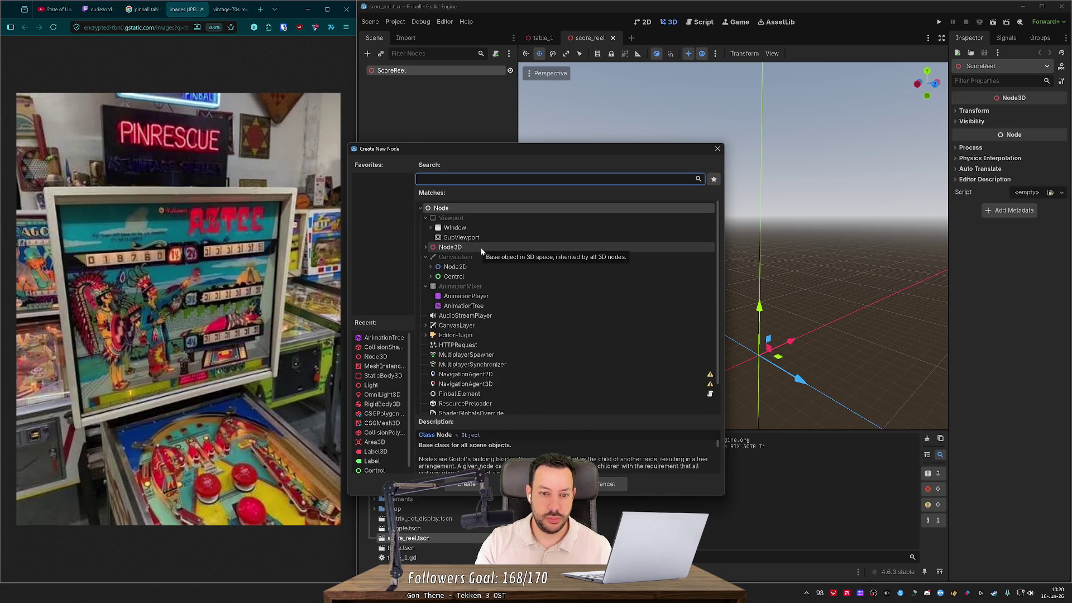
{"action": "type", "text": "mesh"}
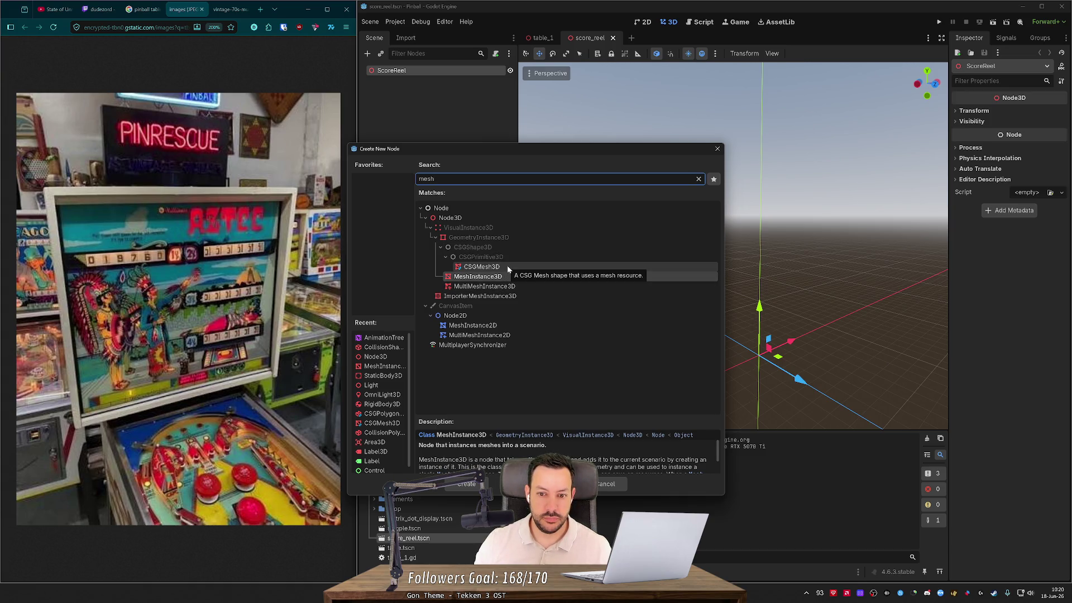
{"action": "double_click", "coordinate": [502, 277]}
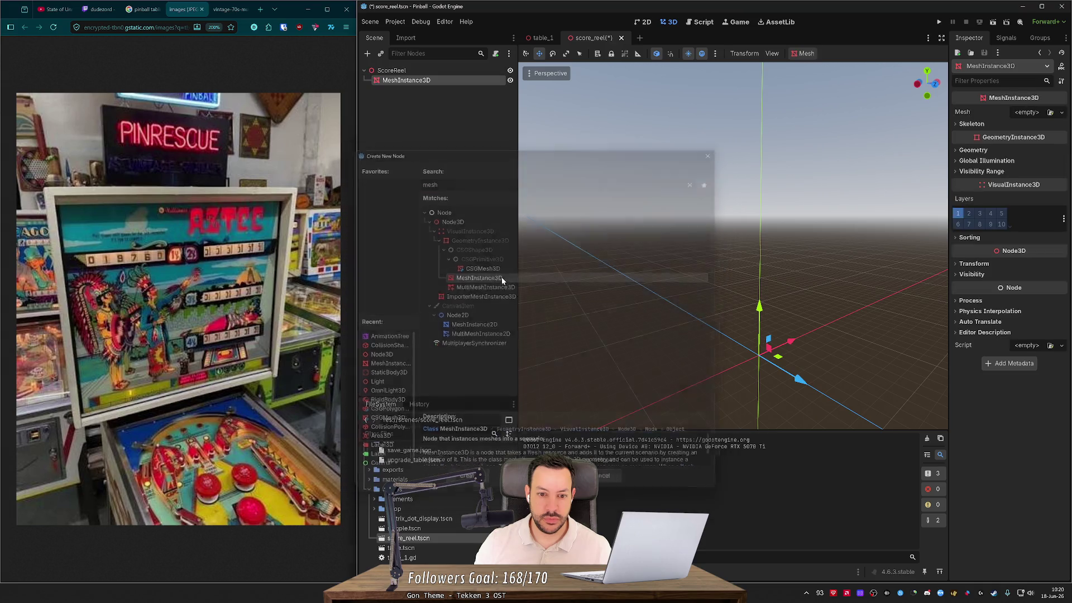
{"action": "left_click", "coordinate": [1017, 112]}
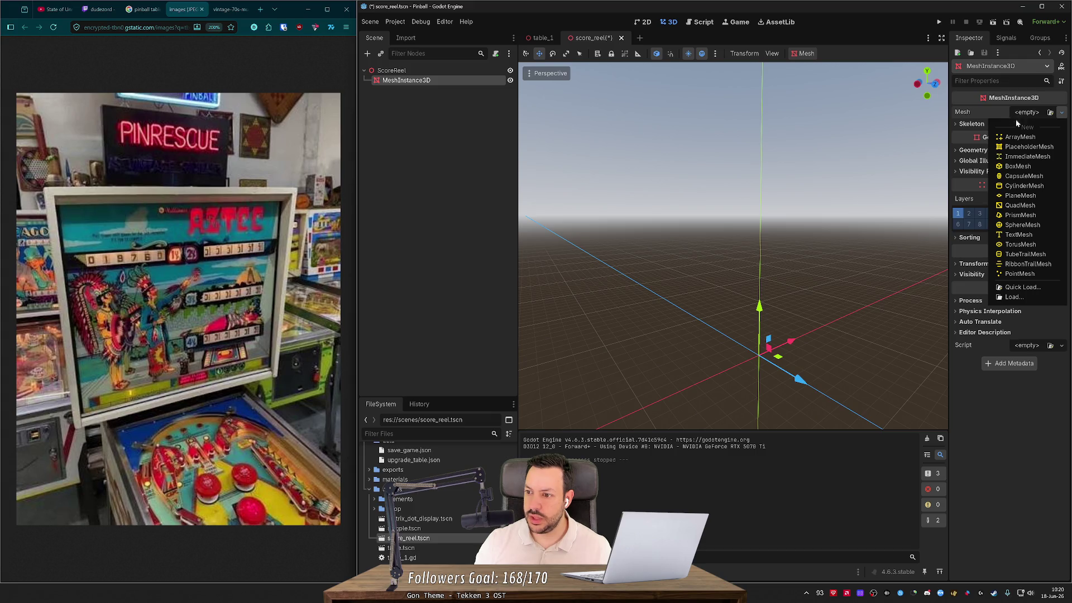
- Assign a new PrismMesh to the MeshInstance3D and expand its shape settings
{"action": "left_click", "coordinate": [1033, 219]}
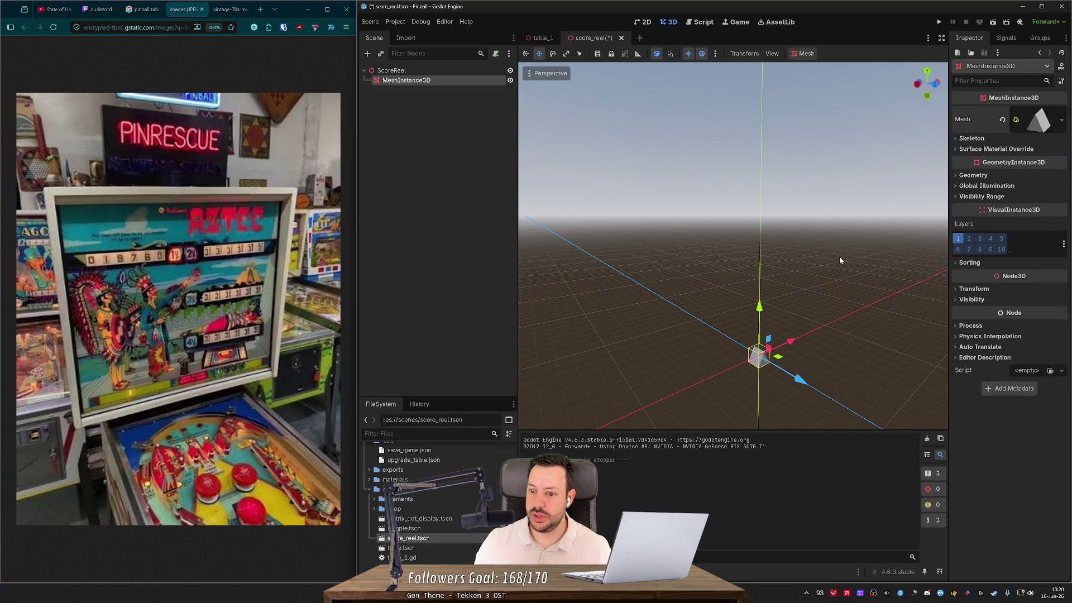
{"action": "mouse_move", "coordinate": [841, 260]}
{"action": "left_mouse_down"}
{"action": "mouse_move", "coordinate": [793, 268]}
{"action": "mouse_move", "coordinate": [782, 240]}
{"action": "mouse_move", "coordinate": [771, 279]}
{"action": "left_mouse_up"}
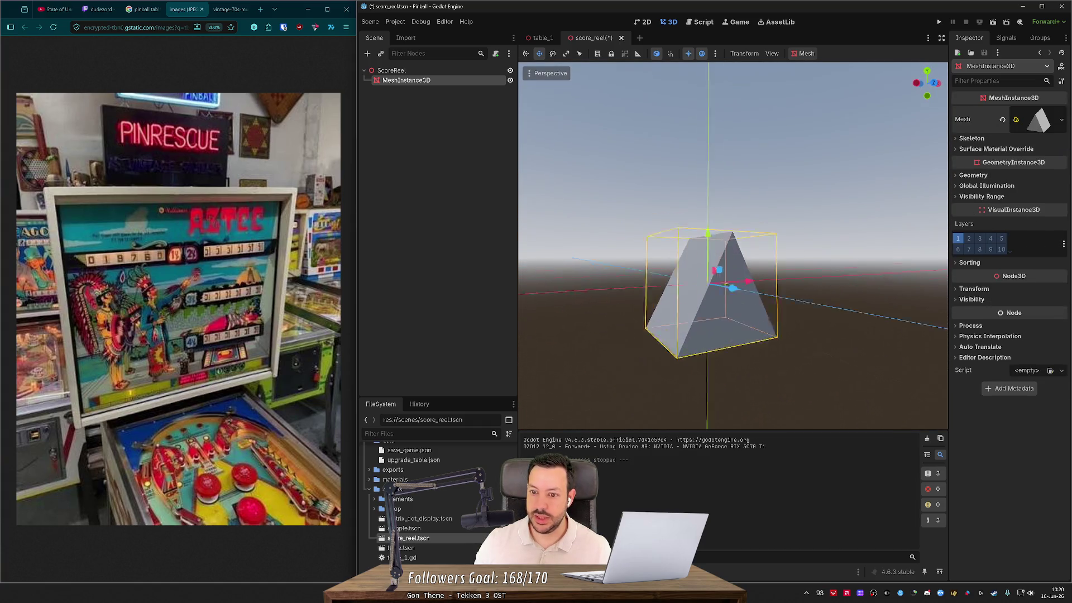
{"action": "scroll", "coordinate": [811, 309], "scroll_direction": "down", "scroll_amount": 3}
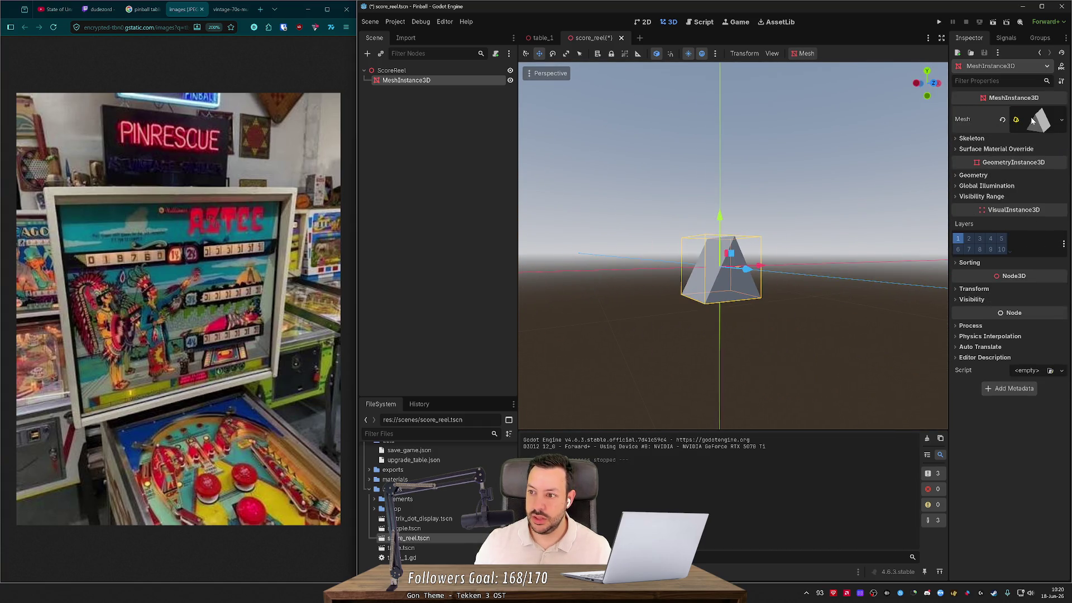
{"action": "left_click", "coordinate": [1033, 120]}
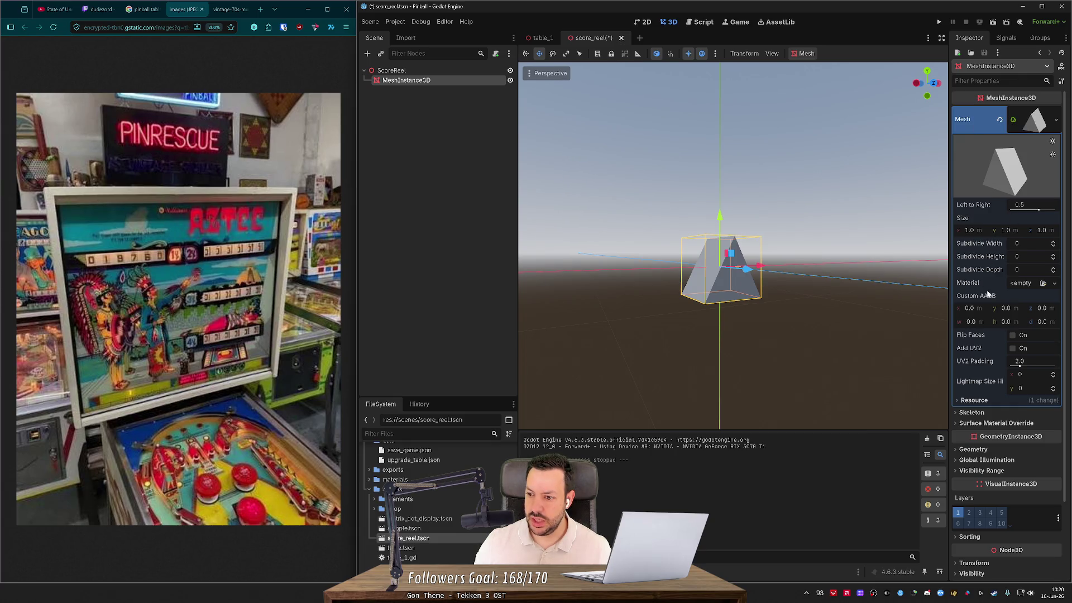
- Return Subdivide Width to 0 and set the prism's Left to Right to 0.5
{"action": "left_click", "coordinate": [1053, 244]}
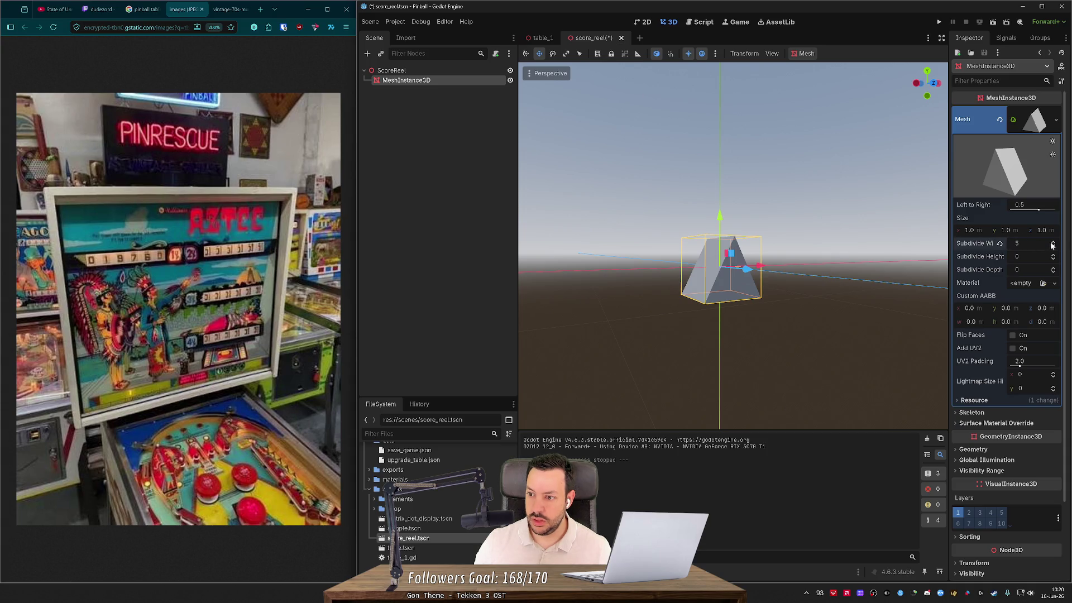
{"action": "left_click", "coordinate": [1054, 247]}
{"action": "left_click", "coordinate": [1054, 247]}
{"action": "left_click", "coordinate": [1053, 249]}
{"action": "mouse_move", "coordinate": [1034, 211]}
{"action": "left_mouse_down"}
{"action": "mouse_move", "coordinate": [1011, 211]}
{"action": "mouse_move", "coordinate": [1055, 211]}
{"action": "mouse_move", "coordinate": [1038, 211]}
{"action": "left_mouse_up"}
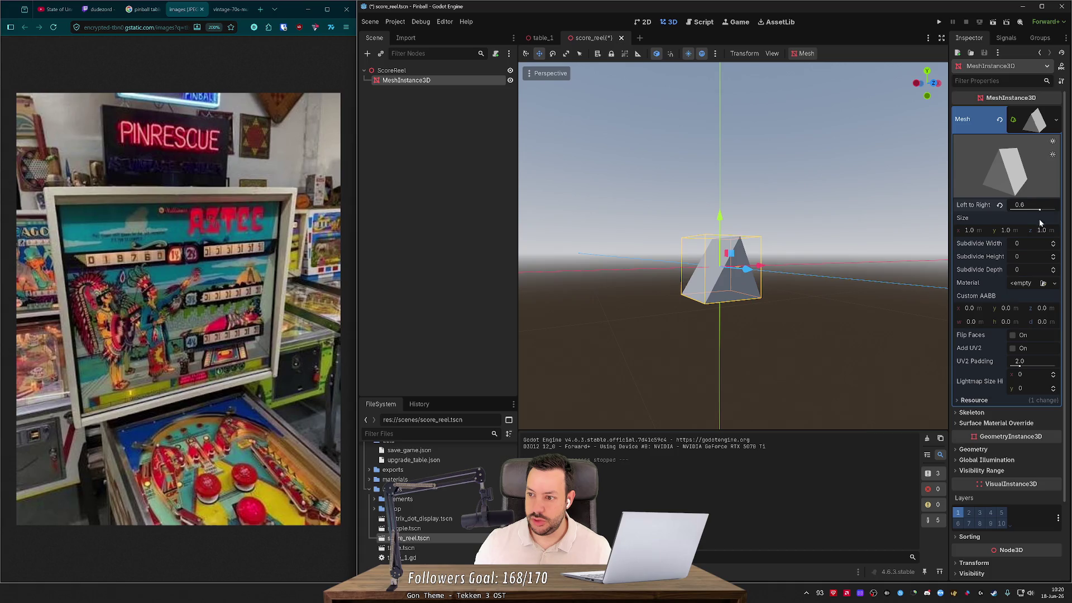
{"action": "left_click", "coordinate": [1039, 210]}
{"action": "type", "text": "0.5"}
{"action": "key", "text": "Return"}
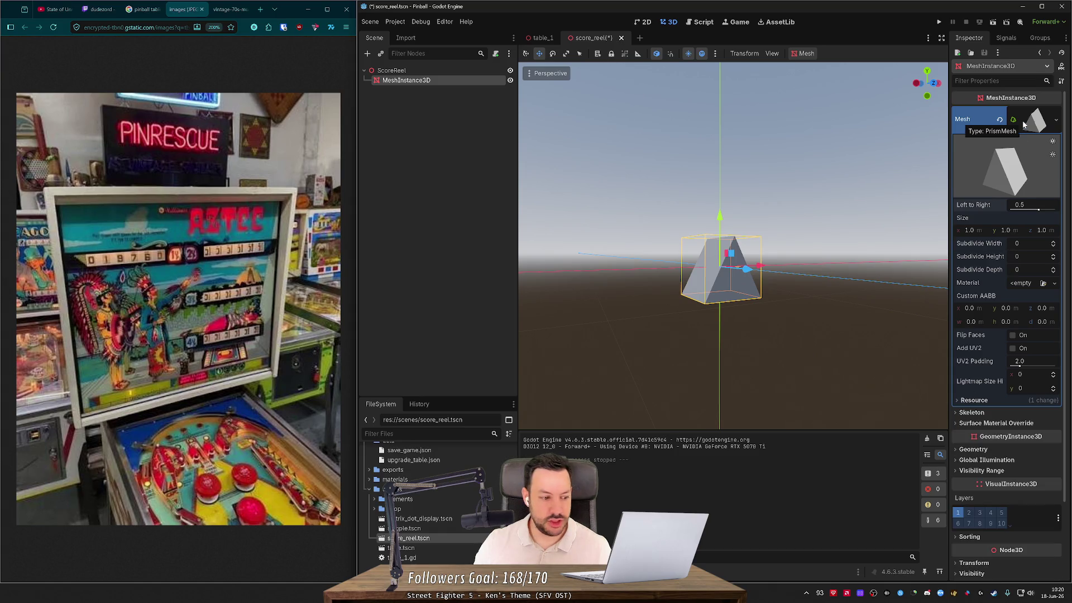
- Check the reference photo, then reopen the Mesh type choices in Godot
{"action": "left_click", "coordinate": [270, 343]}
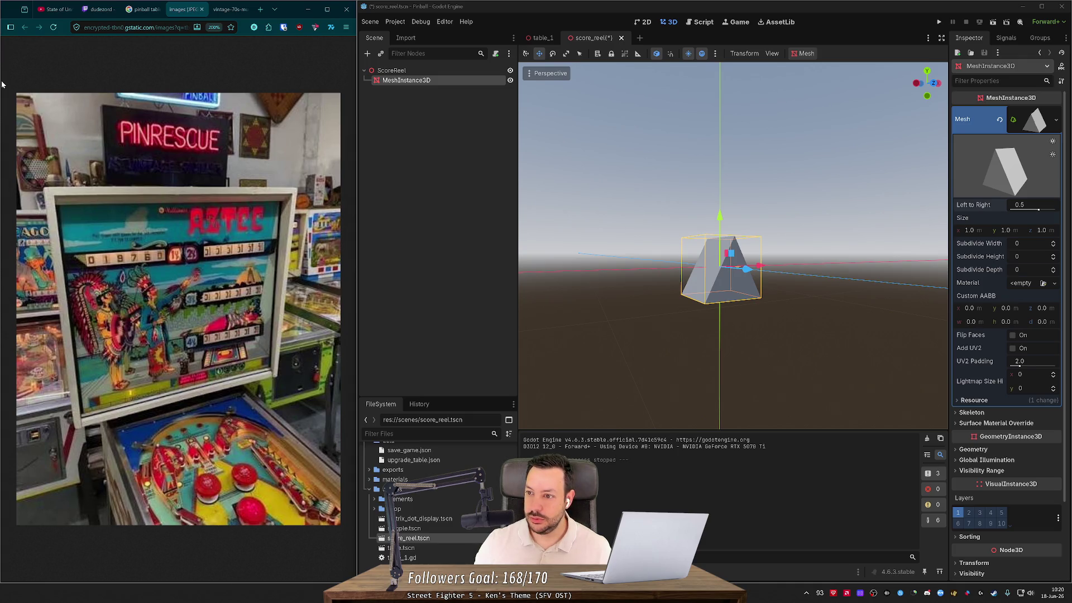
{"action": "left_click", "coordinate": [881, 230]}
{"action": "left_click", "coordinate": [1057, 119]}
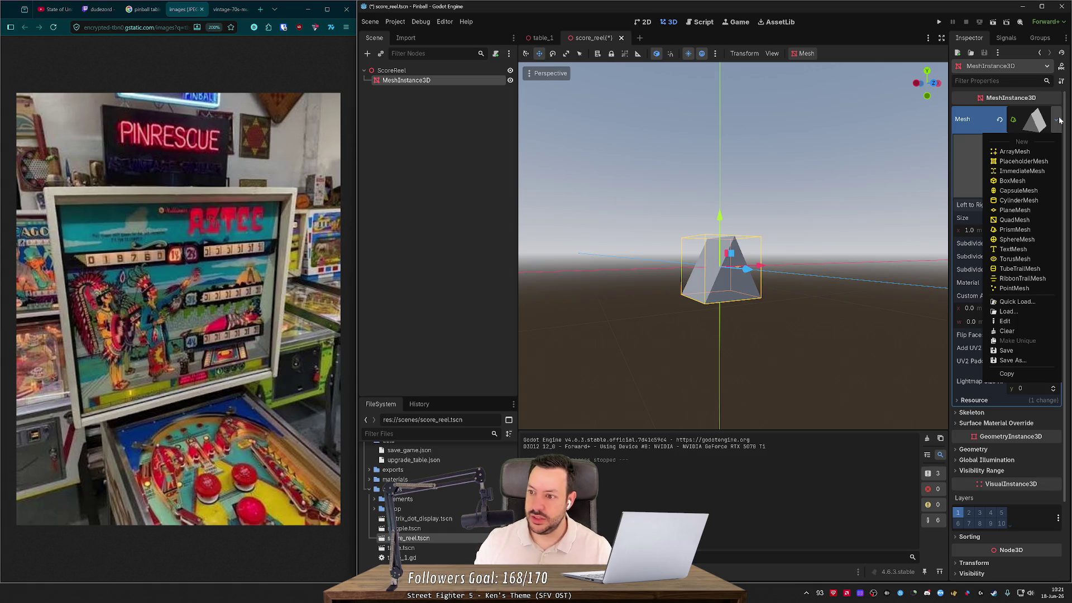
- Replace the prism with a CylinderMesh and lower its Radial Segments to 48
{"action": "left_click", "coordinate": [1030, 198]}
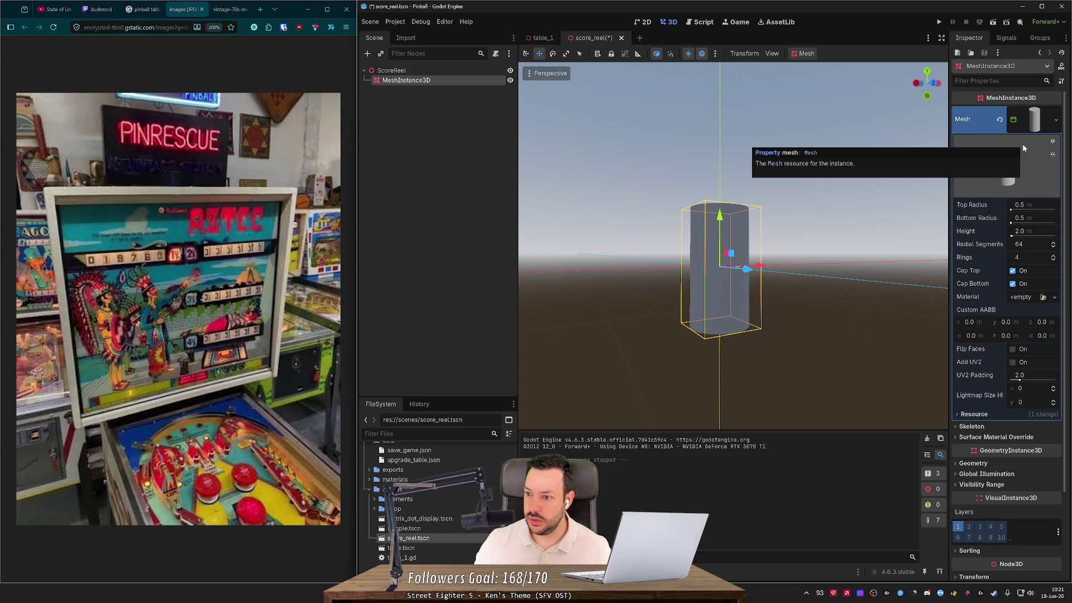
{"action": "left_click", "coordinate": [1053, 247]}
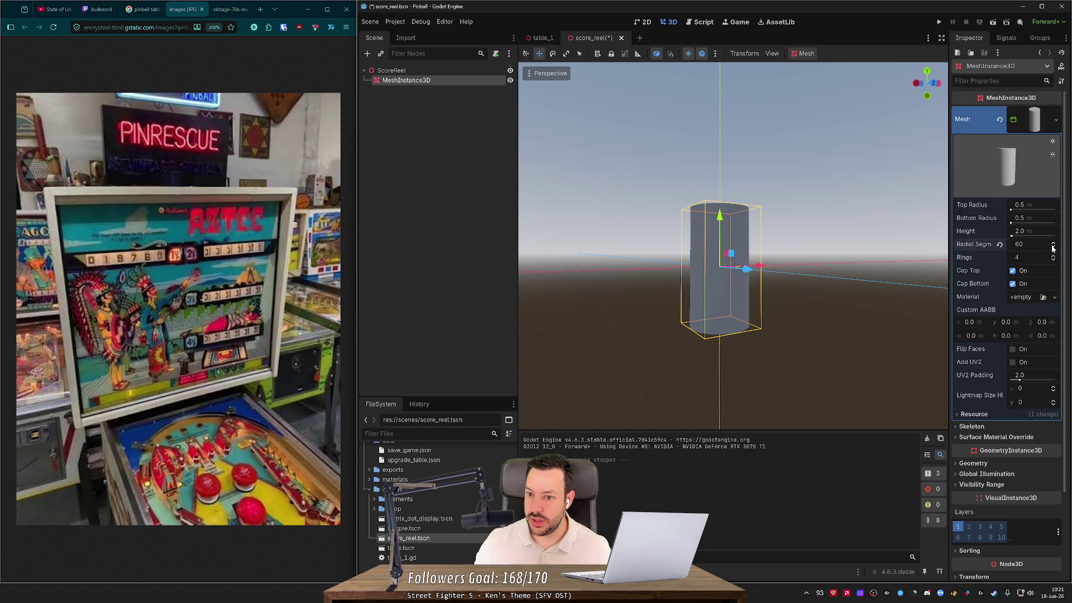
{"action": "left_click", "coordinate": [1053, 249]}
{"action": "left_click", "coordinate": [1052, 248]}
{"action": "left_click", "coordinate": [1053, 249]}
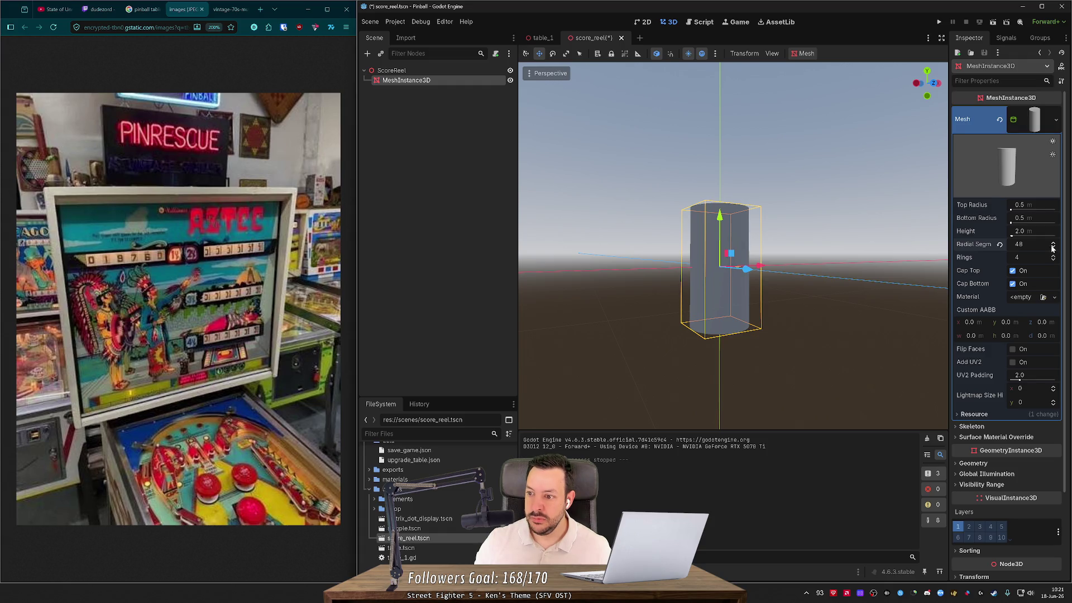
{"action": "left_click", "coordinate": [1019, 244]}
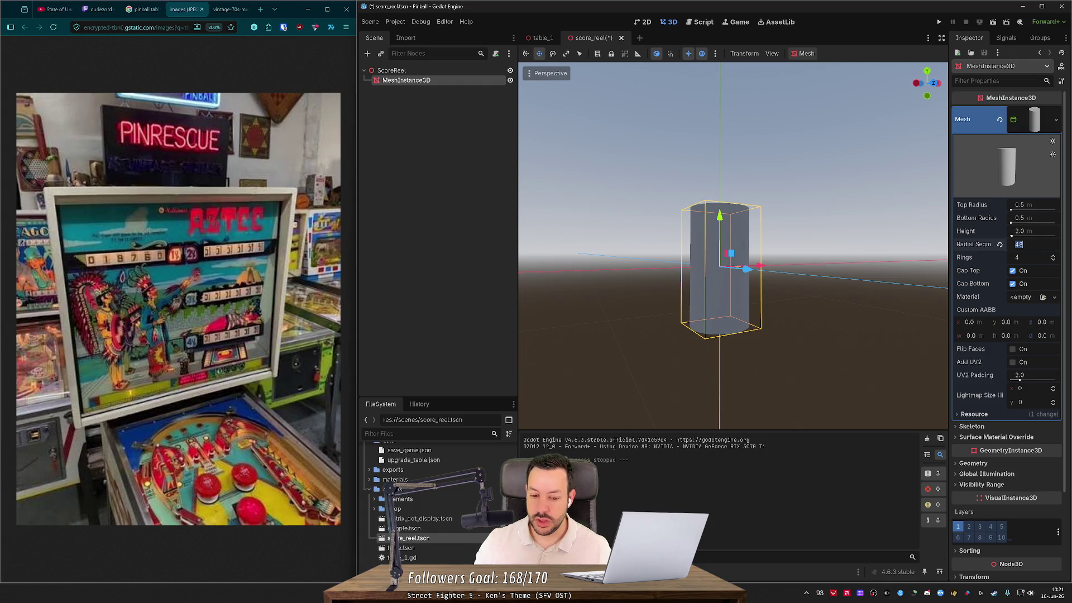
{"action": "key", "text": "alt+Tab"}
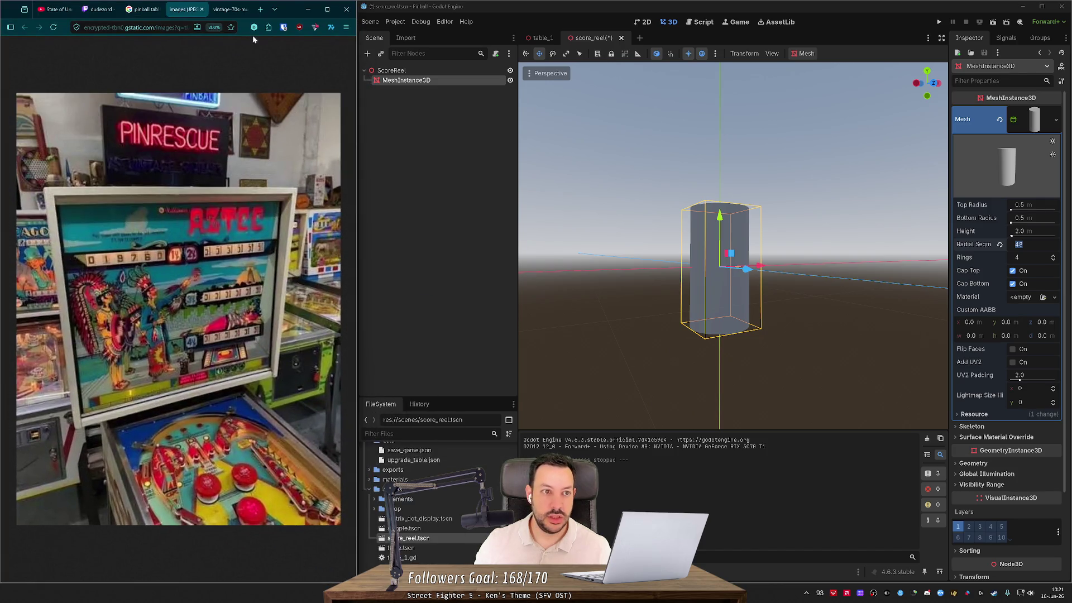
- In a new Firefox tab, search 'length of alphabet', then calculate 26+10+1+1
{"action": "left_click", "coordinate": [260, 9]}
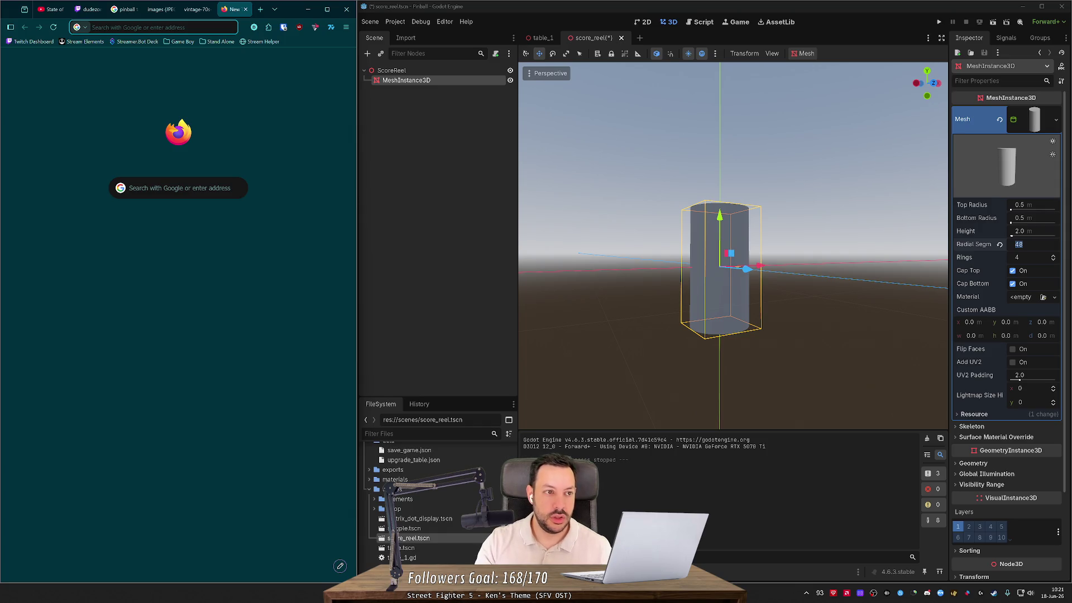
{"action": "type", "text": "length of alp"}
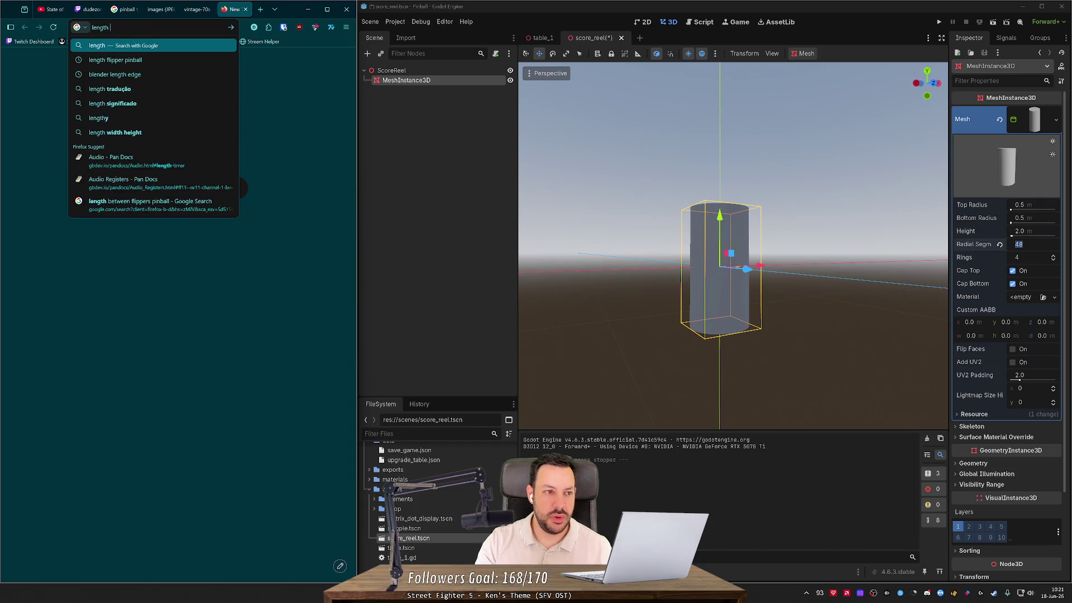
{"action": "type", "text": "habet"}
{"action": "key", "text": "Return"}
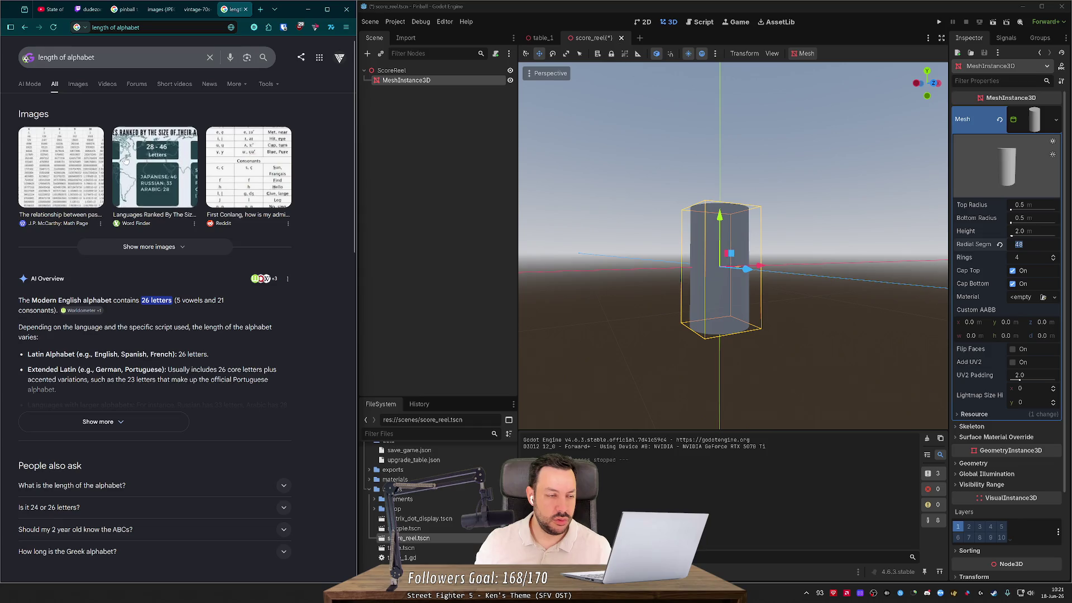
{"action": "triple_click", "coordinate": [122, 59]}
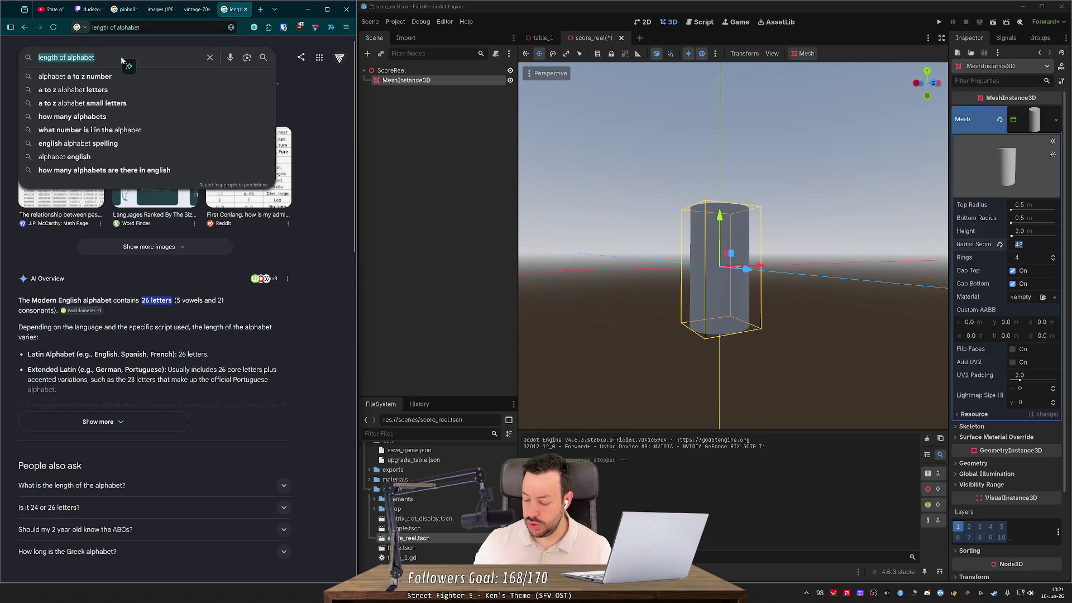
{"action": "type", "text": "26+10"}
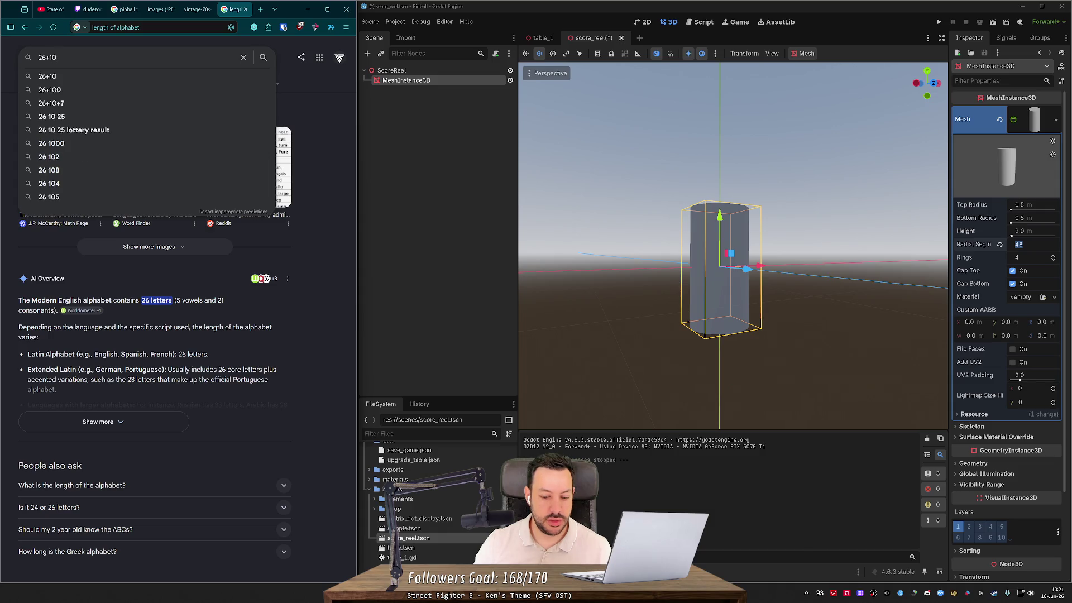
{"action": "type", "text": "+1"}
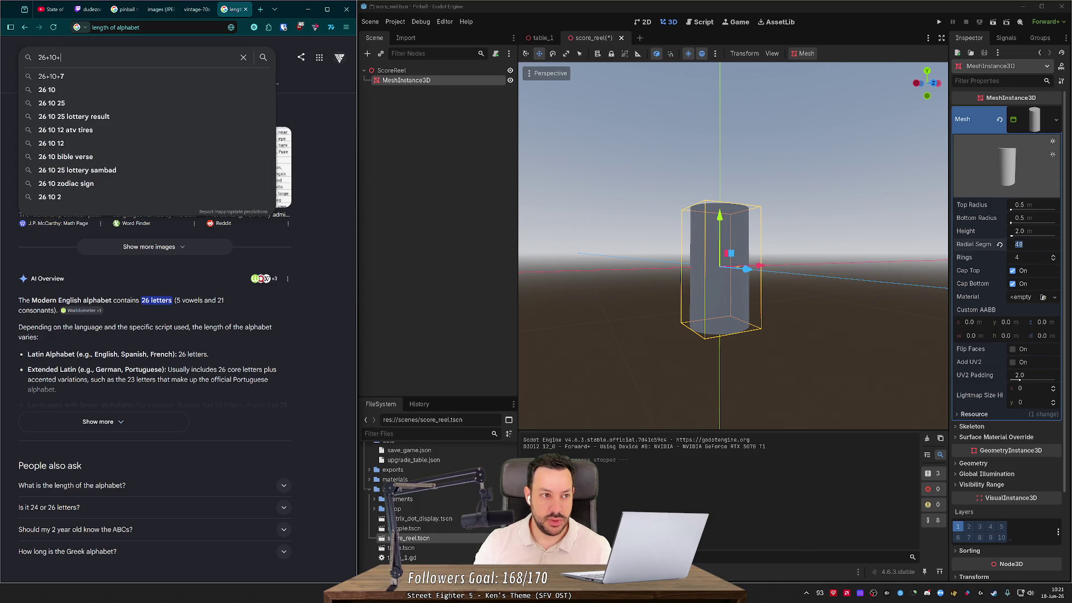
{"action": "type", "text": "+1"}
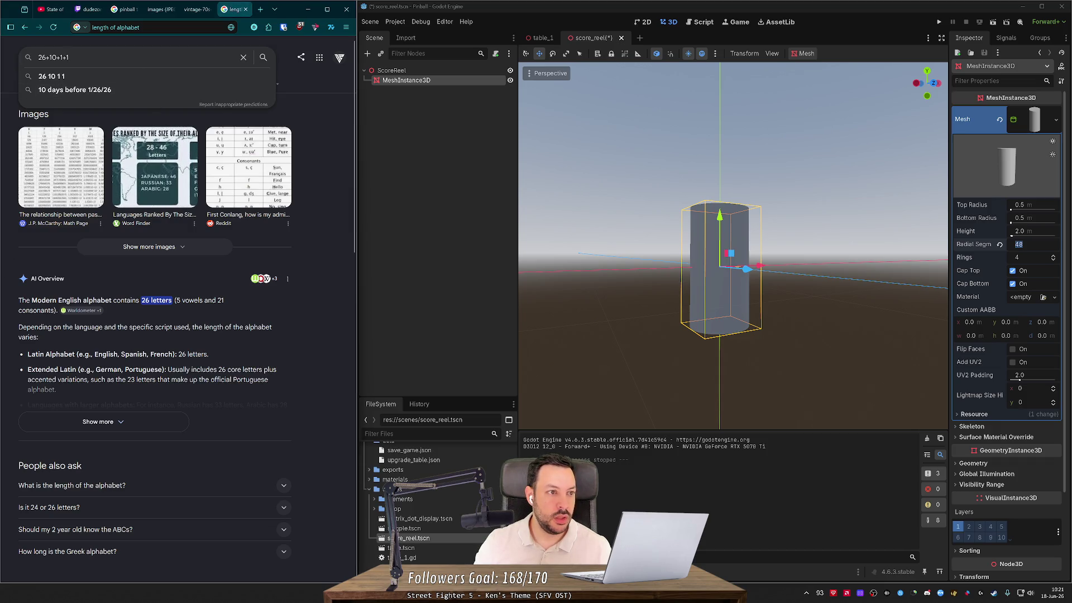
{"action": "key", "text": "Return"}
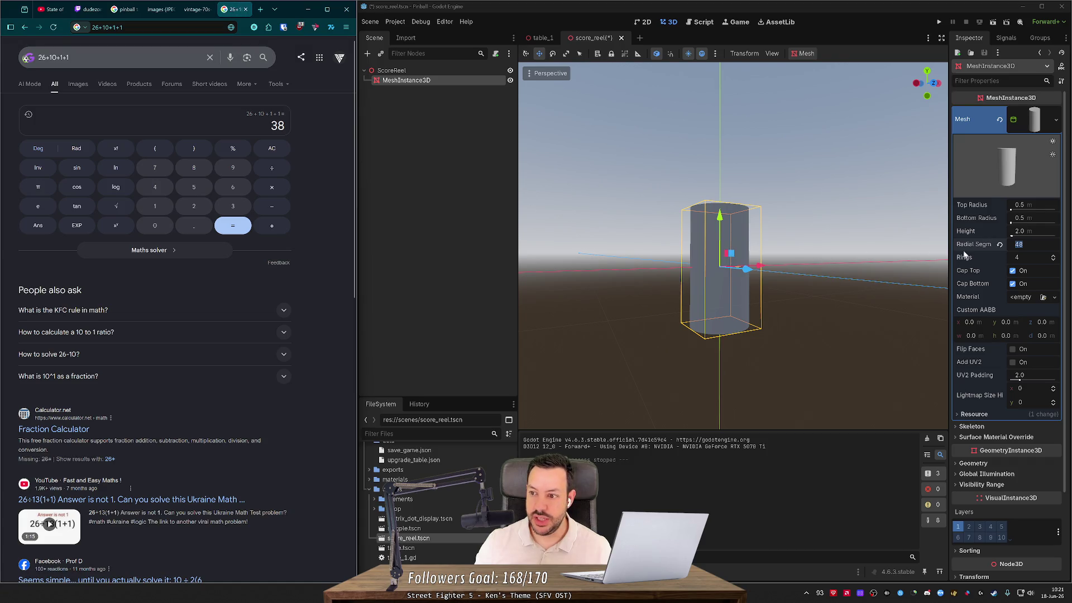
- Set the cylinder's Radial Segments to 38 and view it from above
{"action": "type", "text": "38"}
{"action": "key", "text": "Return"}
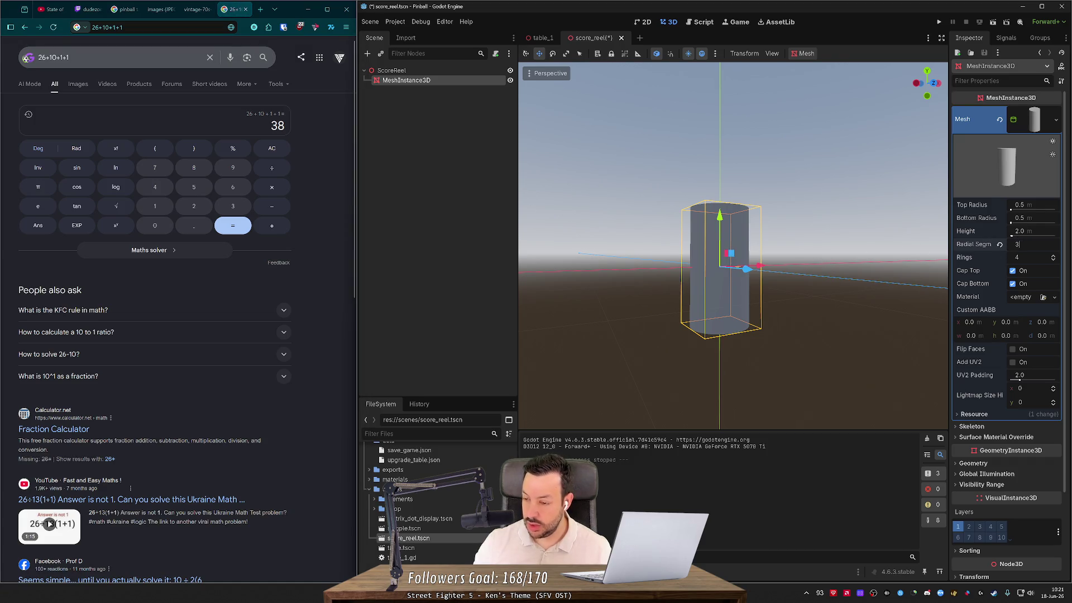
{"action": "mouse_move", "coordinate": [931, 229]}
{"action": "left_mouse_down"}
{"action": "mouse_move", "coordinate": [889, 299]}
{"action": "mouse_move", "coordinate": [836, 244]}
{"action": "mouse_move", "coordinate": [843, 183]}
{"action": "mouse_move", "coordinate": [873, 195]}
{"action": "mouse_move", "coordinate": [934, 183]}
{"action": "mouse_move", "coordinate": [947, 193]}
{"action": "left_mouse_up"}
{"action": "scroll", "coordinate": [819, 207], "scroll_direction": "up", "scroll_amount": 5}
{"action": "scroll", "coordinate": [820, 209], "scroll_direction": "down", "scroll_amount": 5}
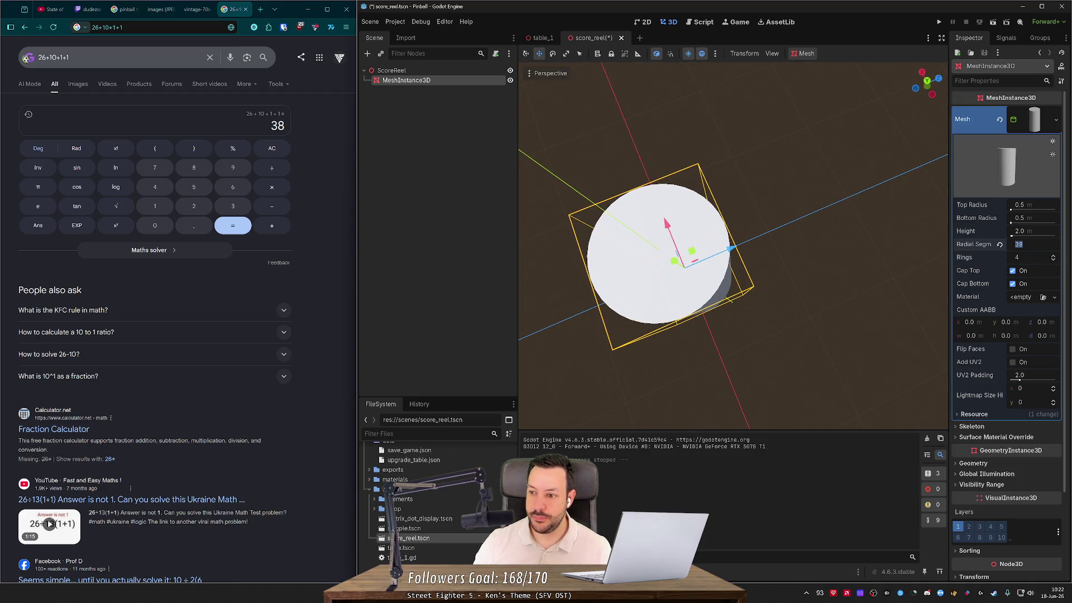
- Try 12 and 6 radial segments, settling on 8 for an octagonal prism
{"action": "type", "text": "12"}
{"action": "key", "text": "Return"}
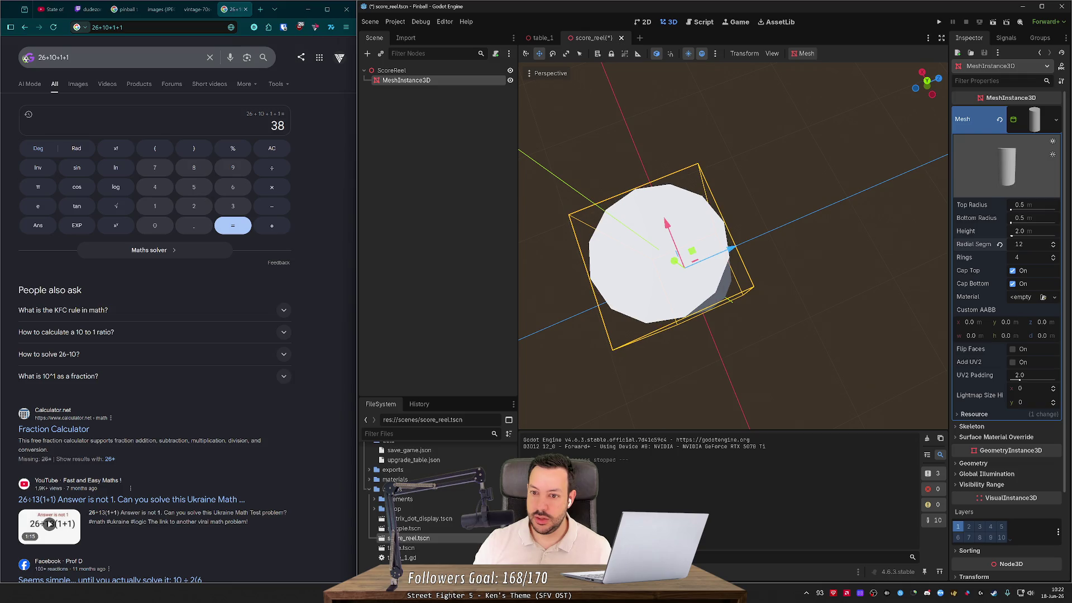
{"action": "left_click", "coordinate": [1018, 244]}
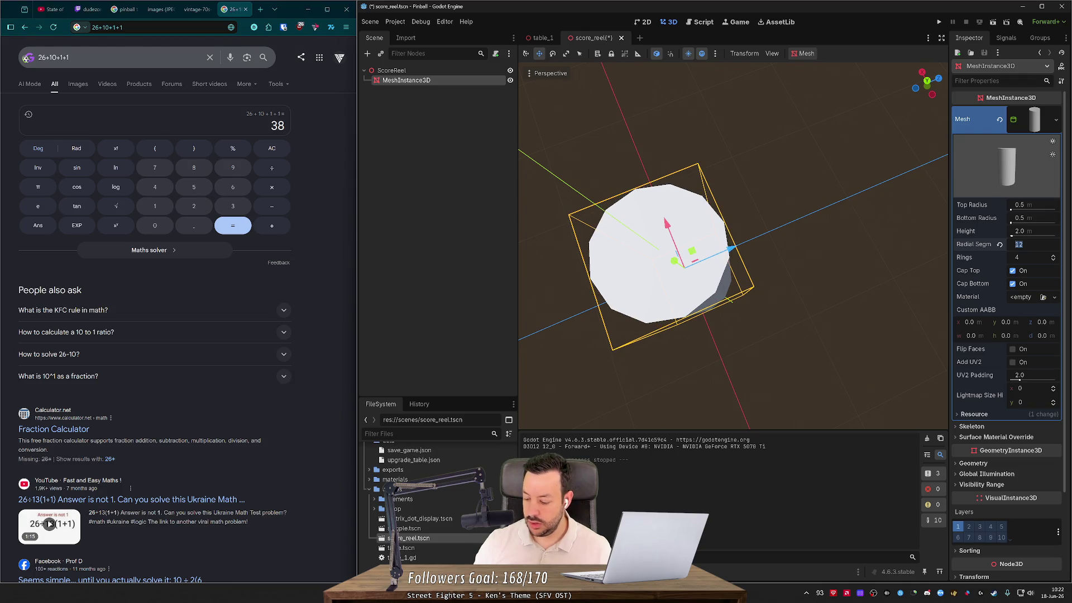
{"action": "type", "text": "6"}
{"action": "key", "text": "Return"}
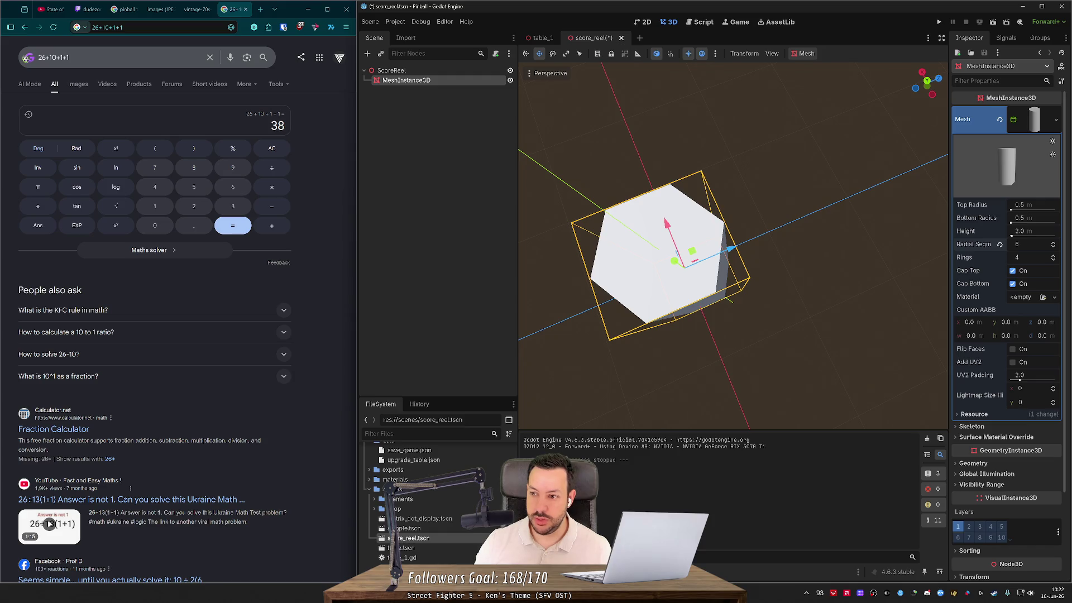
{"action": "left_click", "coordinate": [1018, 244]}
{"action": "type", "text": "8"}
{"action": "key", "text": "Return"}
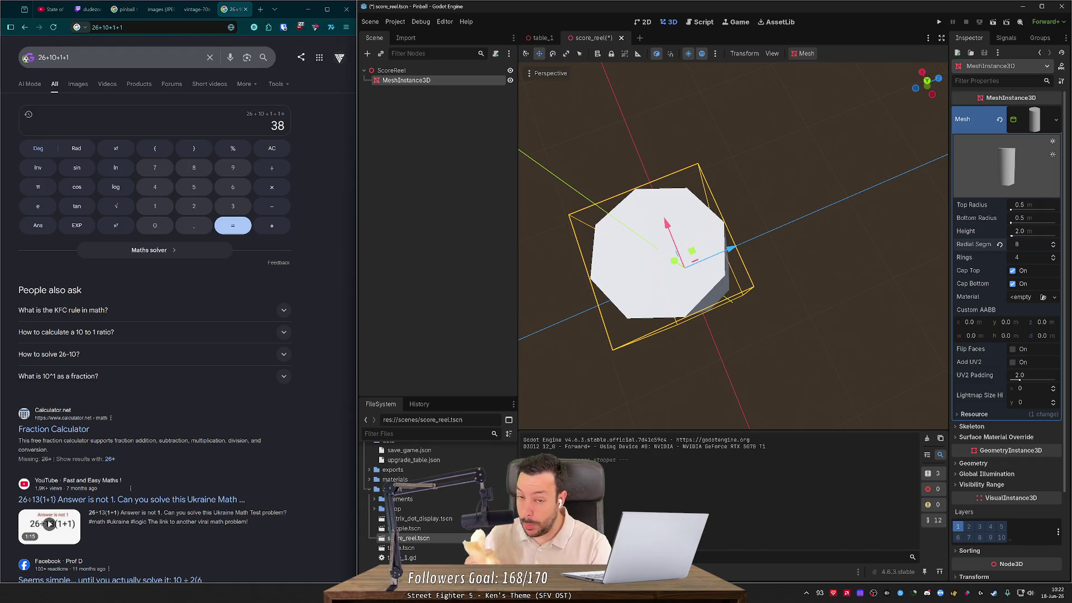
{"action": "mouse_move", "coordinate": [810, 288]}
{"action": "left_mouse_down"}
{"action": "mouse_move", "coordinate": [665, 281]}
{"action": "mouse_move", "coordinate": [793, 292]}
{"action": "mouse_move", "coordinate": [890, 230]}
{"action": "mouse_move", "coordinate": [940, 239]}
{"action": "mouse_move", "coordinate": [877, 256]}
{"action": "mouse_move", "coordinate": [625, 246]}
{"action": "mouse_move", "coordinate": [602, 265]}
{"action": "left_mouse_up"}
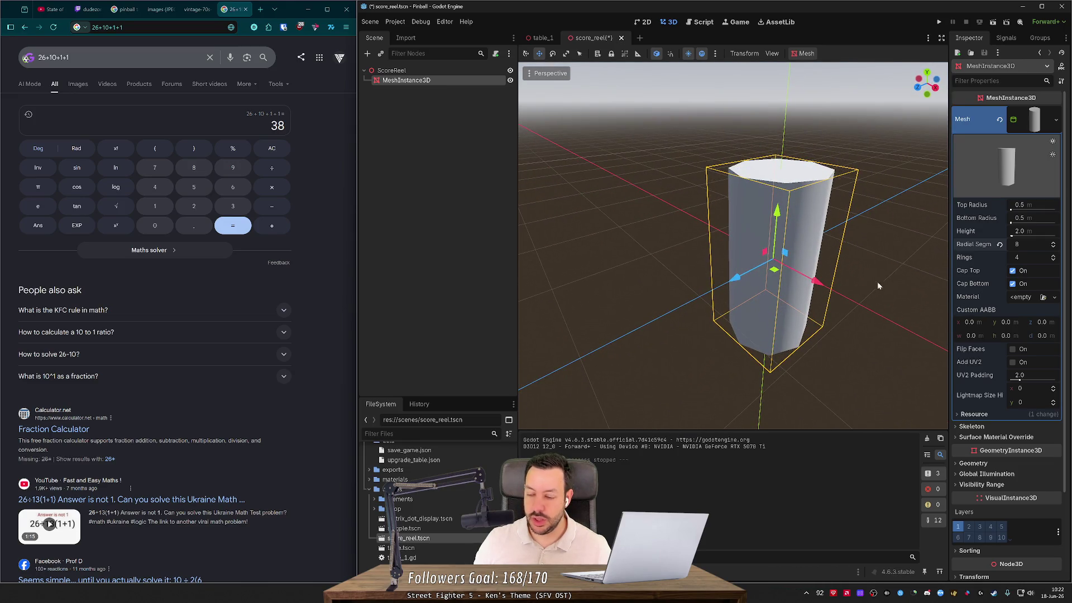
- Inspect the Geometry and Surface Material Override sections, collapsing both again
{"action": "left_click_drag", "start_coordinate": [878, 286], "coordinate": [805, 277]}
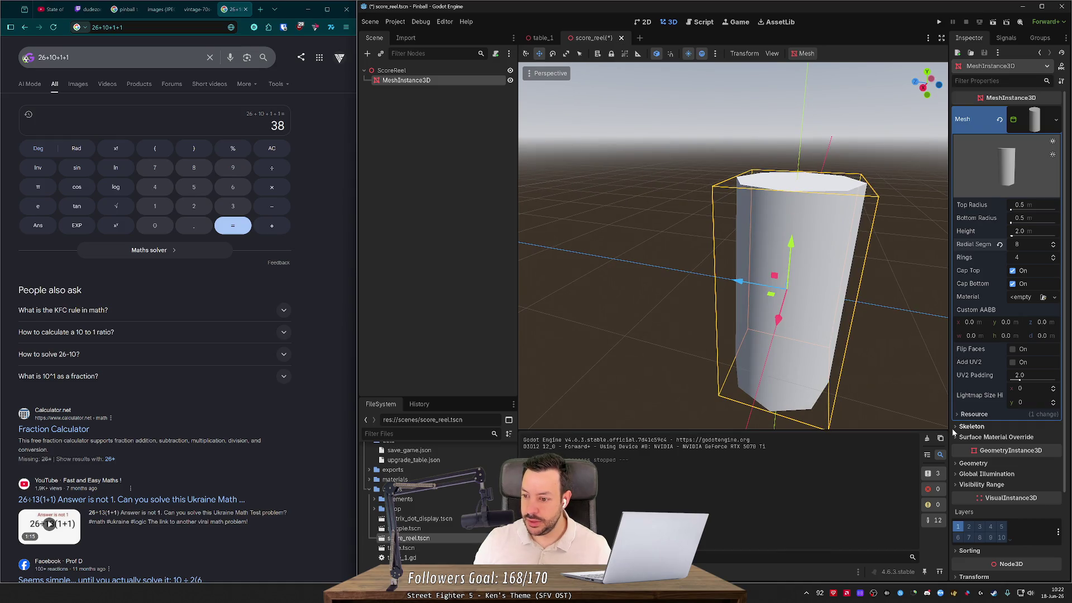
{"action": "scroll", "coordinate": [956, 430], "scroll_direction": "down", "scroll_amount": 3}
{"action": "left_click", "coordinate": [964, 359]}
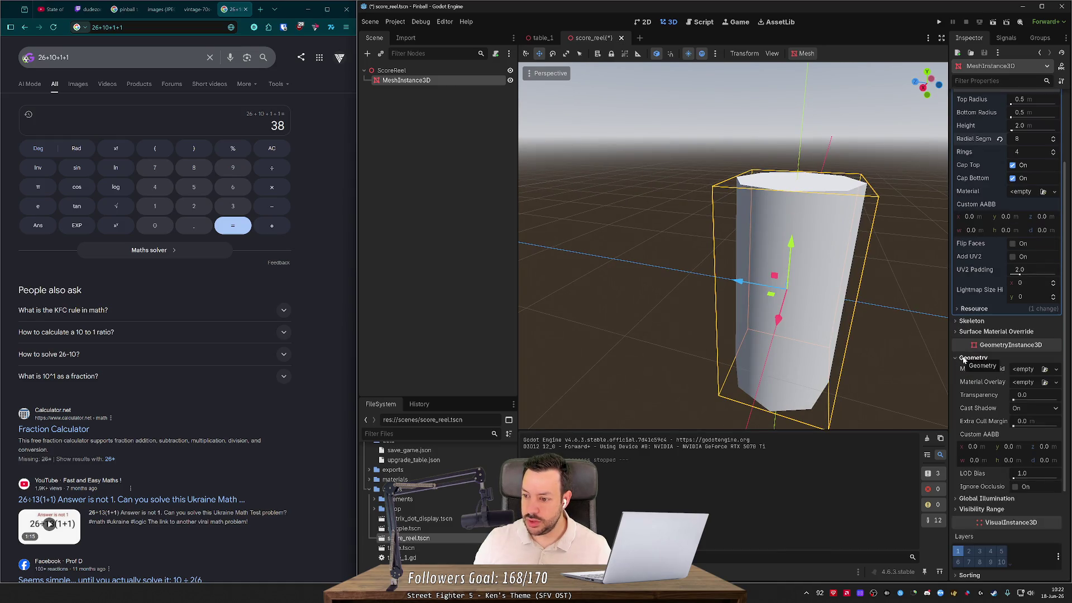
{"action": "left_click", "coordinate": [964, 358]}
{"action": "left_click", "coordinate": [962, 333]}
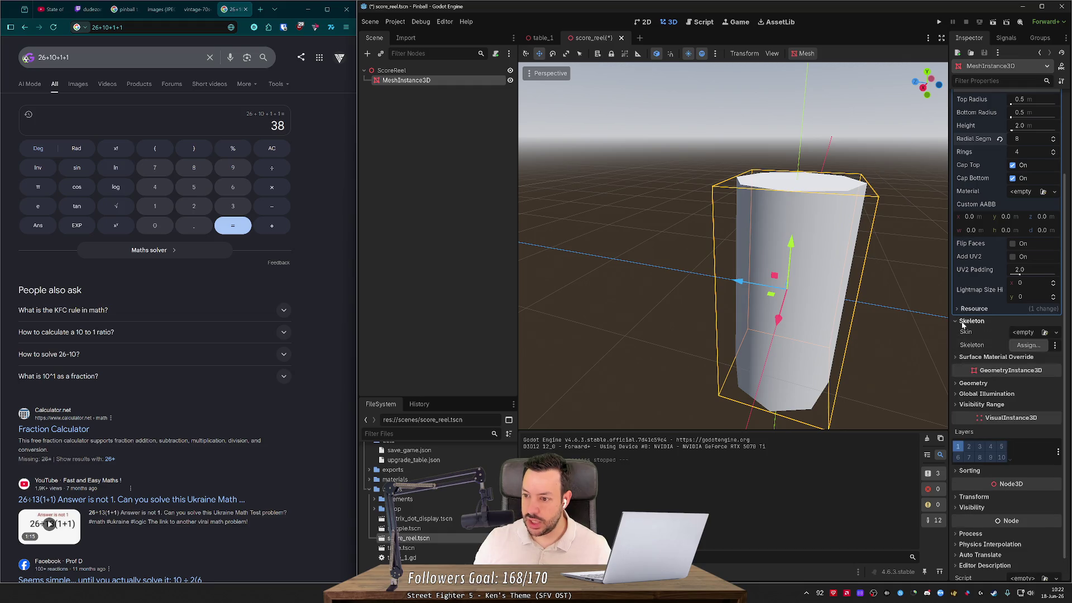
{"action": "left_click", "coordinate": [962, 333]}
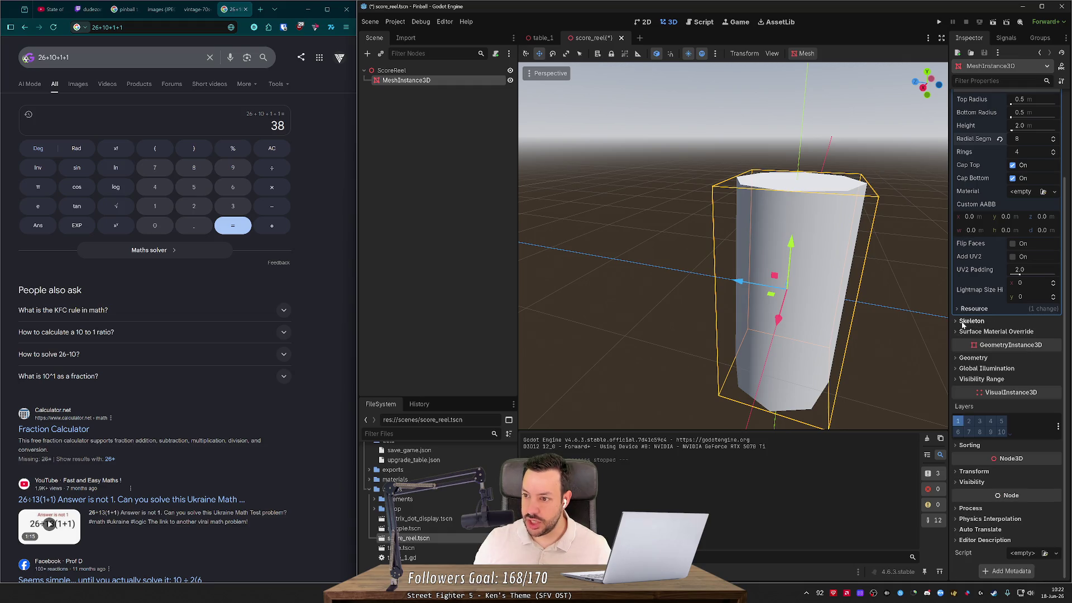
- Toggle Cap Top, Cap Bottom and Flip Faces, leaving both caps on and faces unflipped
{"action": "left_click", "coordinate": [1013, 165]}
{"action": "left_click", "coordinate": [1013, 166]}
{"action": "left_click", "coordinate": [1013, 179]}
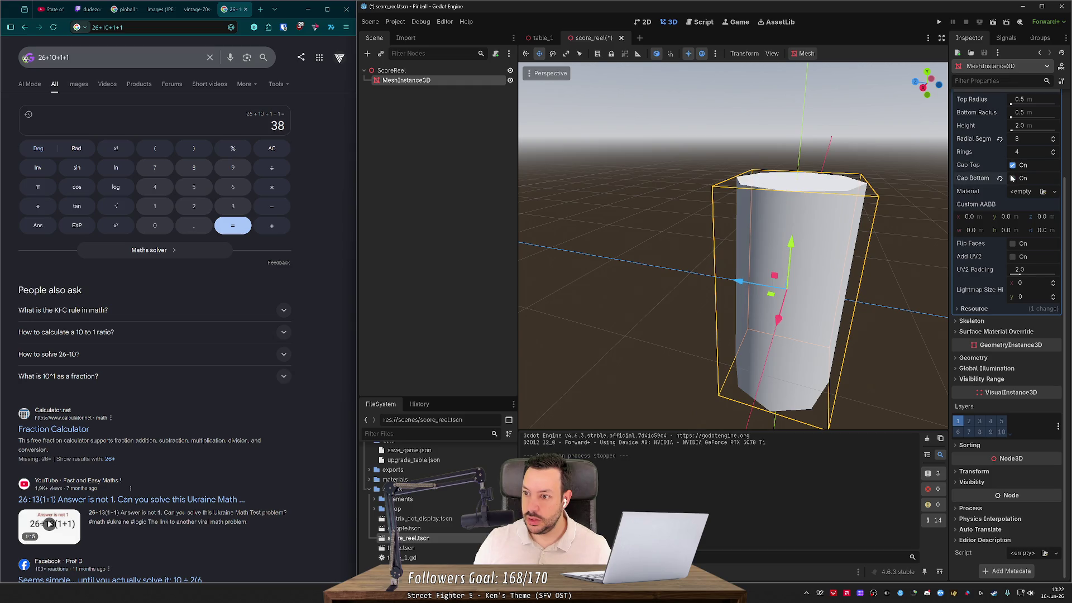
{"action": "left_click", "coordinate": [1013, 178]}
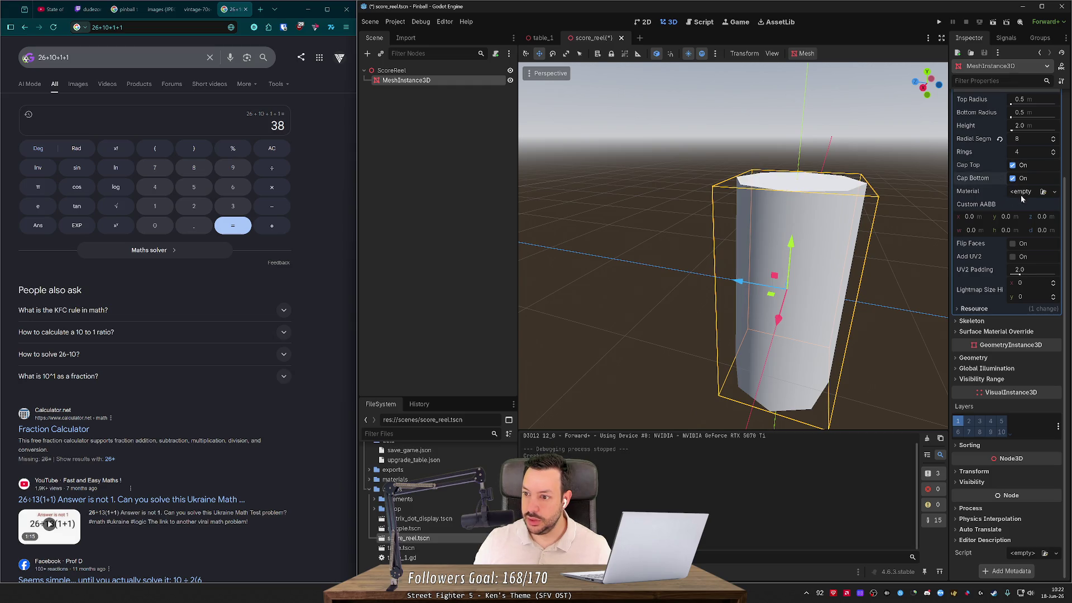
{"action": "left_click", "coordinate": [1013, 243]}
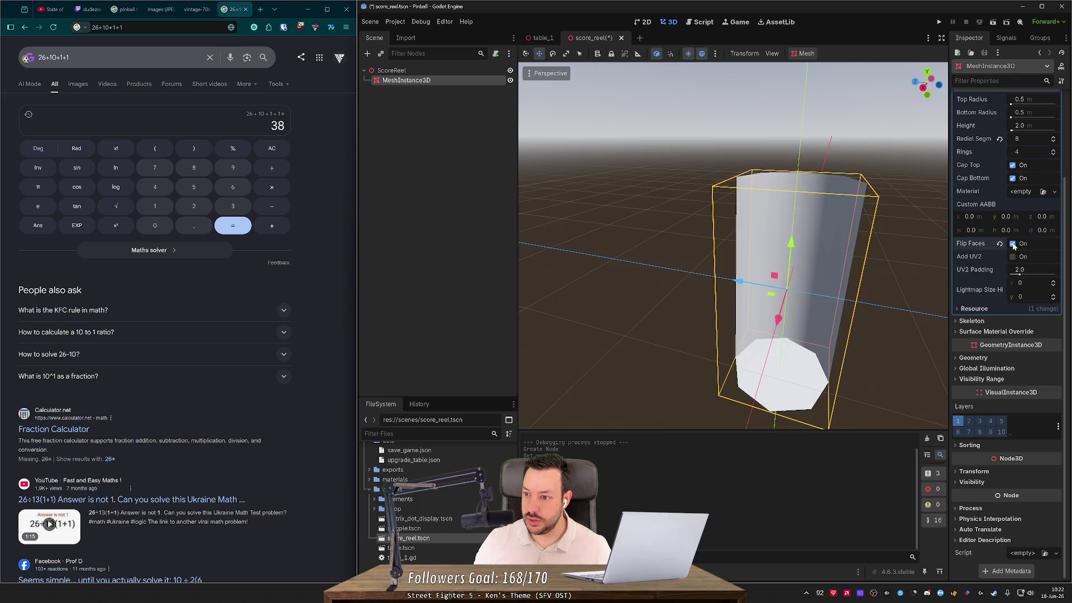
{"action": "left_click", "coordinate": [1012, 244]}
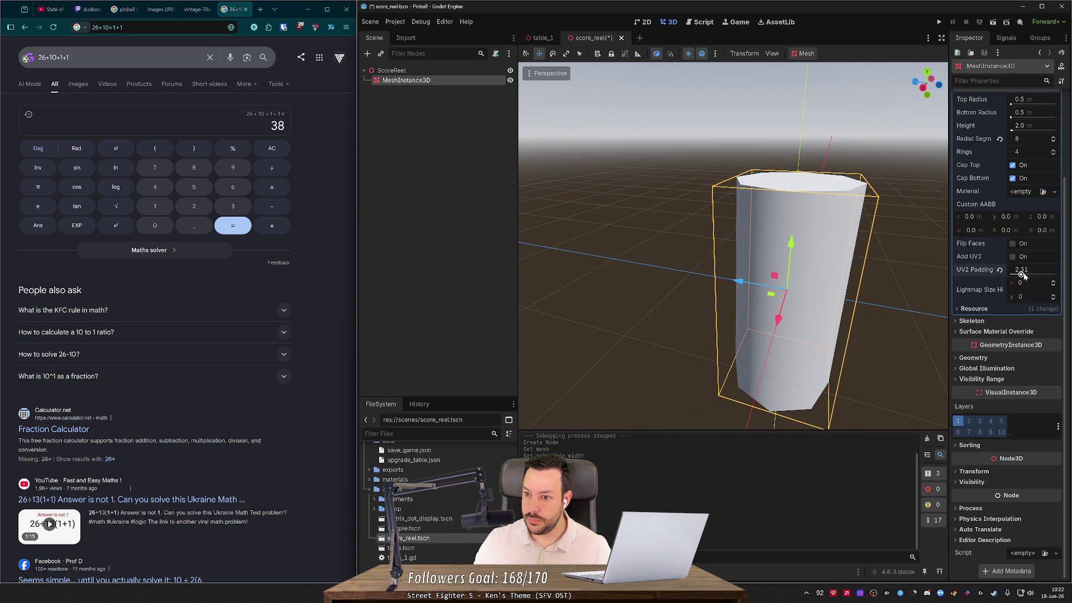
- Try UV2 Padding 0.0 and Add UV2, reverting padding to 2.0 and UV2 off
{"action": "left_click_drag", "start_coordinate": [1020, 273], "coordinate": [974, 274]}
{"action": "left_click", "coordinate": [1000, 270]}
{"action": "left_click", "coordinate": [1012, 257]}
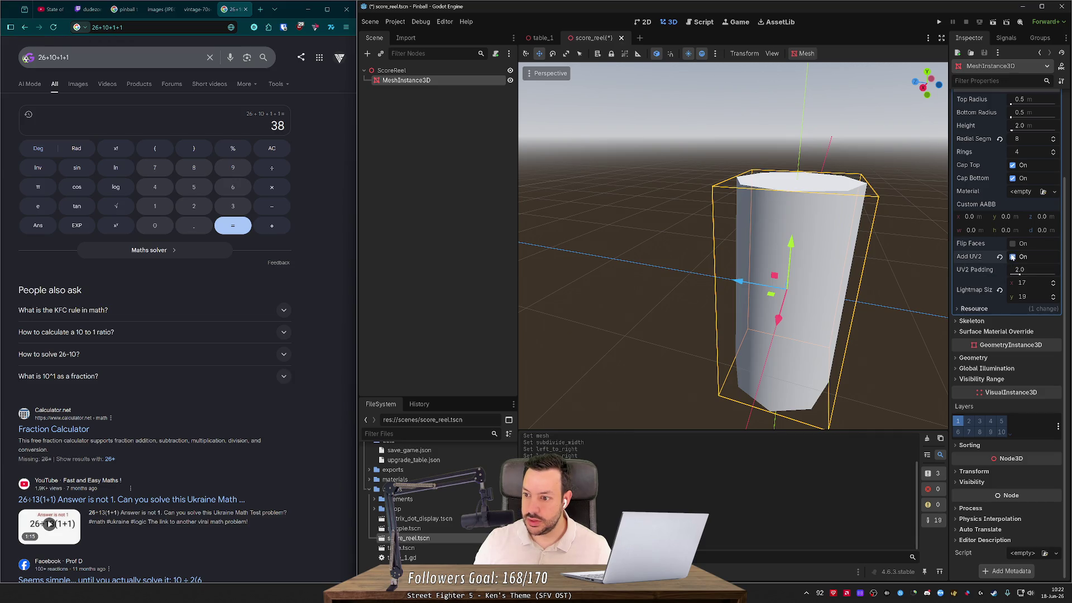
{"action": "left_click", "coordinate": [1012, 256]}
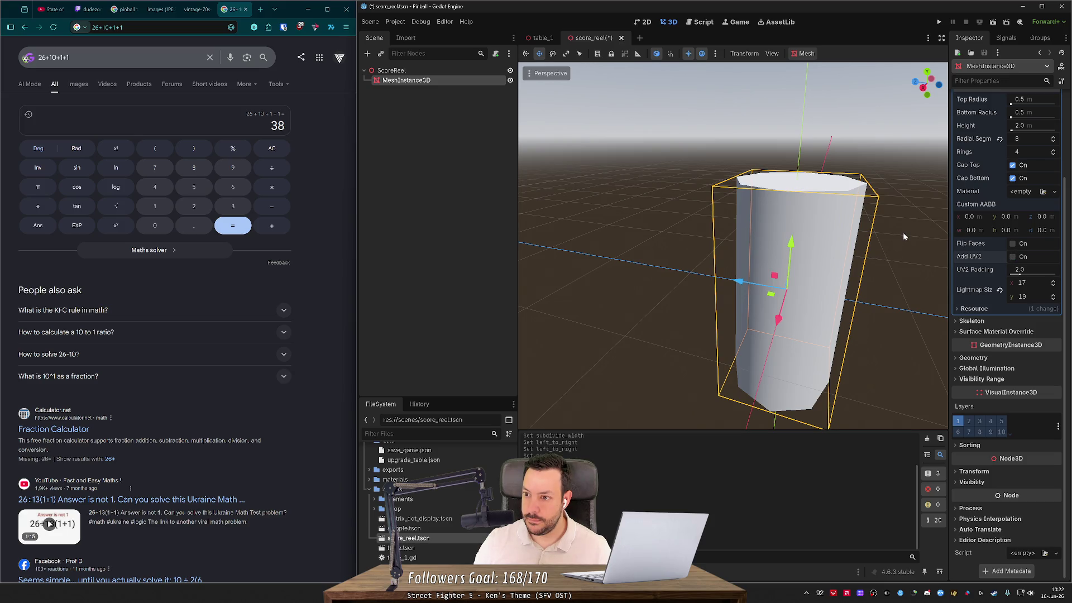
{"action": "mouse_move", "coordinate": [903, 232]}
{"action": "left_mouse_down"}
{"action": "mouse_move", "coordinate": [791, 250]}
{"action": "mouse_move", "coordinate": [775, 300]}
{"action": "mouse_move", "coordinate": [858, 228]}
{"action": "mouse_move", "coordinate": [885, 280]}
{"action": "mouse_move", "coordinate": [564, 247]}
{"action": "mouse_move", "coordinate": [634, 197]}
{"action": "mouse_move", "coordinate": [795, 210]}
{"action": "left_mouse_up"}
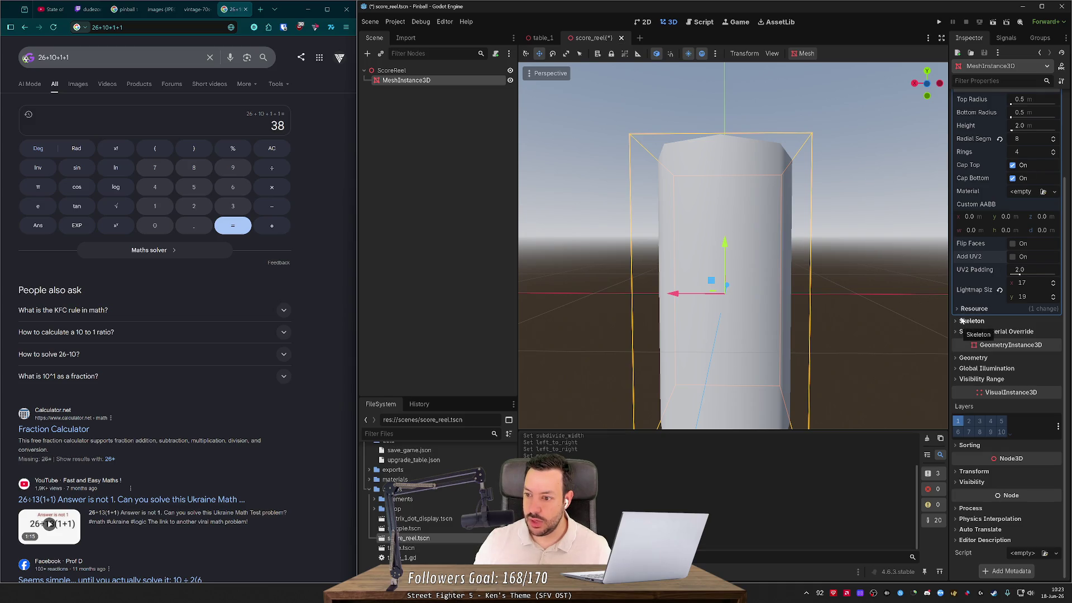
- Give the cylinder mesh a new StandardMaterial3D, expand it, and peek at its UV1 section
{"action": "left_click", "coordinate": [1024, 192]}
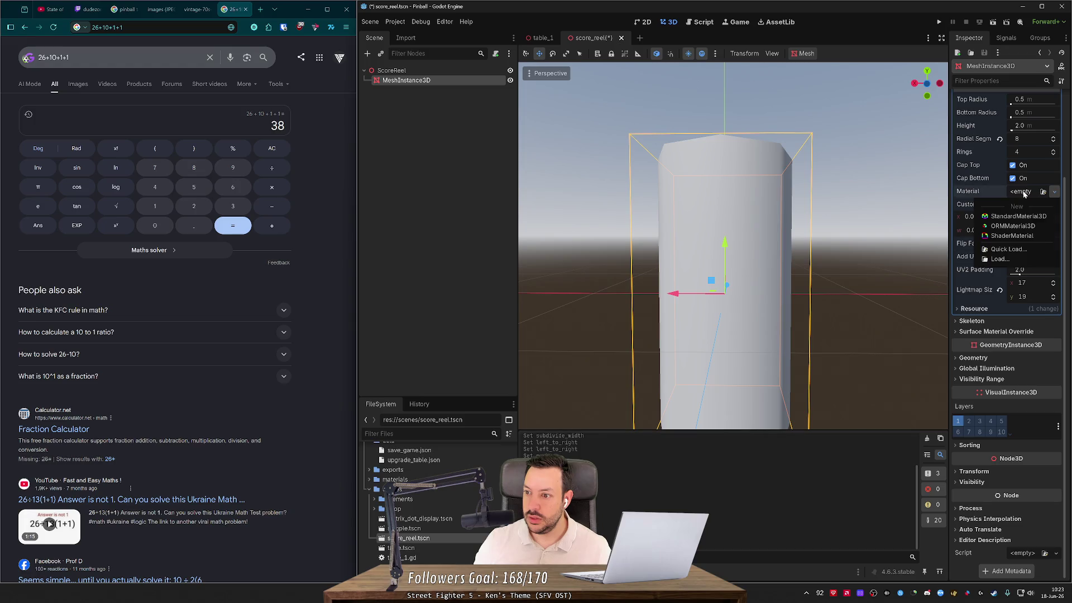
{"action": "left_click", "coordinate": [1035, 219]}
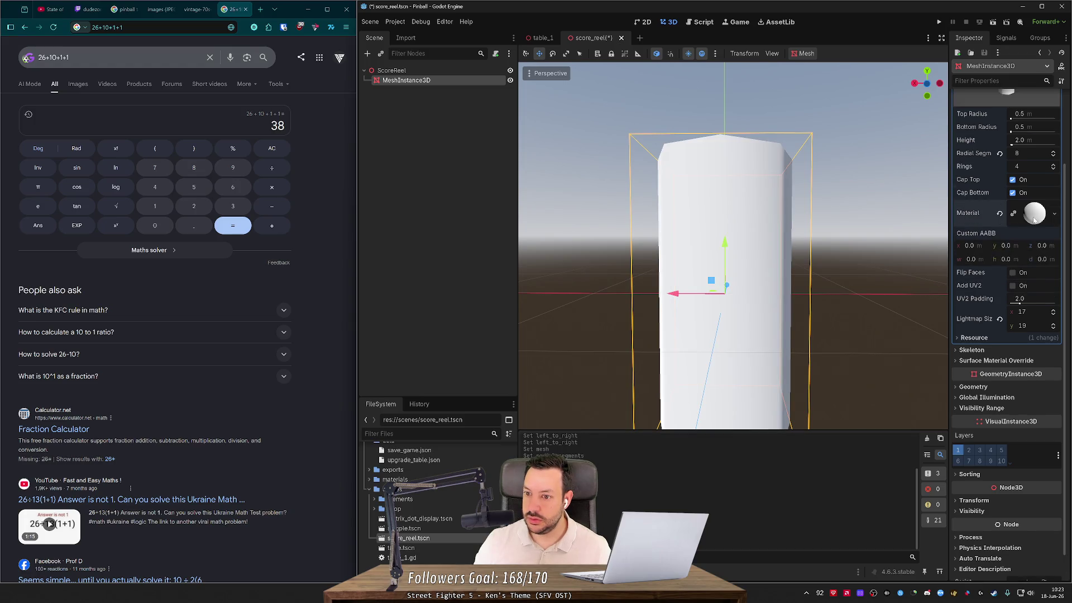
{"action": "mouse_move", "coordinate": [869, 227]}
{"action": "left_mouse_down"}
{"action": "mouse_move", "coordinate": [818, 250]}
{"action": "mouse_move", "coordinate": [803, 273]}
{"action": "mouse_move", "coordinate": [865, 223]}
{"action": "mouse_move", "coordinate": [883, 179]}
{"action": "mouse_move", "coordinate": [869, 161]}
{"action": "mouse_move", "coordinate": [852, 166]}
{"action": "left_mouse_up"}
{"action": "left_click", "coordinate": [1033, 213]}
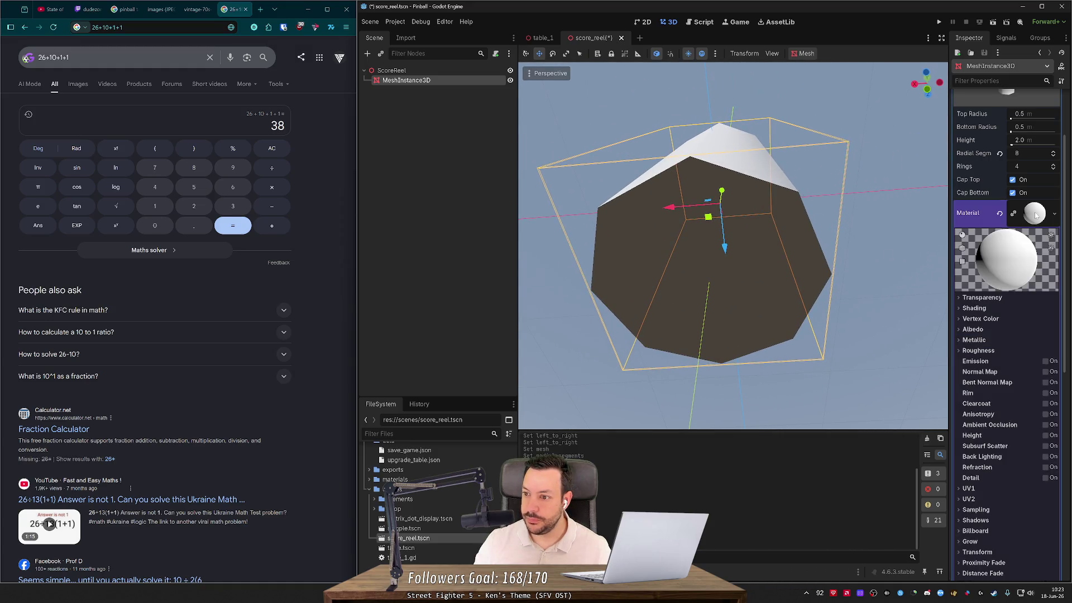
{"action": "scroll", "coordinate": [988, 418], "scroll_direction": "down", "scroll_amount": 3}
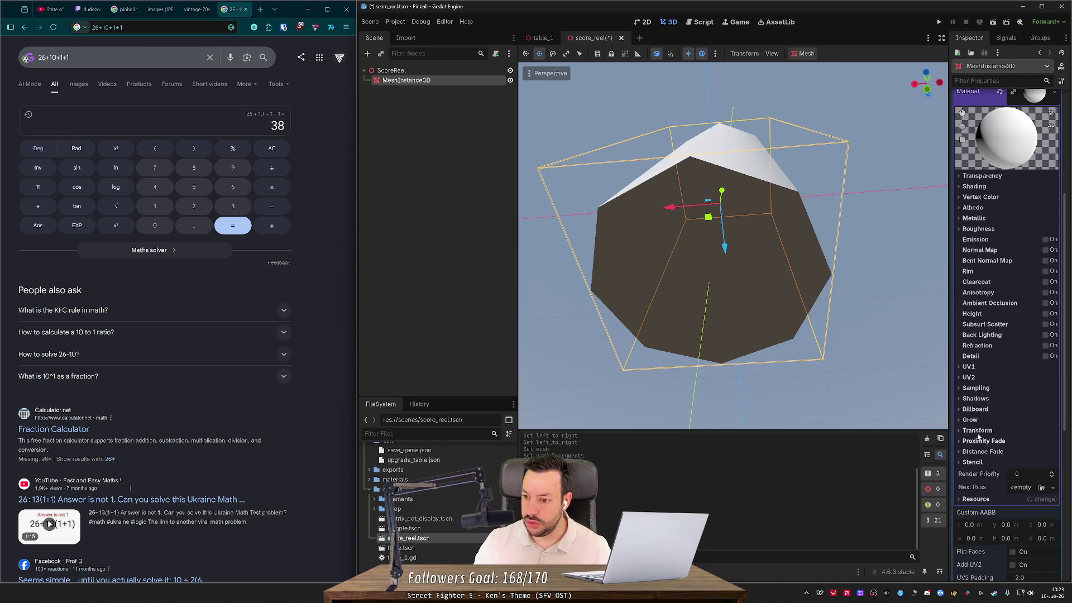
{"action": "left_click", "coordinate": [971, 367]}
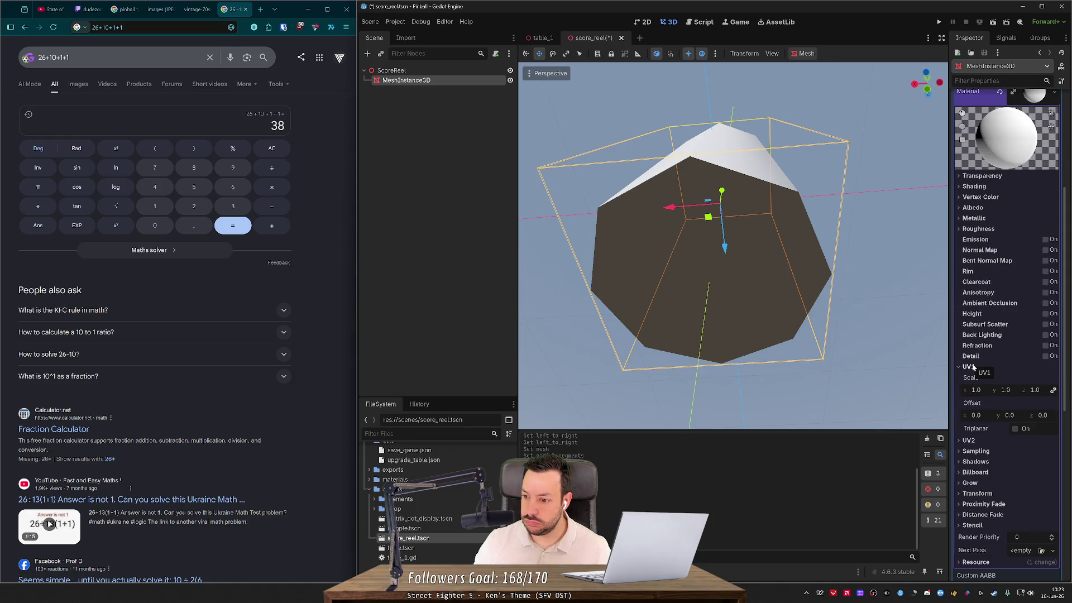
{"action": "left_click", "coordinate": [971, 366]}
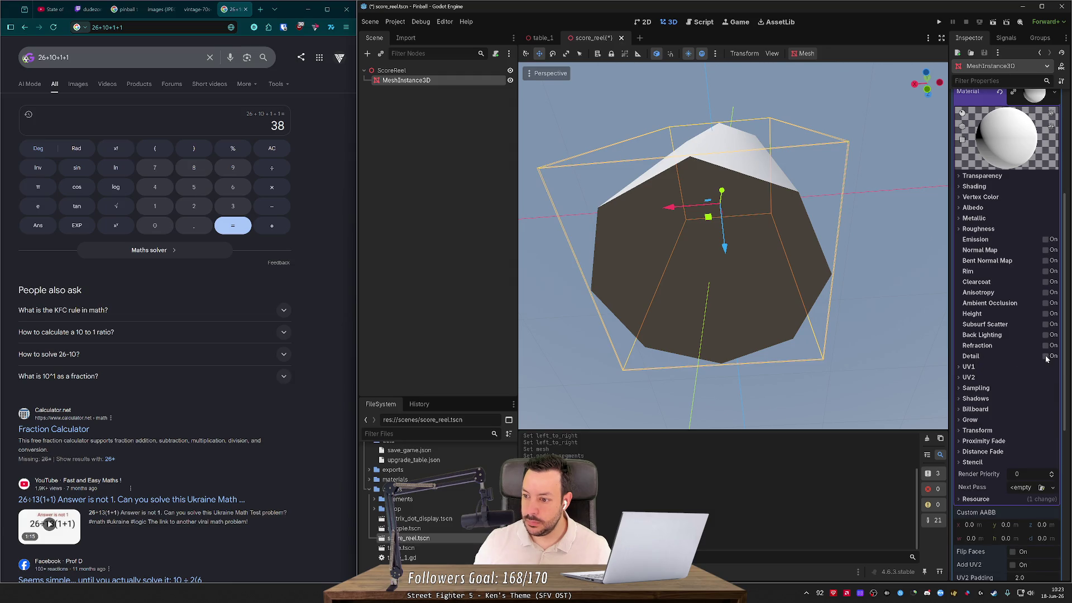
- Try Unshaded, Per-Vertex and Per-Pixel shading modes on the reel material
{"action": "left_click", "coordinate": [973, 178]}
{"action": "left_click", "coordinate": [972, 177]}
{"action": "left_click", "coordinate": [970, 187]}
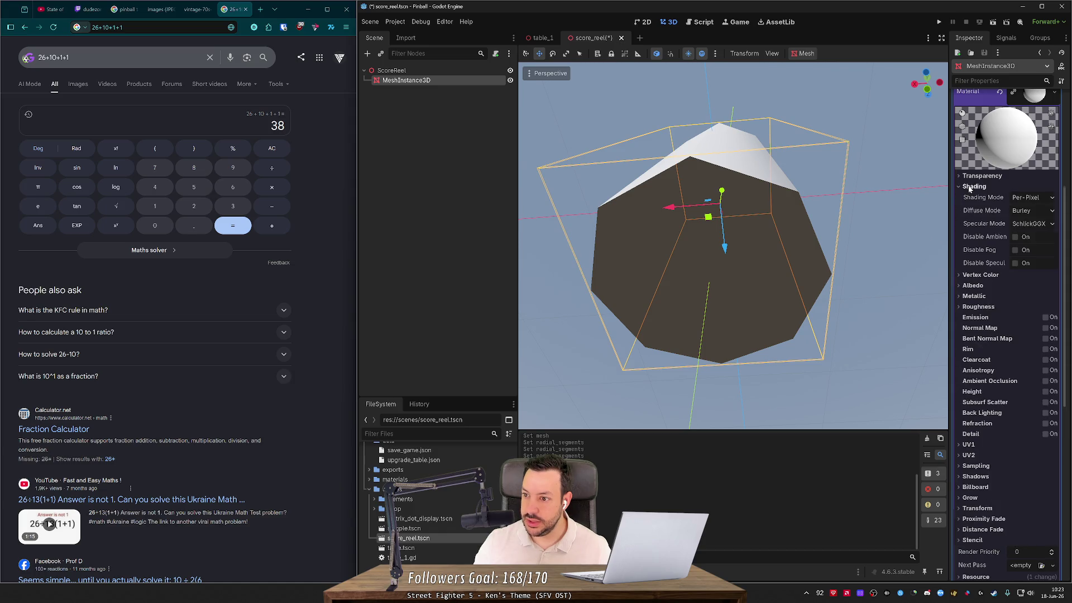
{"action": "left_click", "coordinate": [1031, 198]}
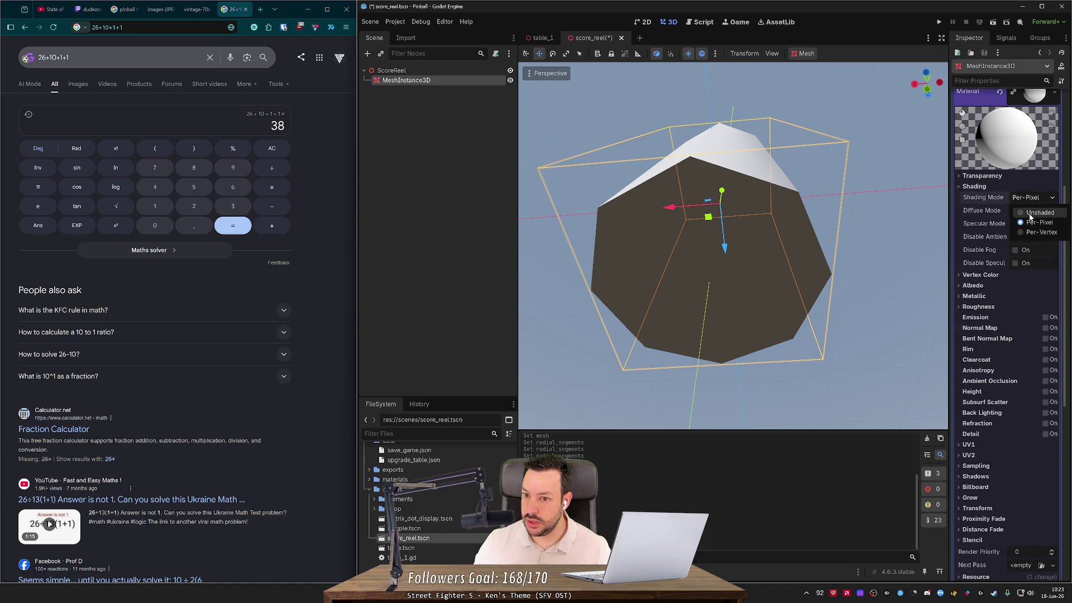
{"action": "left_click", "coordinate": [1039, 213]}
{"action": "left_click", "coordinate": [1031, 198]}
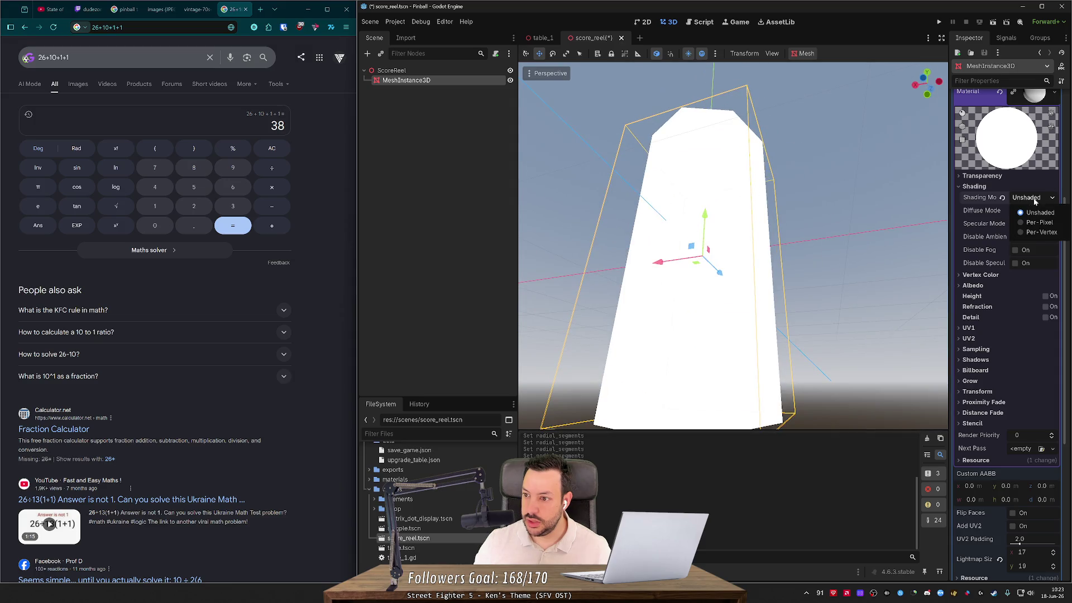
{"action": "left_click", "coordinate": [1031, 229]}
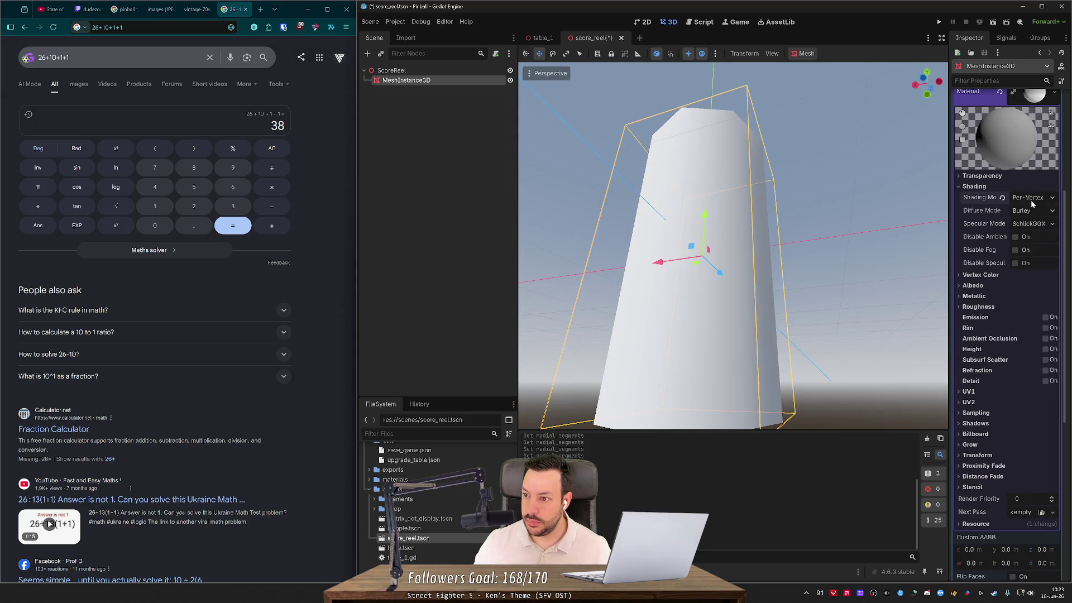
{"action": "left_click", "coordinate": [1031, 200]}
{"action": "left_click", "coordinate": [1030, 224]}
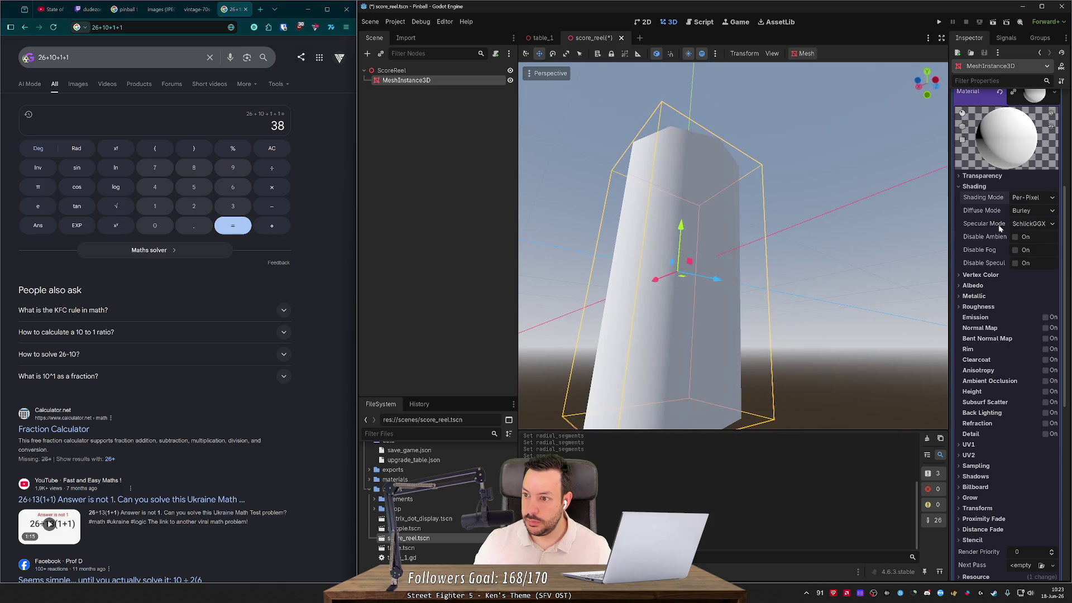
{"action": "left_click", "coordinate": [1031, 198]}
{"action": "left_click", "coordinate": [1037, 233]}
{"action": "mouse_move", "coordinate": [815, 259]}
{"action": "left_mouse_down"}
{"action": "mouse_move", "coordinate": [775, 327]}
{"action": "mouse_move", "coordinate": [824, 297]}
{"action": "mouse_move", "coordinate": [853, 250]}
{"action": "left_mouse_up"}
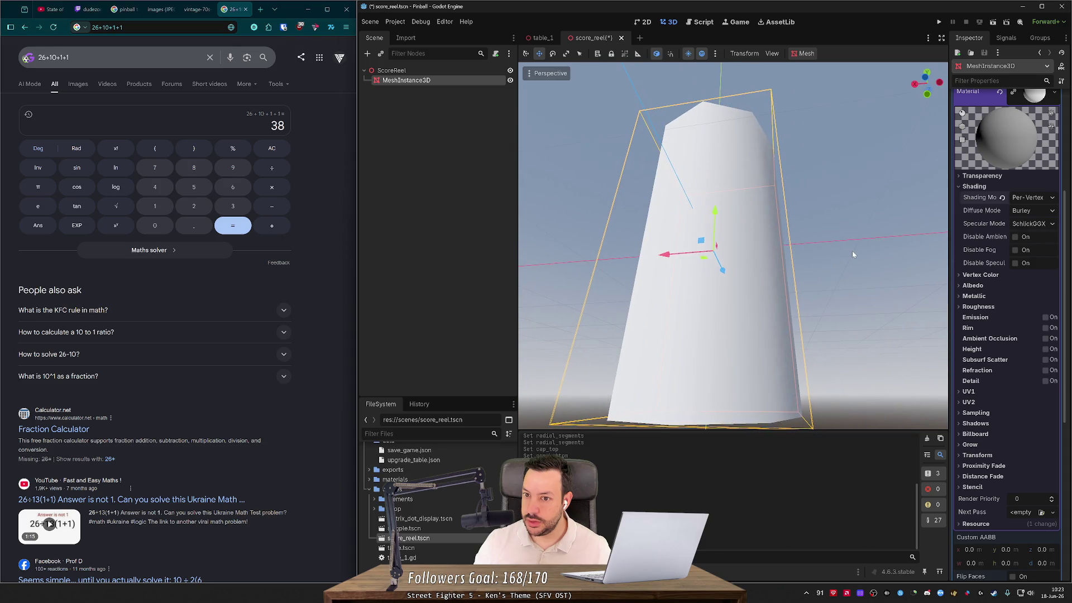
- Toggle ambient and fog, try Toon/Disabled specular and Lambert/Toon diffuse, then reset shading to Per-Pixel
{"action": "left_click", "coordinate": [1022, 237]}
{"action": "left_click", "coordinate": [1022, 250]}
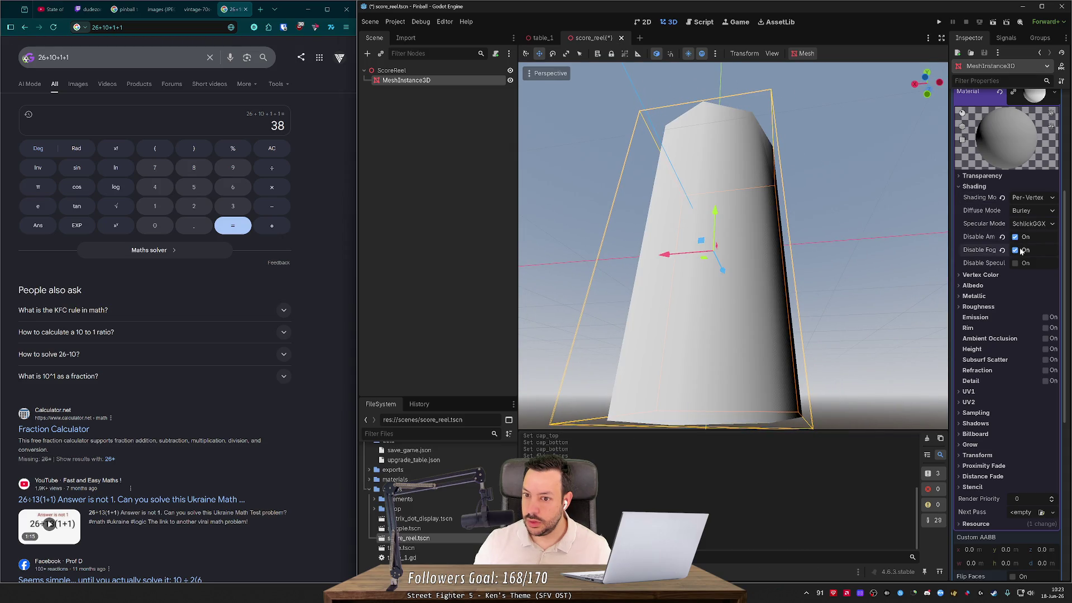
{"action": "left_click", "coordinate": [1022, 250]}
{"action": "left_click", "coordinate": [1022, 237]}
{"action": "left_click", "coordinate": [1033, 223]}
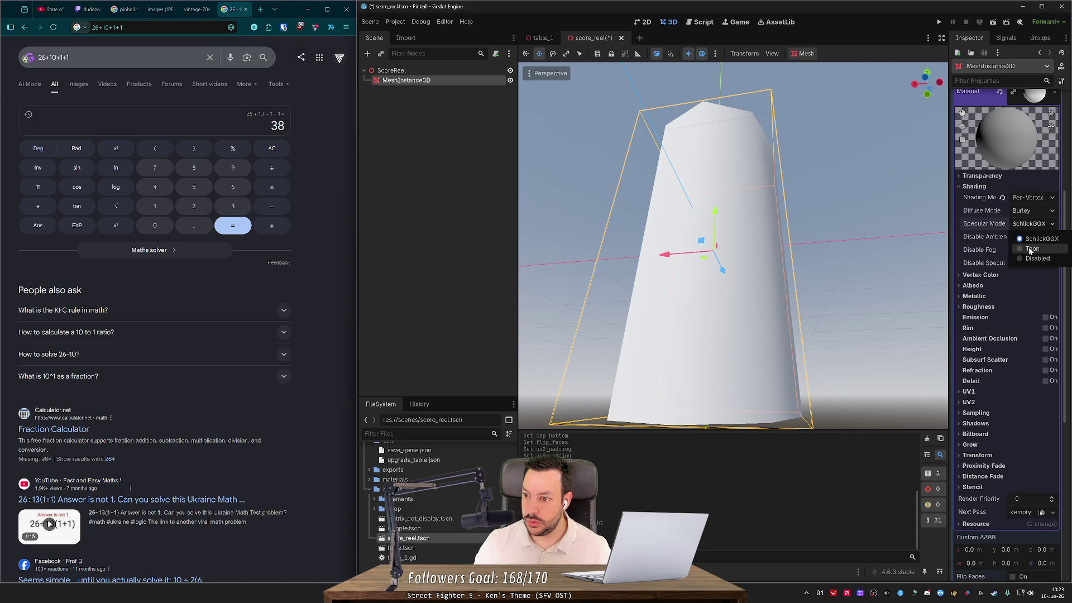
{"action": "left_click", "coordinate": [1030, 239]}
{"action": "left_click", "coordinate": [1033, 223]}
{"action": "left_click", "coordinate": [1028, 260]}
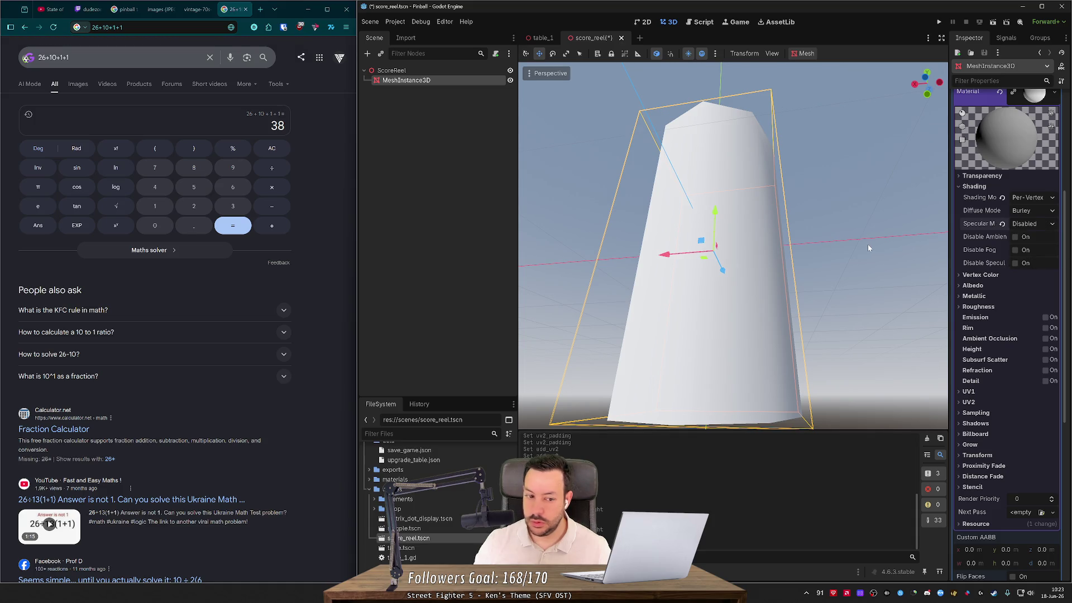
{"action": "left_click", "coordinate": [1016, 214]}
{"action": "left_click", "coordinate": [1031, 235]}
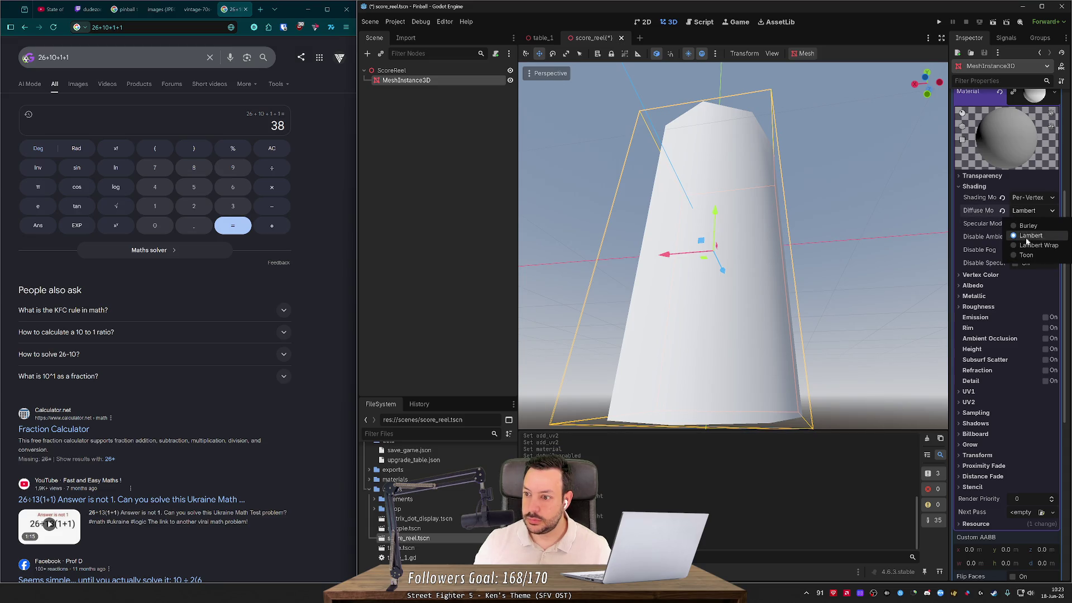
{"action": "left_click", "coordinate": [1023, 210]}
{"action": "left_click", "coordinate": [1029, 260]}
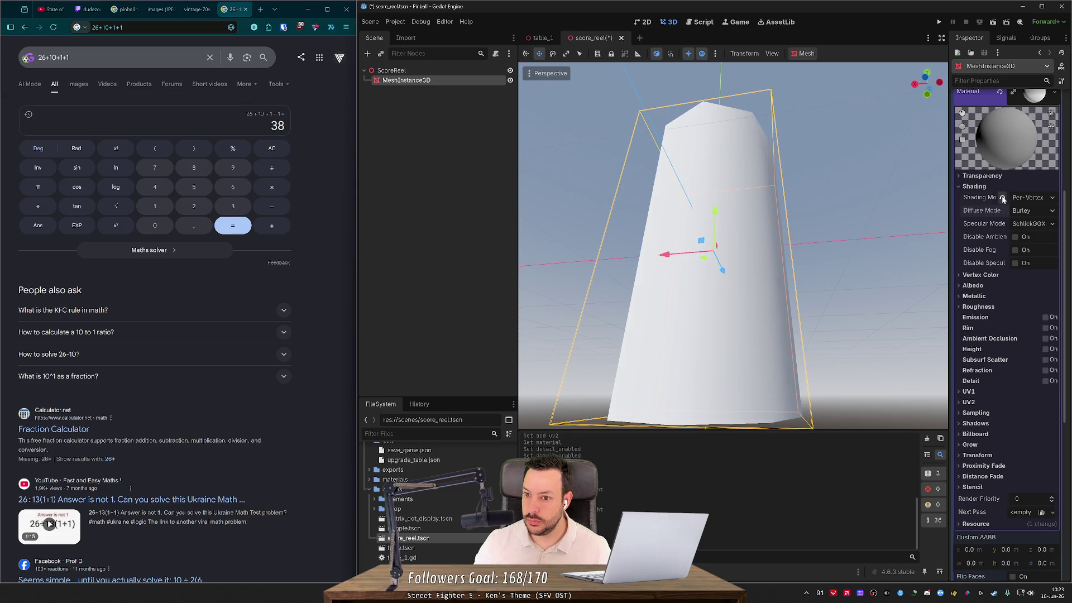
{"action": "left_click", "coordinate": [1004, 199]}
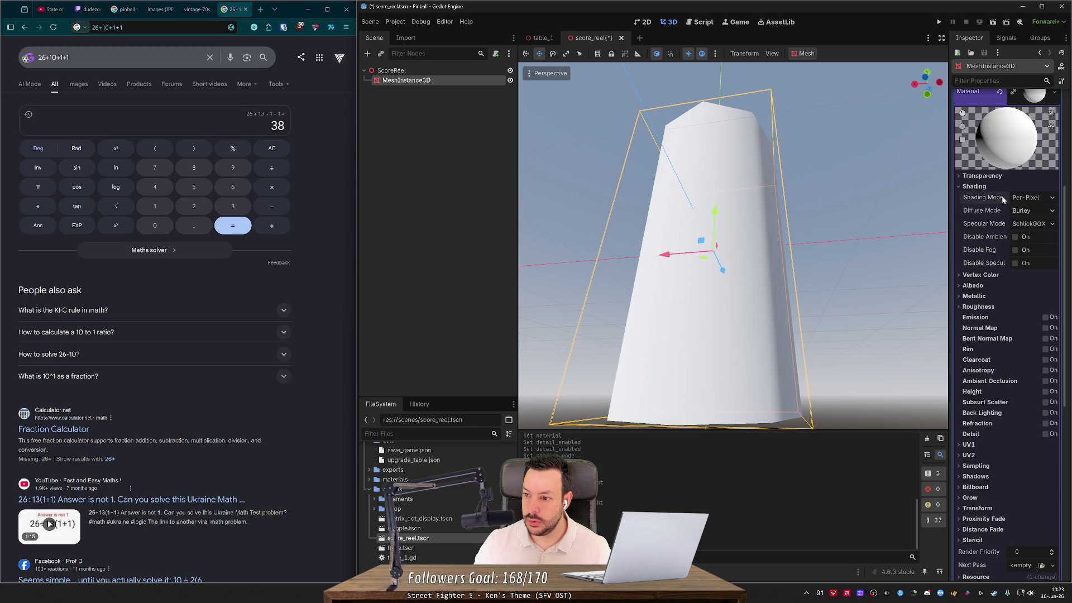
- Enable Vertex Color Use as Albedo on the material
{"action": "left_click", "coordinate": [958, 275]}
{"action": "left_click", "coordinate": [1016, 286]}
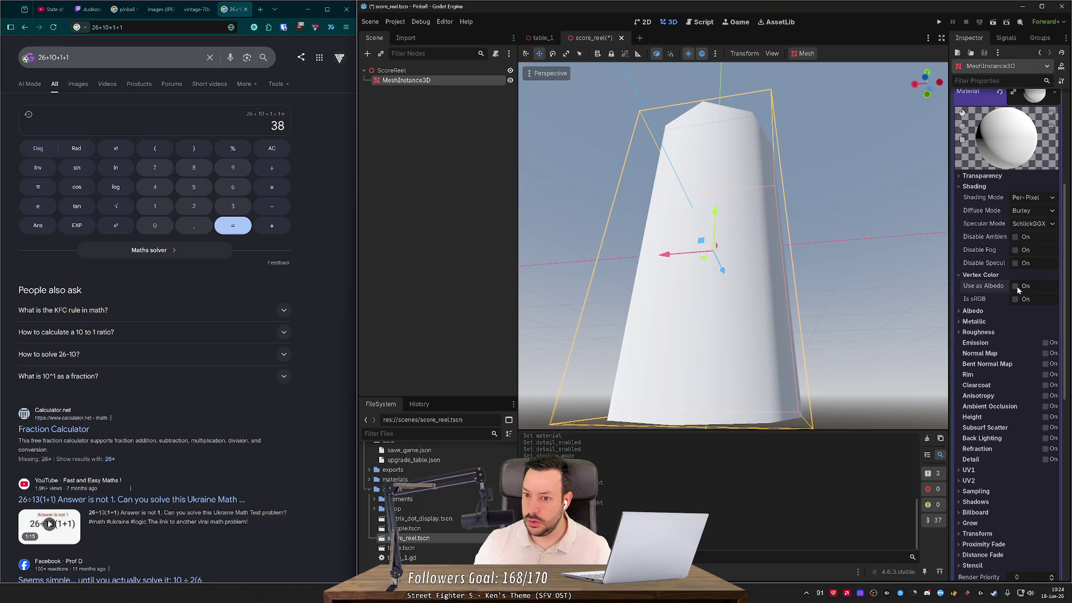
{"action": "mouse_move", "coordinate": [837, 269]}
{"action": "left_mouse_down"}
{"action": "mouse_move", "coordinate": [785, 311]}
{"action": "mouse_move", "coordinate": [813, 324]}
{"action": "mouse_move", "coordinate": [797, 305]}
{"action": "mouse_move", "coordinate": [810, 283]}
{"action": "mouse_move", "coordinate": [821, 320]}
{"action": "mouse_move", "coordinate": [869, 314]}
{"action": "left_mouse_up"}
- Turn off vertex colour albedo and set the albedo colour to light cyan (96ffff)
{"action": "left_click", "coordinate": [1016, 286]}
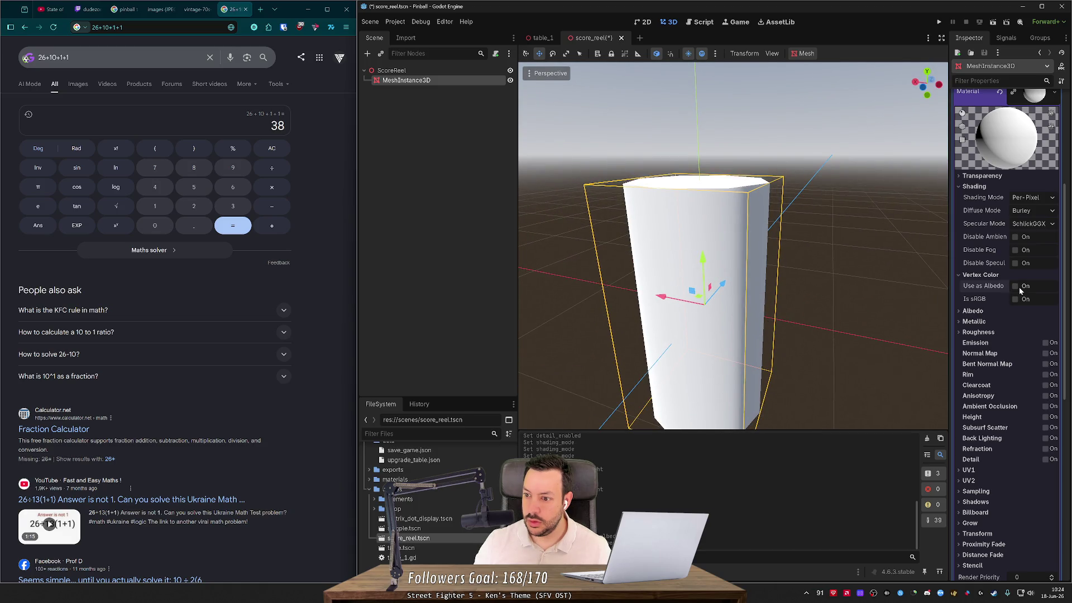
{"action": "left_click", "coordinate": [977, 312]}
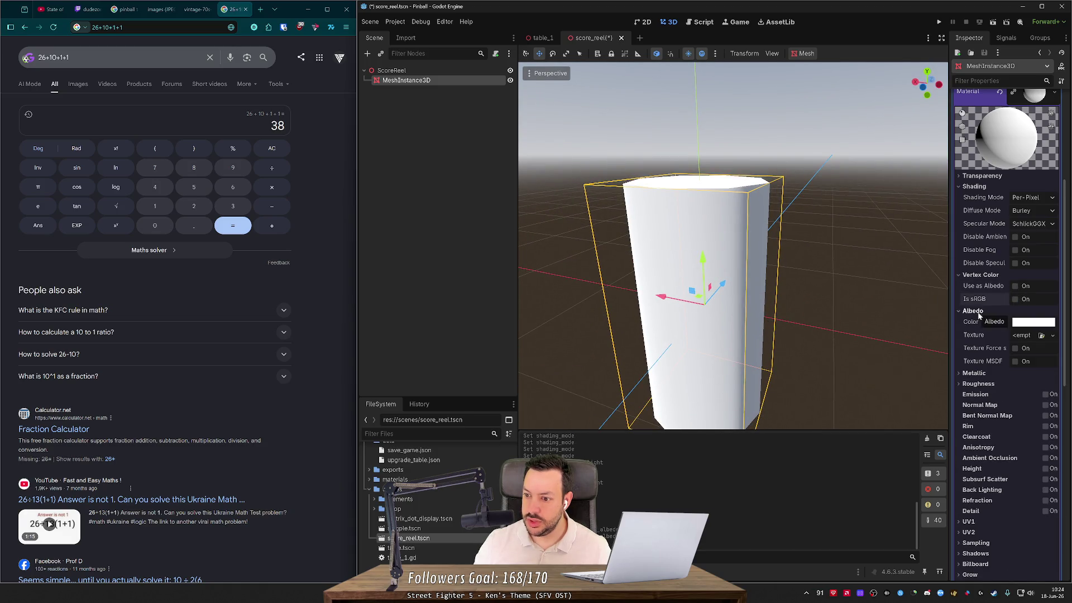
{"action": "left_click", "coordinate": [1031, 324]}
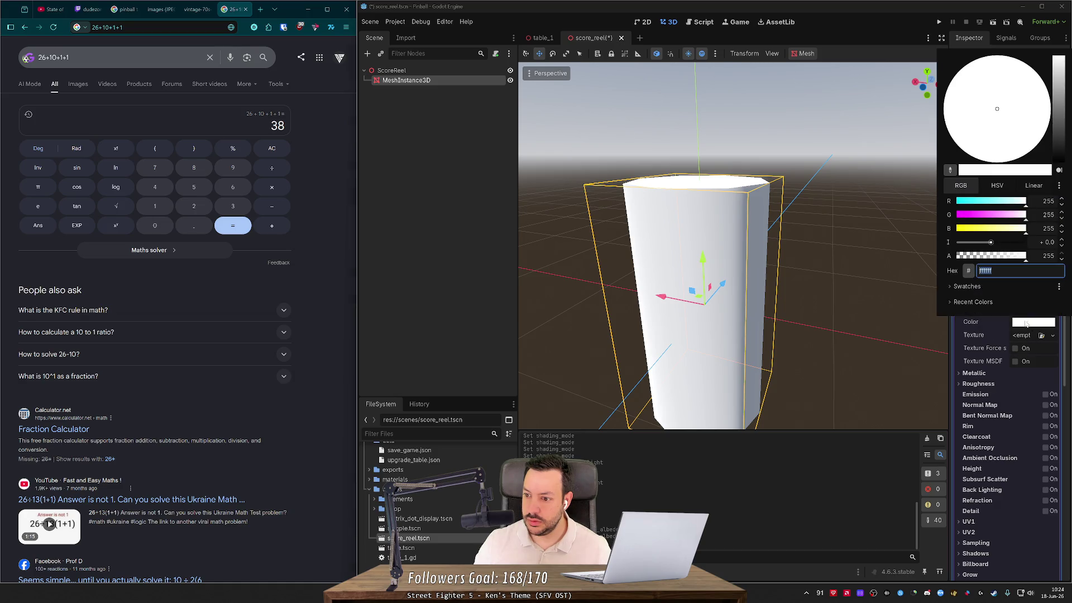
{"action": "left_click", "coordinate": [957, 201]}
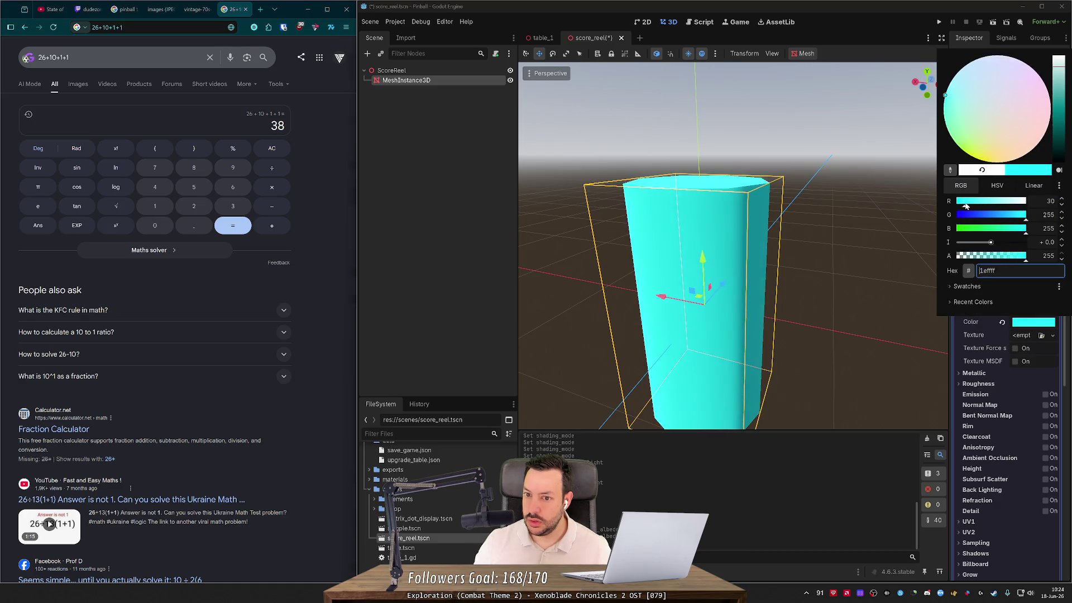
{"action": "left_click", "coordinate": [998, 201]}
{"action": "mouse_move", "coordinate": [924, 225]}
{"action": "left_mouse_down"}
{"action": "mouse_move", "coordinate": [902, 240]}
{"action": "mouse_move", "coordinate": [947, 297]}
{"action": "left_mouse_up"}
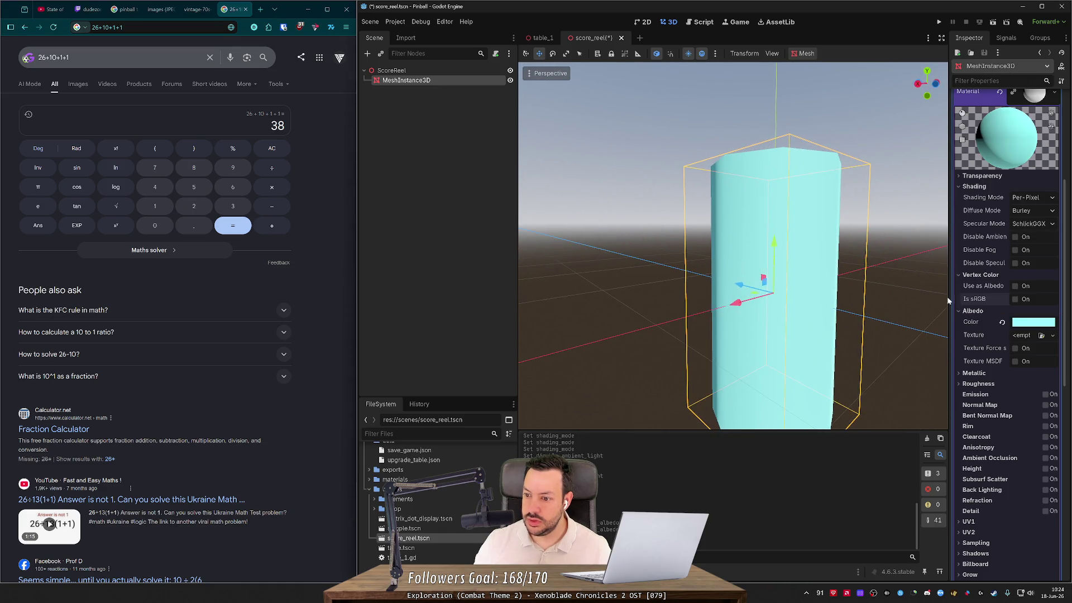
{"action": "left_click", "coordinate": [315, 32]}
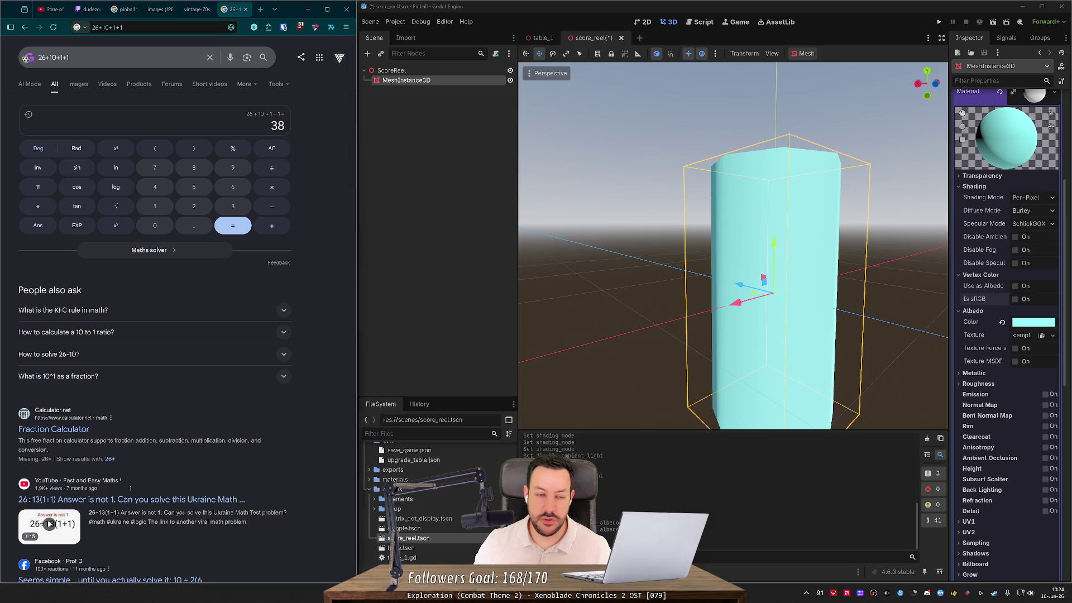
- Search 'godot remove smooth shading' and open the first Reddit thread
{"action": "key", "text": "ctrl+l"}
{"action": "type", "text": "g"}
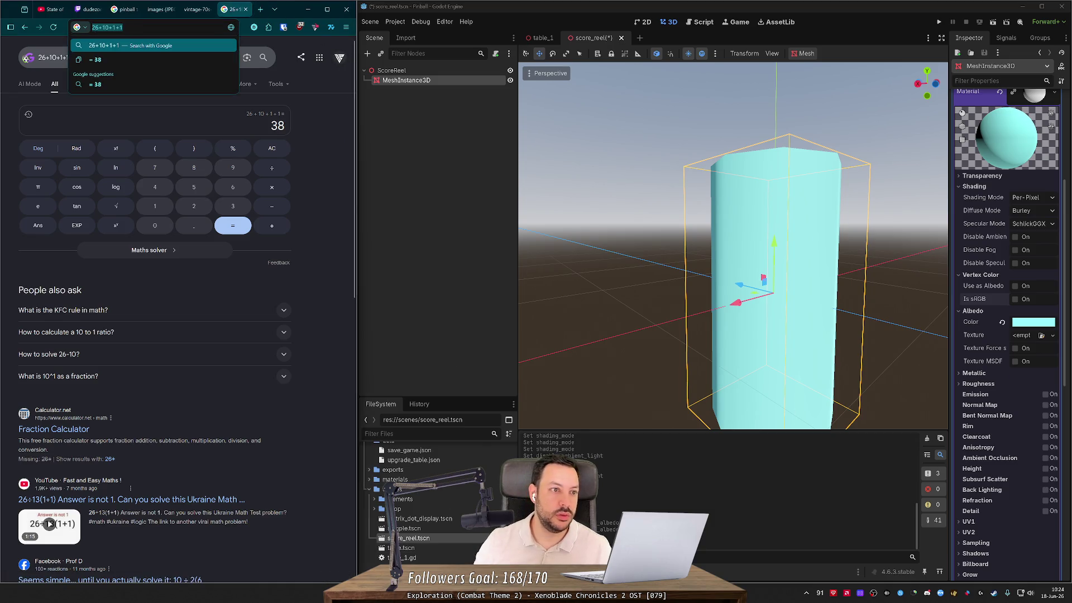
{"action": "type", "text": "odot rem"}
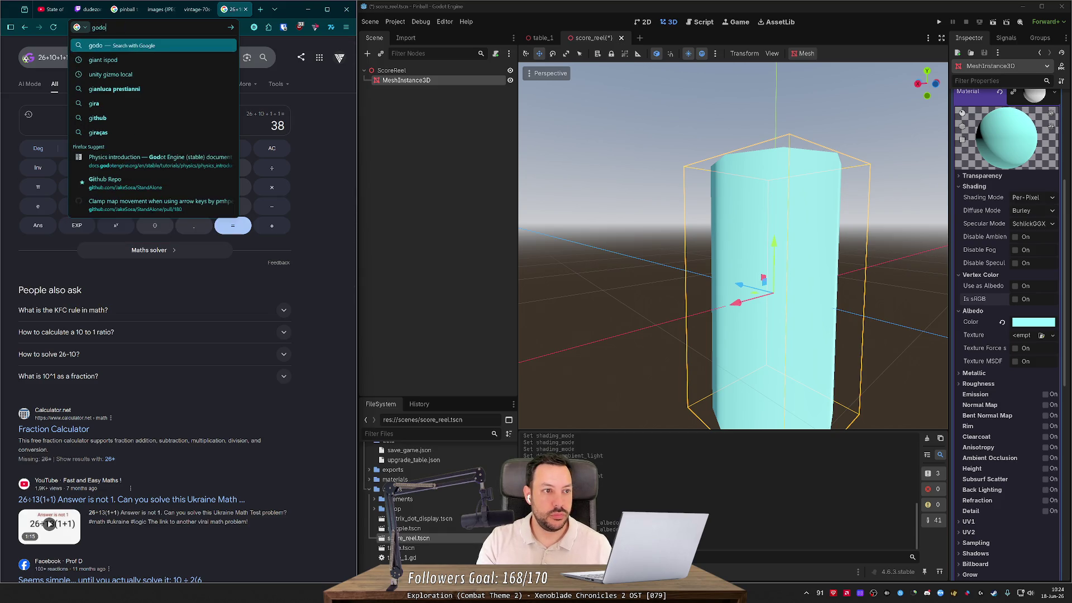
{"action": "type", "text": "ove smooth shadin"}
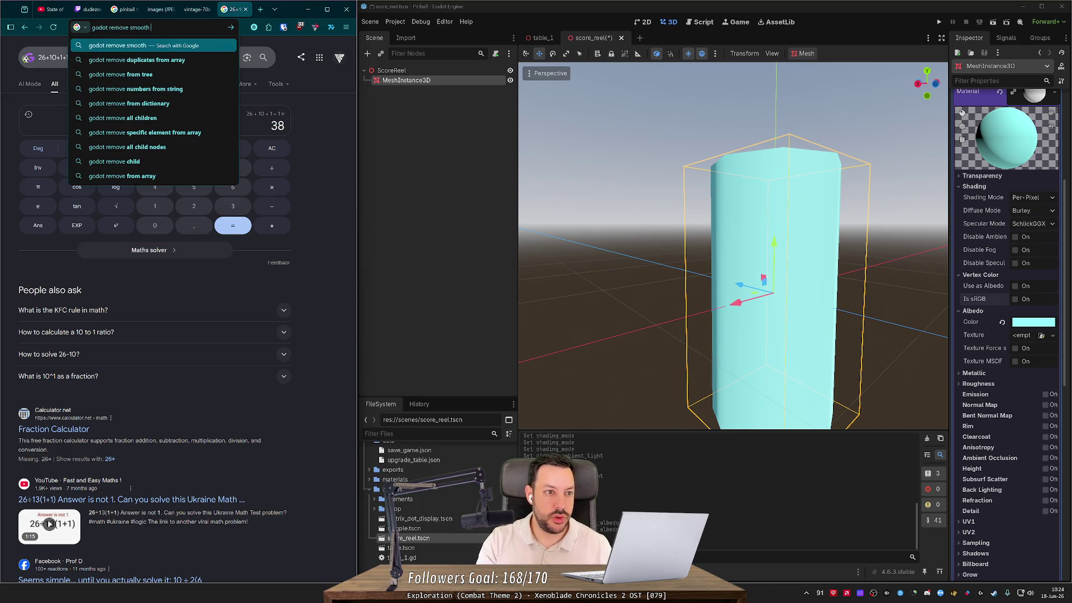
{"action": "type", "text": "g"}
{"action": "key", "text": "Return"}
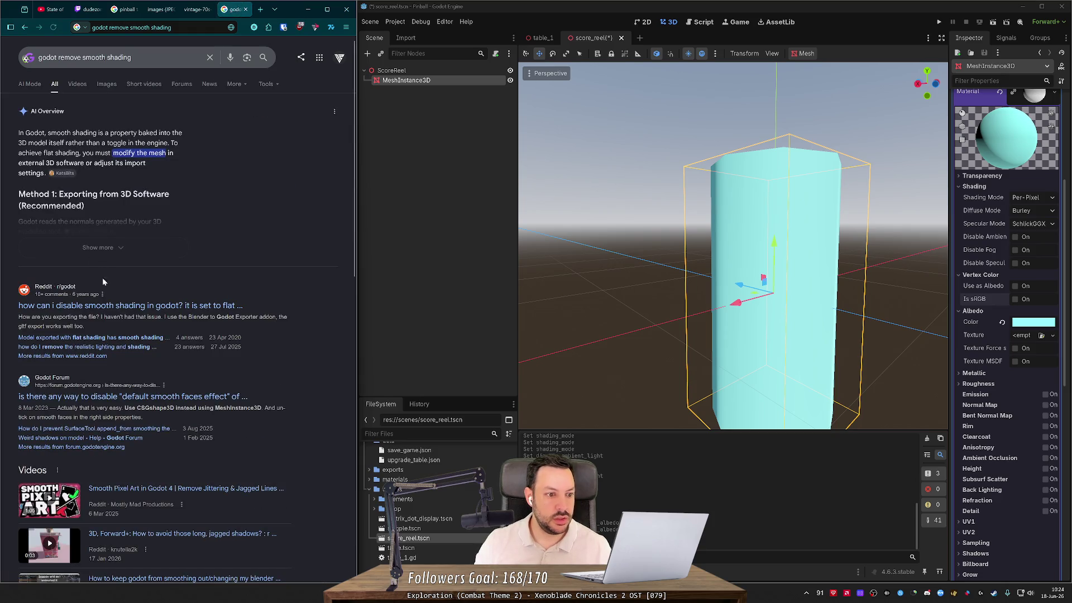
{"action": "left_click", "coordinate": [110, 307]}
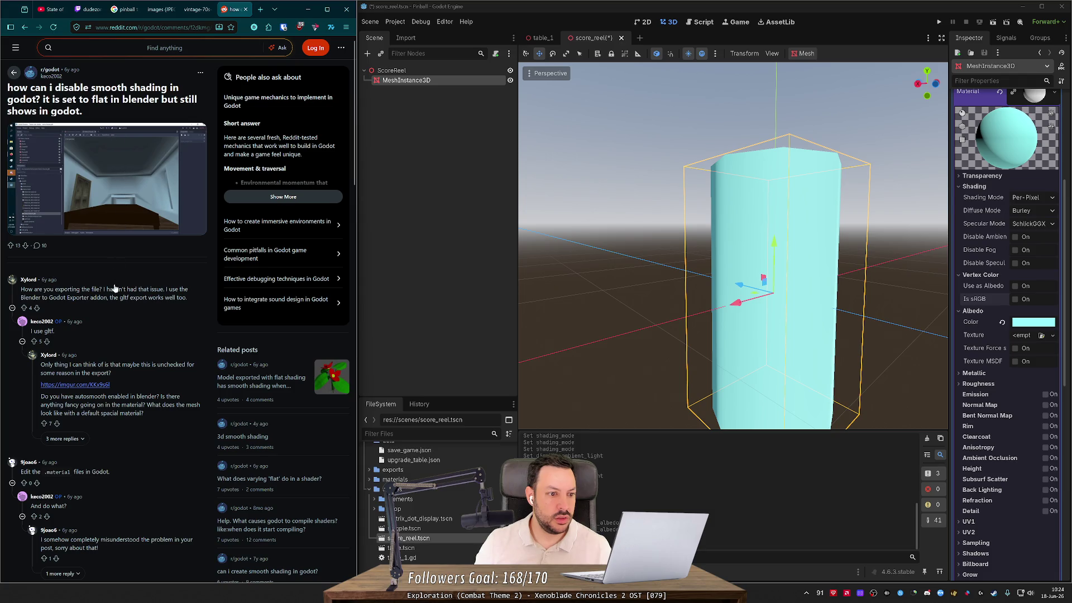
- Browse other results, ending on the Reddit post about removing realistic lighting and shading
{"action": "scroll", "coordinate": [114, 285], "scroll_direction": "down", "scroll_amount": 4}
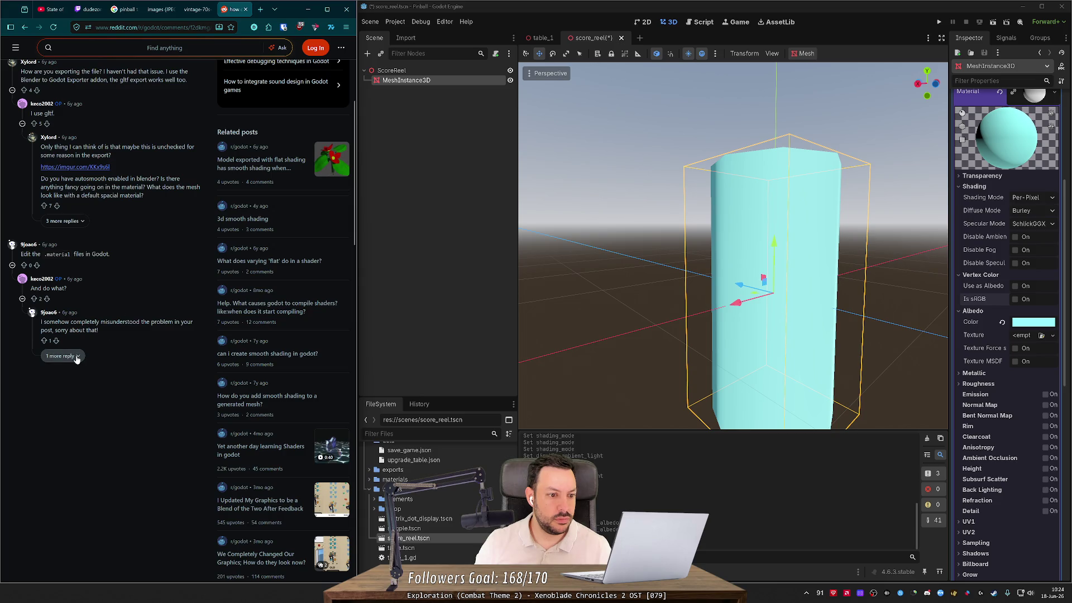
{"action": "key", "text": "alt+Left"}
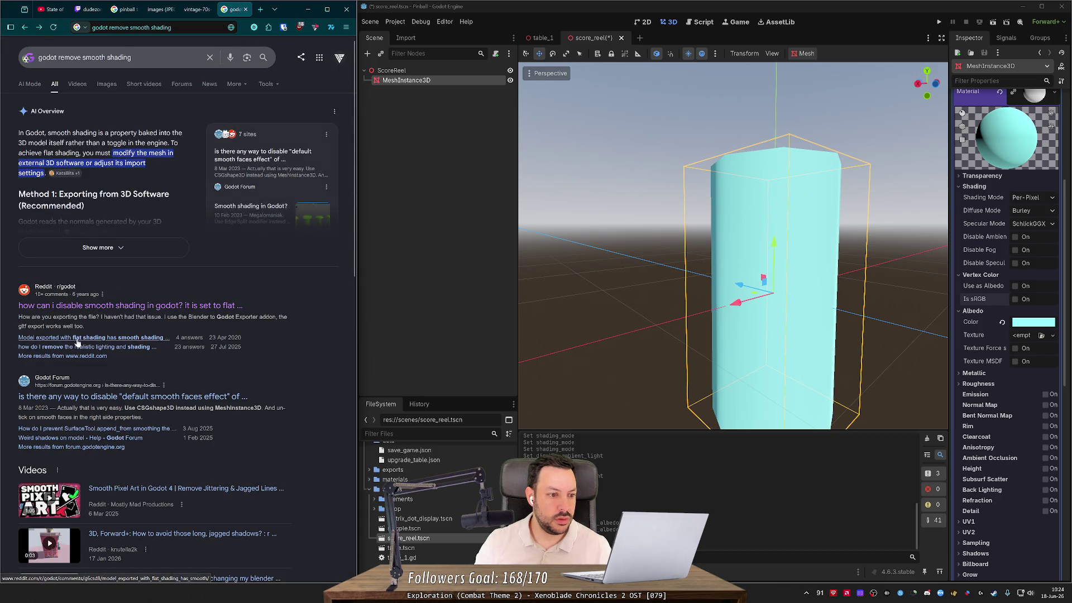
{"action": "left_click", "coordinate": [78, 343]}
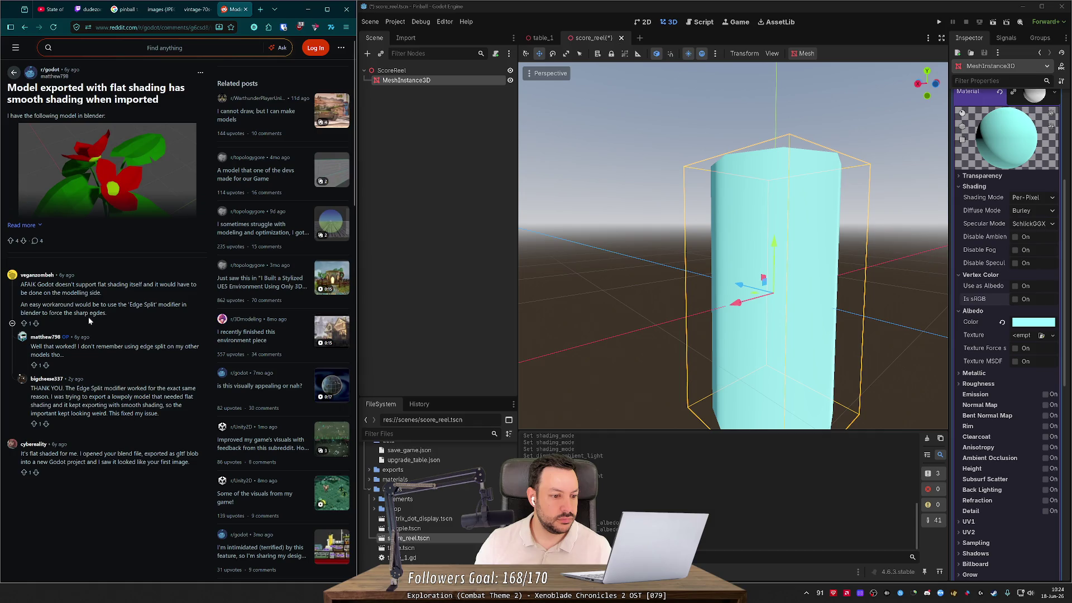
{"action": "key", "text": "alt+Left"}
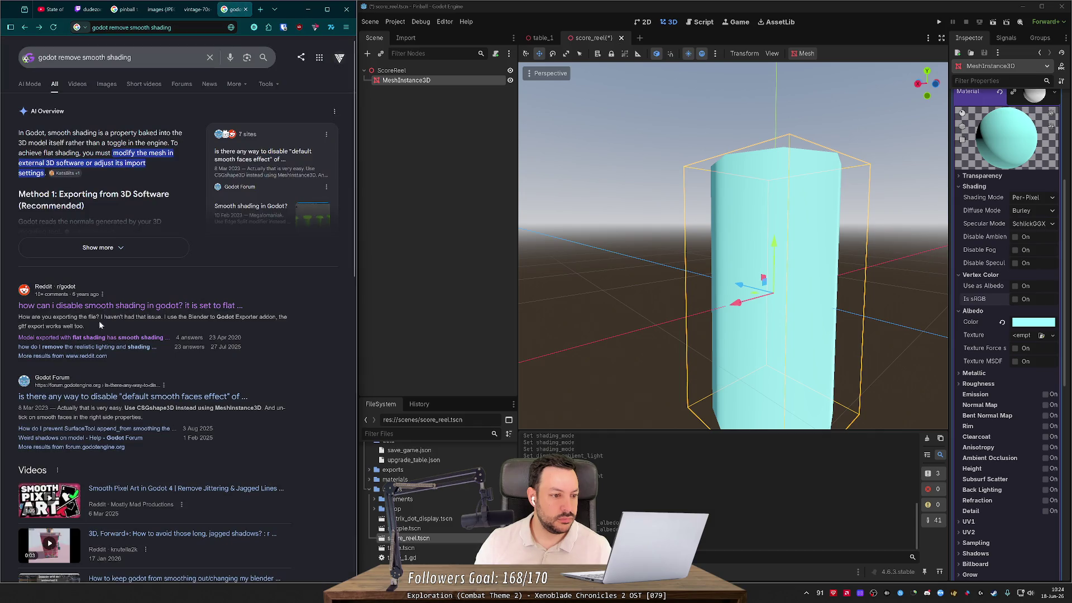
{"action": "left_click", "coordinate": [87, 347]}
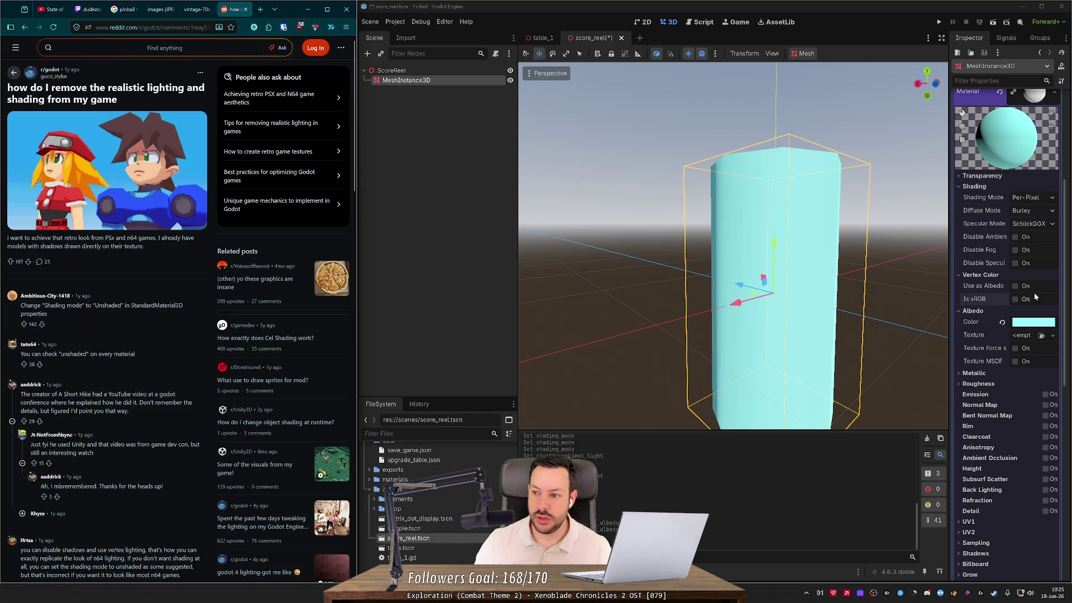
{"action": "left_click", "coordinate": [1030, 198]}
{"action": "left_click", "coordinate": [1040, 212]}
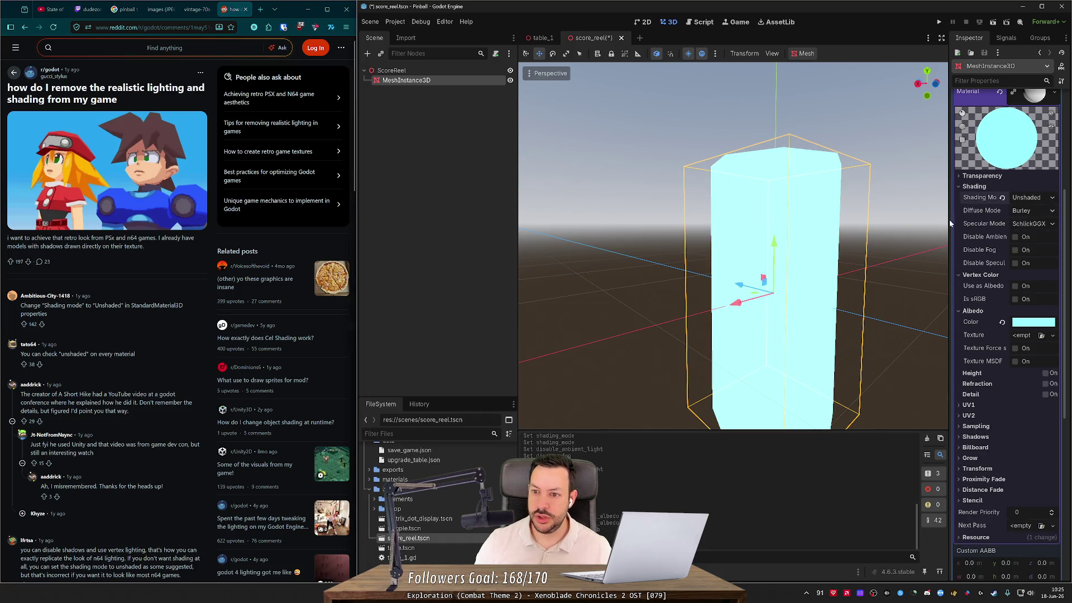
{"action": "mouse_move", "coordinate": [866, 290]}
{"action": "left_mouse_down"}
{"action": "mouse_move", "coordinate": [798, 296]}
{"action": "mouse_move", "coordinate": [854, 225]}
{"action": "mouse_move", "coordinate": [801, 257]}
{"action": "mouse_move", "coordinate": [765, 262]}
{"action": "mouse_move", "coordinate": [662, 235]}
{"action": "mouse_move", "coordinate": [562, 239]}
{"action": "left_mouse_up"}
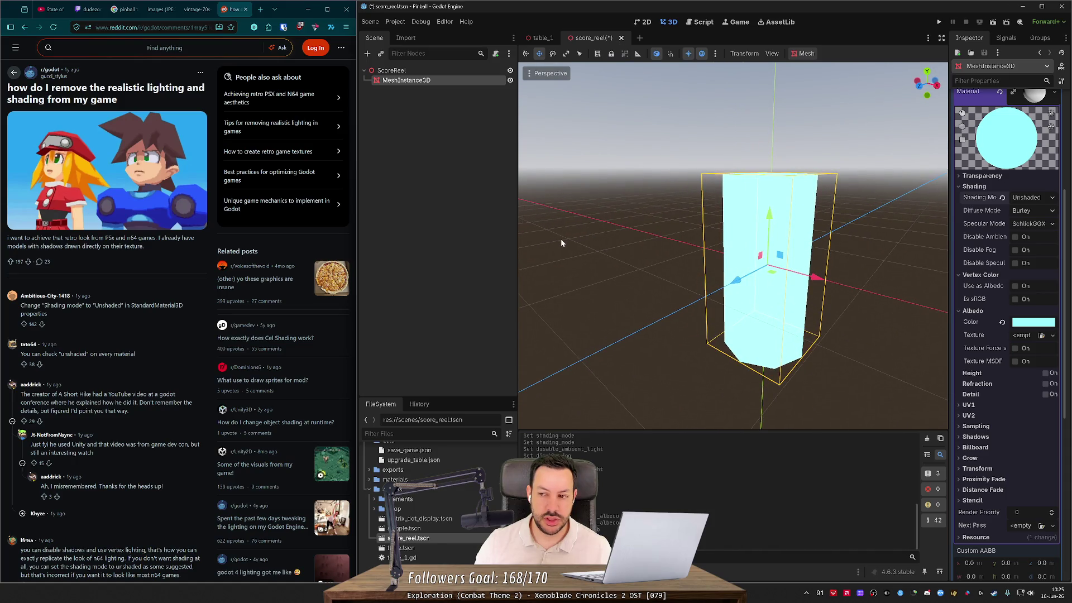
{"action": "scroll", "coordinate": [93, 310], "scroll_direction": "down", "scroll_amount": 3}
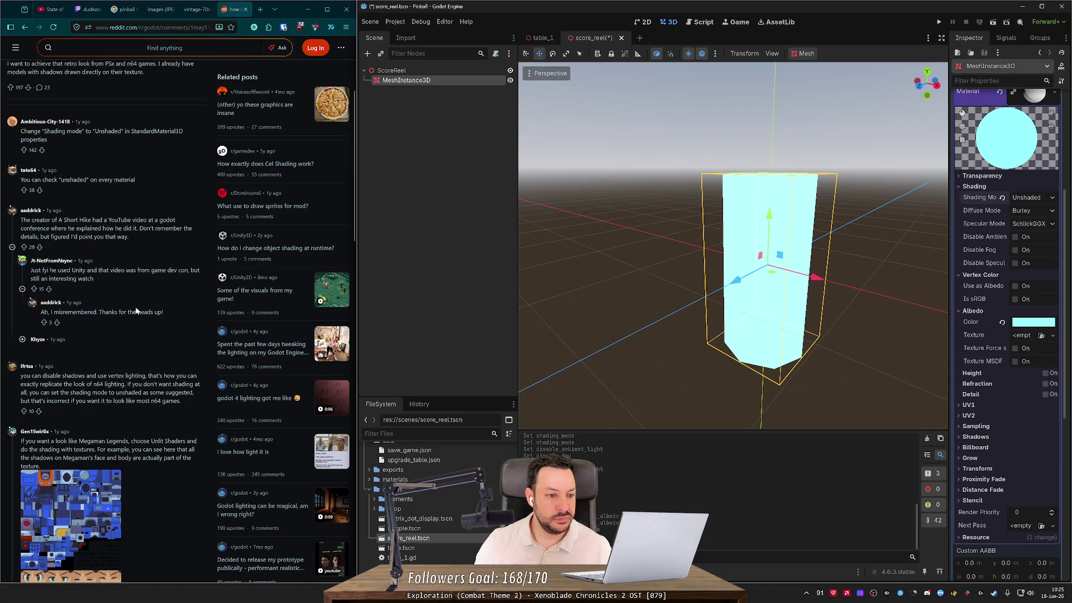
{"action": "left_click", "coordinate": [1029, 198]}
{"action": "left_click", "coordinate": [1030, 224]}
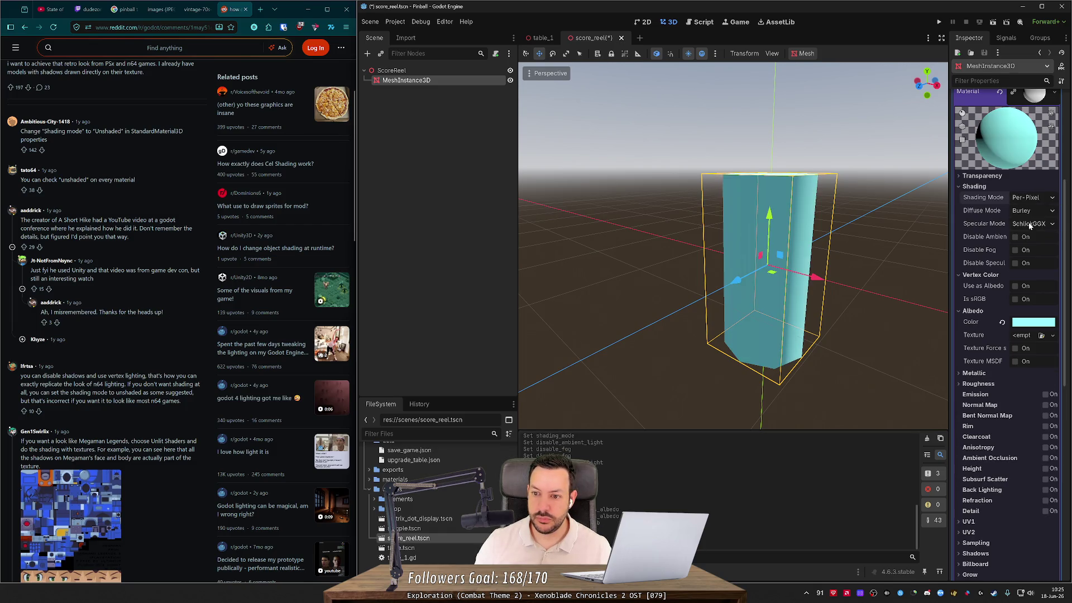
{"action": "left_click", "coordinate": [1033, 197]}
{"action": "left_click", "coordinate": [1037, 232]}
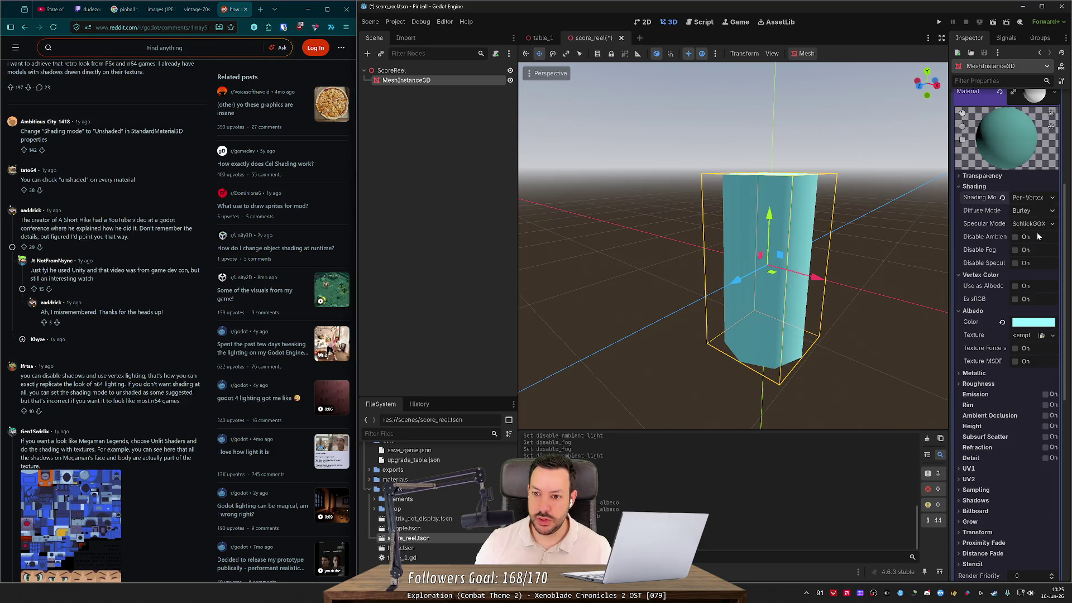
{"action": "left_click", "coordinate": [1036, 200]}
{"action": "left_click", "coordinate": [1036, 226]}
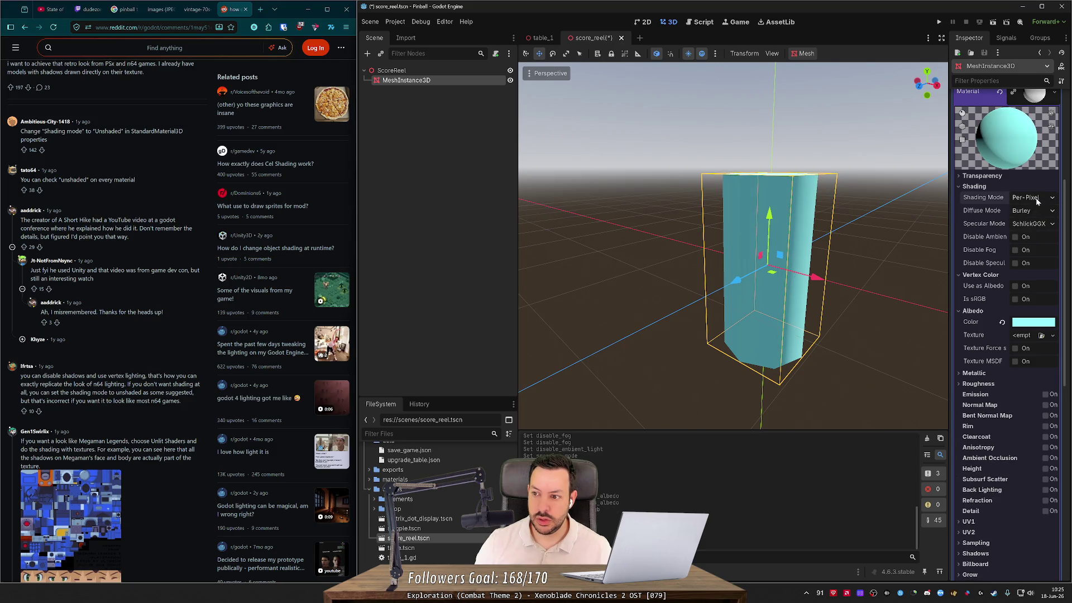
{"action": "left_click", "coordinate": [1037, 198]}
{"action": "left_click", "coordinate": [1030, 212]}
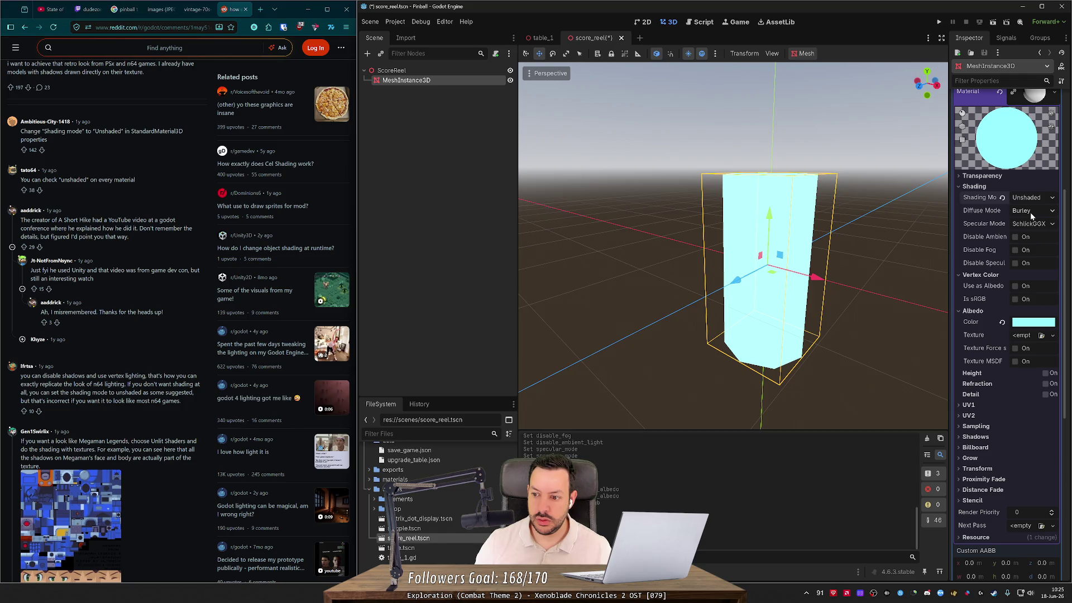
{"action": "left_click", "coordinate": [968, 406]}
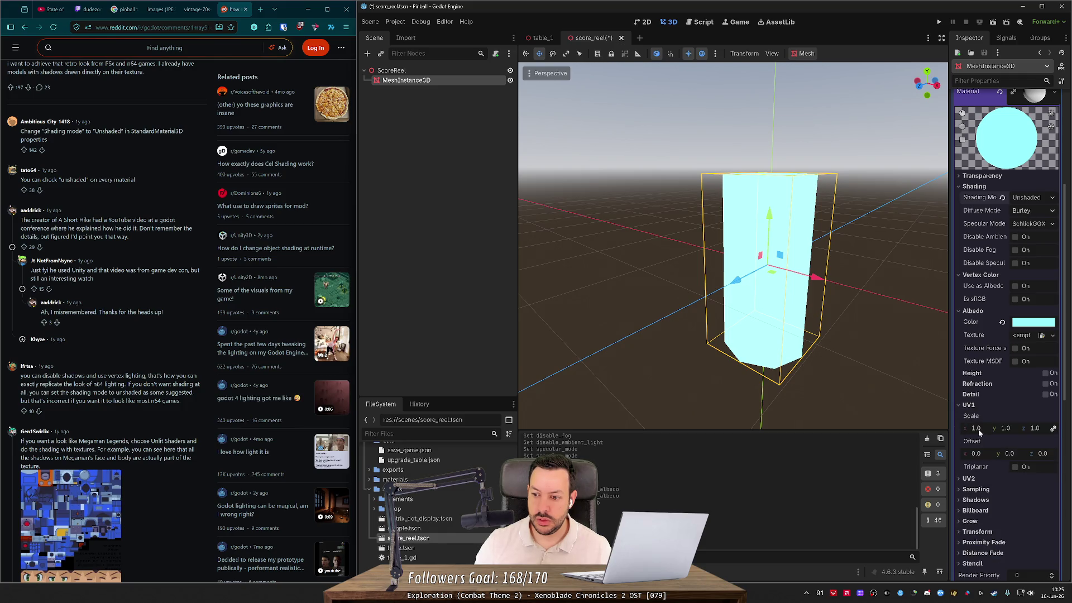
{"action": "left_click_drag", "start_coordinate": [979, 432], "coordinate": [968, 432]}
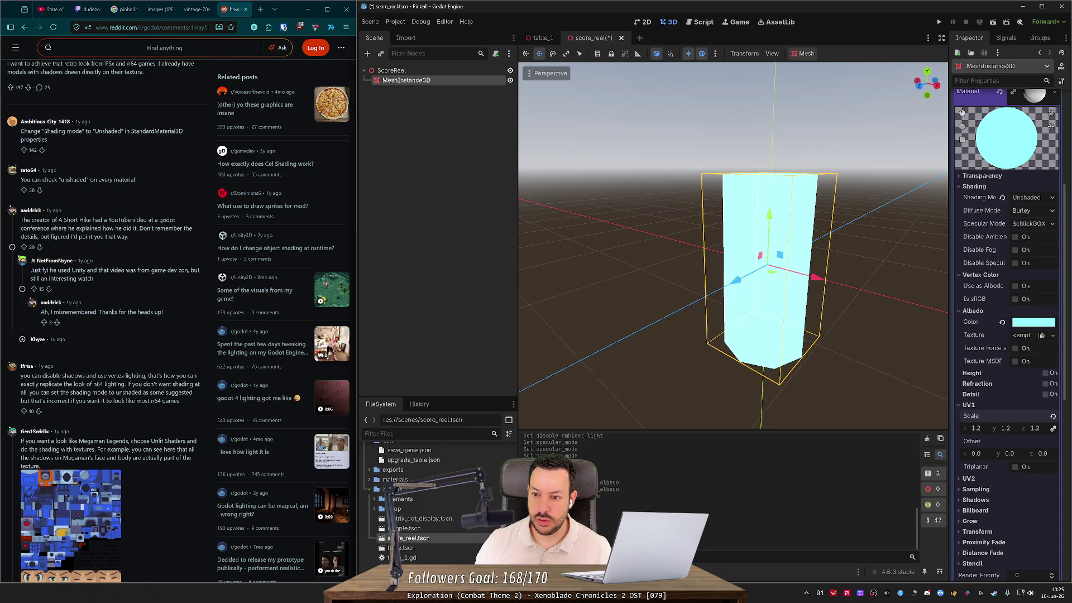
{"action": "left_click", "coordinate": [1033, 198]}
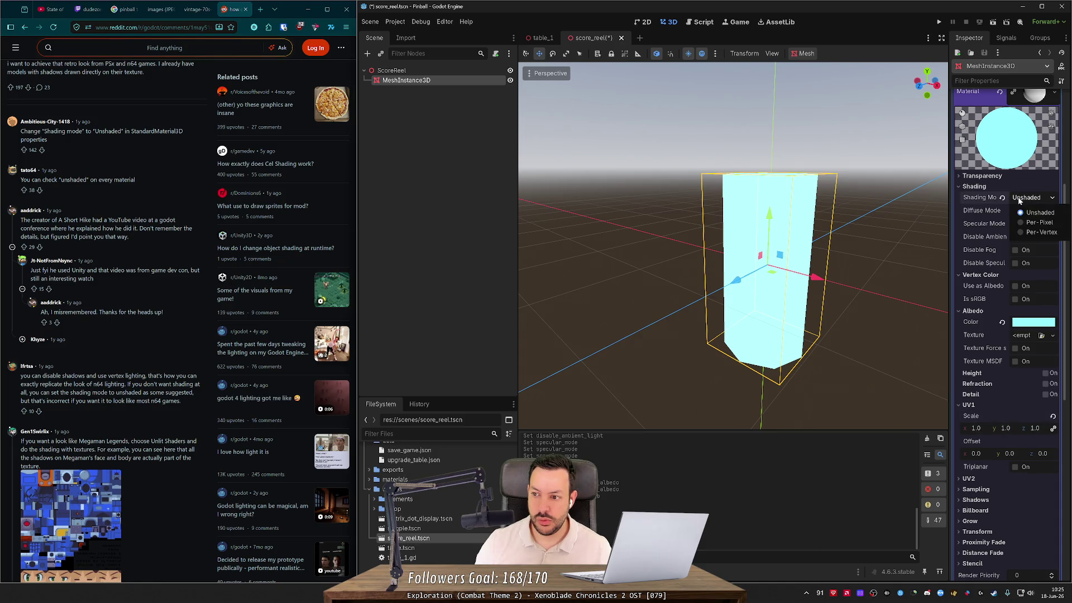
{"action": "left_click", "coordinate": [1029, 223]}
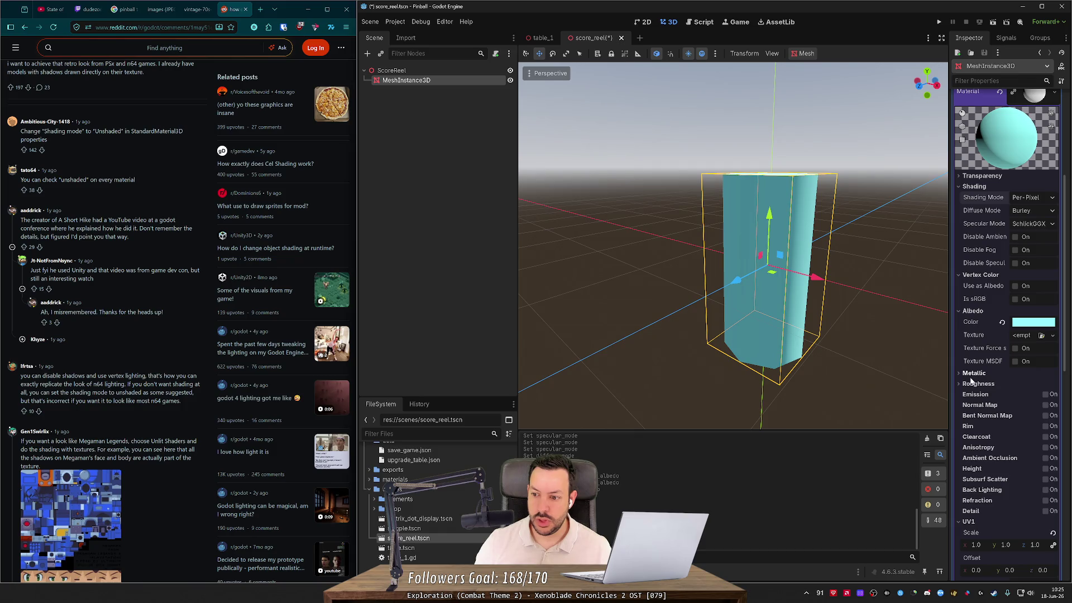
{"action": "mouse_move", "coordinate": [977, 545]}
{"action": "left_mouse_down"}
{"action": "mouse_move", "coordinate": [1022, 545]}
{"action": "mouse_move", "coordinate": [950, 546]}
{"action": "left_mouse_up"}
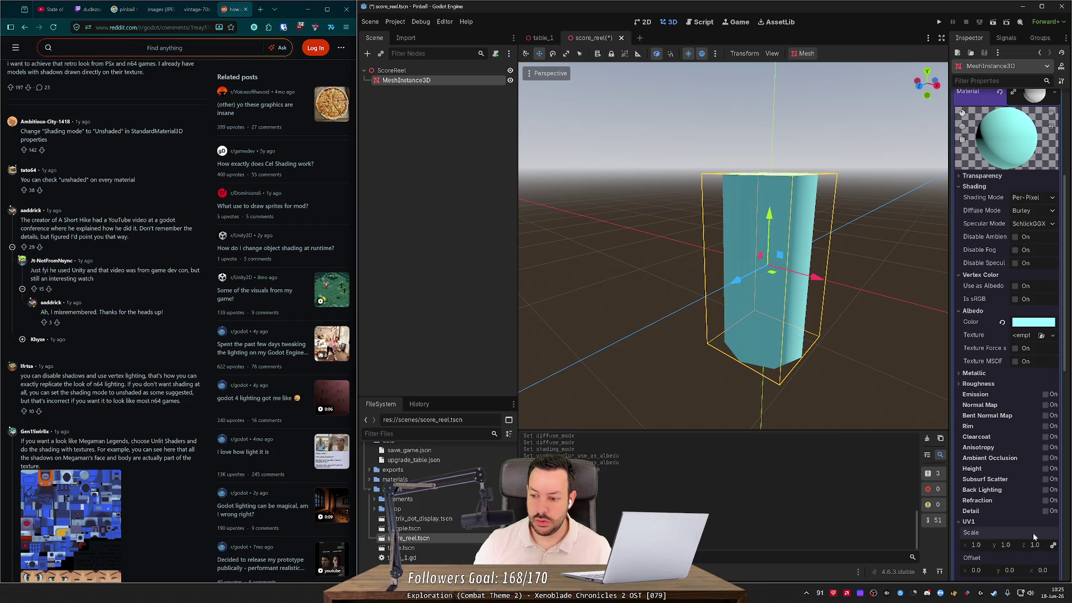
- Try Nearest texture filtering and no texture repeat, then restore the linear mipmap filter
{"action": "left_click", "coordinate": [972, 524]}
{"action": "scroll", "coordinate": [997, 521], "scroll_direction": "down", "scroll_amount": 4}
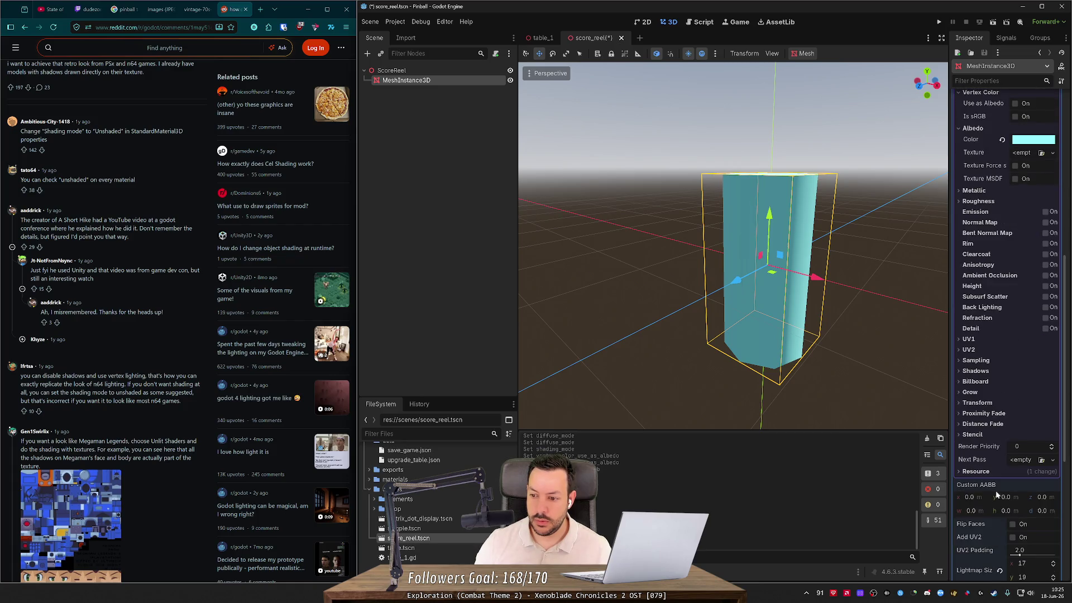
{"action": "left_click", "coordinate": [976, 363]}
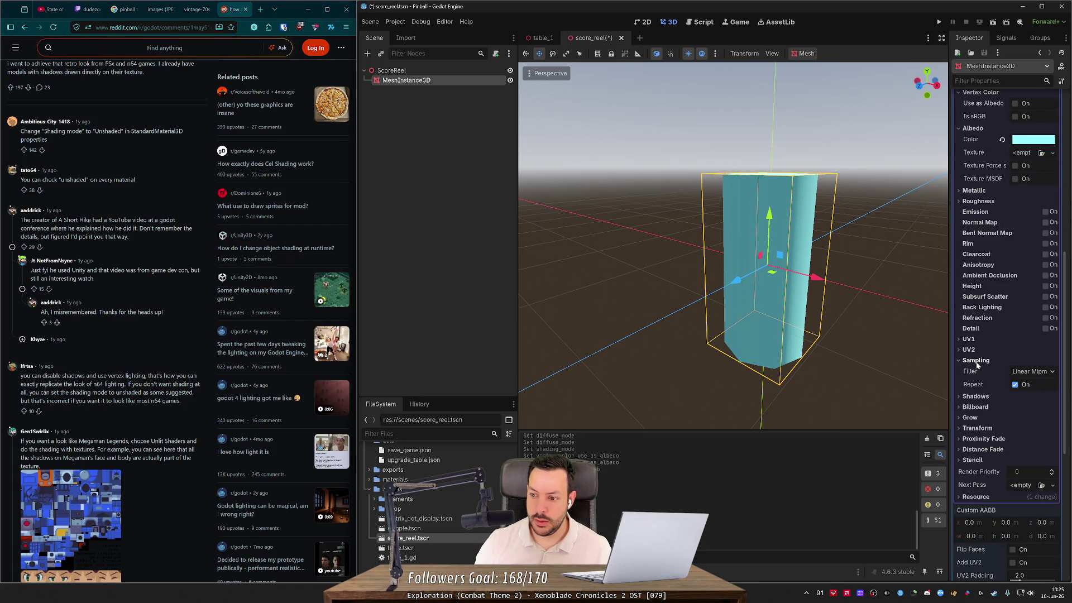
{"action": "left_click", "coordinate": [1031, 372]}
{"action": "left_click", "coordinate": [998, 391]}
{"action": "left_click", "coordinate": [1018, 385]}
{"action": "left_click", "coordinate": [1024, 370]}
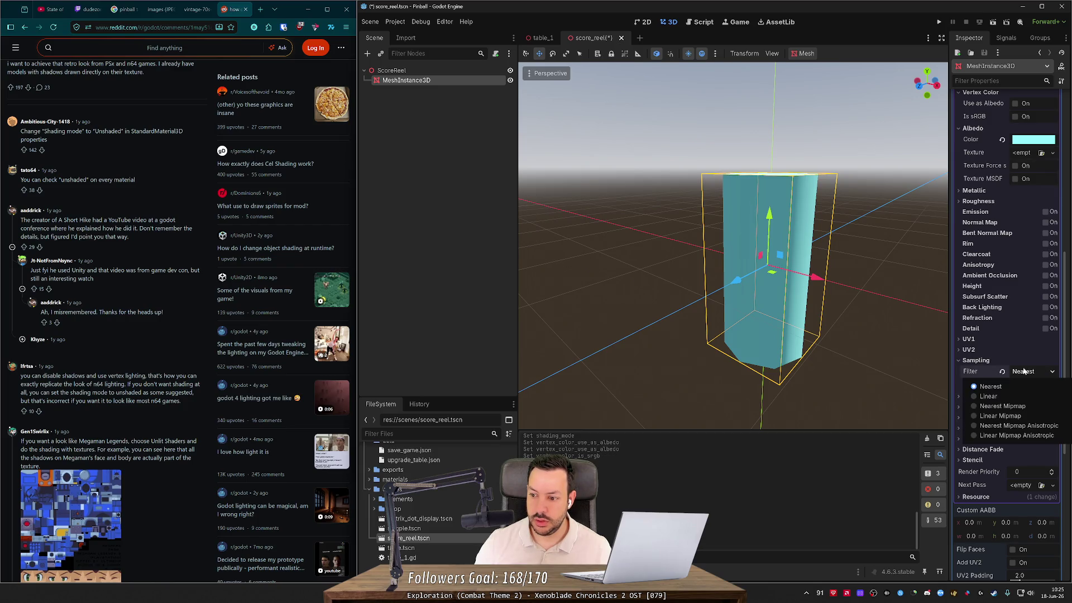
{"action": "left_click", "coordinate": [1003, 372]}
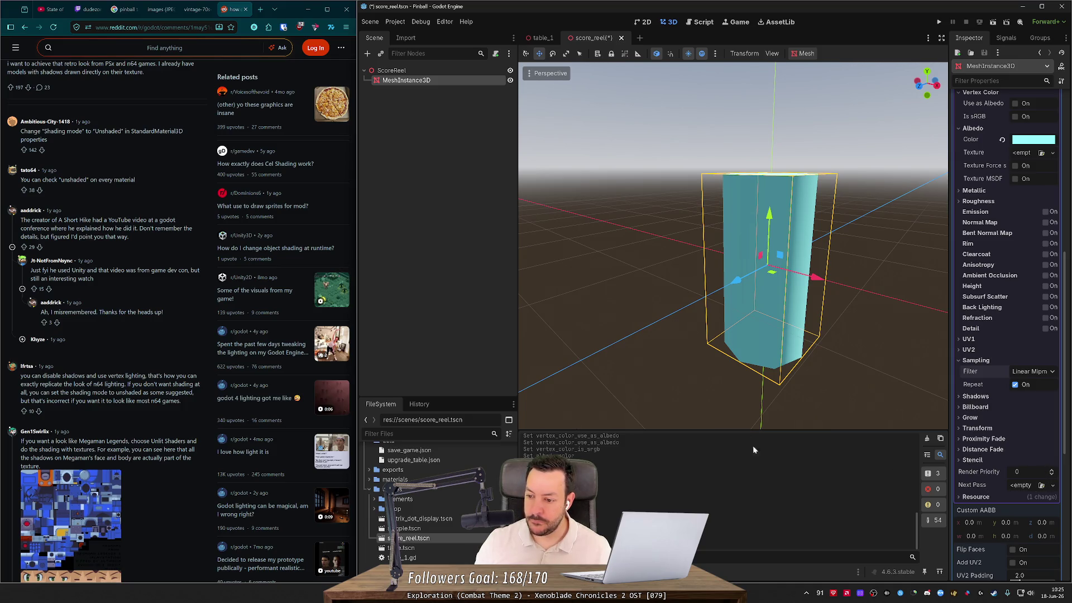
- Tick Disable Receive Shadows and toggle Shadow to Opacity on and back off
{"action": "scroll", "coordinate": [83, 324], "scroll_direction": "down", "scroll_amount": 5}
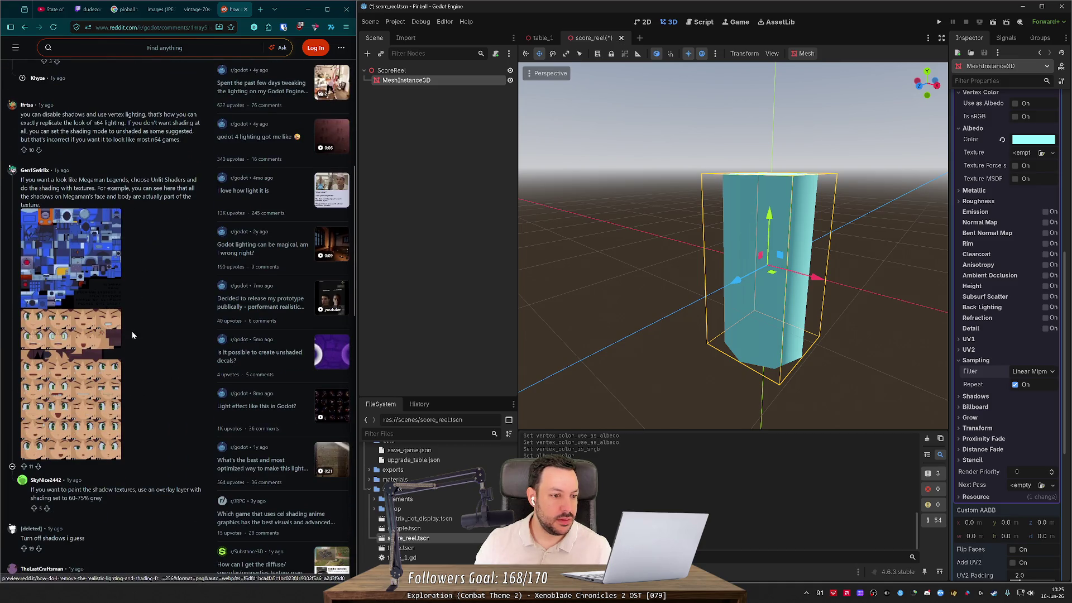
{"action": "scroll", "coordinate": [131, 330], "scroll_direction": "down", "scroll_amount": 4}
{"action": "scroll", "coordinate": [145, 334], "scroll_direction": "down", "scroll_amount": 3}
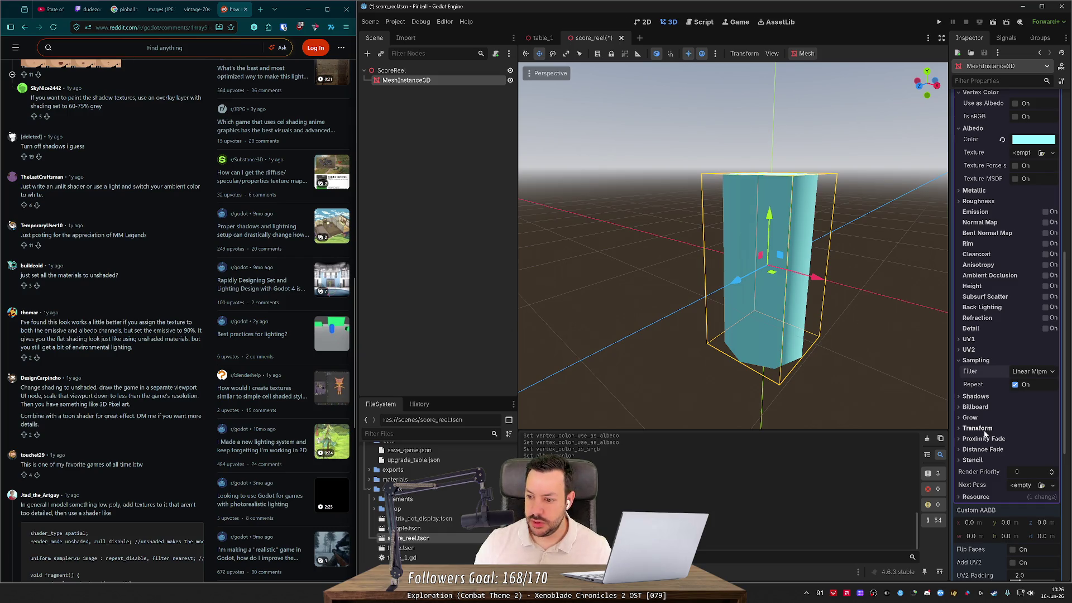
{"action": "left_click", "coordinate": [980, 397]}
{"action": "left_click", "coordinate": [1016, 408]}
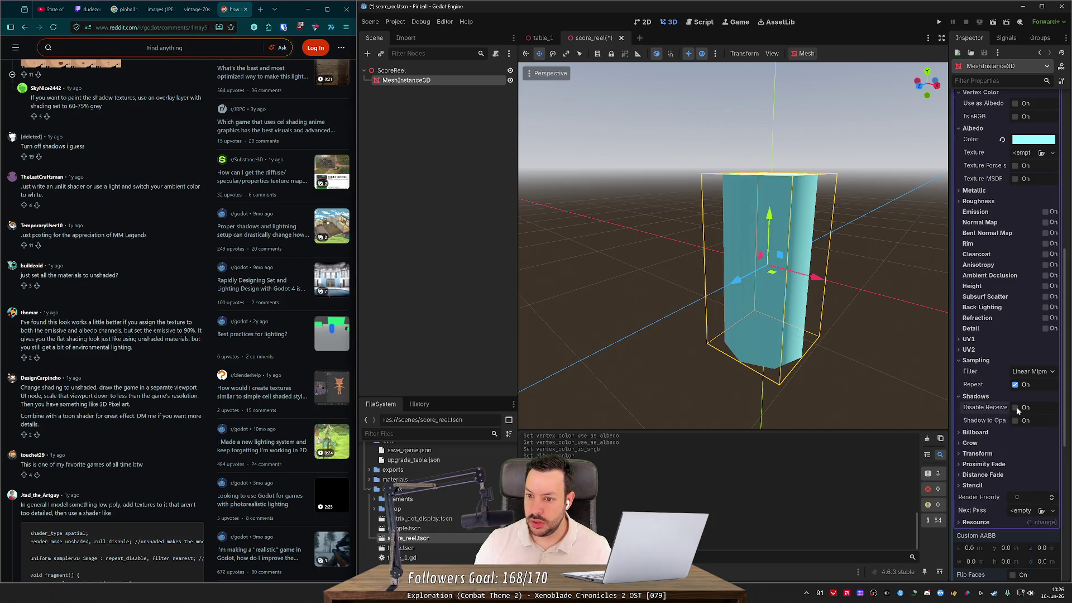
{"action": "left_click", "coordinate": [1016, 421]}
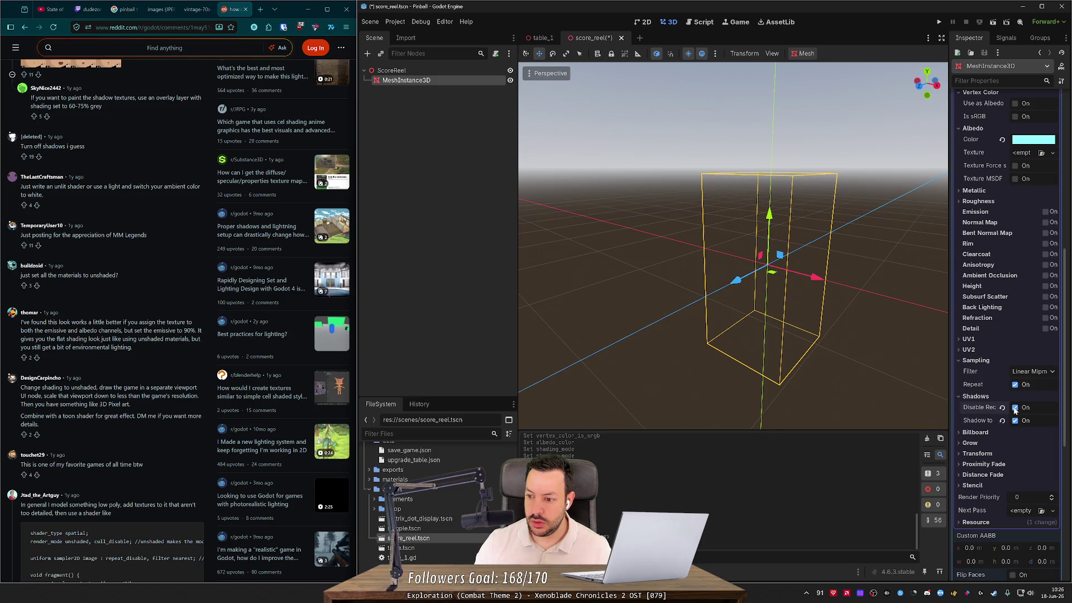
{"action": "left_click", "coordinate": [1016, 420]}
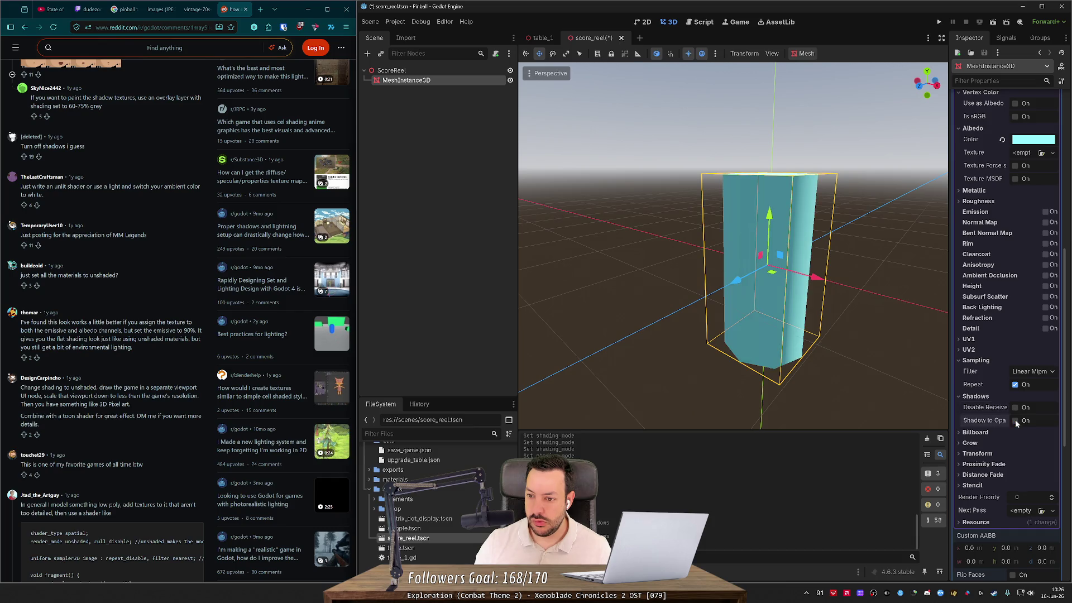
{"action": "left_click", "coordinate": [958, 362]}
- Leave the Reddit comments for the search results and open the Godot Forum smooth-faces thread
{"action": "scroll", "coordinate": [110, 324], "scroll_direction": "down", "scroll_amount": 5}
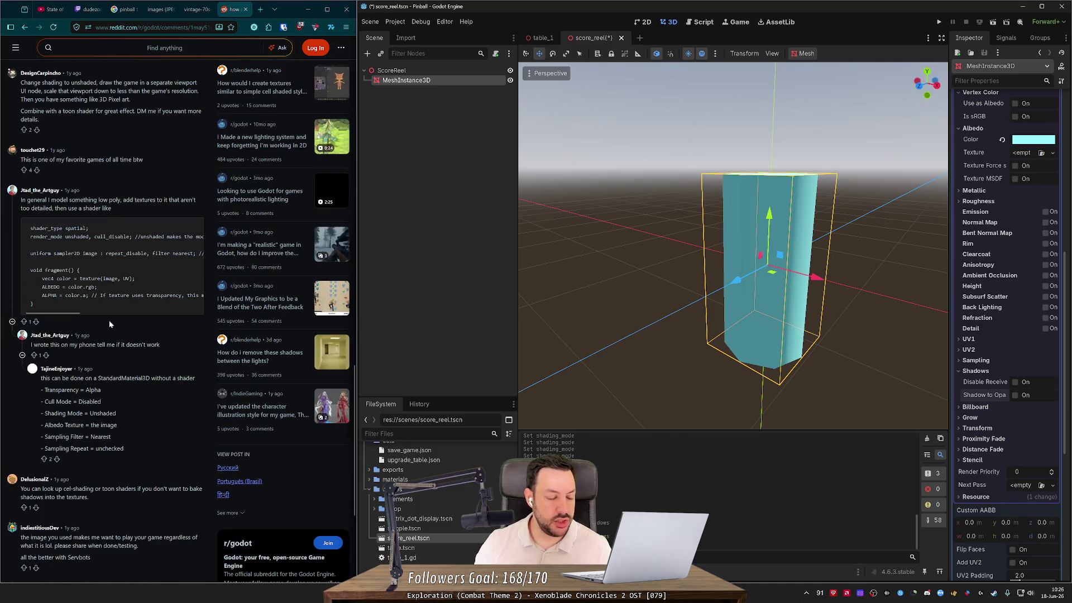
{"action": "scroll", "coordinate": [110, 324], "scroll_direction": "down", "scroll_amount": 4}
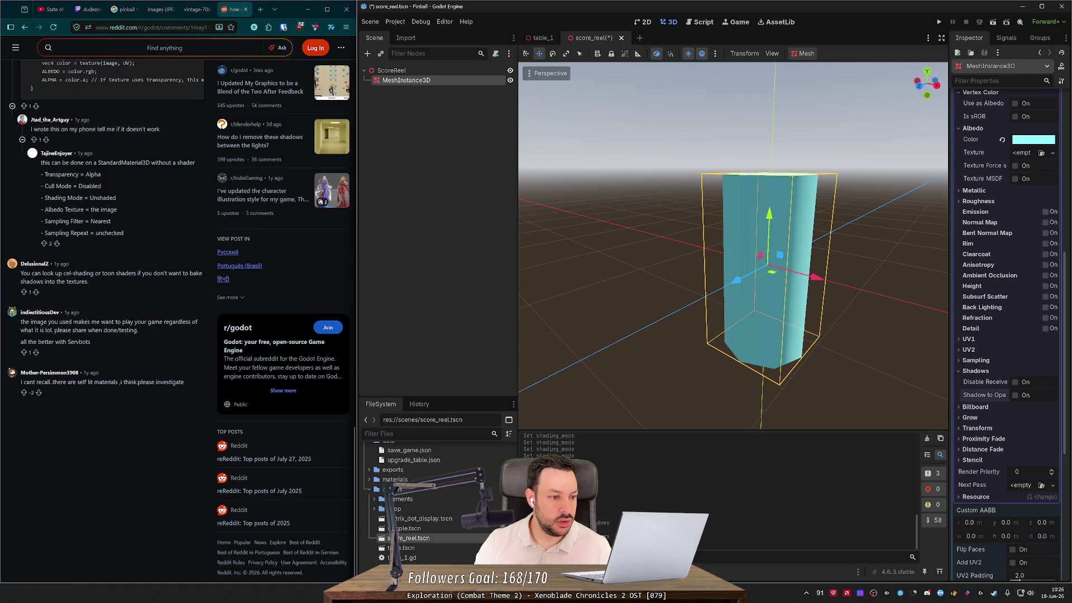
{"action": "key", "text": "alt+Left"}
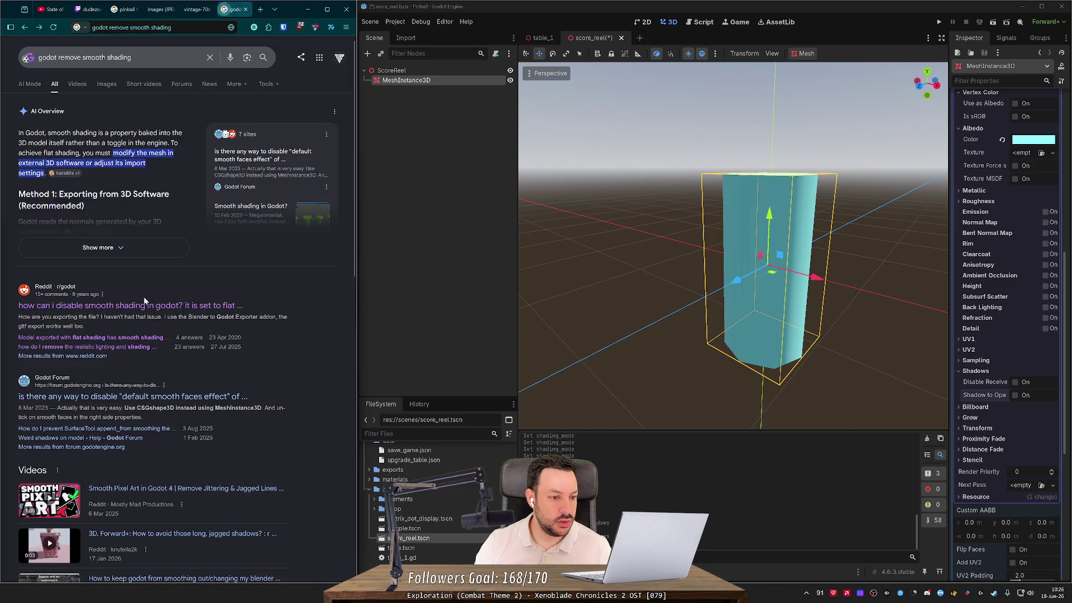
{"action": "scroll", "coordinate": [140, 301], "scroll_direction": "down", "scroll_amount": 2}
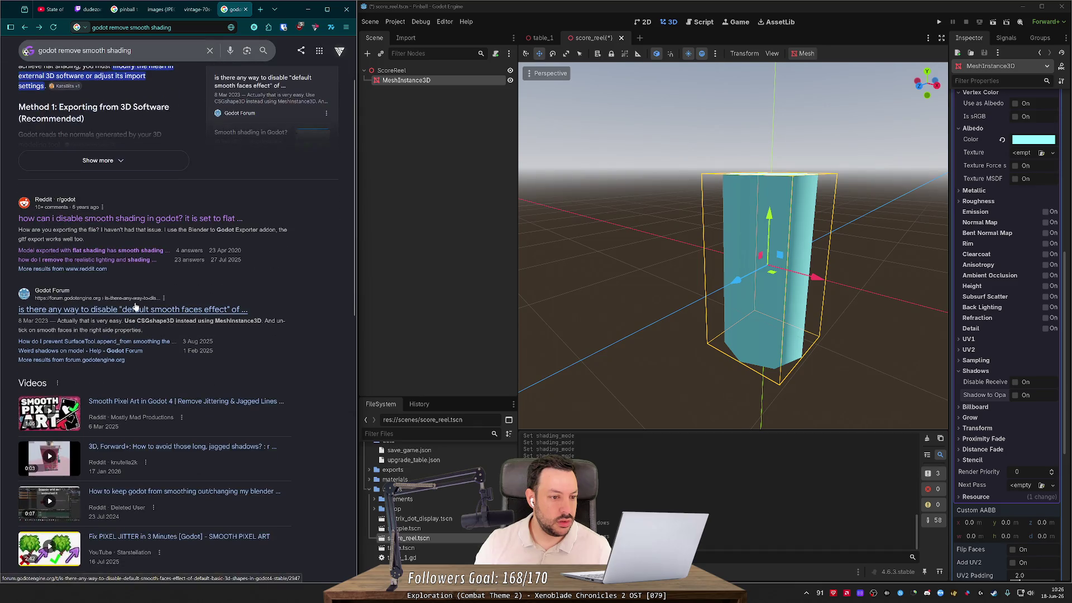
{"action": "left_click", "coordinate": [144, 311]}
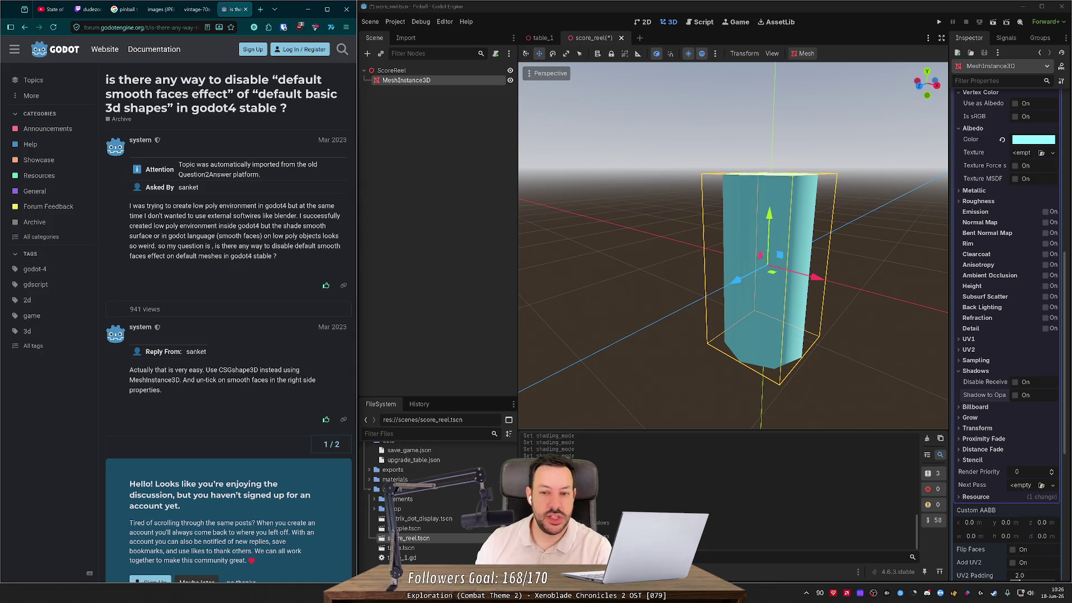
- Add a CSGCylinder3D child under ScoreReel and delete the old MeshInstance3D
{"action": "right_click", "coordinate": [424, 69]}
{"action": "left_click", "coordinate": [446, 78]}
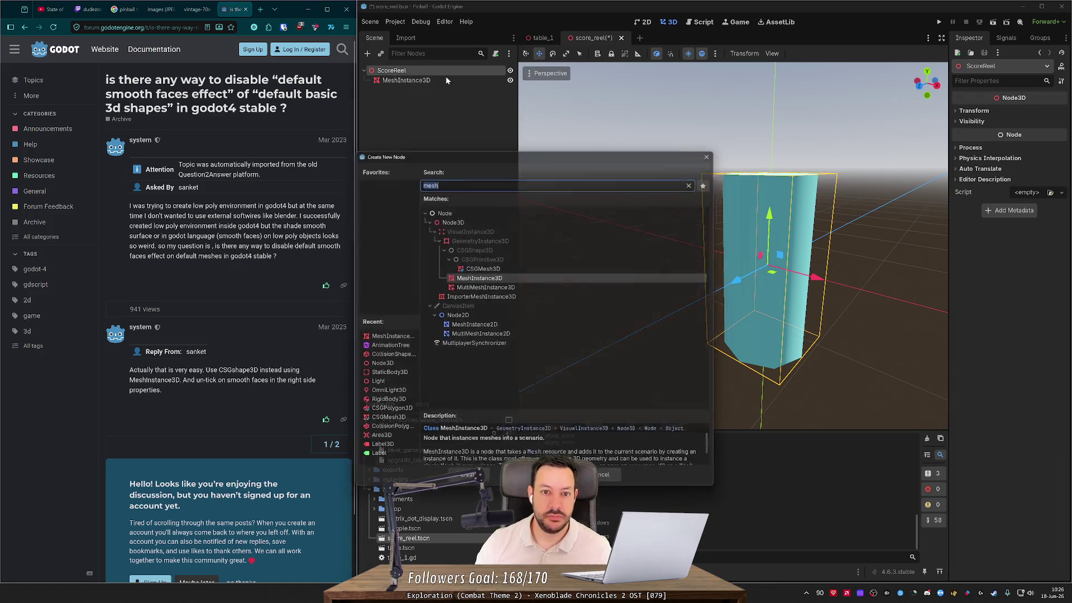
{"action": "type", "text": "csg"}
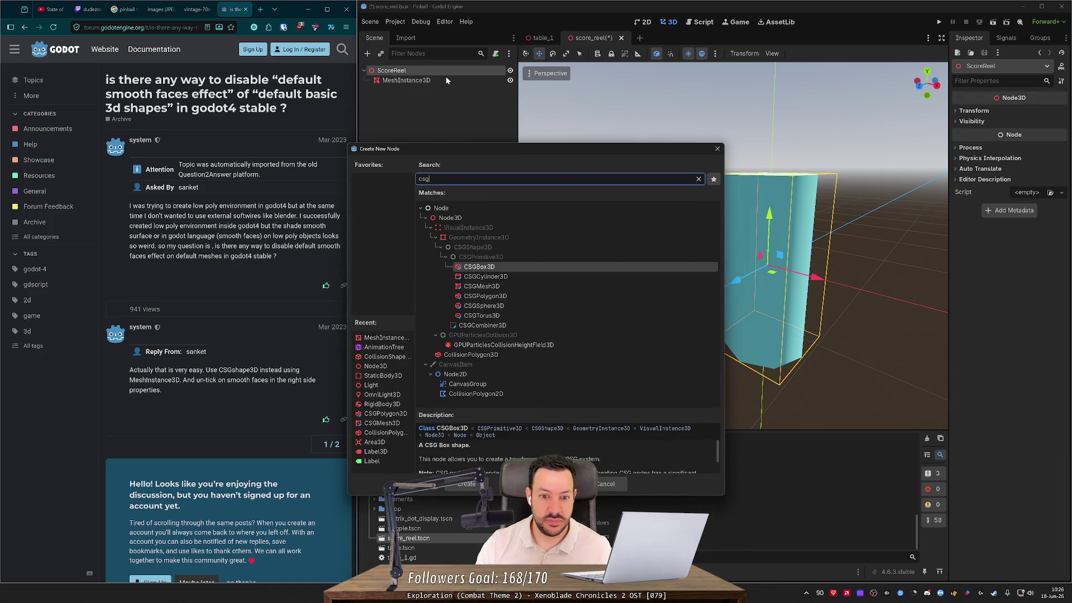
{"action": "key", "text": "Down"}
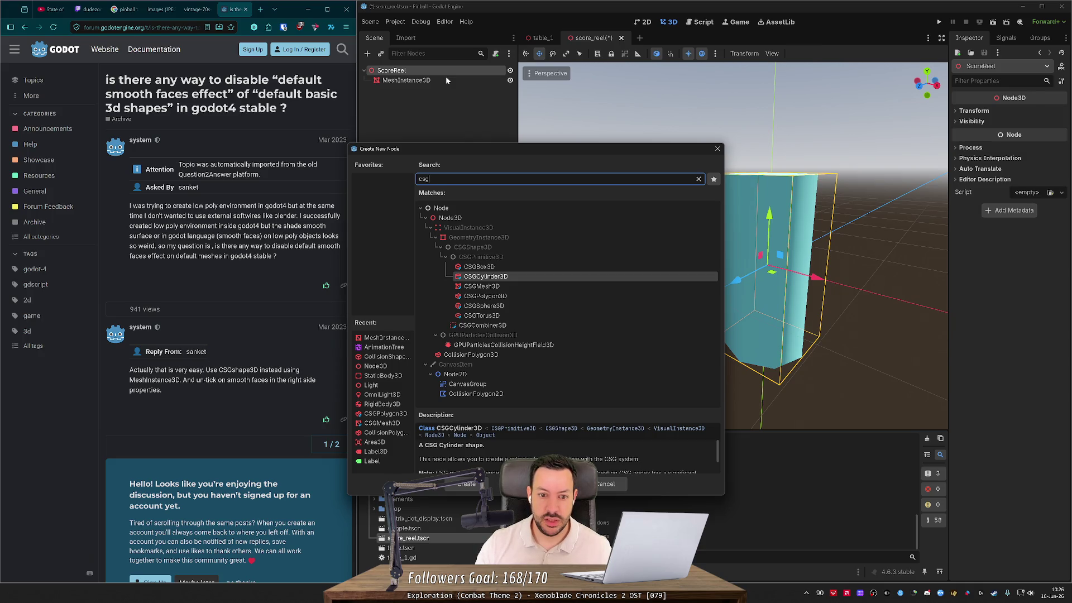
{"action": "key", "text": "Return"}
{"action": "left_click", "coordinate": [428, 82]}
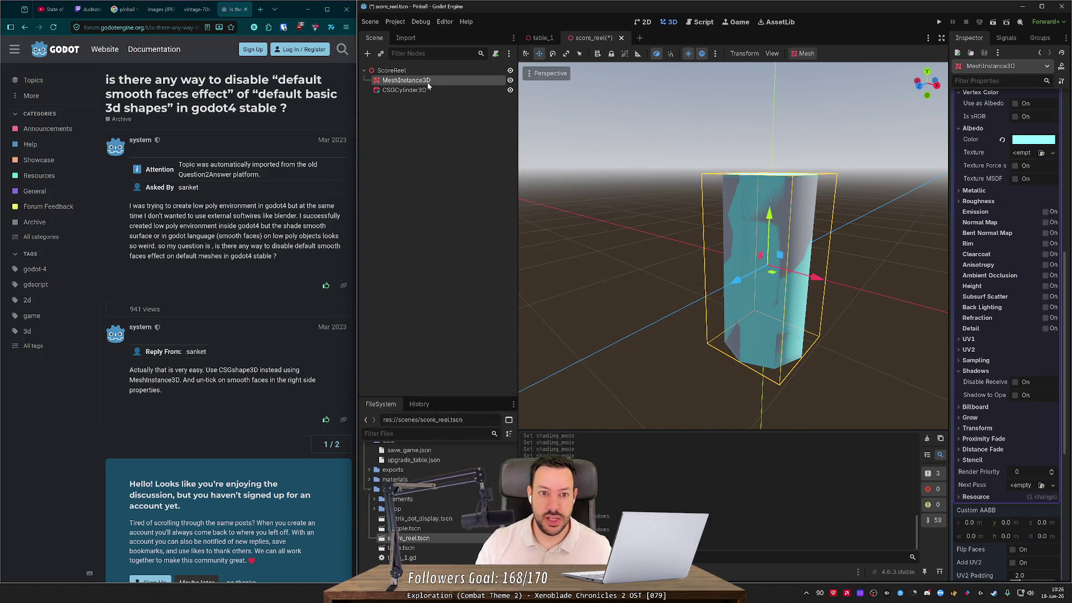
{"action": "key", "text": "Delete"}
{"action": "key", "text": "Return"}
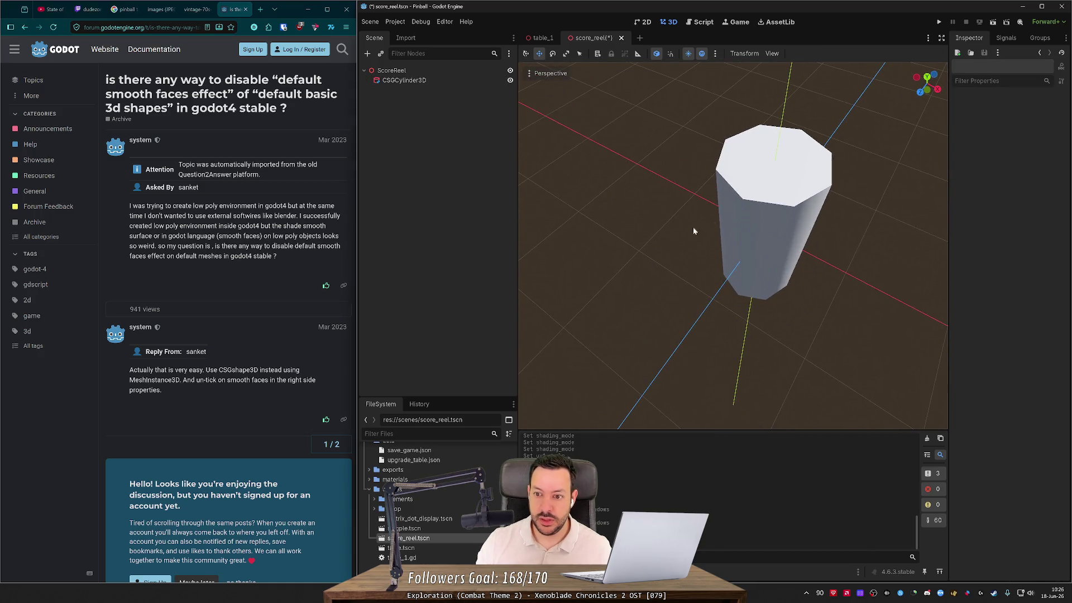
- Untick Smooth Faces on the CSGCylinder3D and orbit around it to check the flat facets
{"action": "left_click", "coordinate": [739, 239]}
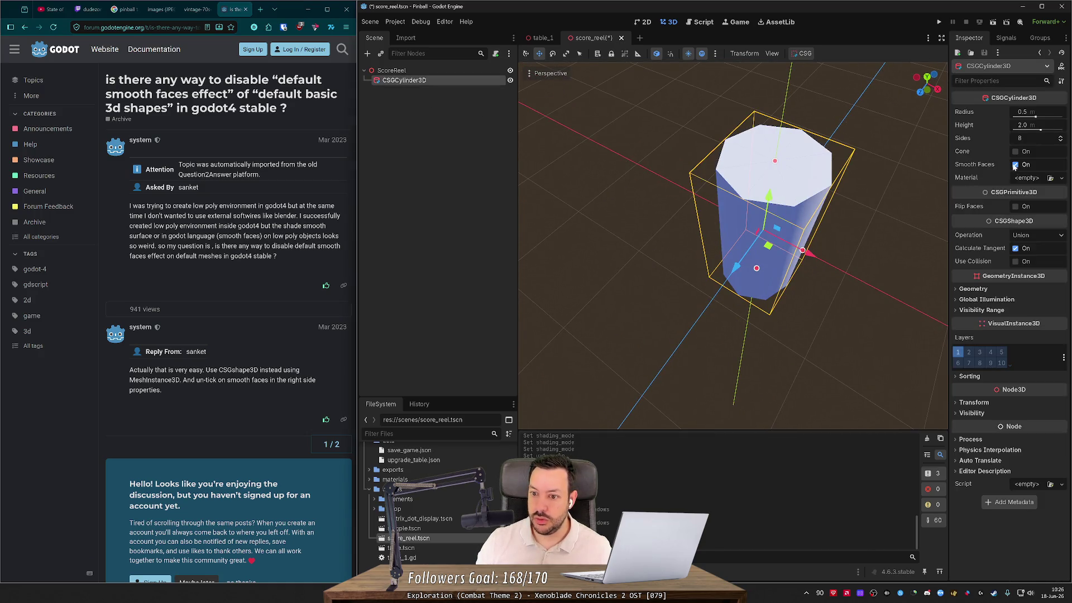
{"action": "left_click", "coordinate": [1015, 165]}
{"action": "left_click", "coordinate": [836, 319]}
{"action": "mouse_move", "coordinate": [834, 314]}
{"action": "left_mouse_down"}
{"action": "mouse_move", "coordinate": [524, 269]}
{"action": "mouse_move", "coordinate": [890, 269]}
{"action": "mouse_move", "coordinate": [743, 310]}
{"action": "left_mouse_up"}
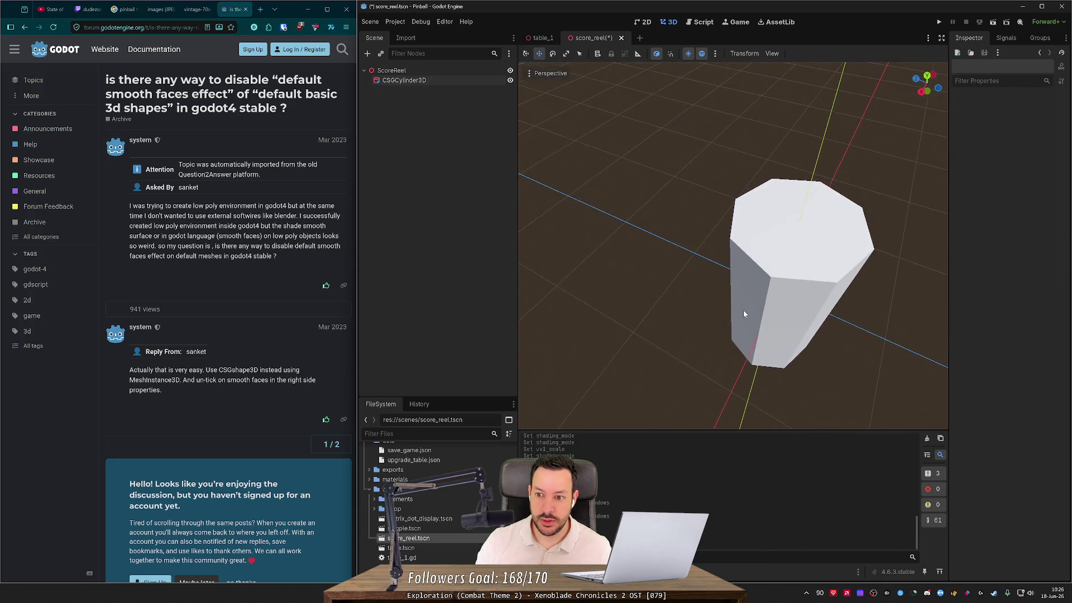
{"action": "left_click", "coordinate": [801, 274]}
{"action": "left_click", "coordinate": [801, 58]}
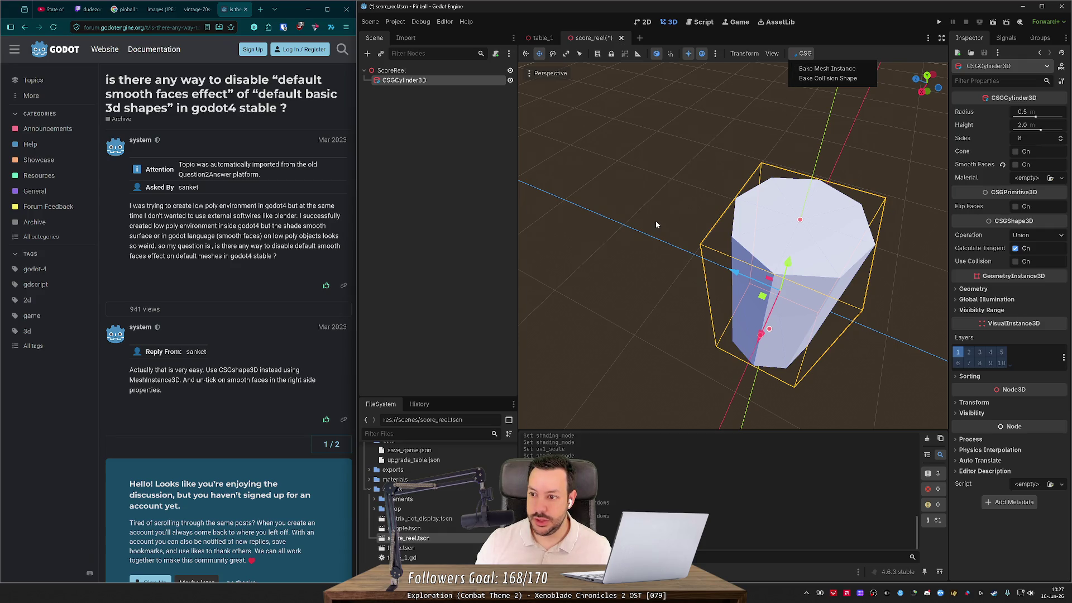
{"action": "mouse_move", "coordinate": [871, 148]}
{"action": "left_mouse_down"}
{"action": "mouse_move", "coordinate": [766, 157]}
{"action": "mouse_move", "coordinate": [666, 133]}
{"action": "mouse_move", "coordinate": [627, 142]}
{"action": "mouse_move", "coordinate": [582, 184]}
{"action": "mouse_move", "coordinate": [944, 151]}
{"action": "left_mouse_up"}
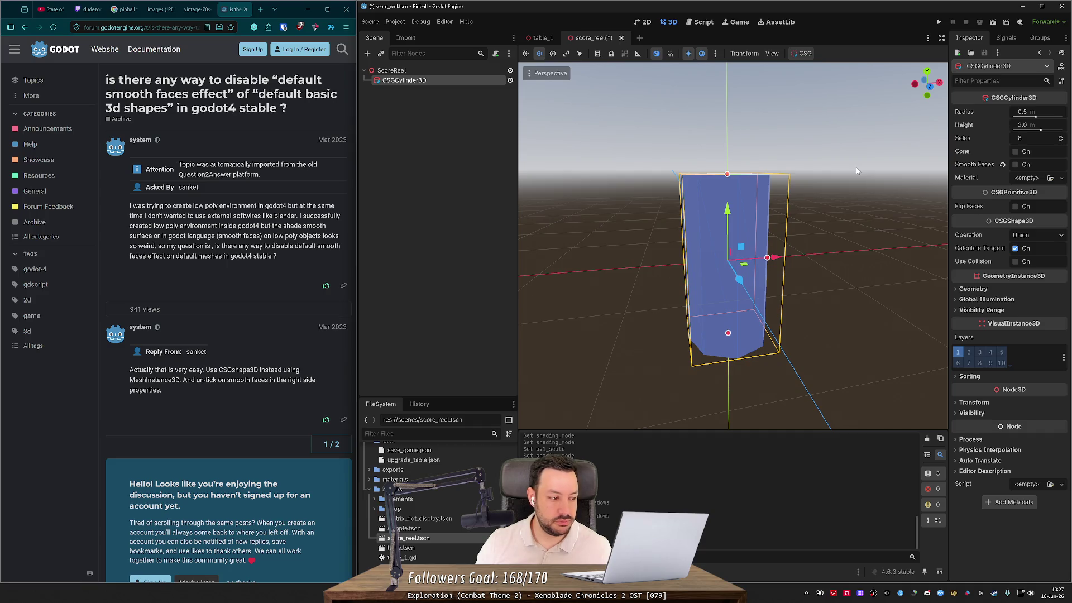
{"action": "left_click_drag", "start_coordinate": [851, 174], "coordinate": [783, 203]}
{"action": "scroll", "coordinate": [742, 193], "scroll_direction": "up", "scroll_amount": 3}
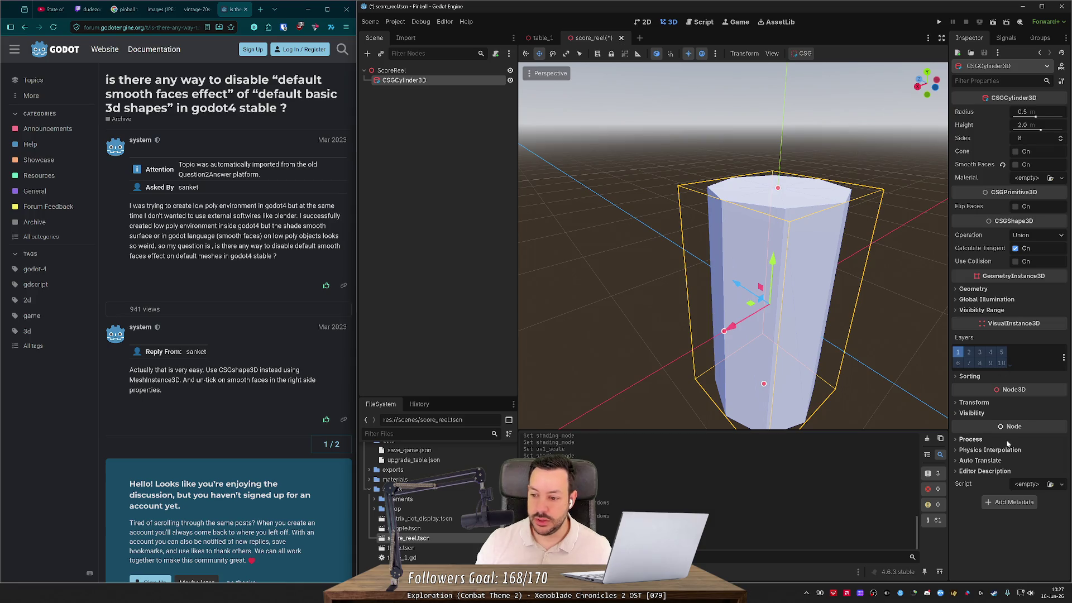
- Set the cylinder's X rotation to 90°
{"action": "left_click", "coordinate": [974, 403]}
{"action": "left_click", "coordinate": [971, 427]}
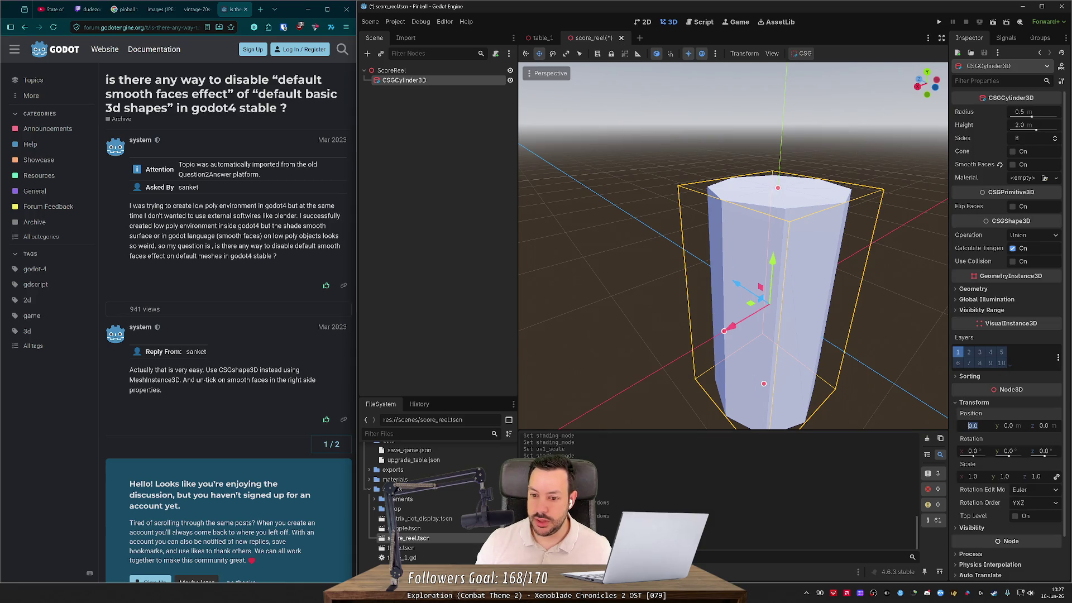
{"action": "key", "text": "Tab"}
{"action": "key", "text": "Tab"}
{"action": "key", "text": "Tab"}
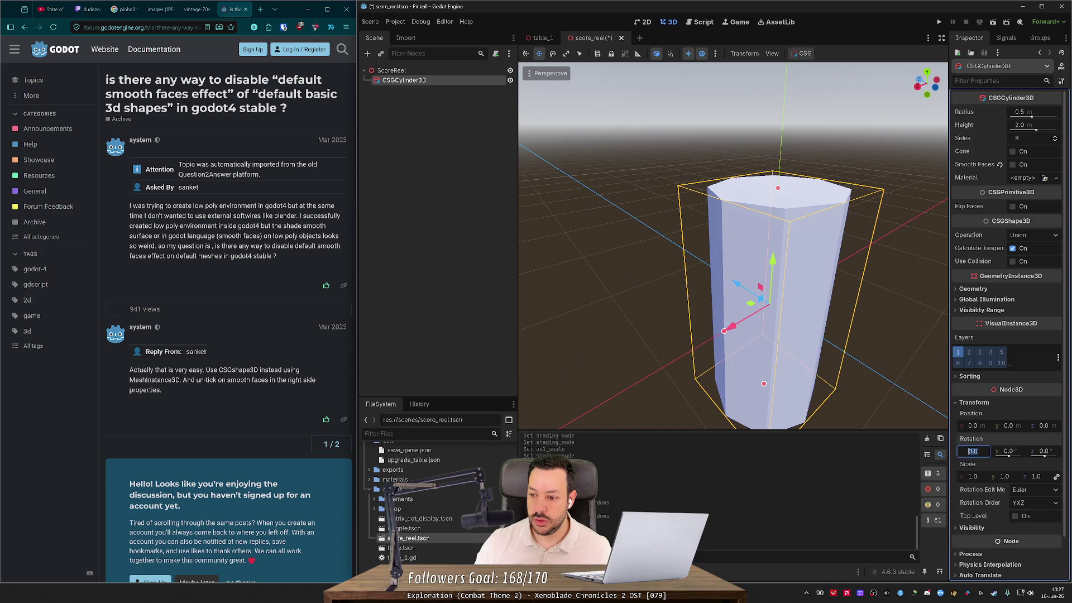
{"action": "type", "text": "90"}
{"action": "key", "text": "Return"}
{"action": "left_click_drag", "start_coordinate": [927, 85], "coordinate": [903, 149]}
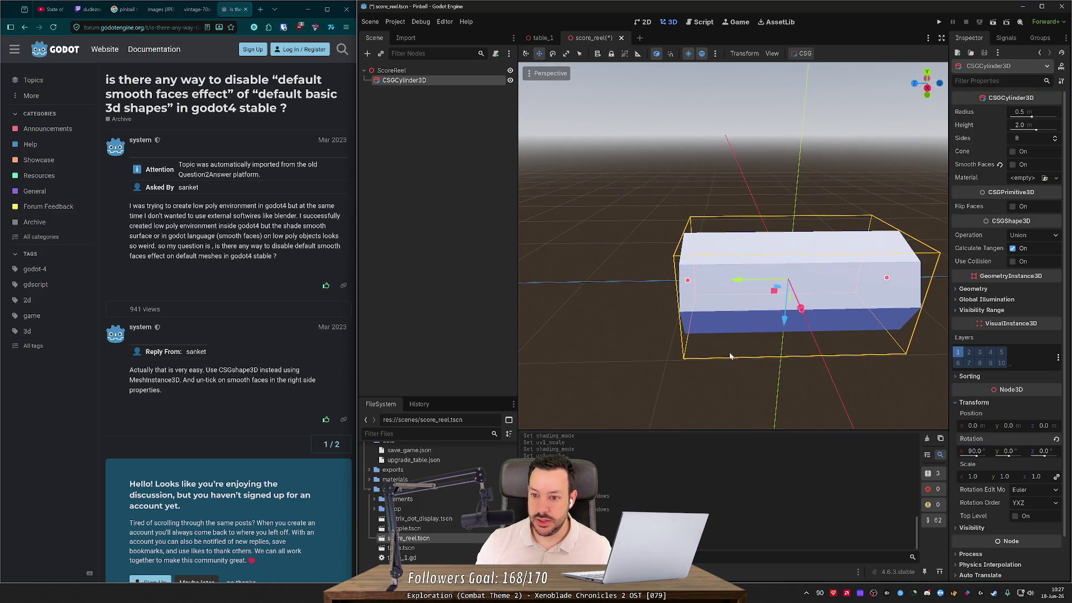
- Shrink the cylinder to a 0.1 m radius after briefly trying 0.2, and frame it
{"action": "left_click_drag", "start_coordinate": [1036, 130], "coordinate": [1032, 130]}
{"action": "left_click", "coordinate": [1033, 130]}
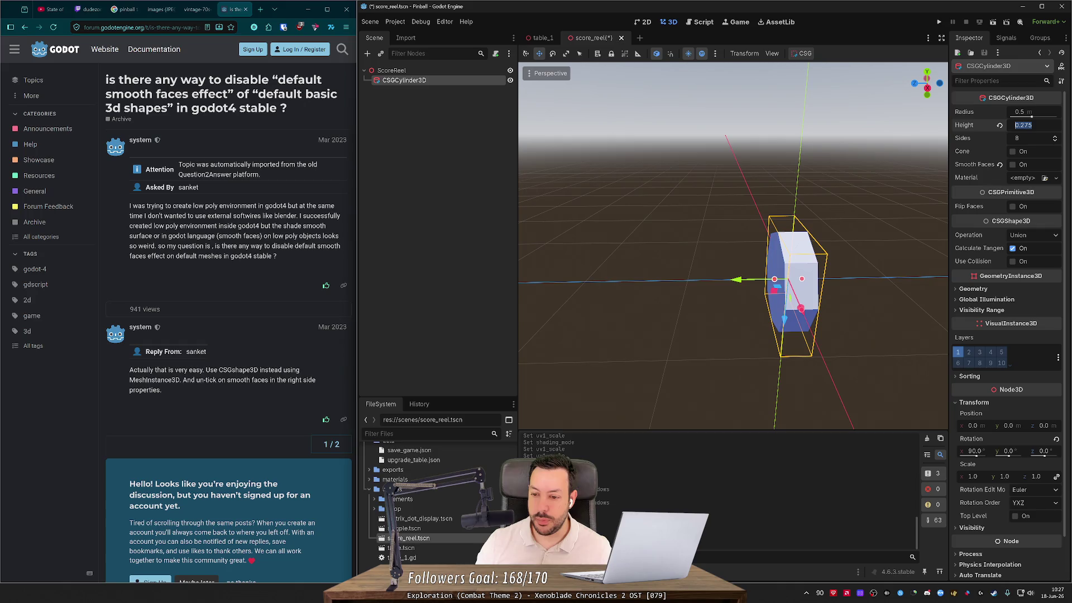
{"action": "type", "text": "0.1"}
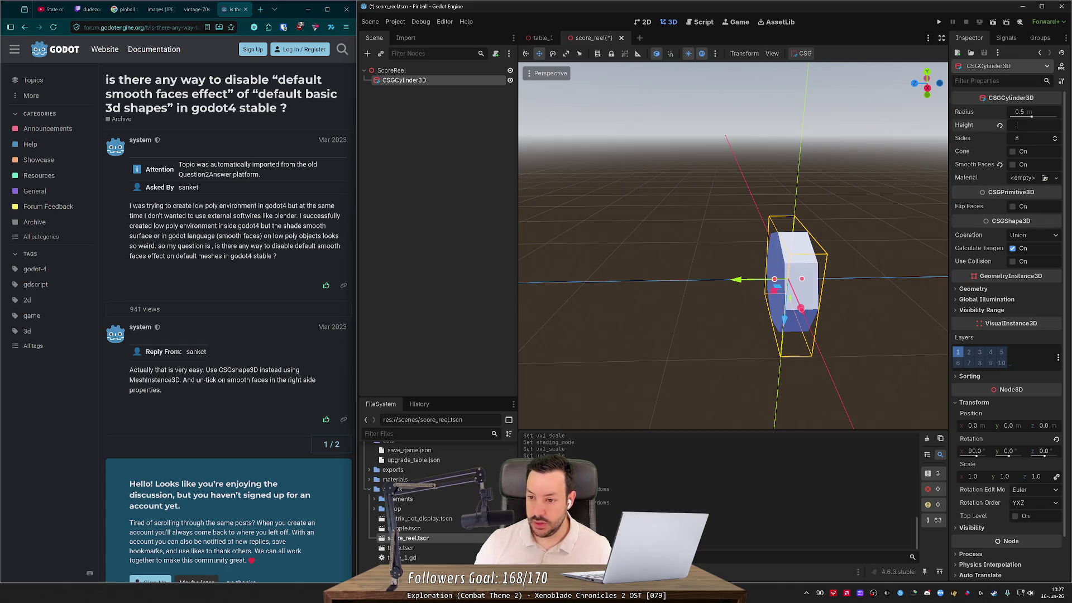
{"action": "key", "text": "Return"}
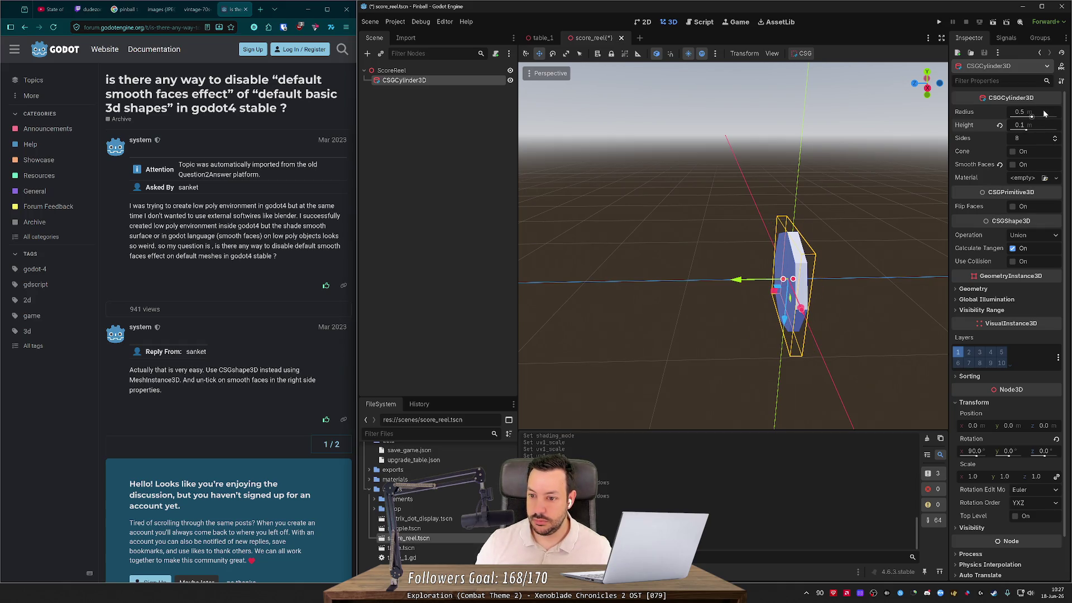
{"action": "left_click", "coordinate": [1046, 111]}
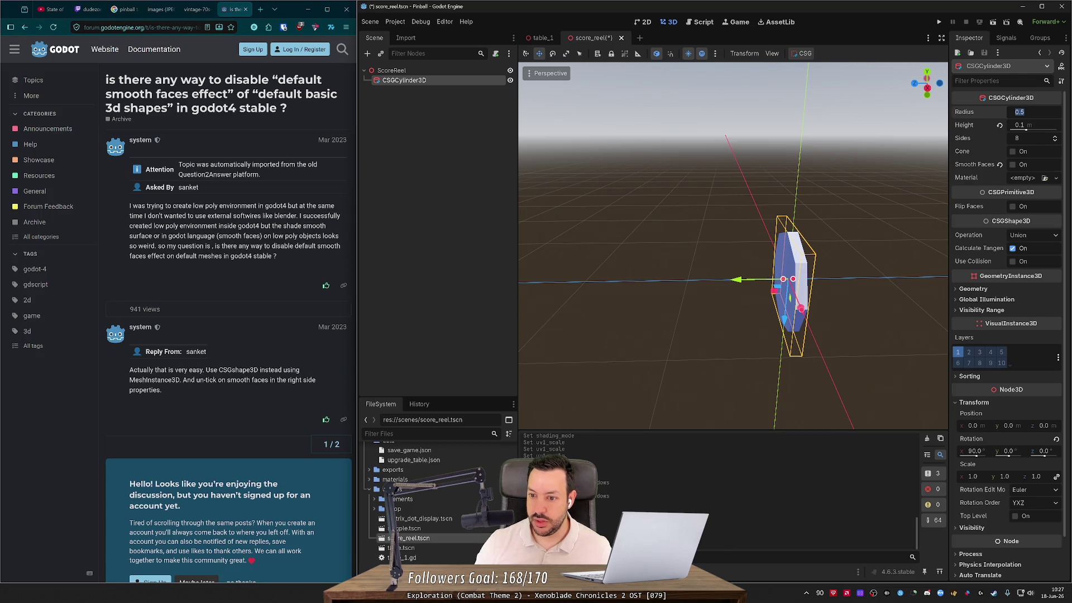
{"action": "type", "text": "0.1"}
{"action": "key", "text": "Return"}
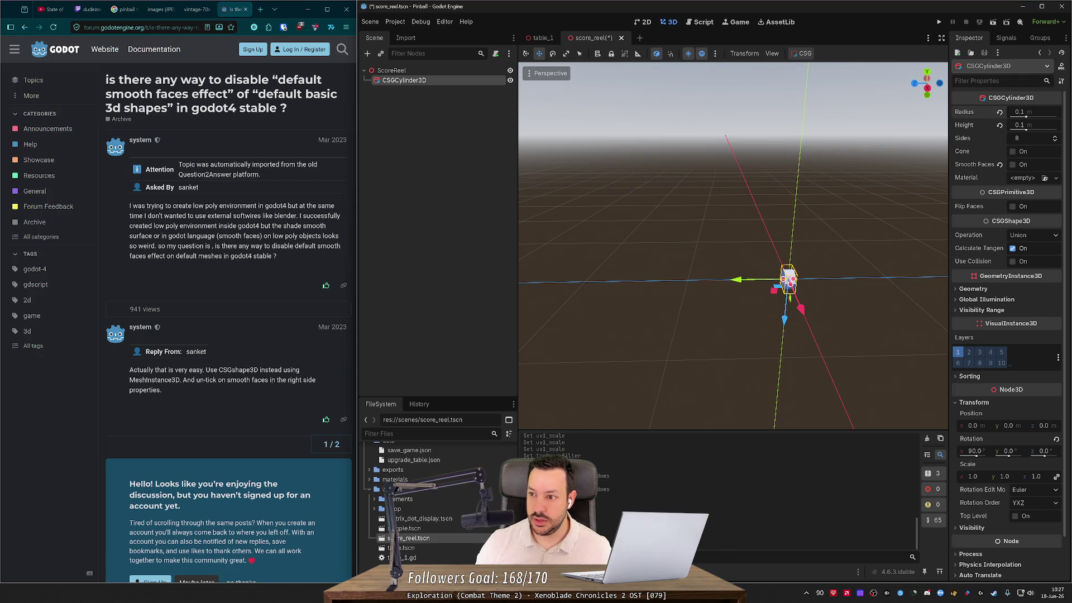
{"action": "type", "text": "0.2"}
{"action": "key", "text": "Return"}
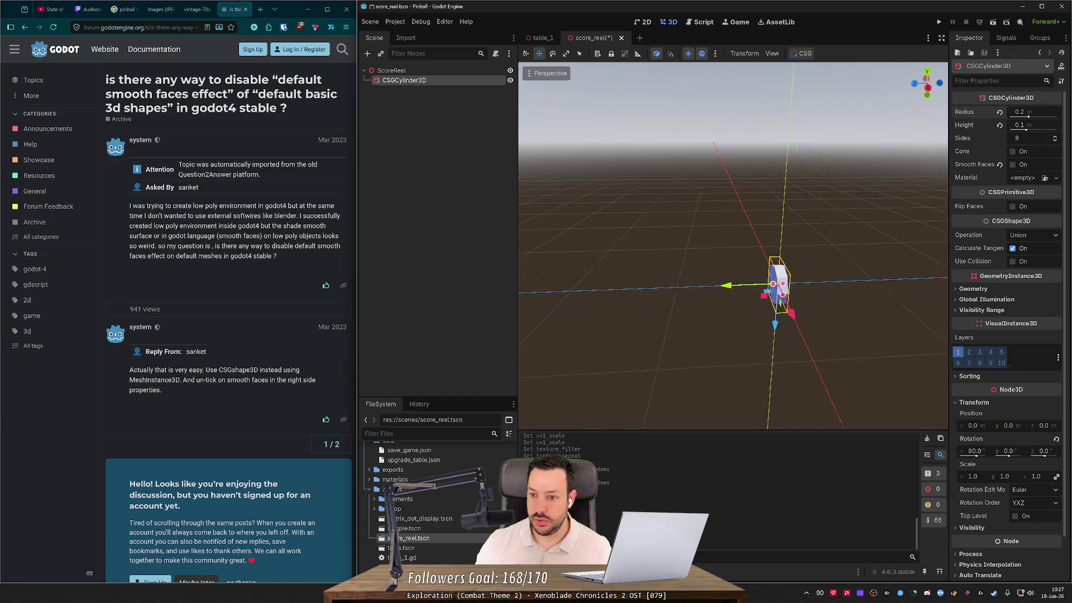
{"action": "left_click_drag", "start_coordinate": [904, 279], "coordinate": [874, 276]}
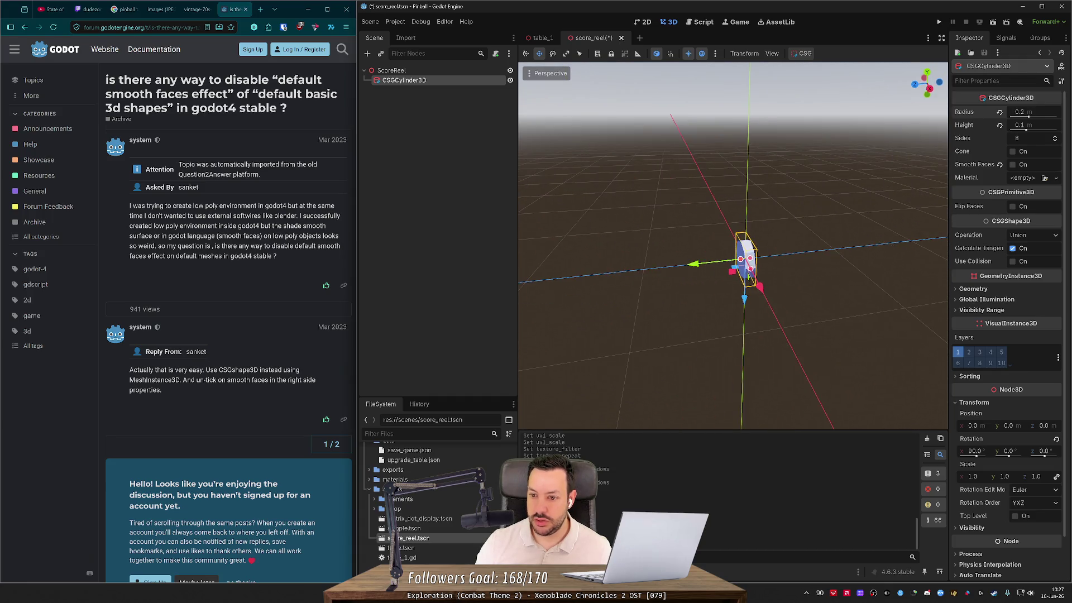
{"action": "left_click", "coordinate": [1050, 115]}
{"action": "type", "text": "0.1"}
{"action": "key", "text": "Return"}
{"action": "key", "text": "f"}
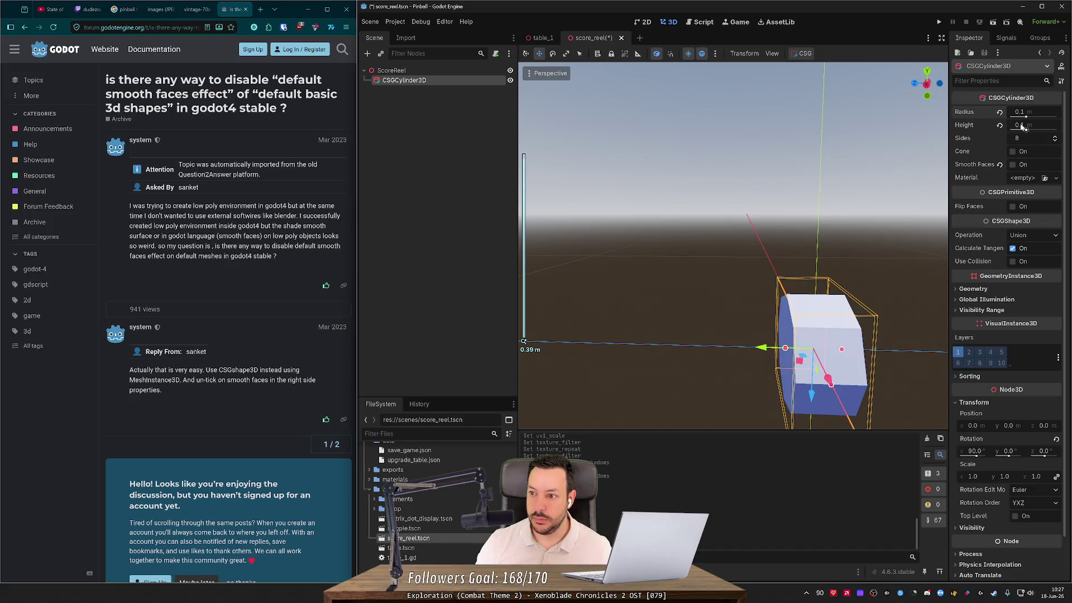
- Reduce the cylinder height to 0.066 m and reselect it to inspect the thin disc
{"action": "left_click", "coordinate": [1026, 128]}
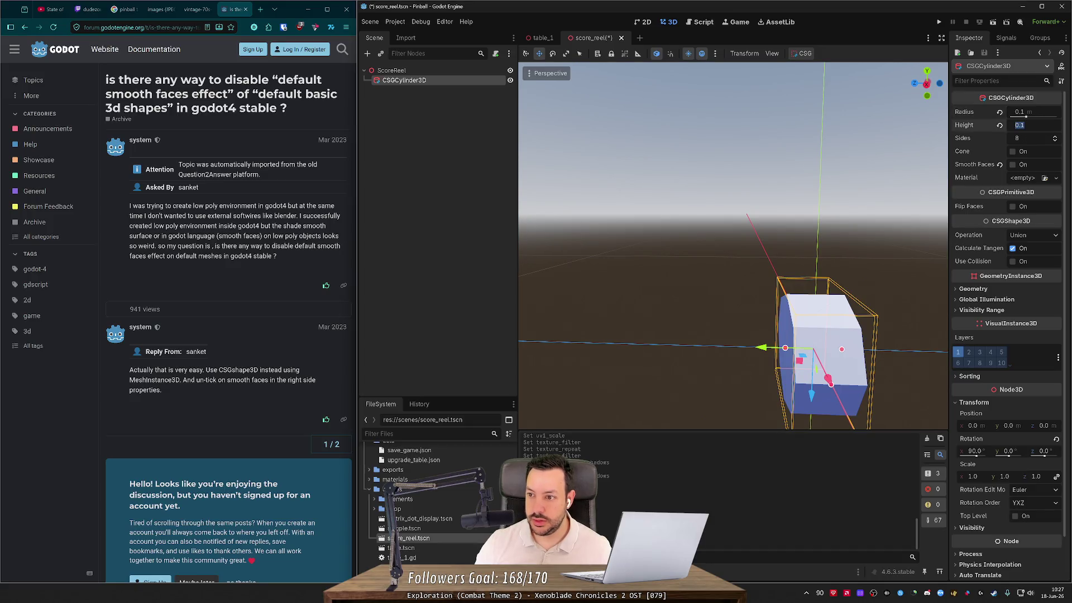
{"action": "type", "text": ".0"}
{"action": "type", "text": "066"}
{"action": "key", "text": "Return"}
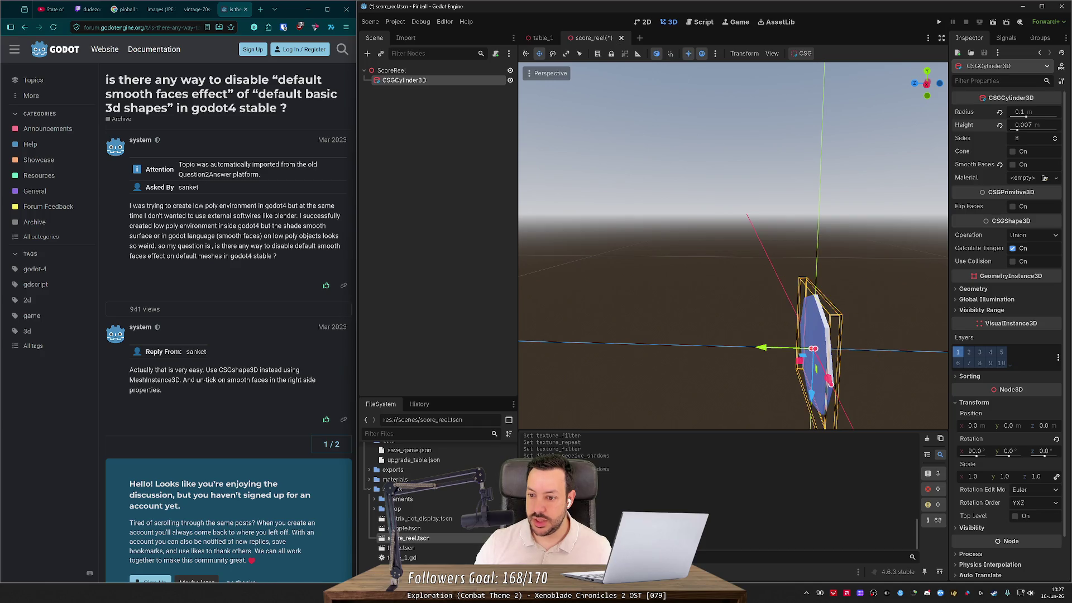
{"action": "left_click", "coordinate": [1024, 125]}
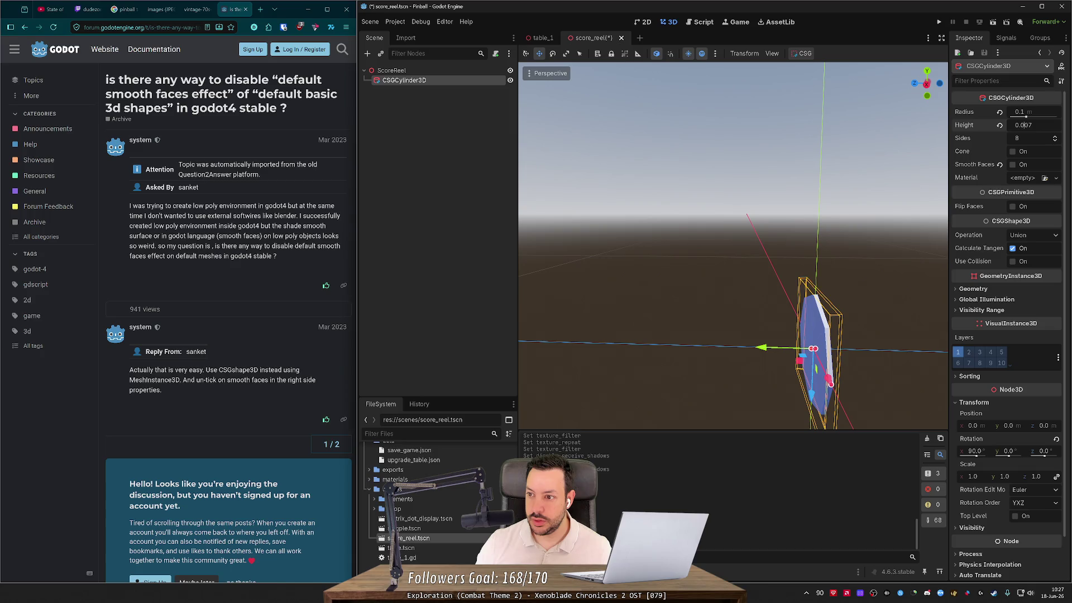
{"action": "type", "text": "66"}
{"action": "key", "text": "Return"}
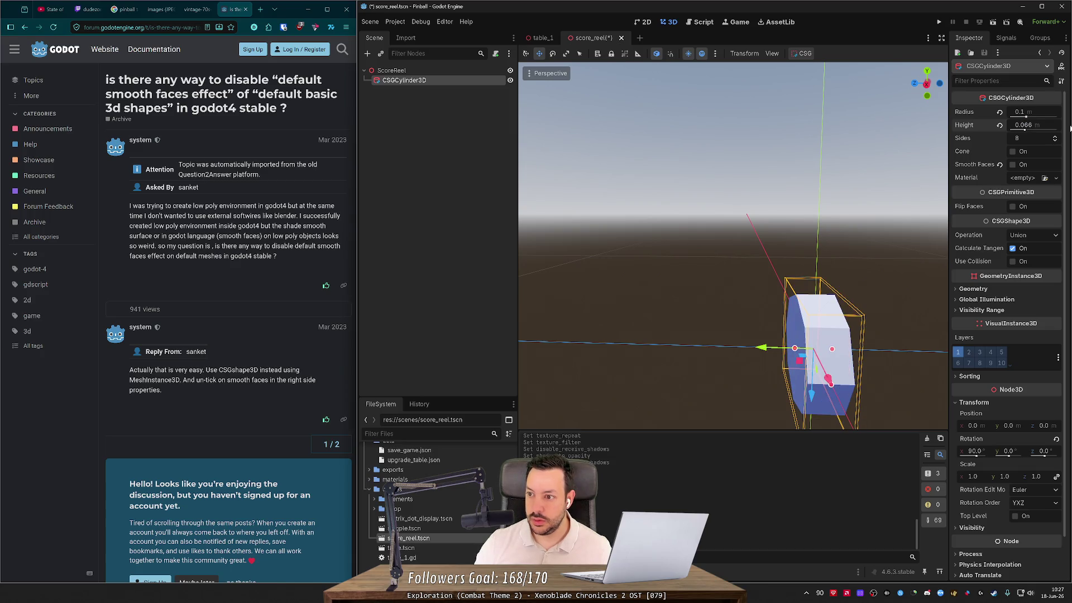
{"action": "left_click", "coordinate": [682, 270]}
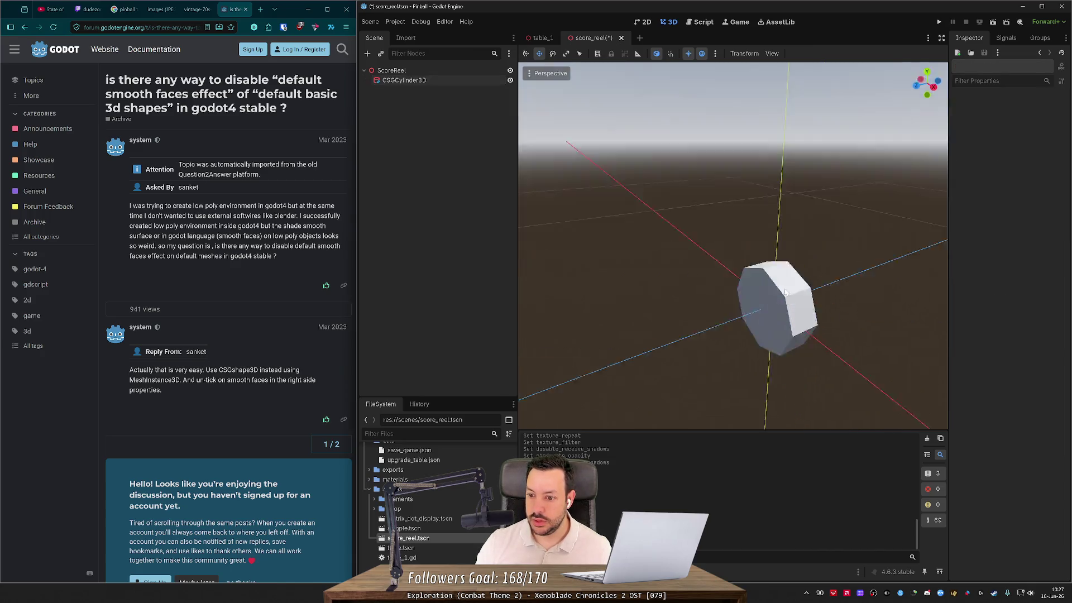
{"action": "left_click_drag", "start_coordinate": [833, 288], "coordinate": [799, 302]}
{"action": "left_click", "coordinate": [799, 303]}
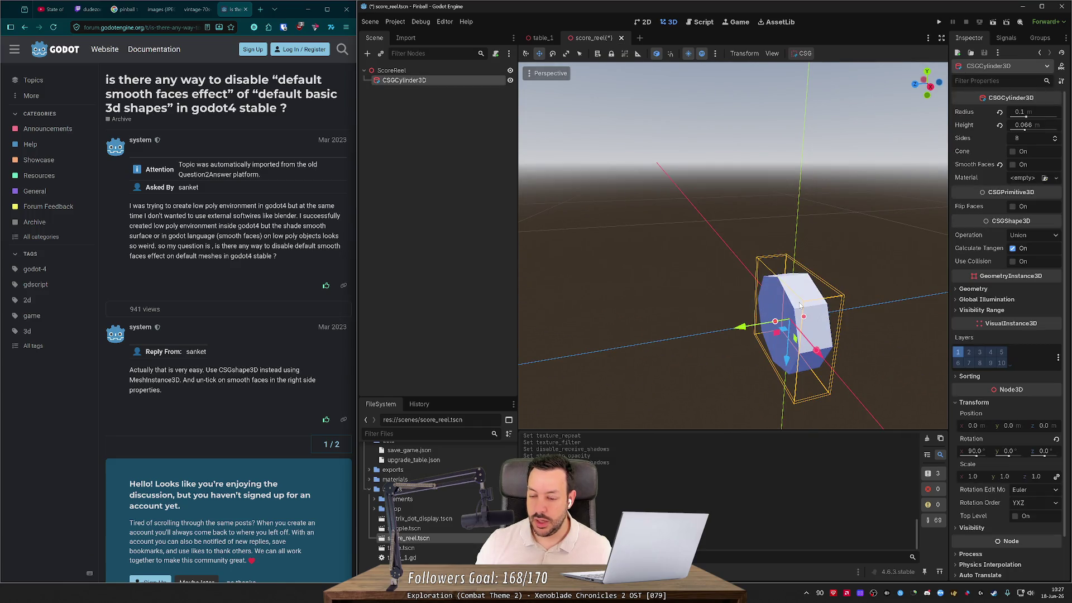
{"action": "key", "text": "r"}
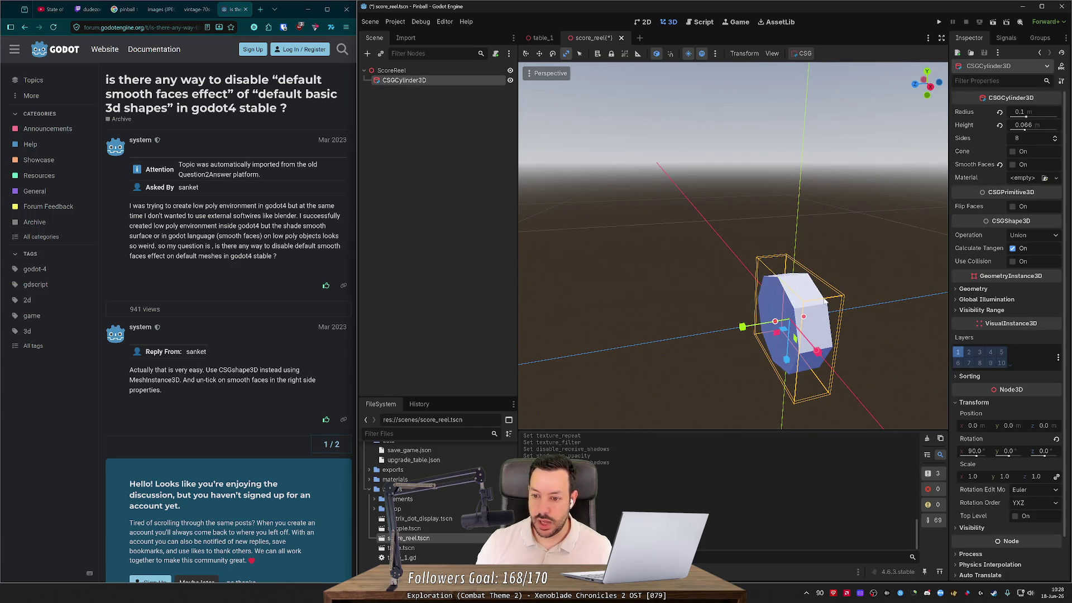
{"action": "key", "text": "e"}
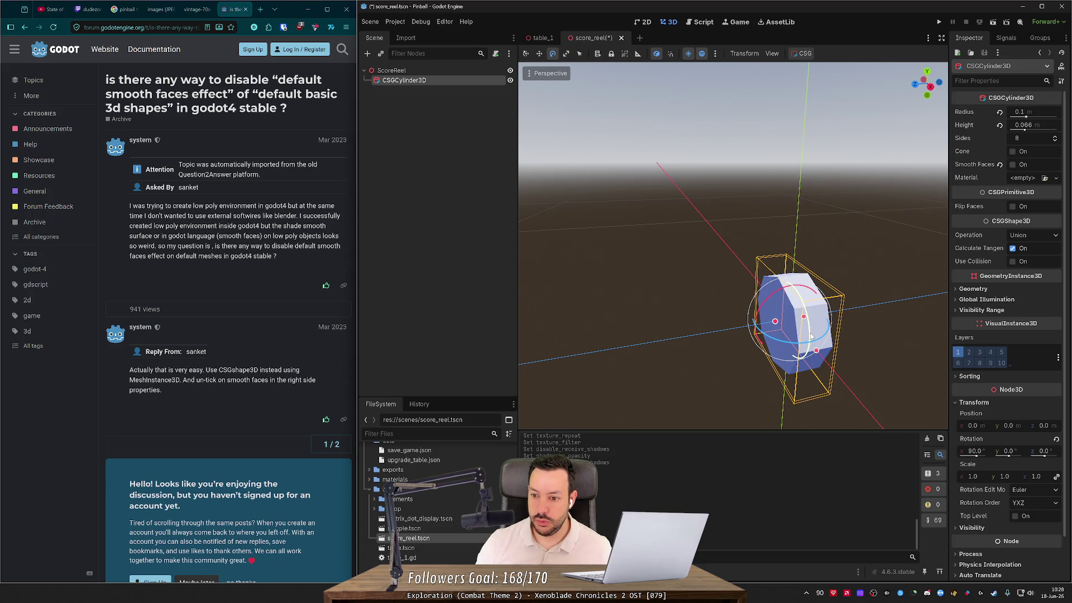
- Try rotating the cylinder freely and with X at -90°, resetting Y and Z to 0
{"action": "mouse_move", "coordinate": [812, 339]}
{"action": "left_mouse_down"}
{"action": "mouse_move", "coordinate": [771, 262]}
{"action": "mouse_move", "coordinate": [743, 369]}
{"action": "mouse_move", "coordinate": [859, 343]}
{"action": "mouse_move", "coordinate": [927, 404]}
{"action": "left_mouse_up"}
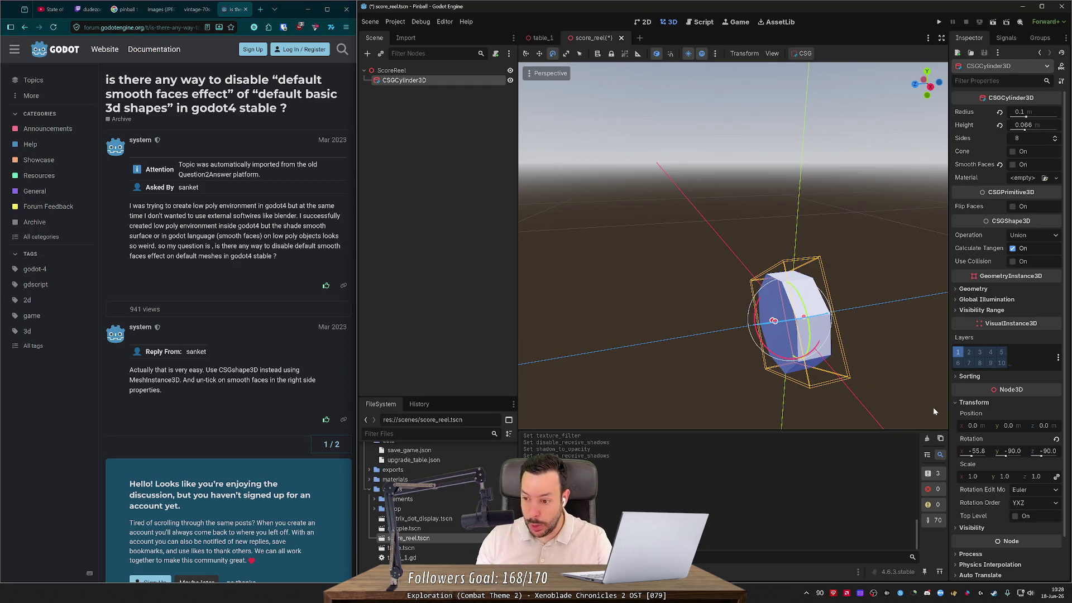
{"action": "left_click", "coordinate": [976, 451]}
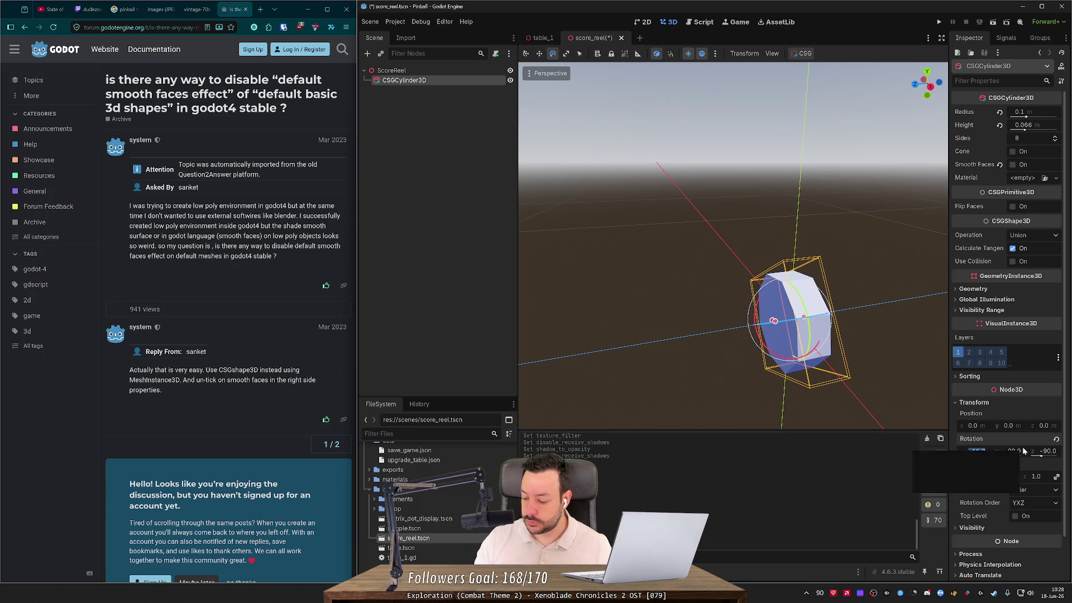
{"action": "type", "text": "-90"}
{"action": "key", "text": "Tab"}
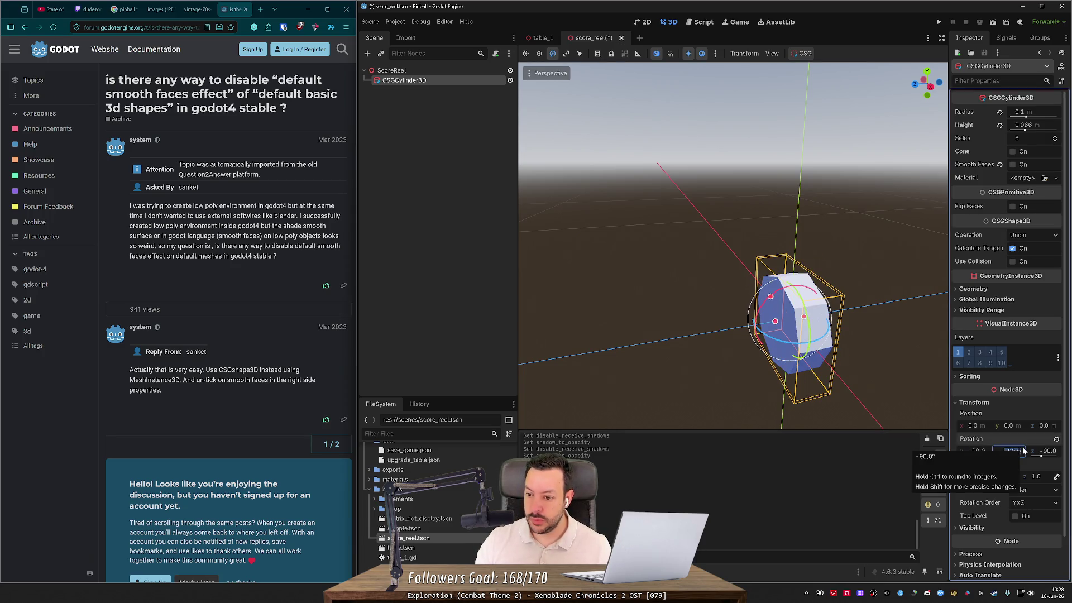
{"action": "type", "text": "0"}
{"action": "key", "text": "Tab"}
{"action": "type", "text": "0"}
{"action": "key", "text": "Return"}
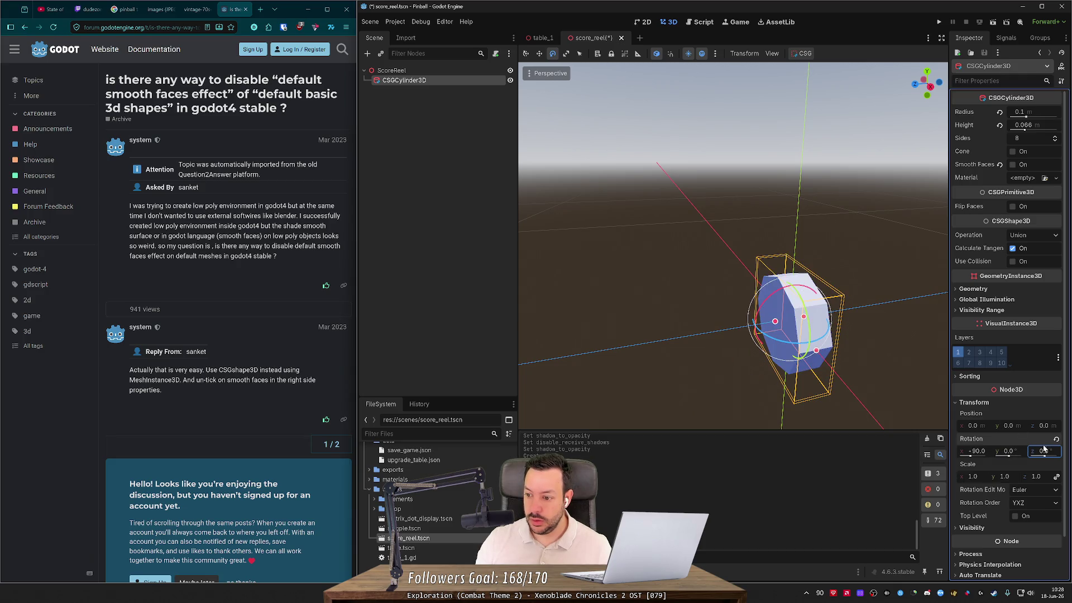
{"action": "left_click_drag", "start_coordinate": [1044, 448], "coordinate": [1016, 448]}
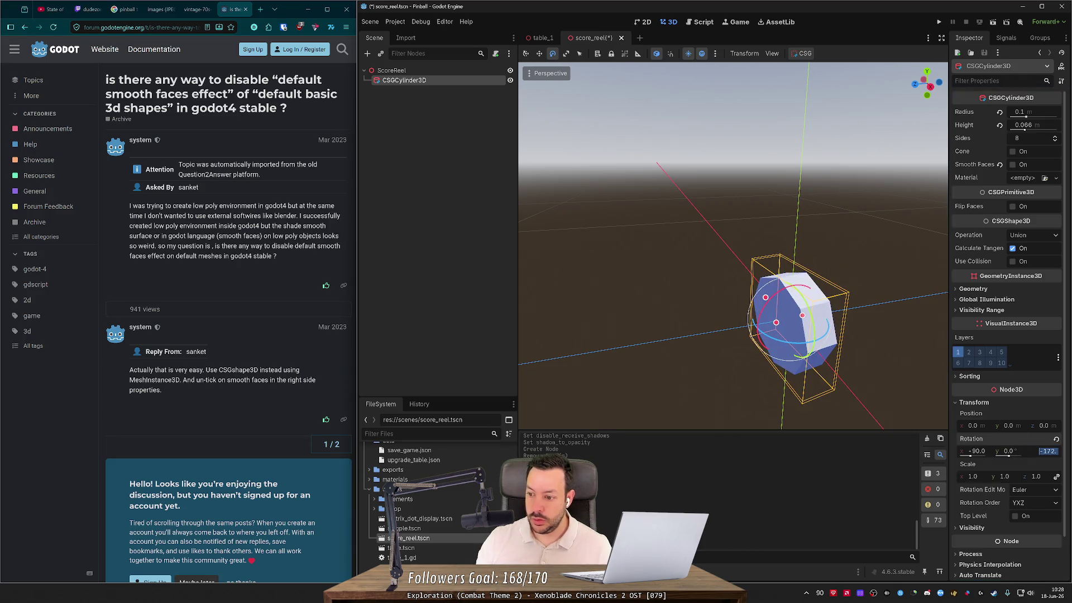
{"action": "type", "text": "0"}
{"action": "key", "text": "Return"}
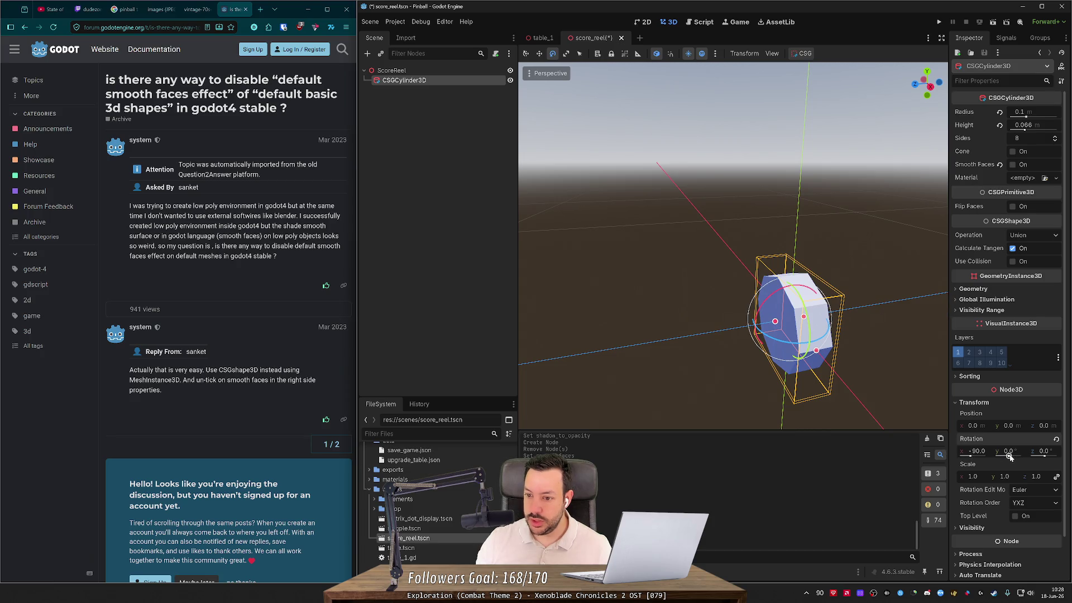
{"action": "left_click_drag", "start_coordinate": [1010, 457], "coordinate": [1027, 456]}
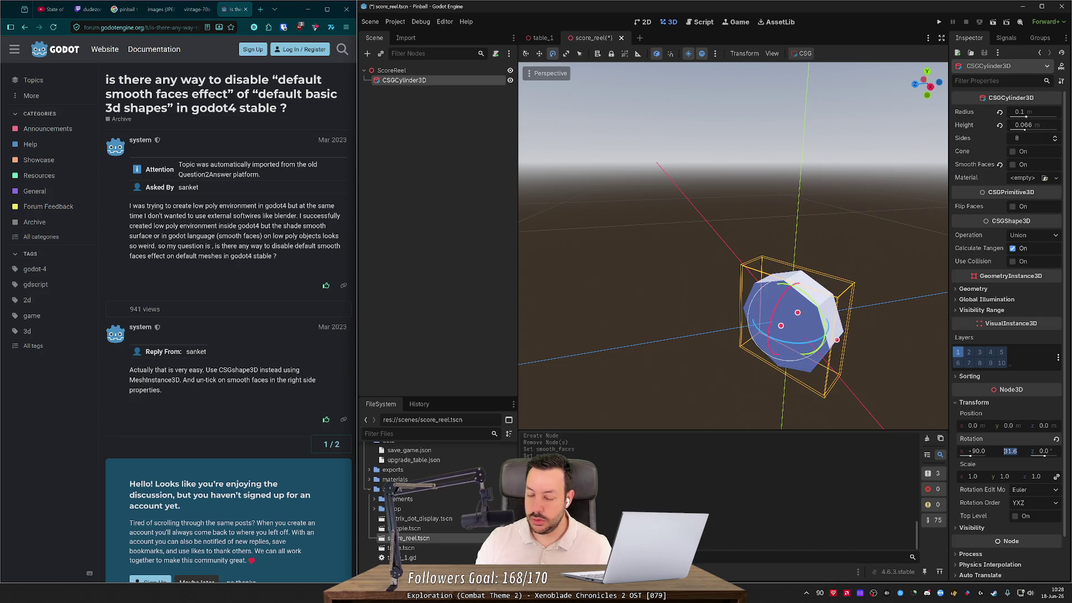
{"action": "type", "text": "0"}
{"action": "key", "text": "Return"}
- Experiment with X rotations of 90° and 89°, then return X, Y and Z to 0
{"action": "left_click", "coordinate": [976, 452]}
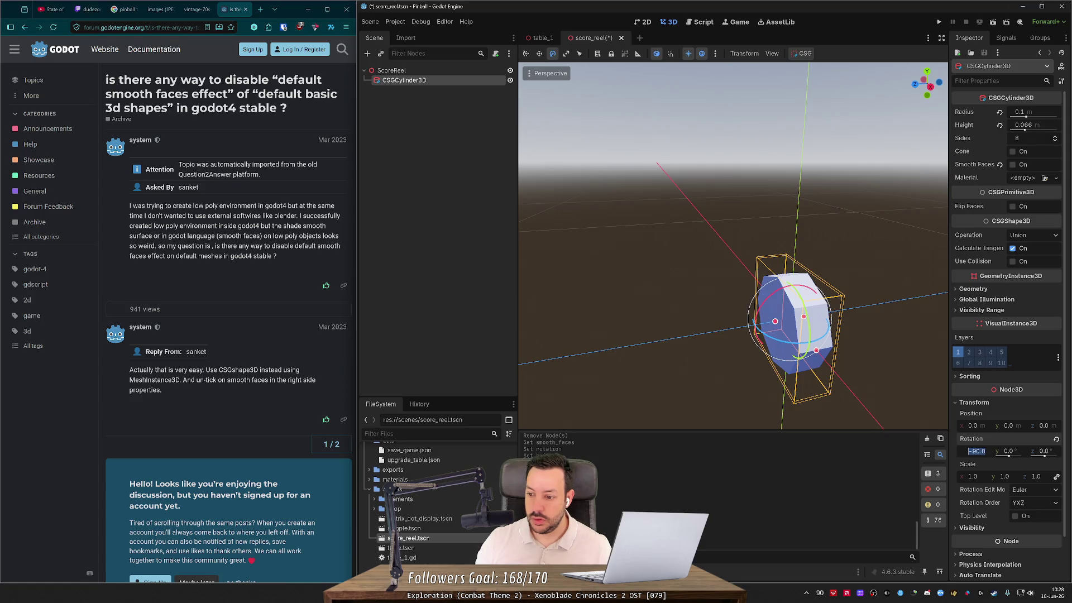
{"action": "type", "text": "90"}
{"action": "key", "text": "Return"}
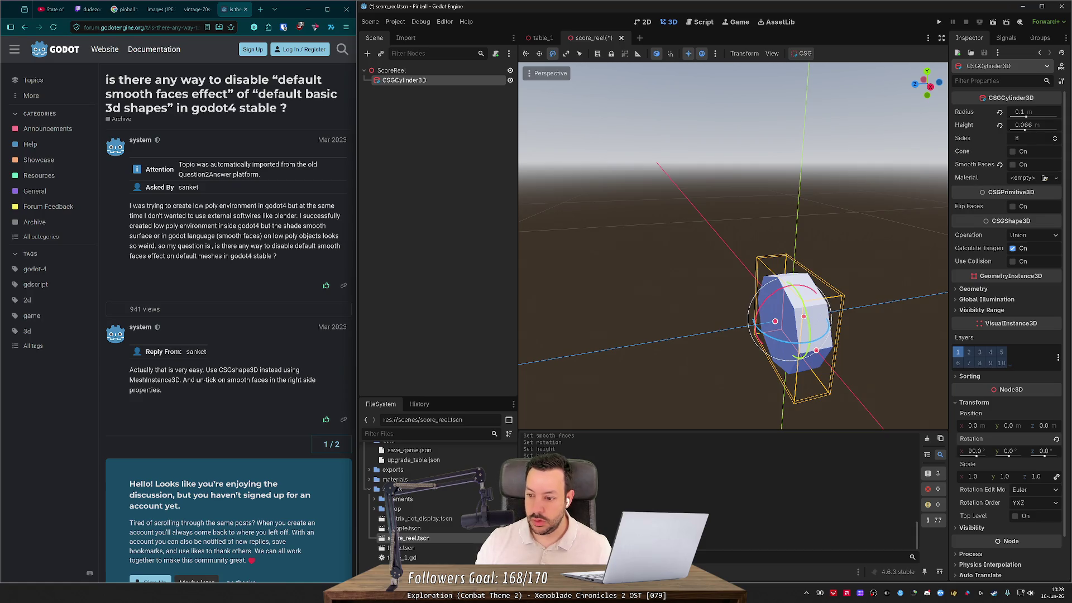
{"action": "left_click_drag", "start_coordinate": [1008, 451], "coordinate": [986, 452]}
{"action": "left_click", "coordinate": [975, 452]}
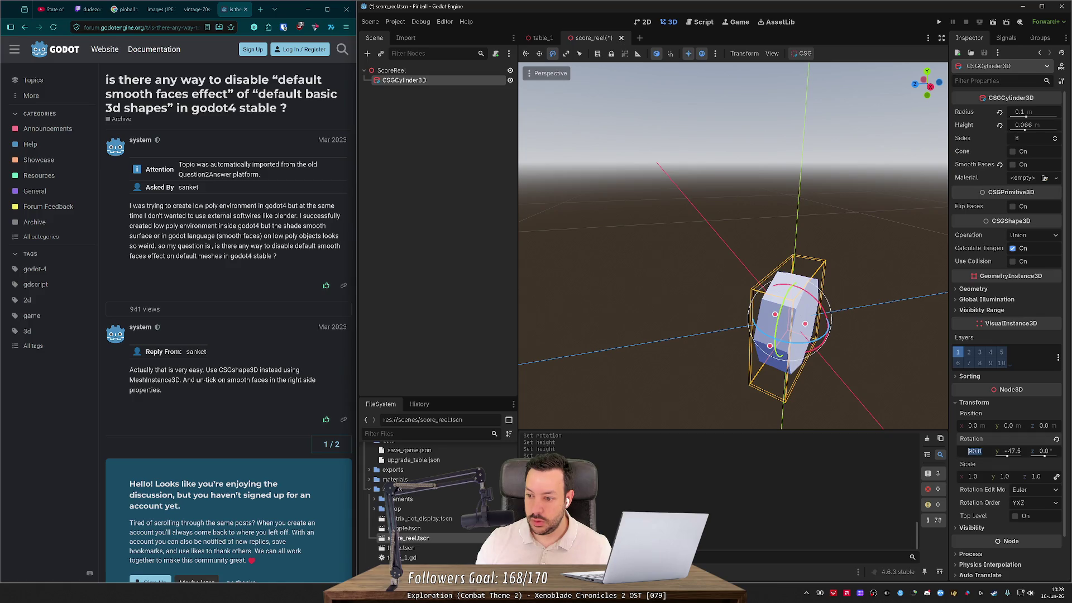
{"action": "type", "text": "89"}
{"action": "key", "text": "Return"}
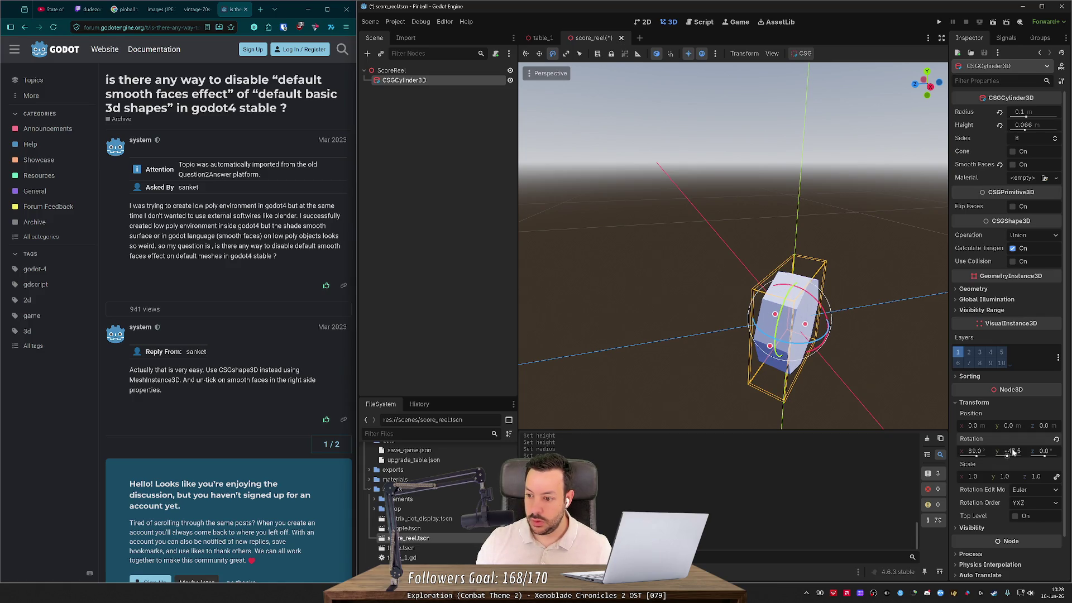
{"action": "left_click", "coordinate": [1008, 451]}
{"action": "type", "text": "0"}
{"action": "key", "text": "Return"}
{"action": "left_click_drag", "start_coordinate": [1039, 459], "coordinate": [1011, 457]}
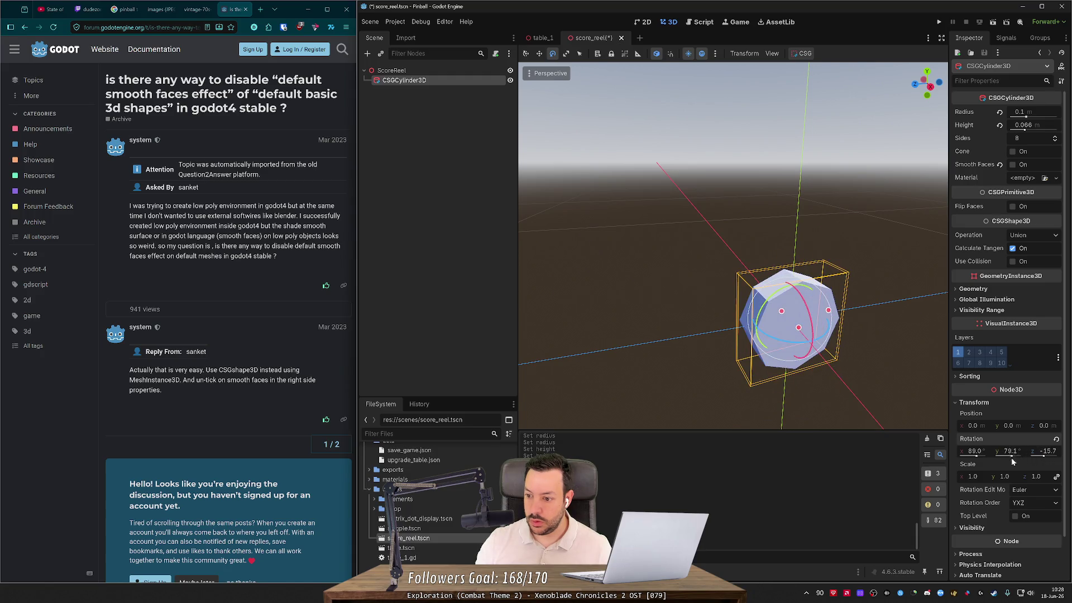
{"action": "left_click", "coordinate": [1010, 458]}
{"action": "type", "text": "0"}
{"action": "key", "text": "Tab"}
{"action": "type", "text": "0"}
{"action": "key", "text": "Return"}
{"action": "left_click", "coordinate": [975, 451]}
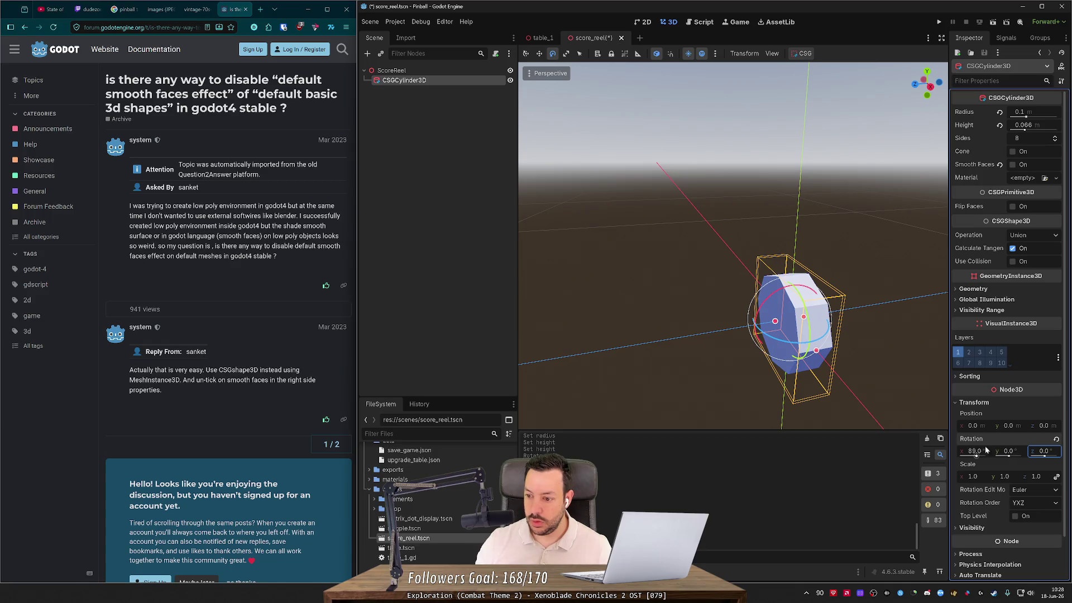
{"action": "type", "text": "0"}
{"action": "key", "text": "Return"}
- After trying Y at 90°, tip the cylinder over with a 90° Z rotation
{"action": "left_click", "coordinate": [1009, 451]}
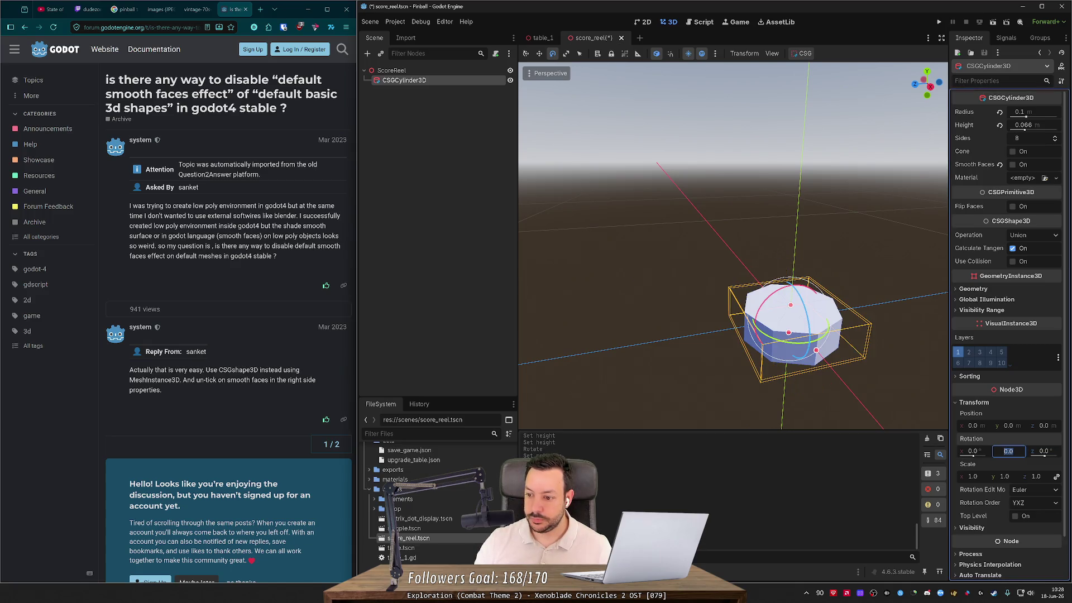
{"action": "type", "text": "90"}
{"action": "key", "text": "Return"}
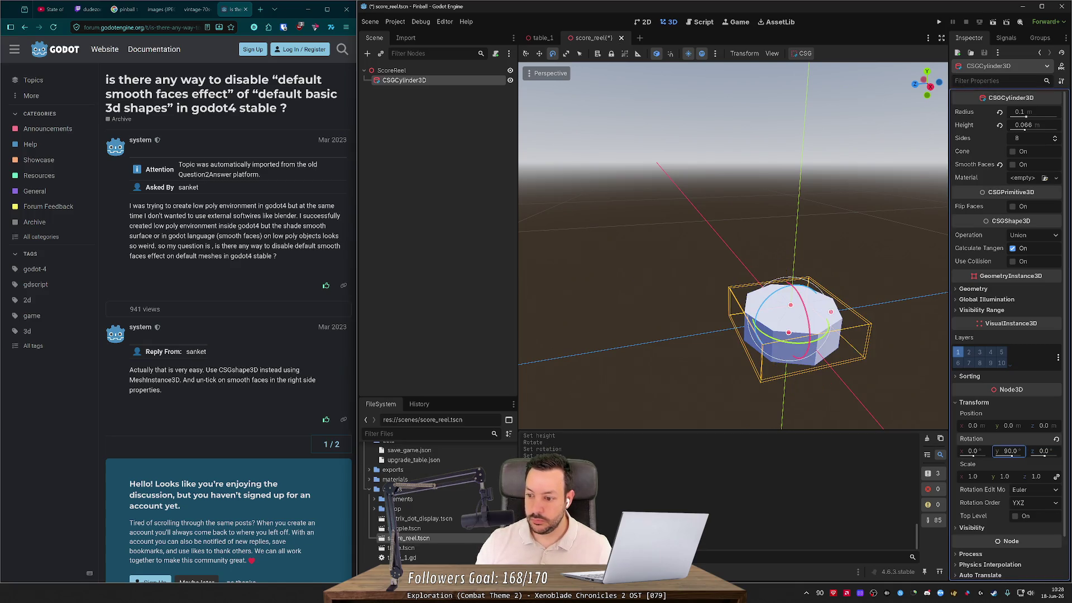
{"action": "left_click", "coordinate": [1011, 451]}
{"action": "type", "text": "0"}
{"action": "key", "text": "Return"}
{"action": "left_click", "coordinate": [1044, 452]}
{"action": "type", "text": "90"}
{"action": "key", "text": "Return"}
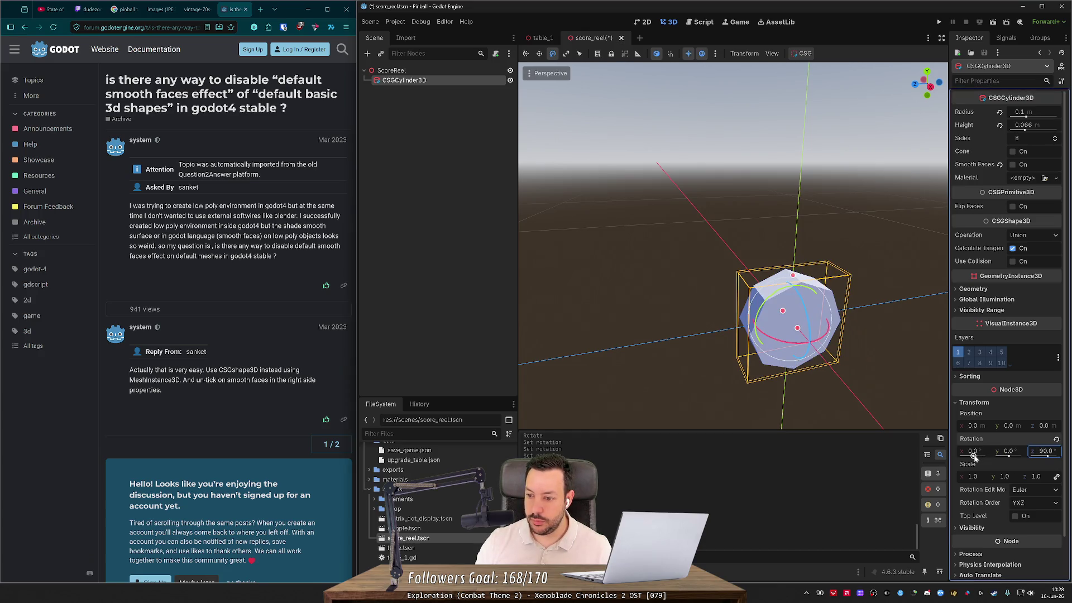
{"action": "left_click_drag", "start_coordinate": [975, 456], "coordinate": [983, 456]}
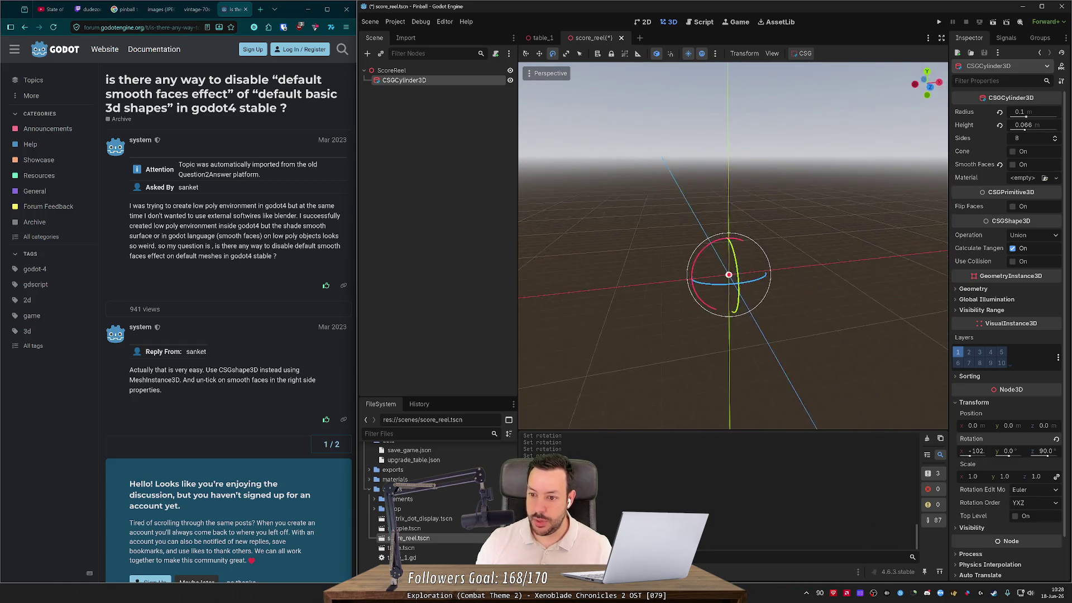
- Roll the X rotation a full 360° back to 0° and fly in close to inspect
{"action": "scroll", "coordinate": [733, 246], "scroll_direction": "up", "scroll_amount": 3}
{"action": "scroll", "coordinate": [733, 246], "scroll_direction": "down", "scroll_amount": 4}
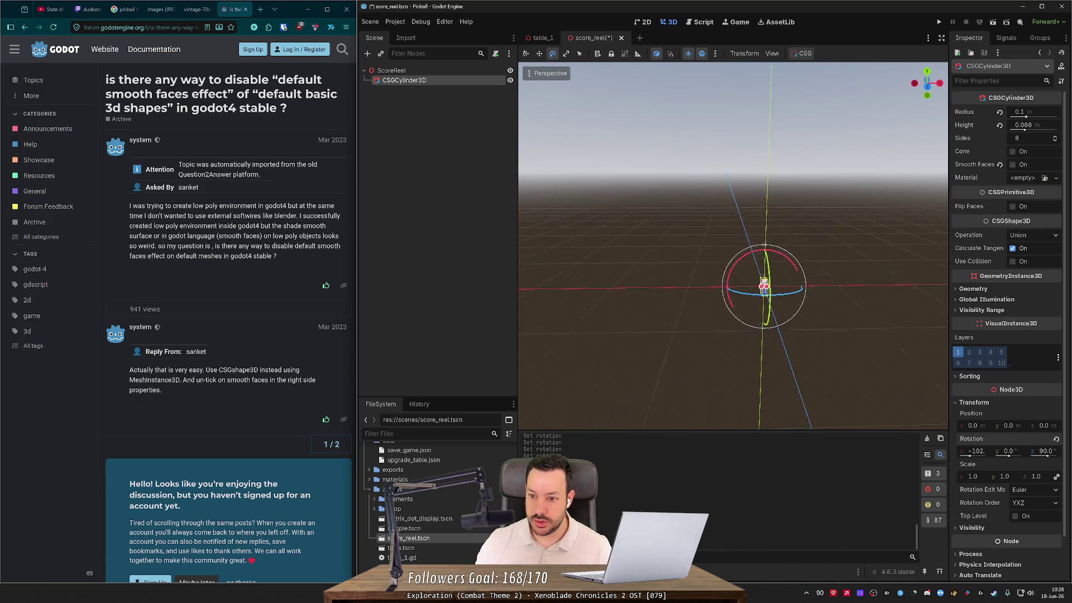
{"action": "key", "text": "w"}
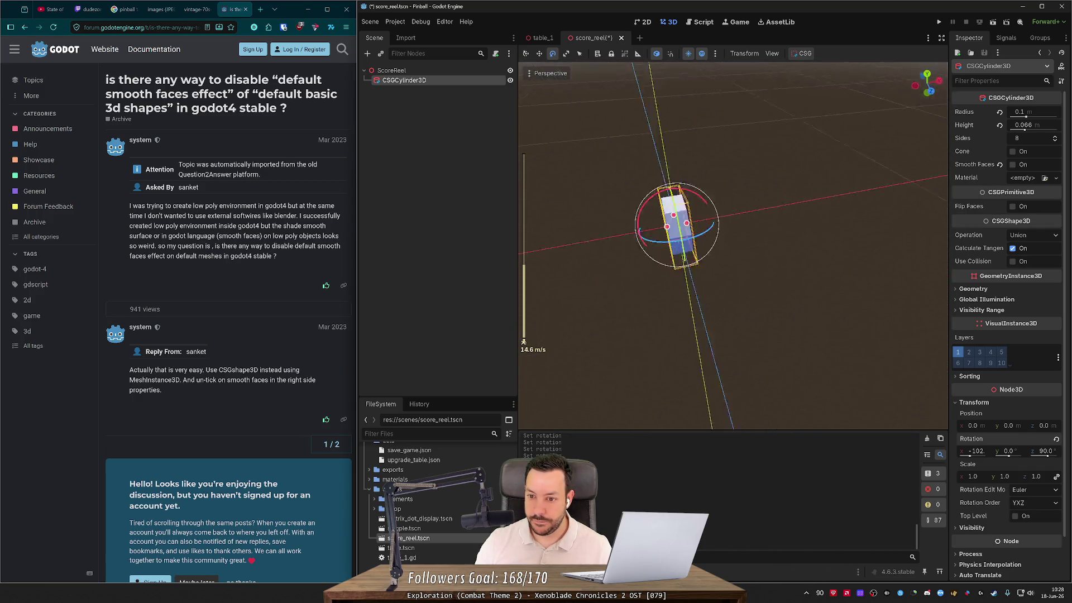
{"action": "key", "text": "s"}
{"action": "scroll", "coordinate": [732, 245], "scroll_direction": "down", "scroll_amount": 15}
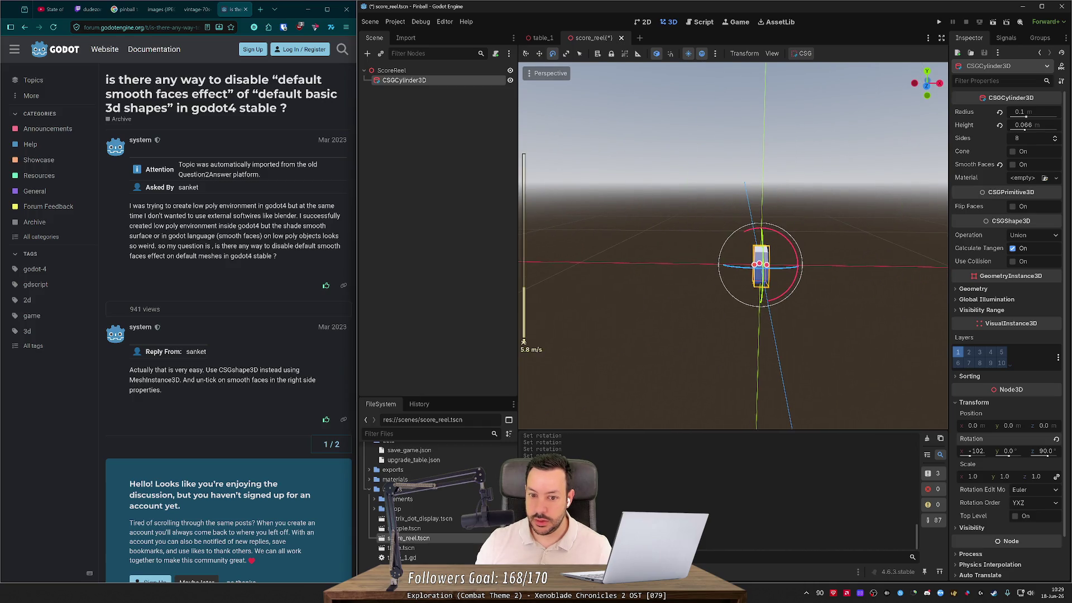
{"action": "key", "text": "w"}
{"action": "key", "text": "s"}
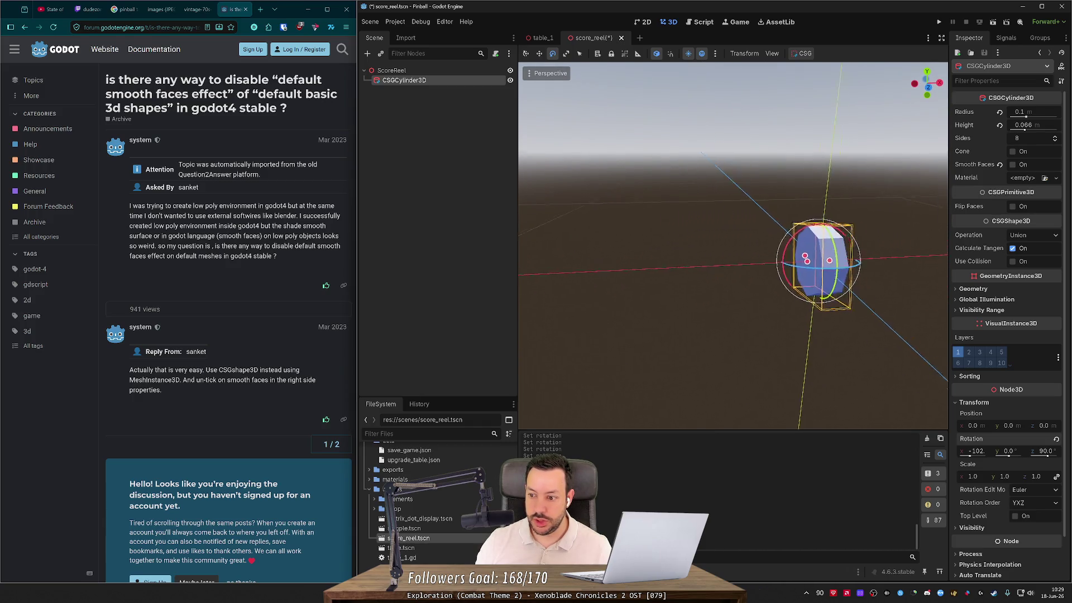
{"action": "mouse_move", "coordinate": [971, 456]}
{"action": "left_mouse_down"}
{"action": "mouse_move", "coordinate": [993, 461]}
{"action": "mouse_move", "coordinate": [972, 449]}
{"action": "left_mouse_up"}
{"action": "key", "text": "w"}
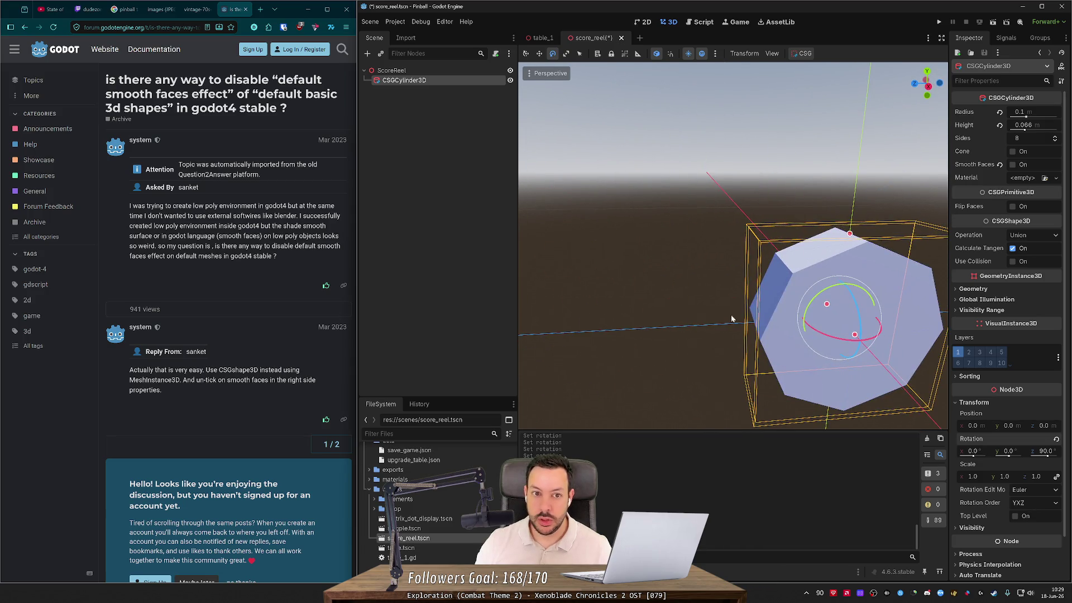
- Create a Node3D child of ScoreReel, name it Root, and drag CSGCylinder3D beneath it
{"action": "right_click", "coordinate": [411, 71]}
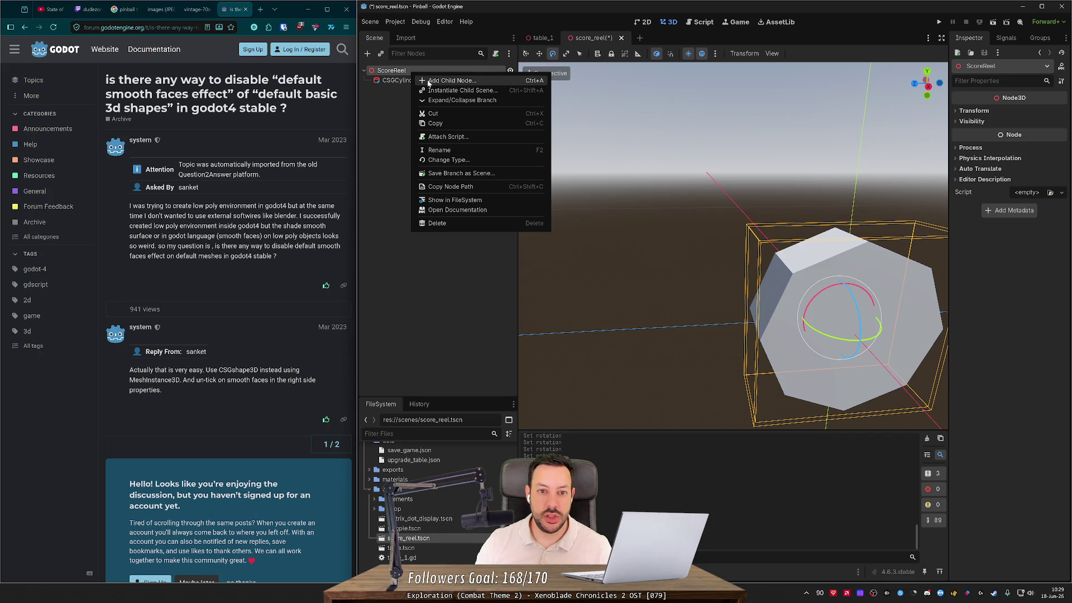
{"action": "left_click", "coordinate": [428, 82]}
{"action": "left_click", "coordinate": [469, 218]}
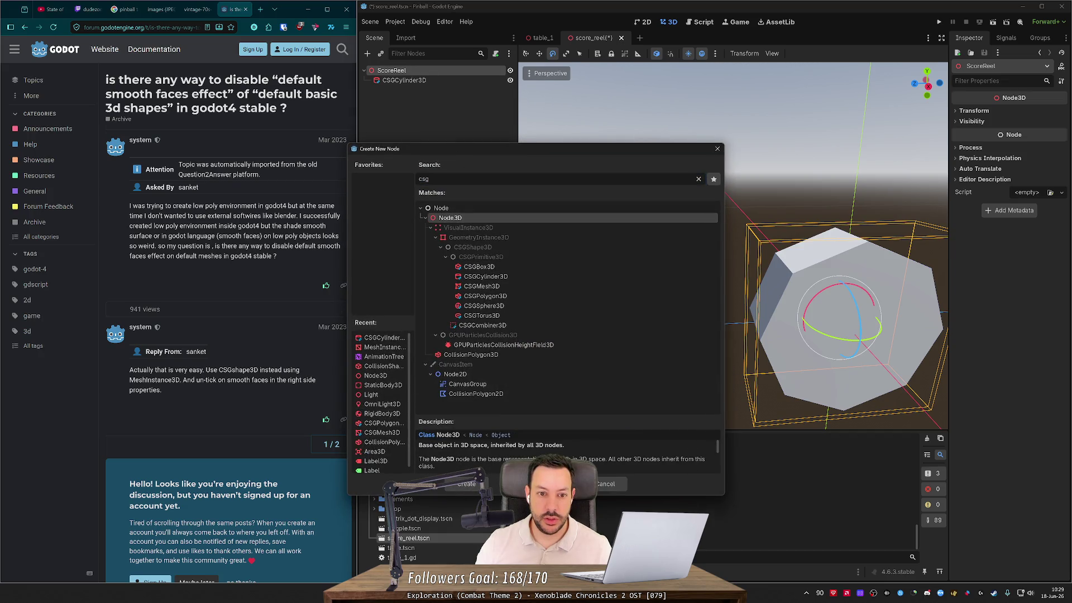
{"action": "left_click", "coordinate": [474, 485]}
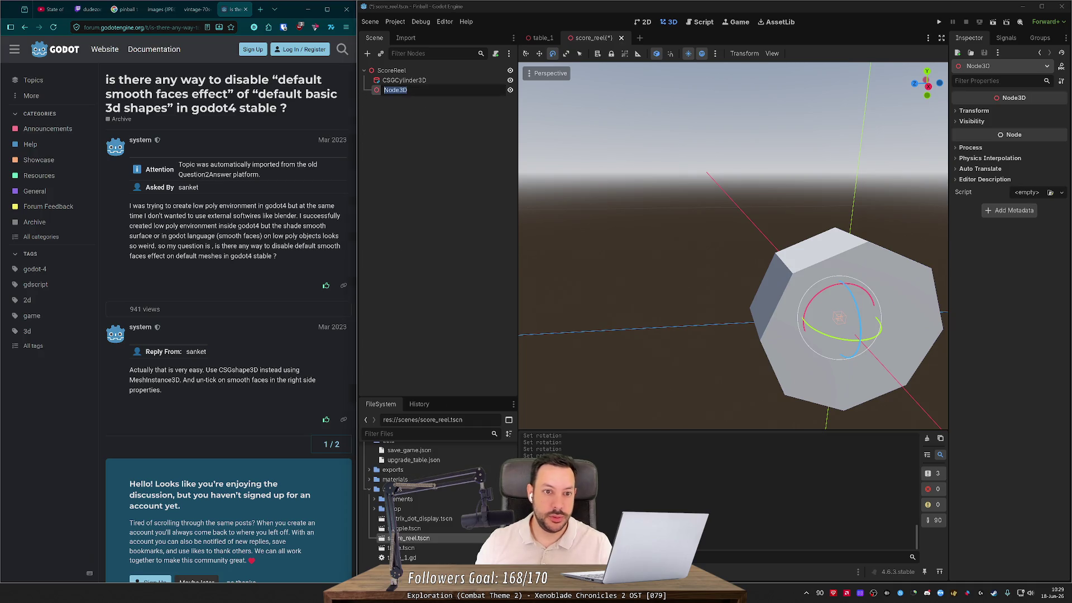
{"action": "type", "text": "Root"}
{"action": "key", "text": "Return"}
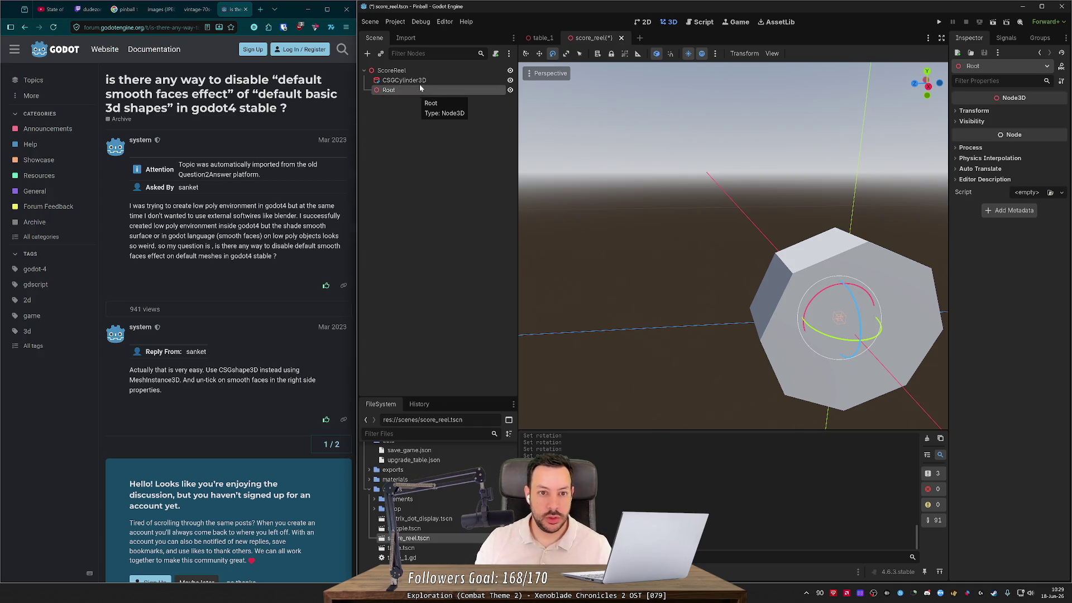
{"action": "left_click_drag", "start_coordinate": [420, 83], "coordinate": [424, 90]}
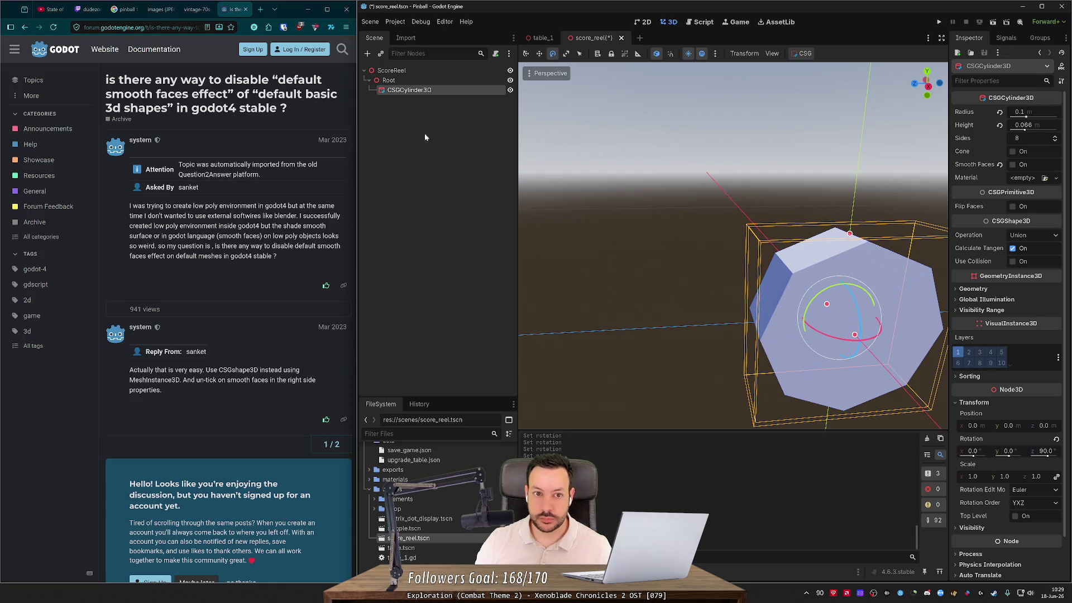
- Set the CSGCylinder3D's Sides value to 10
{"action": "left_click", "coordinate": [972, 451]}
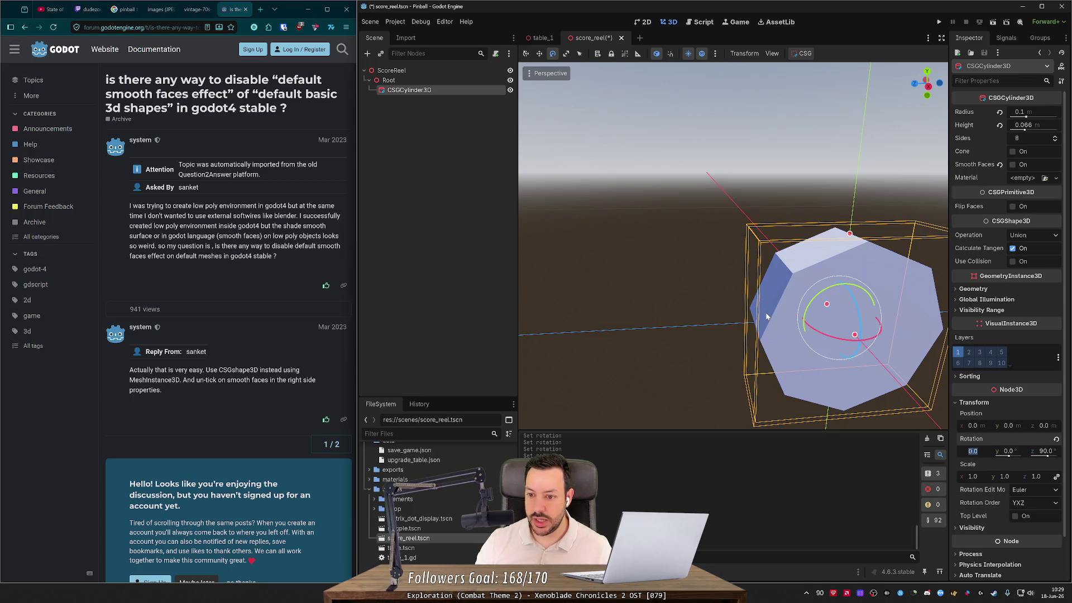
{"action": "left_click", "coordinate": [1017, 138]}
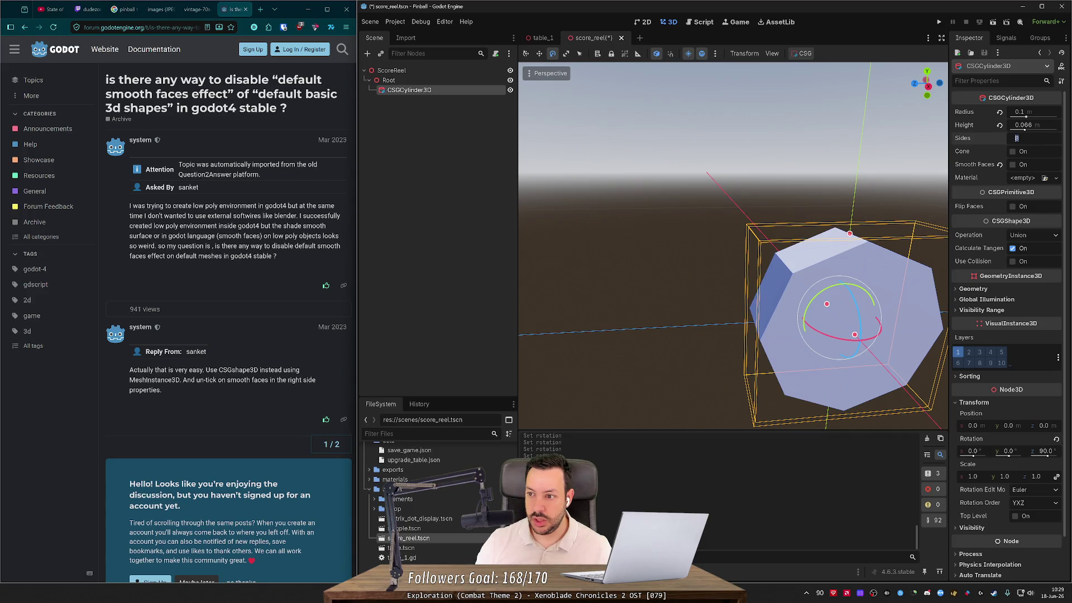
{"action": "type", "text": "10"}
{"action": "key", "text": "Return"}
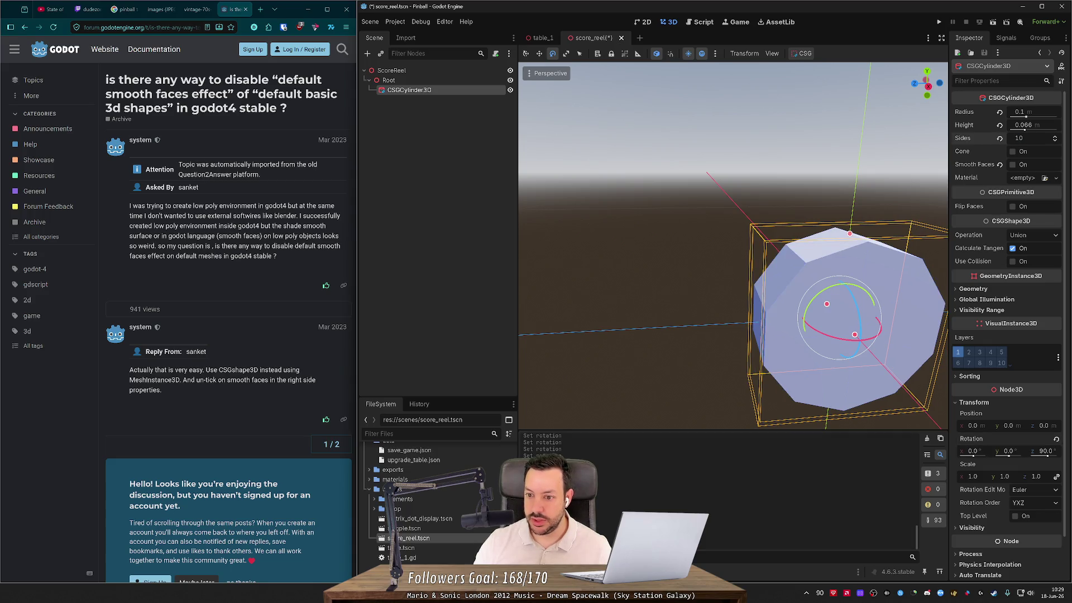
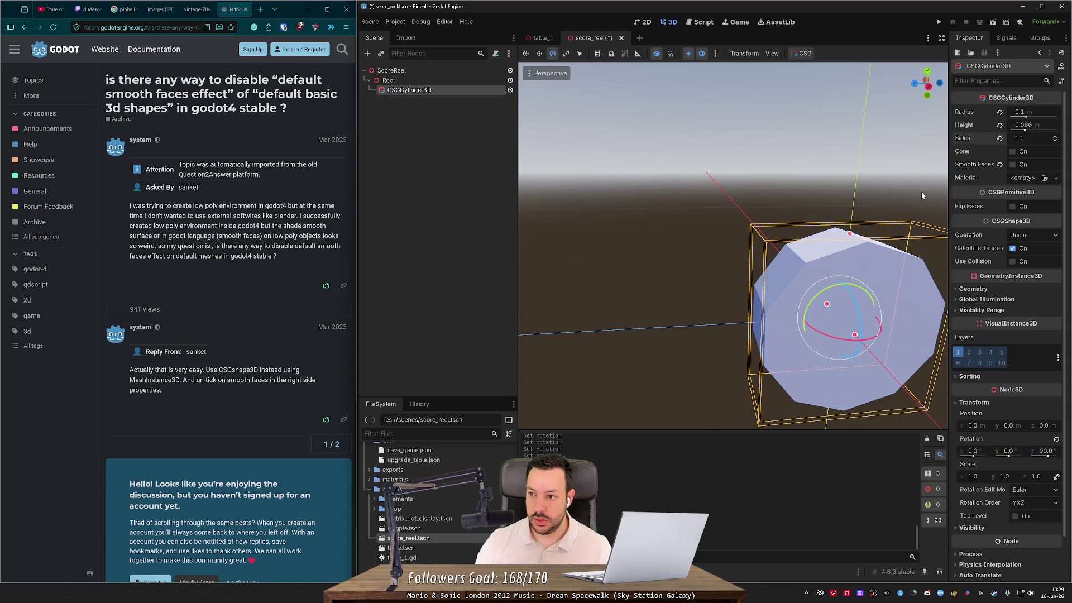
- Give the cylinder 12 sides and tilt it 15° around X
{"action": "left_click_drag", "start_coordinate": [1033, 140], "coordinate": [1044, 140]}
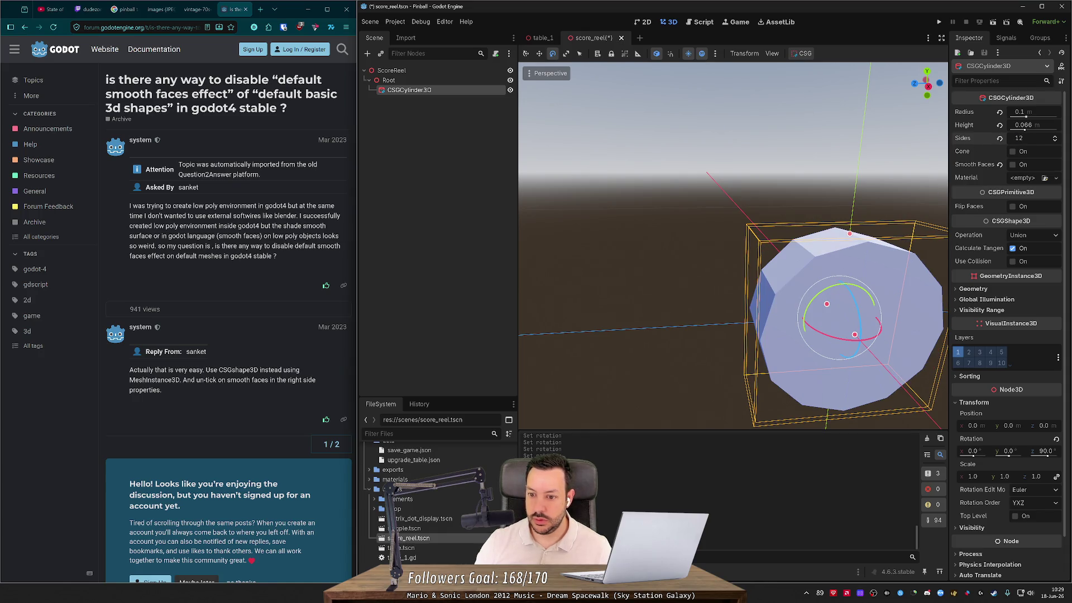
{"action": "left_click", "coordinate": [1020, 138]}
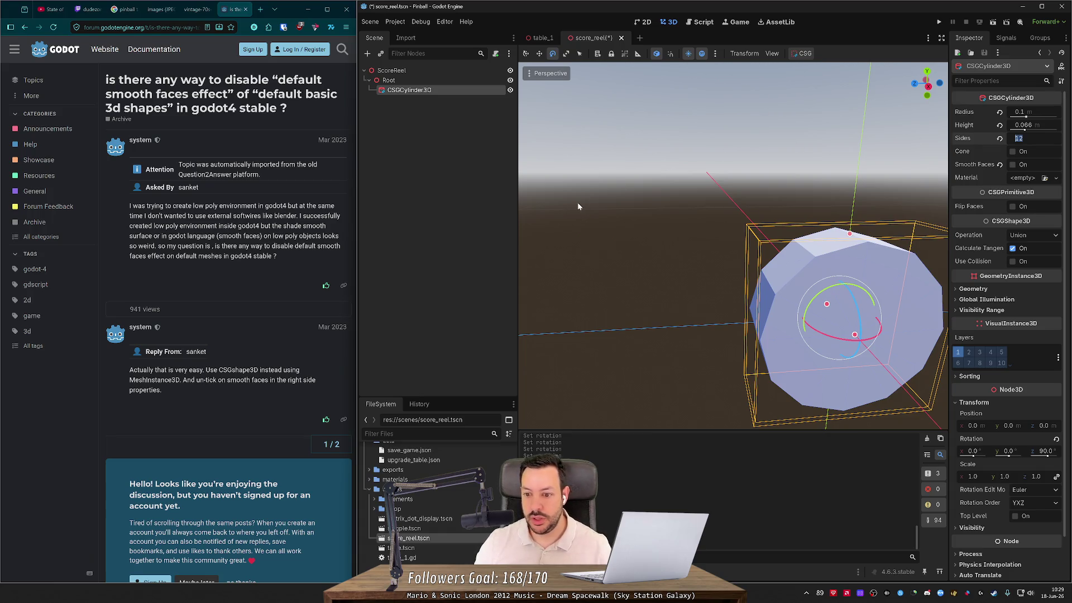
{"action": "left_click", "coordinate": [974, 452]}
{"action": "type", "text": "15"}
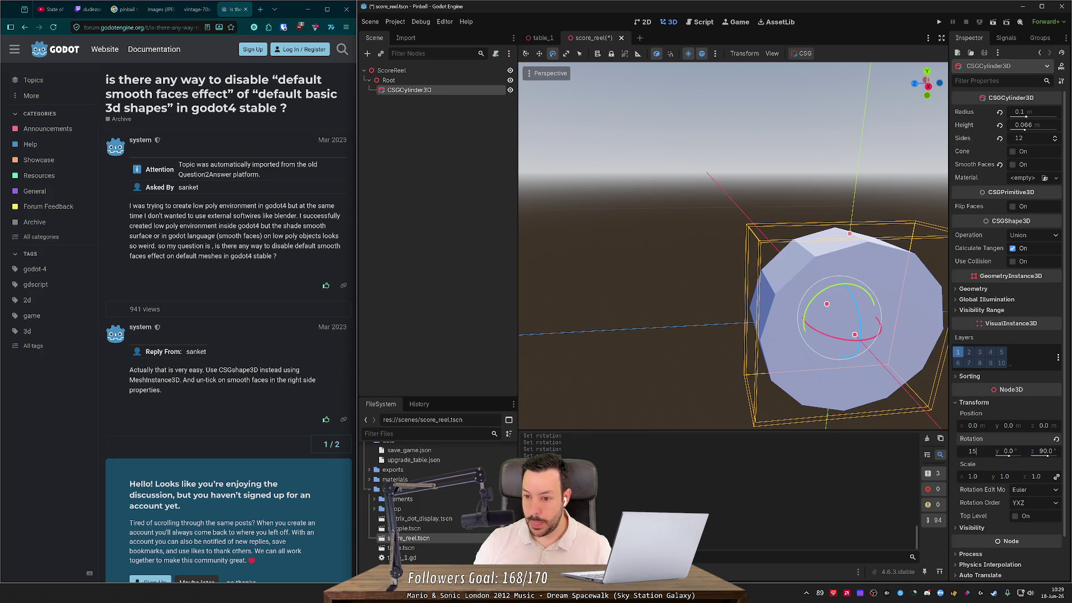
{"action": "key", "text": "Return"}
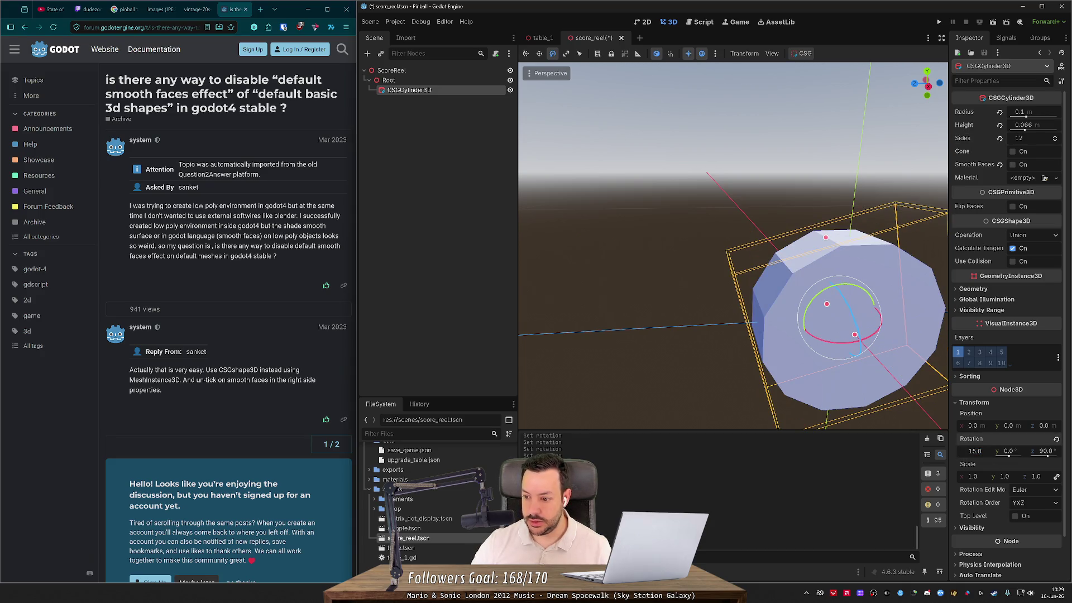
- Try 45° and 75° X rotations, settle back on 15°, and save the scene
{"action": "type", "text": "45"}
{"action": "key", "text": "Return"}
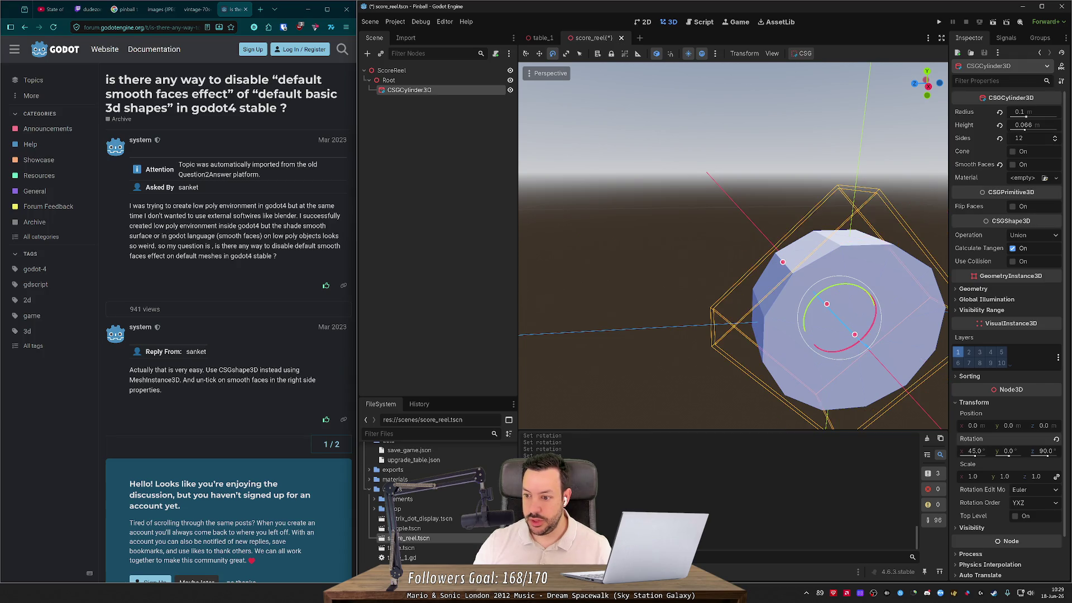
{"action": "left_click", "coordinate": [975, 451]}
{"action": "type", "text": "75"}
{"action": "key", "text": "Return"}
{"action": "left_click", "coordinate": [975, 451]}
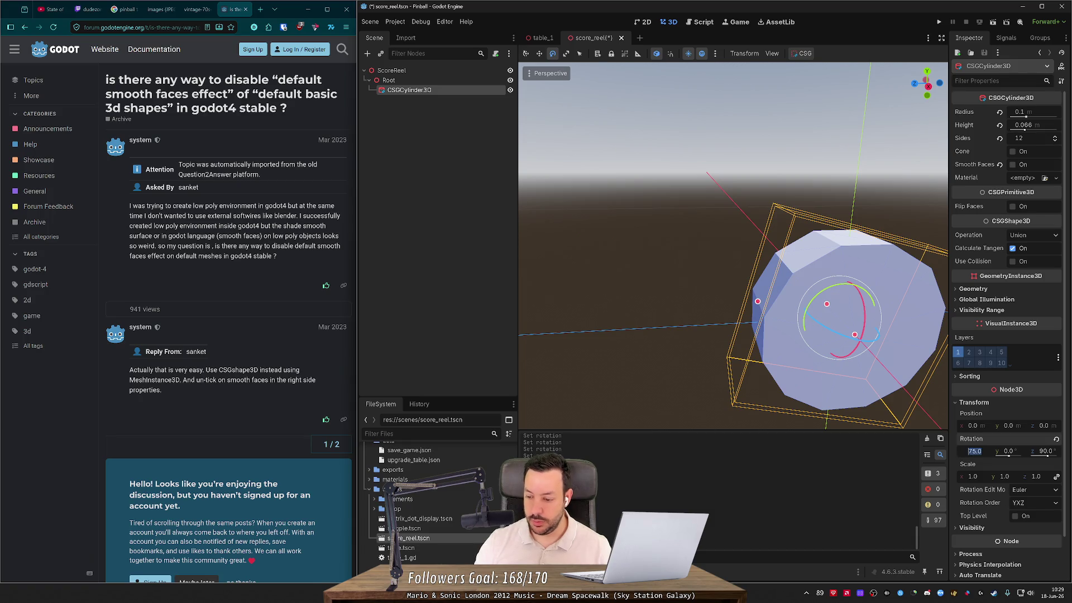
{"action": "type", "text": "15"}
{"action": "key", "text": "Return"}
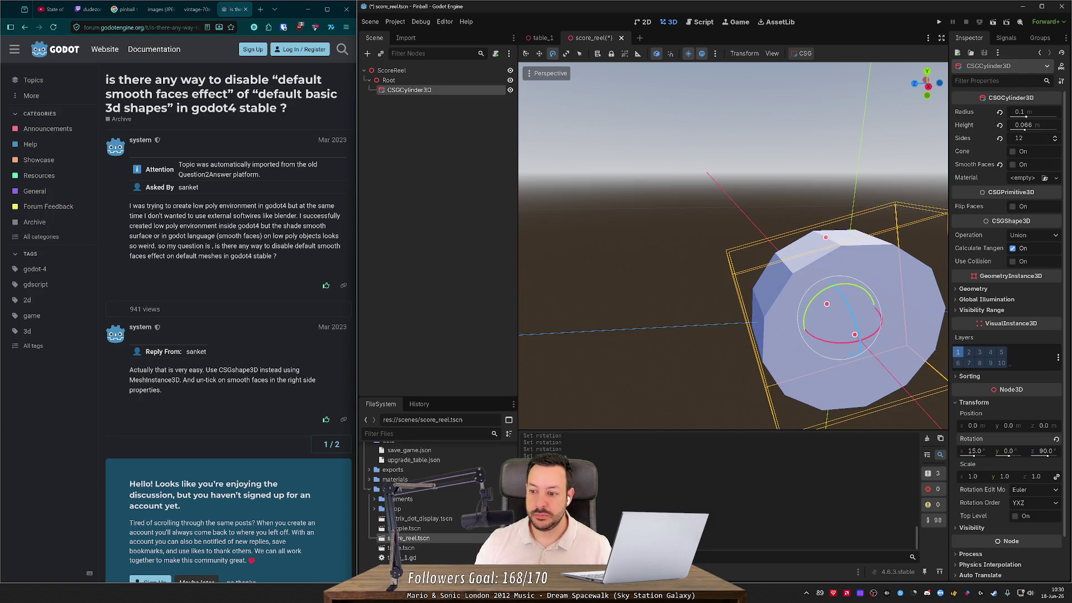
{"action": "key", "text": "ctrl+s"}
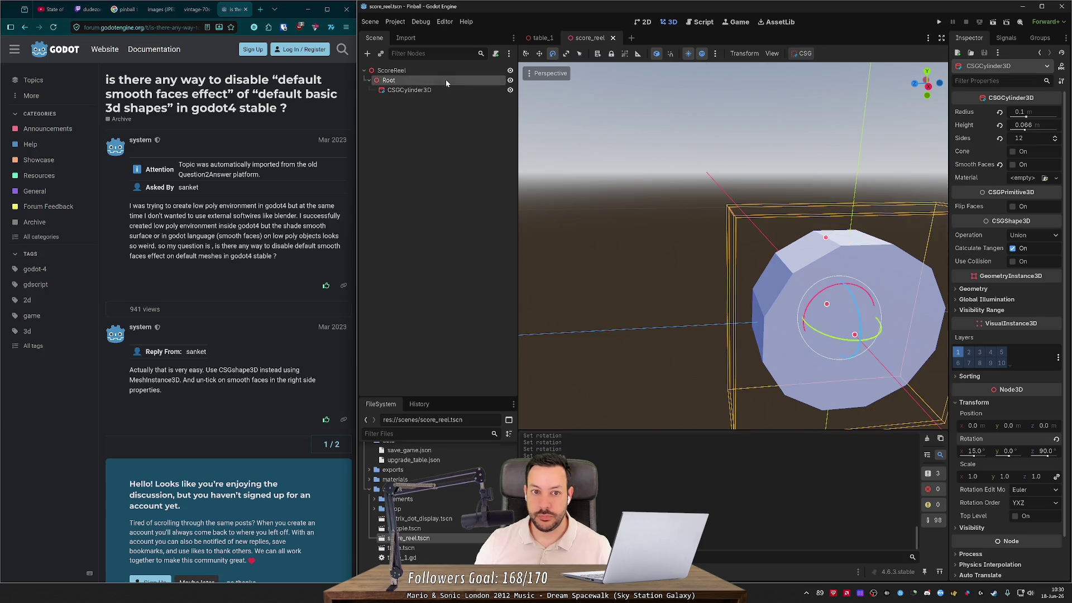
{"action": "double_click", "coordinate": [446, 80]}
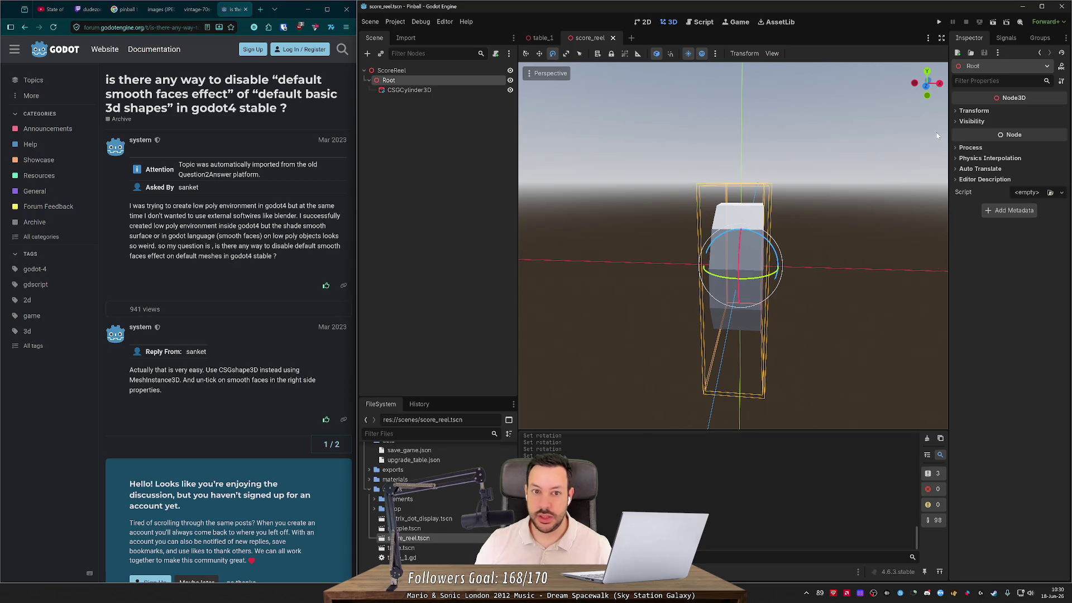
{"action": "left_click", "coordinate": [975, 110]}
{"action": "left_click", "coordinate": [973, 159]}
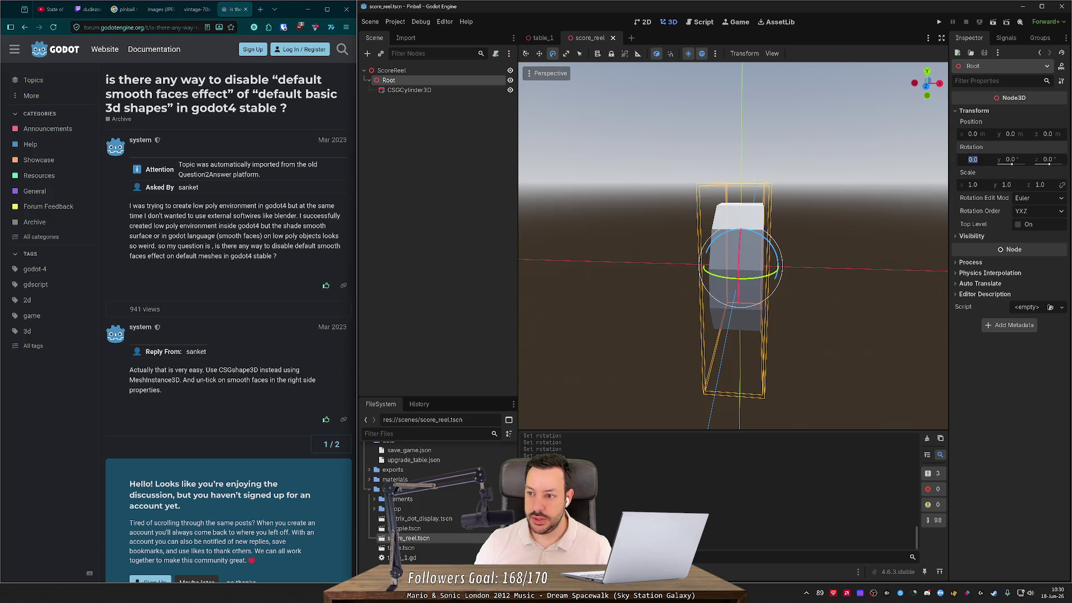
{"action": "type", "text": "30"}
{"action": "key", "text": "Return"}
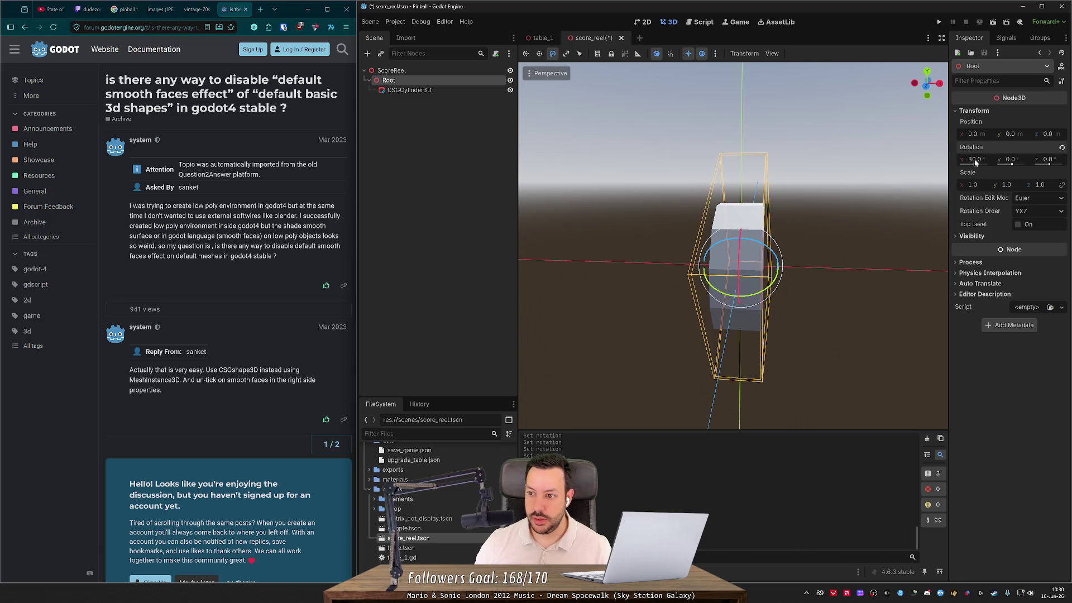
{"action": "left_click_drag", "start_coordinate": [976, 162], "coordinate": [975, 164]}
{"action": "left_click", "coordinate": [974, 160]}
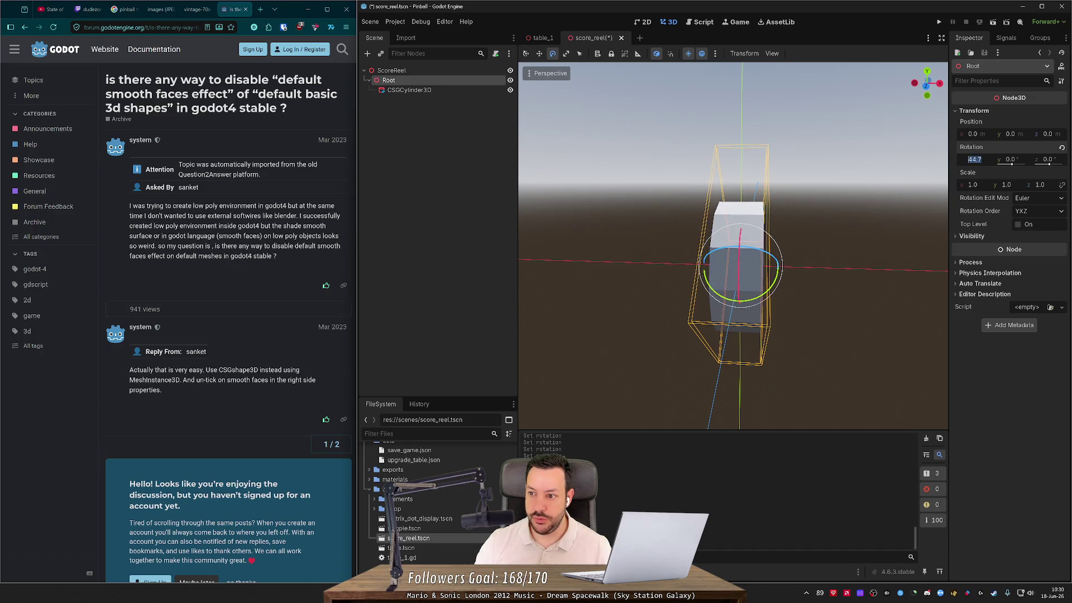
{"action": "type", "text": "0"}
{"action": "key", "text": "Return"}
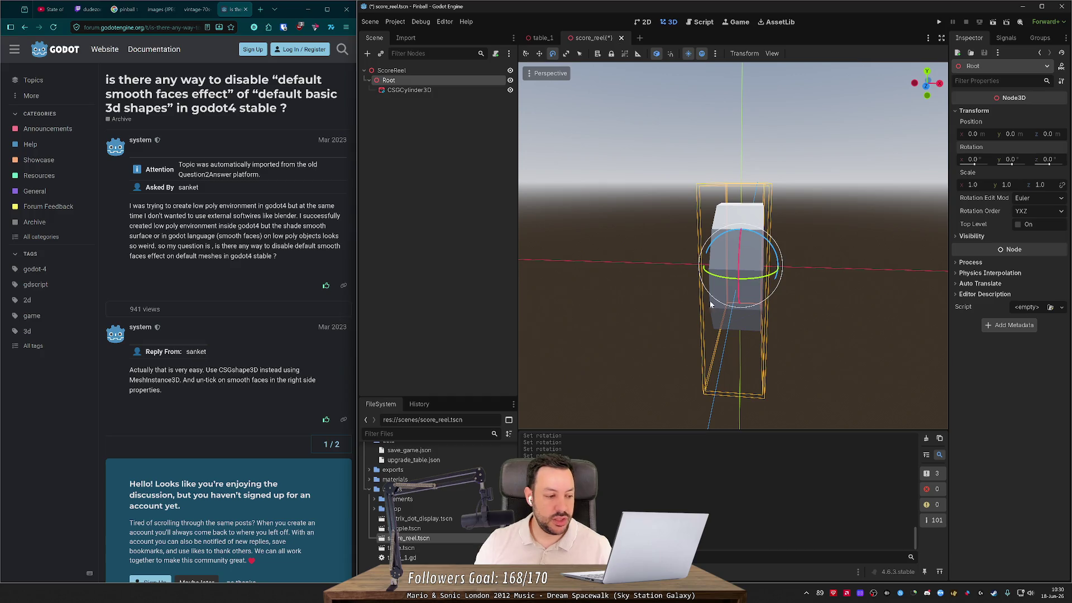
{"action": "left_click_drag", "start_coordinate": [790, 316], "coordinate": [732, 306]}
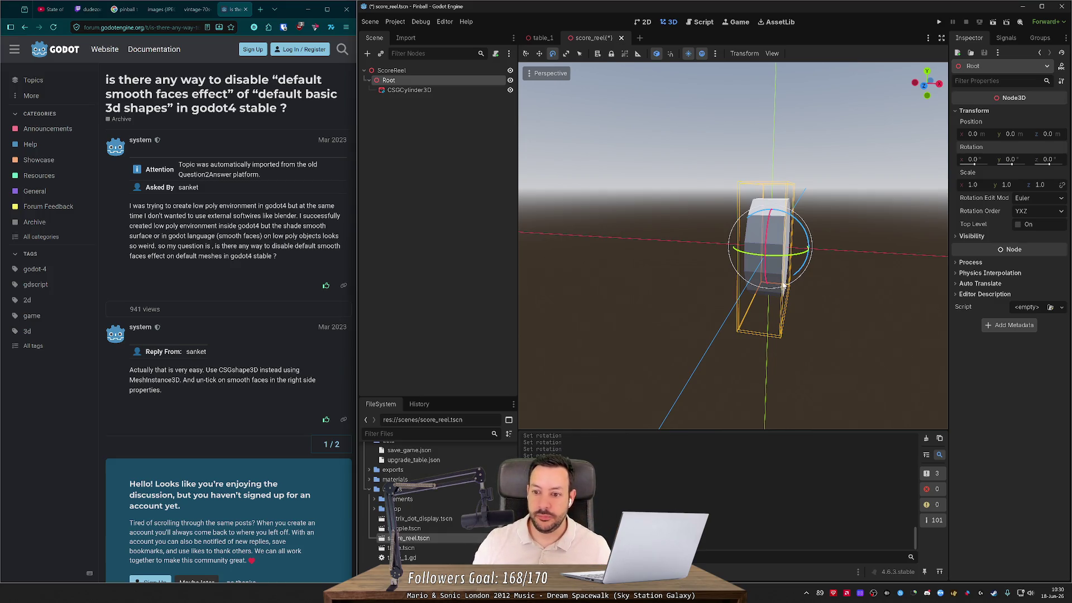
{"action": "mouse_move", "coordinate": [774, 282]}
{"action": "left_mouse_down"}
{"action": "mouse_move", "coordinate": [760, 257]}
{"action": "mouse_move", "coordinate": [781, 284]}
{"action": "left_mouse_up"}
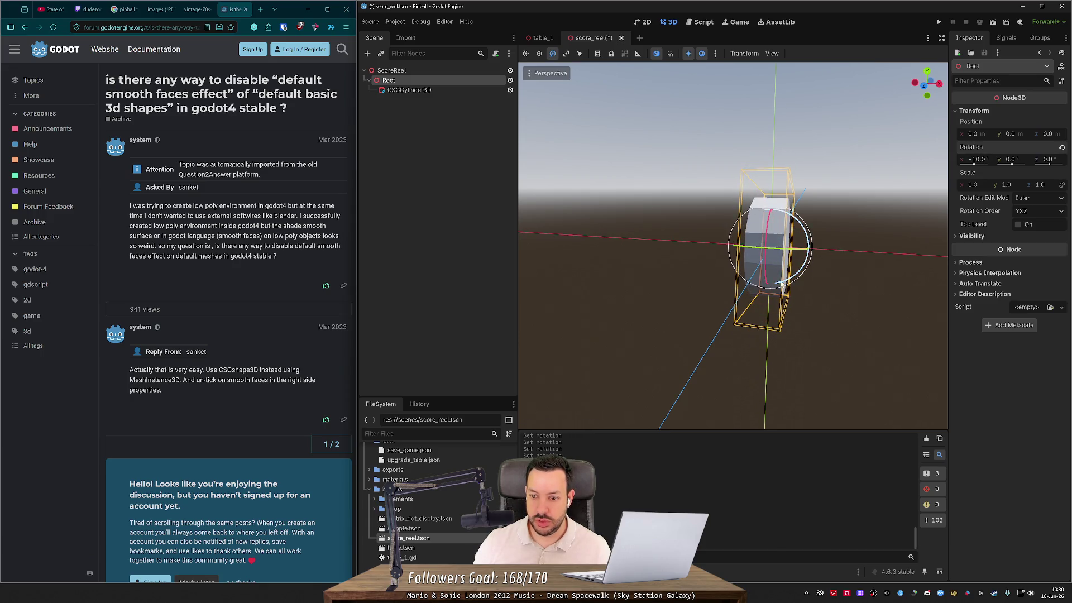
{"action": "left_click", "coordinate": [977, 160]}
{"action": "type", "text": "0"}
{"action": "key", "text": "Return"}
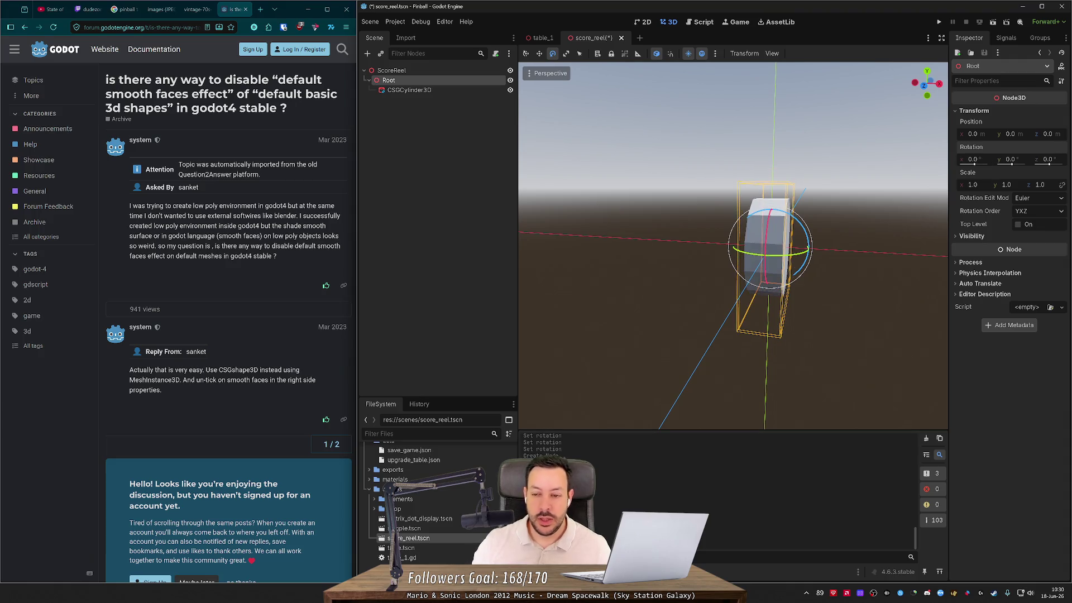
{"action": "left_click", "coordinate": [876, 215]}
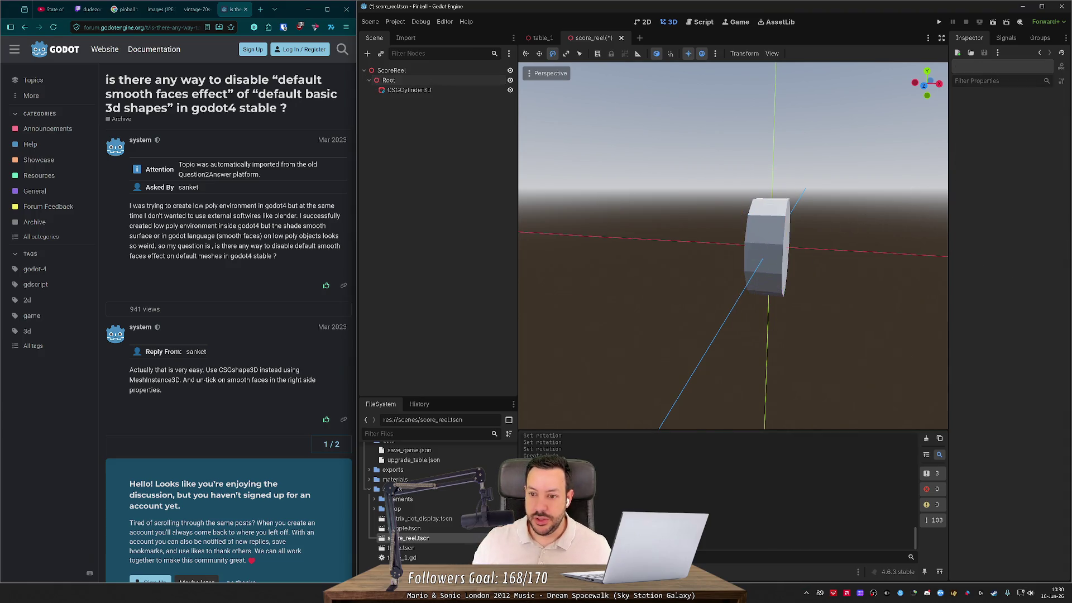
- Save the scene, then start and cancel attaching a script to ScoreReel
{"action": "key", "text": "ctrl+s"}
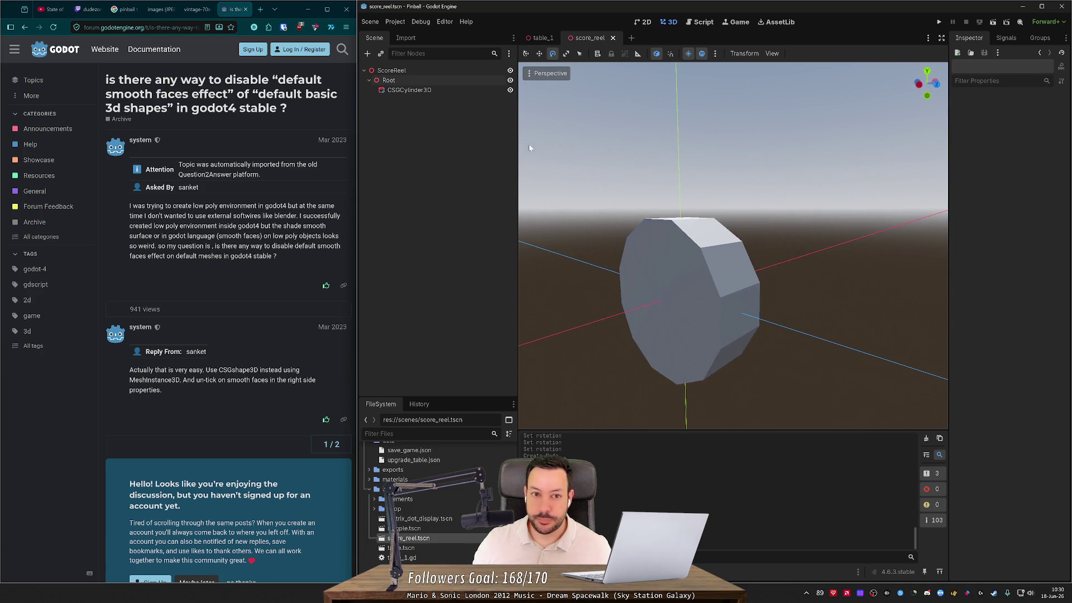
{"action": "right_click", "coordinate": [435, 72]}
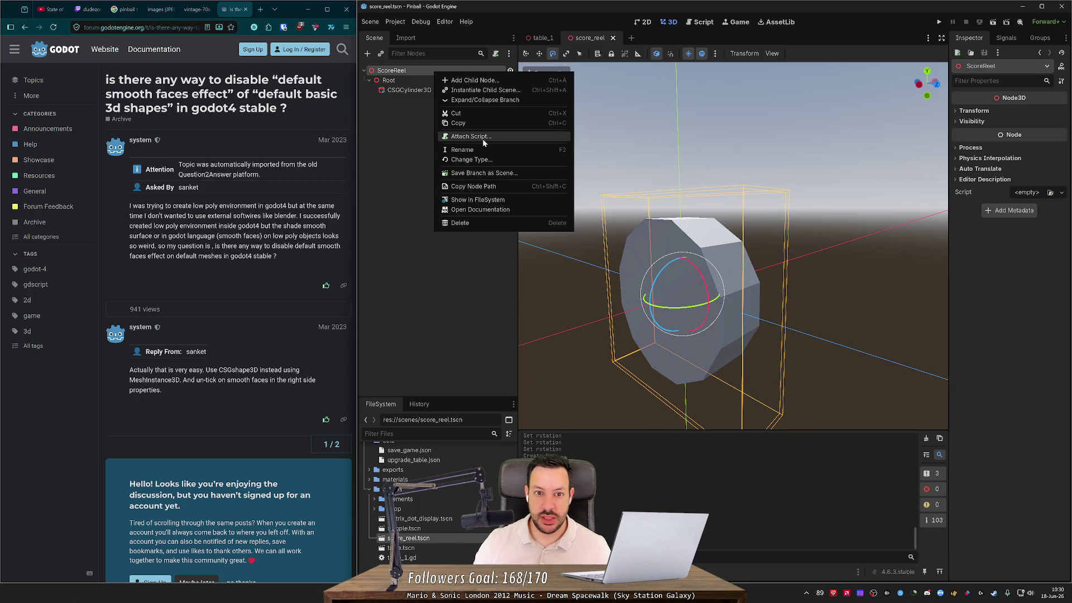
{"action": "left_click", "coordinate": [383, 152]}
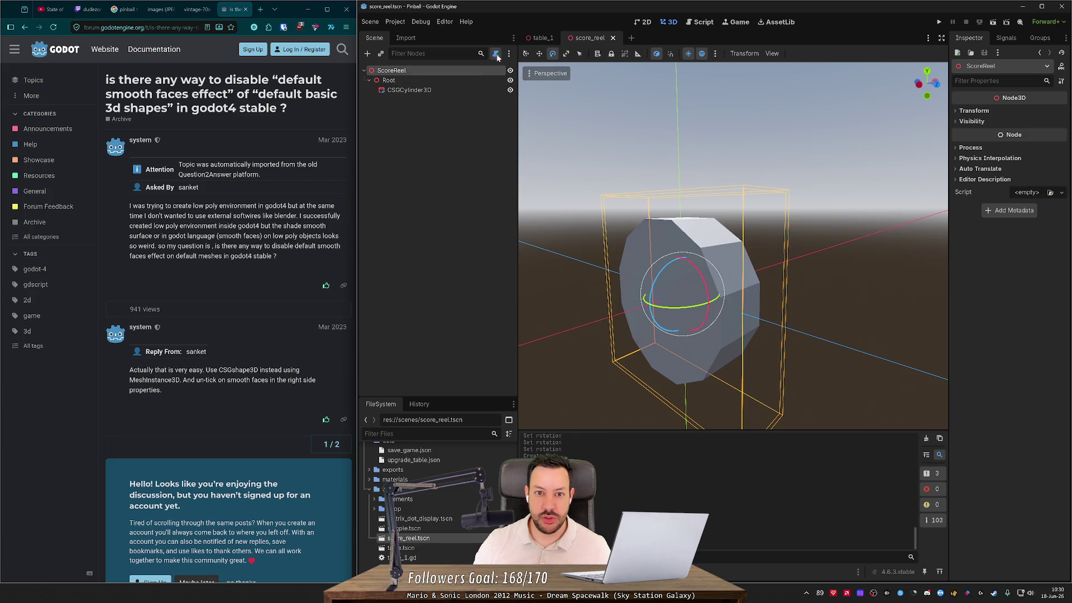
{"action": "left_click", "coordinate": [496, 53]}
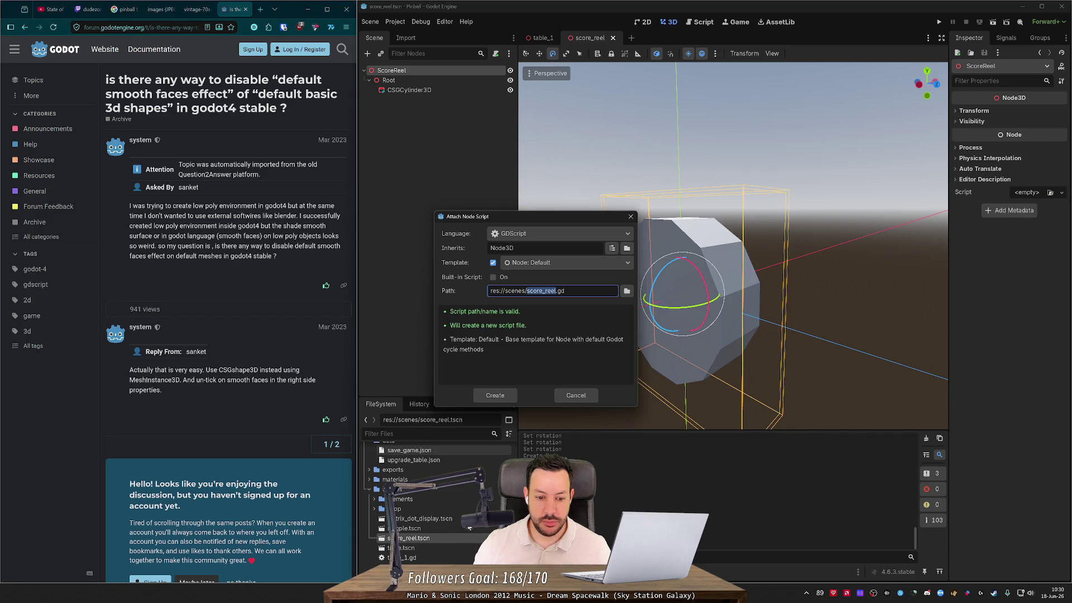
{"action": "left_click", "coordinate": [576, 395]}
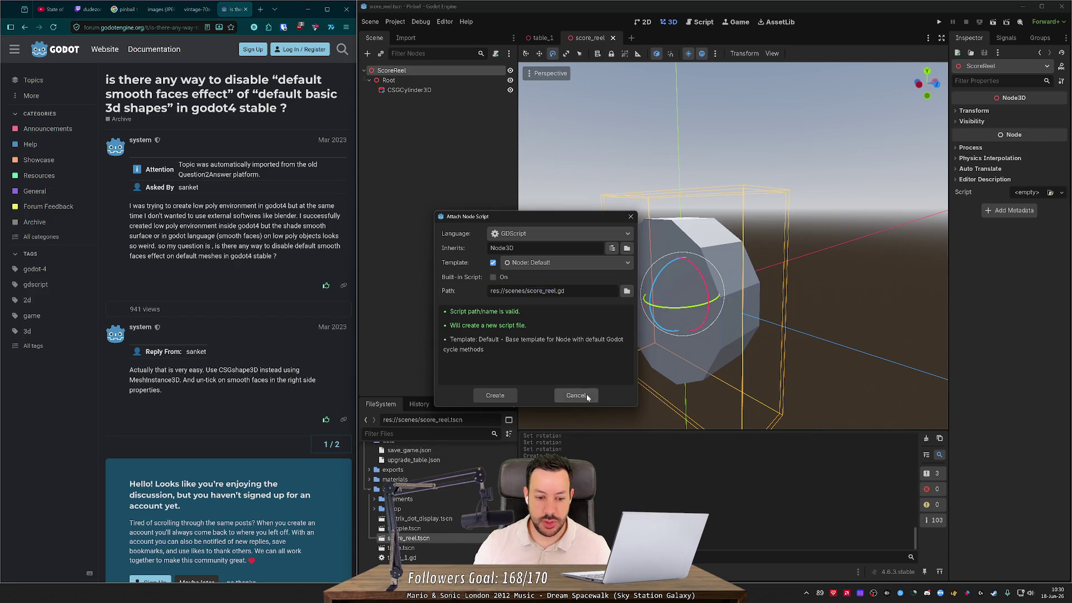
- Delete the res://scripts/editor folder from the FileSystem dock
{"action": "scroll", "coordinate": [453, 514], "scroll_direction": "down", "scroll_amount": 3}
{"action": "scroll", "coordinate": [454, 529], "scroll_direction": "down", "scroll_amount": 2}
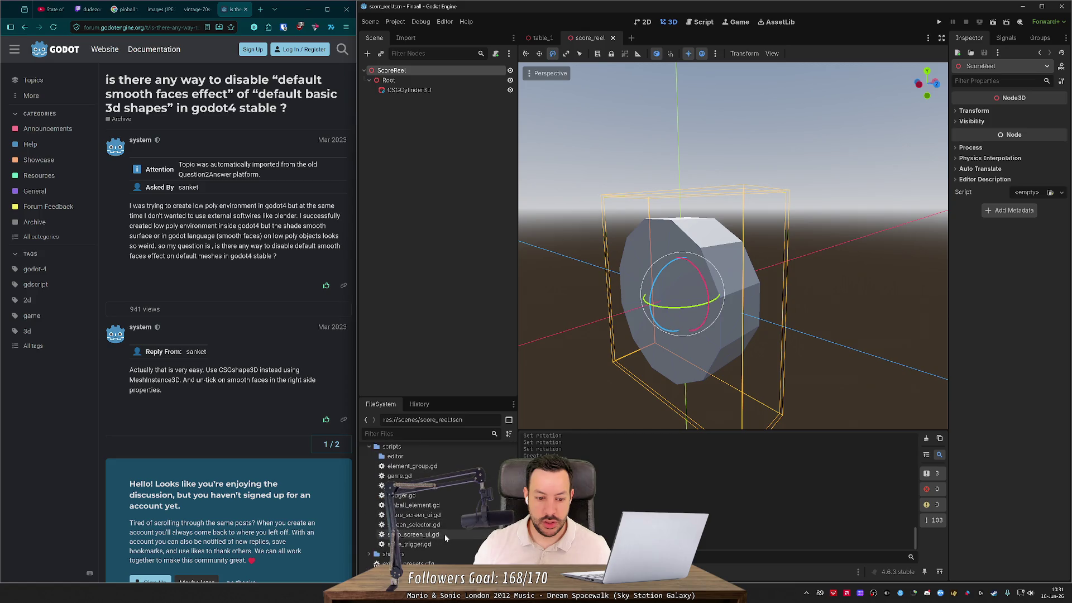
{"action": "left_click", "coordinate": [397, 474]}
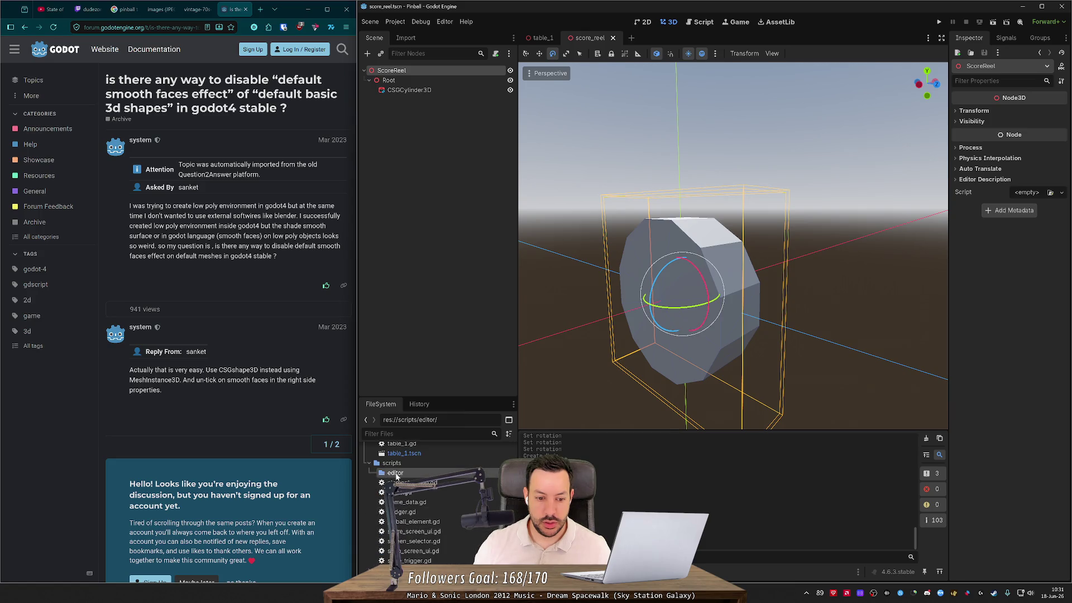
{"action": "key", "text": "Delete"}
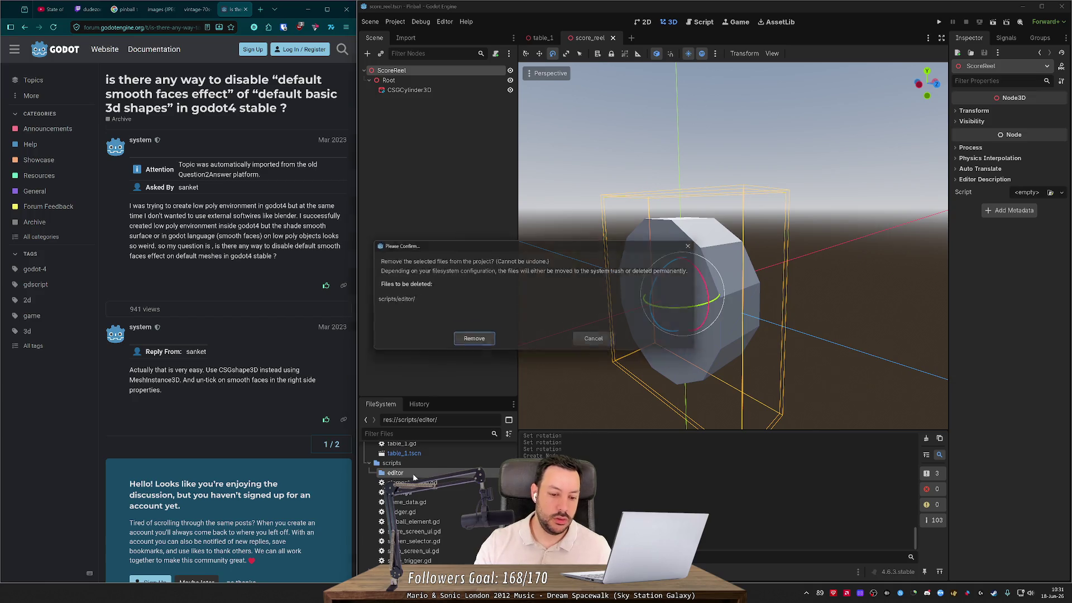
{"action": "key", "text": "Return"}
- Open the matrix_dot_display scene and close it again
{"action": "scroll", "coordinate": [413, 473], "scroll_direction": "up", "scroll_amount": 3}
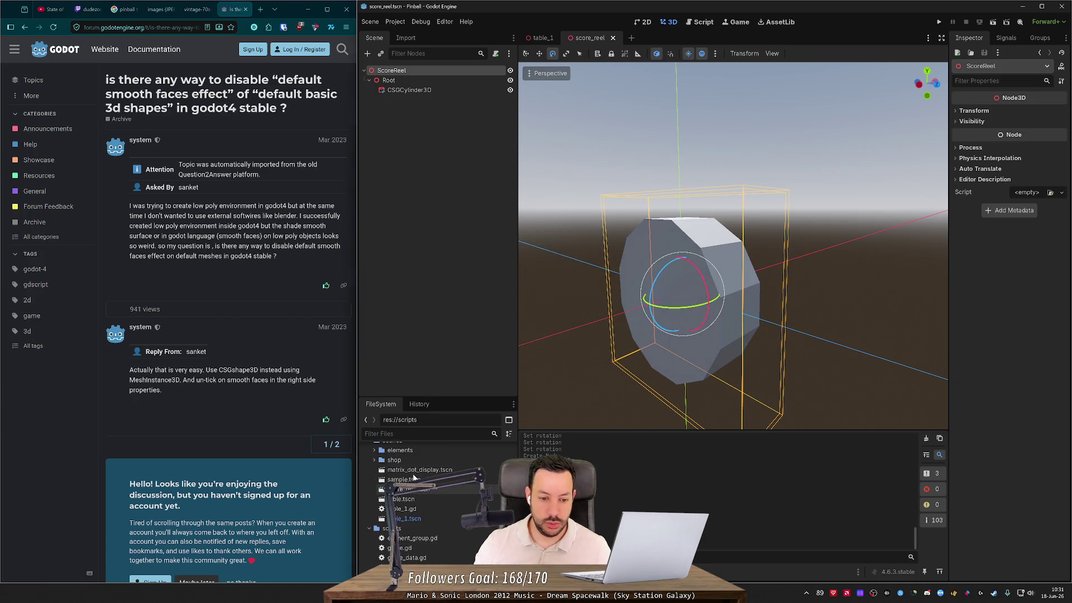
{"action": "double_click", "coordinate": [420, 470]}
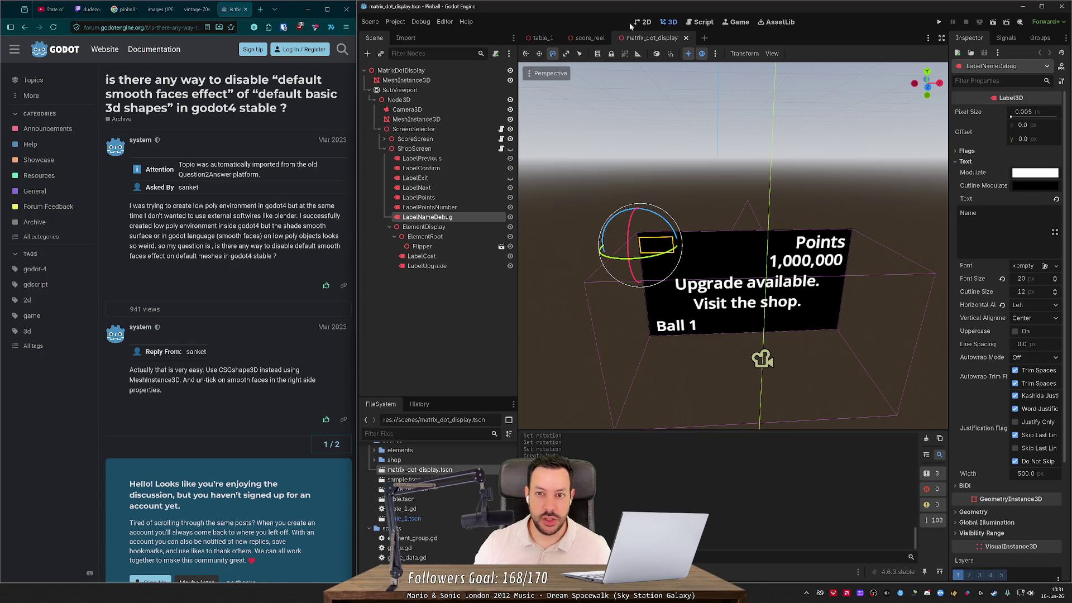
{"action": "left_click", "coordinate": [686, 37]}
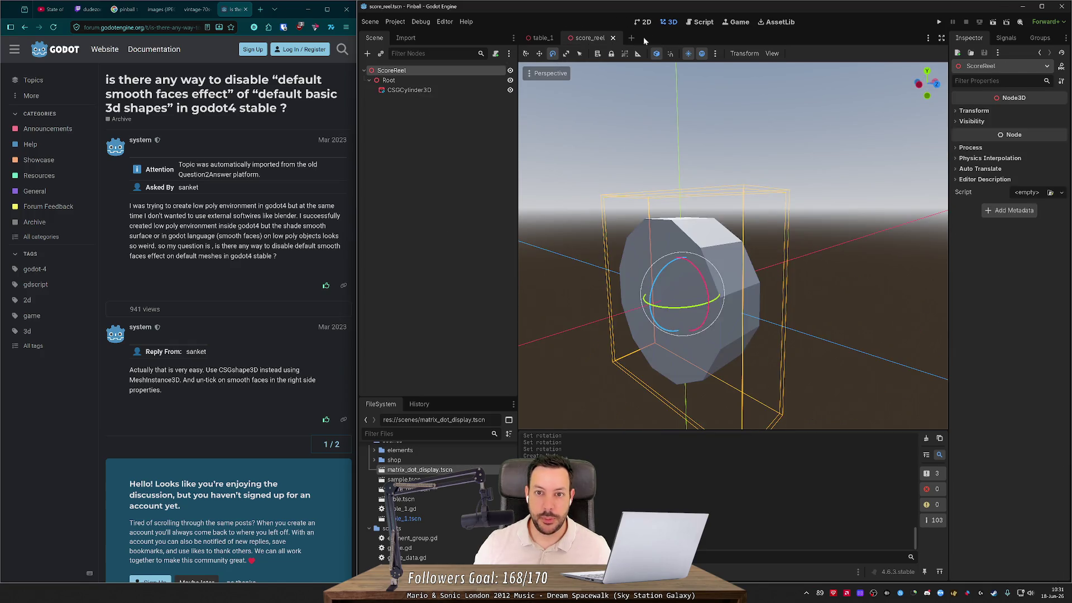
- Attach a new score_reel.gd script to ScoreReel, stored under res://scripts
{"action": "left_click", "coordinate": [495, 53]}
{"action": "key", "text": "Left"}
{"action": "key", "text": "Left"}
{"action": "key", "text": "BackSpace"}
{"action": "key", "text": "BackSpace"}
{"action": "key", "text": "BackSpace"}
{"action": "type", "text": "scripts"}
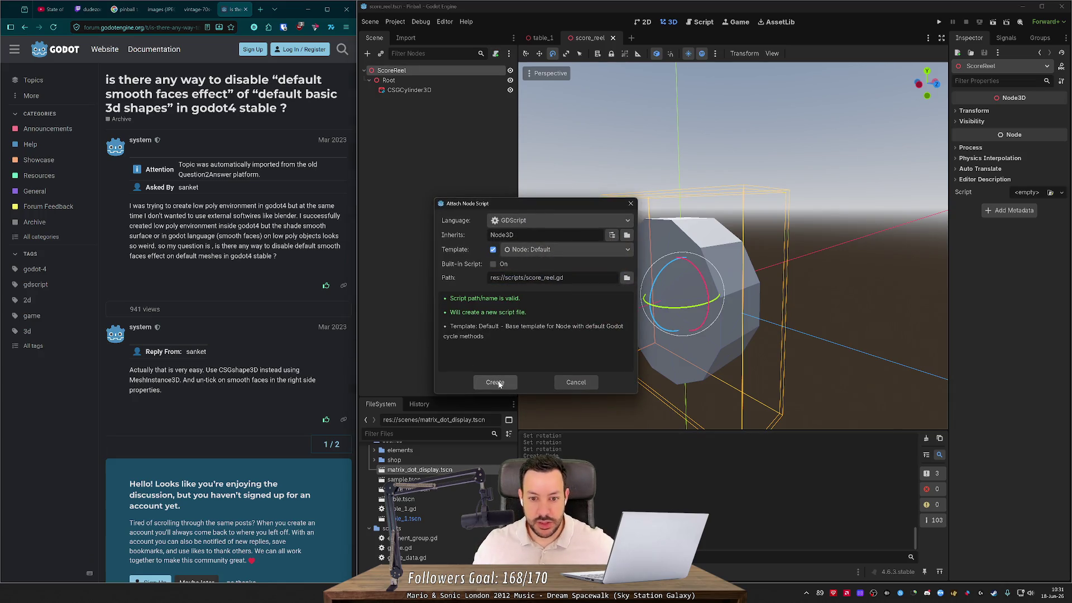
{"action": "left_click", "coordinate": [496, 383]}
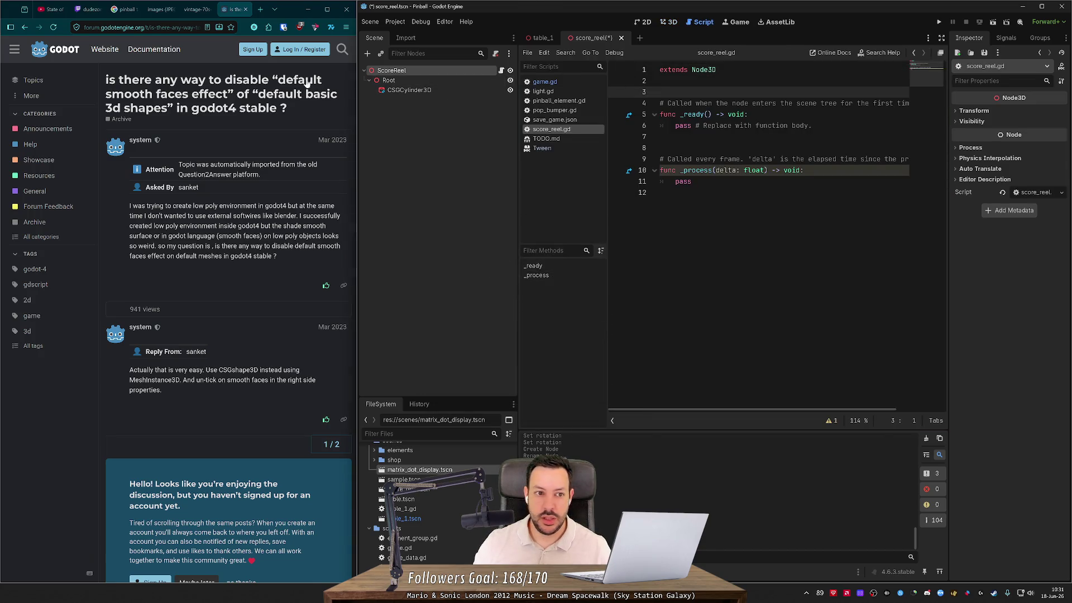
{"action": "left_click", "coordinate": [193, 9]}
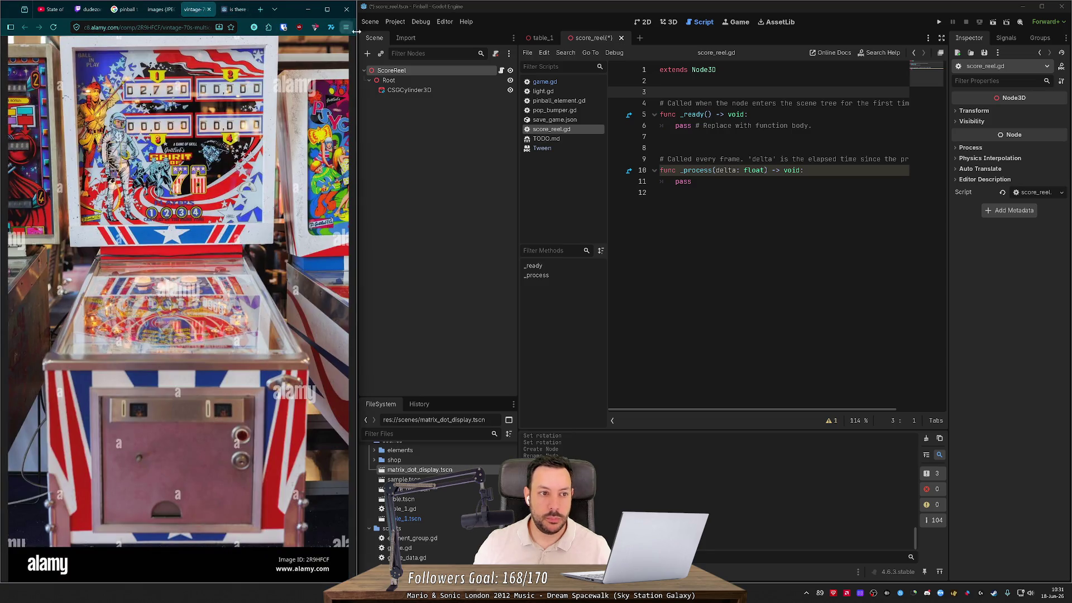
{"action": "left_click", "coordinate": [535, 39]}
{"action": "left_click", "coordinate": [591, 38]}
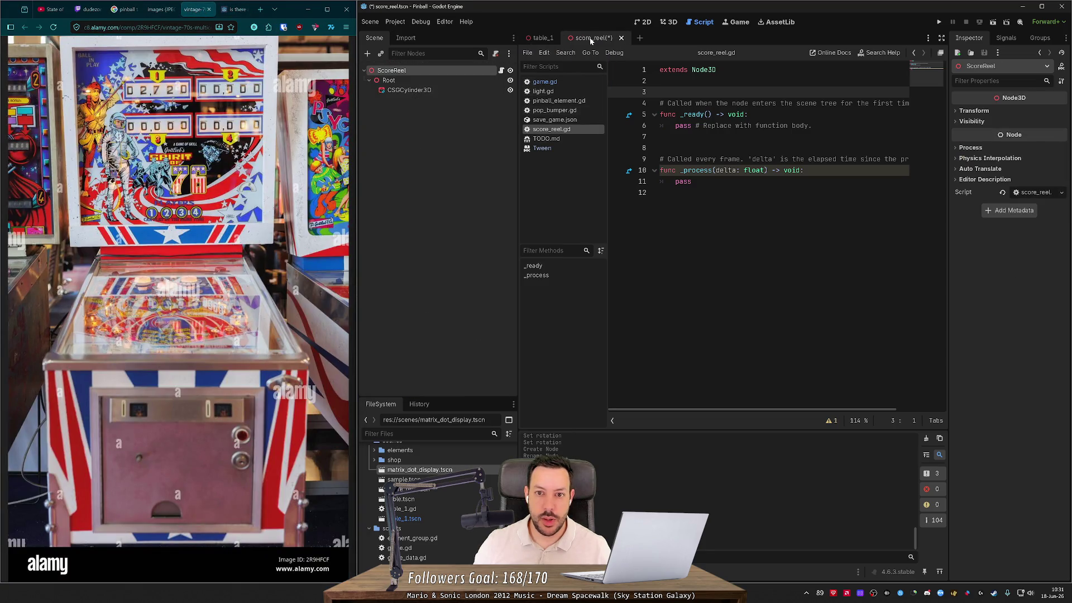
{"action": "left_click", "coordinate": [660, 80]}
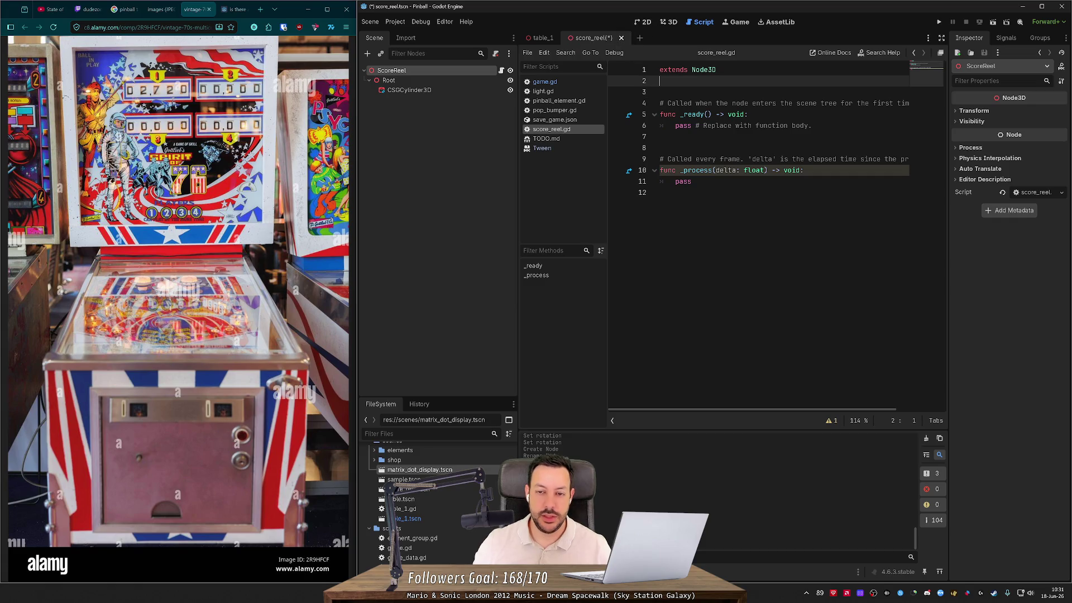
{"action": "key", "text": "Return"}
{"action": "type", "text": "@Exp"}
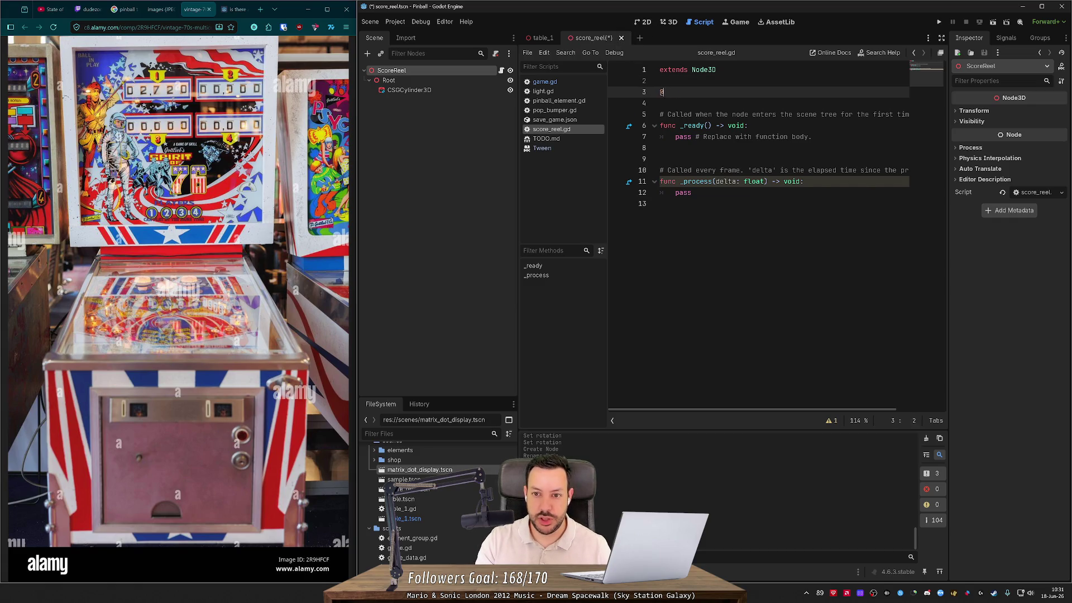
{"action": "type", "text": "export"}
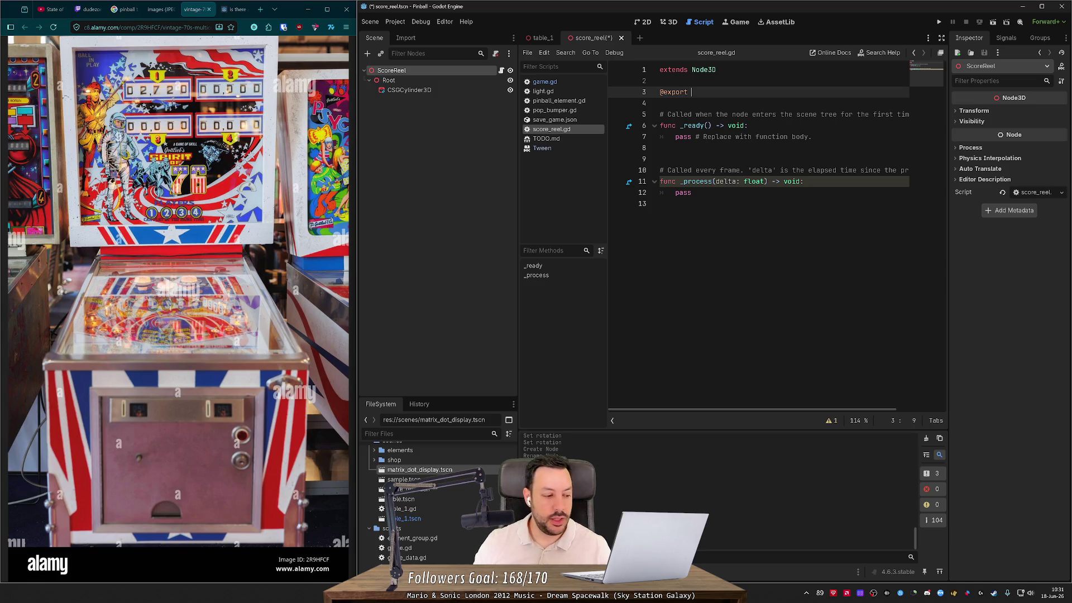
- Glance at table_1, then show the score_reel drum in the 3D view
{"action": "left_click", "coordinate": [542, 38]}
{"action": "left_click", "coordinate": [591, 37]}
{"action": "left_click", "coordinate": [675, 23]}
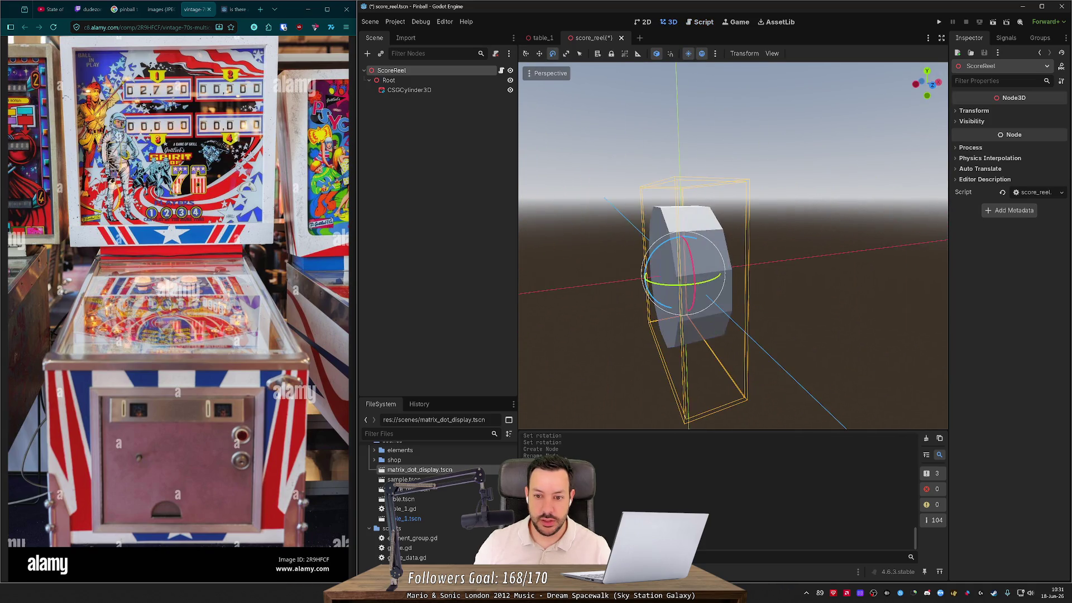
- Bake the CSGCylinder3D into a mesh instance and hide the original cylinder
{"action": "scroll", "coordinate": [714, 73], "scroll_direction": "down", "scroll_amount": 2}
{"action": "key", "text": "w"}
{"action": "key", "text": "s"}
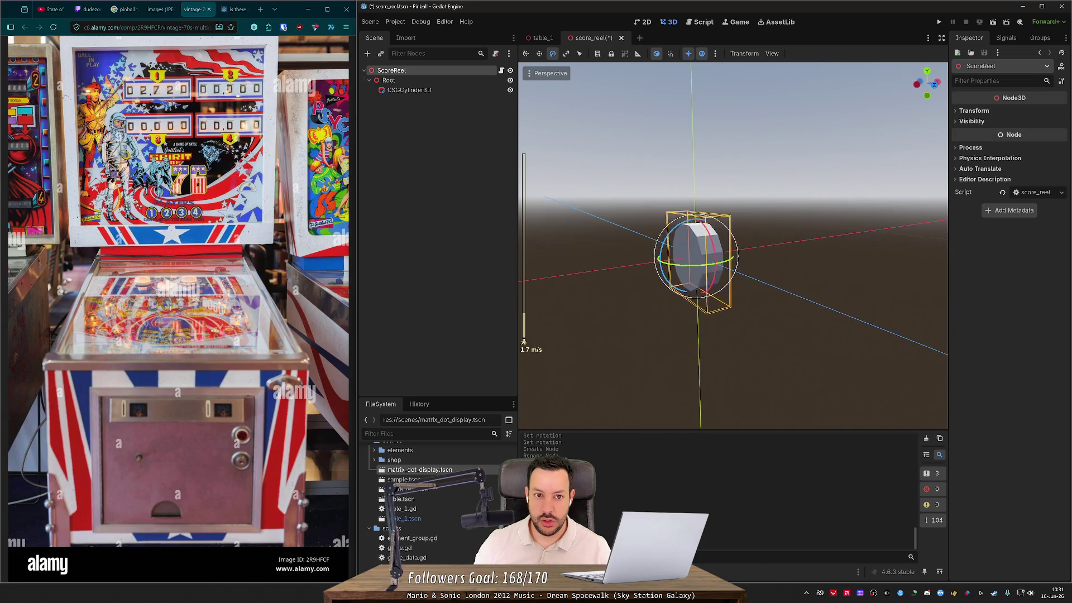
{"action": "key", "text": "w"}
{"action": "left_click", "coordinate": [414, 90]}
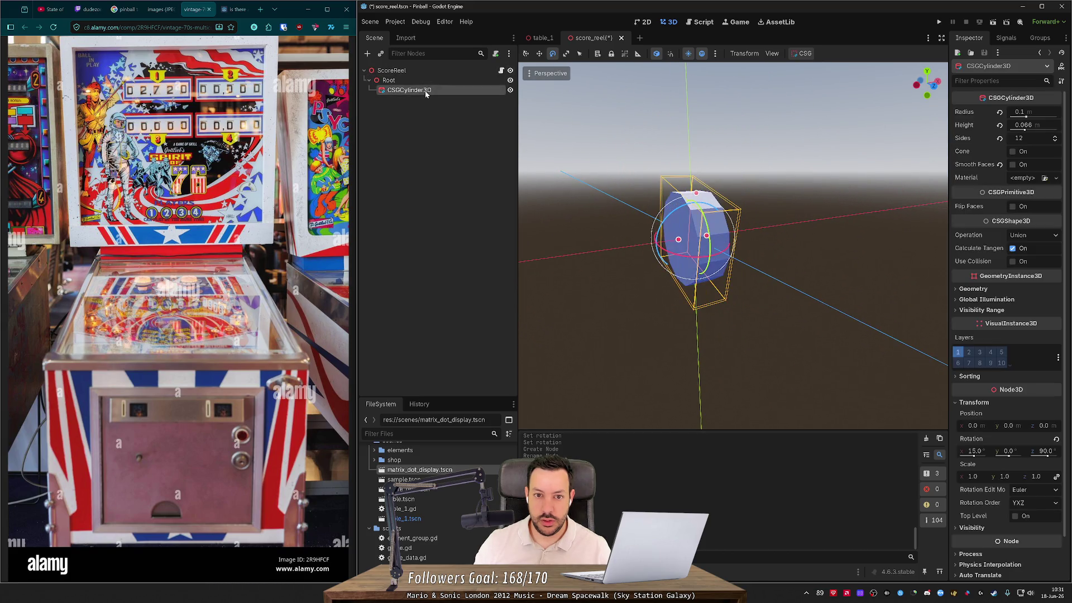
{"action": "left_click", "coordinate": [661, 125]}
{"action": "left_click_drag", "start_coordinate": [726, 252], "coordinate": [782, 240]}
{"action": "scroll", "coordinate": [732, 287], "scroll_direction": "up", "scroll_amount": 3}
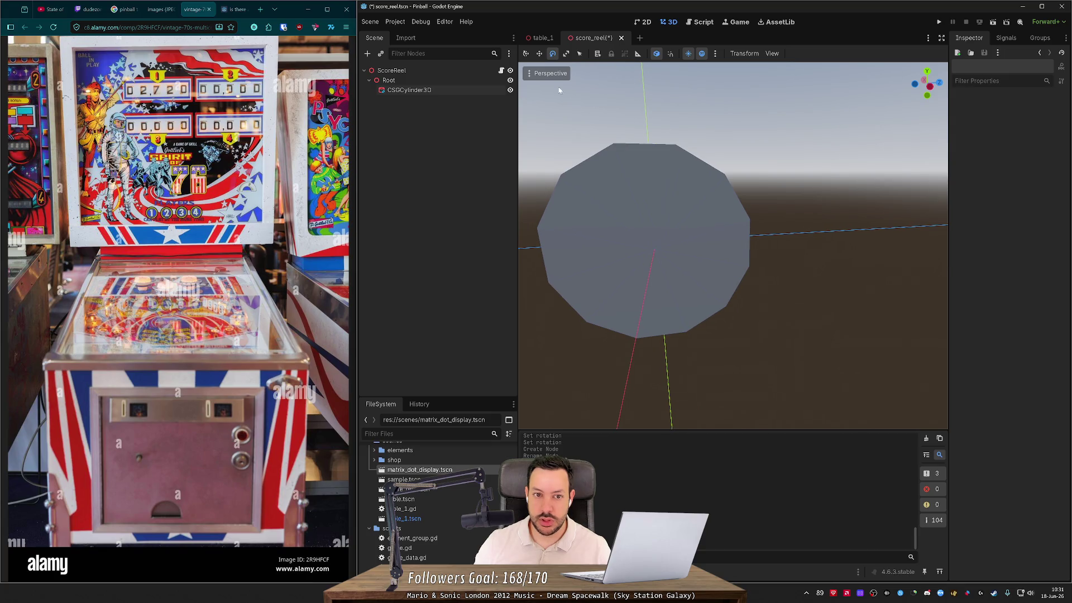
{"action": "left_click", "coordinate": [423, 93]}
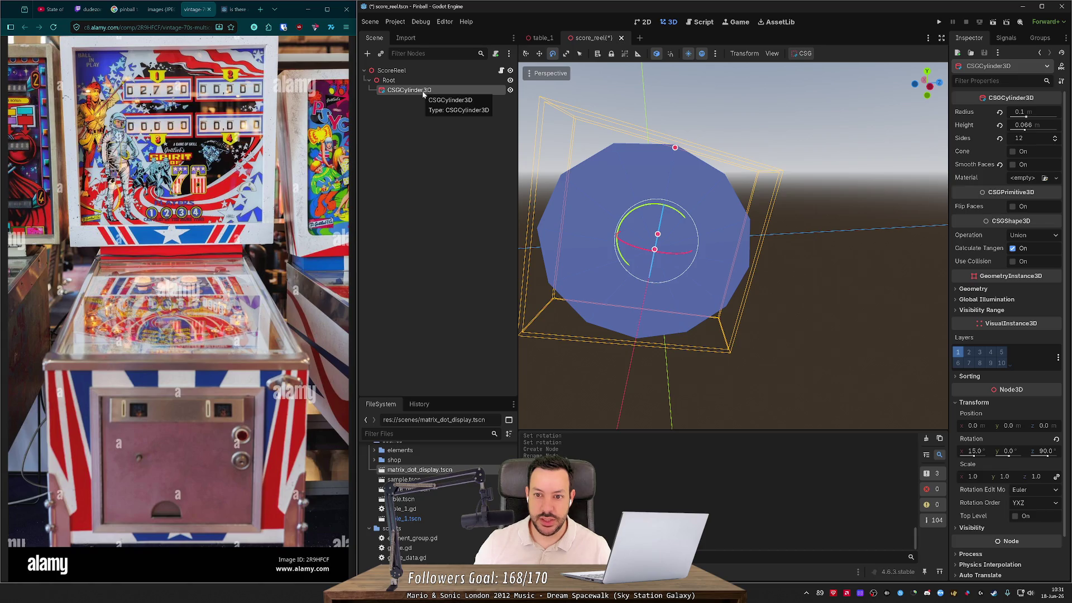
{"action": "left_click", "coordinate": [805, 53]}
{"action": "left_click", "coordinate": [808, 68]}
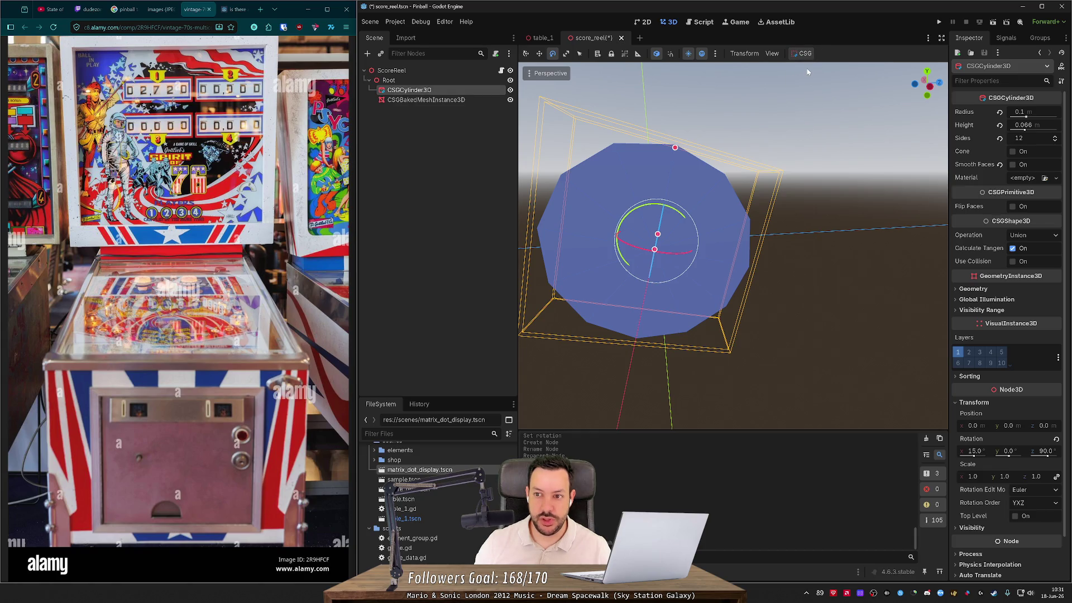
{"action": "left_click", "coordinate": [510, 90]}
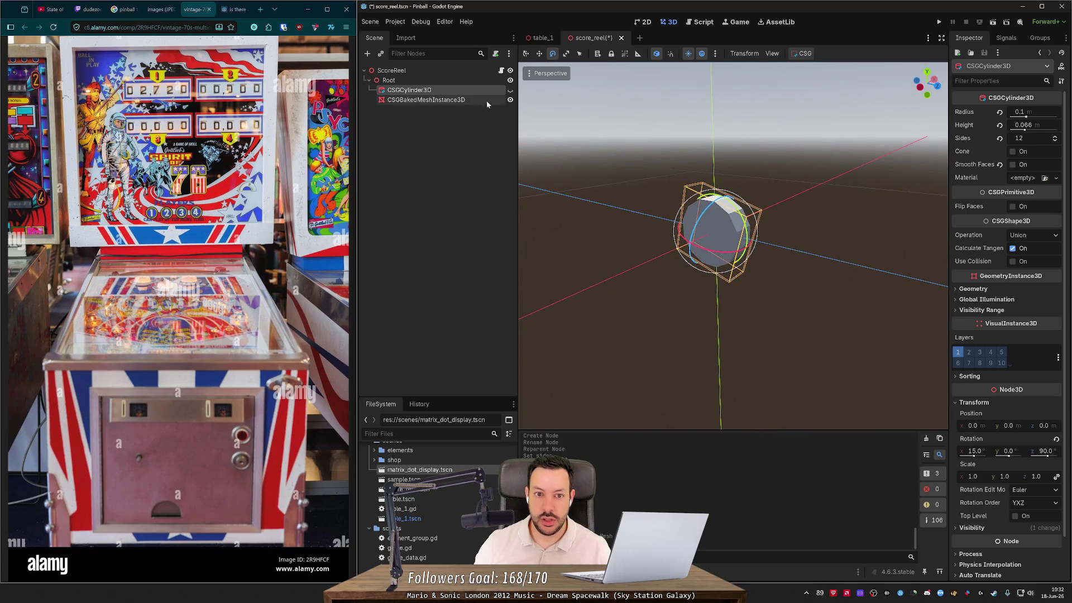
- Compare the new baked mesh node with the original CSGCylinder3D
{"action": "left_click", "coordinate": [426, 100]}
{"action": "scroll", "coordinate": [692, 161], "scroll_direction": "up", "scroll_amount": 5}
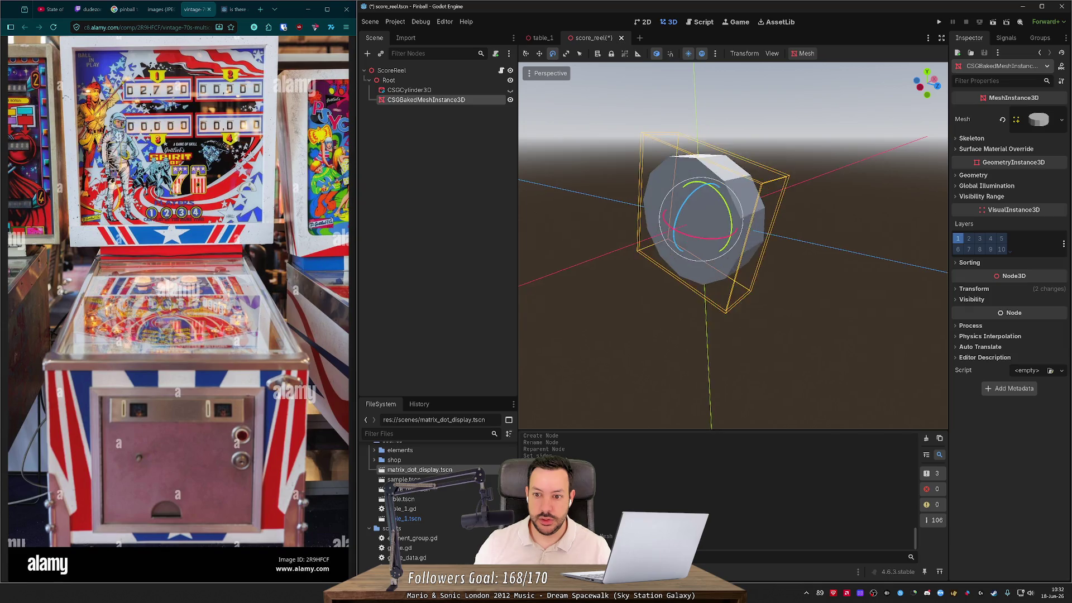
{"action": "scroll", "coordinate": [692, 161], "scroll_direction": "down", "scroll_amount": 4}
{"action": "scroll", "coordinate": [691, 161], "scroll_direction": "up", "scroll_amount": 4}
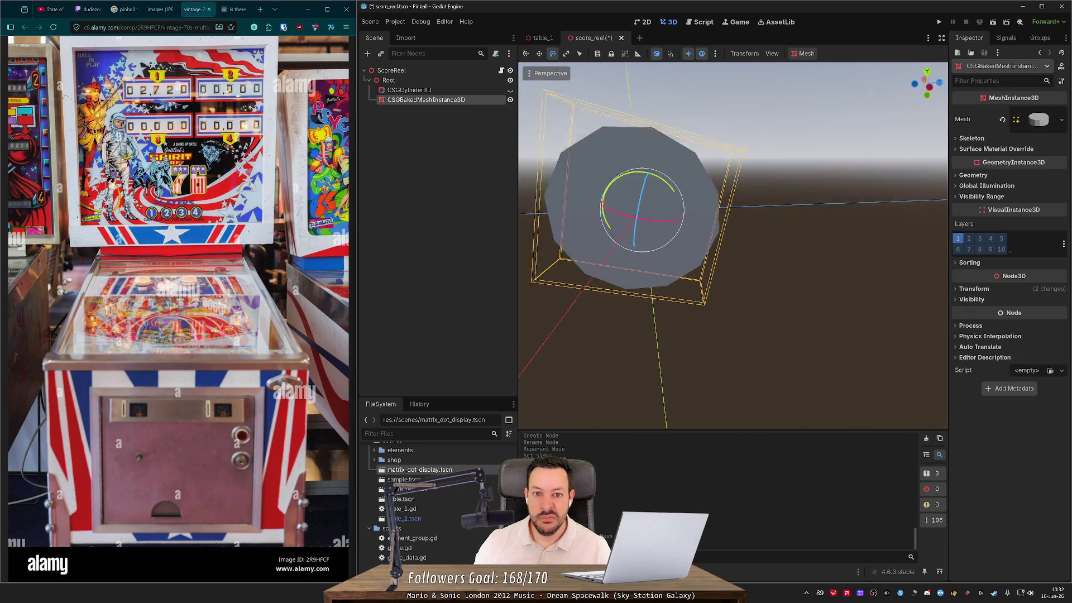
{"action": "scroll", "coordinate": [733, 246], "scroll_direction": "up", "scroll_amount": 2}
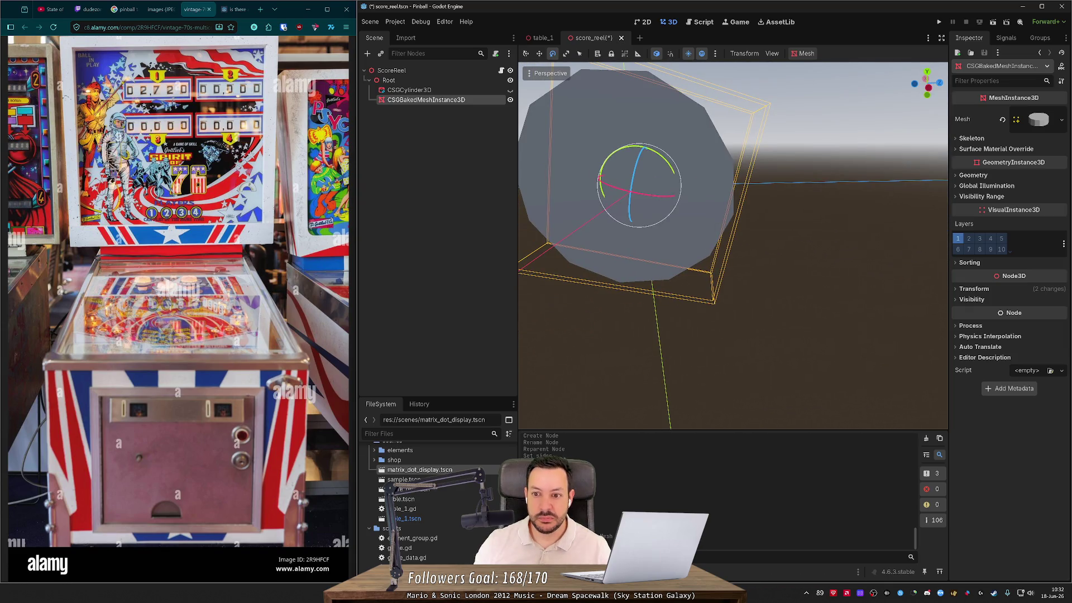
{"action": "scroll", "coordinate": [733, 246], "scroll_direction": "down", "scroll_amount": 4}
{"action": "scroll", "coordinate": [733, 246], "scroll_direction": "up", "scroll_amount": 3}
{"action": "scroll", "coordinate": [734, 245], "scroll_direction": "down", "scroll_amount": 2}
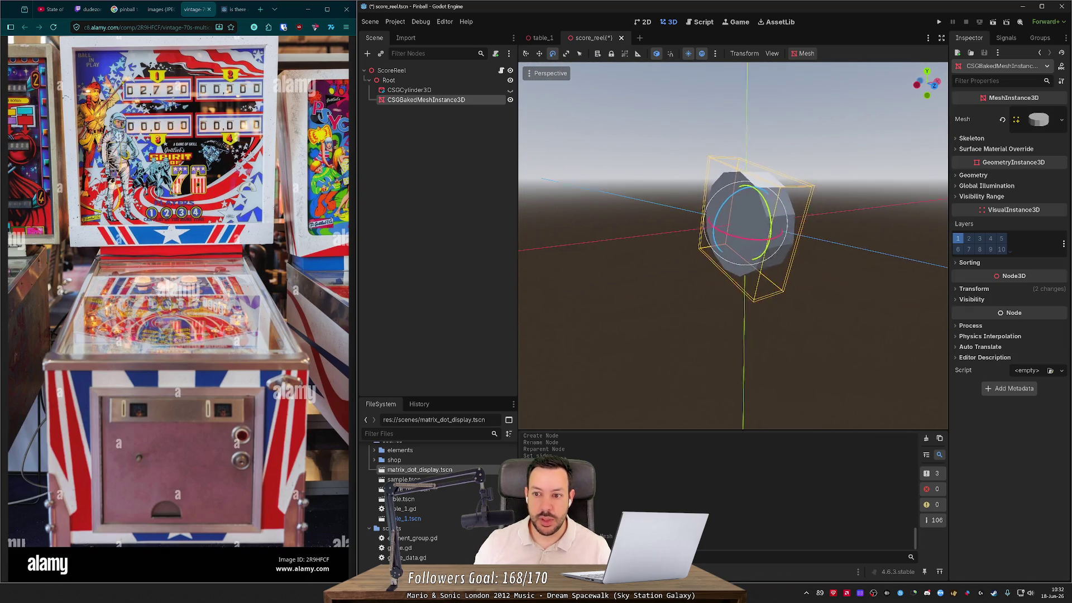
{"action": "scroll", "coordinate": [734, 246], "scroll_direction": "up", "scroll_amount": 3}
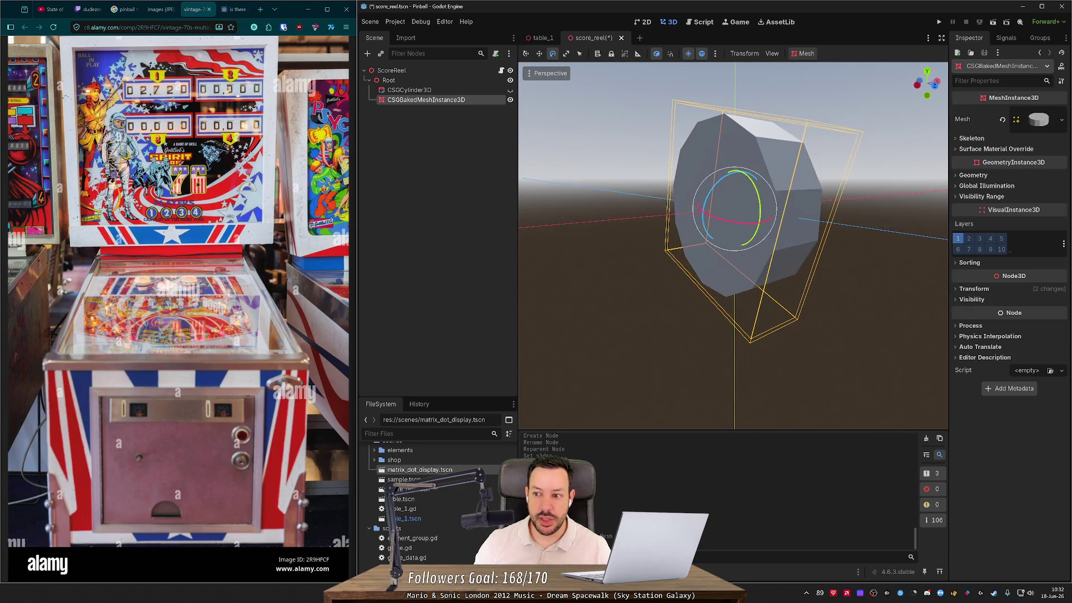
{"action": "scroll", "coordinate": [734, 246], "scroll_direction": "down", "scroll_amount": 3}
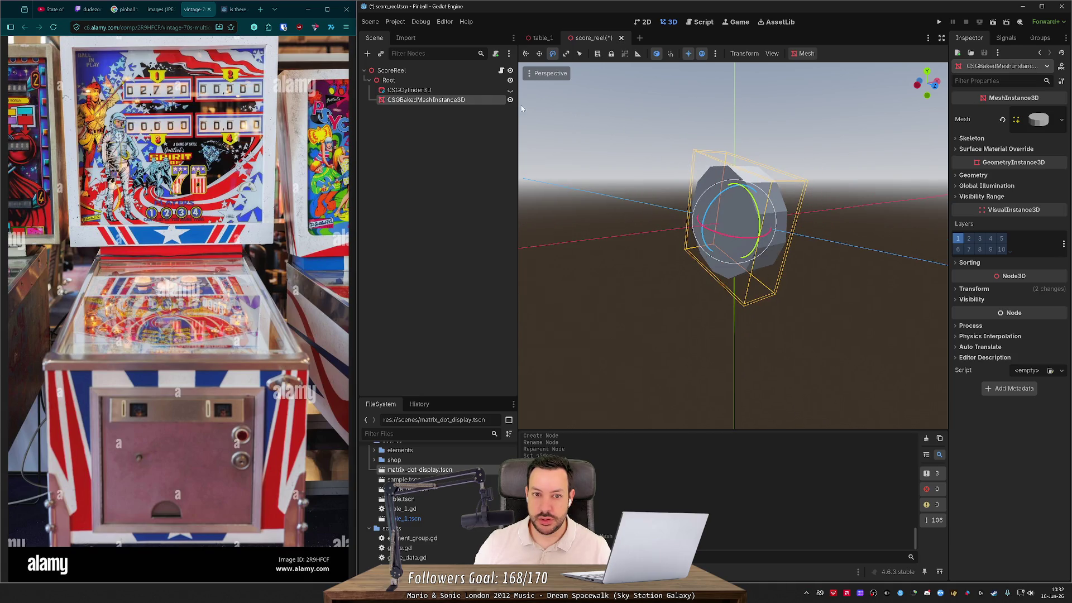
{"action": "left_click", "coordinate": [425, 90]}
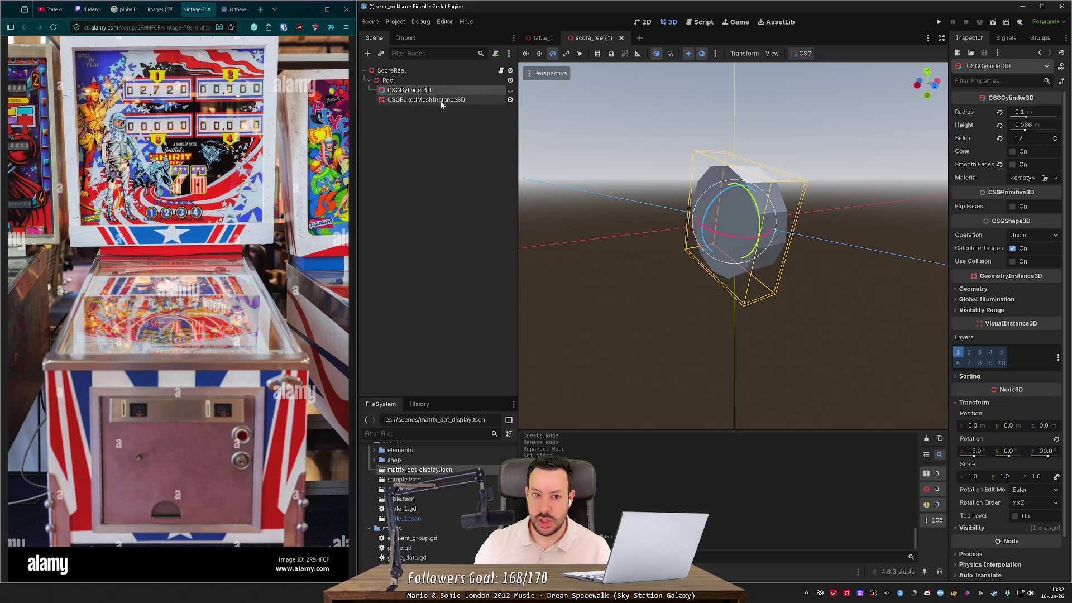
{"action": "left_click", "coordinate": [440, 100]}
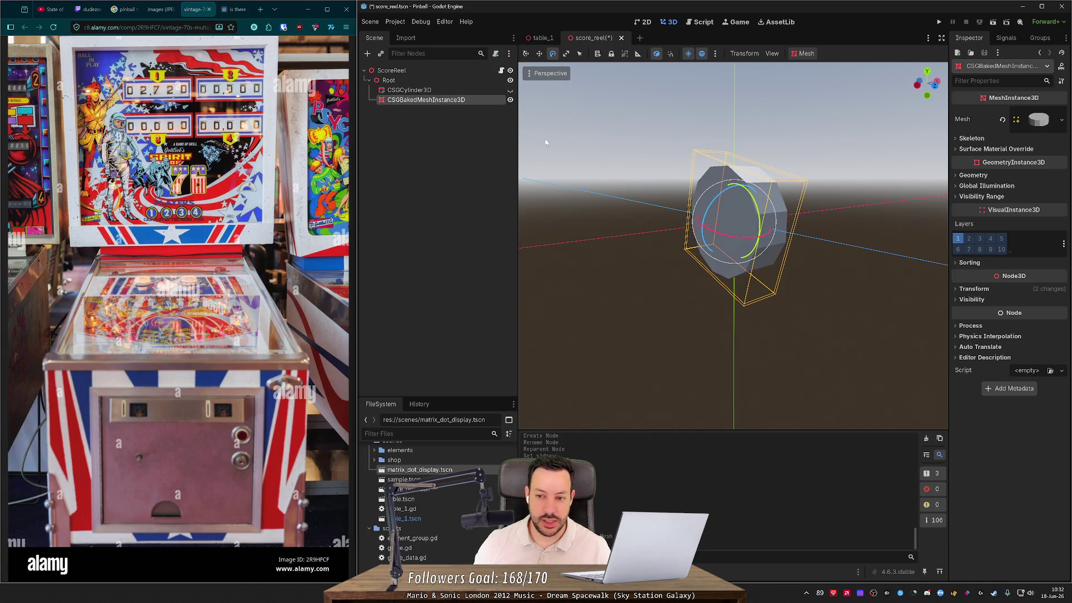
- Orbit around the baked drum and save the score_reel scene
{"action": "left_click_drag", "start_coordinate": [548, 139], "coordinate": [564, 147]}
{"action": "left_click", "coordinate": [850, 196]}
{"action": "scroll", "coordinate": [850, 196], "scroll_direction": "down", "scroll_amount": 3}
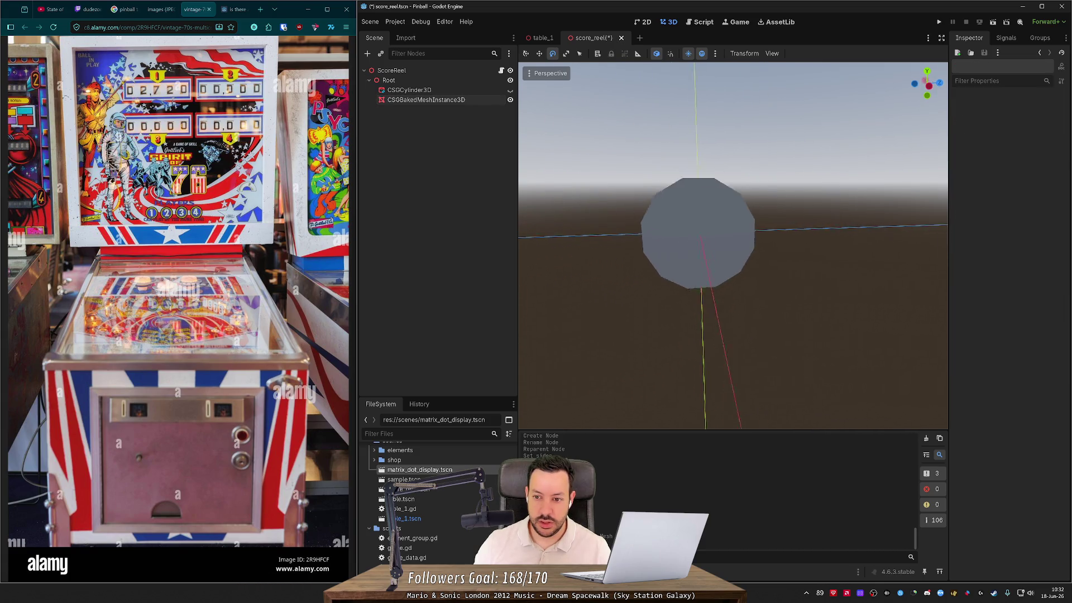
{"action": "left_click_drag", "start_coordinate": [732, 246], "coordinate": [724, 252]}
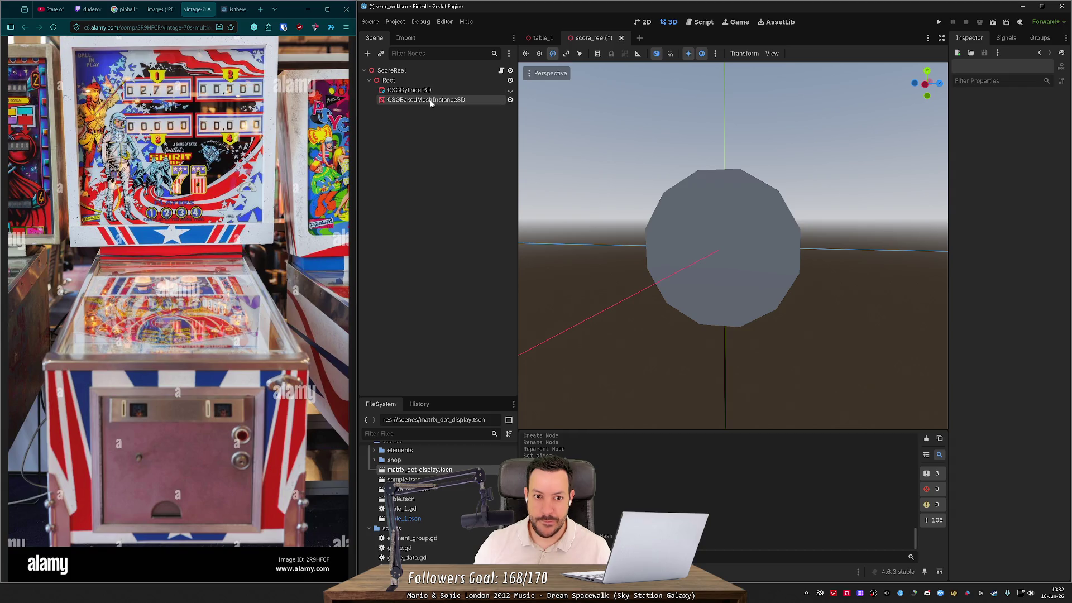
{"action": "scroll", "coordinate": [726, 245], "scroll_direction": "down", "scroll_amount": 1}
{"action": "scroll", "coordinate": [670, 157], "scroll_direction": "up", "scroll_amount": 2}
{"action": "key", "text": "ctrl+s"}
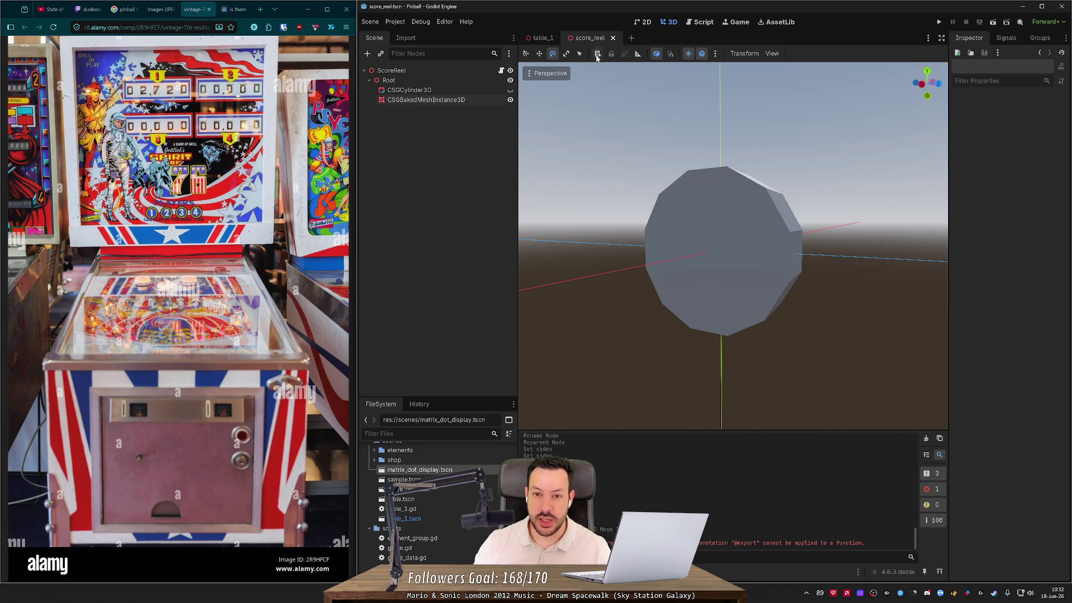
{"action": "left_click", "coordinate": [700, 22]}
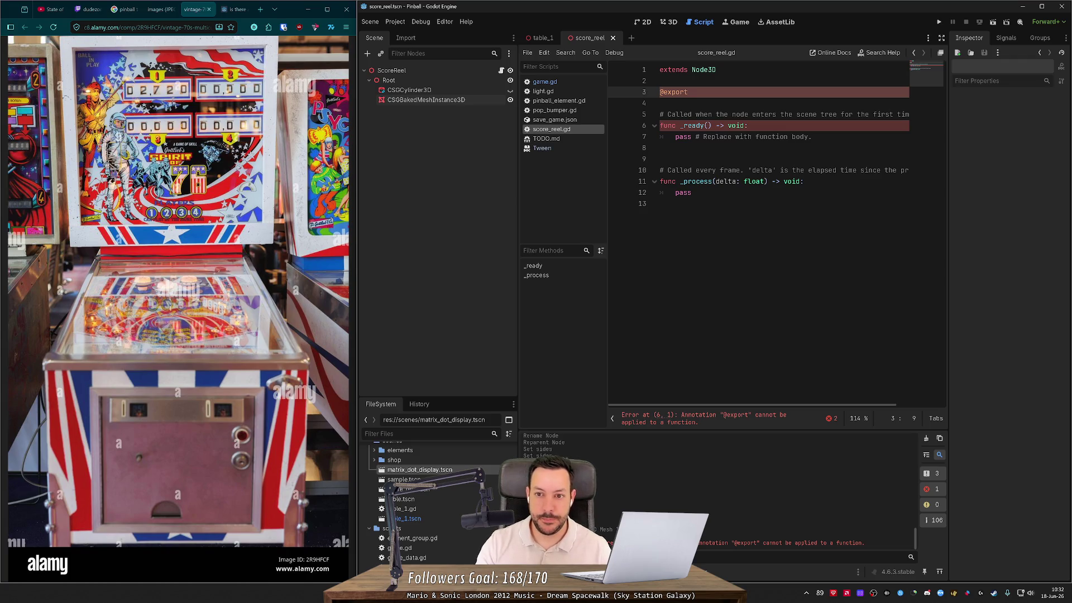
{"action": "type", "text": "var num"}
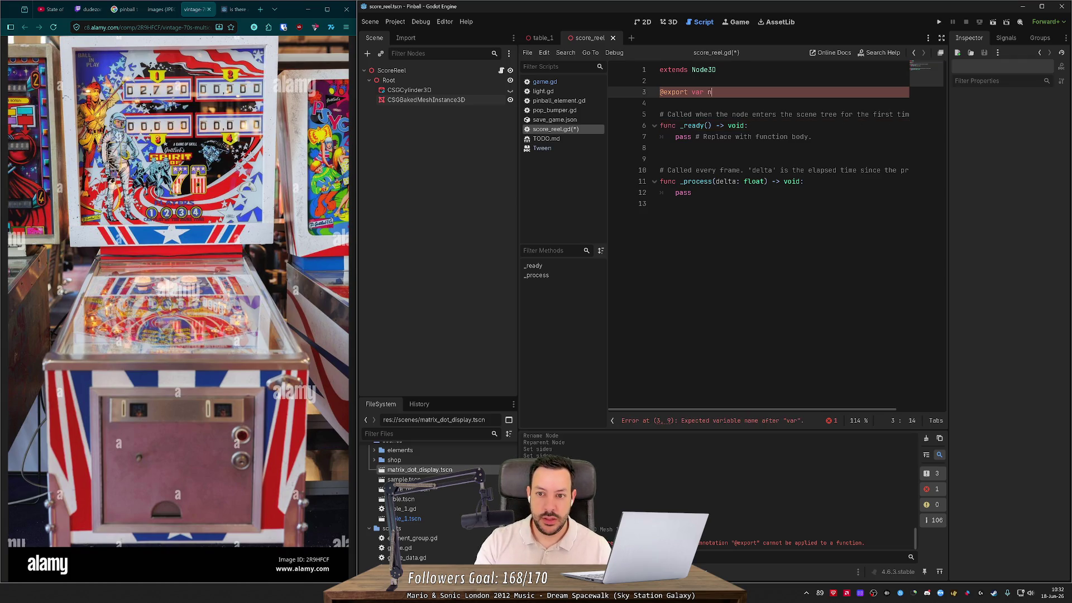
{"action": "type", "text": "ber_of_faces = "}
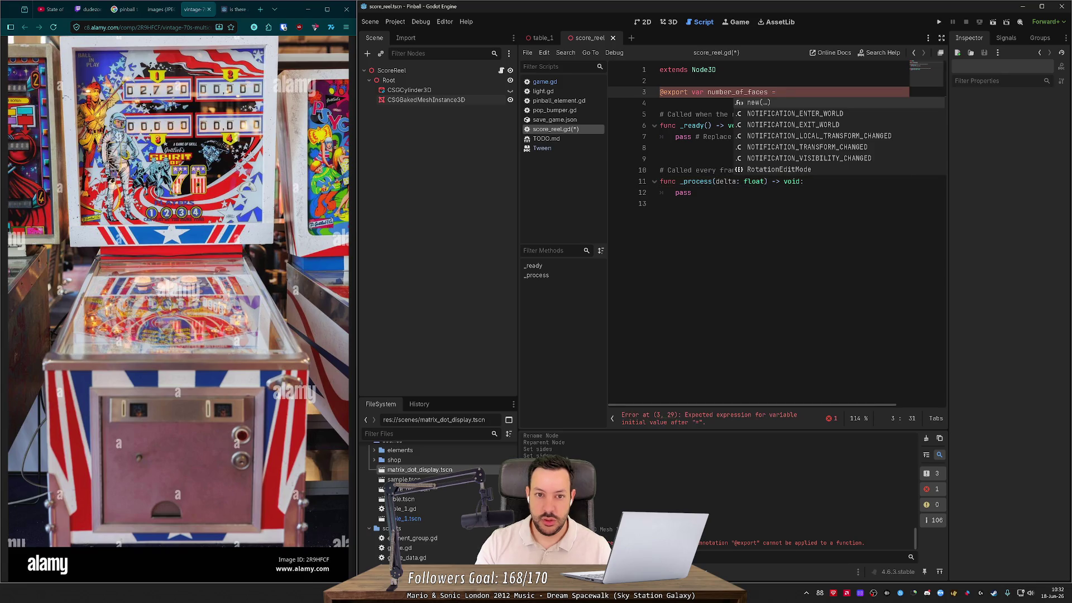
{"action": "type", "text": "12"}
{"action": "key", "text": "ctrl+s"}
- Switch to table_1 and back, then return to the 3D view
{"action": "left_click", "coordinate": [541, 37]}
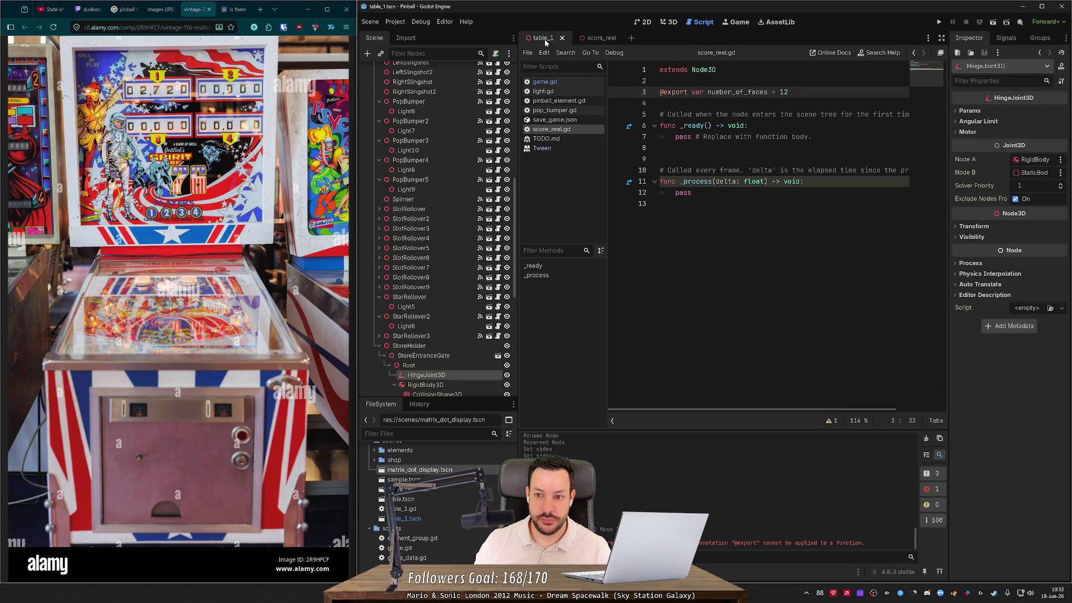
{"action": "left_click", "coordinate": [590, 38]}
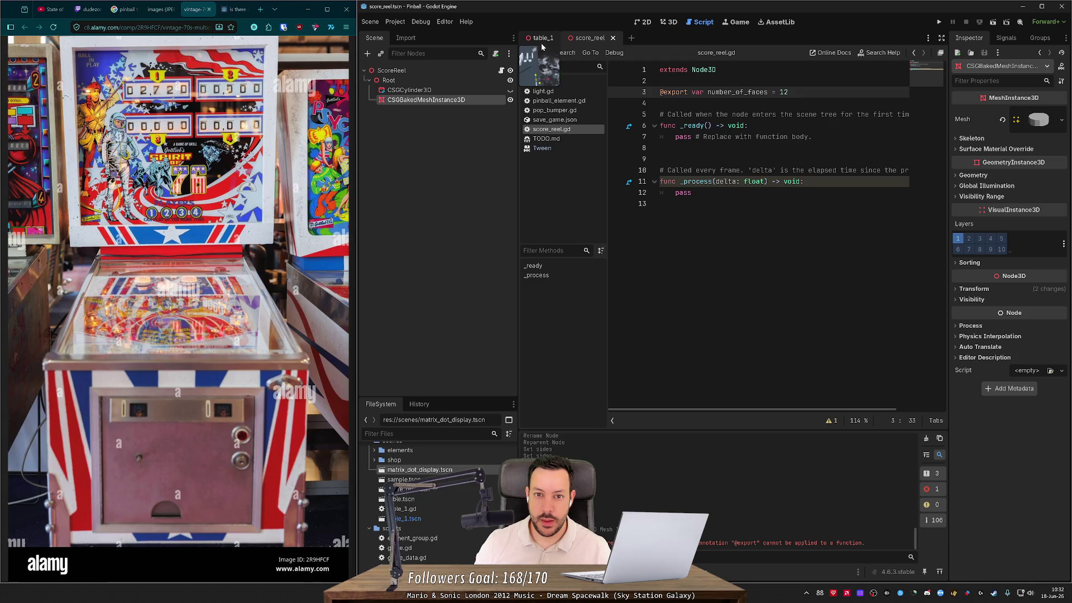
{"action": "key", "text": "ctrl+F2"}
- Select Root, the baked mesh, then the CSGCylinder3D in the scene tree
{"action": "left_click", "coordinate": [486, 80]}
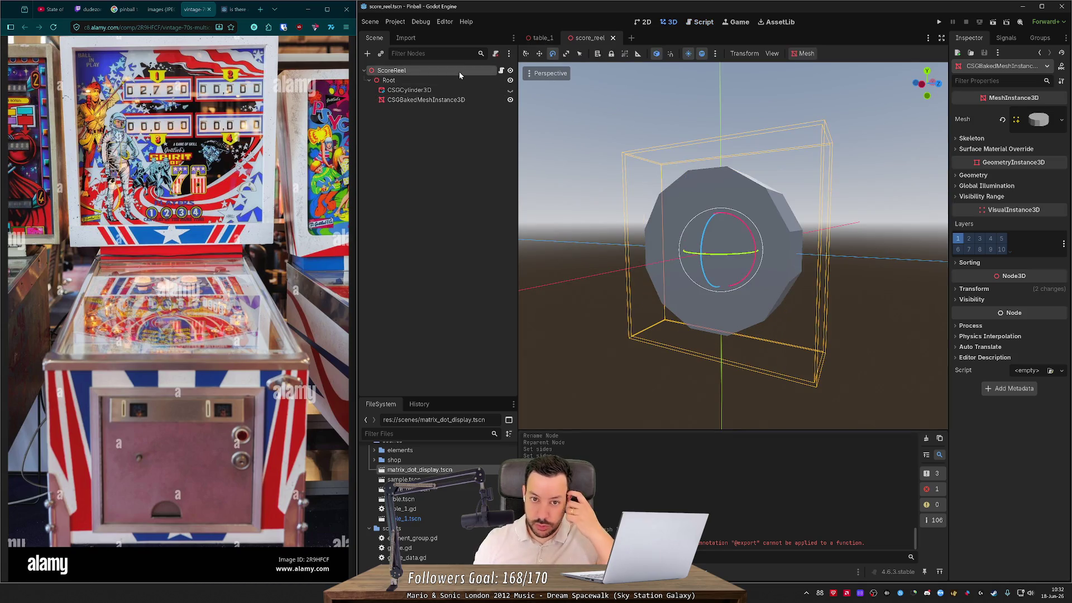
{"action": "left_click", "coordinate": [450, 100]}
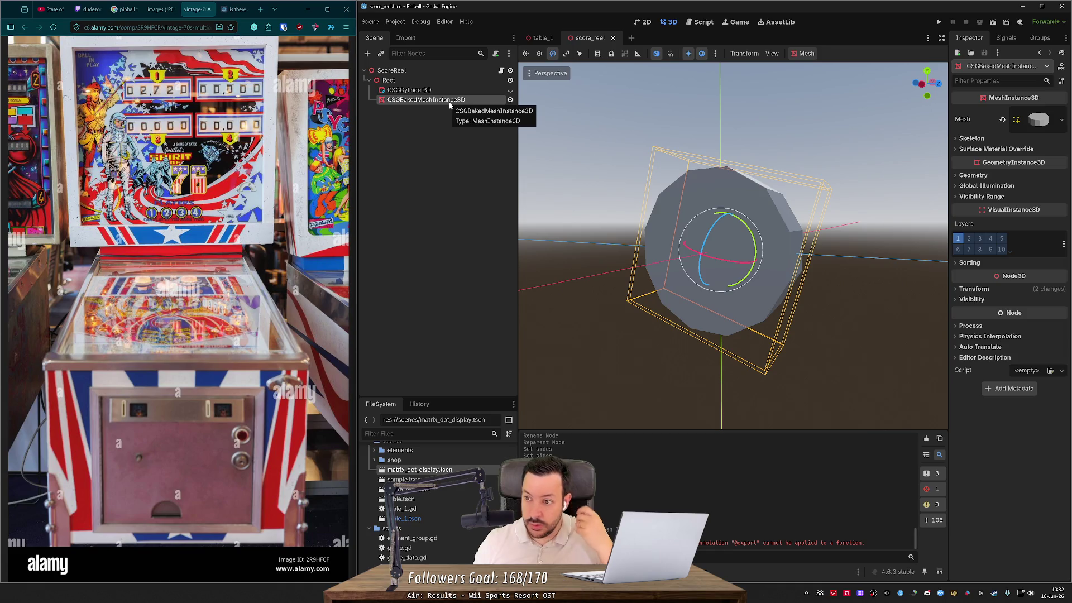
{"action": "left_click", "coordinate": [452, 91]}
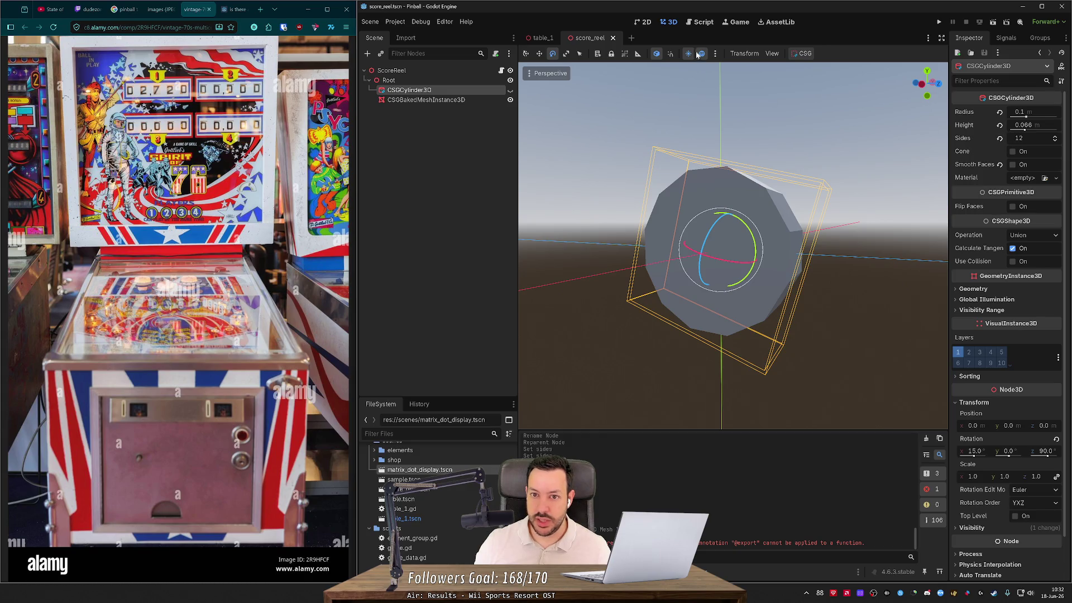
{"action": "left_click", "coordinate": [540, 37]}
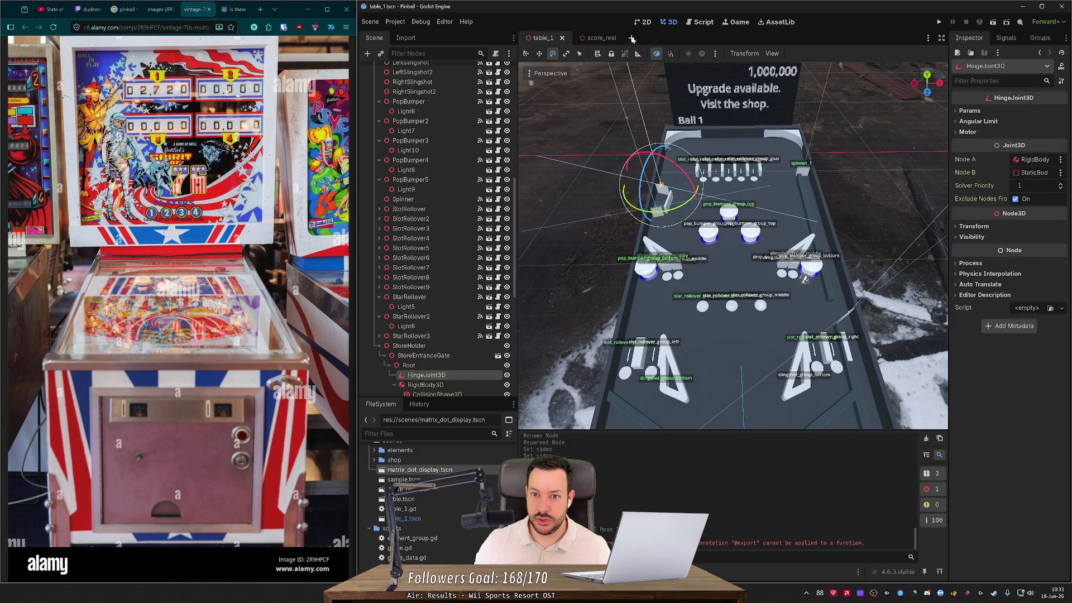
{"action": "left_click", "coordinate": [589, 38]}
{"action": "left_click", "coordinate": [705, 22]}
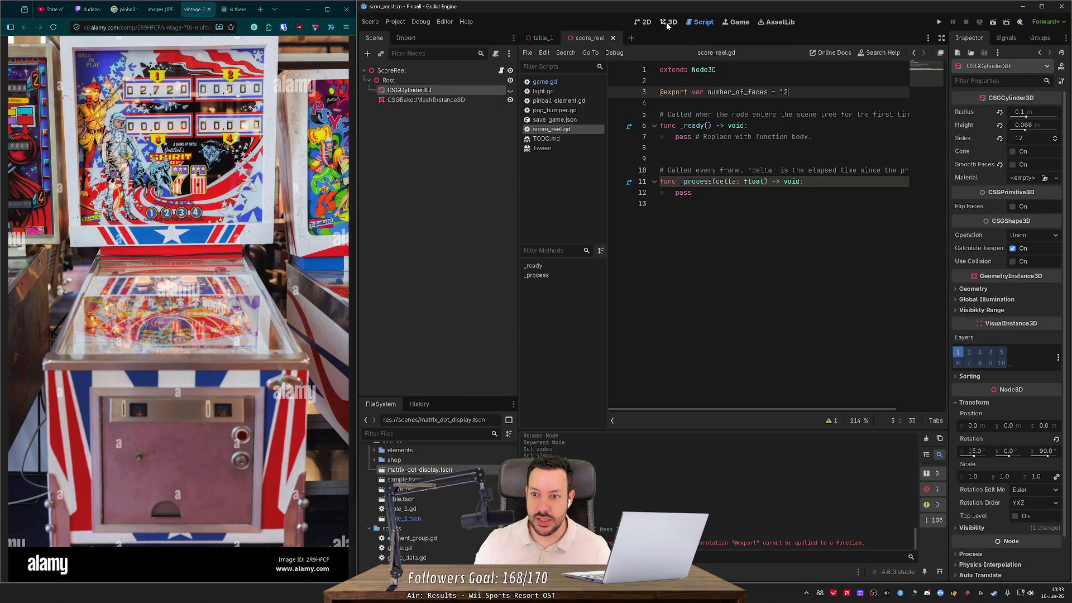
{"action": "left_click", "coordinate": [688, 91]}
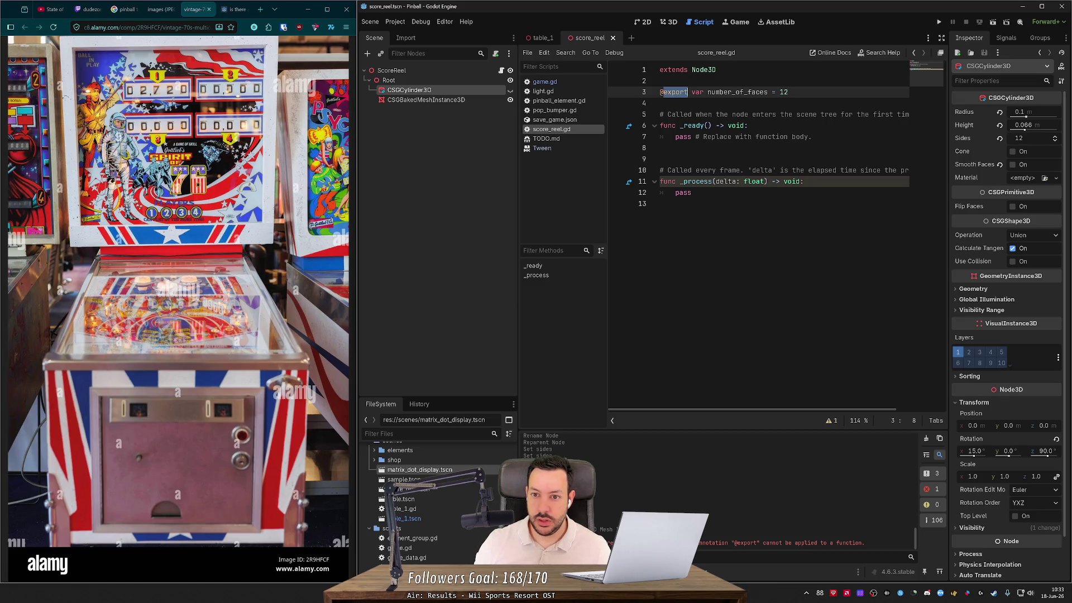
{"action": "mouse_move", "coordinate": [679, 92]}
{"action": "type", "text": "n"}
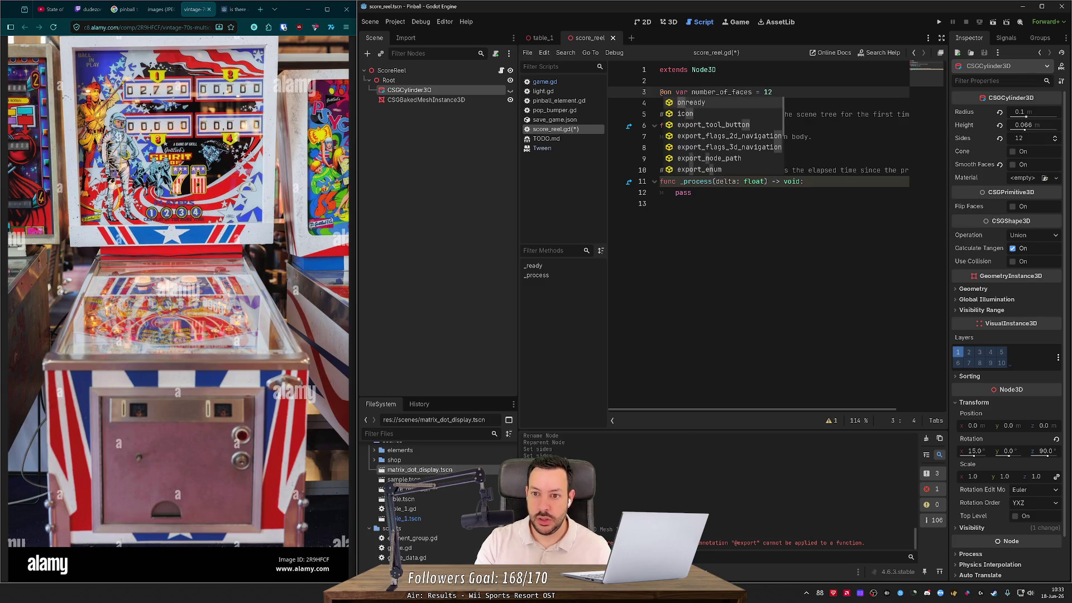
{"action": "key", "text": "Return"}
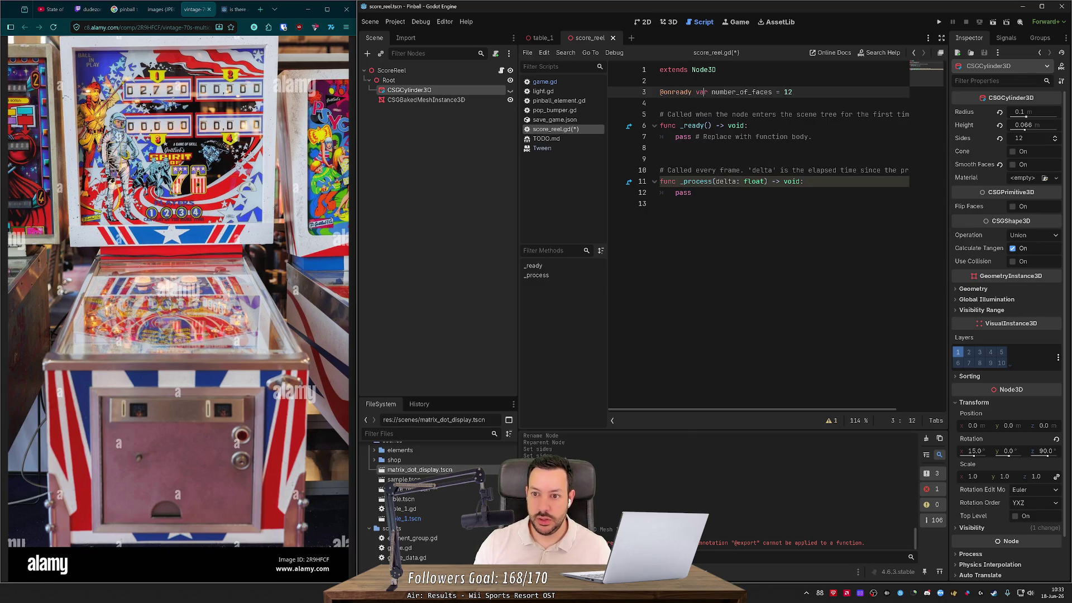
{"action": "key", "text": "End"}
{"action": "key", "text": "ctrl+shift+Left"}
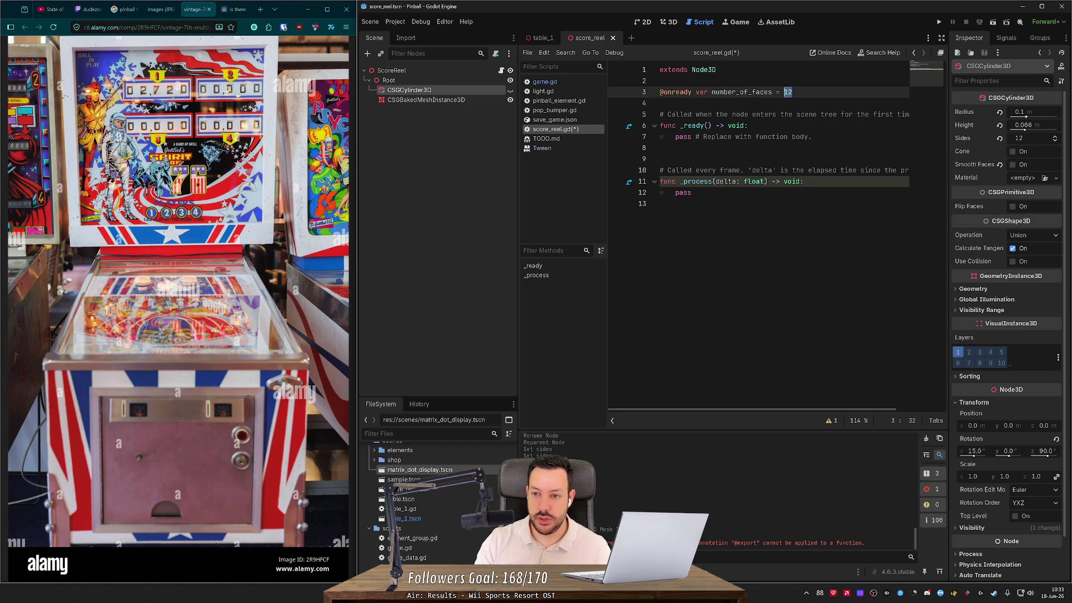
{"action": "key", "text": "BackSpace"}
- Set the value to $Root/CSGCylinder3D.sides, checking the property name in the 3D scene
{"action": "type", "text": "$"}
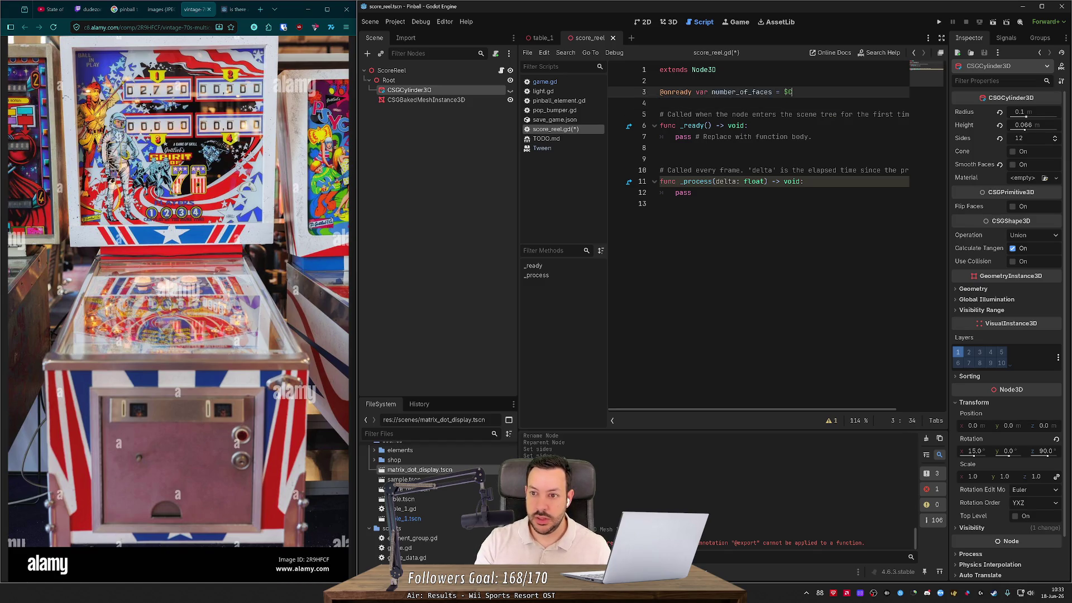
{"action": "type", "text": "C"}
{"action": "key", "text": "Down"}
{"action": "key", "text": "Return"}
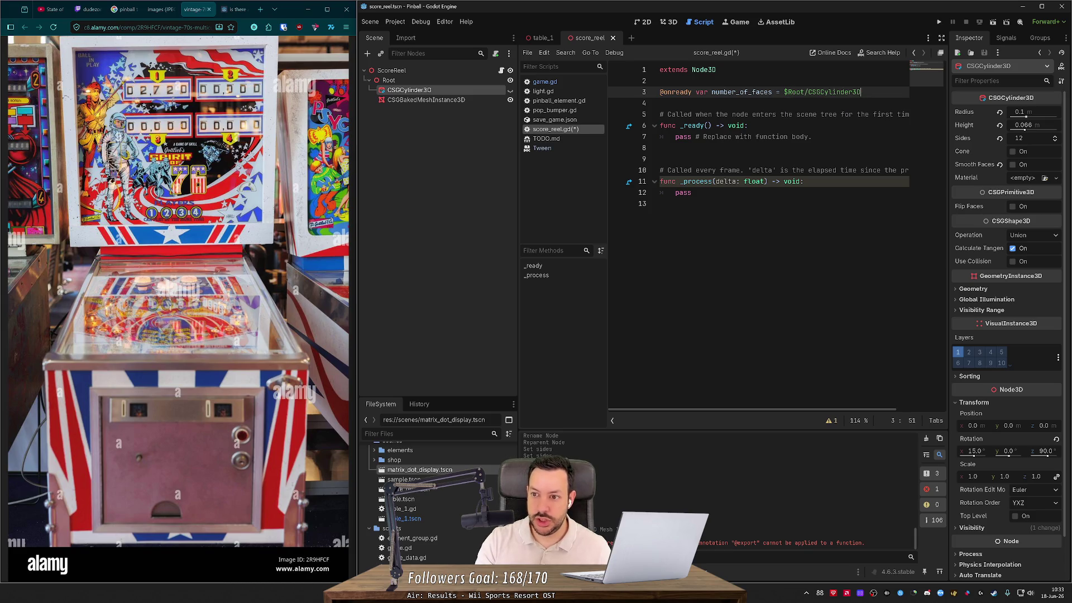
{"action": "type", "text": "."}
{"action": "type", "text": "fa"}
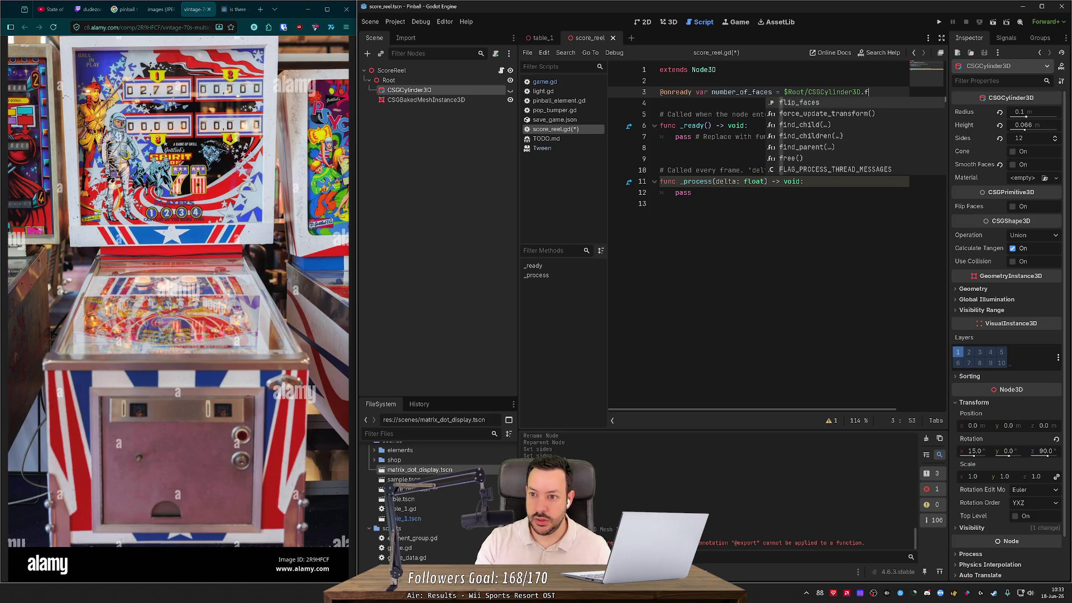
{"action": "type", "text": "ces"}
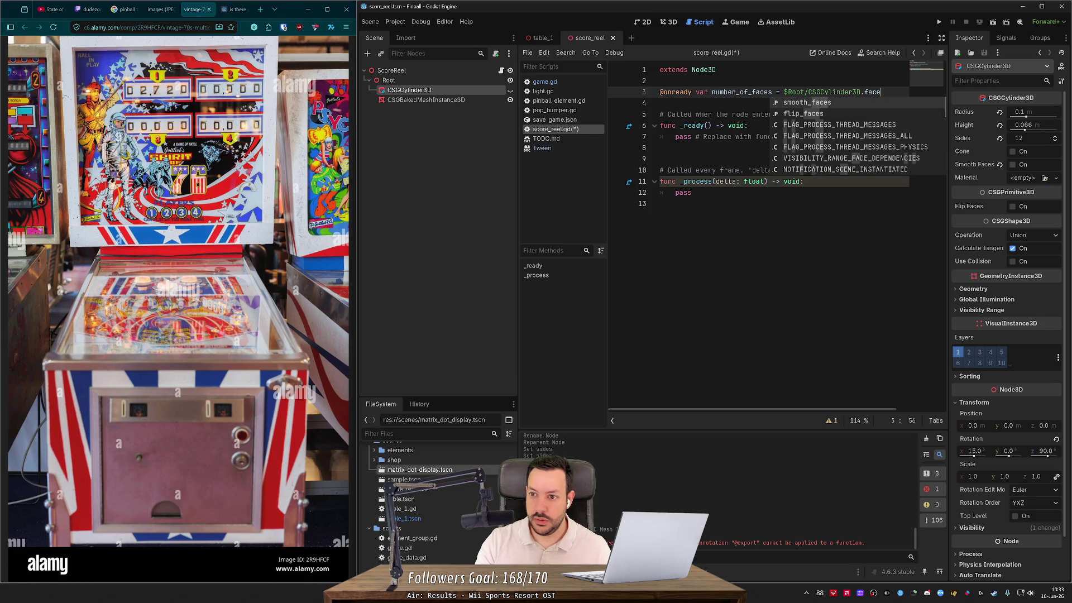
{"action": "left_click", "coordinate": [675, 22]}
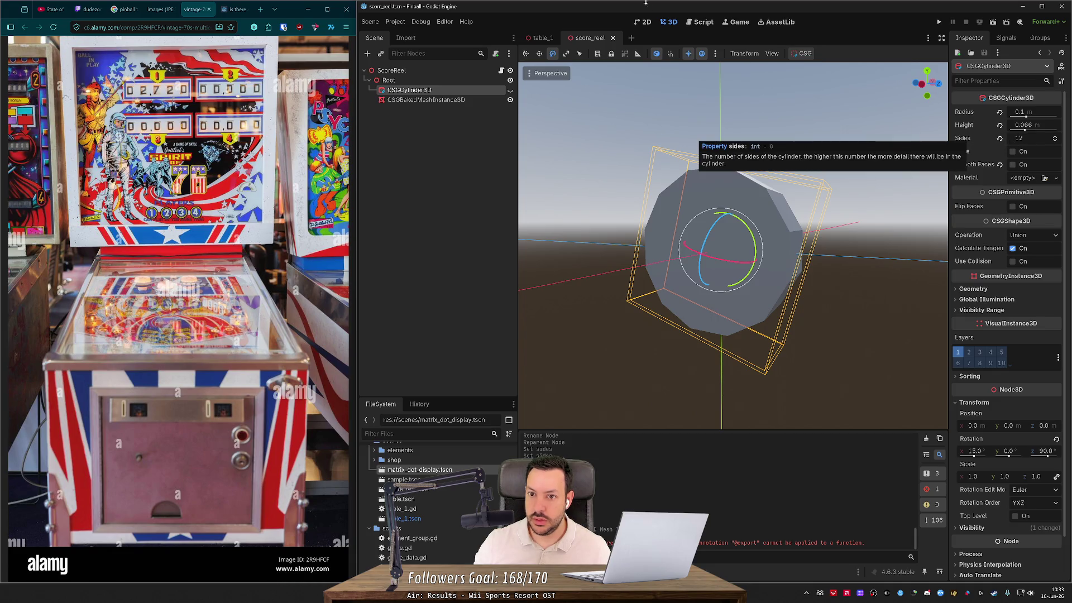
{"action": "left_click", "coordinate": [695, 23]}
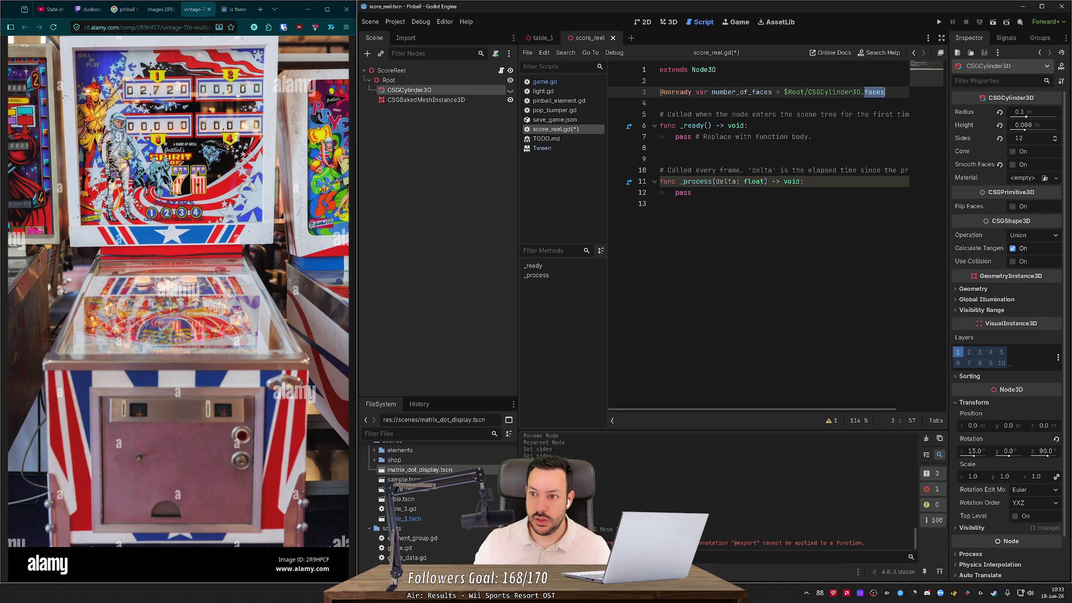
{"action": "type", "text": "sides"}
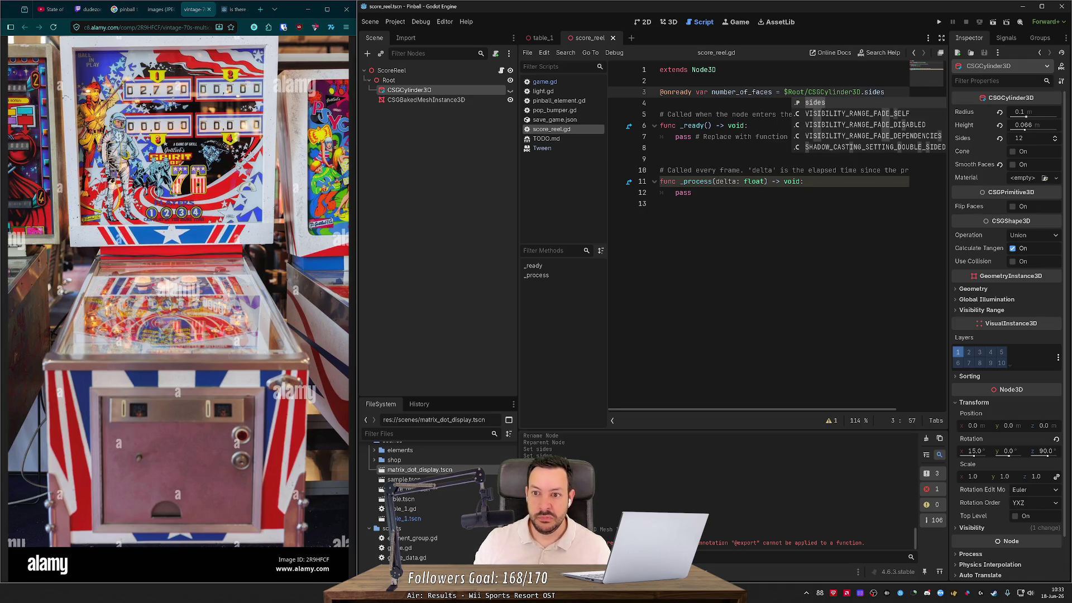
- Rename the variable number_of_faces to number_of_sides
{"action": "left_click_drag", "start_coordinate": [752, 92], "coordinate": [772, 92]}
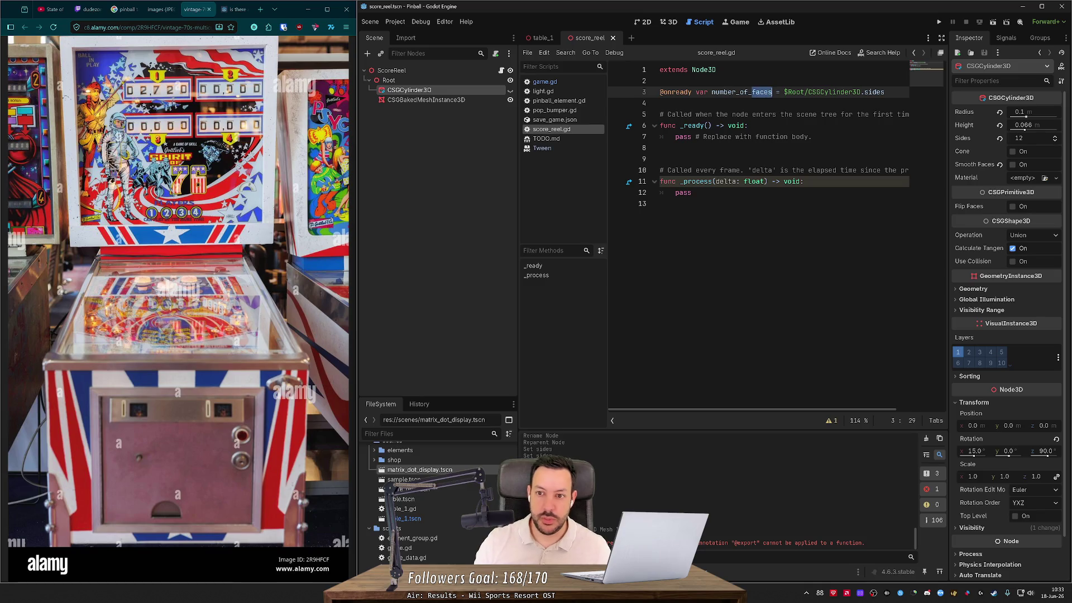
{"action": "type", "text": "sides"}
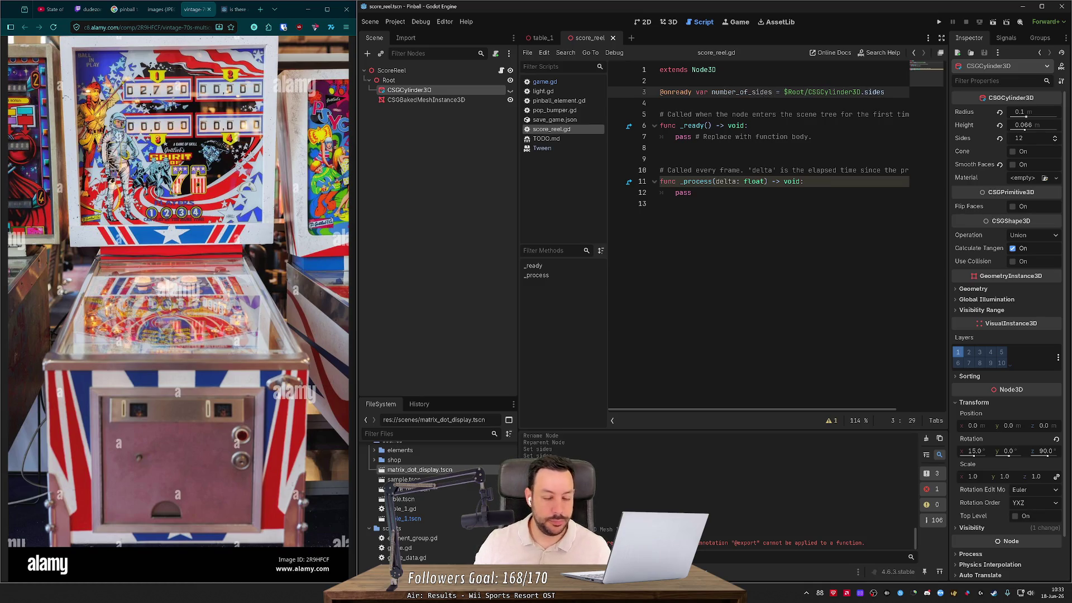
{"action": "key", "text": "Down"}
{"action": "key", "text": "Down"}
{"action": "key", "text": "Up"}
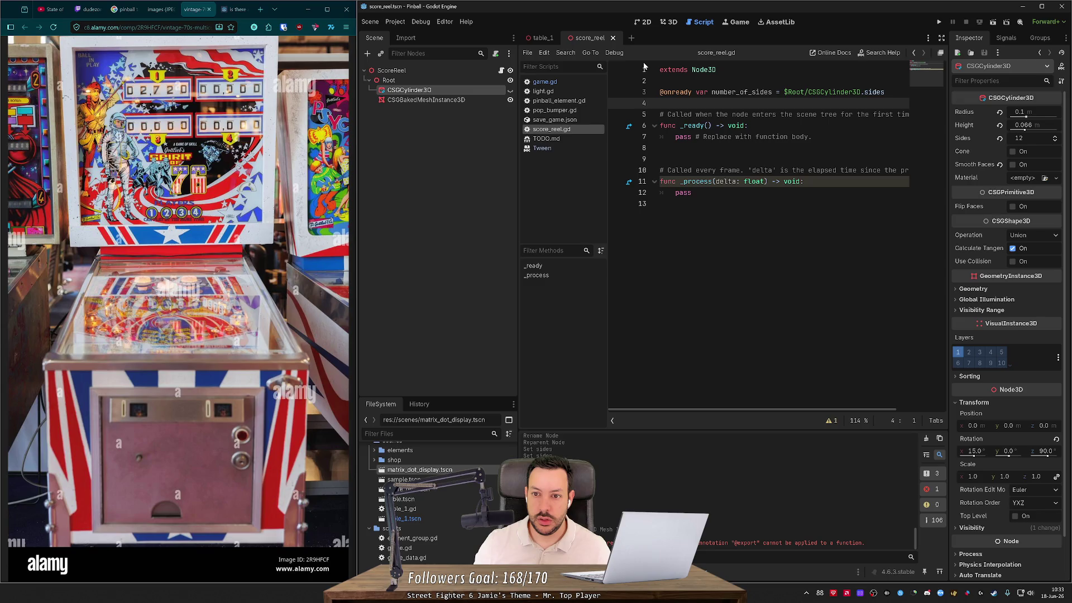
{"action": "type", "text": "@onready"}
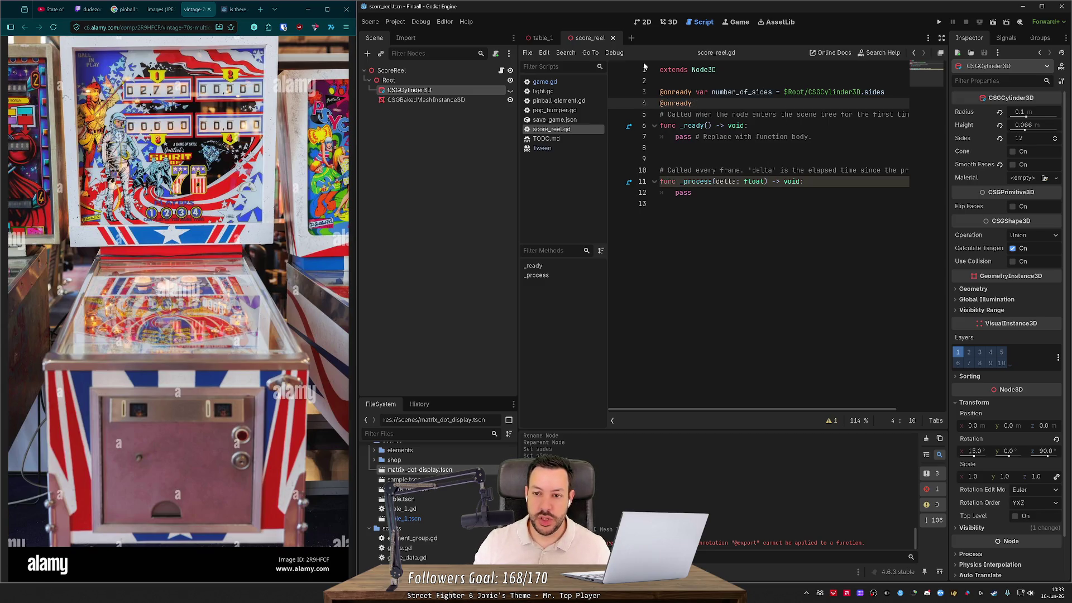
{"action": "mouse_move", "coordinate": [673, 103]}
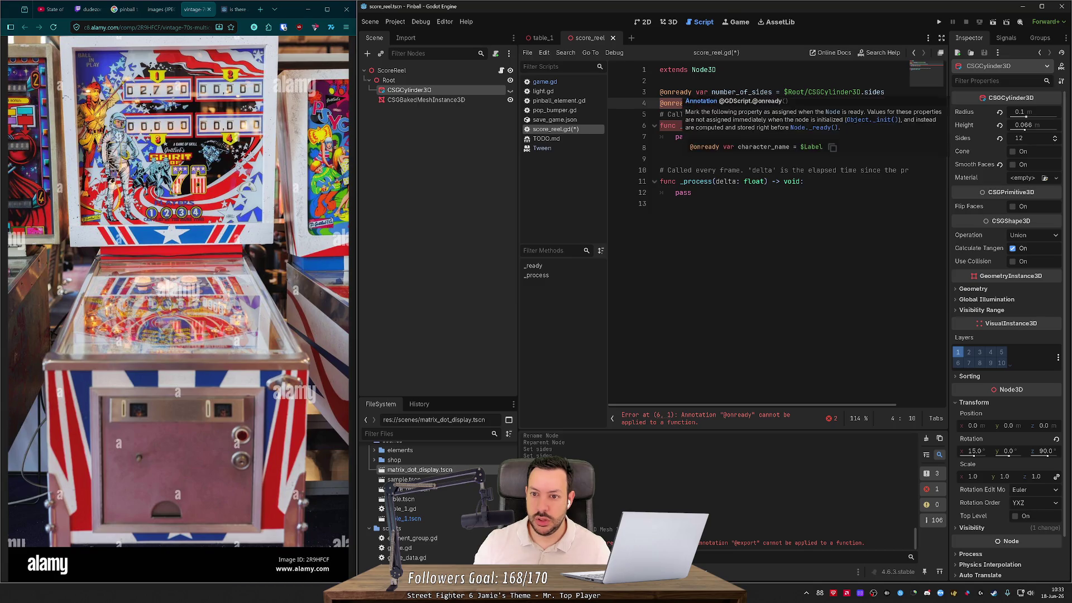
{"action": "left_click", "coordinate": [684, 94]}
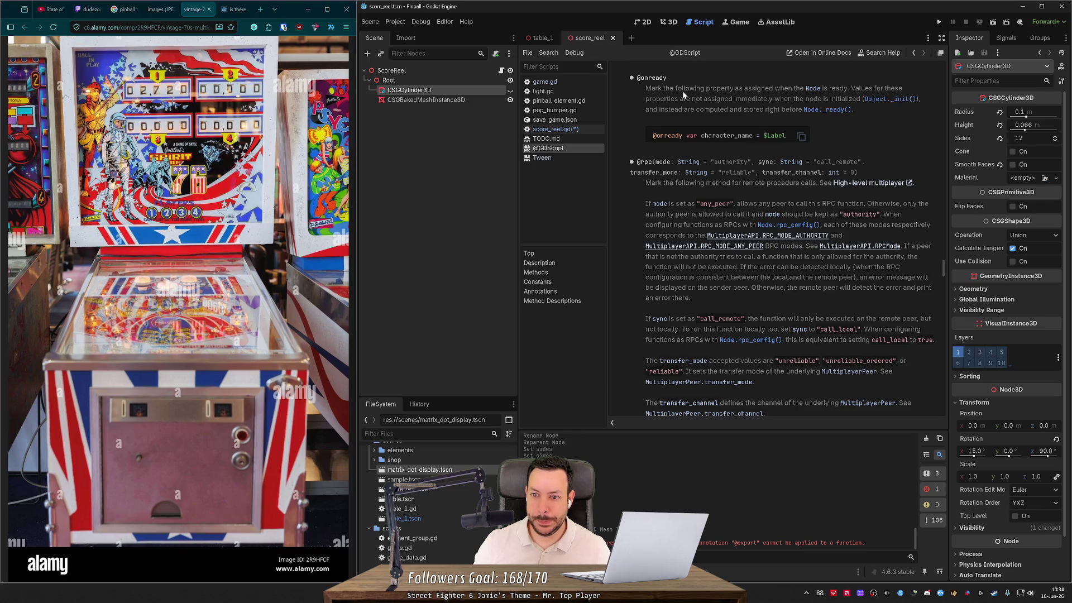
{"action": "key", "text": "alt+Left"}
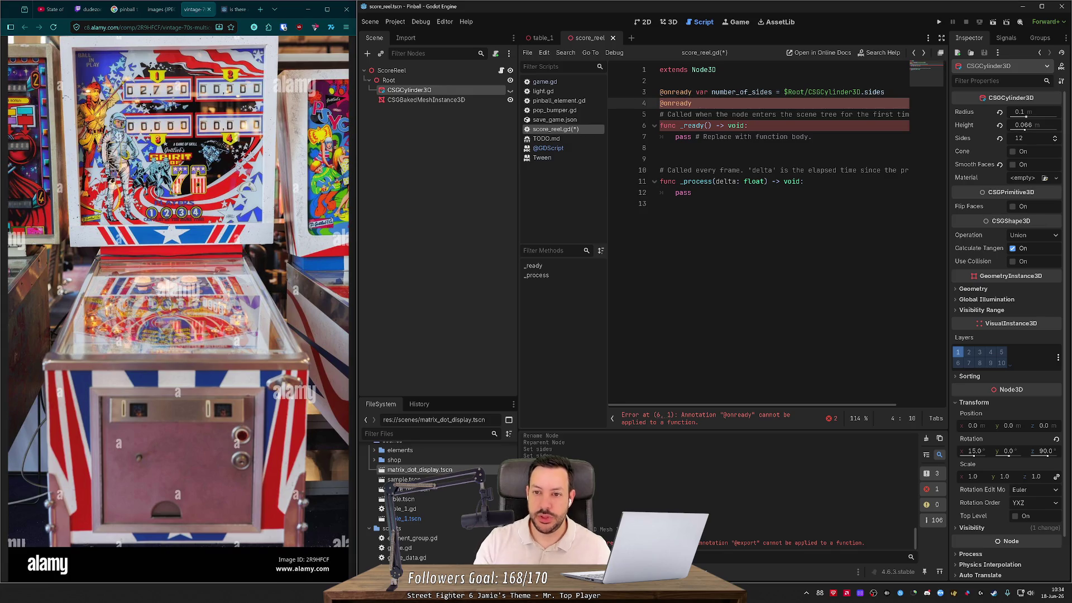
- Declare rotation_step_degrees = 360.0 / number_of_sides and save the script
{"action": "type", "text": "var rotat"}
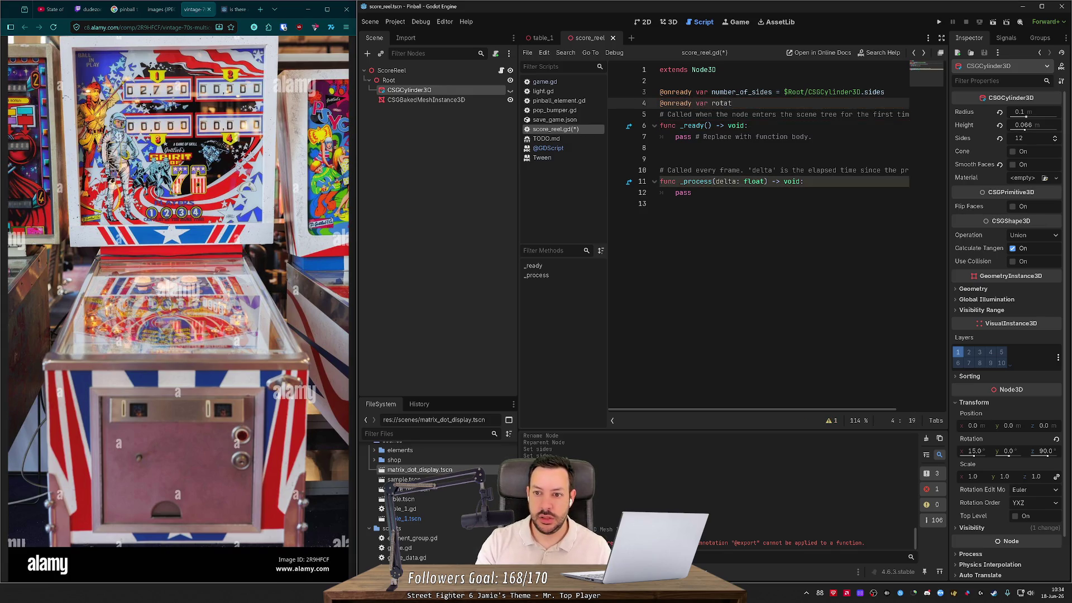
{"action": "type", "text": "ion_step ="}
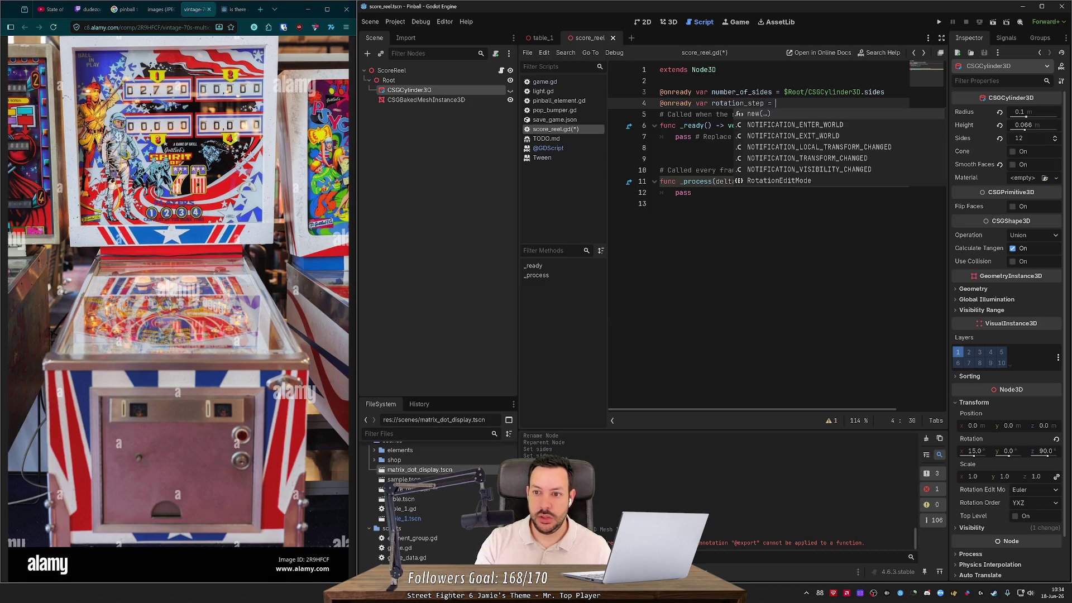
{"action": "key", "text": "BackSpace"}
{"action": "key", "text": "BackSpace"}
{"action": "key", "text": "BackSpace"}
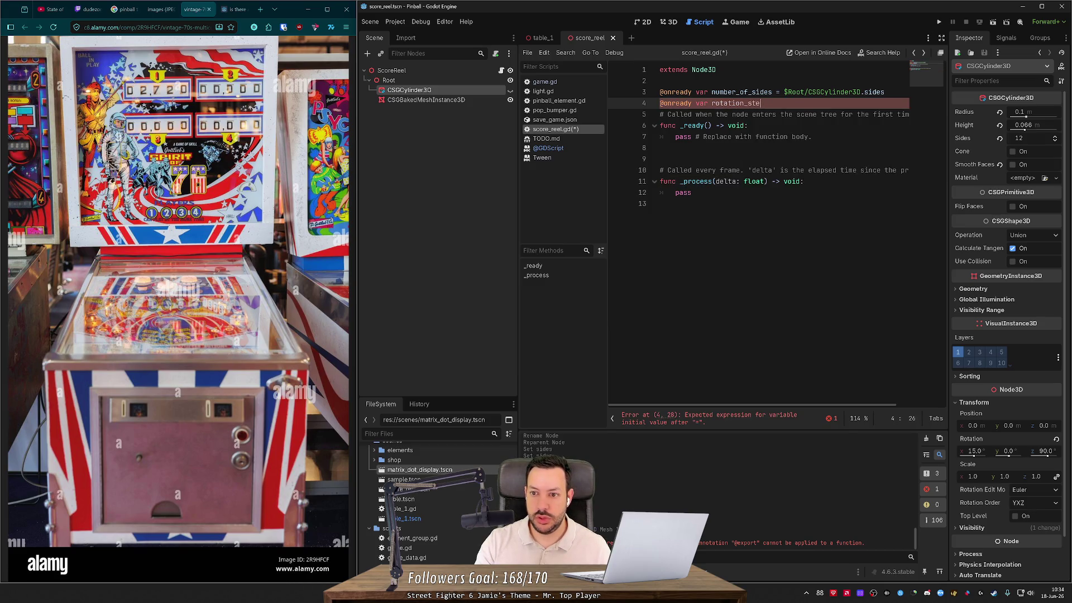
{"action": "type", "text": "_degrees = 3"}
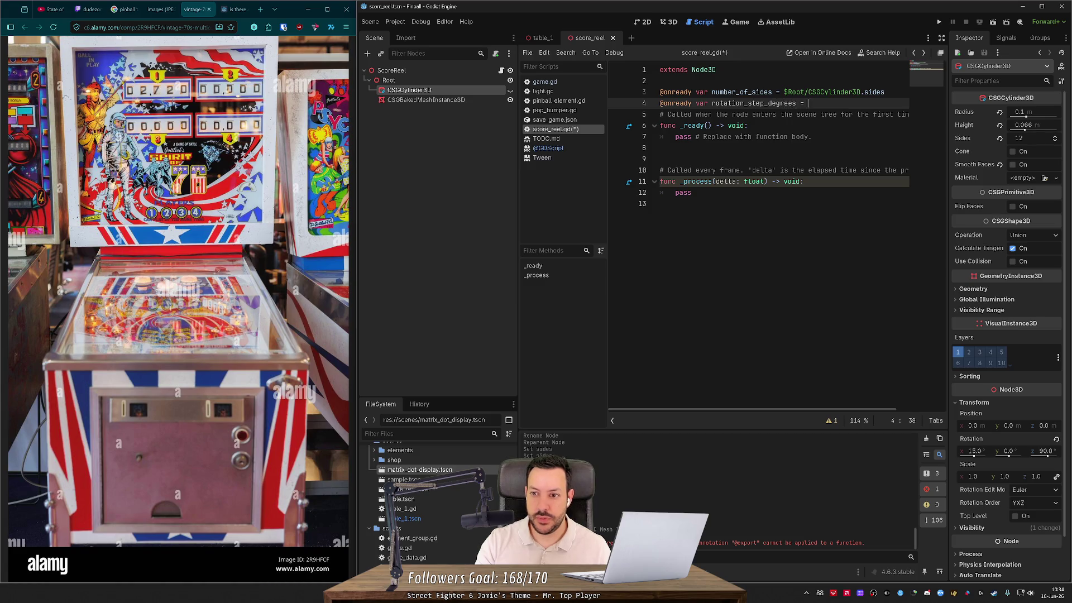
{"action": "type", "text": "60.0 / nu"}
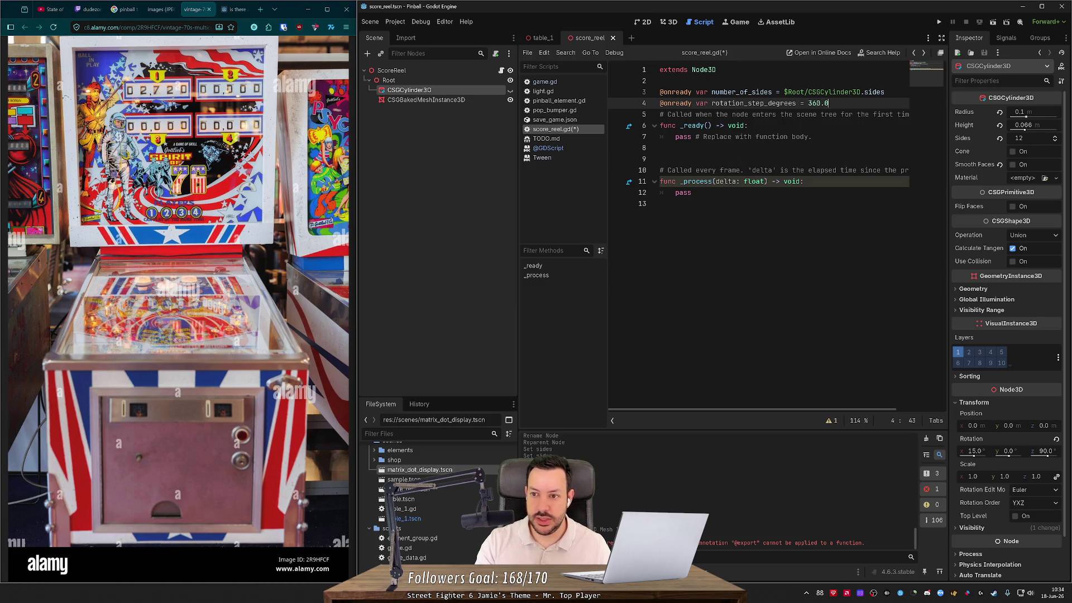
{"action": "type", "text": "m"}
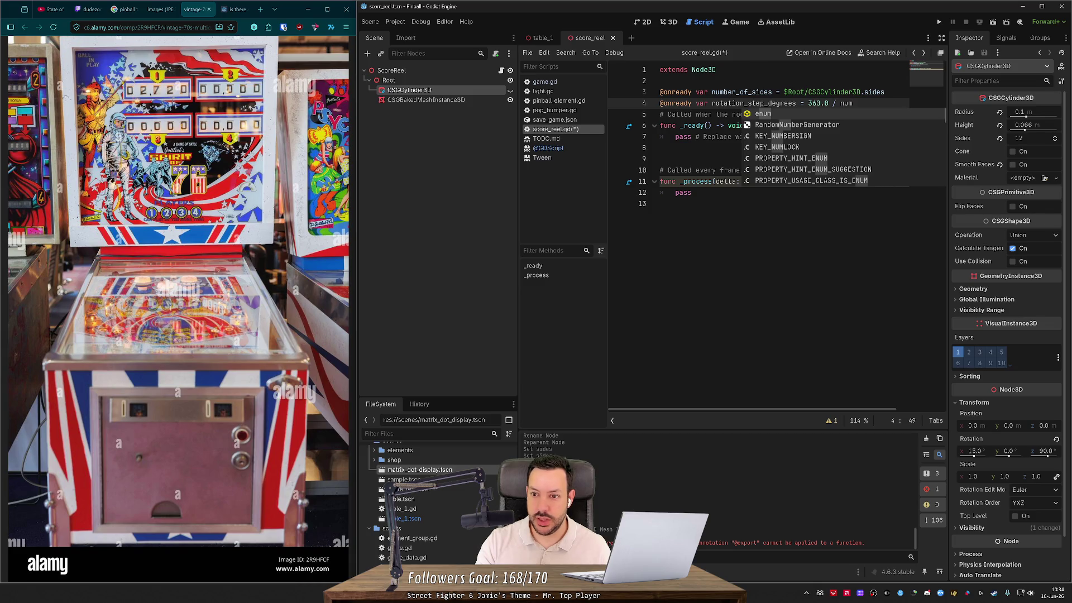
{"action": "type", "text": "ber_of_sides"}
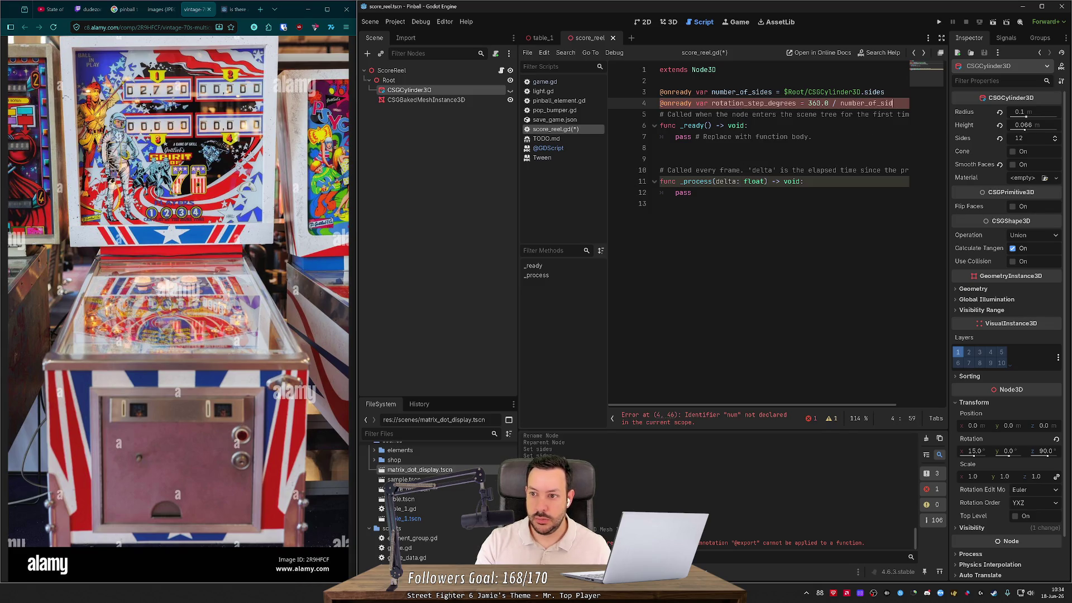
{"action": "key", "text": "Return"}
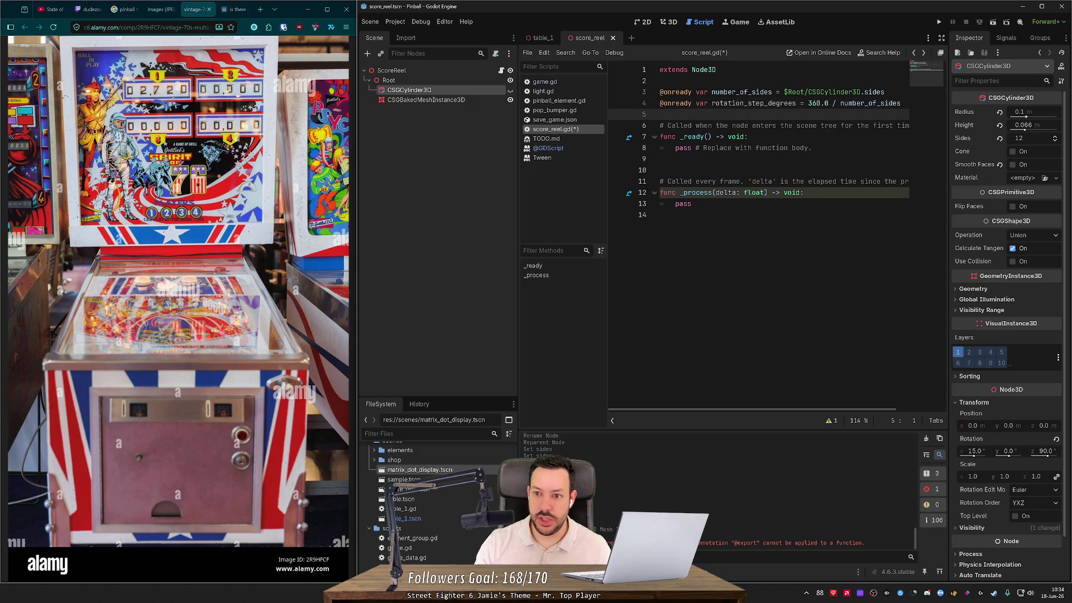
{"action": "key", "text": "ctrl+s"}
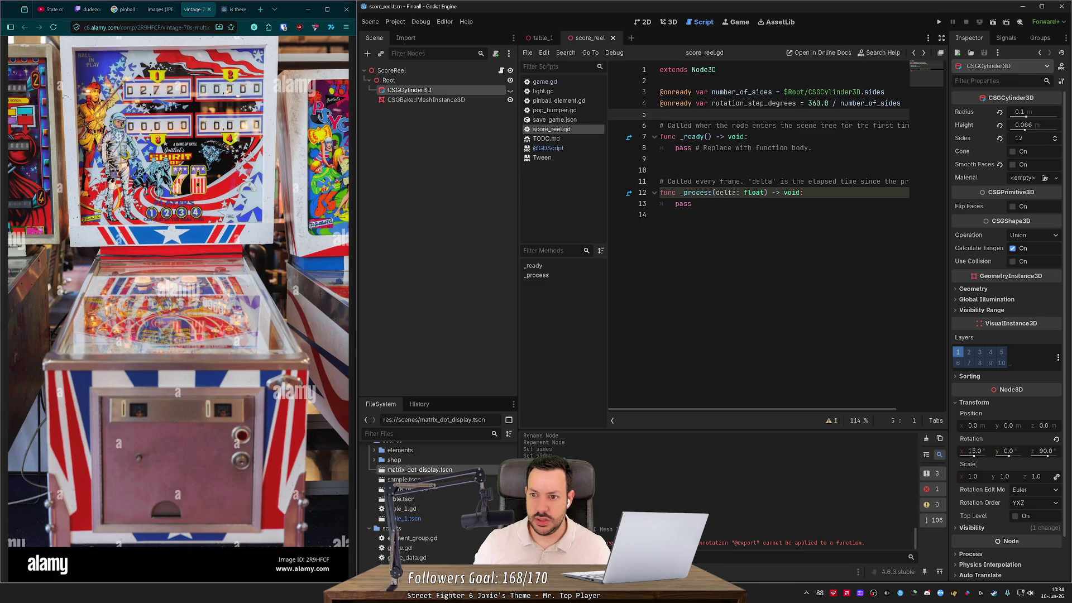
- Print "step degrees: " with rotation_step_degrees inside _process and save
{"action": "left_click", "coordinate": [748, 137]}
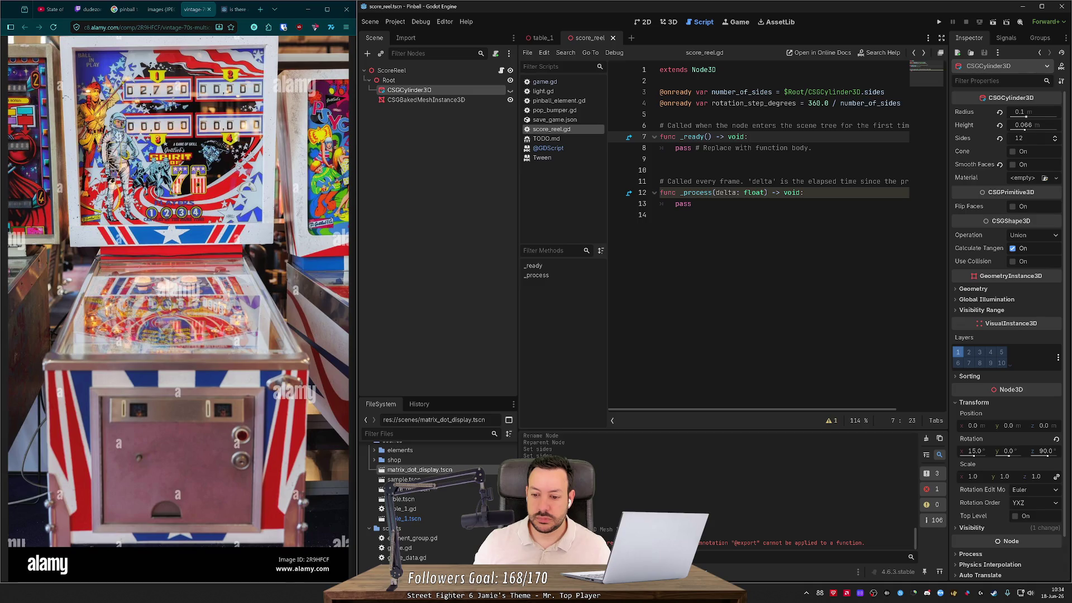
{"action": "left_click", "coordinate": [804, 193]}
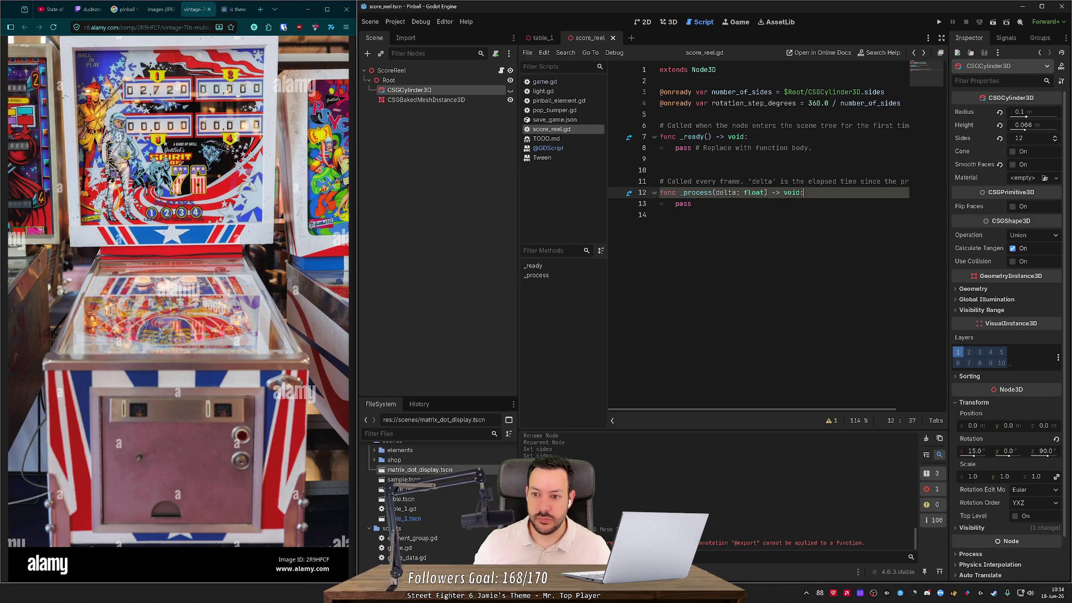
{"action": "key", "text": "Return"}
{"action": "type", "text": "printl"}
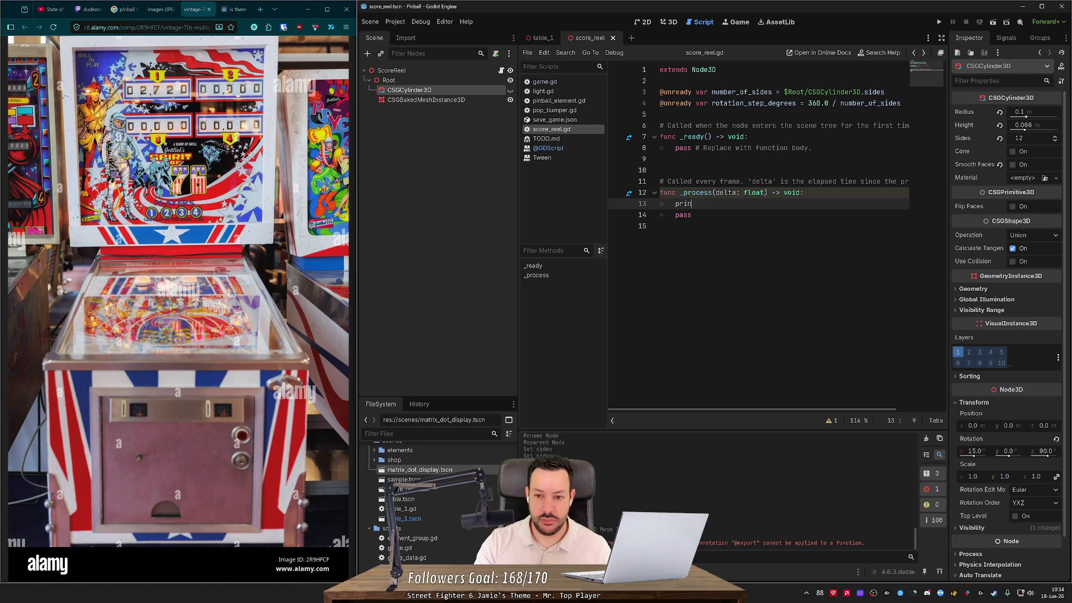
{"action": "key", "text": "BackSpace"}
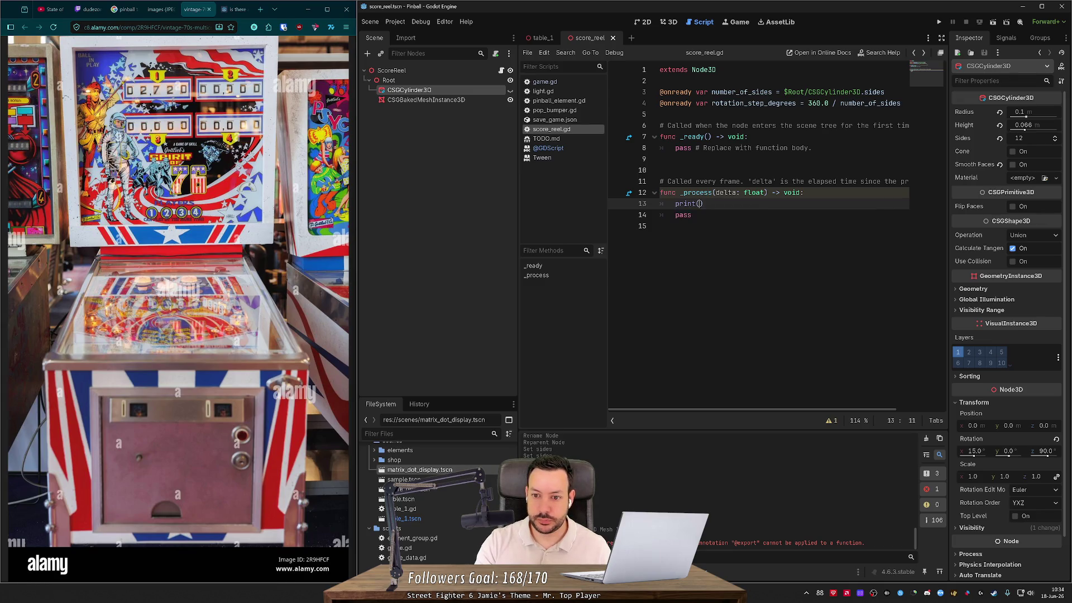
{"action": "type", "text": "(\""}
{"action": "type", "text": "step de"}
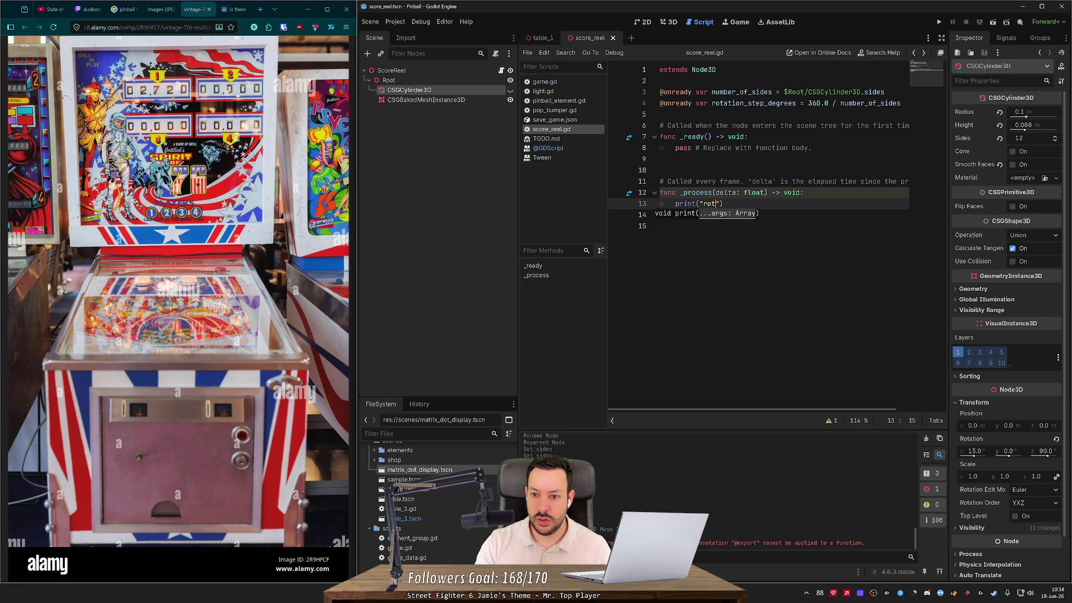
{"action": "type", "text": "grees: "}
{"action": "type", "text": "\", r"}
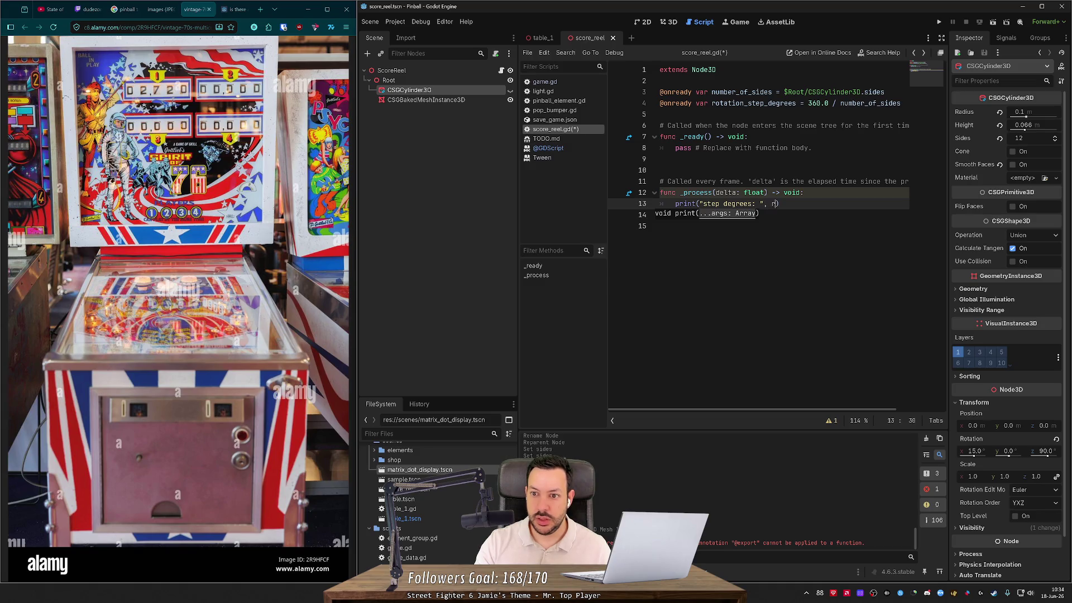
{"action": "type", "text": "otation_step_deg"}
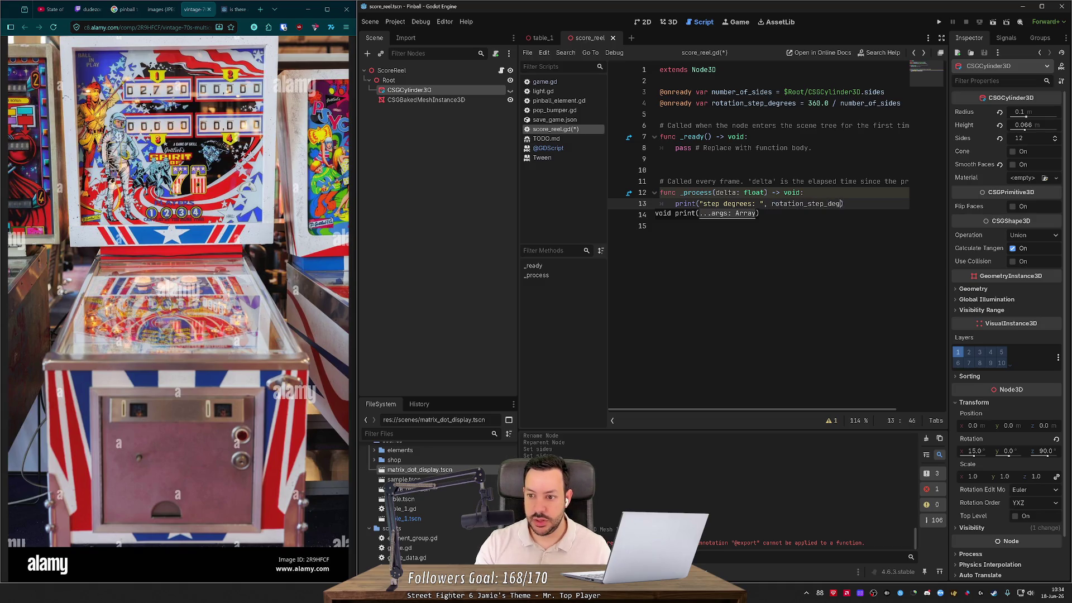
{"action": "type", "text": "rees"}
{"action": "key", "text": "ctrl+s"}
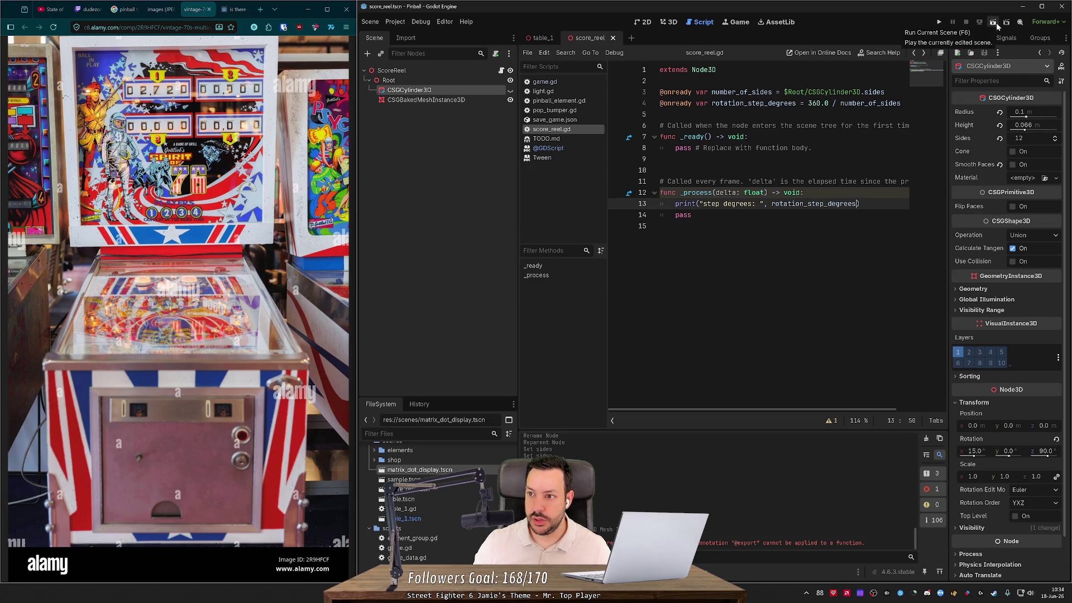
- Run the scene to check the printout, then move rotation_step_degrees above number_of_sides
{"action": "left_click", "coordinate": [997, 22]}
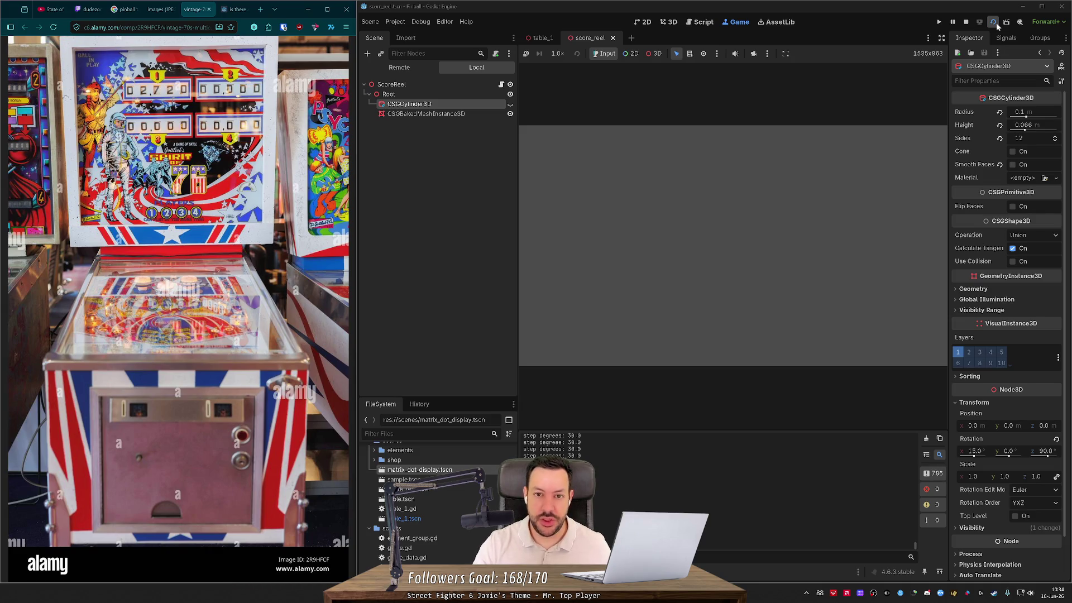
{"action": "left_click", "coordinate": [968, 23]}
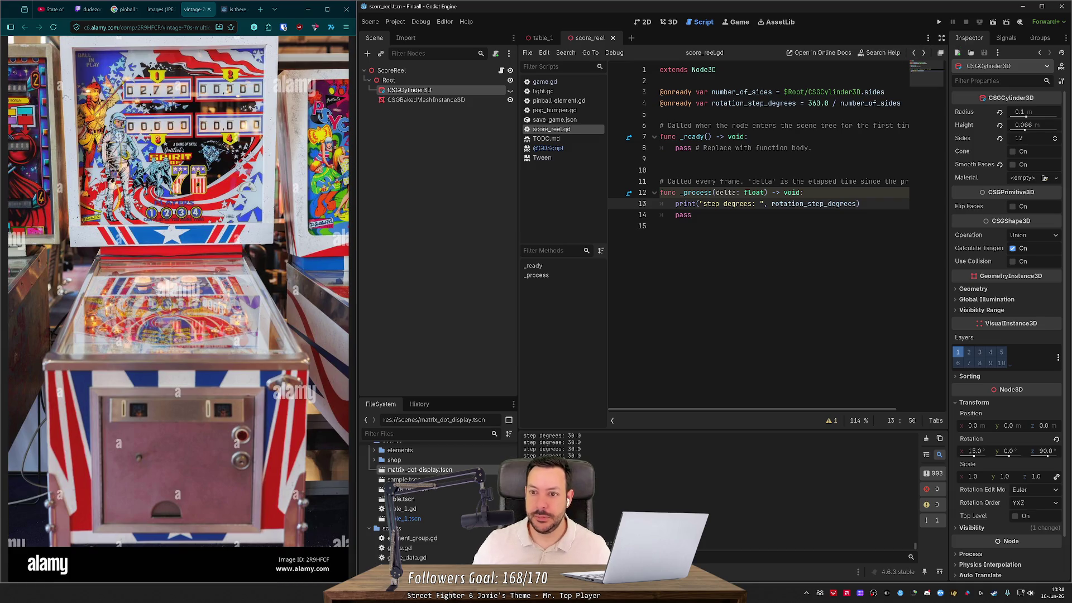
{"action": "left_click", "coordinate": [902, 103]}
{"action": "key", "text": "ctrl+shift+k"}
{"action": "left_click", "coordinate": [660, 81]}
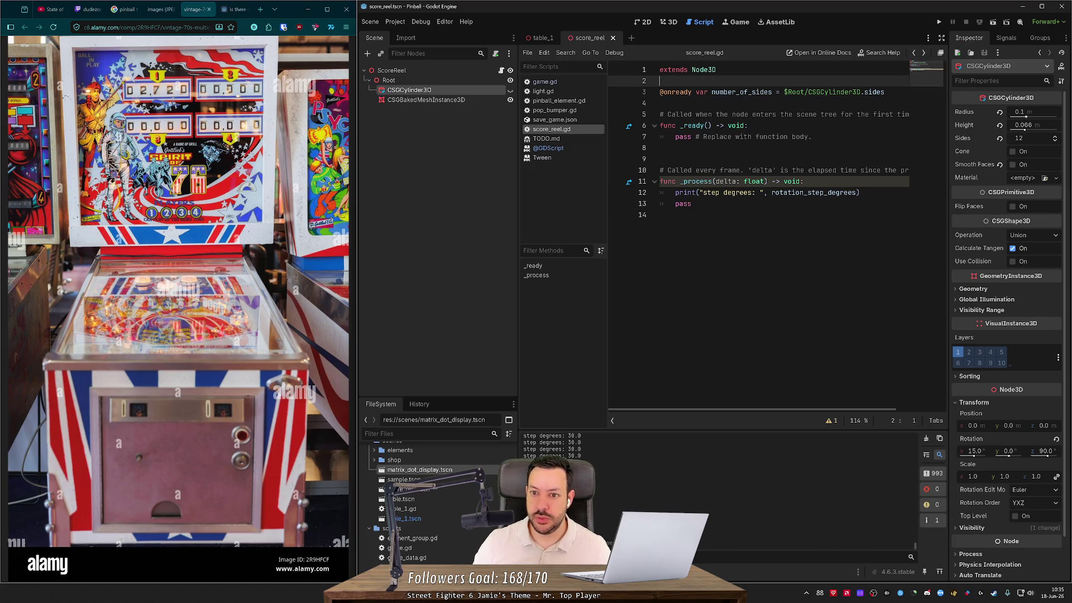
{"action": "key", "text": "Return"}
{"action": "type", "text": "@onready var rotation_step_degrees = 360.0 / number_of_sides"}
{"action": "key", "text": "Down"}
{"action": "key", "text": "Down"}
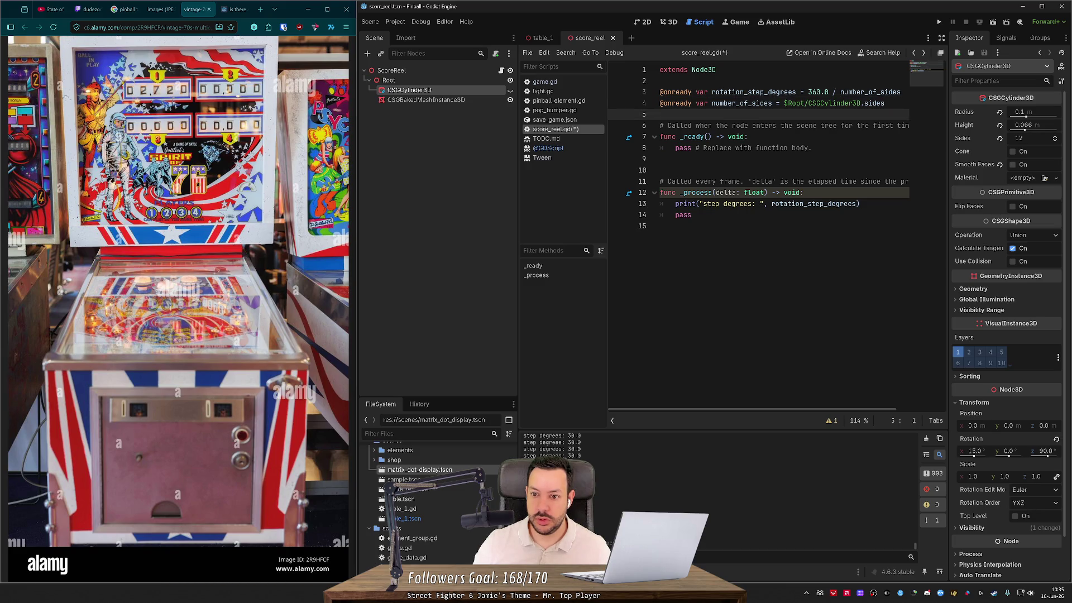
- Run again, move rotation_step_degrees back below number_of_sides, and stop the scene
{"action": "left_click", "coordinate": [993, 22]}
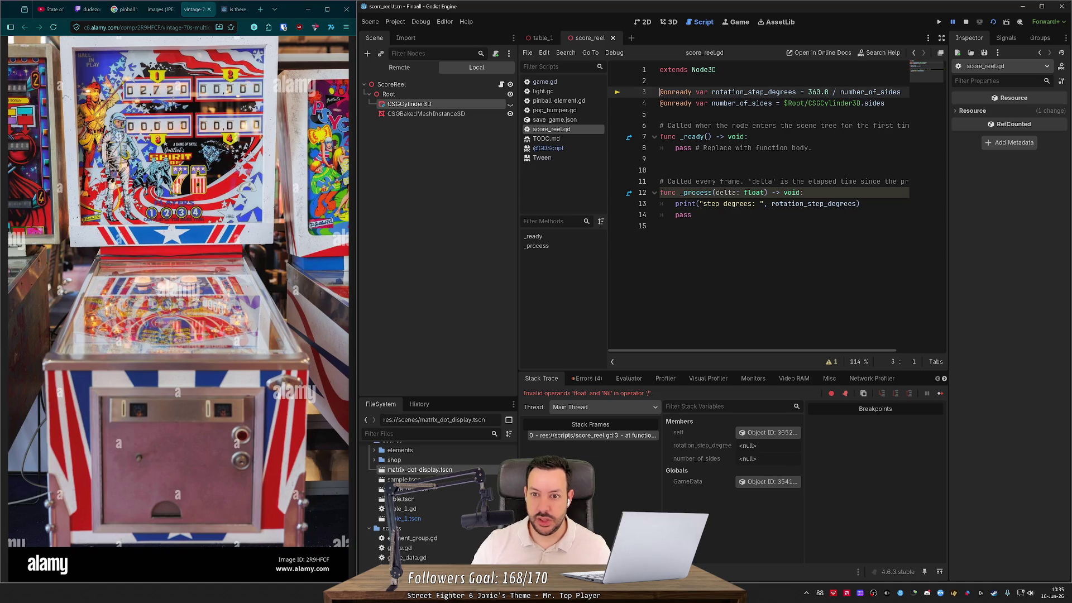
{"action": "key", "text": "ctrl+x"}
{"action": "key", "text": "Down"}
{"action": "key", "text": "ctrl+v"}
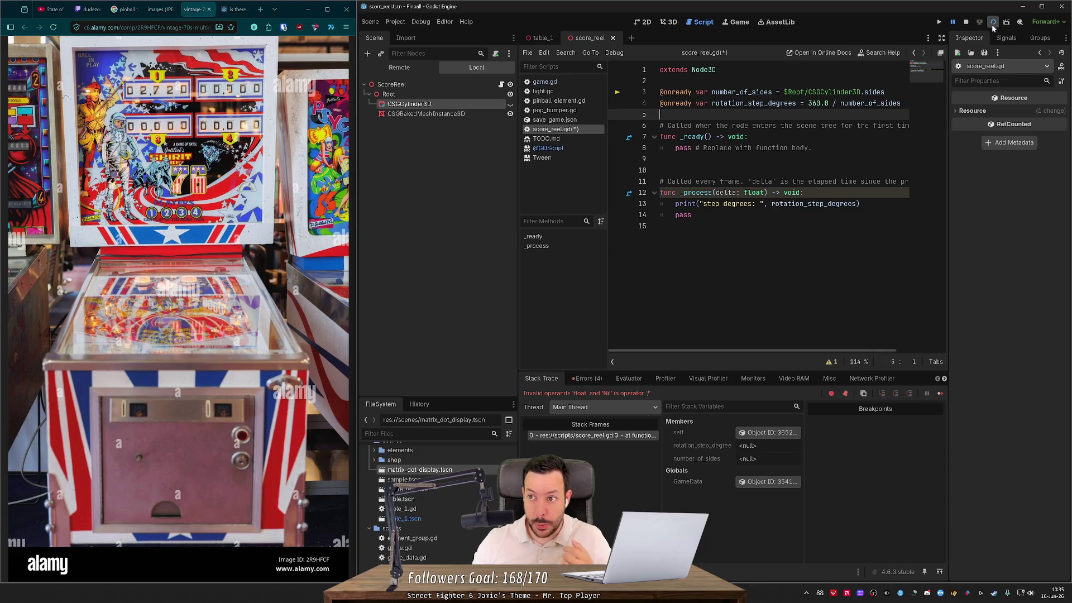
{"action": "left_click", "coordinate": [967, 24]}
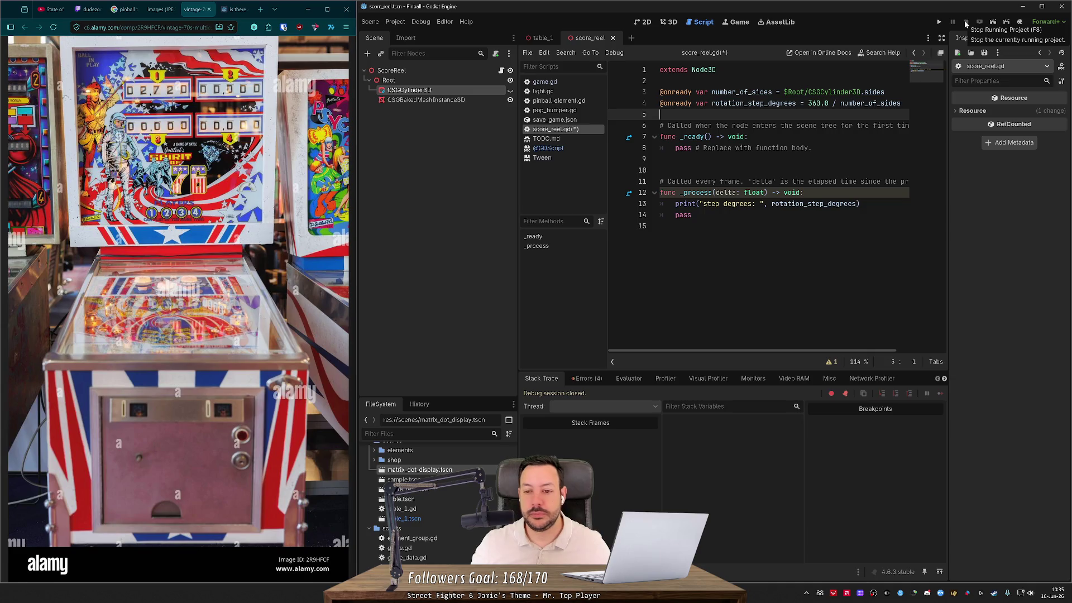
- Return to the 3D view and orbit around the drum
{"action": "left_click", "coordinate": [661, 226]}
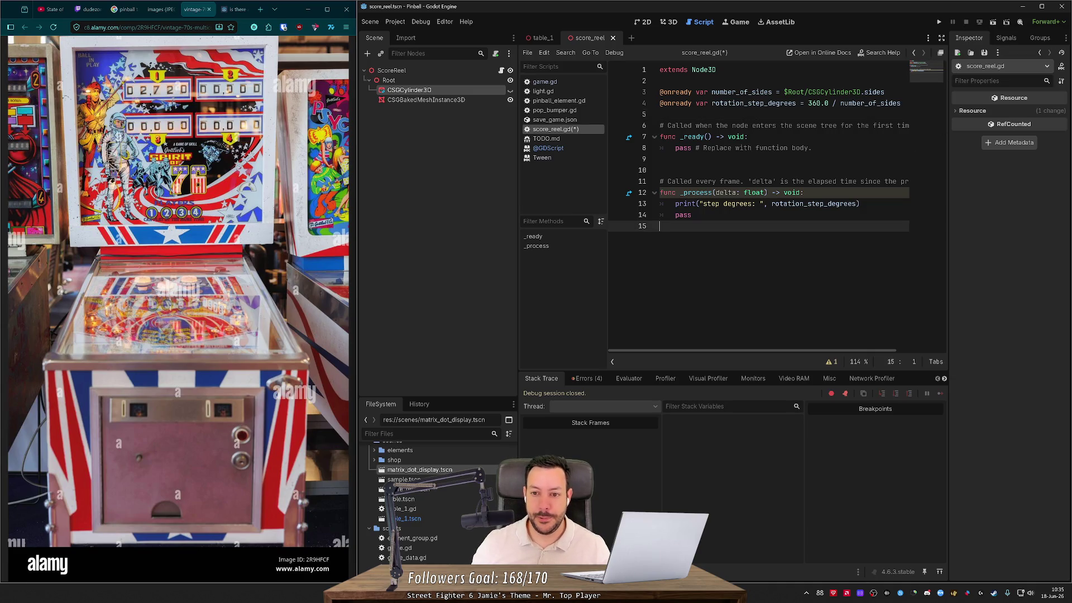
{"action": "left_click", "coordinate": [661, 114]}
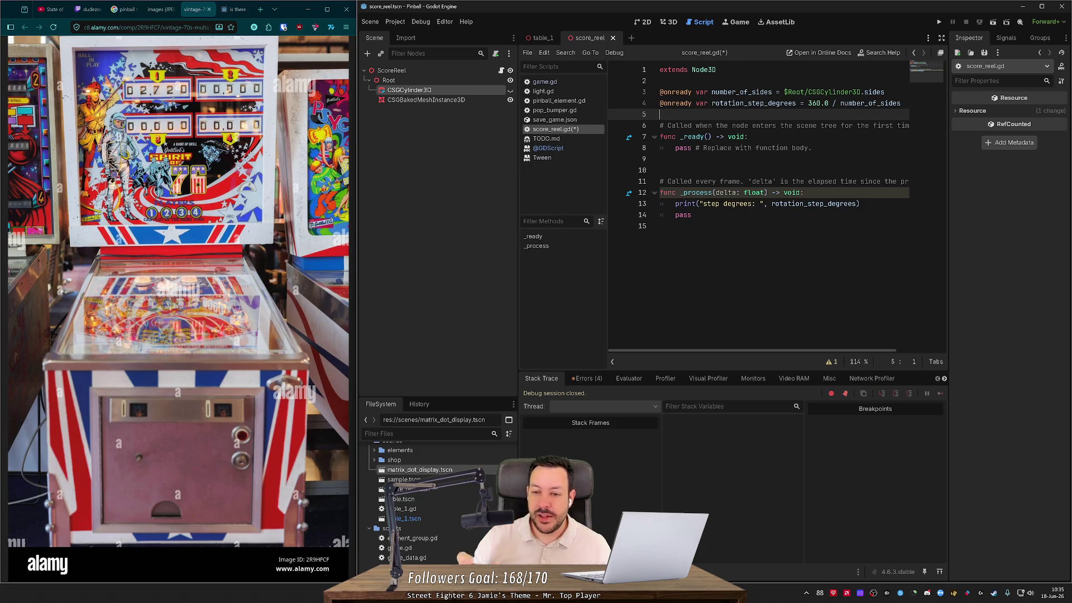
{"action": "left_click", "coordinate": [670, 23]}
{"action": "left_click_drag", "start_coordinate": [695, 126], "coordinate": [758, 144]}
- Add a Label3D child node under Root, found by searching 'text'
{"action": "right_click", "coordinate": [434, 83]}
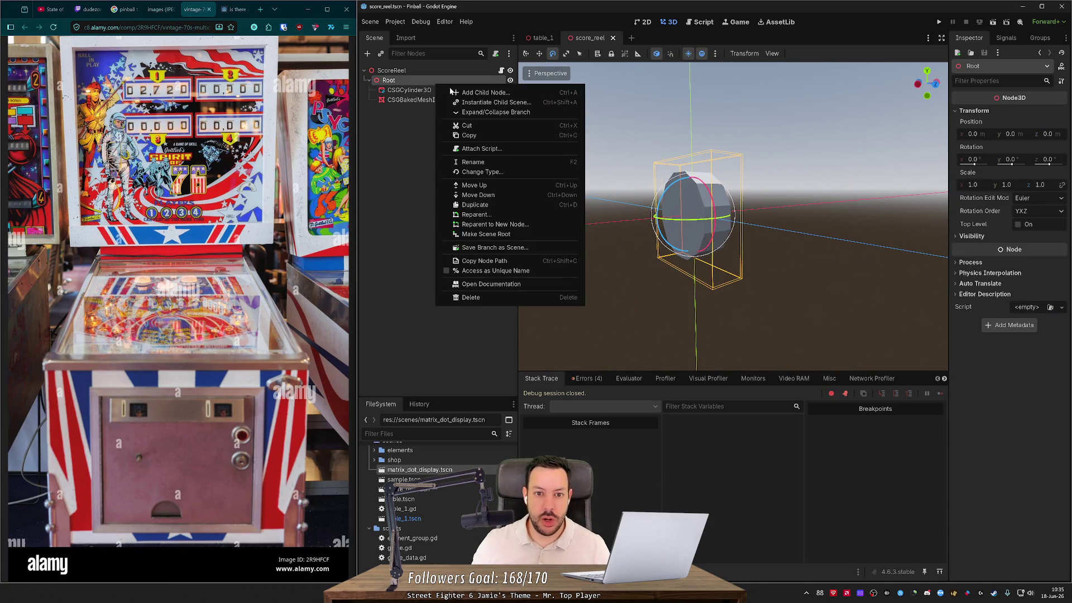
{"action": "left_click", "coordinate": [475, 93]}
{"action": "type", "text": "text"}
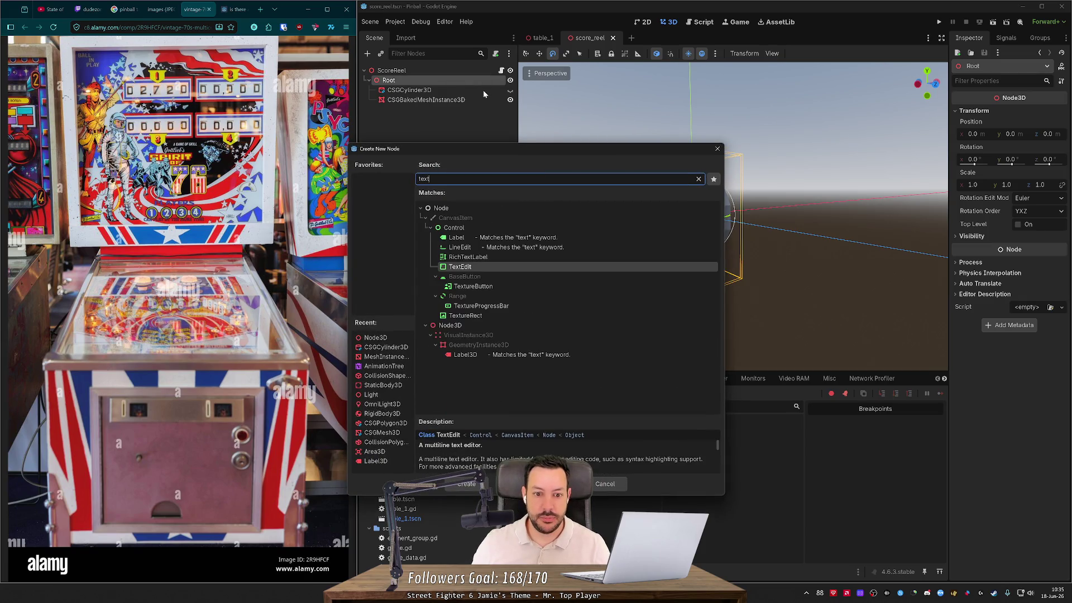
{"action": "double_click", "coordinate": [465, 355]}
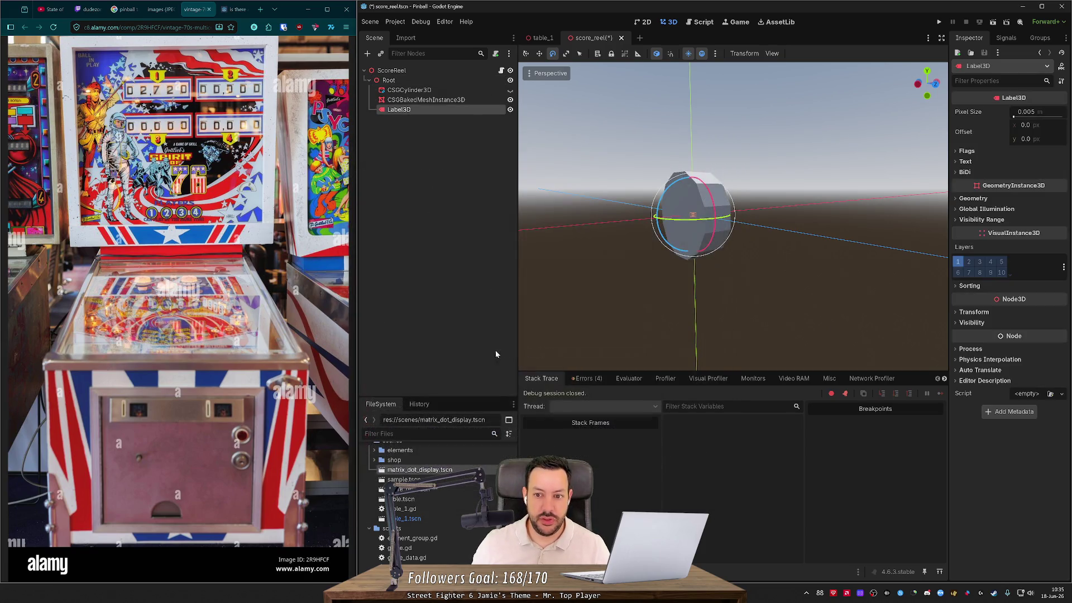
- Switch to the move tool and nudge the Label3D toward the drum's front face
{"action": "mouse_move", "coordinate": [715, 236]}
{"action": "left_mouse_down"}
{"action": "mouse_move", "coordinate": [815, 241]}
{"action": "mouse_move", "coordinate": [815, 224]}
{"action": "mouse_move", "coordinate": [821, 235]}
{"action": "mouse_move", "coordinate": [826, 223]}
{"action": "mouse_move", "coordinate": [950, 235]}
{"action": "mouse_move", "coordinate": [642, 234]}
{"action": "left_mouse_up"}
{"action": "scroll", "coordinate": [732, 213], "scroll_direction": "up", "scroll_amount": 5}
{"action": "key", "text": "w"}
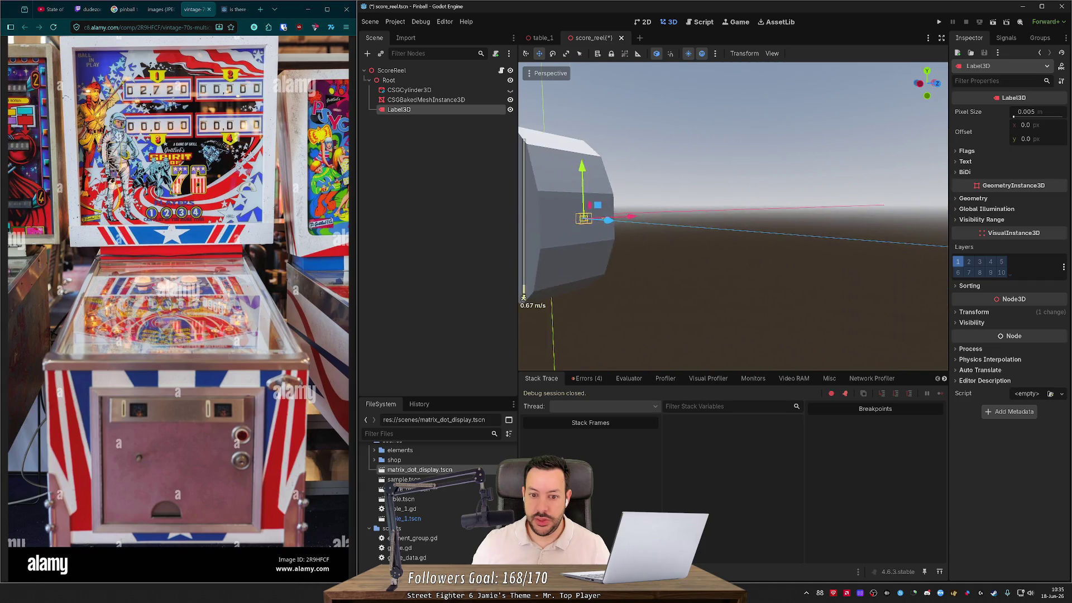
{"action": "scroll", "coordinate": [733, 216], "scroll_direction": "down", "scroll_amount": 3}
{"action": "left_click_drag", "start_coordinate": [731, 218], "coordinate": [760, 211]}
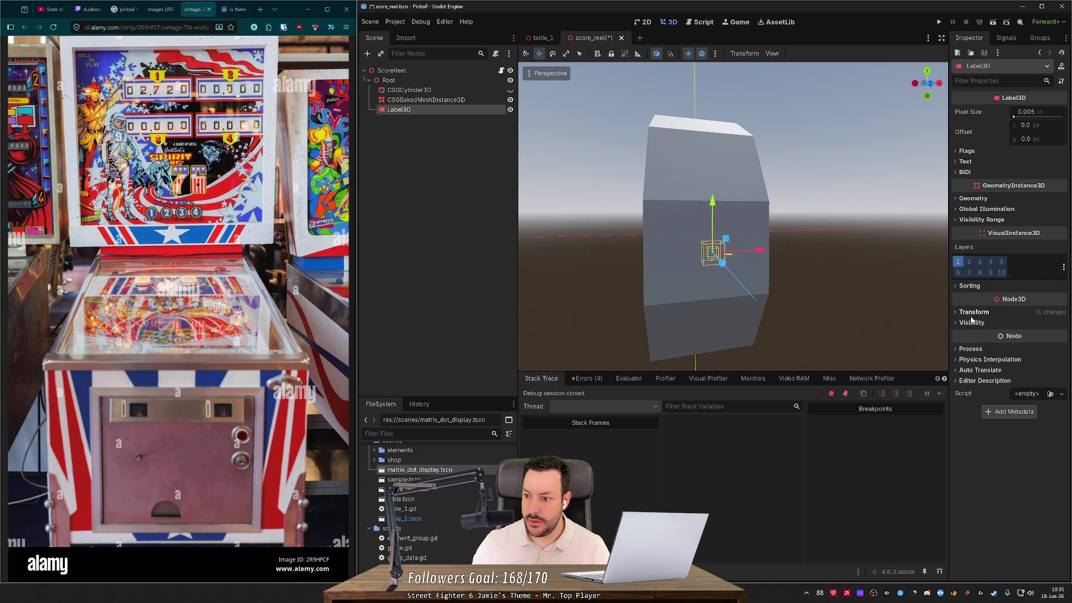
- Set the Label3D's text to 0
{"action": "left_click", "coordinate": [965, 162]}
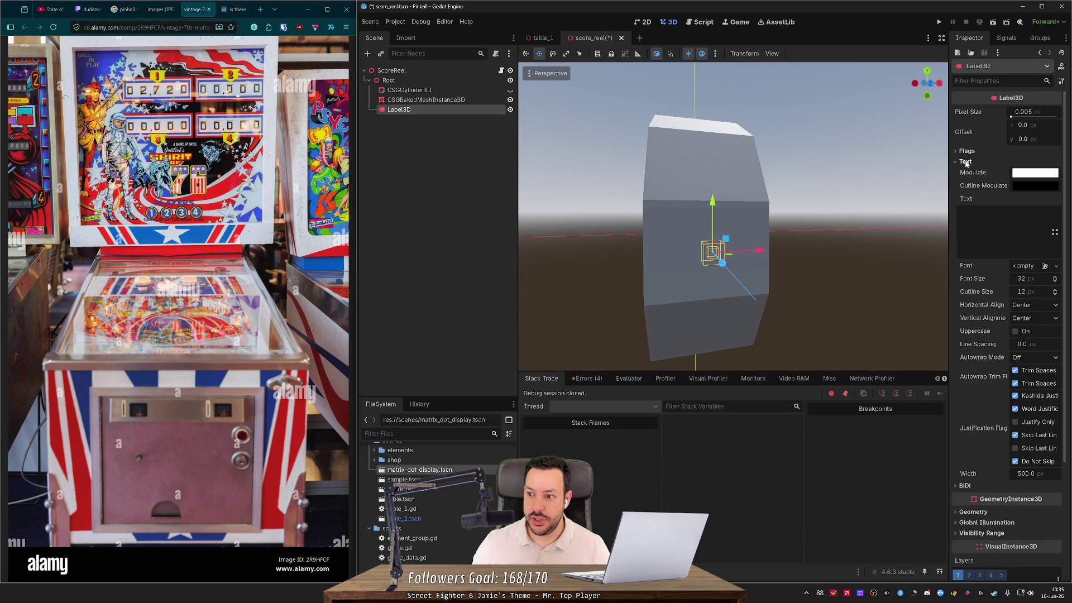
{"action": "left_click", "coordinate": [999, 221]}
{"action": "type", "text": "0"}
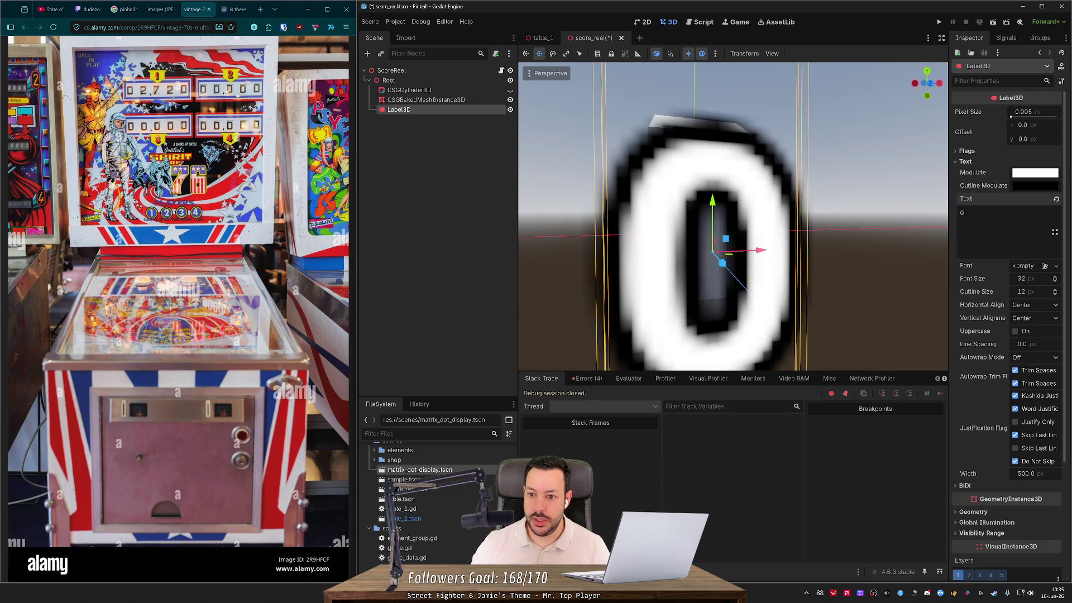
{"action": "type", "text": "f"}
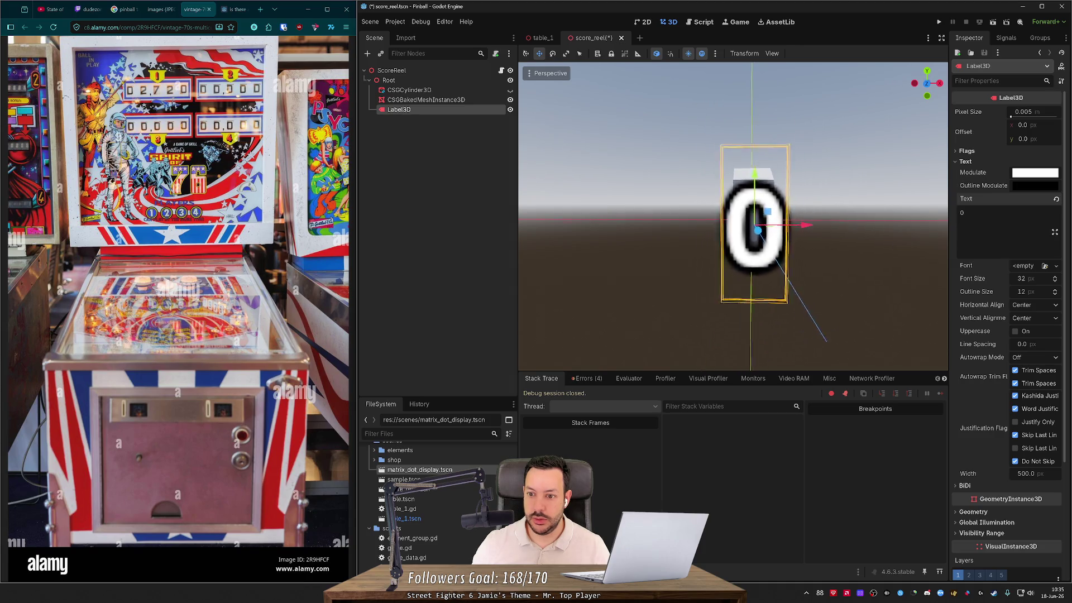
{"action": "scroll", "coordinate": [733, 218], "scroll_direction": "up", "scroll_amount": 2}
{"action": "scroll", "coordinate": [733, 218], "scroll_direction": "down", "scroll_amount": 2}
{"action": "scroll", "coordinate": [733, 218], "scroll_direction": "up", "scroll_amount": 2}
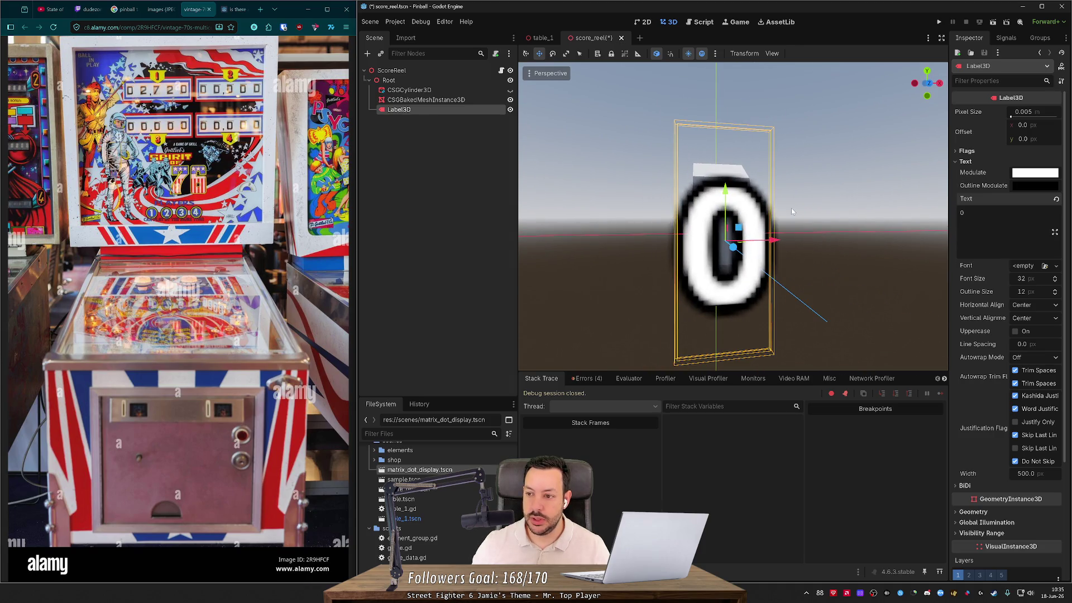
- Try Pixel Size values 0.002 and 0.001, then reset it to the default 0.005
{"action": "mouse_move", "coordinate": [1021, 115]}
{"action": "left_mouse_down"}
{"action": "mouse_move", "coordinate": [1039, 115]}
{"action": "mouse_move", "coordinate": [1010, 118]}
{"action": "left_mouse_up"}
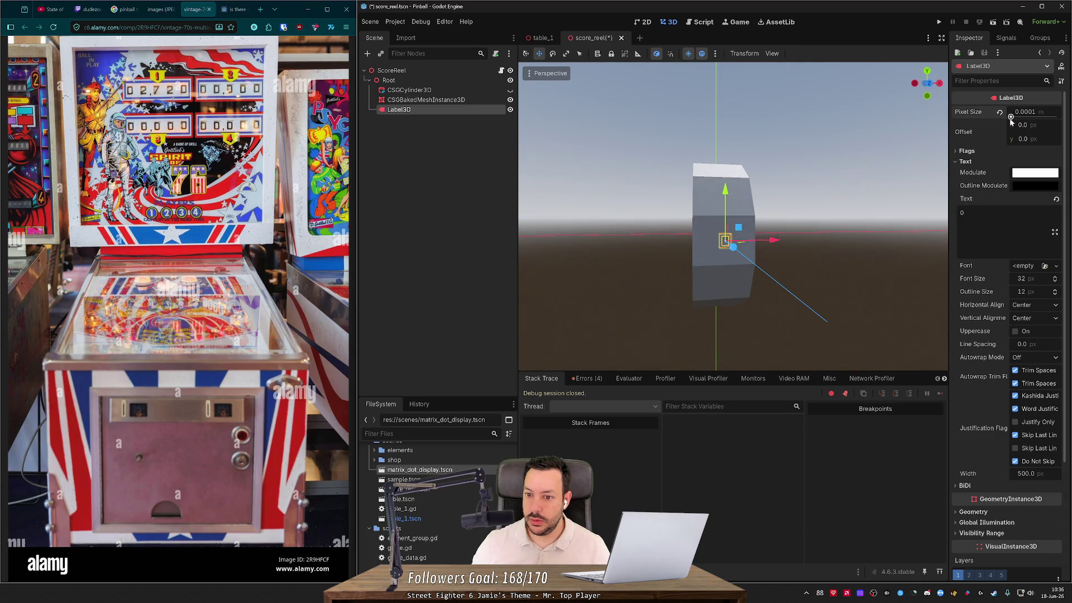
{"action": "key", "text": "ctrl+z"}
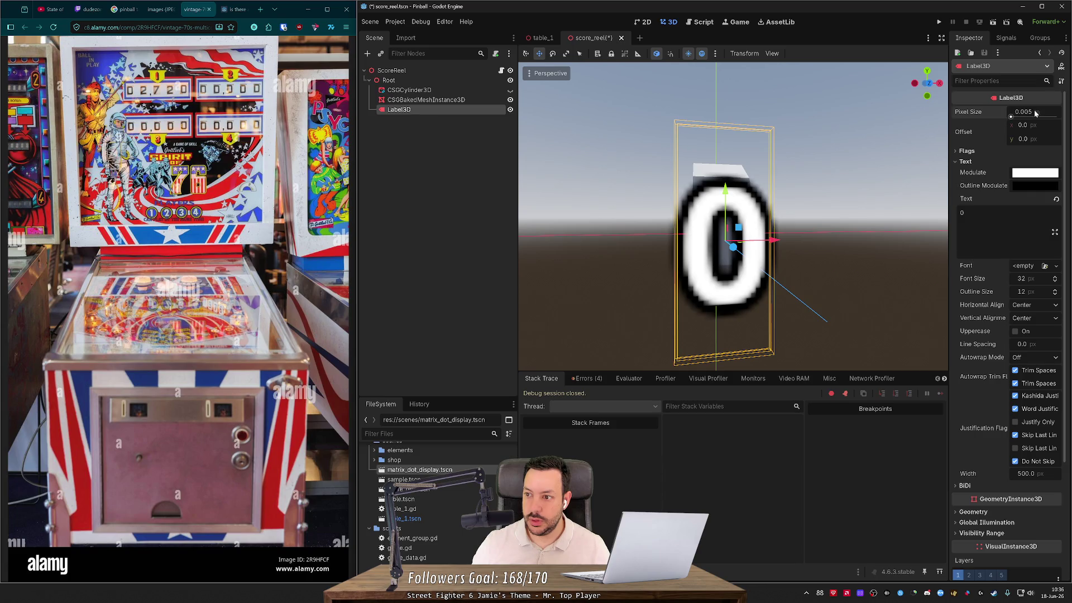
{"action": "left_click", "coordinate": [1028, 112]}
{"action": "key", "text": "BackSpace"}
{"action": "type", "text": "2"}
{"action": "key", "text": "Return"}
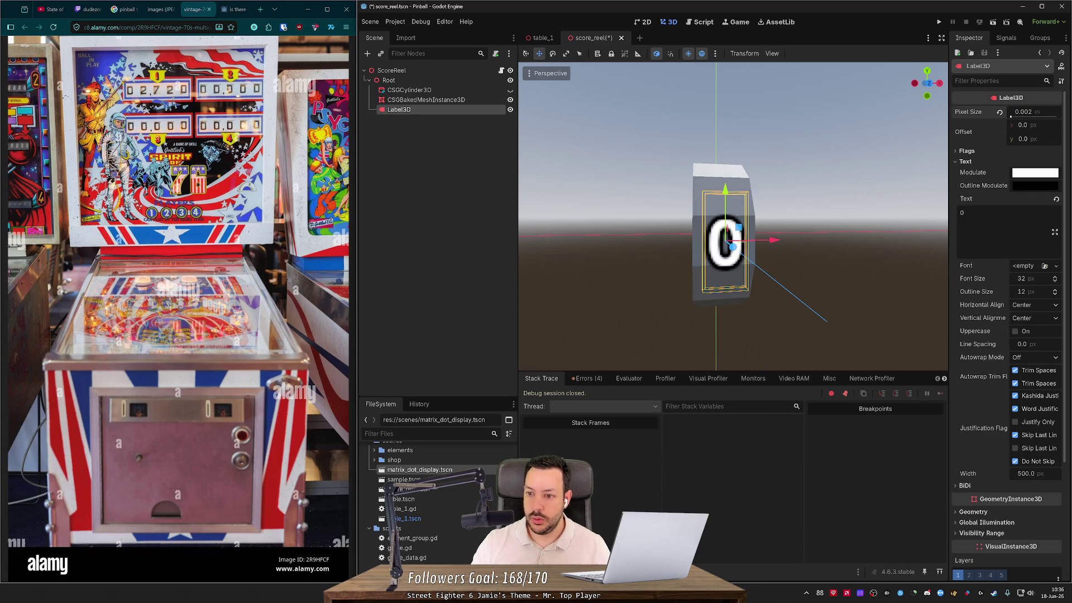
{"action": "left_click", "coordinate": [1028, 111]}
{"action": "key", "text": "BackSpace"}
{"action": "type", "text": "1"}
{"action": "key", "text": "Return"}
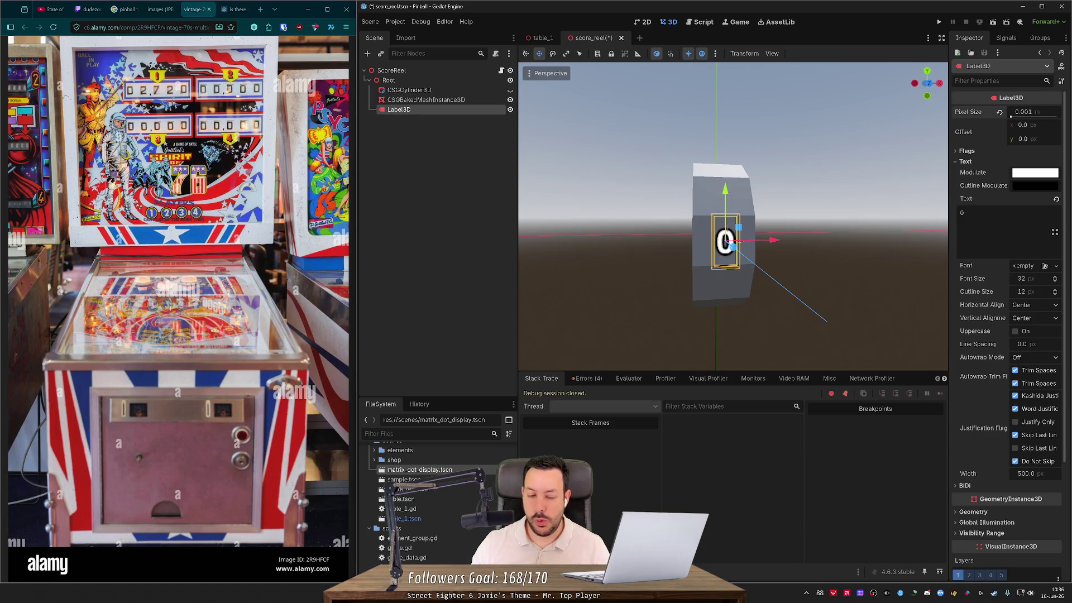
{"action": "left_click", "coordinate": [999, 111]}
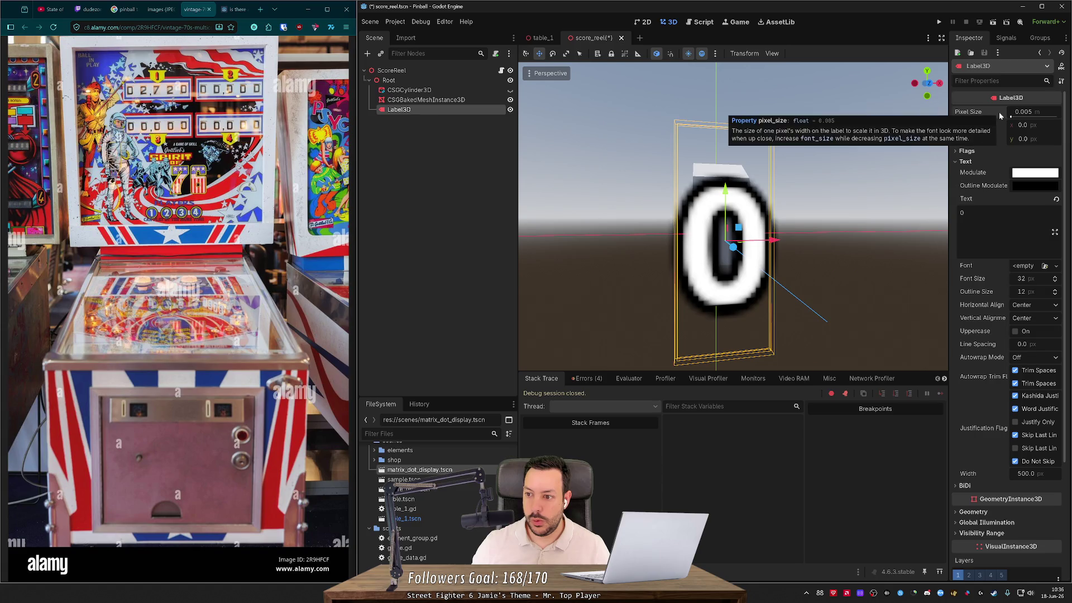
- Set the label's Font Size to 64, Outline Size to 0 and Pixel Size to 0.001
{"action": "mouse_move", "coordinate": [1019, 286]}
{"action": "left_mouse_down"}
{"action": "mouse_move", "coordinate": [1071, 278]}
{"action": "mouse_move", "coordinate": [1050, 279]}
{"action": "left_mouse_up"}
{"action": "left_click", "coordinate": [1023, 278]}
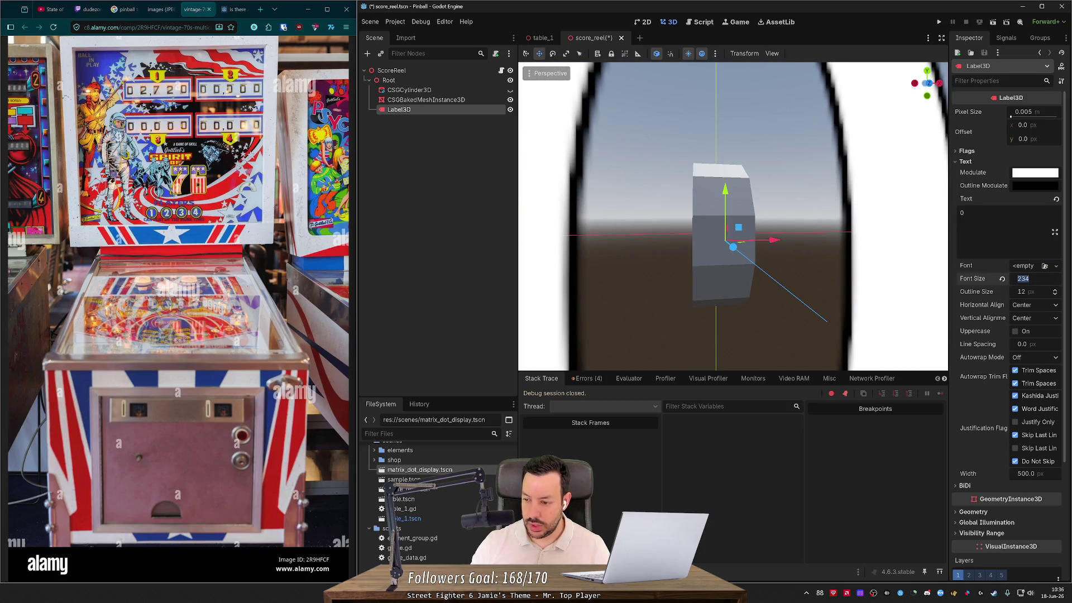
{"action": "type", "text": "64"}
{"action": "key", "text": "Tab"}
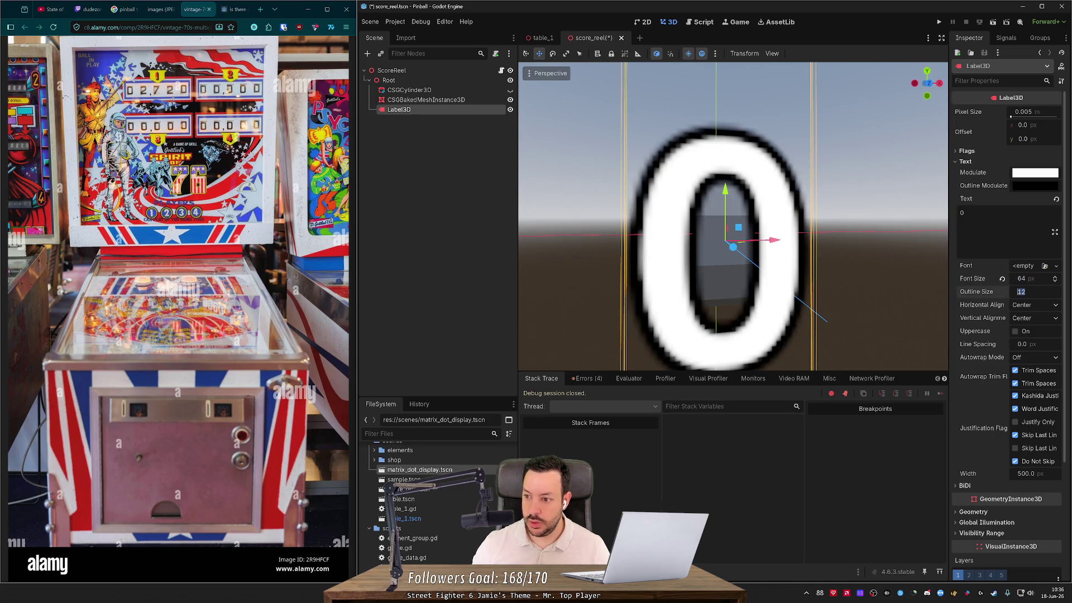
{"action": "type", "text": "0"}
{"action": "key", "text": "Return"}
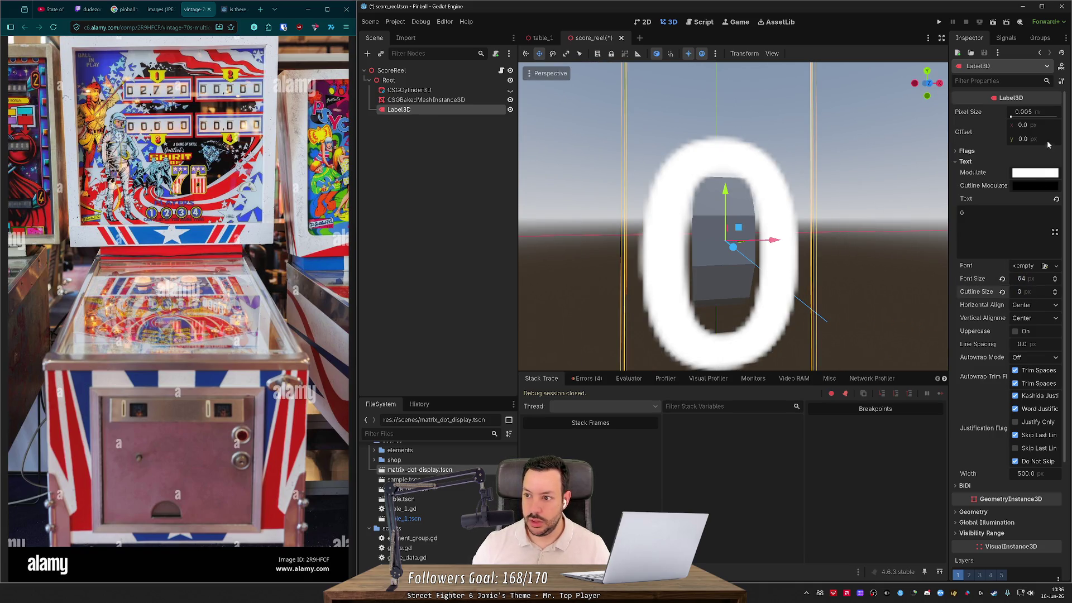
{"action": "left_click", "coordinate": [1030, 112]}
{"action": "key", "text": "BackSpace"}
{"action": "type", "text": "1"}
{"action": "key", "text": "Return"}
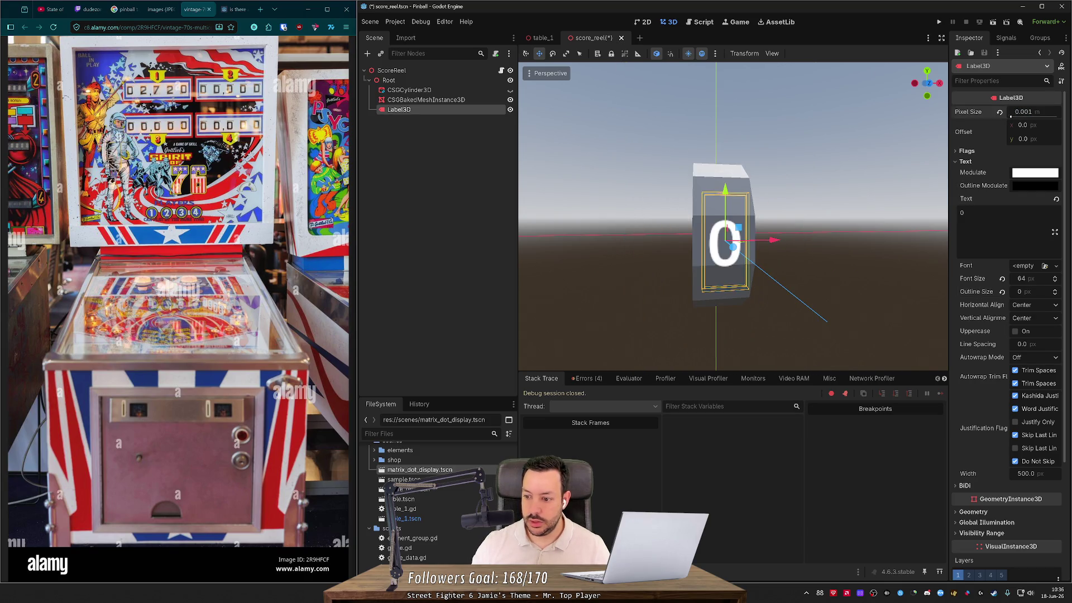
- Orbit around the cube to face the 0 label and reselect the Label3D
{"action": "scroll", "coordinate": [780, 240], "scroll_direction": "down", "scroll_amount": 5}
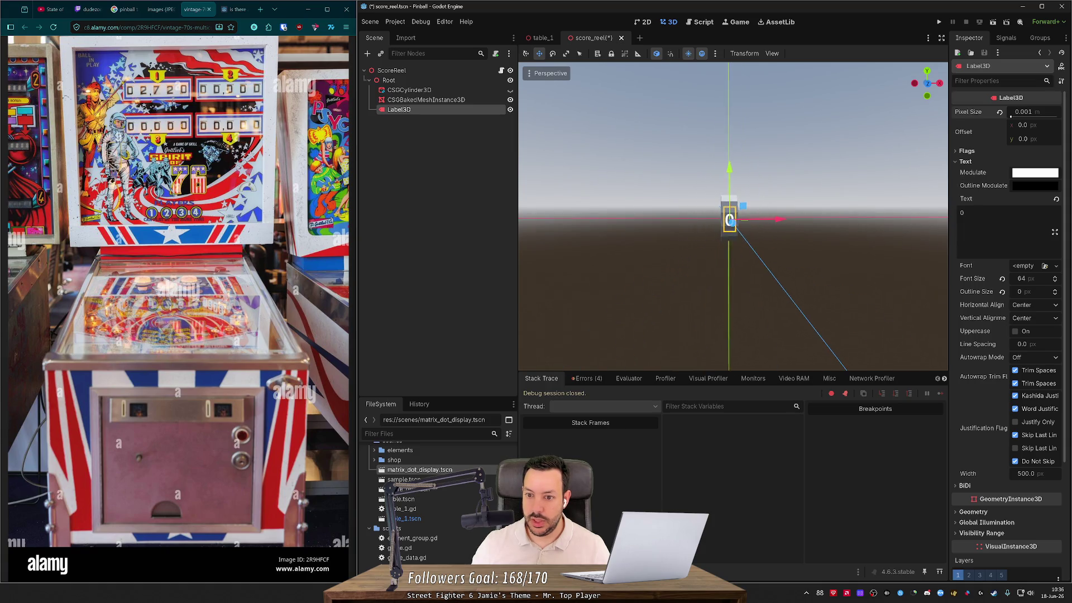
{"action": "left_click", "coordinate": [797, 242]}
{"action": "left_click_drag", "start_coordinate": [797, 242], "coordinate": [493, 188]}
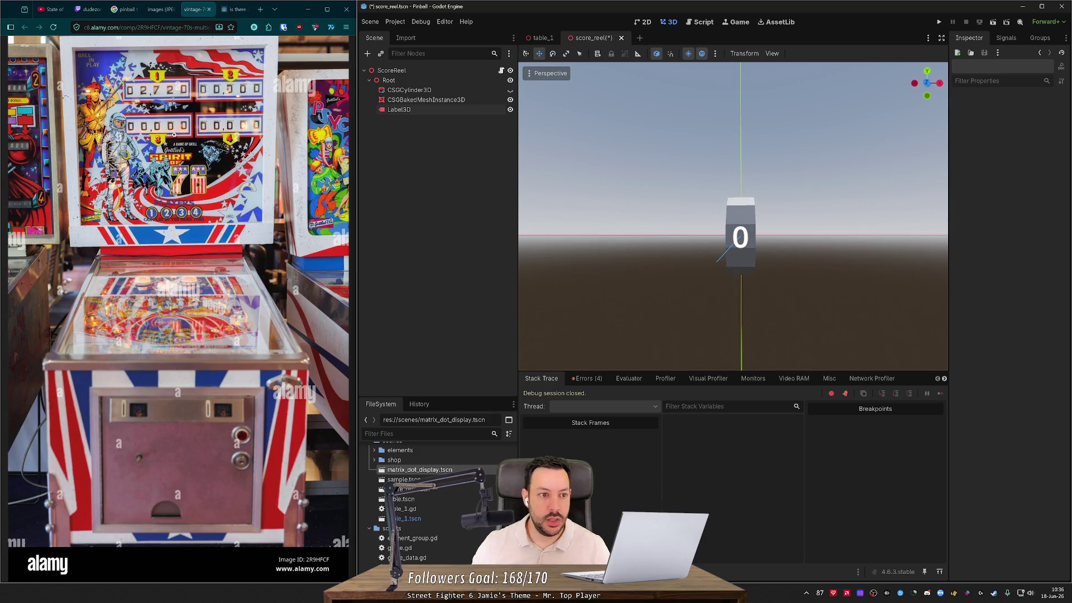
{"action": "left_click_drag", "start_coordinate": [721, 241], "coordinate": [737, 244]}
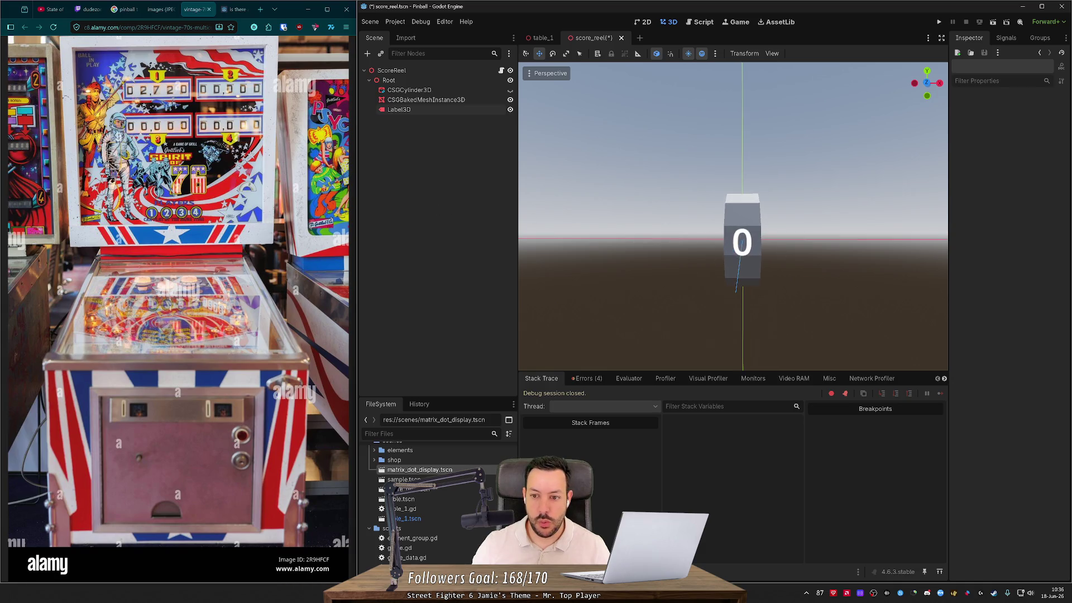
{"action": "left_click", "coordinate": [750, 246]}
- Tint the label dark grey (#272727) and scale it down to about 0.83
{"action": "left_click", "coordinate": [1035, 173]}
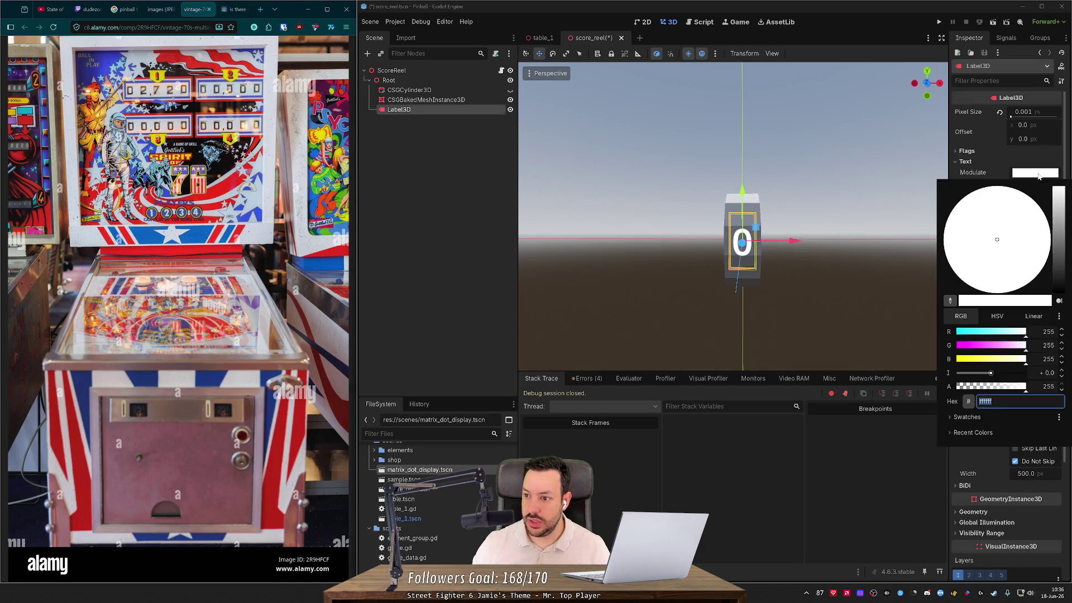
{"action": "mouse_move", "coordinate": [1058, 293]}
{"action": "left_mouse_down"}
{"action": "mouse_move", "coordinate": [1060, 241]}
{"action": "mouse_move", "coordinate": [1069, 282]}
{"action": "left_mouse_up"}
{"action": "left_click", "coordinate": [864, 234]}
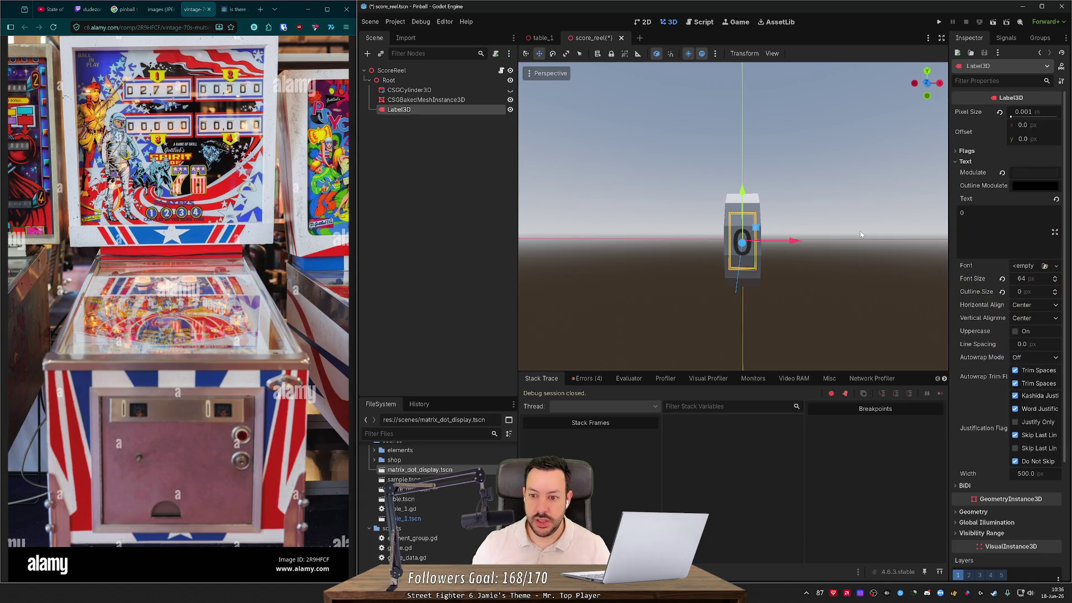
{"action": "left_click_drag", "start_coordinate": [864, 235], "coordinate": [731, 239]}
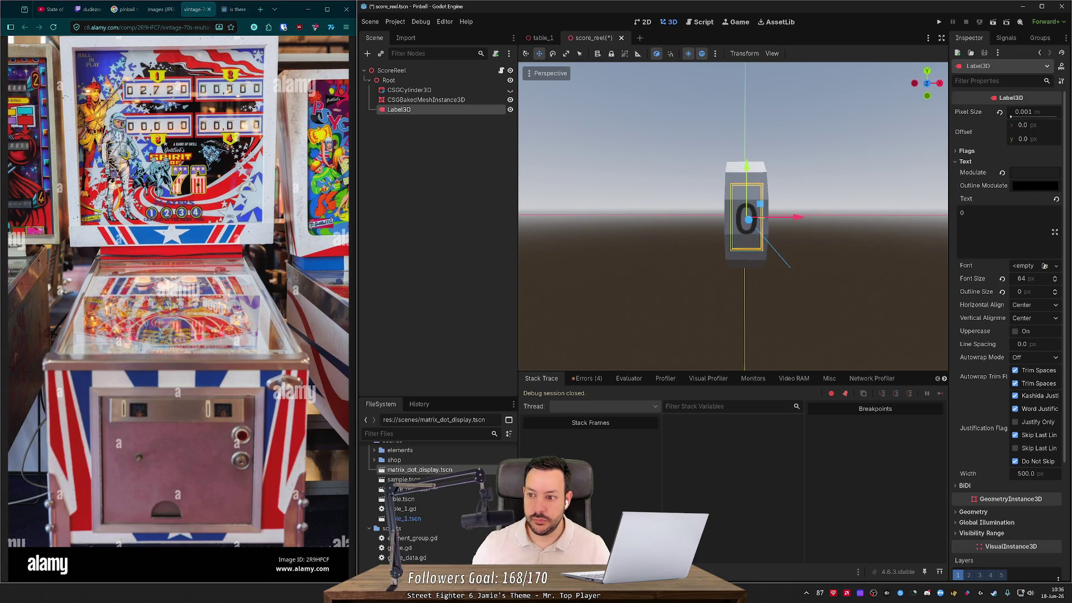
{"action": "scroll", "coordinate": [953, 478], "scroll_direction": "down", "scroll_amount": 5}
{"action": "left_click", "coordinate": [974, 471]}
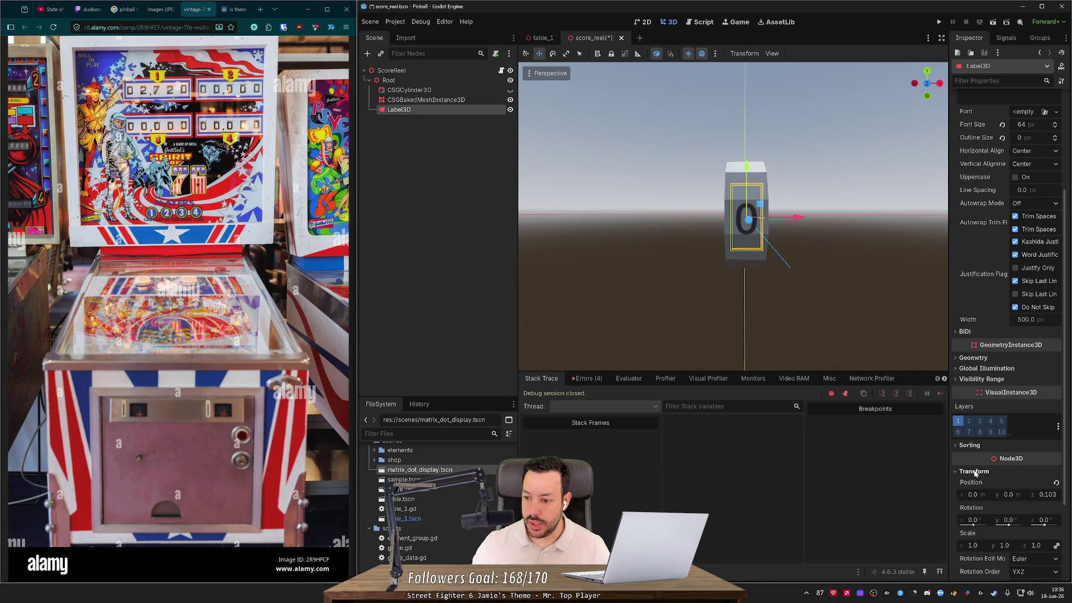
{"action": "left_click_drag", "start_coordinate": [973, 547], "coordinate": [951, 547]}
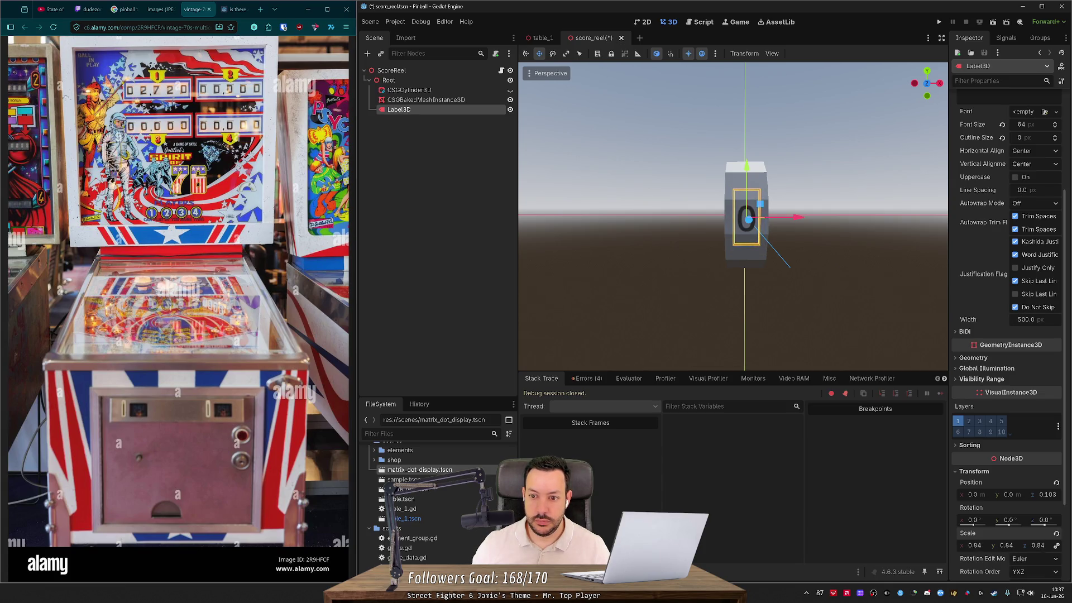
- Fly the camera in and out to inspect the label on the cube
{"action": "left_click", "coordinate": [845, 331]}
{"action": "scroll", "coordinate": [846, 330], "scroll_direction": "up", "scroll_amount": 4}
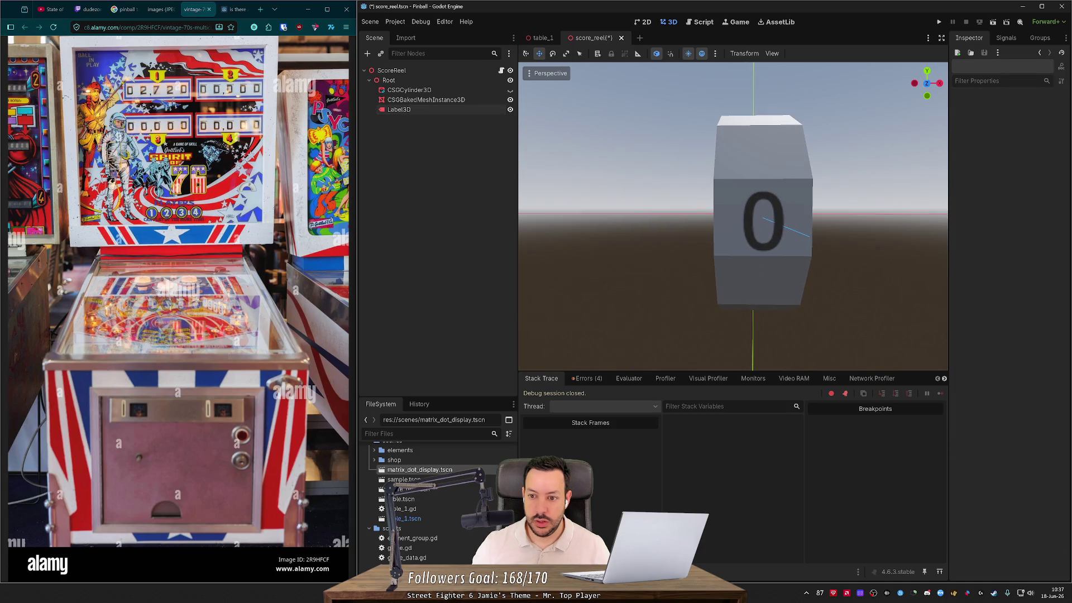
{"action": "scroll", "coordinate": [733, 218], "scroll_direction": "down", "scroll_amount": 5}
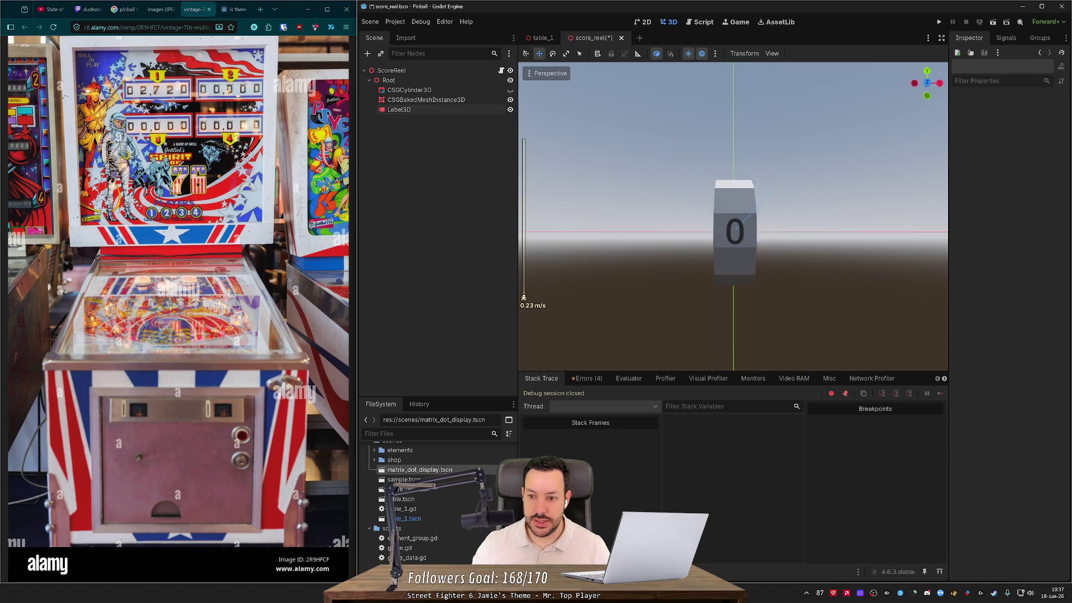
{"action": "scroll", "coordinate": [733, 218], "scroll_direction": "down", "scroll_amount": 2}
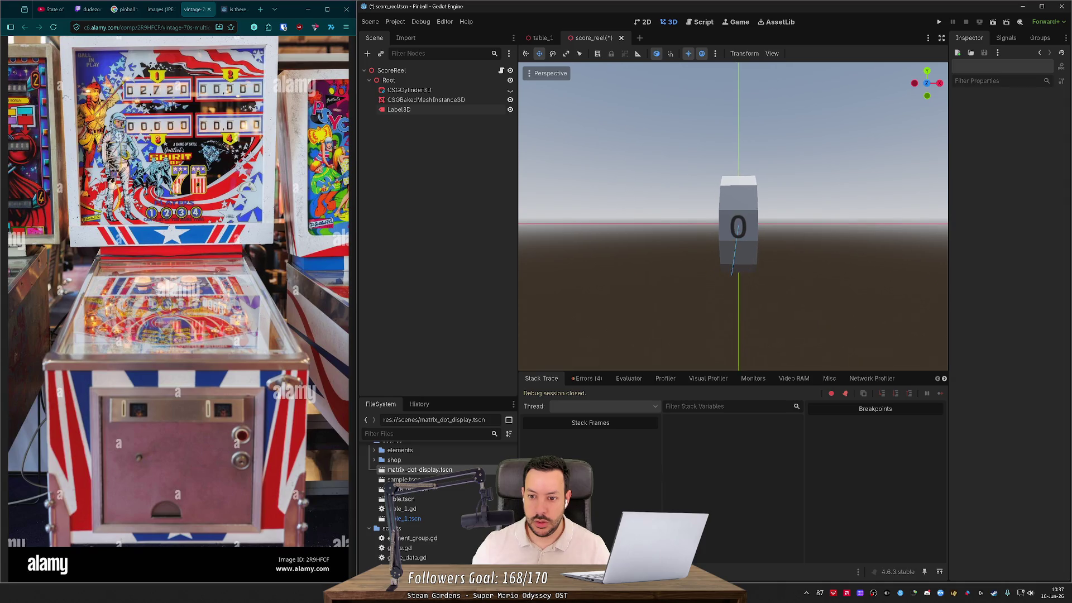
{"action": "scroll", "coordinate": [733, 218], "scroll_direction": "down", "scroll_amount": 1}
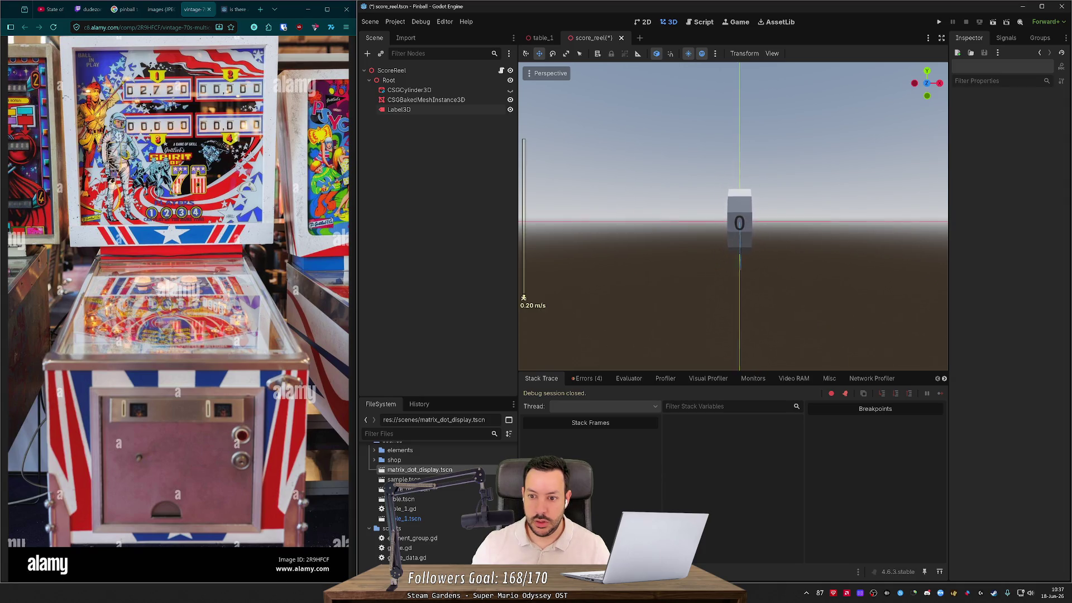
{"action": "key", "text": "w"}
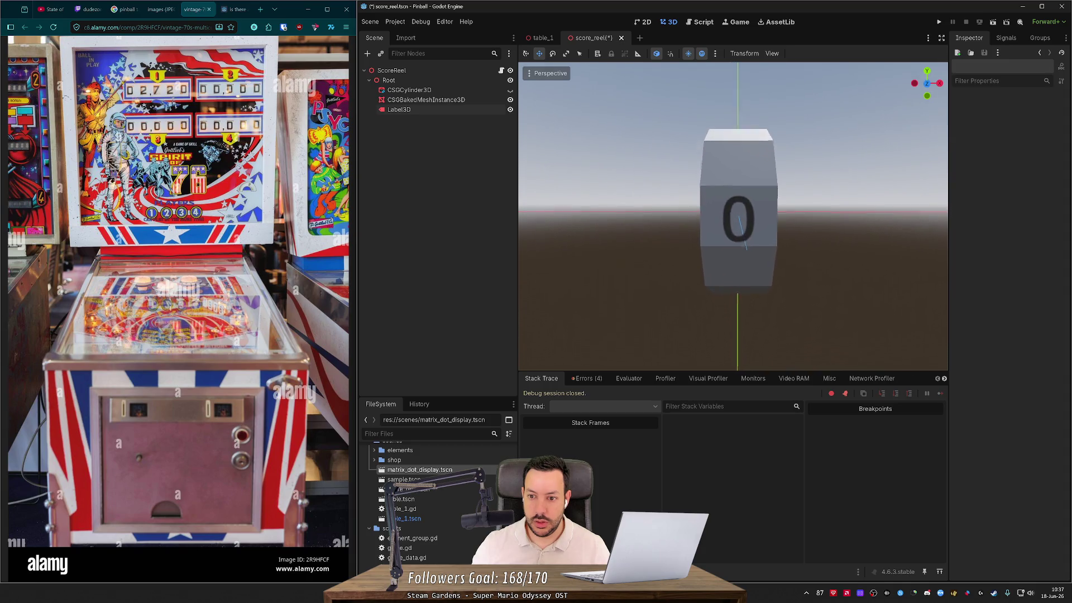
{"action": "key", "text": "s"}
{"action": "scroll", "coordinate": [733, 217], "scroll_direction": "down", "scroll_amount": 1}
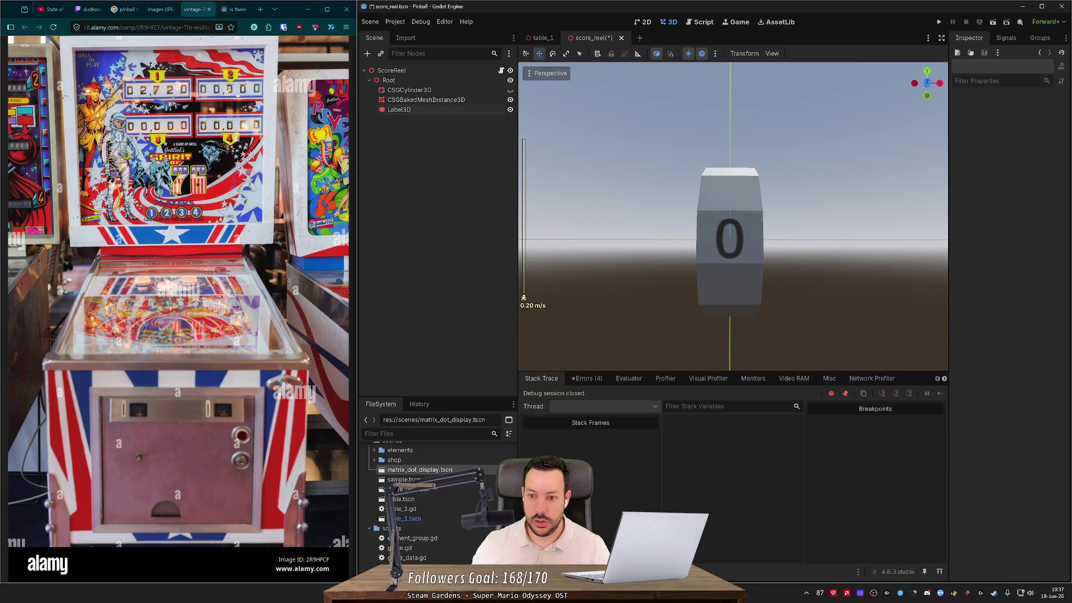
{"action": "key", "text": "w"}
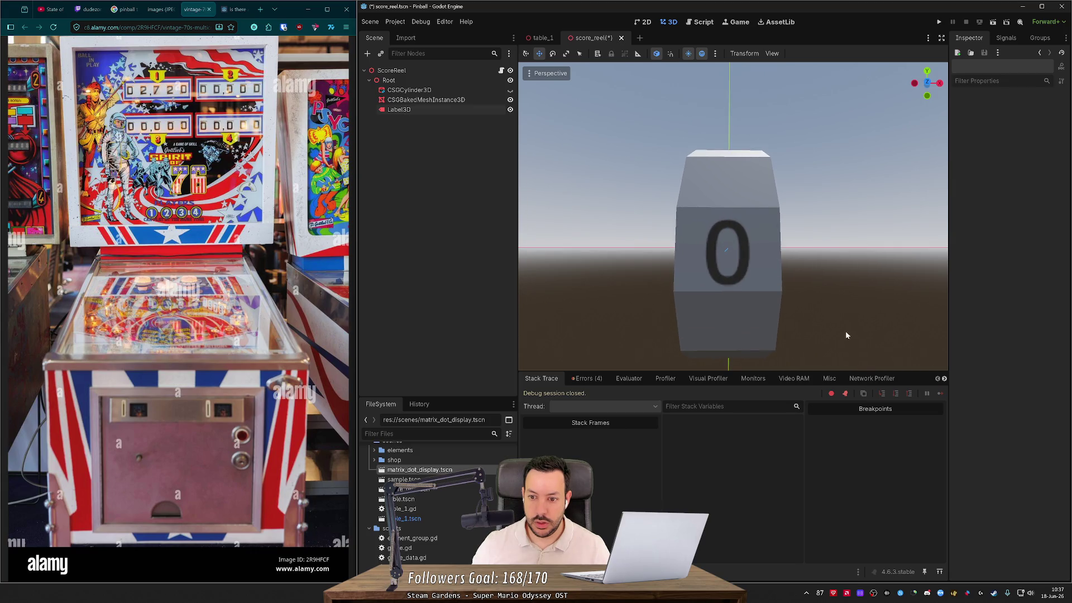
- Nudge the label slightly inward along Z, check it front-on, and save the scene
{"action": "left_click", "coordinate": [739, 250]}
{"action": "scroll", "coordinate": [787, 280], "scroll_direction": "down", "scroll_amount": 1}
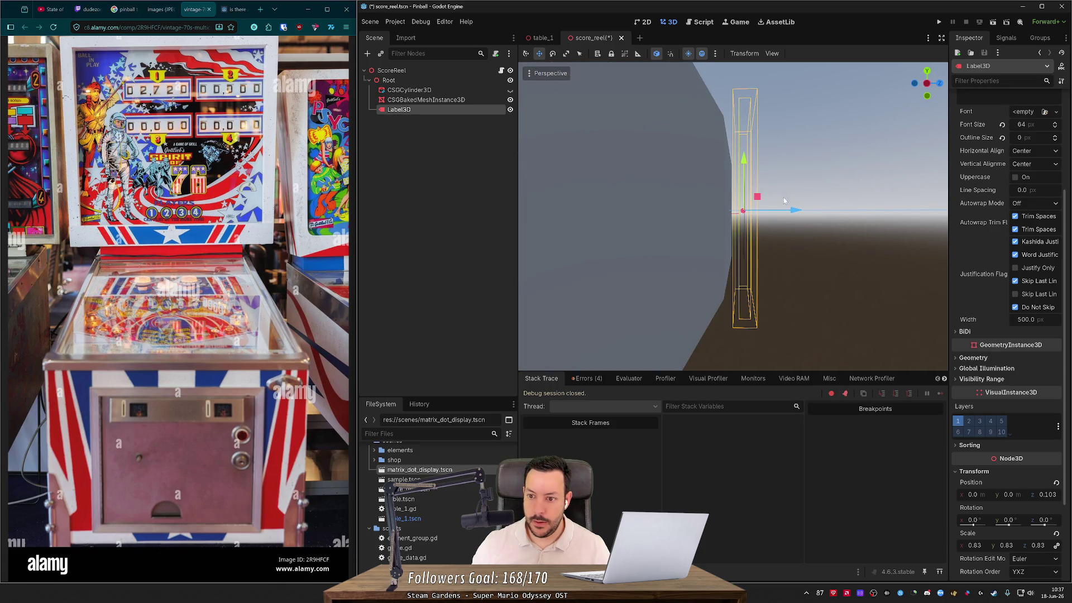
{"action": "left_click_drag", "start_coordinate": [784, 211], "coordinate": [780, 211]}
{"action": "key", "text": "KP_1"}
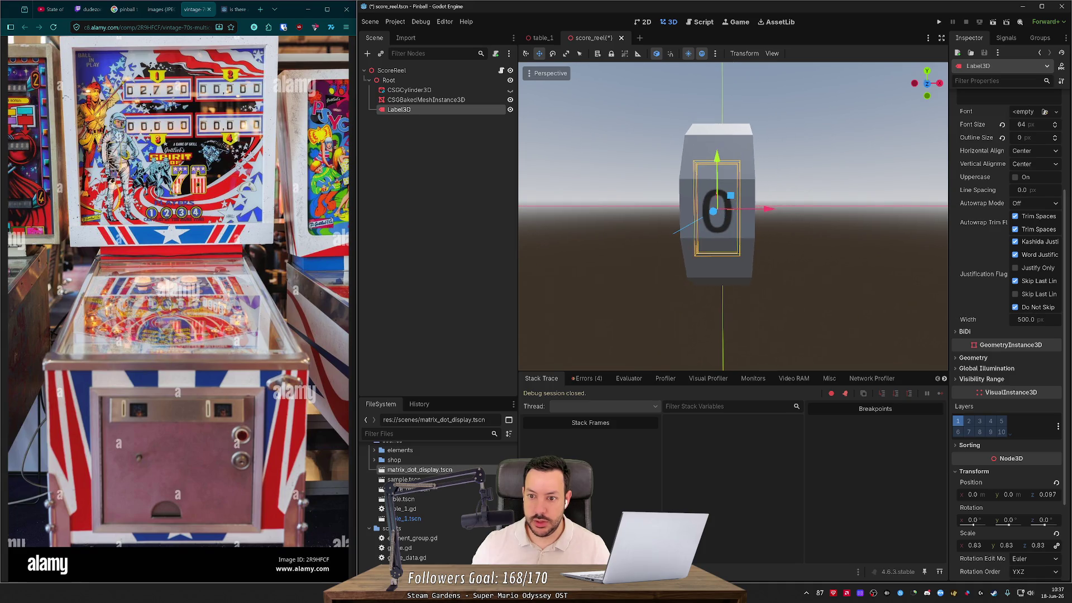
{"action": "left_click", "coordinate": [833, 213]}
{"action": "key", "text": "ctrl+s"}
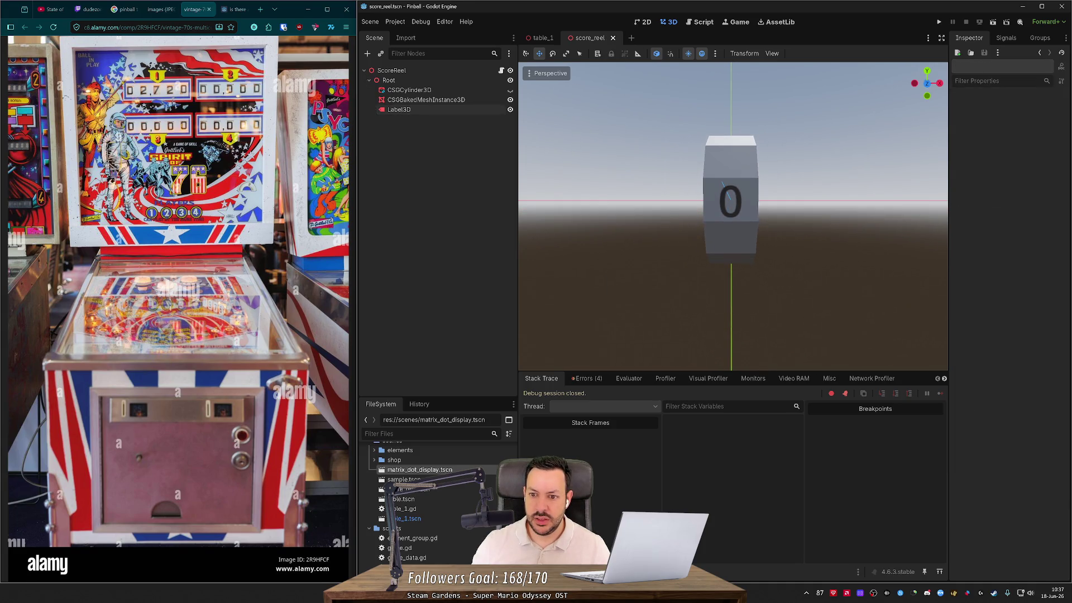
- Parent the Label3D under the CSGBakedMeshInstance3D drum mesh
{"action": "left_click", "coordinate": [740, 209]}
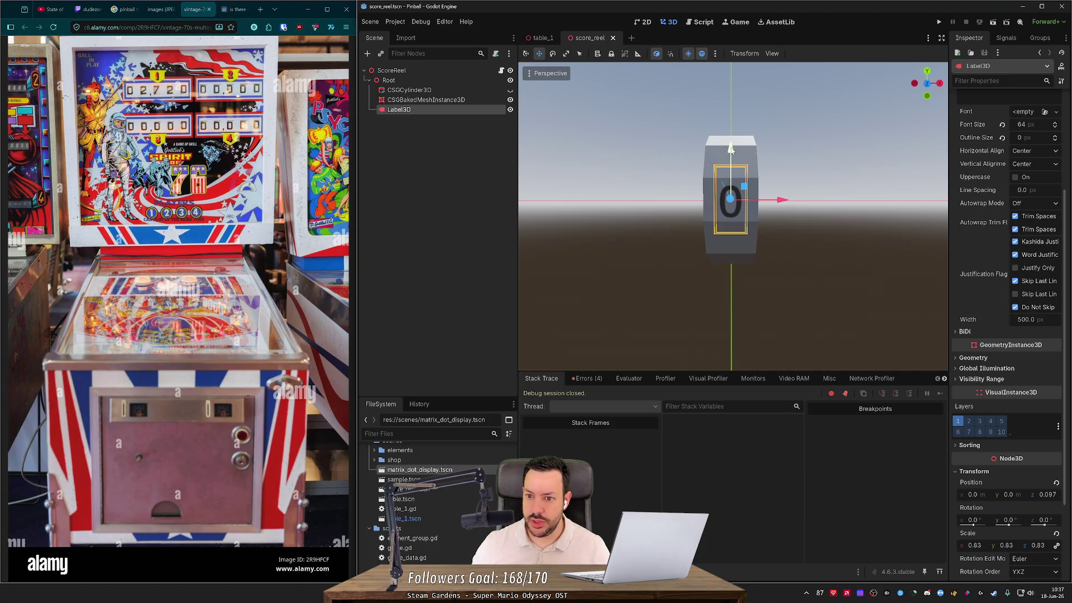
{"action": "left_click", "coordinate": [844, 186]}
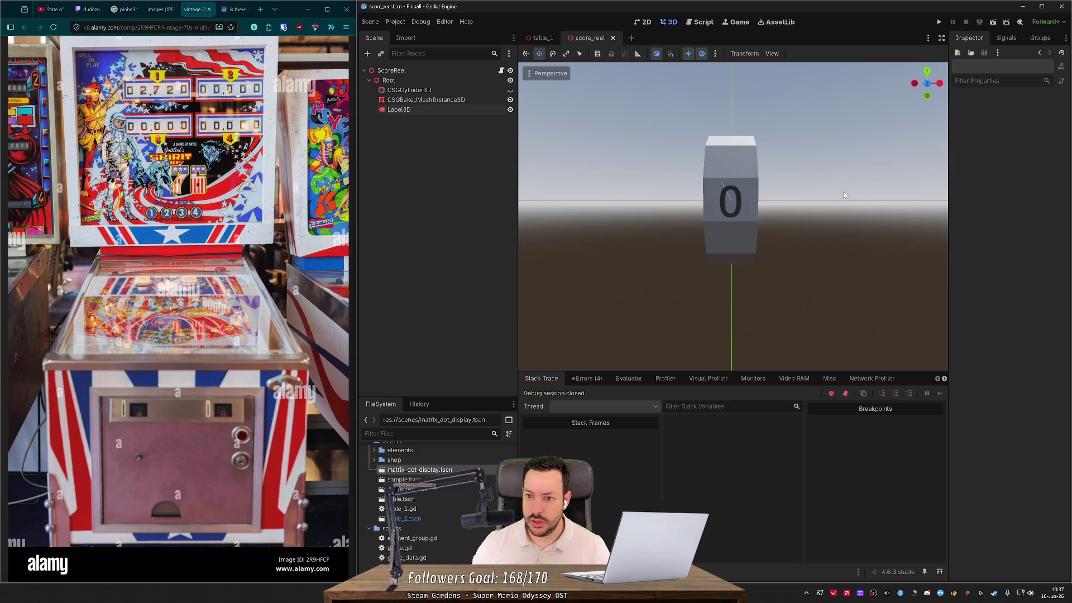
{"action": "key", "text": "q"}
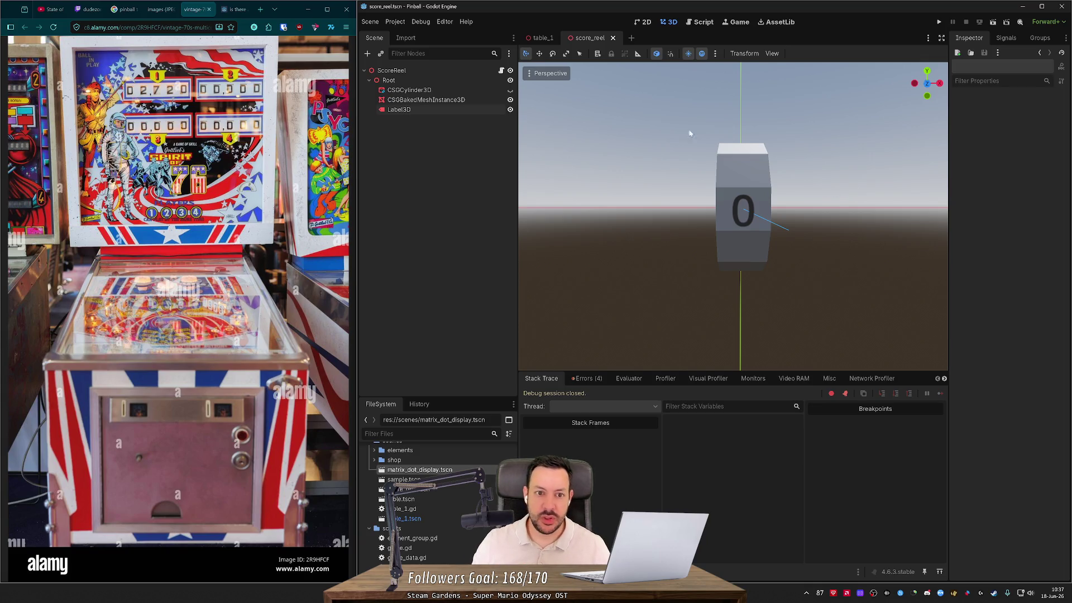
{"action": "mouse_move", "coordinate": [427, 110]}
{"action": "left_mouse_down"}
{"action": "mouse_move", "coordinate": [434, 94]}
{"action": "mouse_move", "coordinate": [433, 109]}
{"action": "left_mouse_up"}
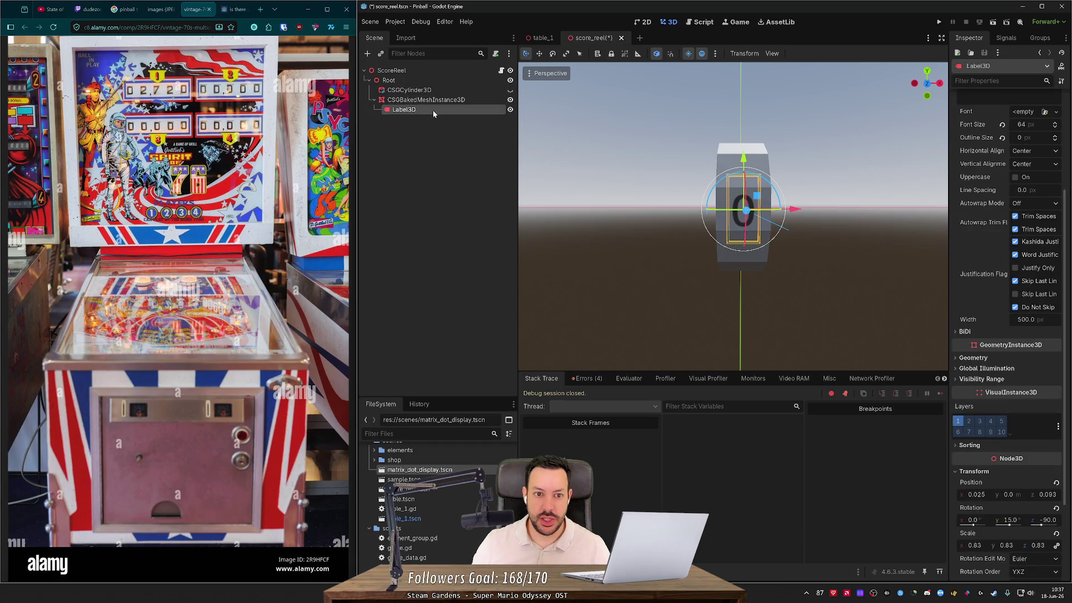
{"action": "left_click", "coordinate": [436, 101]}
{"action": "key", "text": "f"}
{"action": "mouse_move", "coordinate": [642, 190]}
{"action": "left_mouse_down"}
{"action": "mouse_move", "coordinate": [698, 188]}
{"action": "mouse_move", "coordinate": [700, 197]}
{"action": "left_mouse_up"}
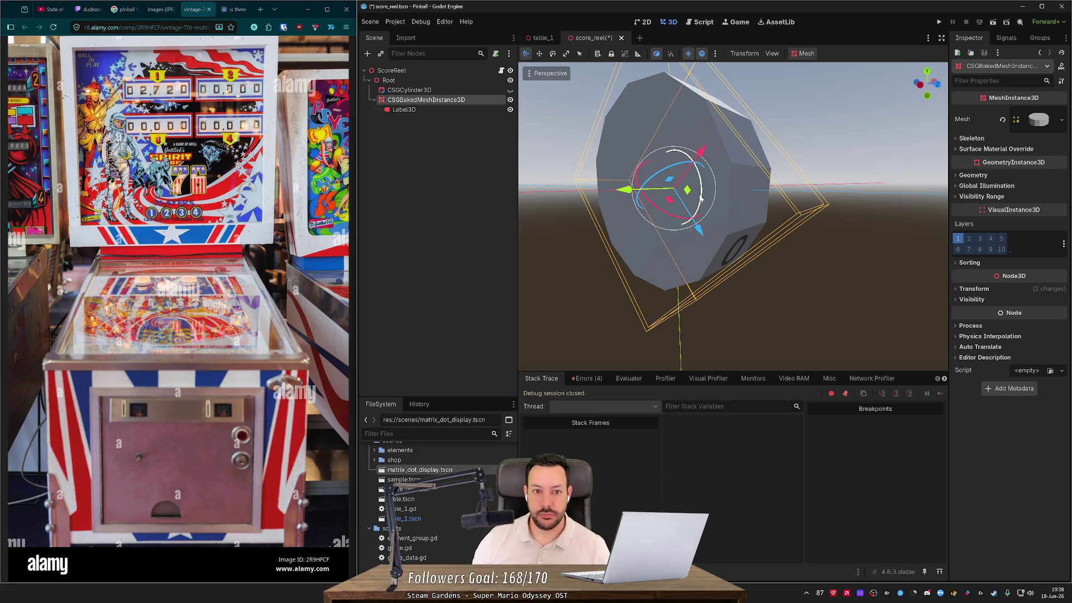
{"action": "left_click_drag", "start_coordinate": [701, 198], "coordinate": [701, 197]}
- Undo the drum rotation and rename the Label3D to Current
{"action": "key", "text": "ctrl+z"}
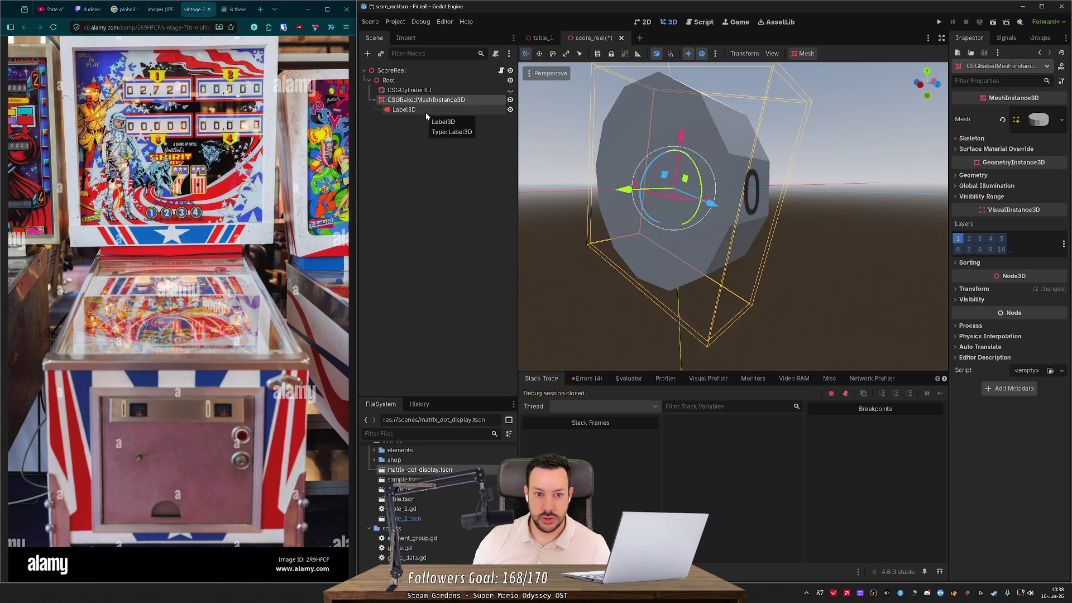
{"action": "left_click", "coordinate": [426, 112]}
{"action": "left_click", "coordinate": [447, 116]}
{"action": "type", "text": "Cu"}
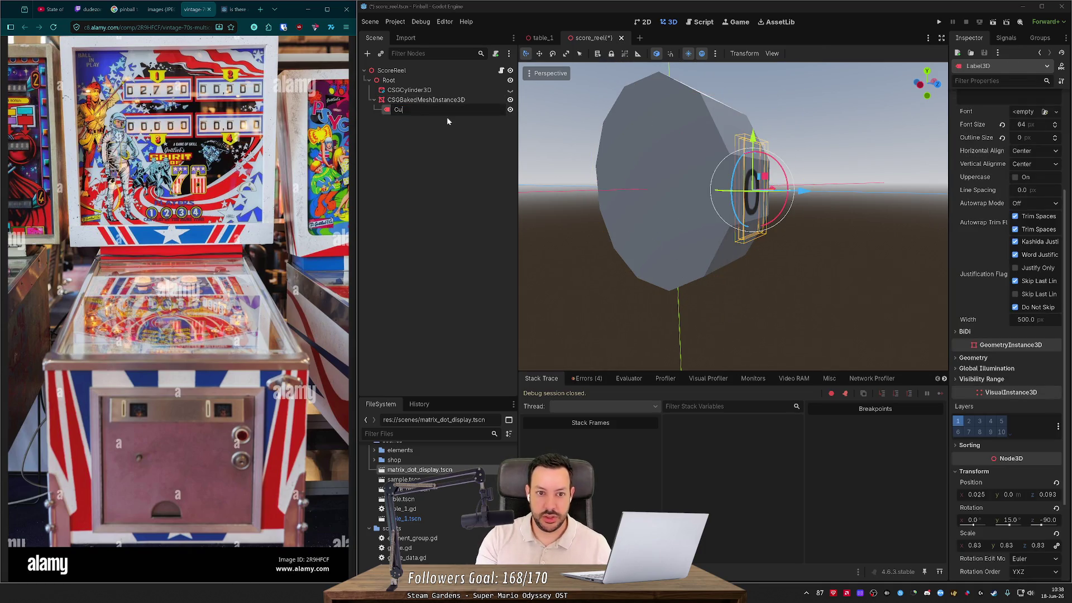
{"action": "type", "text": "rrent"}
{"action": "key", "text": "Return"}
{"action": "key", "text": "ctrl+c"}
{"action": "key", "text": "ctrl+v"}
{"action": "key", "text": "ctrl+v"}
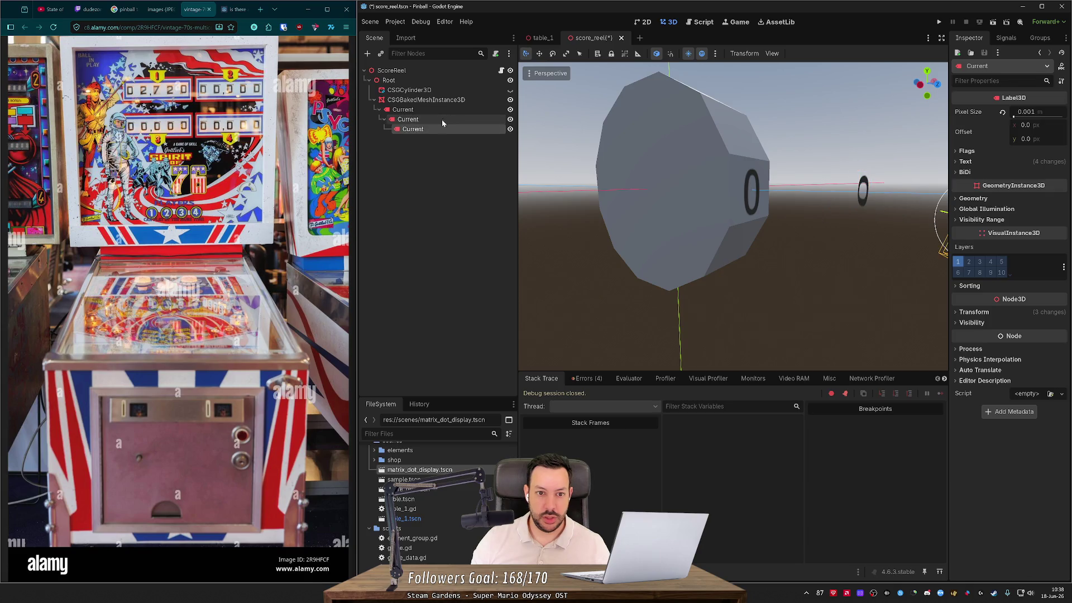
{"action": "key", "text": "ctrl+z"}
{"action": "key", "text": "ctrl+z"}
- Duplicate Current twice and rename the first copy, Current2, to Above
{"action": "left_click", "coordinate": [420, 110]}
{"action": "key", "text": "ctrl+d"}
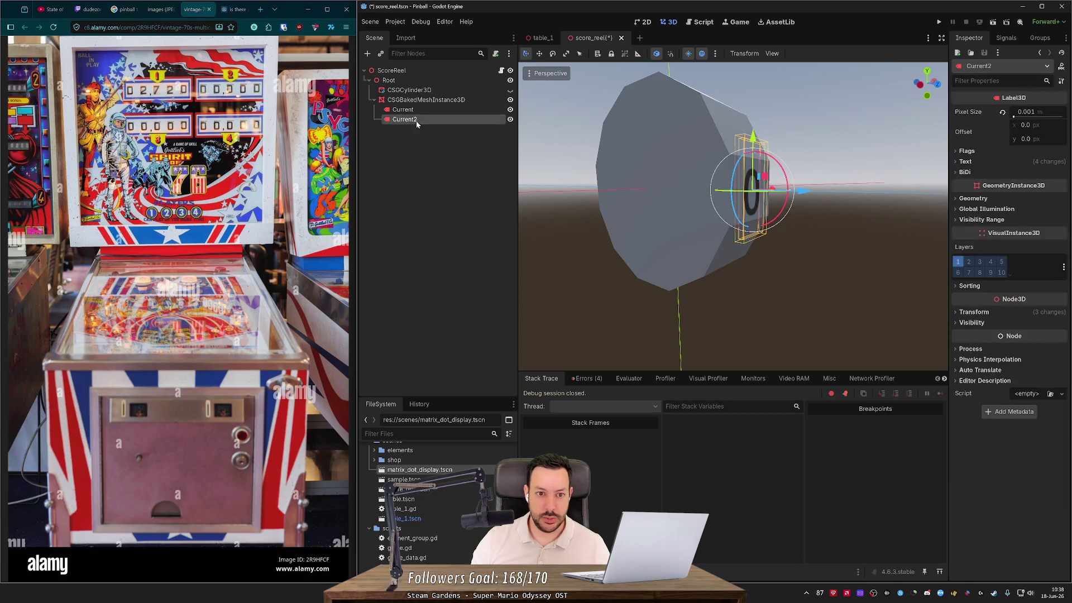
{"action": "key", "text": "ctrl+d"}
{"action": "double_click", "coordinate": [417, 120]}
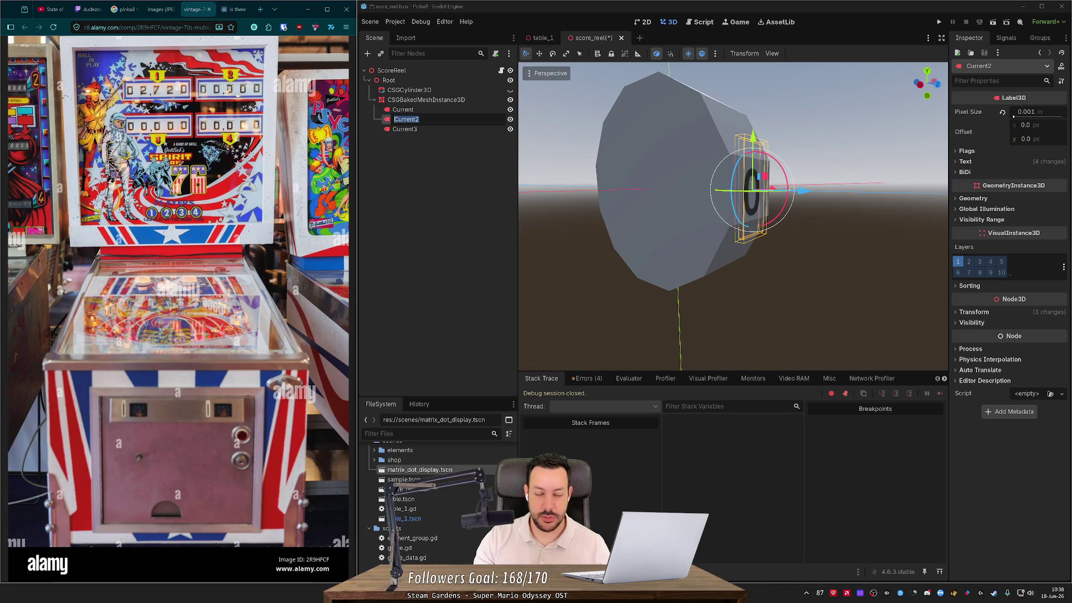
{"action": "type", "text": "Above"}
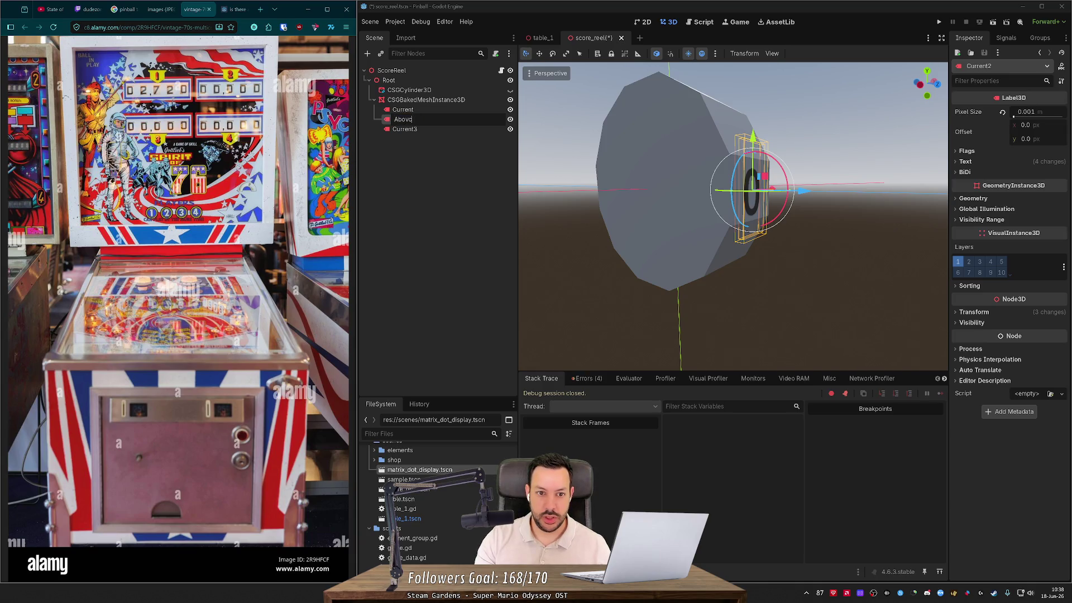
{"action": "key", "text": "Return"}
- Rename Current3 to Below
{"action": "key", "text": "Down"}
{"action": "key", "text": "F2"}
{"action": "type", "text": "Bel"}
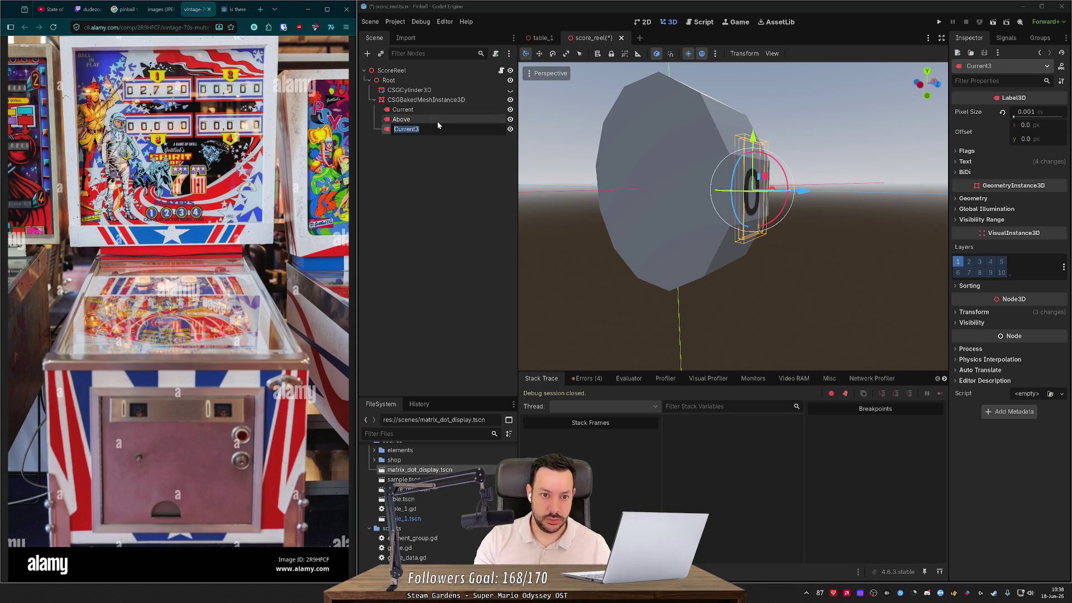
{"action": "type", "text": "ow"}
{"action": "key", "text": "Return"}
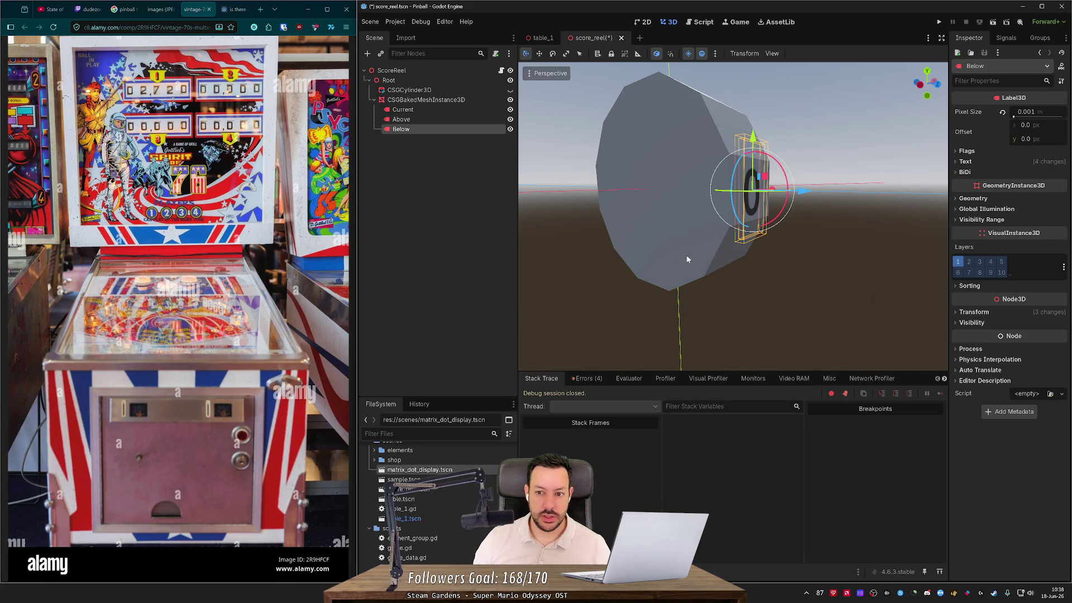
{"action": "mouse_move", "coordinate": [687, 259]}
{"action": "left_mouse_down"}
{"action": "mouse_move", "coordinate": [720, 256]}
{"action": "mouse_move", "coordinate": [711, 223]}
{"action": "mouse_move", "coordinate": [693, 213]}
{"action": "mouse_move", "coordinate": [771, 161]}
{"action": "left_mouse_up"}
{"action": "left_click", "coordinate": [418, 119]}
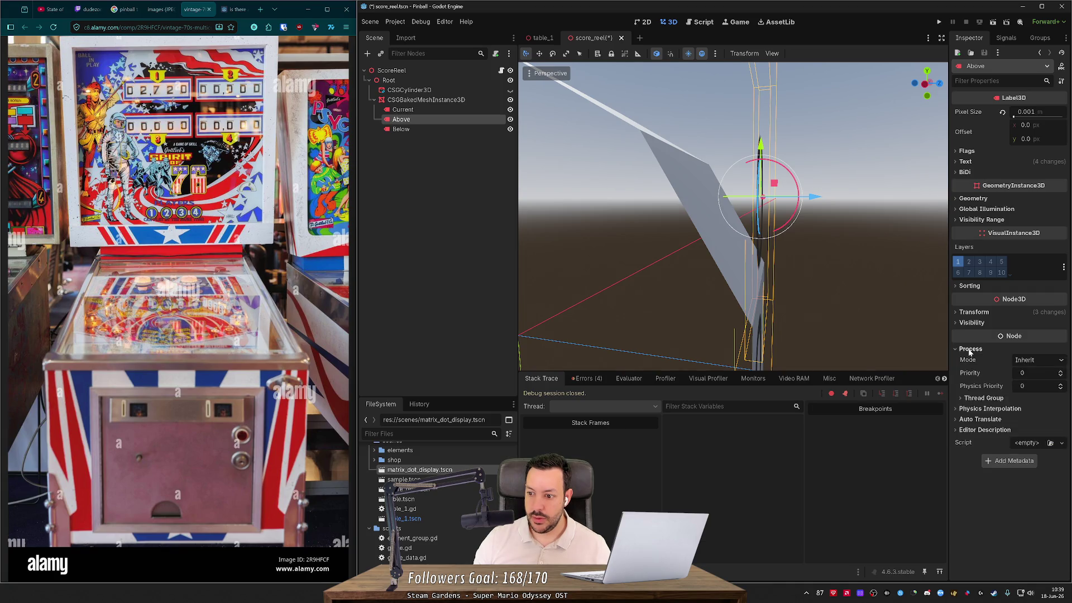
{"action": "left_click", "coordinate": [972, 314]}
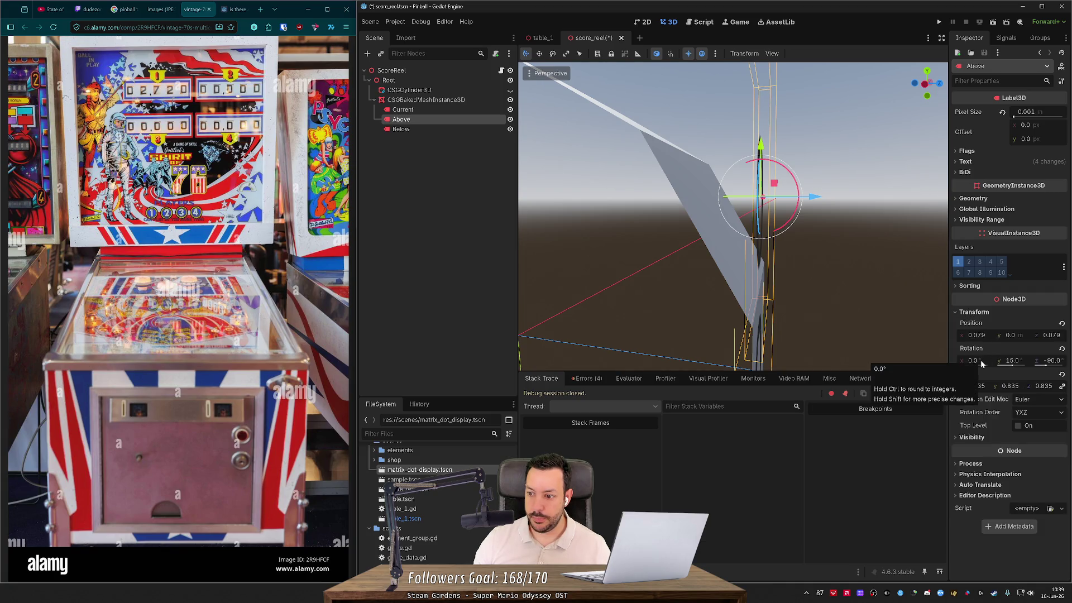
{"action": "left_click", "coordinate": [981, 360]}
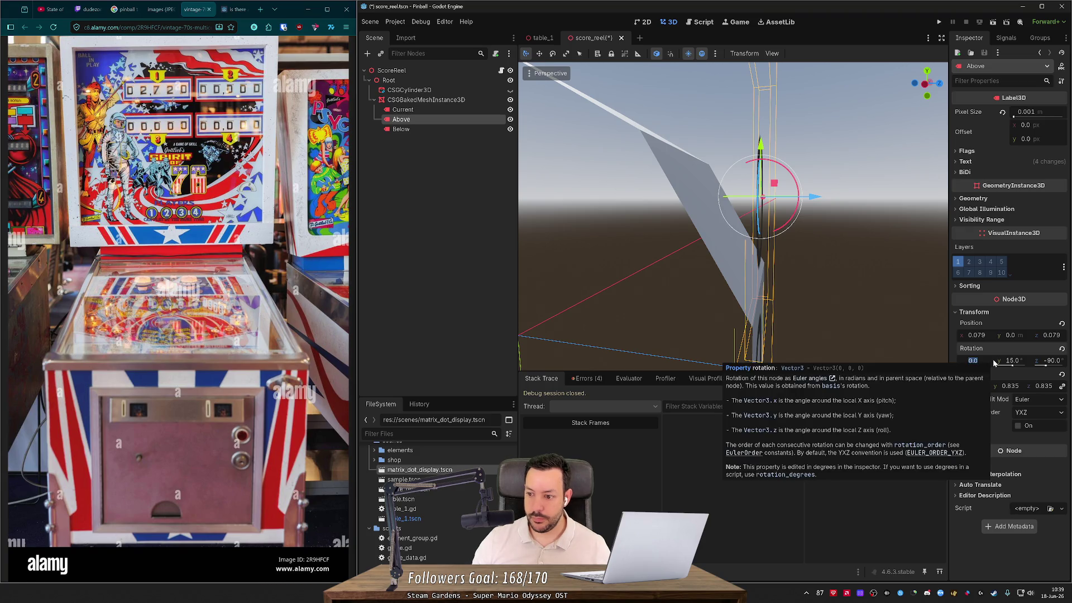
{"action": "key", "text": "Tab"}
{"action": "type", "text": "0"}
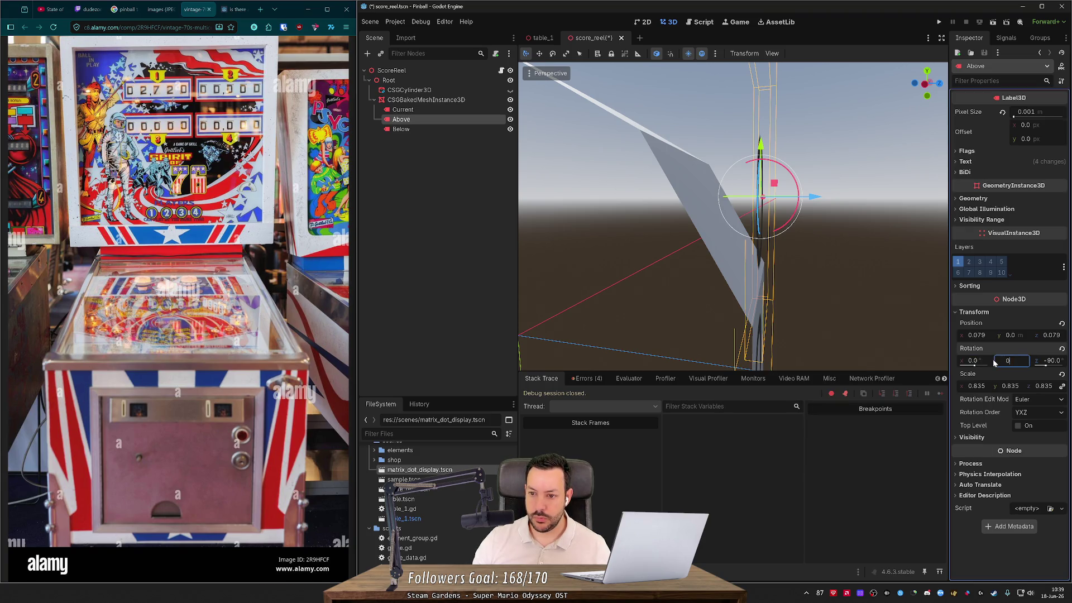
{"action": "key", "text": "Tab"}
{"action": "type", "text": "0"}
{"action": "key", "text": "Return"}
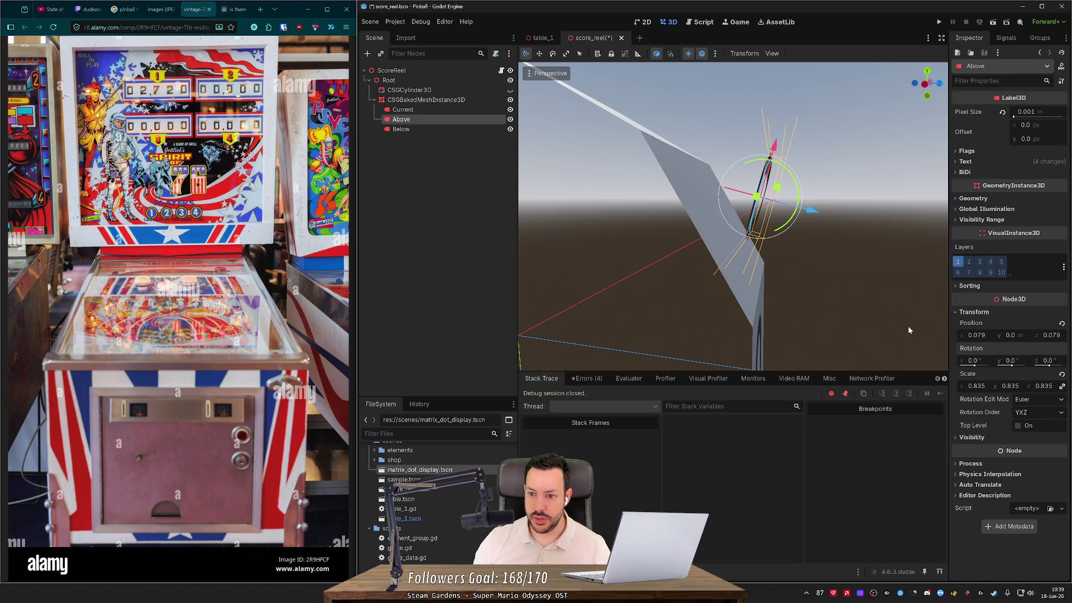
{"action": "key", "text": "ctrl+z"}
{"action": "key", "text": "ctrl+z"}
{"action": "scroll", "coordinate": [872, 321], "scroll_direction": "up", "scroll_amount": 3}
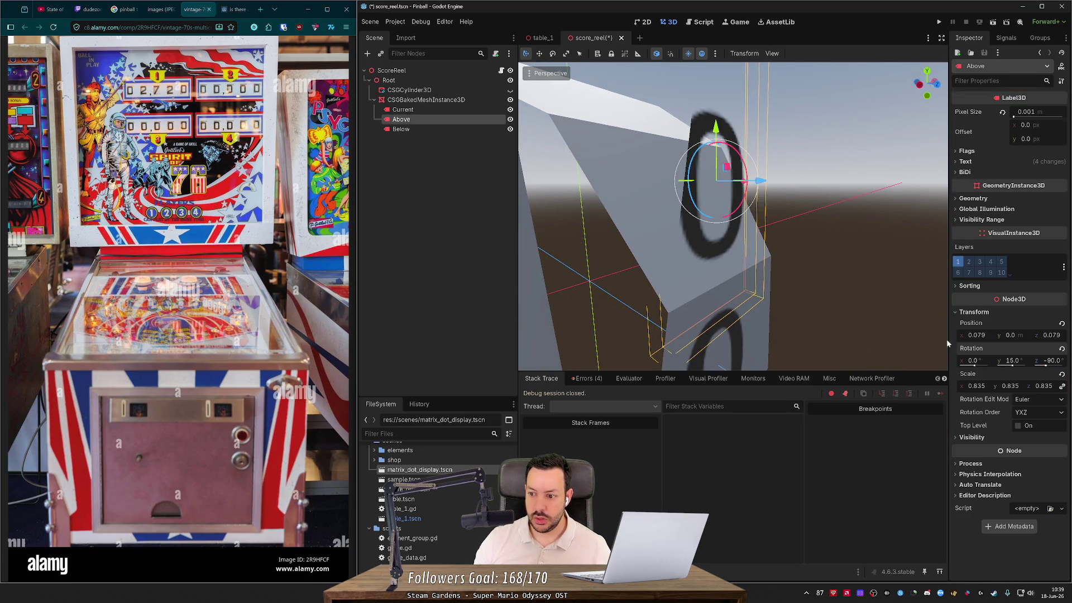
{"action": "left_click", "coordinate": [974, 361]}
{"action": "type", "text": "30"}
{"action": "key", "text": "Return"}
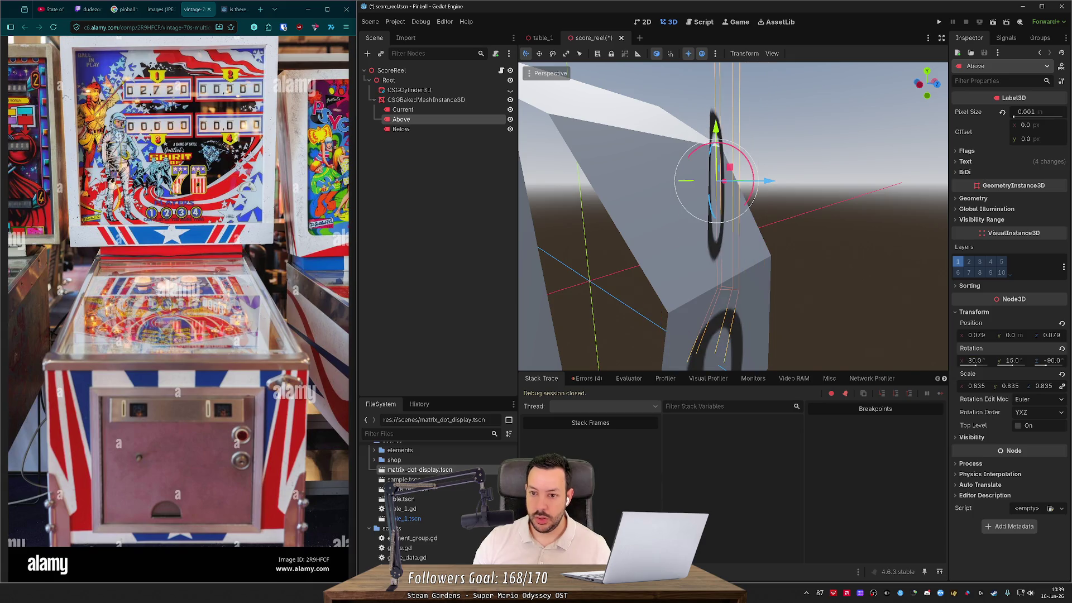
{"action": "key", "text": "ctrl+z"}
{"action": "key", "text": "KP_1"}
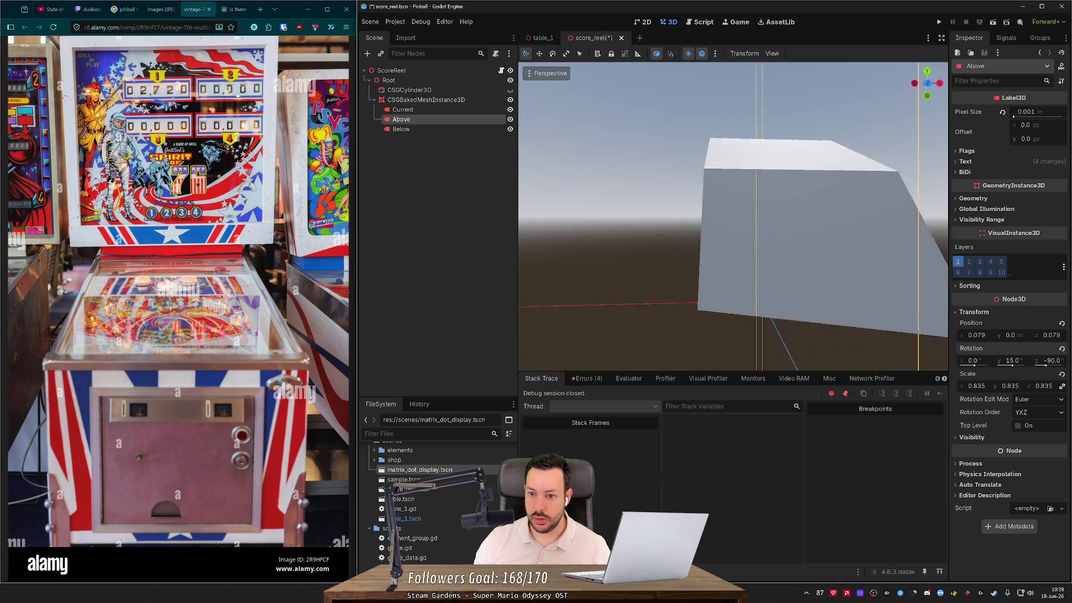
{"action": "left_click_drag", "start_coordinate": [1044, 366], "coordinate": [1053, 366]}
{"action": "left_click", "coordinate": [1052, 367]}
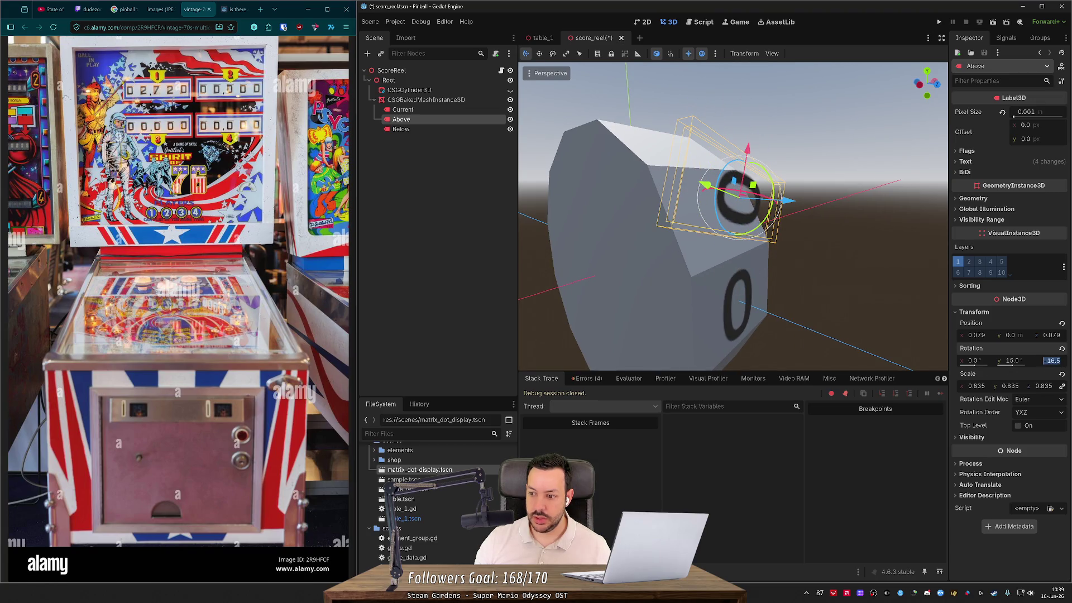
{"action": "type", "text": "0"}
{"action": "key", "text": "Return"}
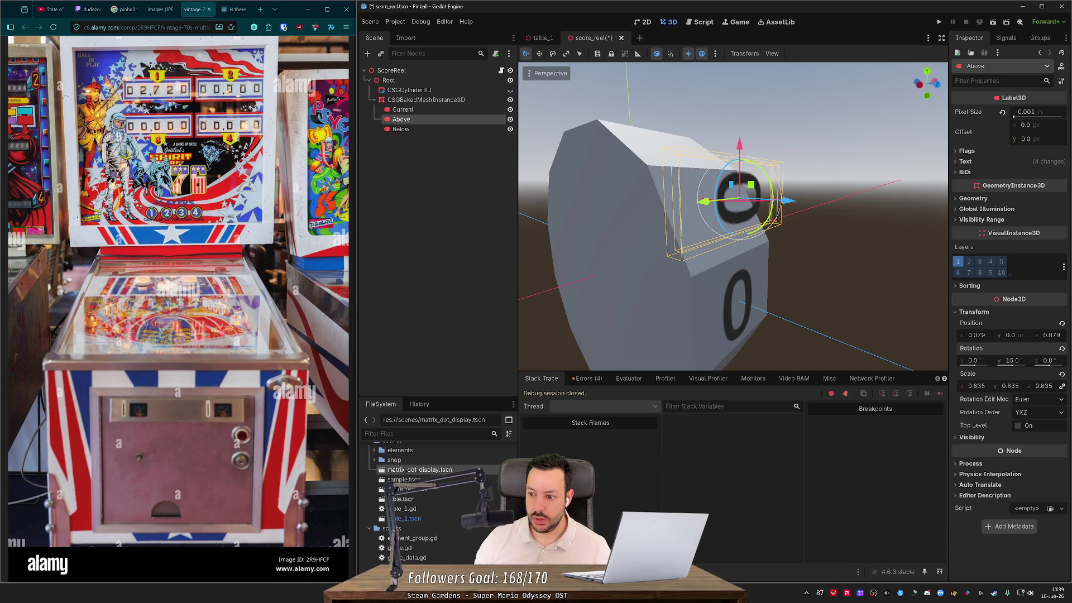
{"action": "key", "text": "ctrl+z"}
{"action": "key", "text": "ctrl+z"}
{"action": "left_click", "coordinate": [407, 100]}
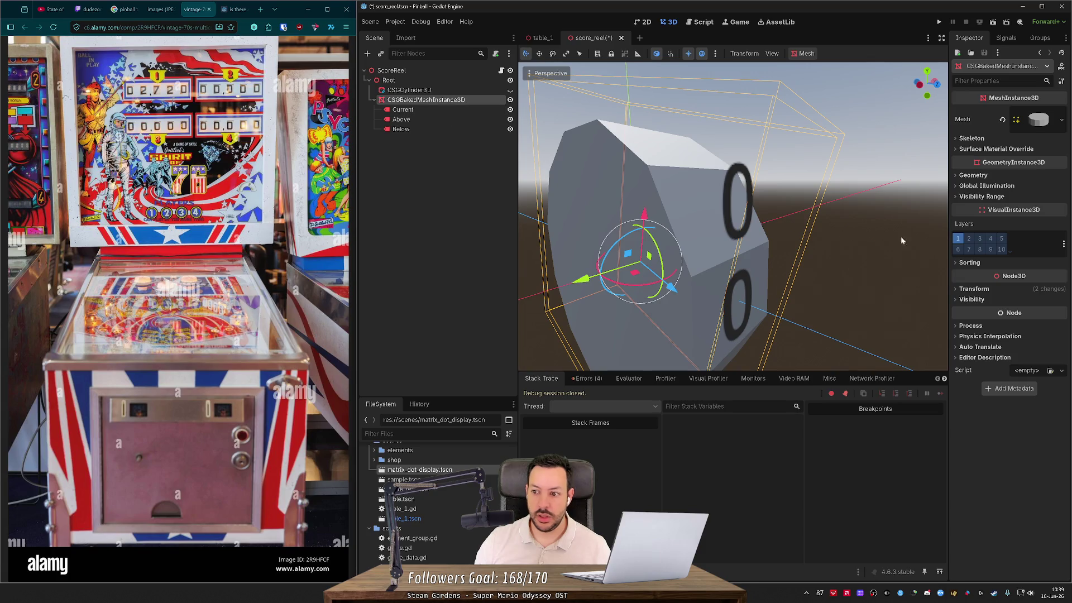
{"action": "left_click", "coordinate": [972, 289]}
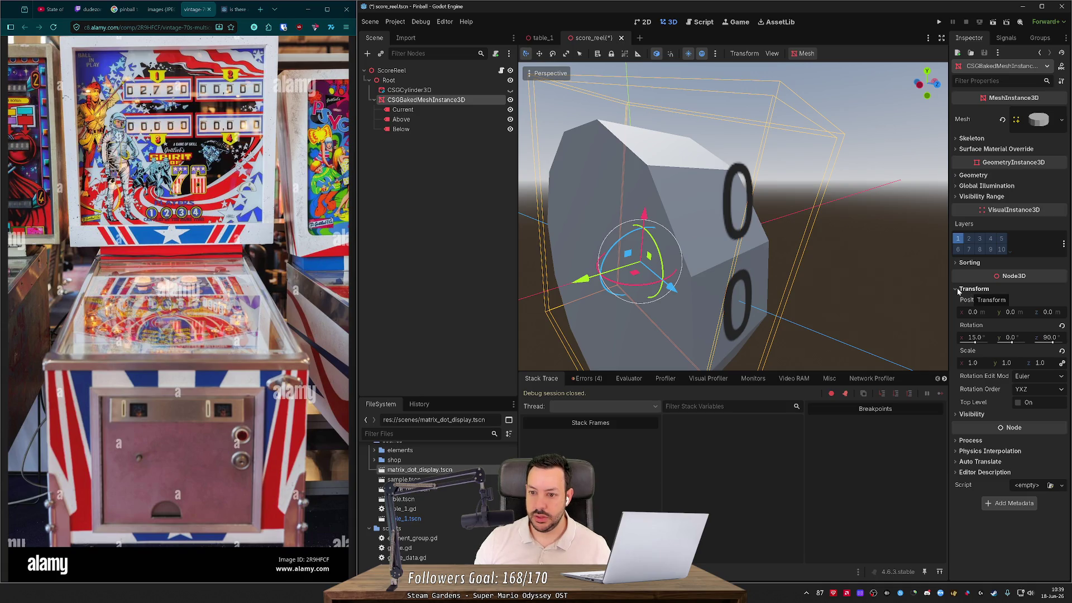
{"action": "key", "text": "KP_1"}
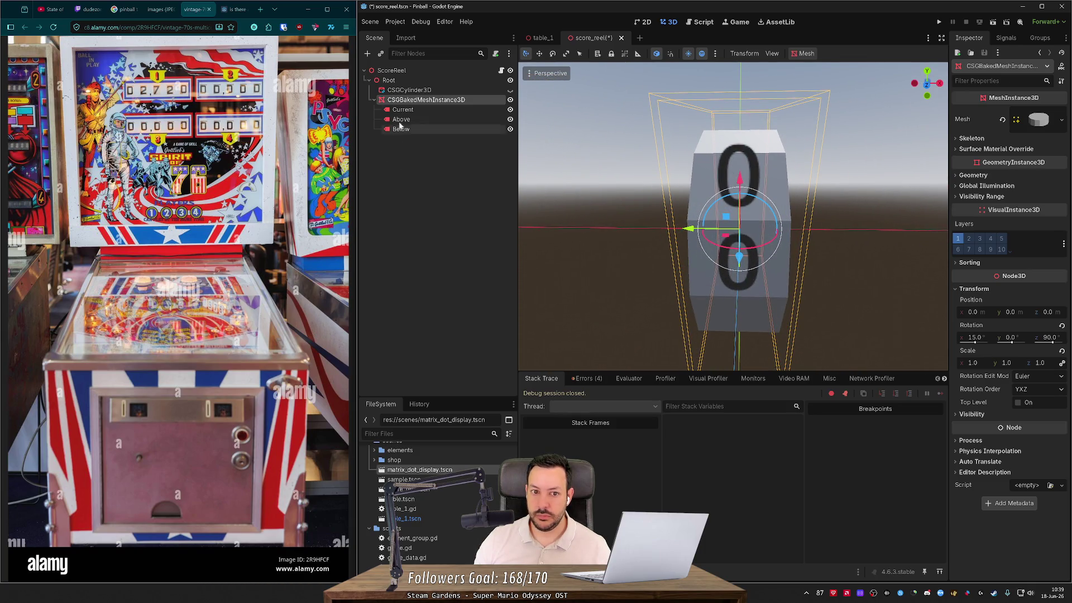
- Rotate the Above label to 45 degrees on Y
{"action": "left_click", "coordinate": [412, 110]}
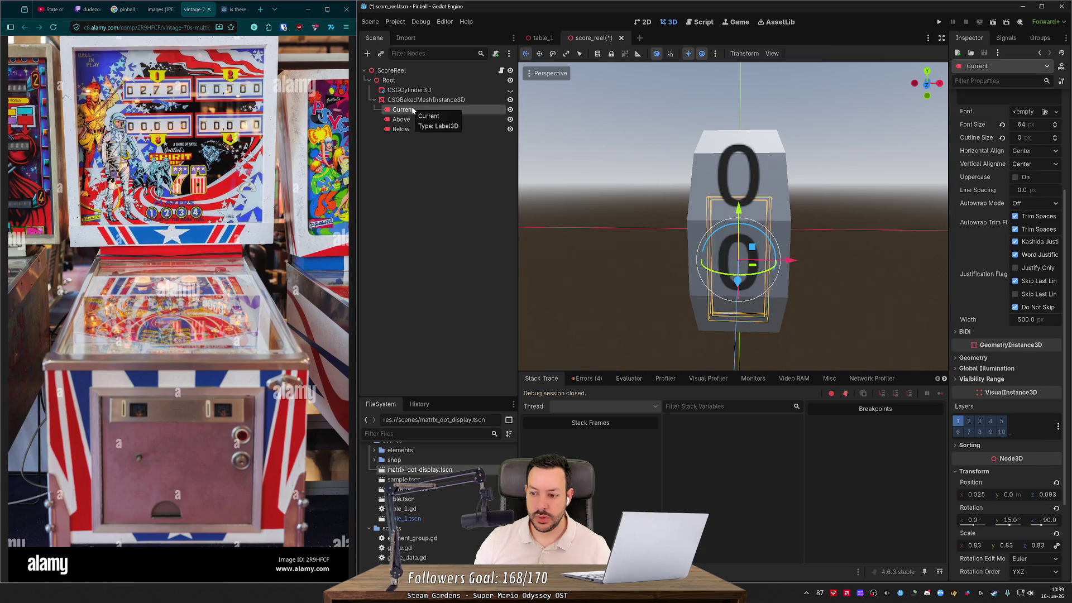
{"action": "left_click", "coordinate": [410, 120]}
{"action": "left_click_drag", "start_coordinate": [570, 243], "coordinate": [642, 234]}
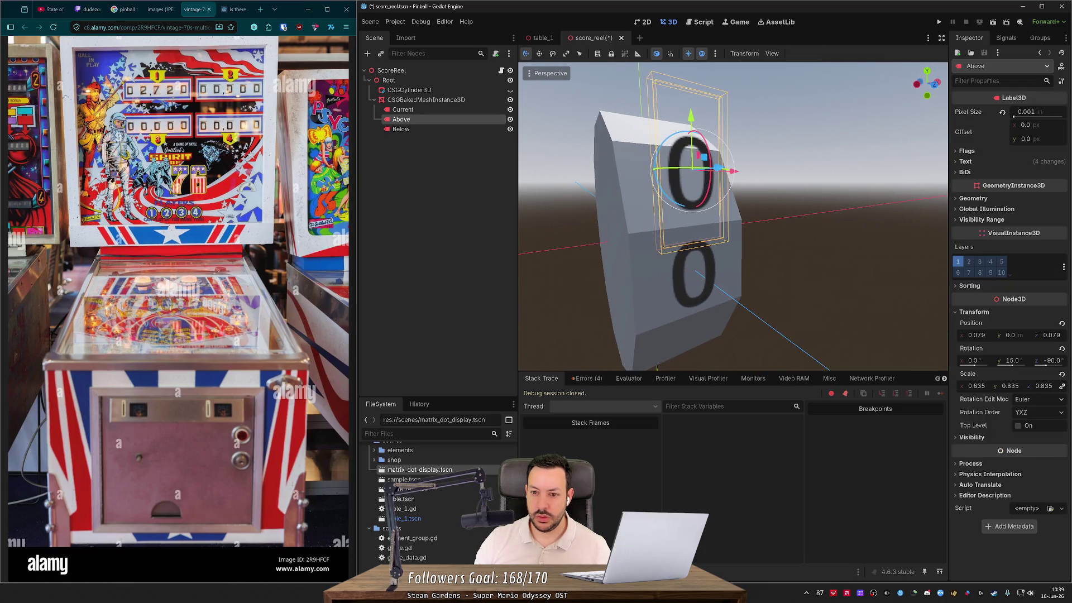
{"action": "left_click_drag", "start_coordinate": [711, 152], "coordinate": [706, 116]}
{"action": "scroll", "coordinate": [706, 116], "scroll_direction": "up", "scroll_amount": 5}
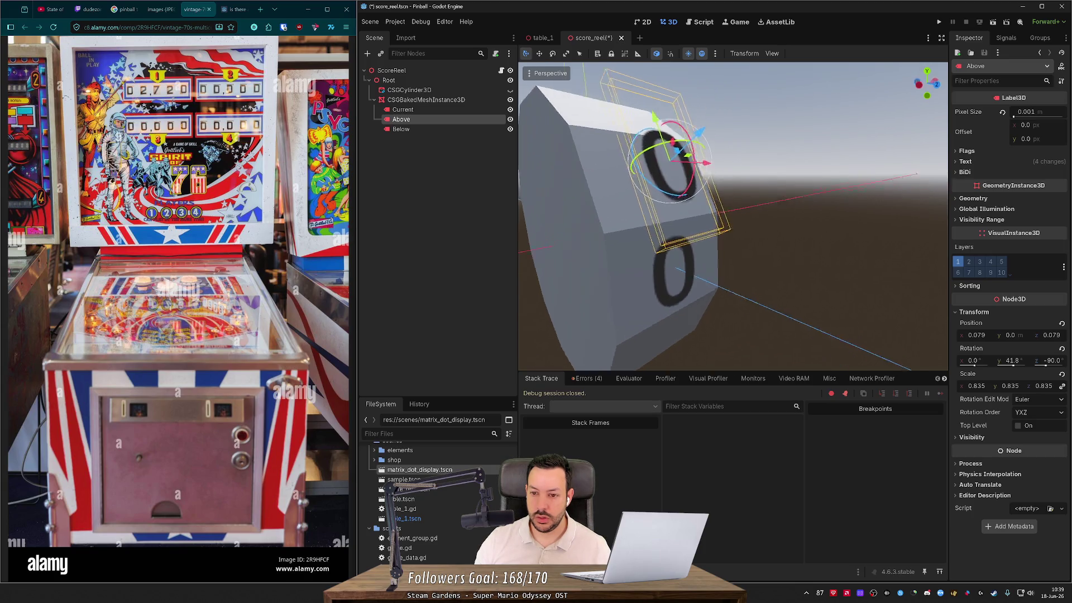
{"action": "left_click", "coordinate": [1012, 360]}
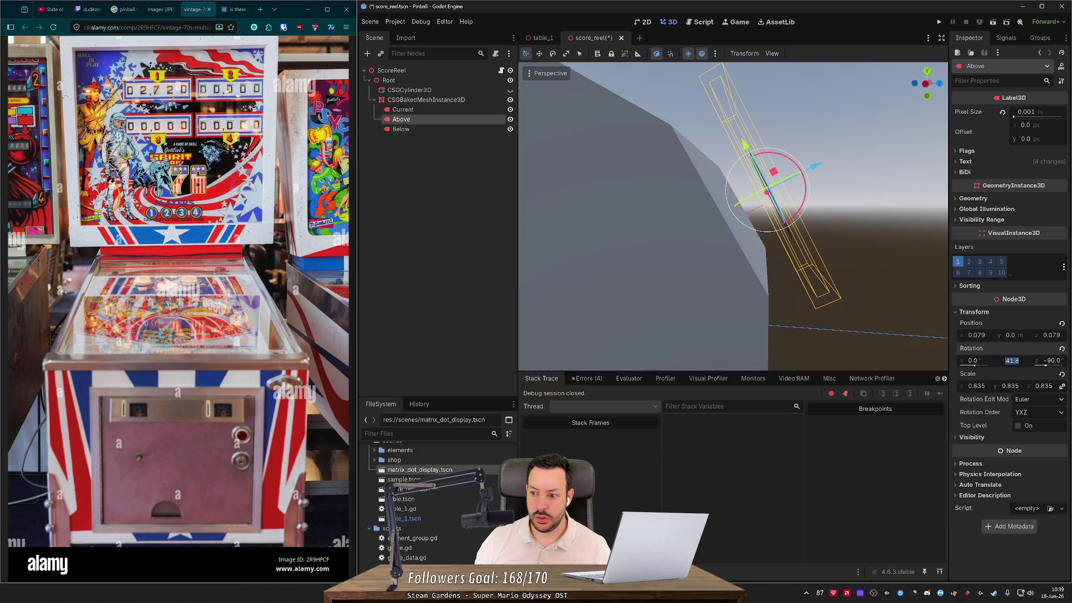
{"action": "type", "text": "45"}
{"action": "key", "text": "Return"}
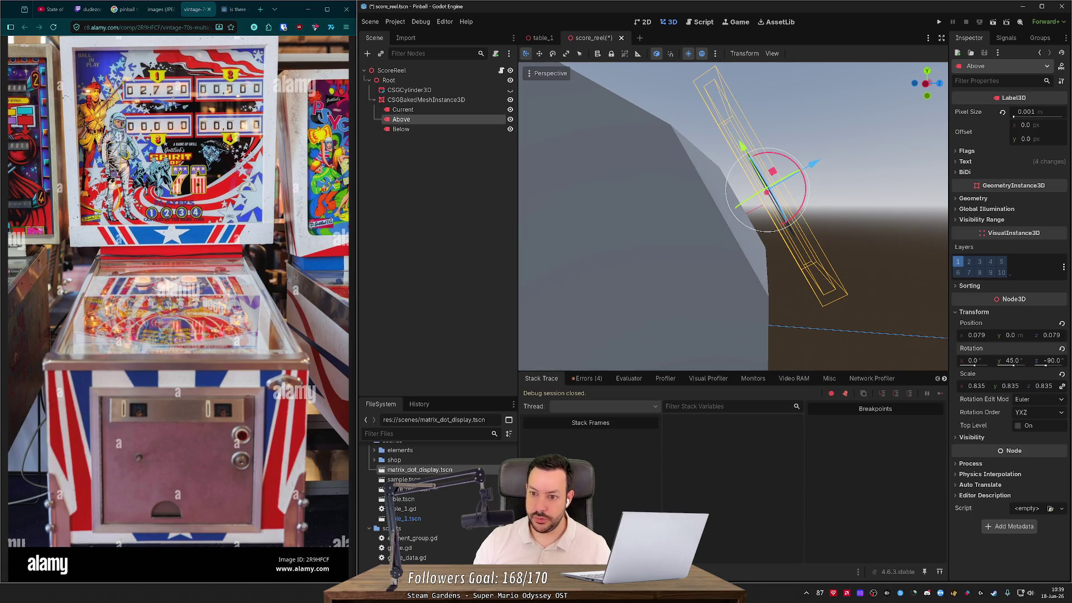
- Place Above on the upper drum face at 0.07, 0, 0.067 and save the scene
{"action": "left_click_drag", "start_coordinate": [813, 164], "coordinate": [781, 183]}
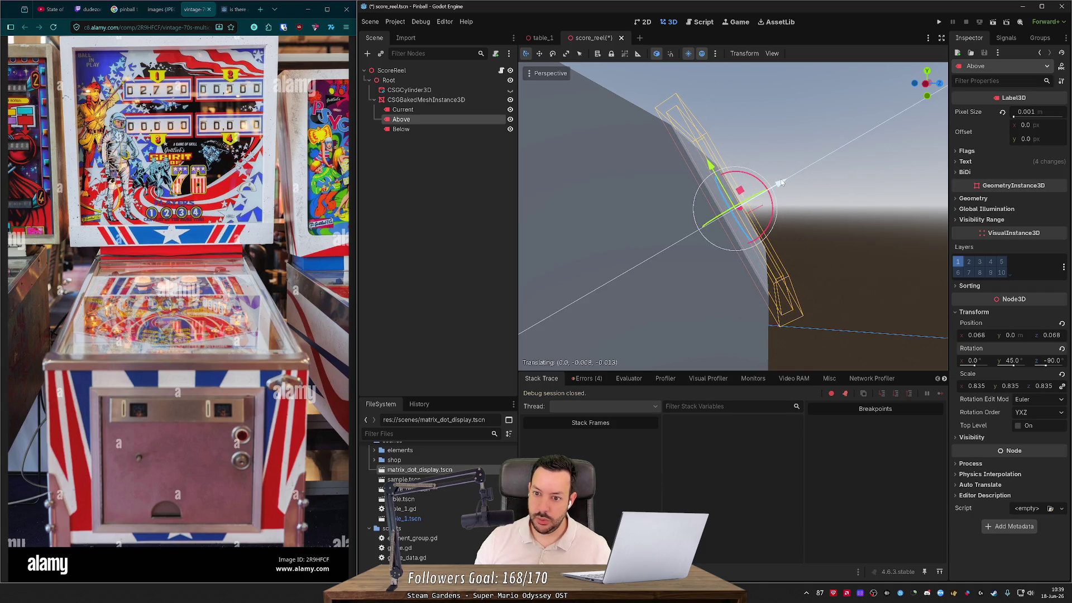
{"action": "mouse_move", "coordinate": [710, 166]}
{"action": "left_mouse_down"}
{"action": "mouse_move", "coordinate": [699, 149]}
{"action": "mouse_move", "coordinate": [693, 159]}
{"action": "left_mouse_up"}
{"action": "key", "text": "KP_1"}
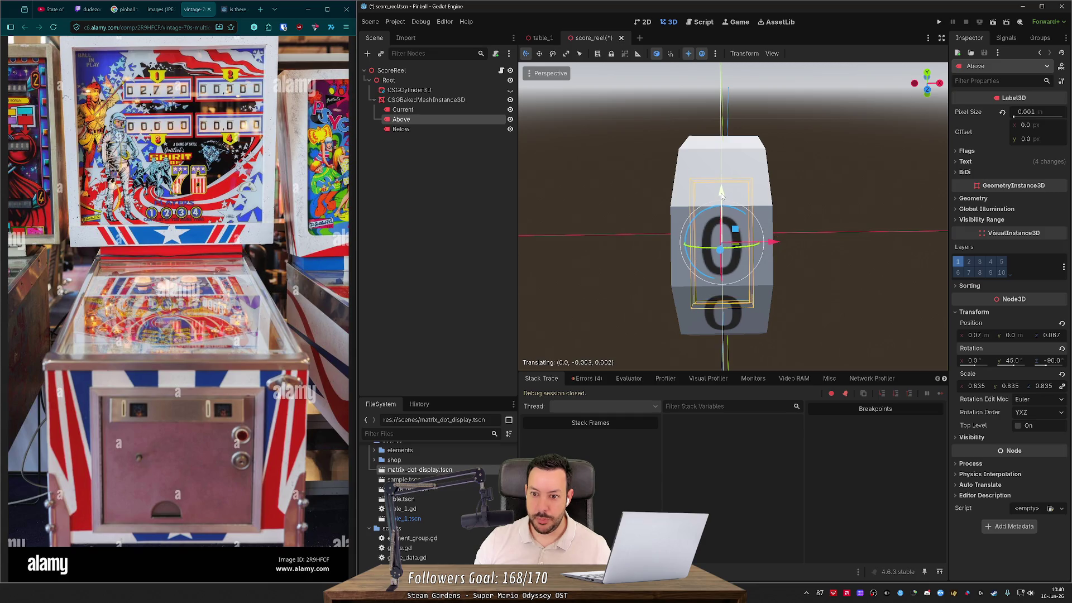
{"action": "key", "text": "Escape"}
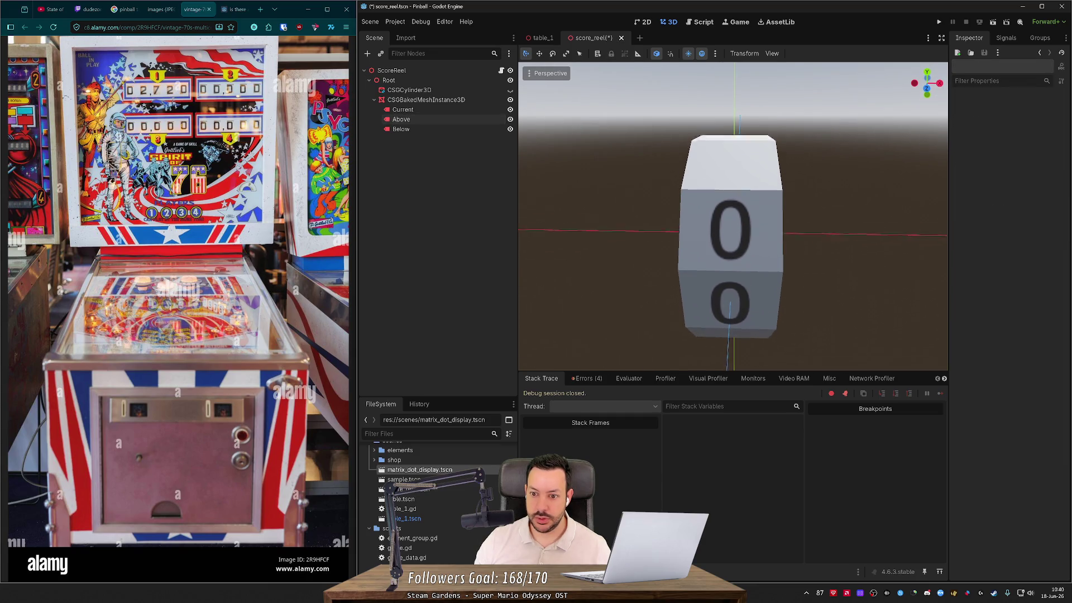
{"action": "key", "text": "ctrl+s"}
- Change the Above label's text from 0 to 1 and save score_reel
{"action": "left_click", "coordinate": [437, 120]}
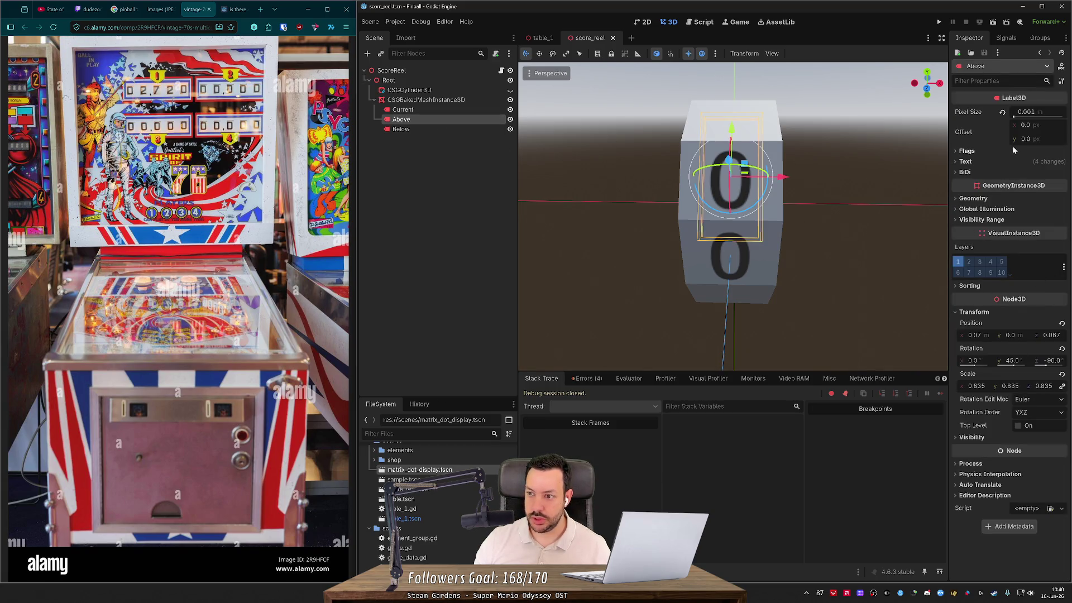
{"action": "left_click", "coordinate": [966, 161]}
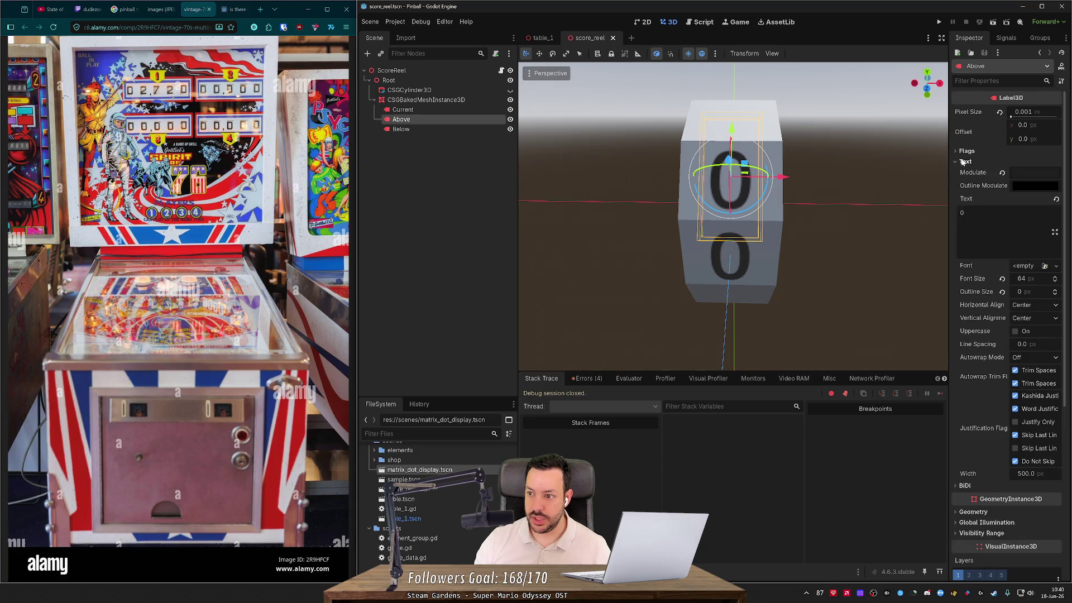
{"action": "double_click", "coordinate": [963, 212]}
{"action": "type", "text": "1"}
{"action": "left_click", "coordinate": [889, 277]}
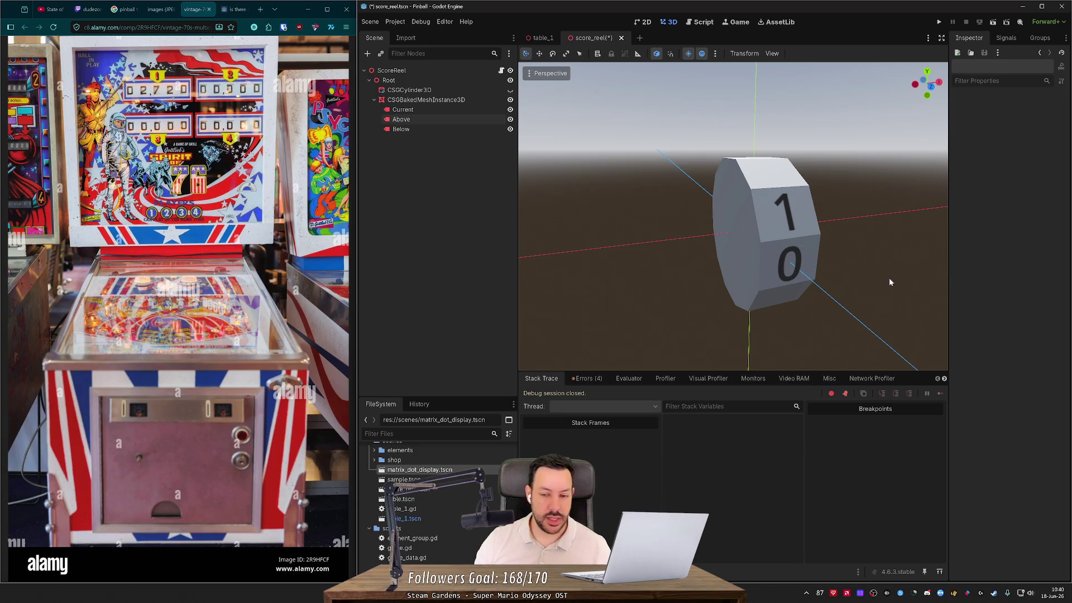
{"action": "key", "text": "ctrl+s"}
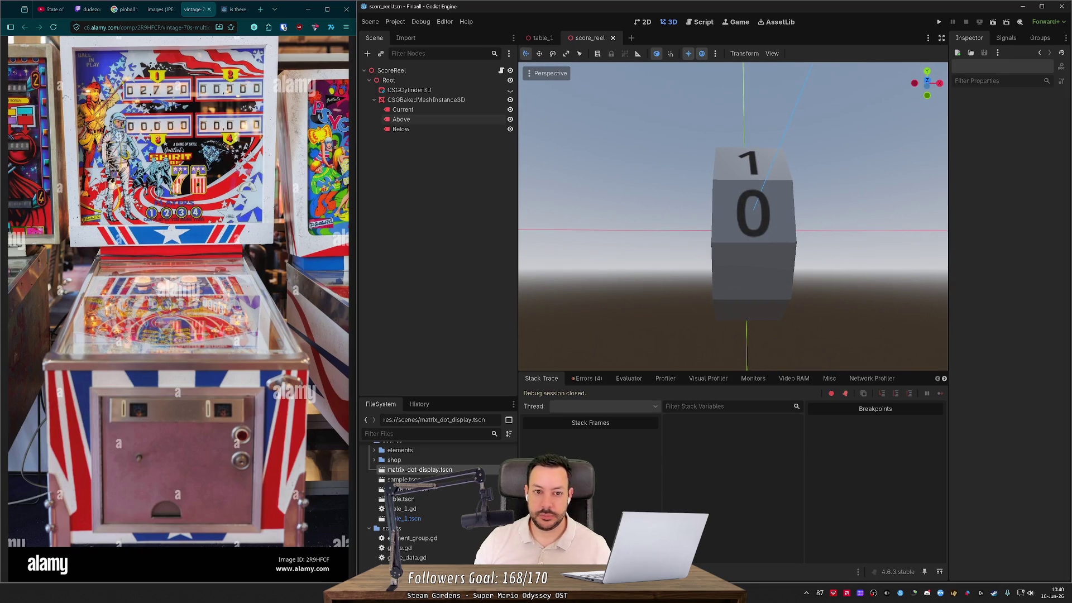
{"action": "left_click", "coordinate": [424, 111]}
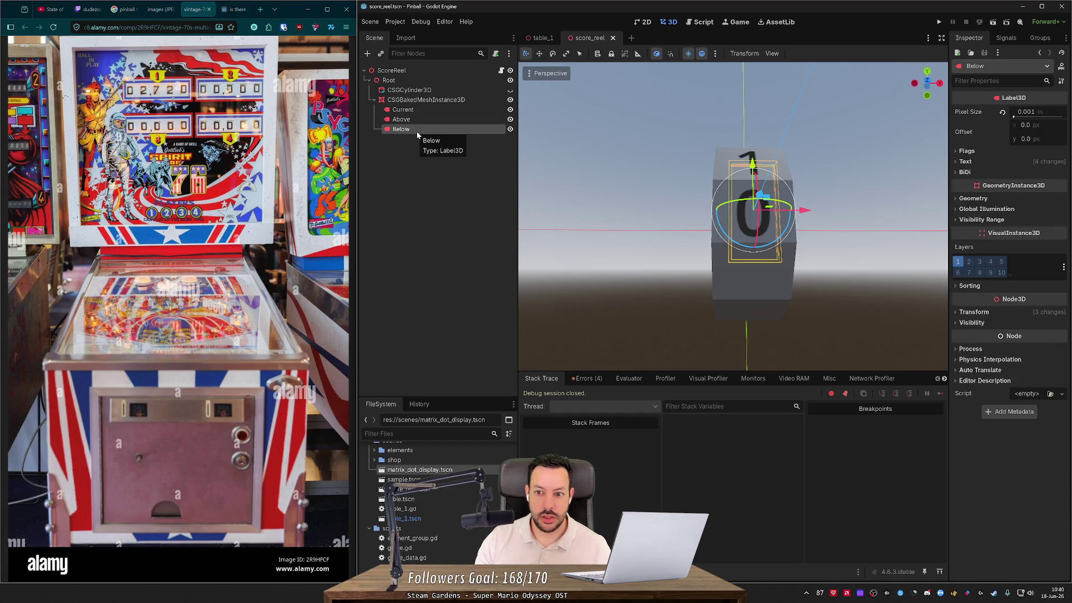
- Delete the Below label and duplicate Above as Above2
{"action": "key", "text": "Down"}
{"action": "key", "text": "Down"}
{"action": "key", "text": "Delete"}
{"action": "key", "text": "Return"}
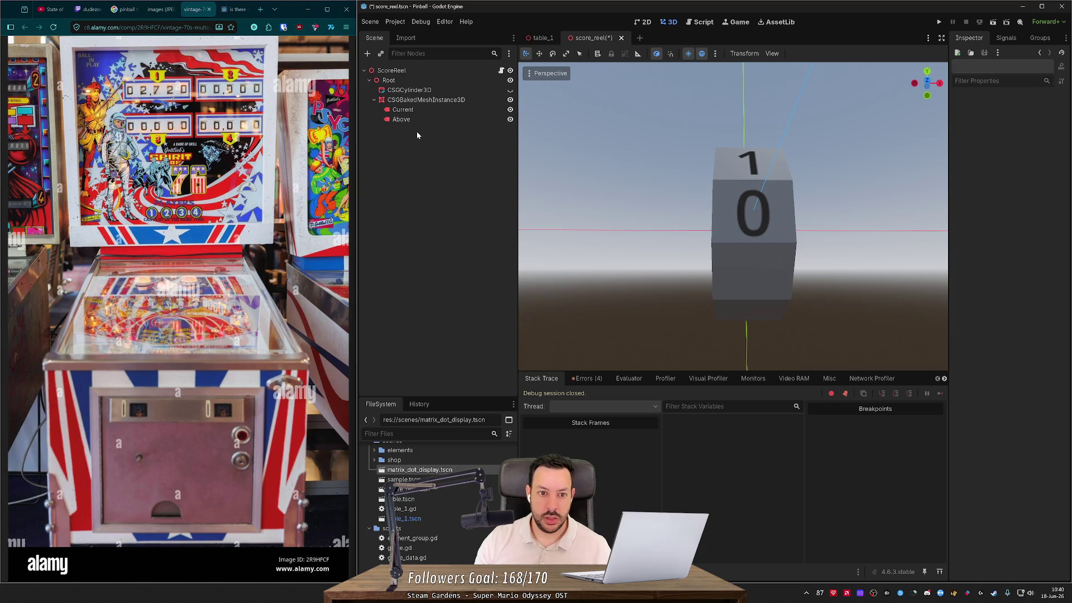
{"action": "key", "text": "ctrl+d"}
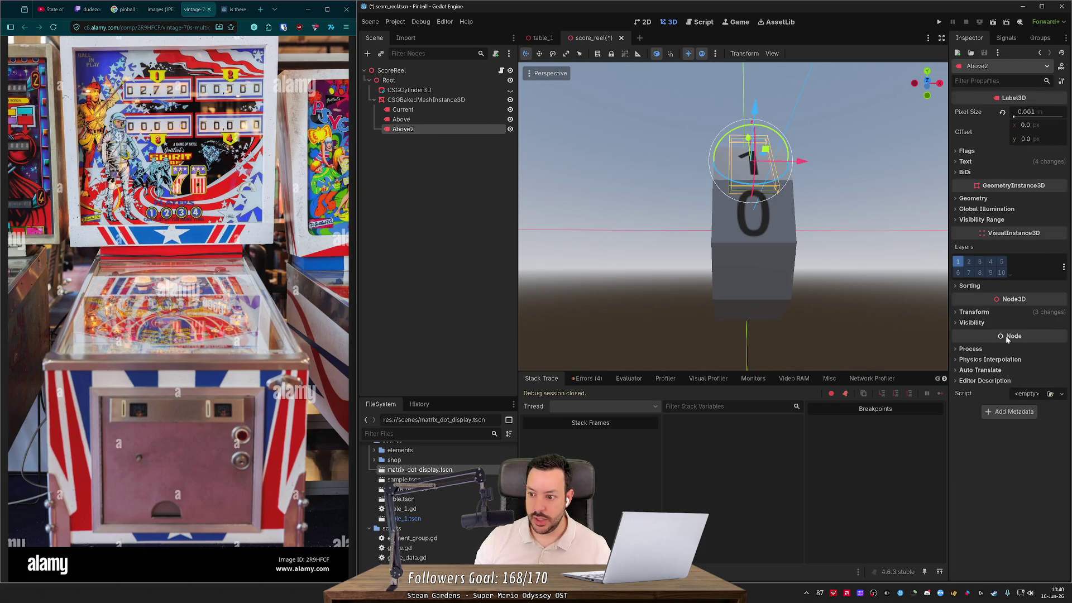
- Try Above2 position edits (z -0.067, x -0.93), undoing both
{"action": "left_click", "coordinate": [971, 349]}
{"action": "left_click", "coordinate": [972, 350]}
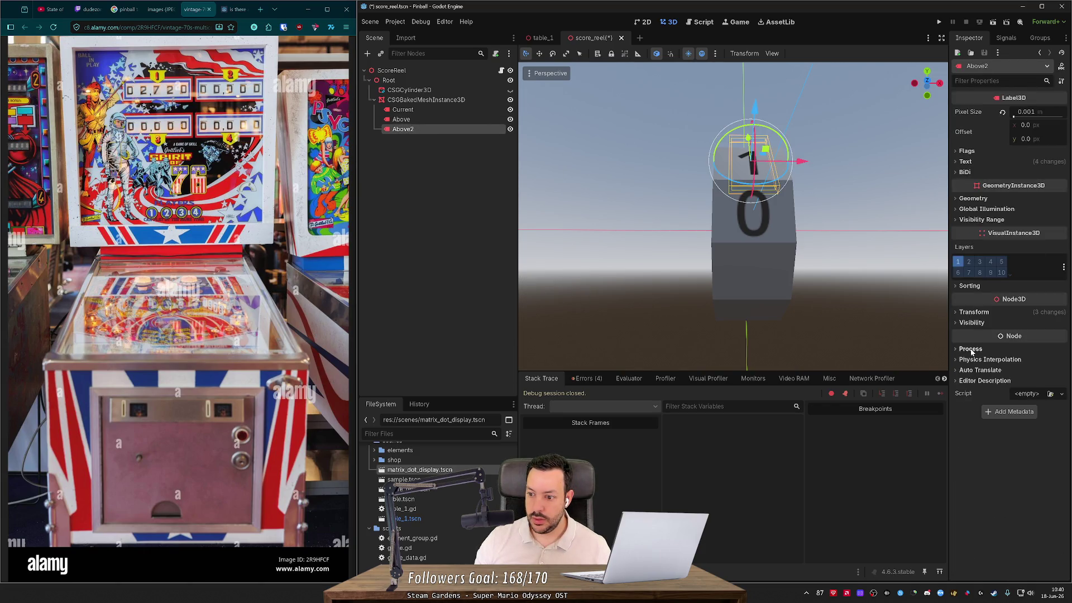
{"action": "left_click", "coordinate": [973, 312]}
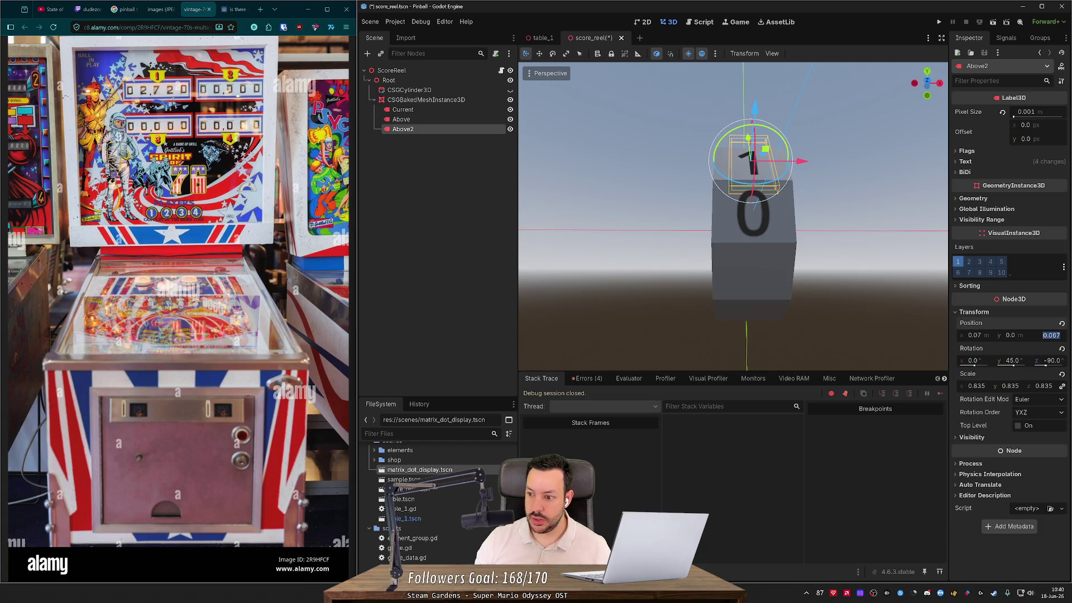
{"action": "left_click", "coordinate": [1052, 335]}
{"action": "type", "text": "-0.067"}
{"action": "key", "text": "Return"}
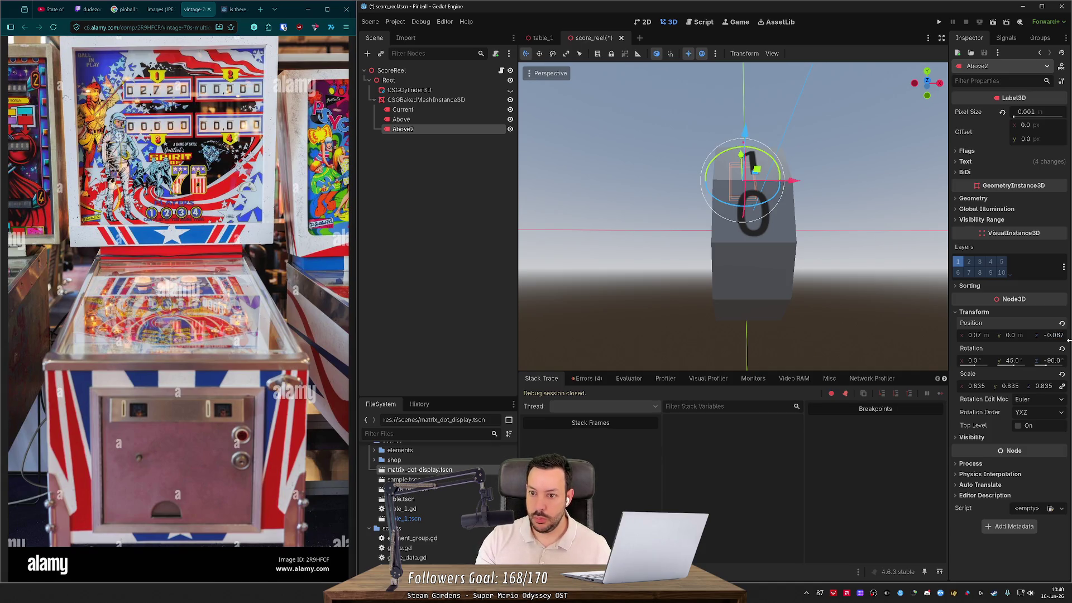
{"action": "key", "text": "ctrl+z"}
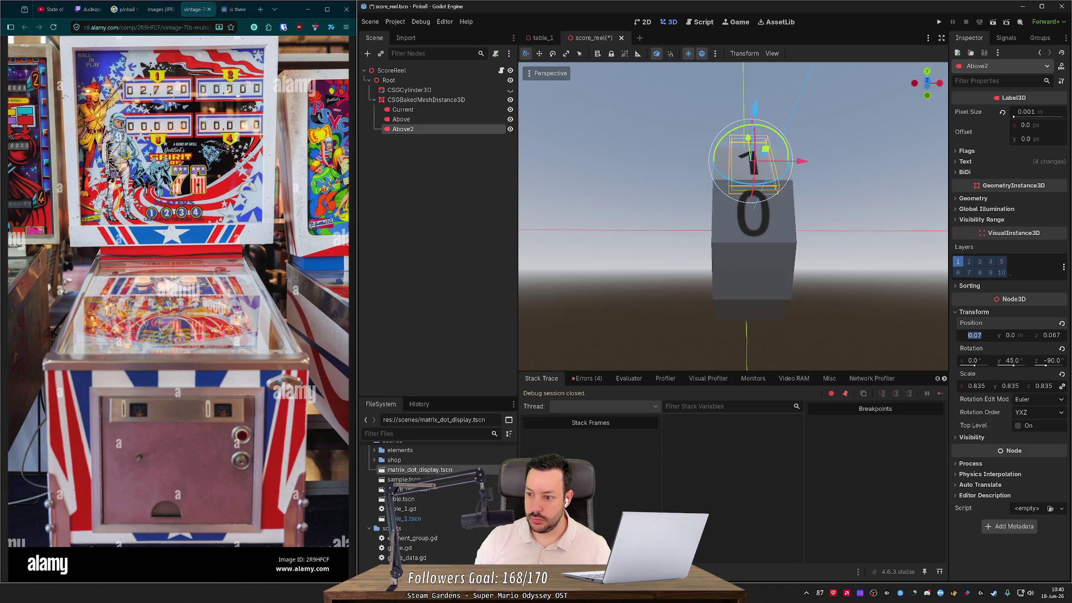
{"action": "key", "text": "Return"}
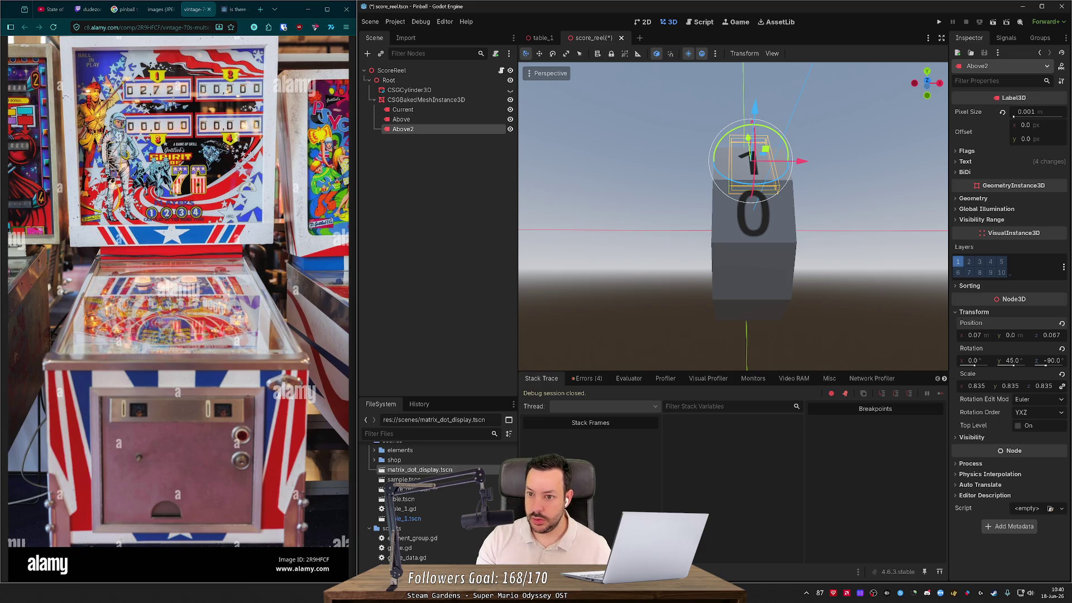
{"action": "left_click_drag", "start_coordinate": [974, 335], "coordinate": [969, 335]}
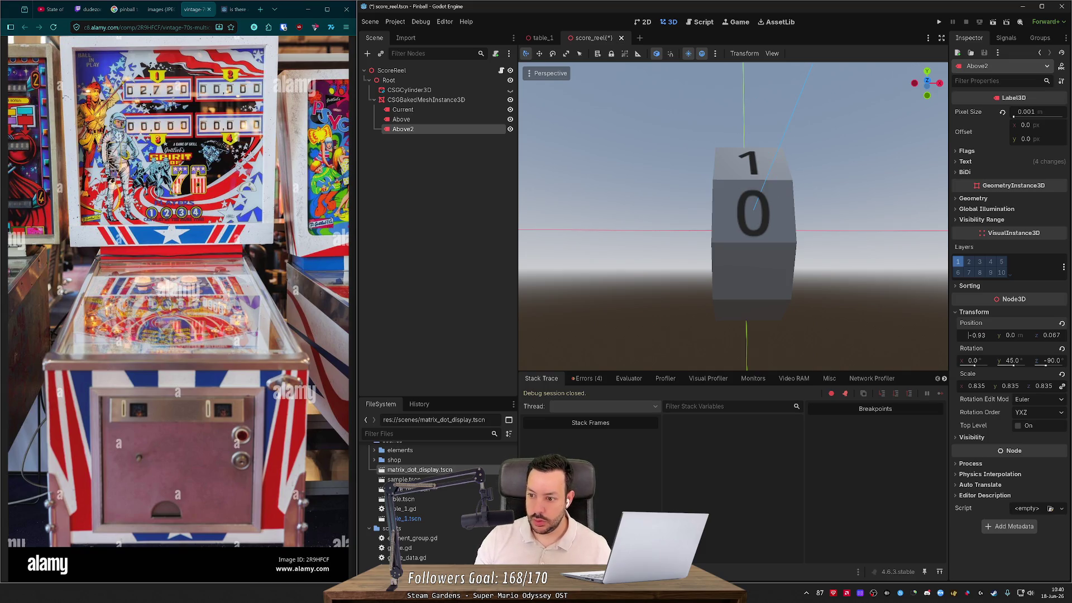
{"action": "key", "text": "ctrl+z"}
{"action": "key", "text": "ctrl+shift+z"}
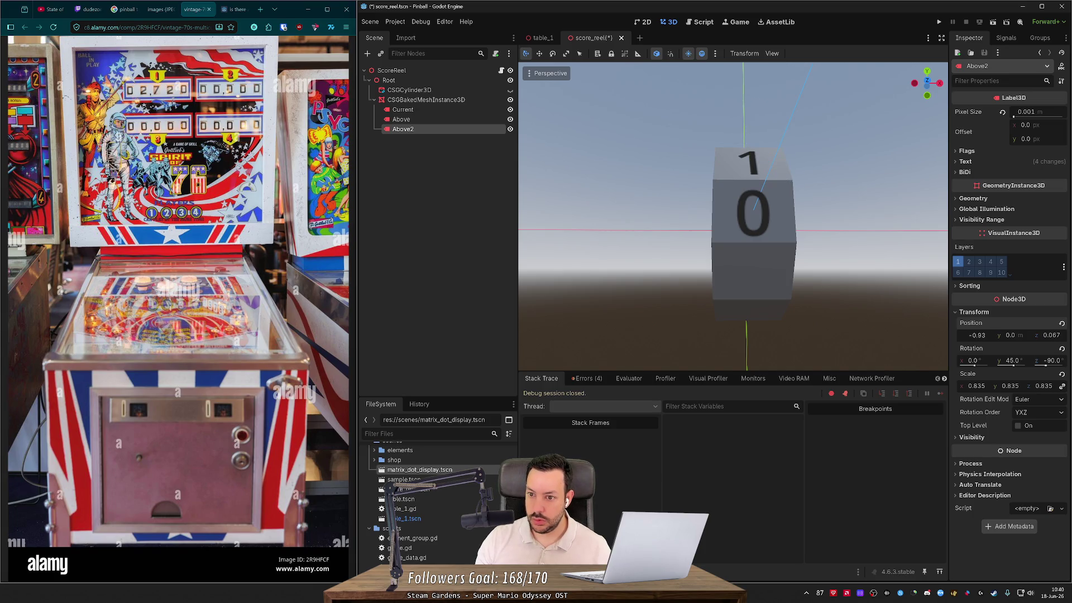
{"action": "key", "text": "ctrl+z"}
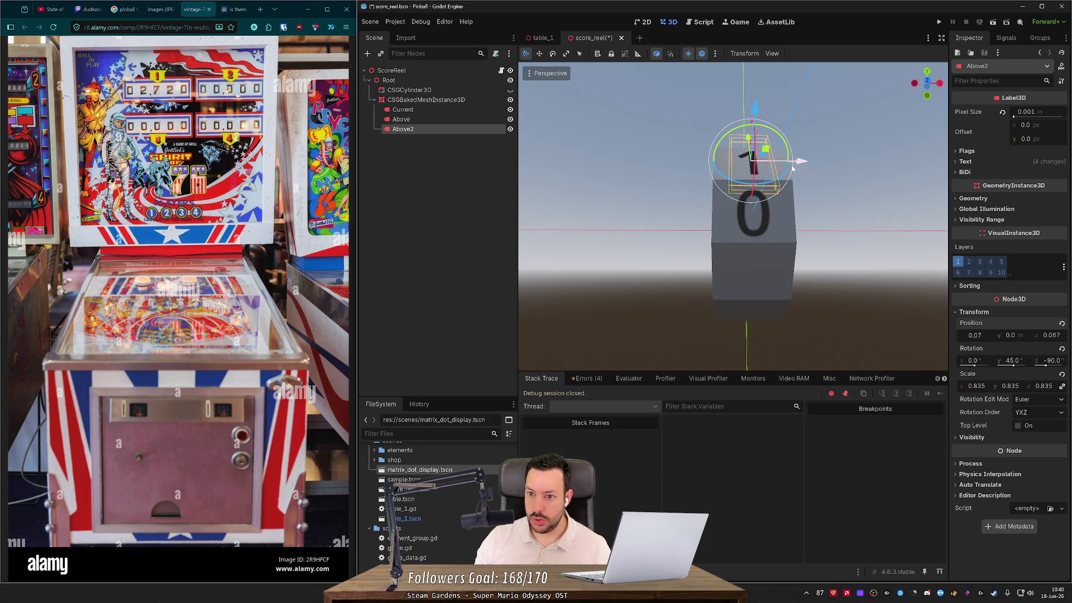
- Rotate Above2 to -15° on Y and move it onto the drum face beneath the 0
{"action": "mouse_move", "coordinate": [768, 149]}
{"action": "left_mouse_down"}
{"action": "mouse_move", "coordinate": [779, 159]}
{"action": "mouse_move", "coordinate": [772, 153]}
{"action": "mouse_move", "coordinate": [754, 254]}
{"action": "mouse_move", "coordinate": [771, 240]}
{"action": "left_mouse_up"}
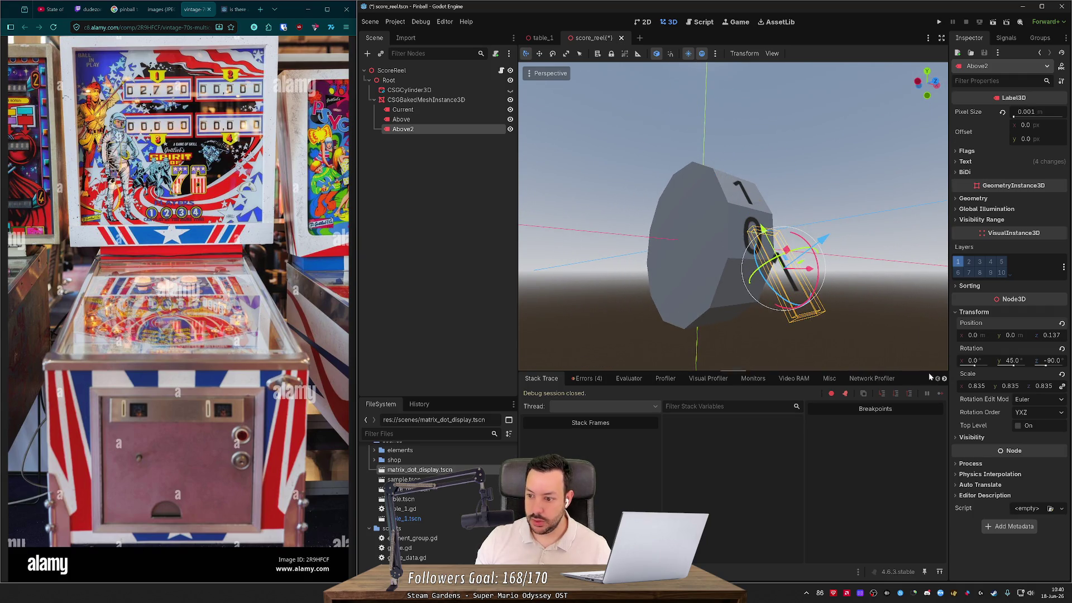
{"action": "left_click", "coordinate": [1012, 361]}
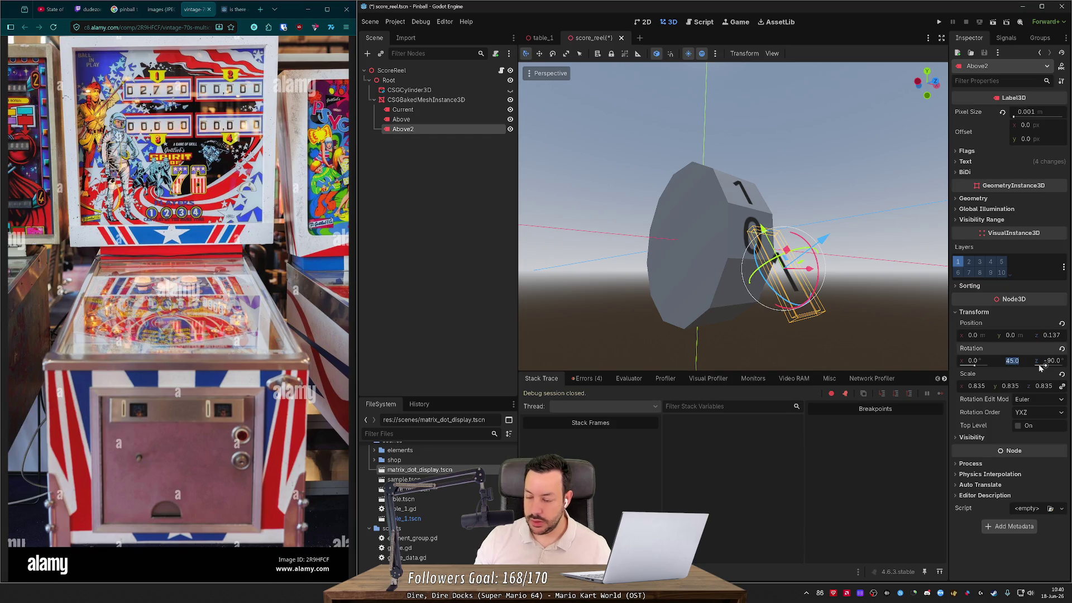
{"action": "type", "text": "-15"}
{"action": "key", "text": "Return"}
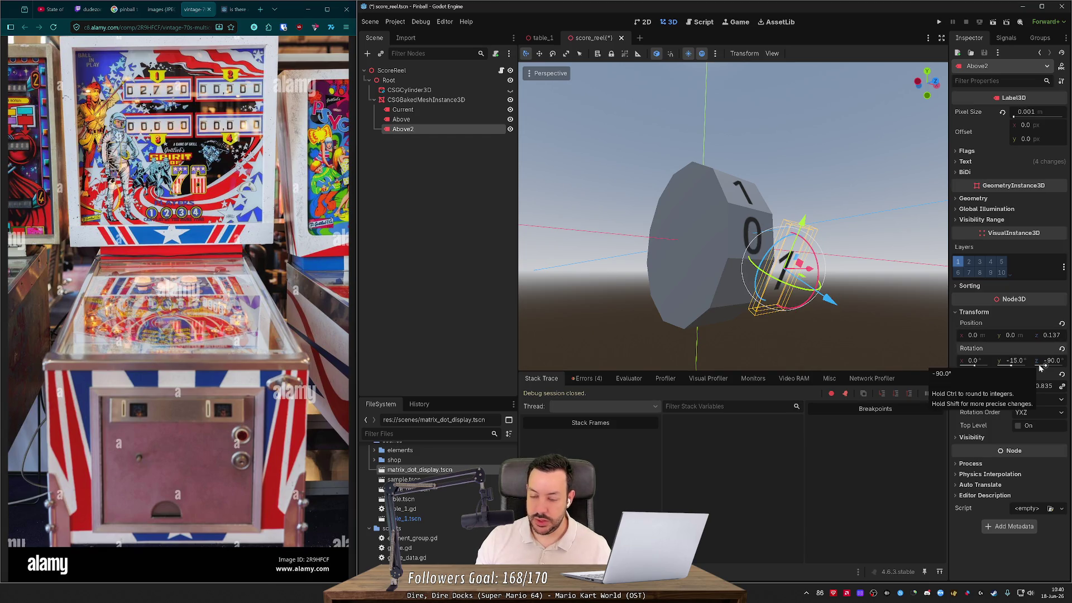
{"action": "scroll", "coordinate": [781, 251], "scroll_direction": "up", "scroll_amount": 5}
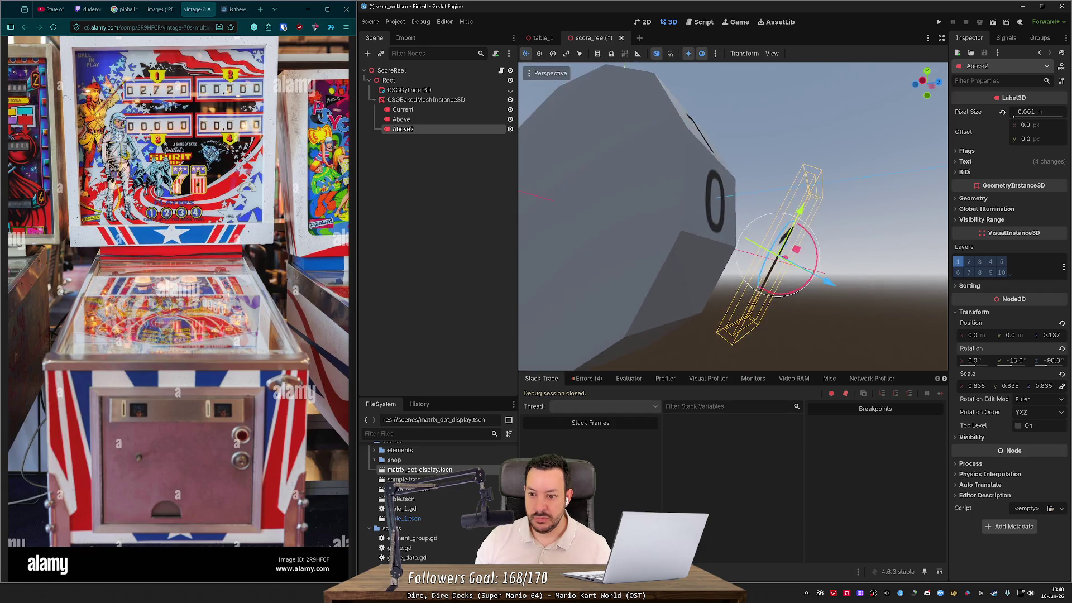
{"action": "left_click_drag", "start_coordinate": [796, 170], "coordinate": [762, 242]}
{"action": "left_click_drag", "start_coordinate": [785, 314], "coordinate": [712, 296]}
{"action": "left_click_drag", "start_coordinate": [725, 214], "coordinate": [728, 196]}
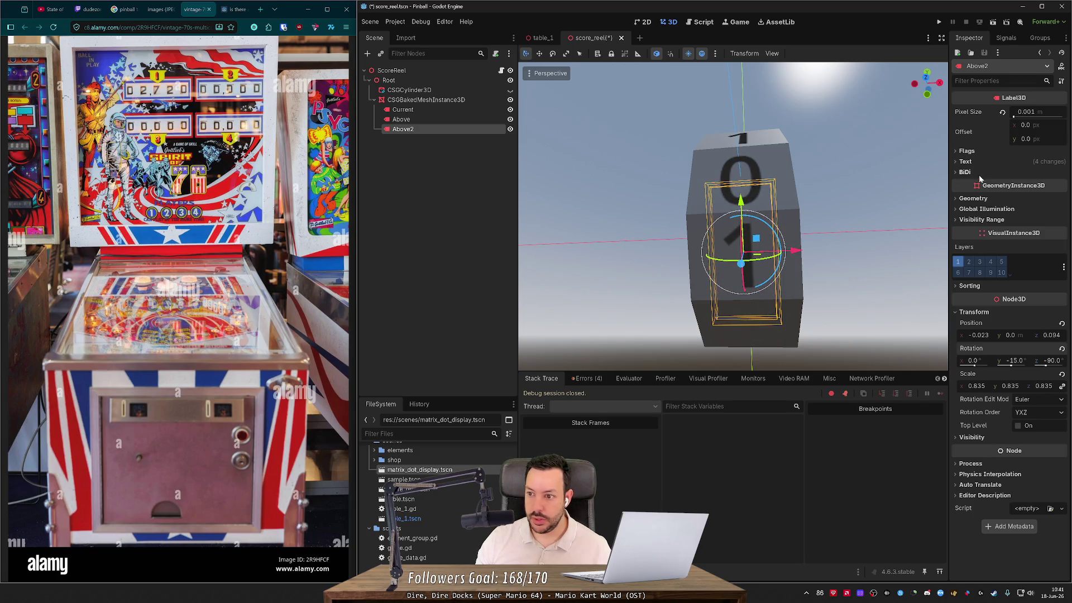
- Change Above2's text to -1 and save score_reel.tscn
{"action": "left_click", "coordinate": [966, 161]}
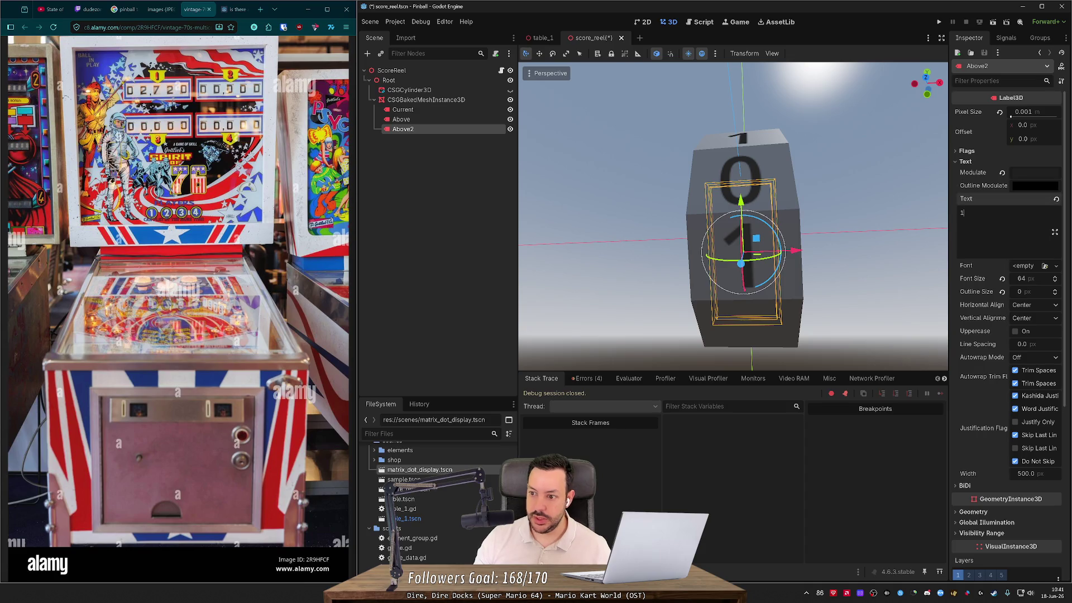
{"action": "left_click", "coordinate": [986, 230]}
{"action": "type", "text": "-"}
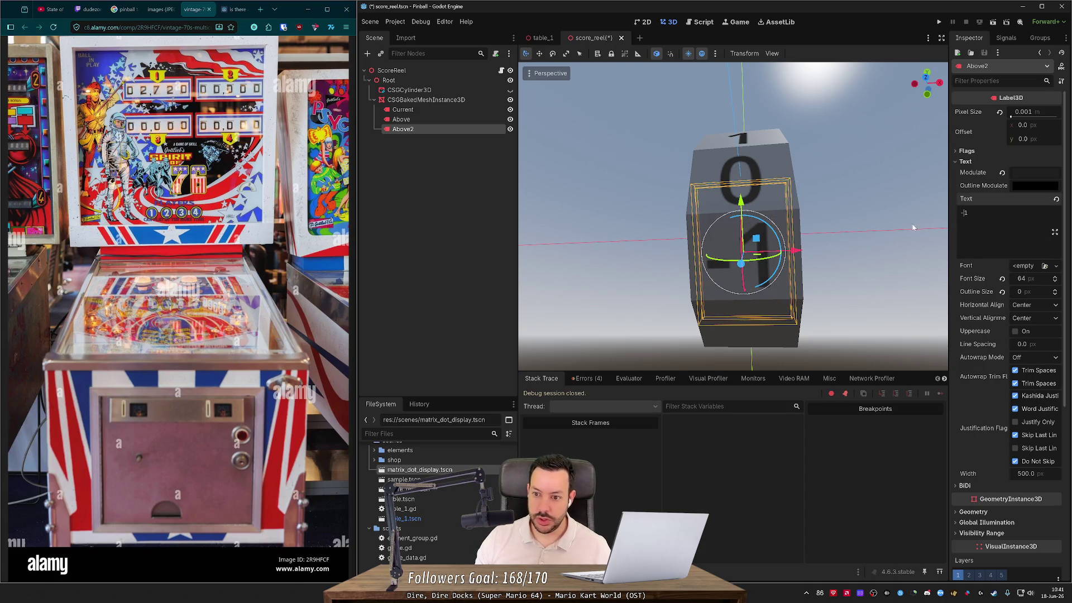
{"action": "left_click", "coordinate": [614, 167]}
{"action": "scroll", "coordinate": [733, 217], "scroll_direction": "down", "scroll_amount": 4}
{"action": "left_click_drag", "start_coordinate": [894, 206], "coordinate": [907, 228]}
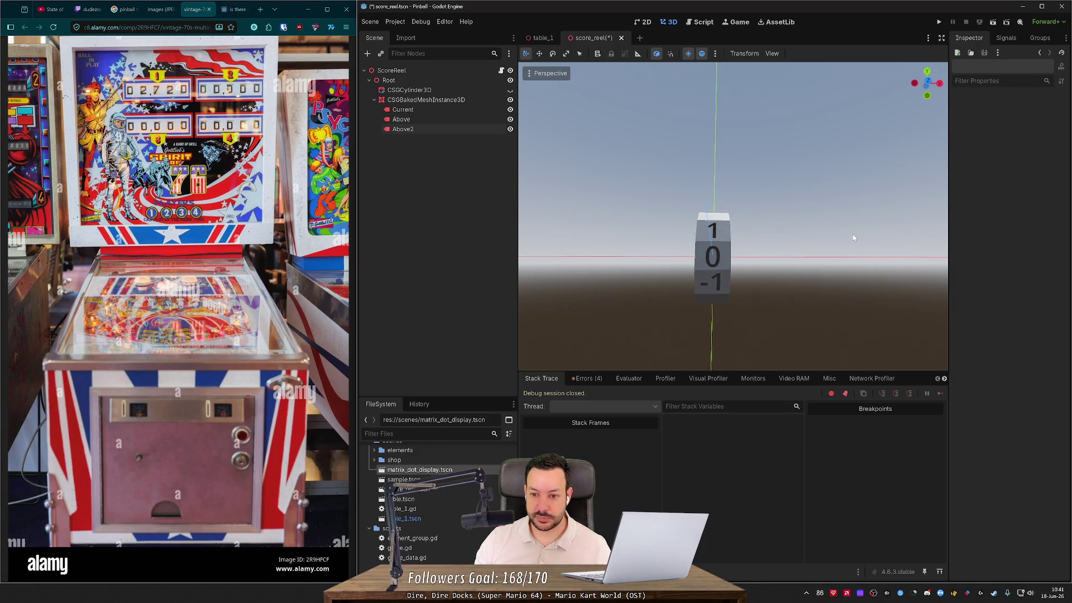
{"action": "mouse_move", "coordinate": [845, 235]}
{"action": "left_mouse_down"}
{"action": "mouse_move", "coordinate": [865, 237]}
{"action": "mouse_move", "coordinate": [845, 239]}
{"action": "left_mouse_up"}
{"action": "key", "text": "ctrl+s"}
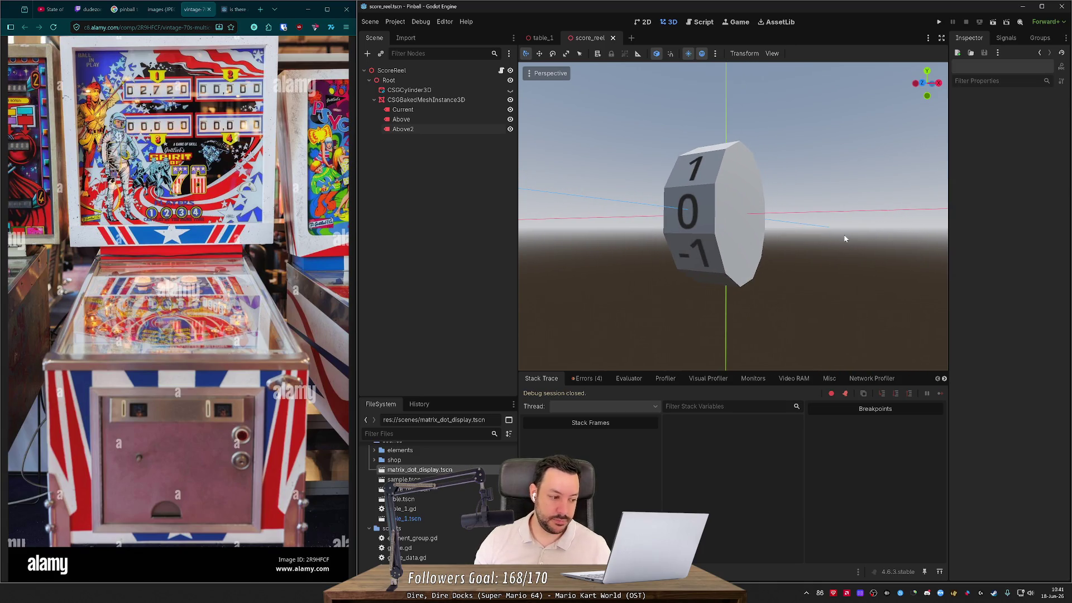
- Frame CSGBakedMeshInstance3D and turn the drum from 15° to about 47° on X
{"action": "left_click", "coordinate": [467, 100]}
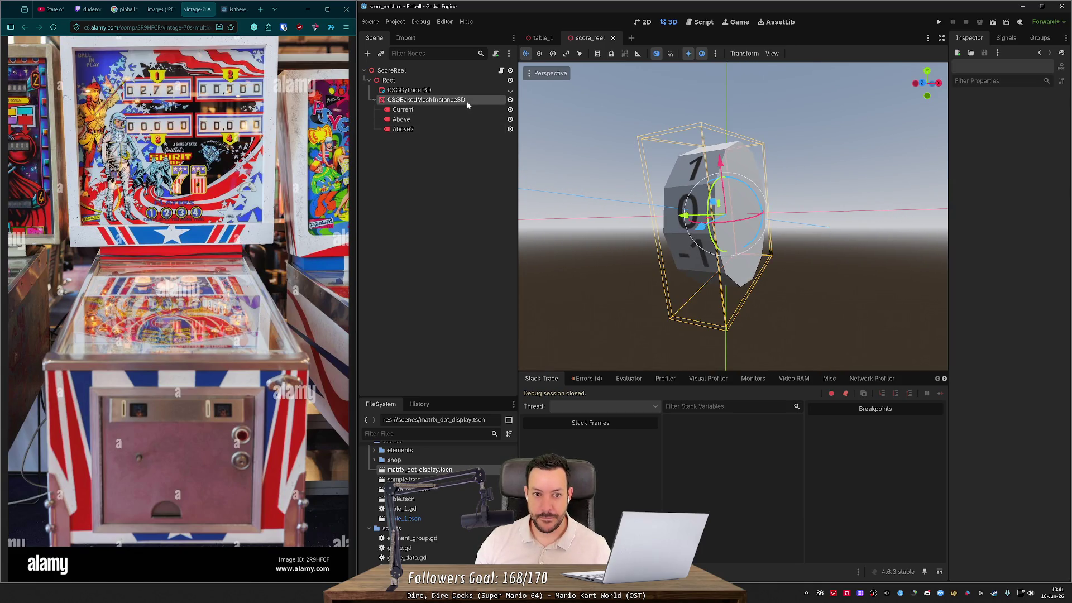
{"action": "key", "text": "f"}
{"action": "mouse_move", "coordinate": [835, 224]}
{"action": "left_mouse_down"}
{"action": "mouse_move", "coordinate": [838, 232]}
{"action": "mouse_move", "coordinate": [798, 194]}
{"action": "left_mouse_up"}
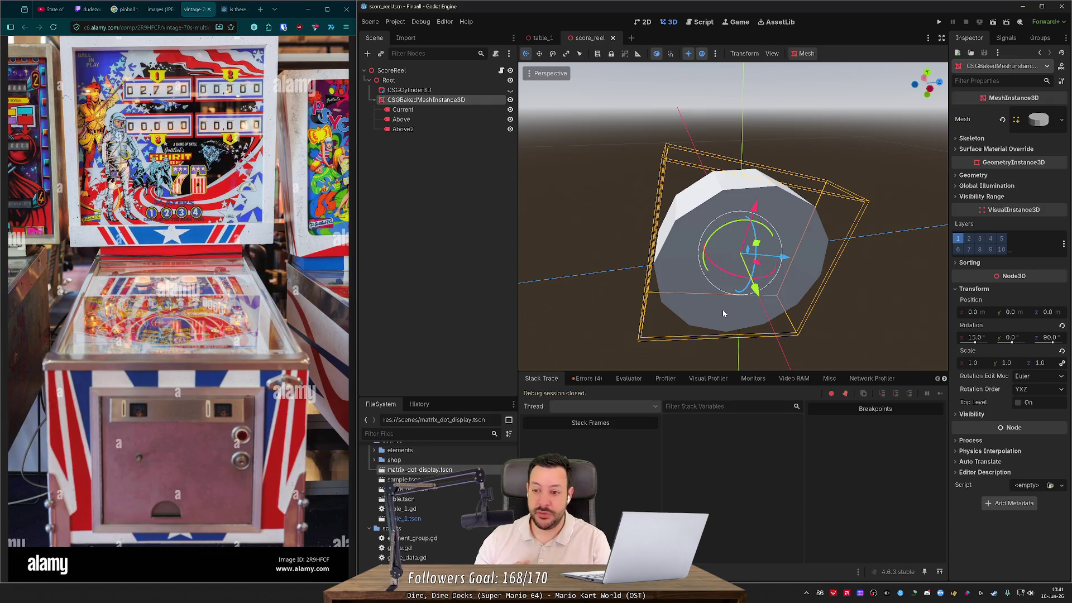
{"action": "mouse_move", "coordinate": [781, 294]}
{"action": "left_mouse_down"}
{"action": "mouse_move", "coordinate": [703, 267]}
{"action": "mouse_move", "coordinate": [785, 299]}
{"action": "left_mouse_up"}
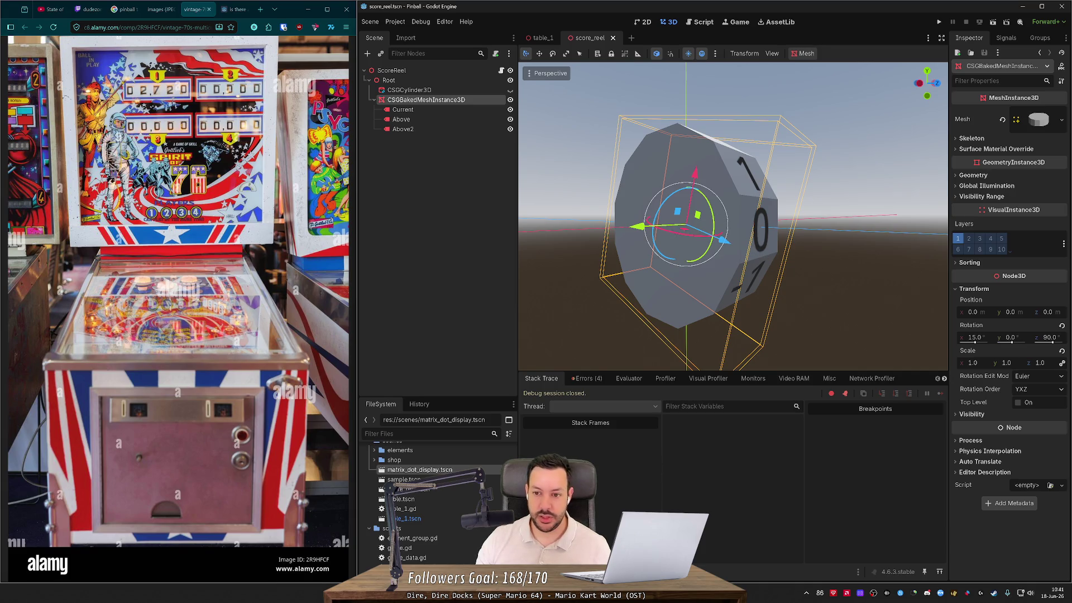
{"action": "left_click_drag", "start_coordinate": [743, 223], "coordinate": [776, 222]}
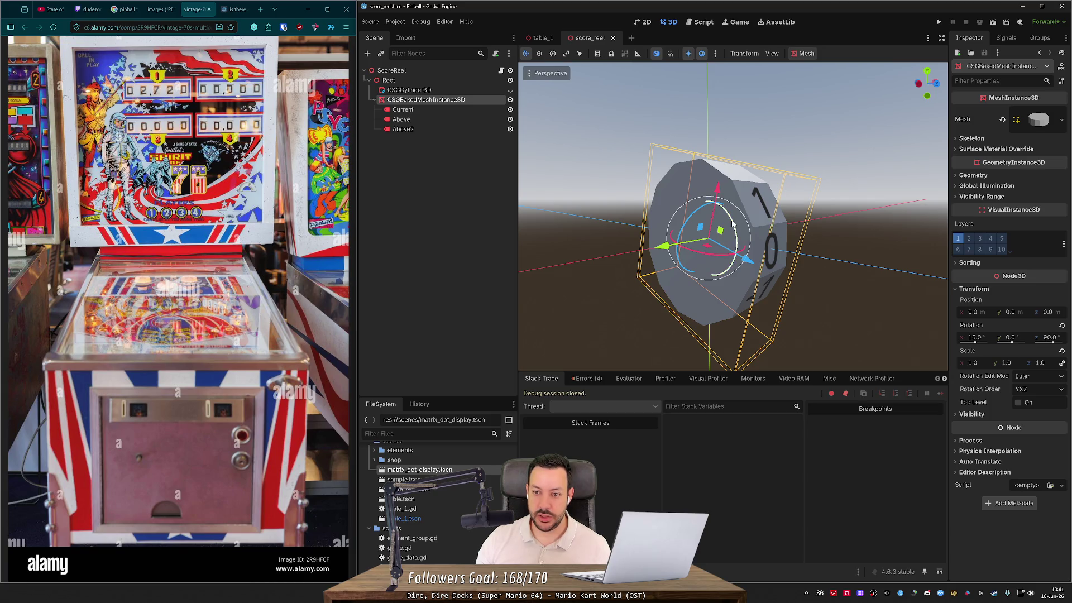
{"action": "left_click_drag", "start_coordinate": [733, 224], "coordinate": [742, 240]}
- Enter 1 for the Current label and rotate the drum back to about 15° on X
{"action": "left_click", "coordinate": [691, 288]}
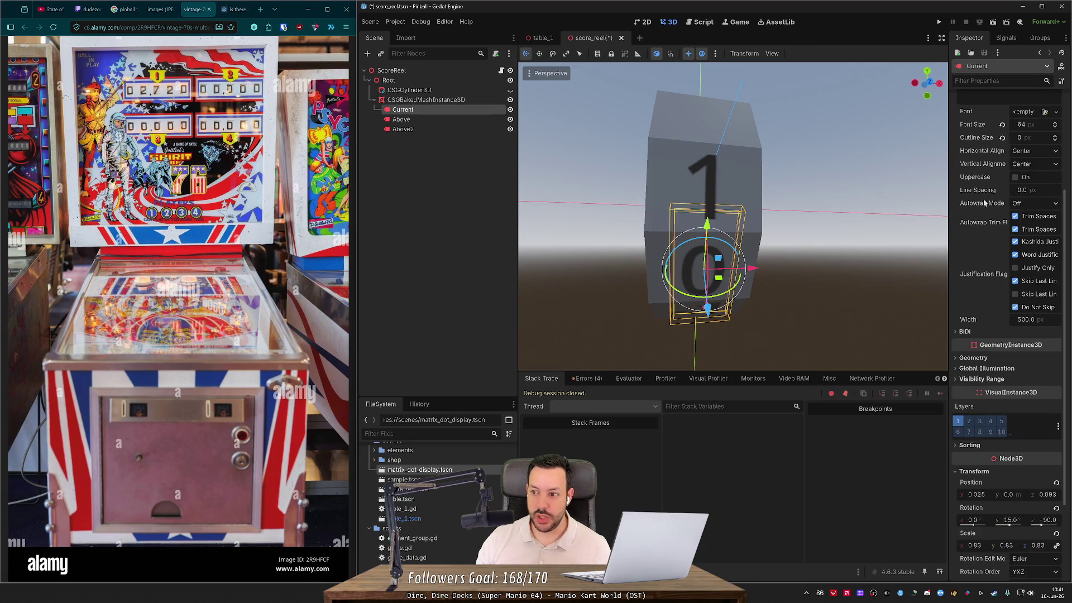
{"action": "scroll", "coordinate": [984, 202], "scroll_direction": "up", "scroll_amount": 3}
{"action": "type", "text": "1"}
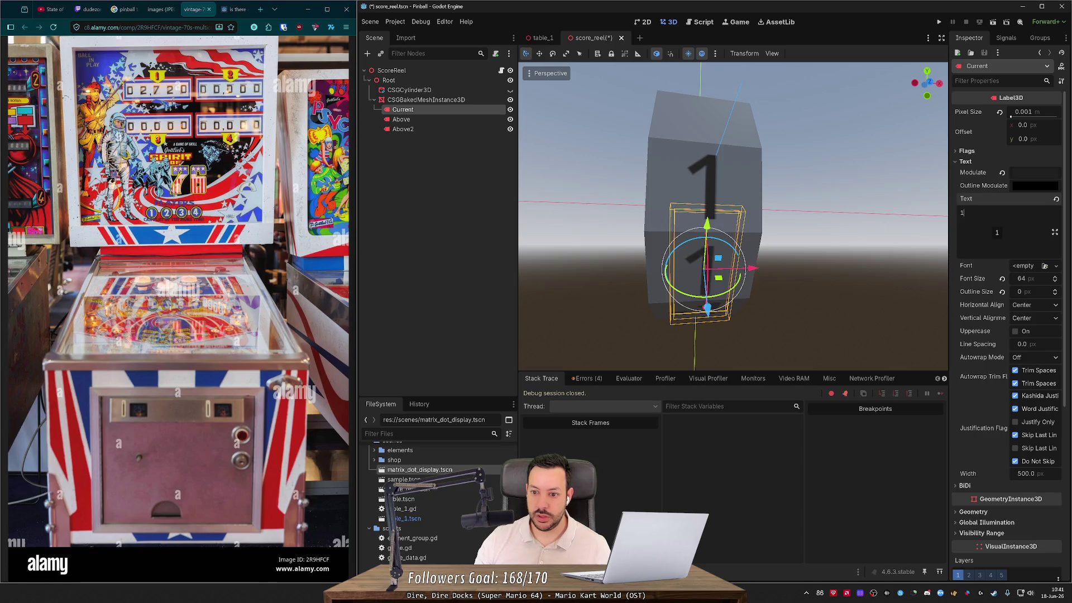
{"action": "scroll", "coordinate": [746, 188], "scroll_direction": "down", "scroll_amount": 4}
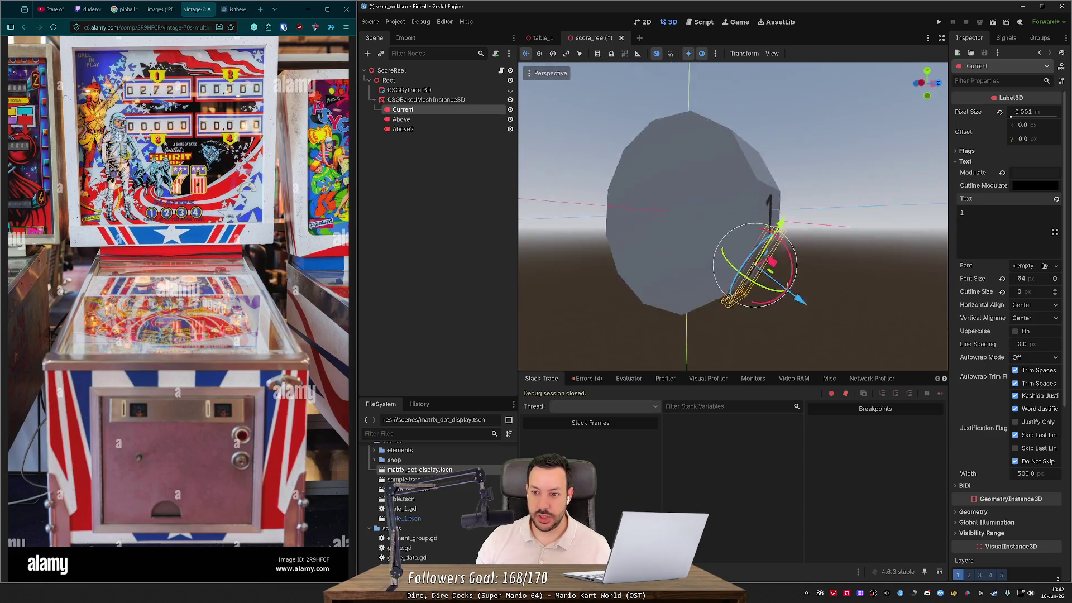
{"action": "left_click", "coordinate": [438, 100]}
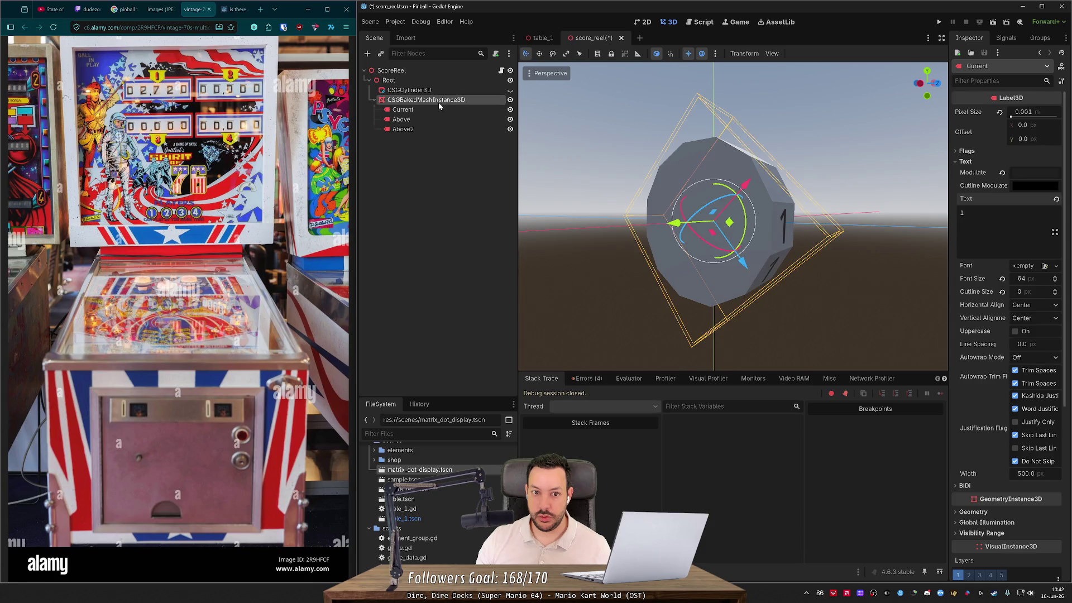
{"action": "left_click_drag", "start_coordinate": [745, 237], "coordinate": [791, 195]}
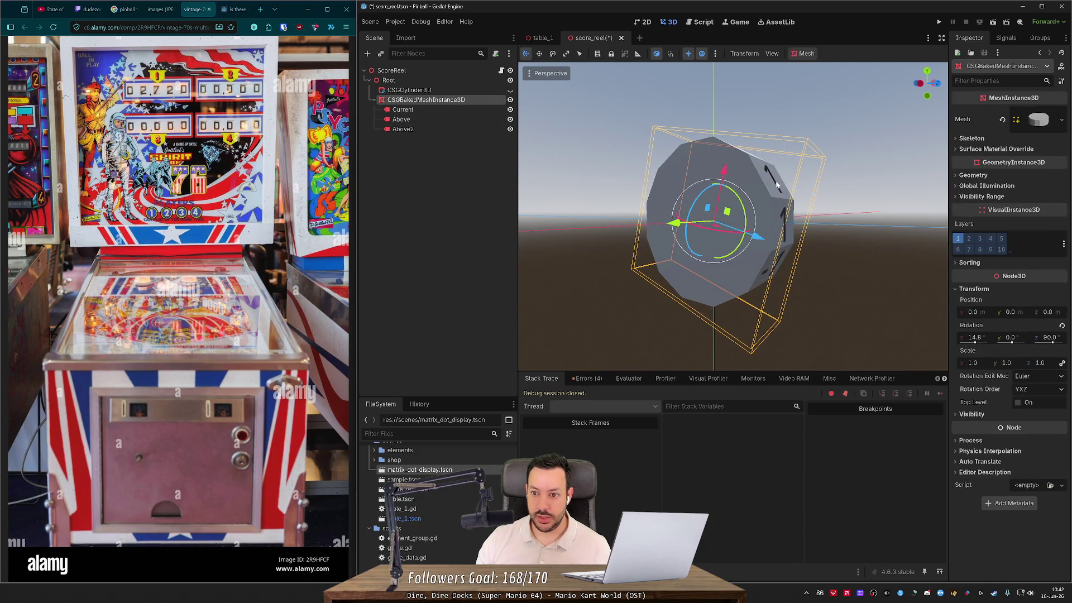
- Set the Above label's text to 2, then rotate the drum further around X
{"action": "left_click", "coordinate": [776, 186]}
{"action": "double_click", "coordinate": [962, 213]}
{"action": "type", "text": "2"}
{"action": "key", "text": "Return"}
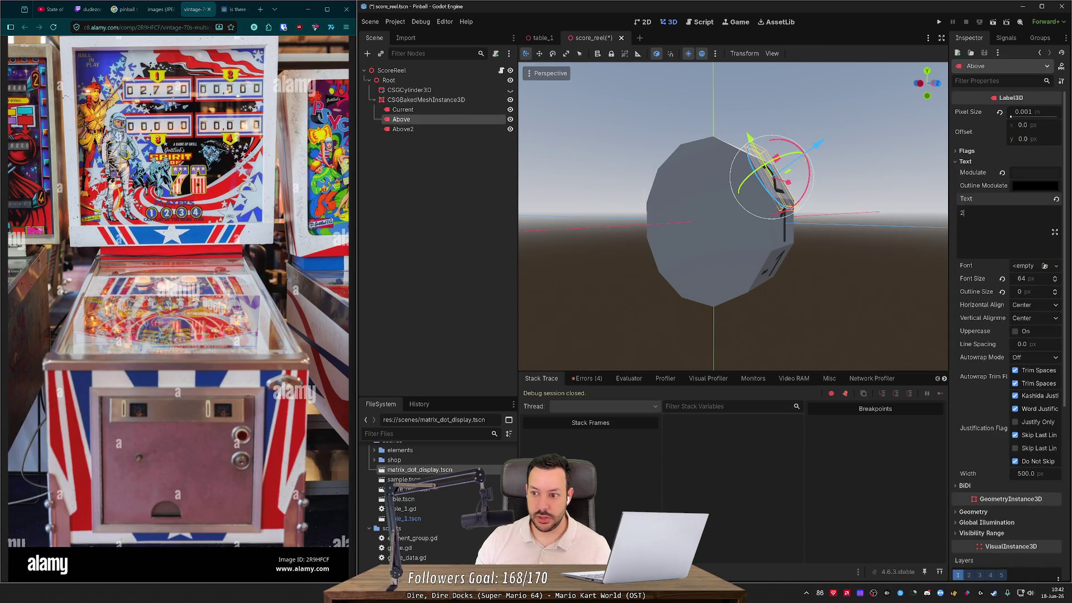
{"action": "left_click", "coordinate": [779, 240]}
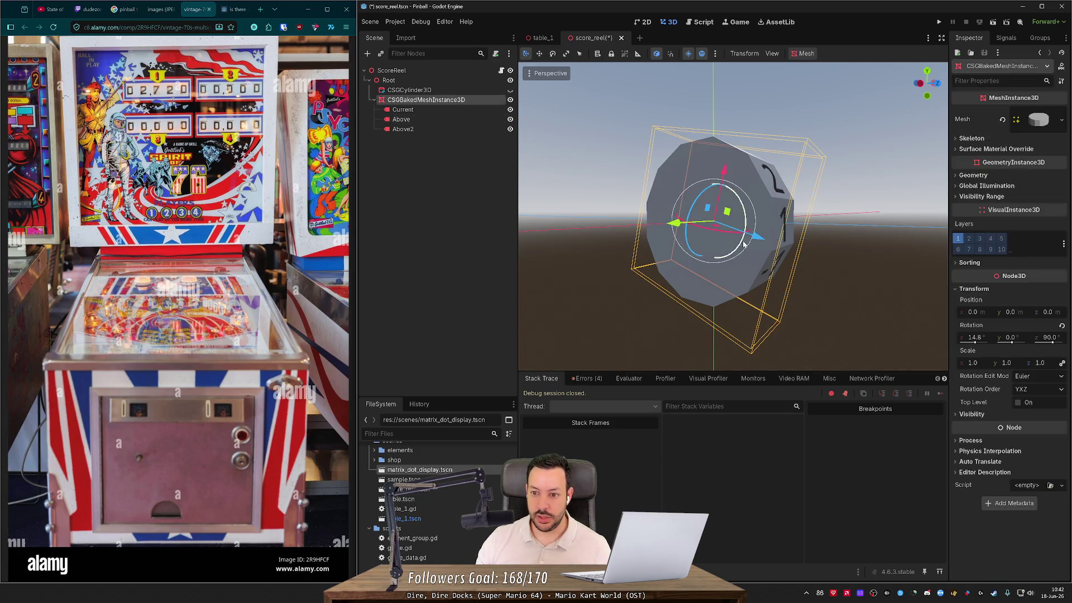
{"action": "mouse_move", "coordinate": [743, 212]}
{"action": "left_mouse_down"}
{"action": "mouse_move", "coordinate": [749, 230]}
{"action": "mouse_move", "coordinate": [704, 251]}
{"action": "left_mouse_up"}
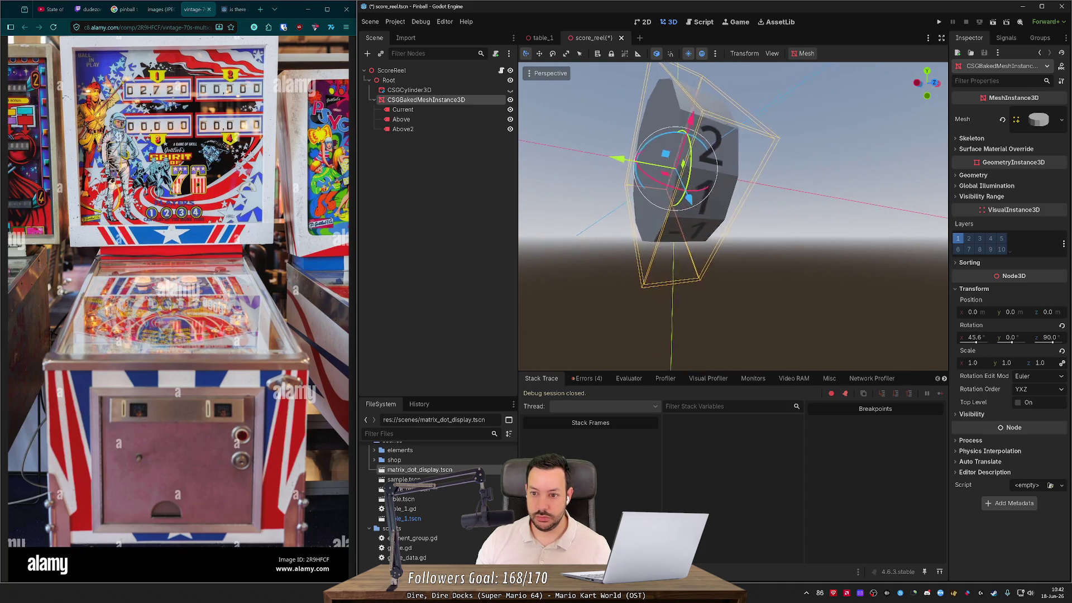
- Set the Current label's text to 2 and tilt the drum about 32° on X
{"action": "scroll", "coordinate": [733, 216], "scroll_direction": "up", "scroll_amount": 3}
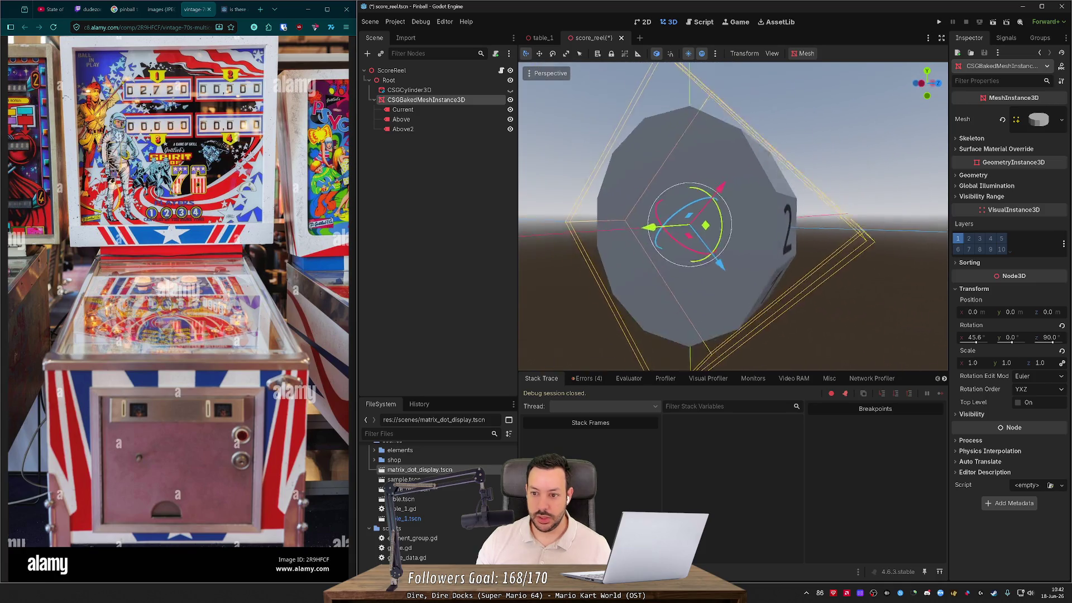
{"action": "left_click_drag", "start_coordinate": [732, 217], "coordinate": [712, 296]}
{"action": "left_click", "coordinate": [689, 235]}
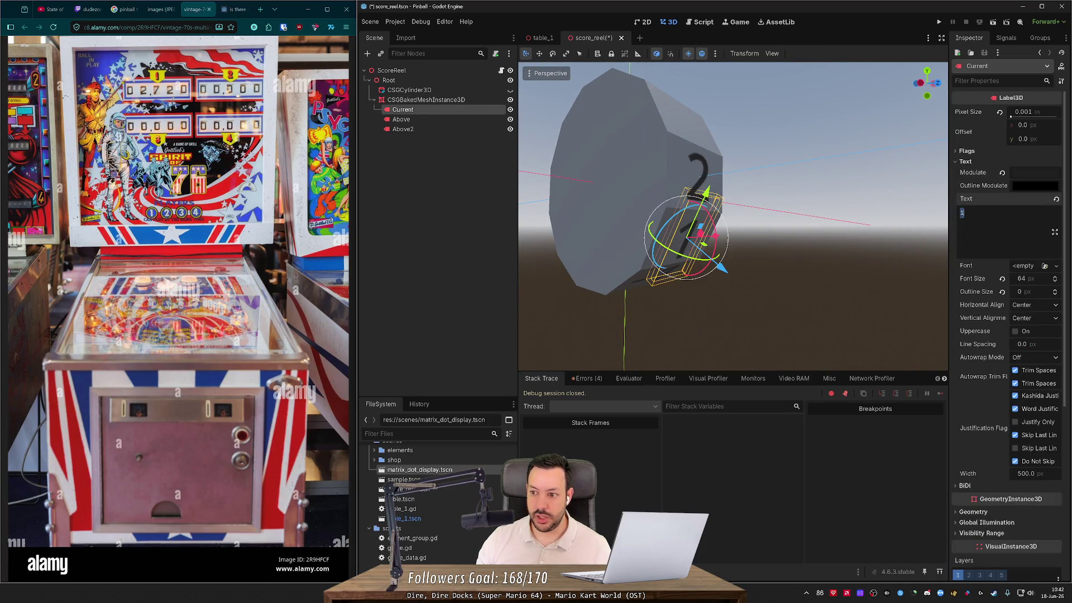
{"action": "type", "text": "2"}
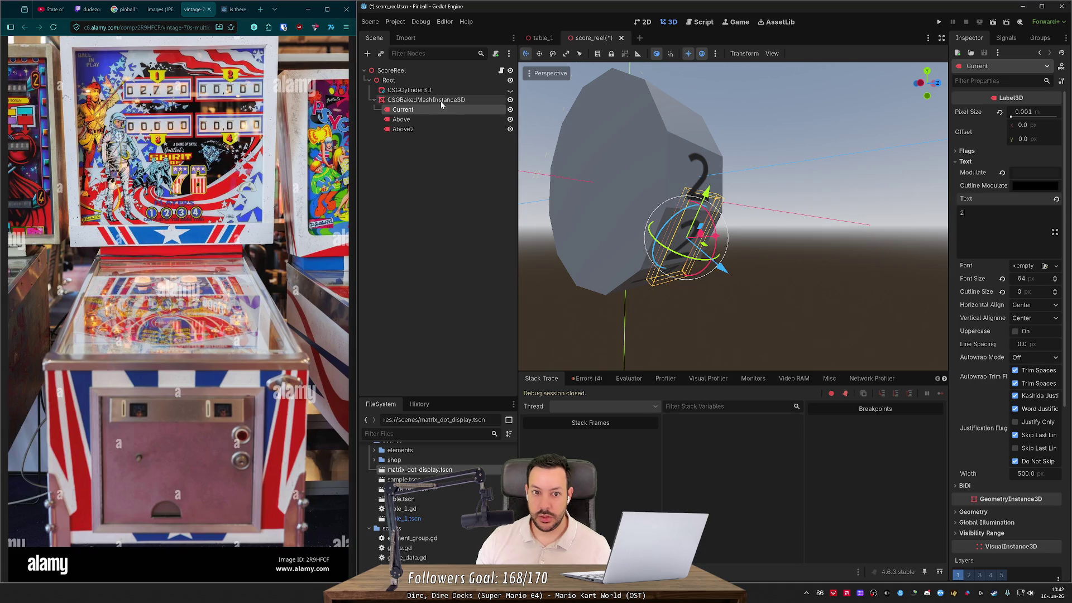
{"action": "left_click", "coordinate": [440, 100]}
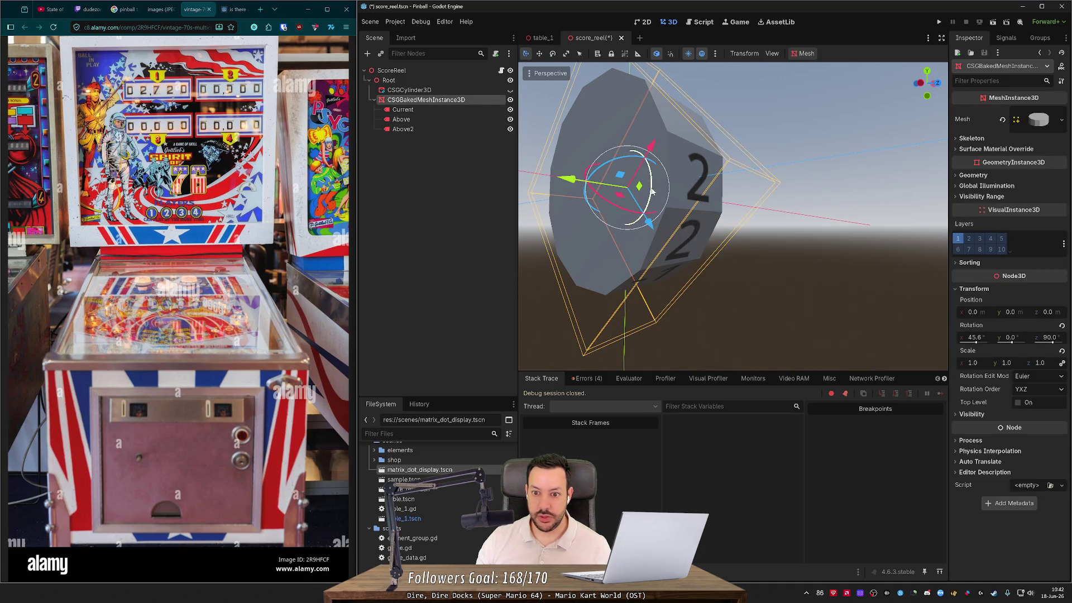
{"action": "left_click_drag", "start_coordinate": [686, 218], "coordinate": [688, 208]}
- Change the Above label's text to 3 and reselect the drum mesh
{"action": "left_click", "coordinate": [707, 176]}
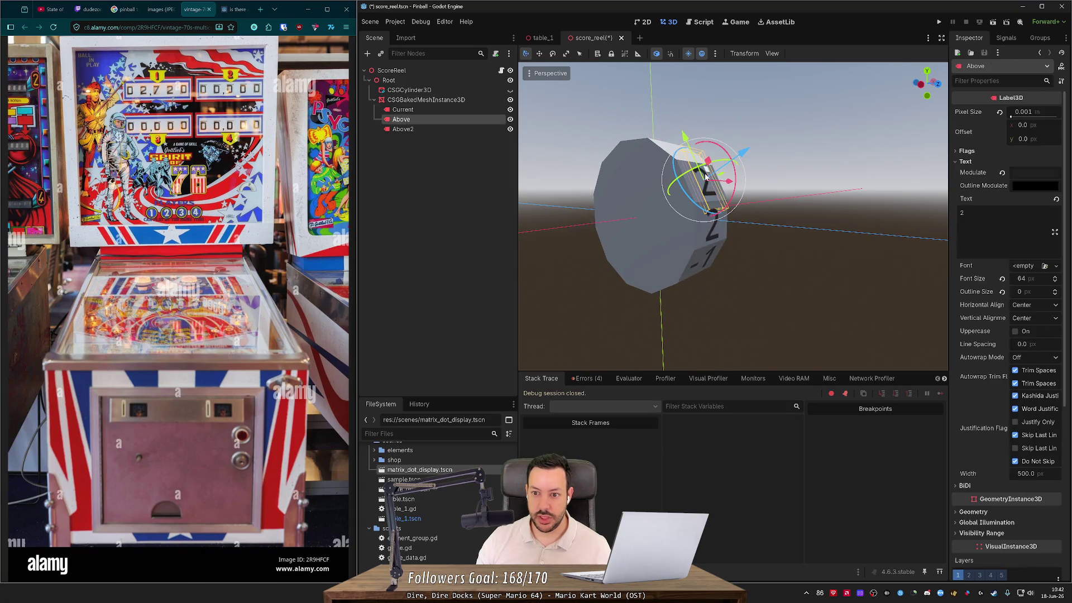
{"action": "left_click", "coordinate": [962, 223]}
{"action": "key", "text": "BackSpace"}
{"action": "key", "text": "BackSpace"}
{"action": "type", "text": "3"}
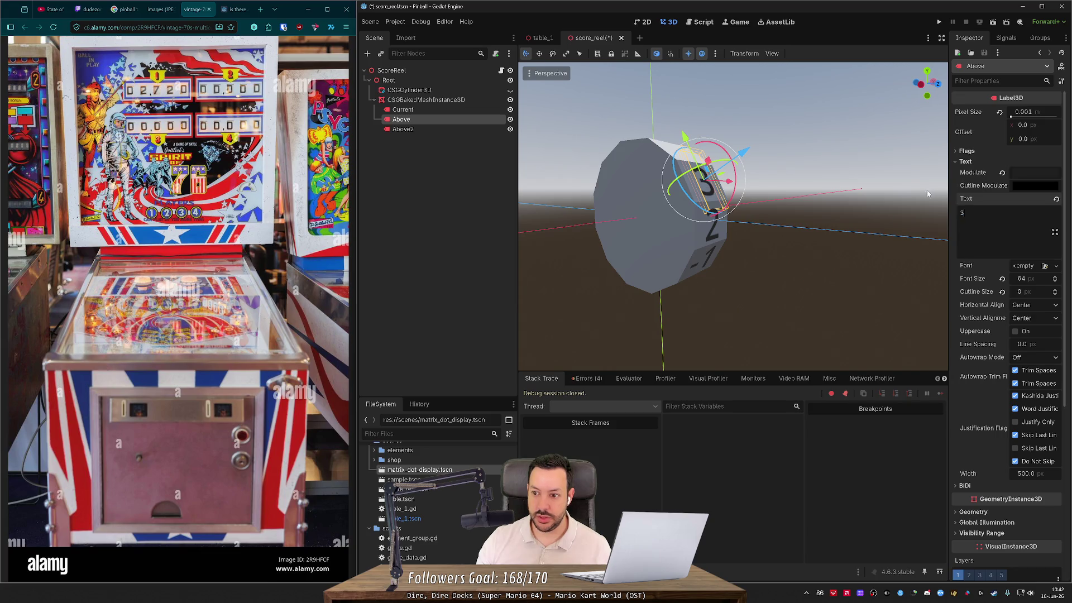
{"action": "left_click", "coordinate": [635, 195]}
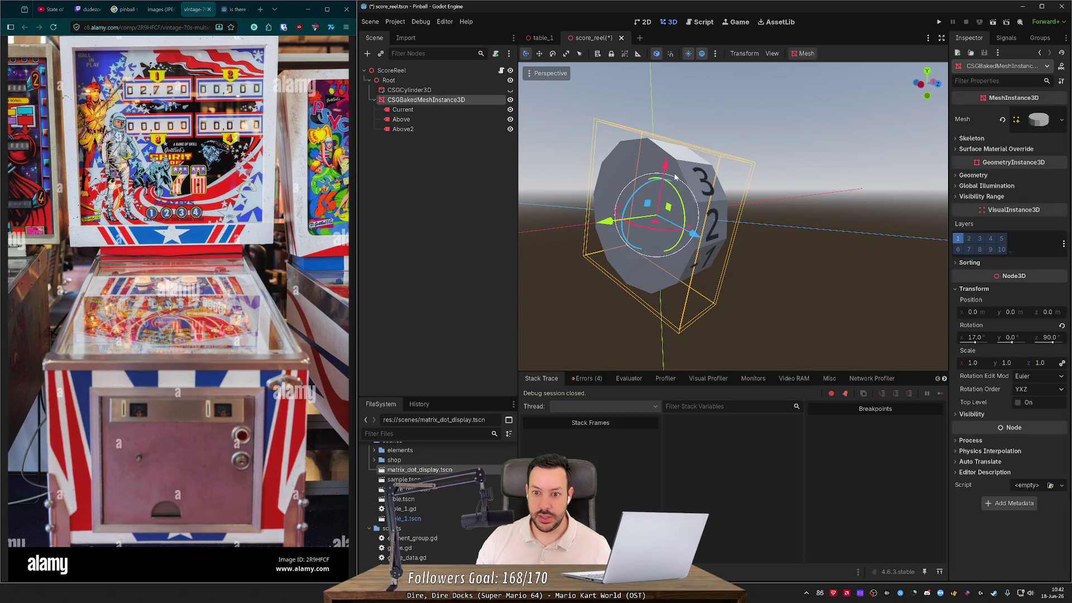
- Set the drum mesh's X rotation to exactly 15° and check that the 3, 2, -1 faces align
{"action": "left_click_drag", "start_coordinate": [677, 178], "coordinate": [682, 210]}
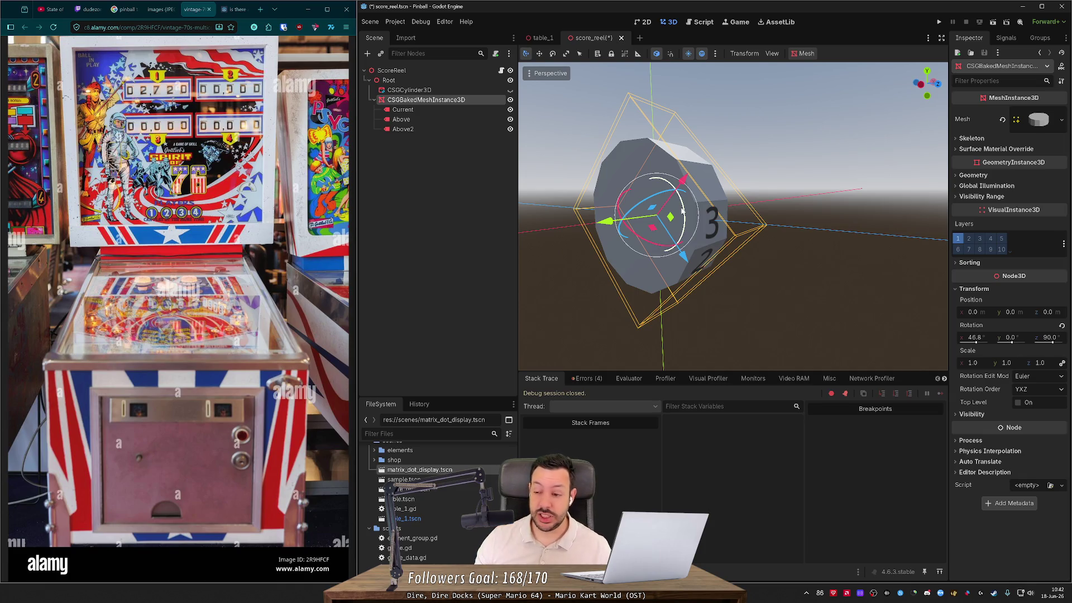
{"action": "left_click", "coordinate": [974, 337]}
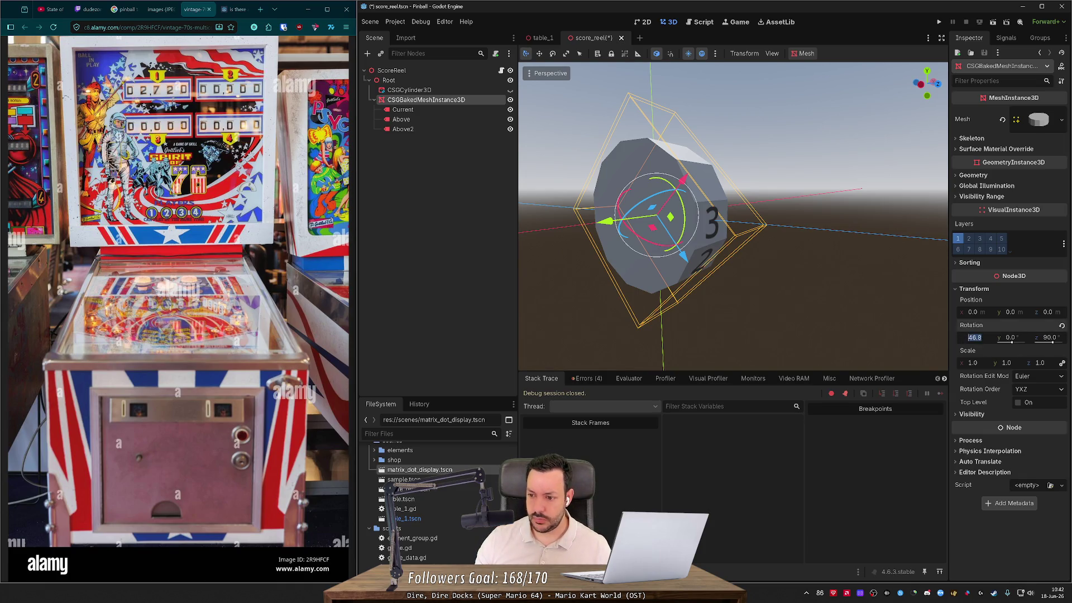
{"action": "type", "text": "15"}
{"action": "key", "text": "Return"}
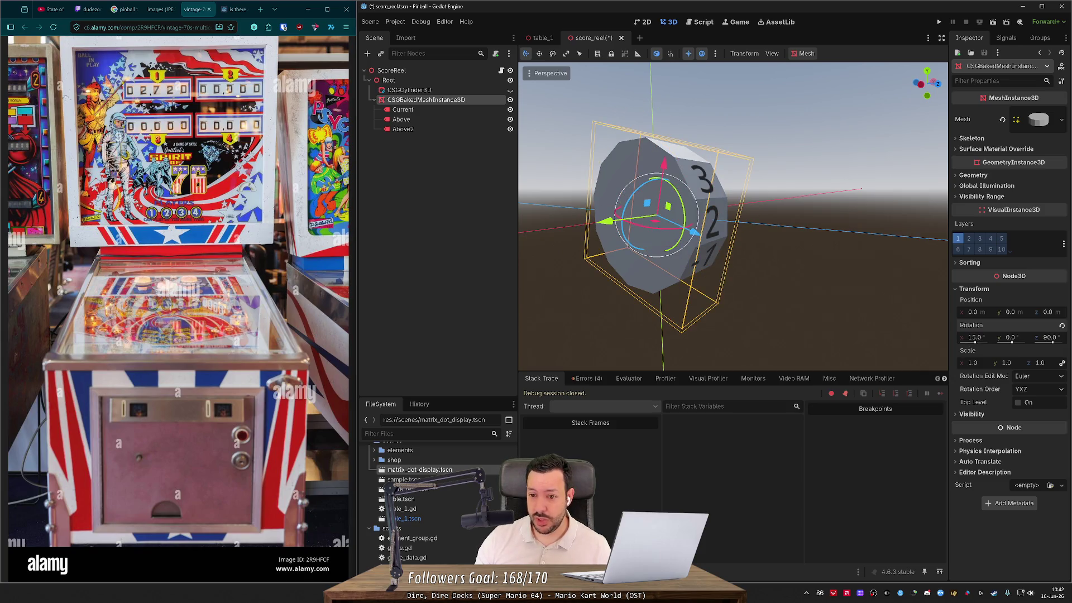
{"action": "left_click_drag", "start_coordinate": [705, 269], "coordinate": [793, 271]}
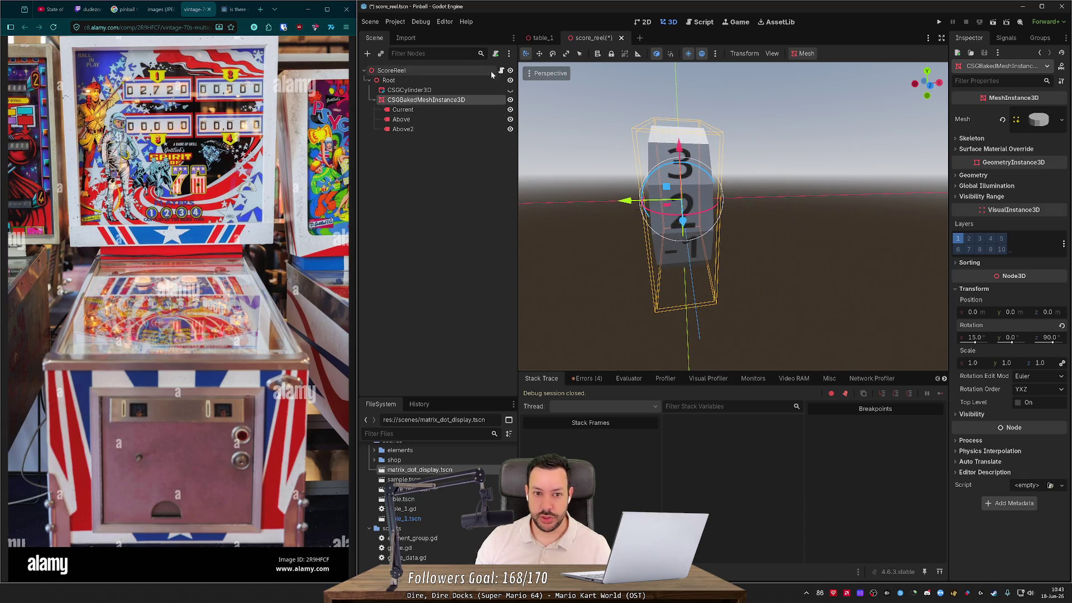
{"action": "left_click_drag", "start_coordinate": [536, 167], "coordinate": [564, 196]}
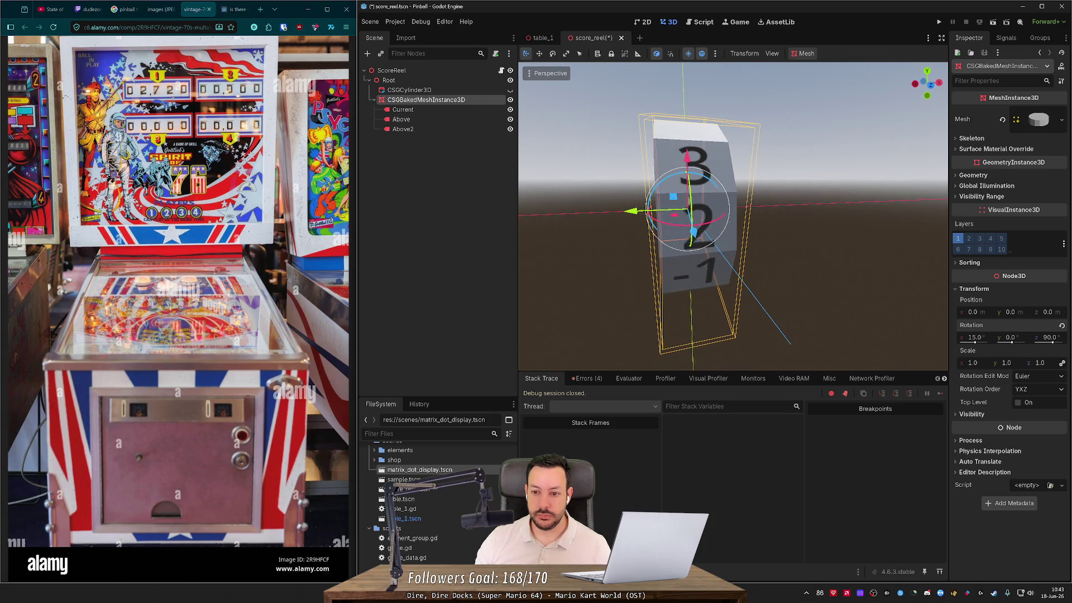
{"action": "left_click", "coordinate": [433, 109]}
- Move Current below Above in the tree and rename Above2 to Below
{"action": "left_click_drag", "start_coordinate": [433, 109], "coordinate": [433, 123]}
{"action": "left_click", "coordinate": [420, 129]}
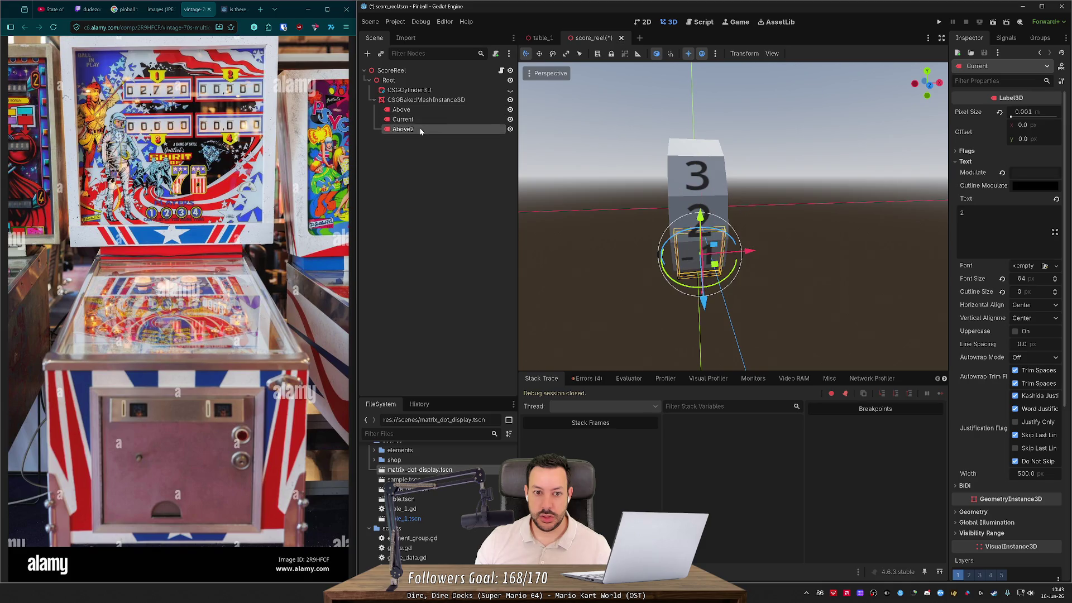
{"action": "left_click", "coordinate": [420, 128]}
{"action": "type", "text": "Bwl"}
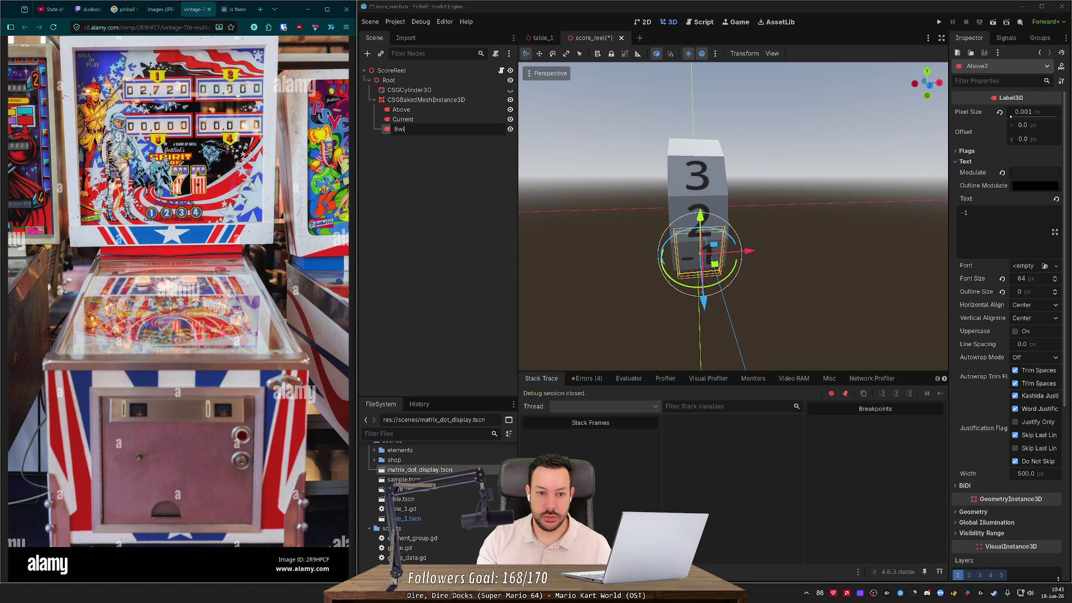
{"action": "type", "text": "elow"}
{"action": "key", "text": "Return"}
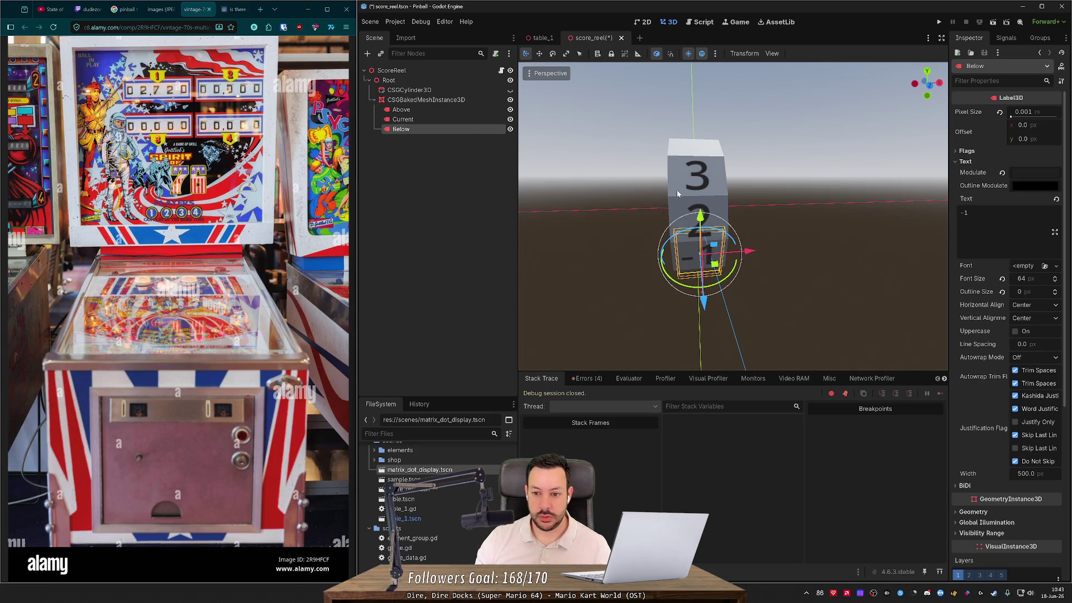
- Change the Current label's text from 2 to 0
{"action": "left_click", "coordinate": [704, 215]}
{"action": "left_click", "coordinate": [710, 216]}
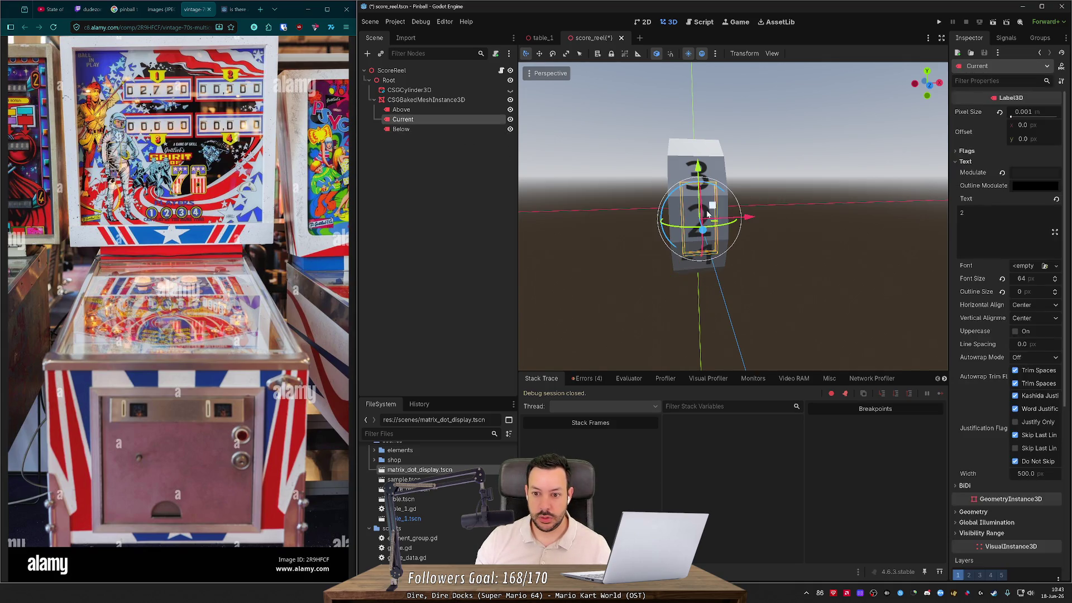
{"action": "left_click", "coordinate": [1053, 225]}
{"action": "key", "text": "ctrl+a"}
{"action": "type", "text": "0"}
{"action": "key", "text": "Return"}
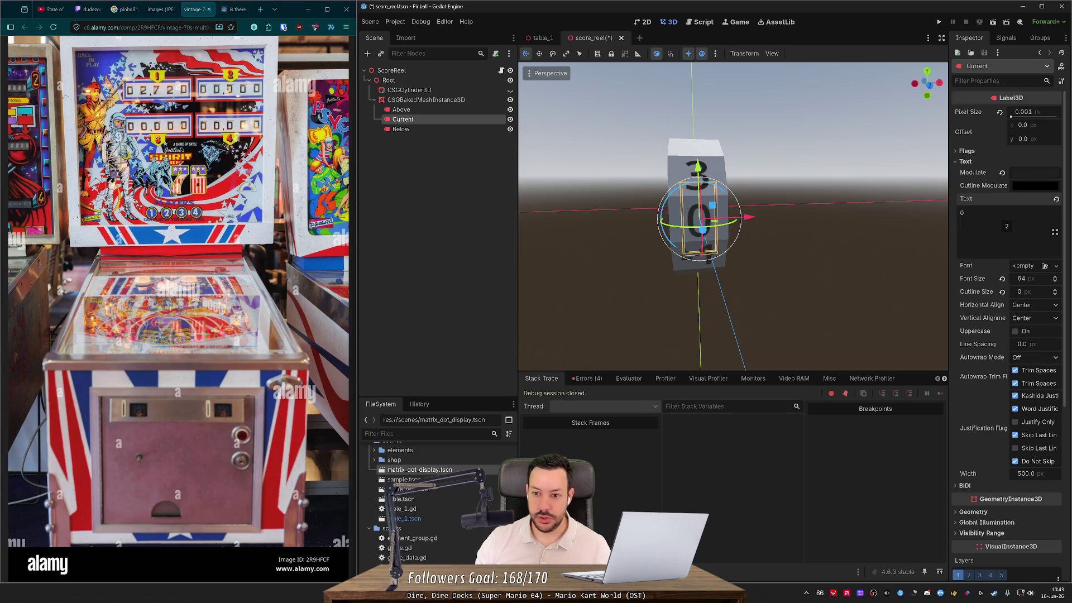
- Change the Above label's text from 3 to +1 and save the score_reel scene
{"action": "left_click", "coordinate": [411, 109]}
{"action": "left_click", "coordinate": [1000, 215]}
{"action": "key", "text": "ctrl+a"}
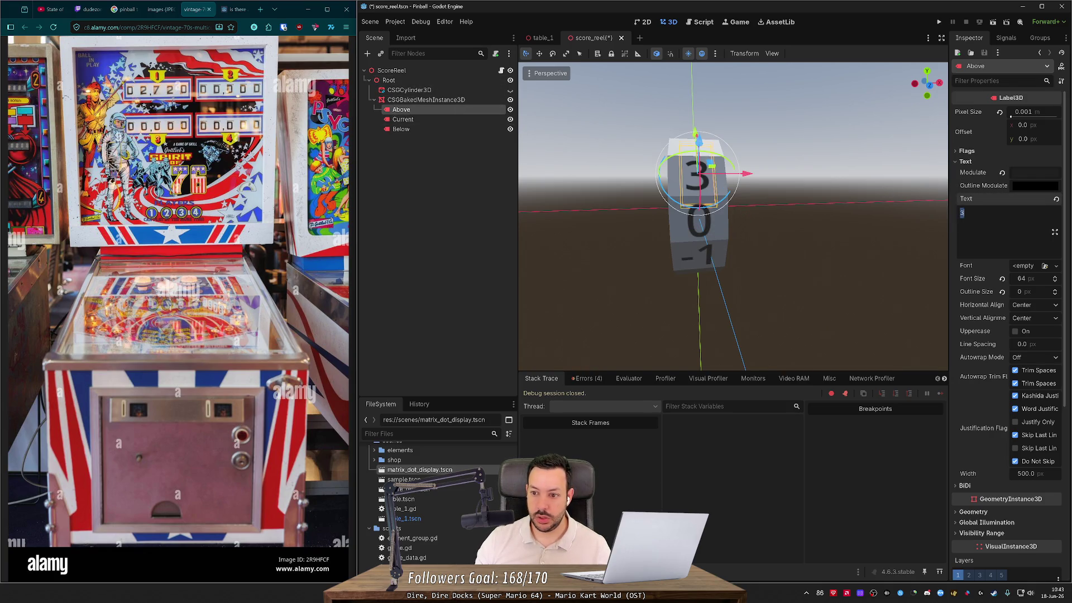
{"action": "type", "text": "+1"}
{"action": "key", "text": "Return"}
{"action": "left_click", "coordinate": [911, 233]}
{"action": "key", "text": "ctrl+s"}
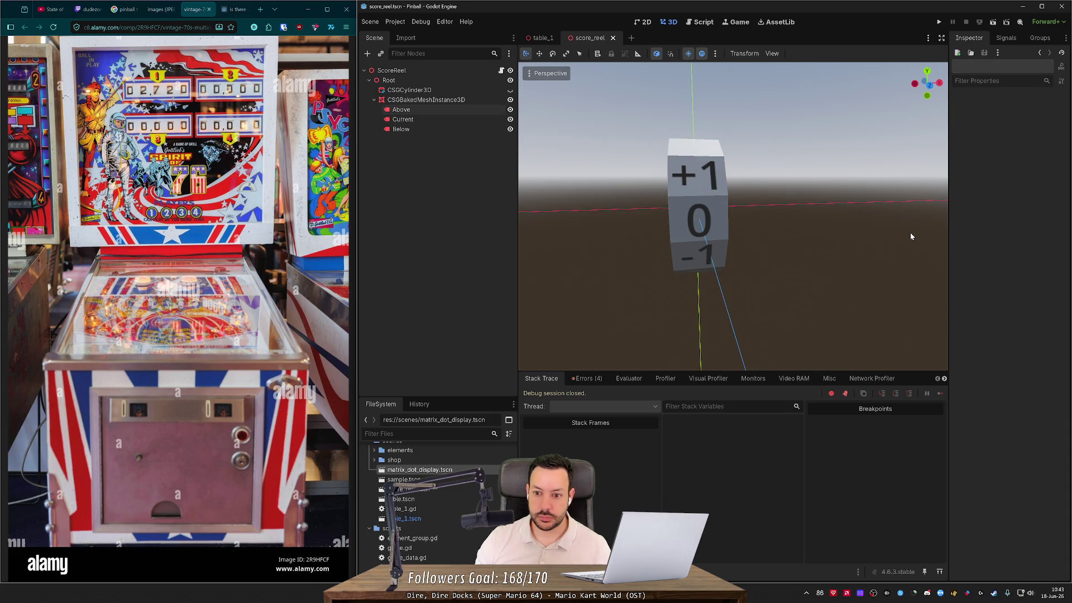
{"action": "mouse_move", "coordinate": [910, 232]}
{"action": "left_mouse_down"}
{"action": "mouse_move", "coordinate": [866, 263]}
{"action": "mouse_move", "coordinate": [909, 237]}
{"action": "left_mouse_up"}
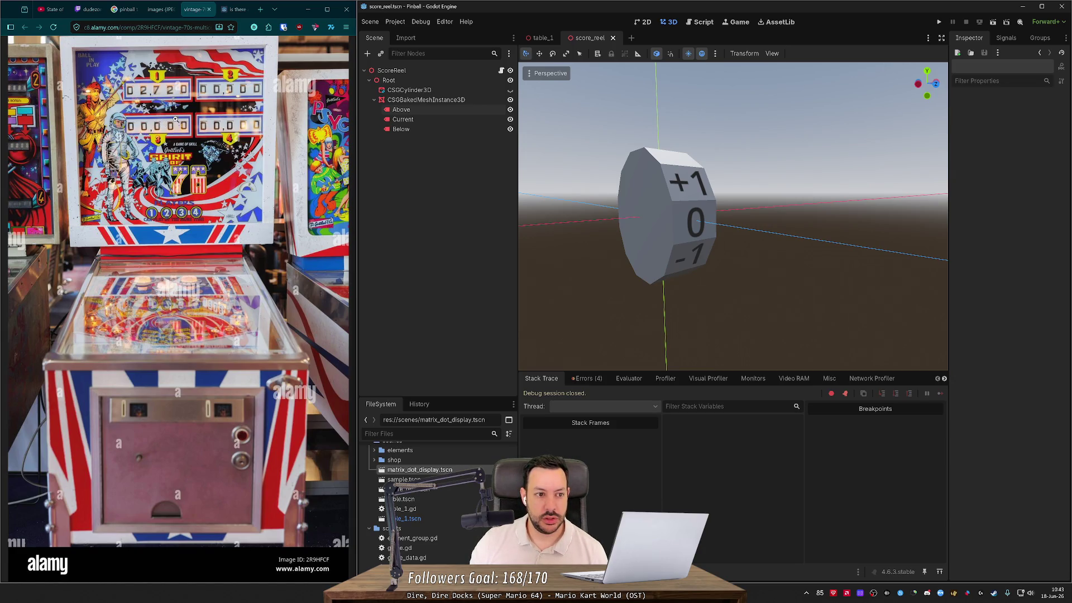
- Enlarge the pinball reference photo and zoom in on its backglass score reels
{"action": "left_click", "coordinate": [176, 120]}
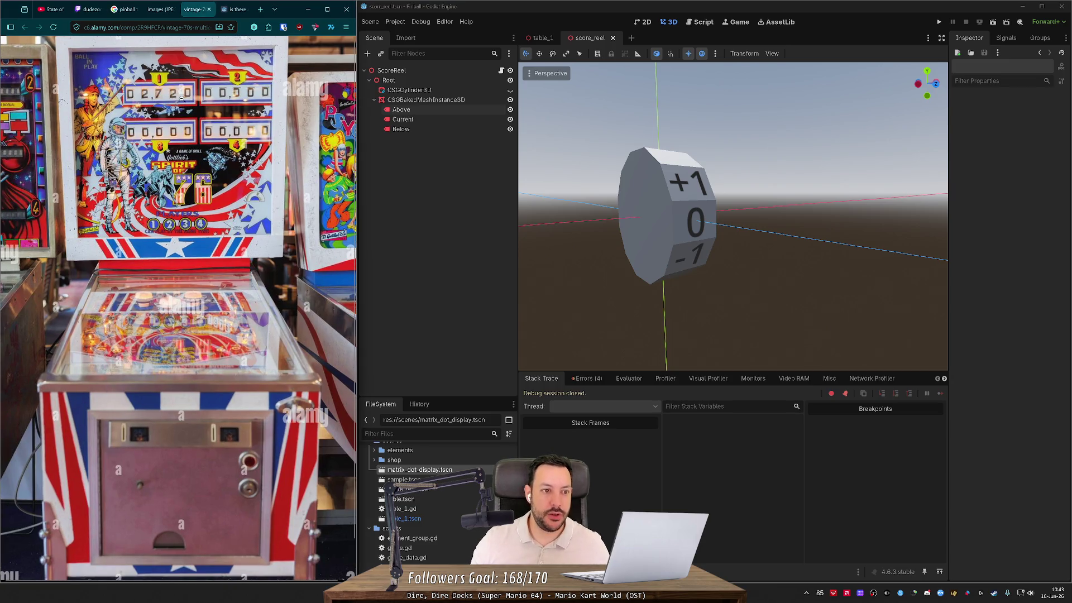
{"action": "scroll", "coordinate": [177, 89], "scroll_direction": "up", "scroll_amount": 6, "text": "ctrl"}
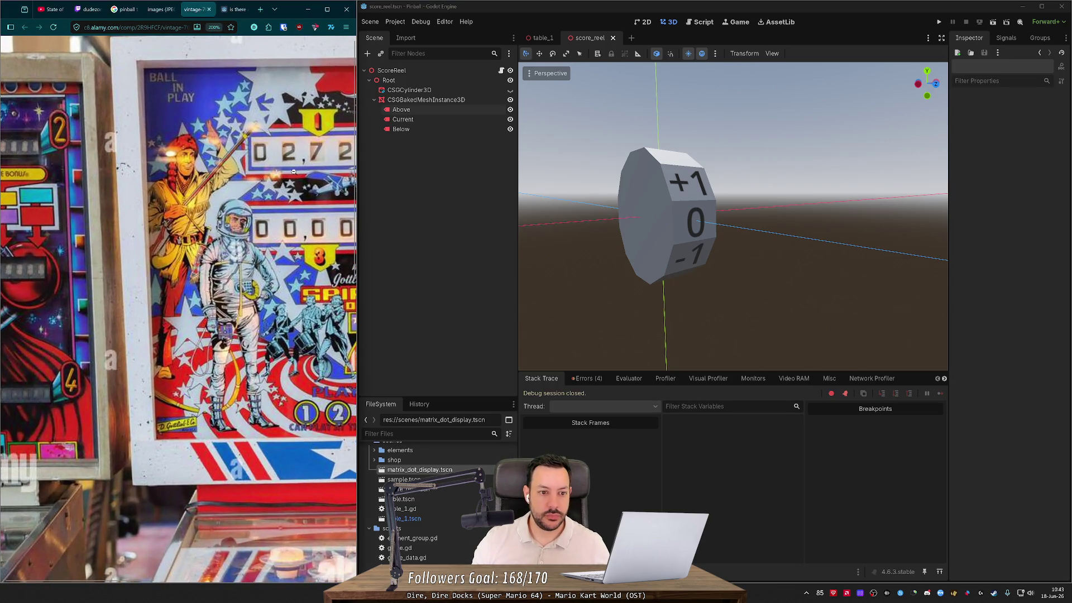
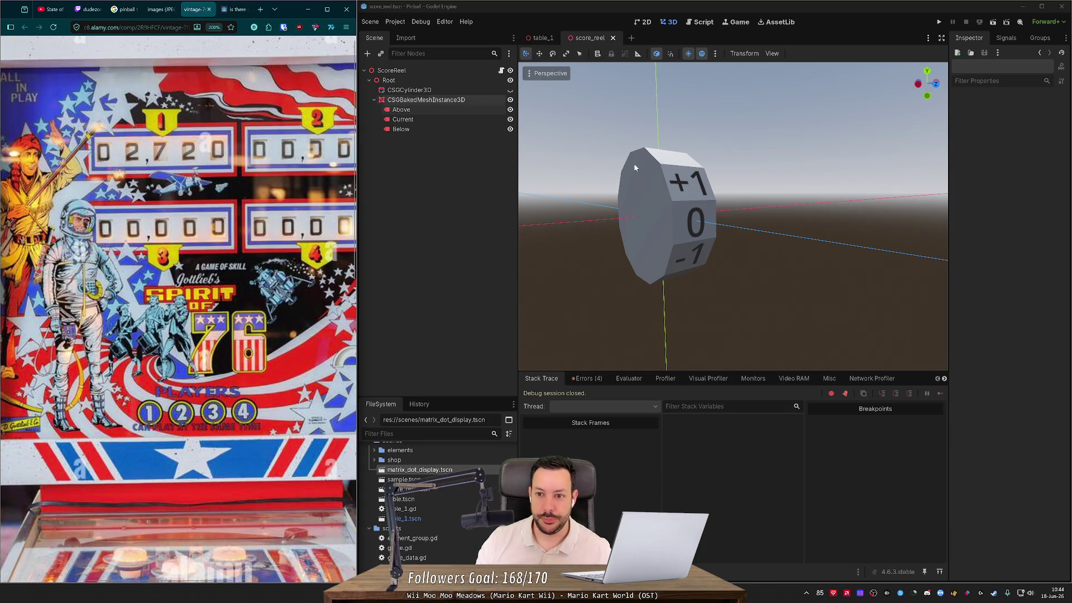
- Select the ScoreReel node and open its score_reel.gd script
{"action": "left_click", "coordinate": [470, 71]}
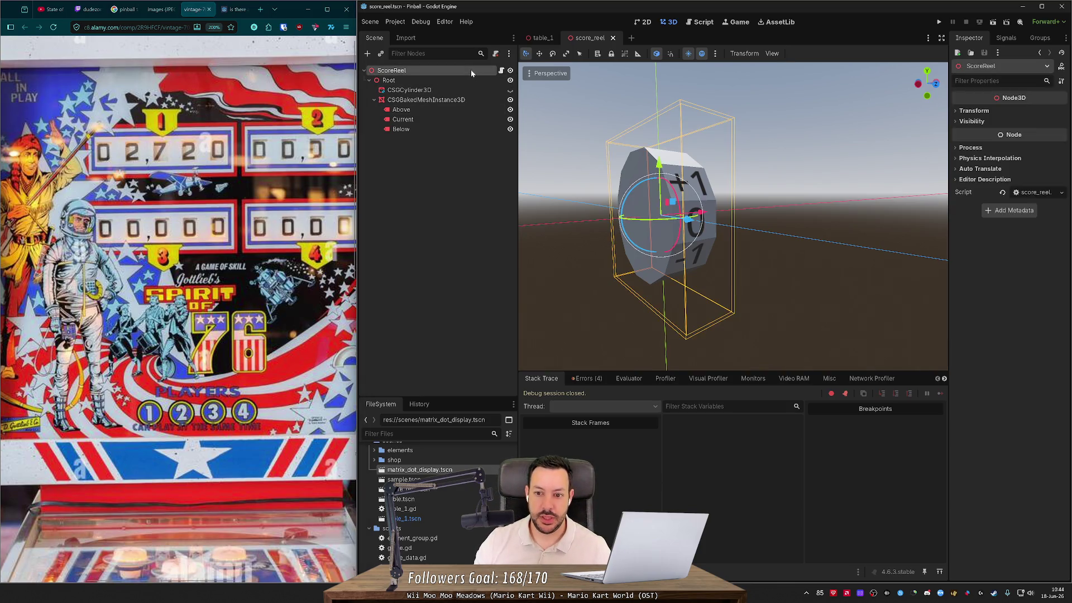
{"action": "left_click", "coordinate": [501, 71]}
{"action": "left_click", "coordinate": [665, 226]}
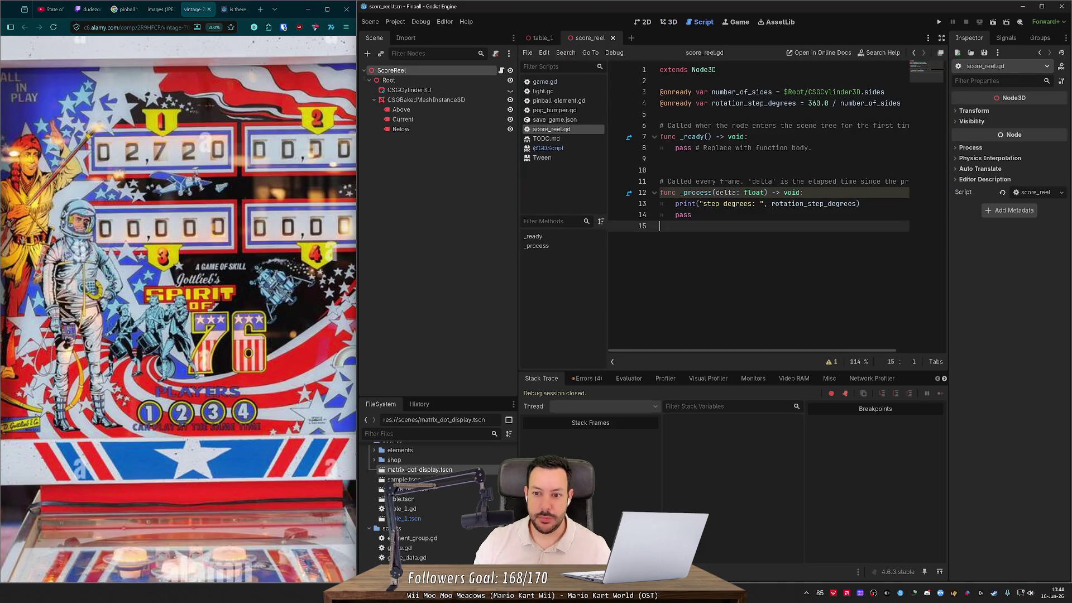
- Delete the debug print line from _process, undoing an accidental _ready deletion, and add a blank line
{"action": "key", "text": "shift+Up"}
{"action": "key", "text": "shift+Up"}
{"action": "key", "text": "shift+Up"}
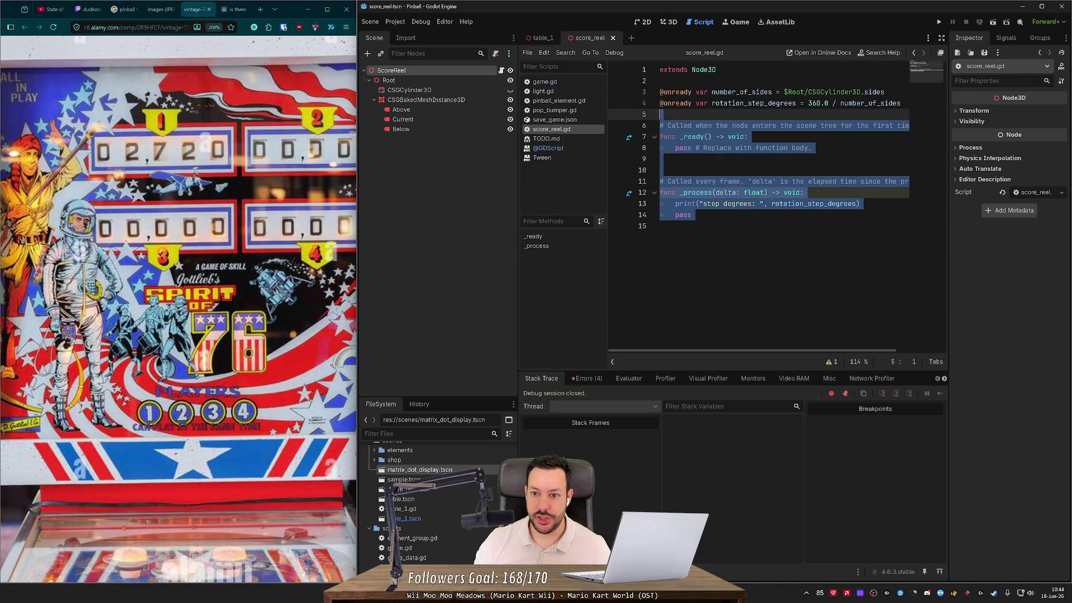
{"action": "key", "text": "Left"}
{"action": "key", "text": "shift+Down"}
{"action": "key", "text": "shift+Down"}
{"action": "key", "text": "shift+Down"}
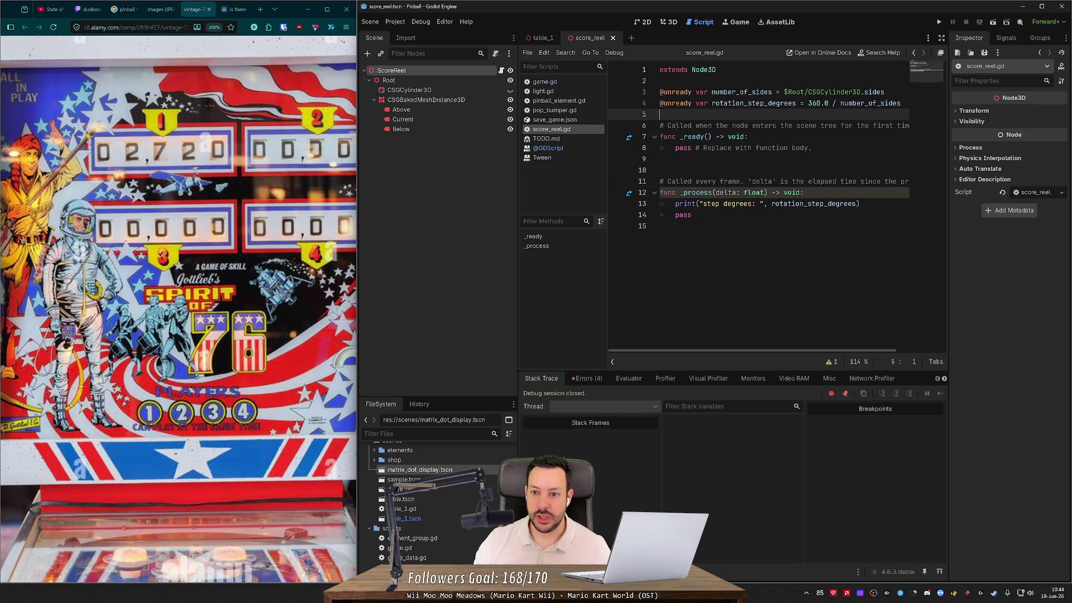
{"action": "key", "text": "Delete"}
{"action": "key", "text": "ctrl+z"}
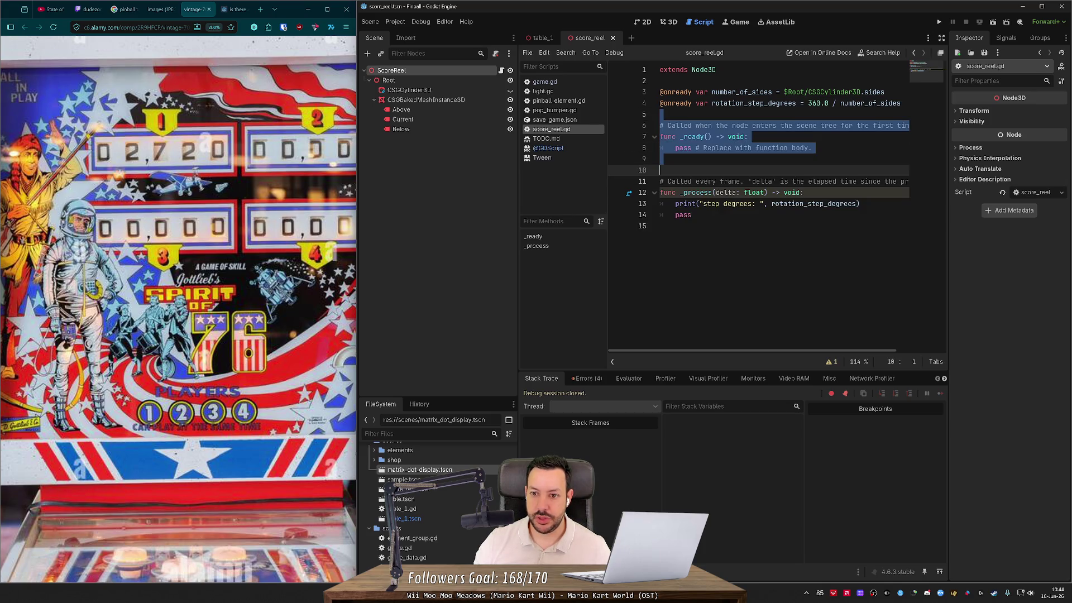
{"action": "key", "text": "Down"}
{"action": "key", "text": "Down"}
{"action": "key", "text": "Down"}
{"action": "key", "text": "Up"}
{"action": "key", "text": "Up"}
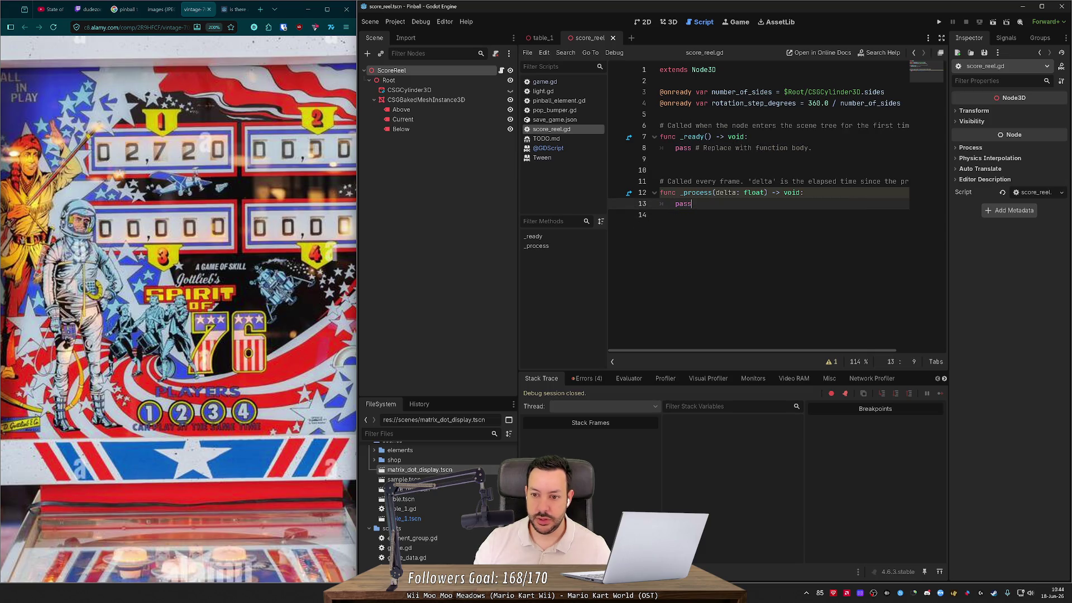
{"action": "key", "text": "ctrl+shift+k"}
{"action": "key", "text": "Return"}
{"action": "key", "text": "Return"}
- Start declaring func rotate_upwards(char: char) below _process
{"action": "key", "text": "BackSpace"}
{"action": "type", "text": "funb"}
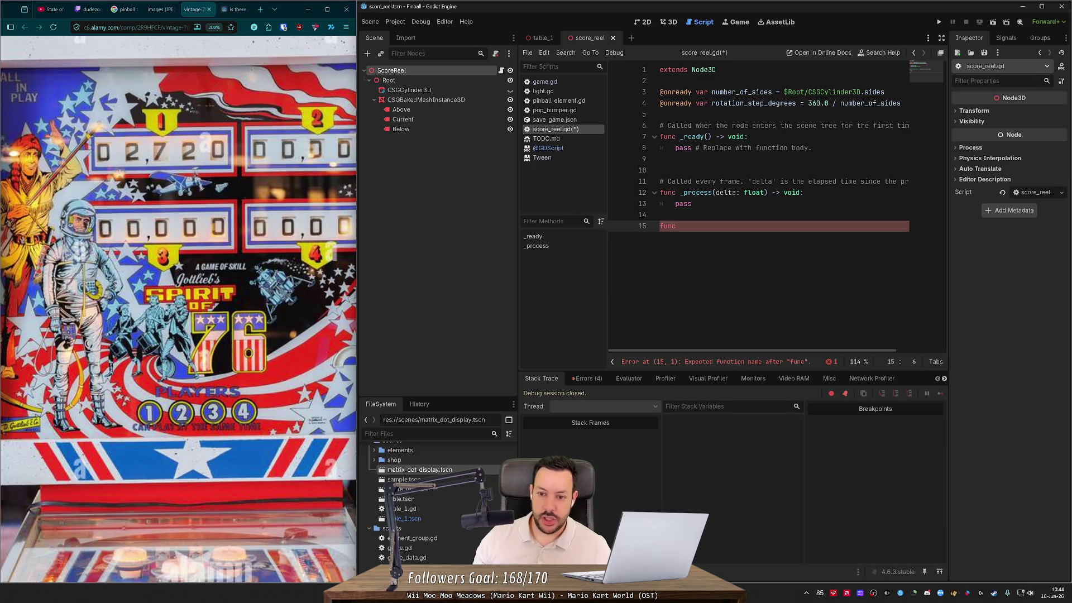
{"action": "type", "text": "otate_"}
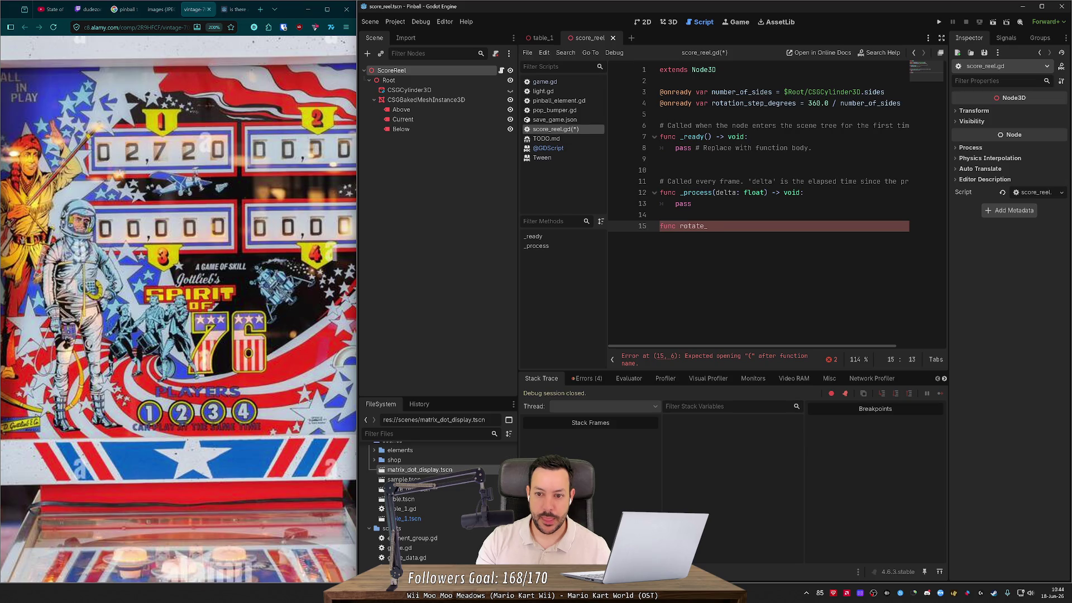
{"action": "type", "text": "upwards"}
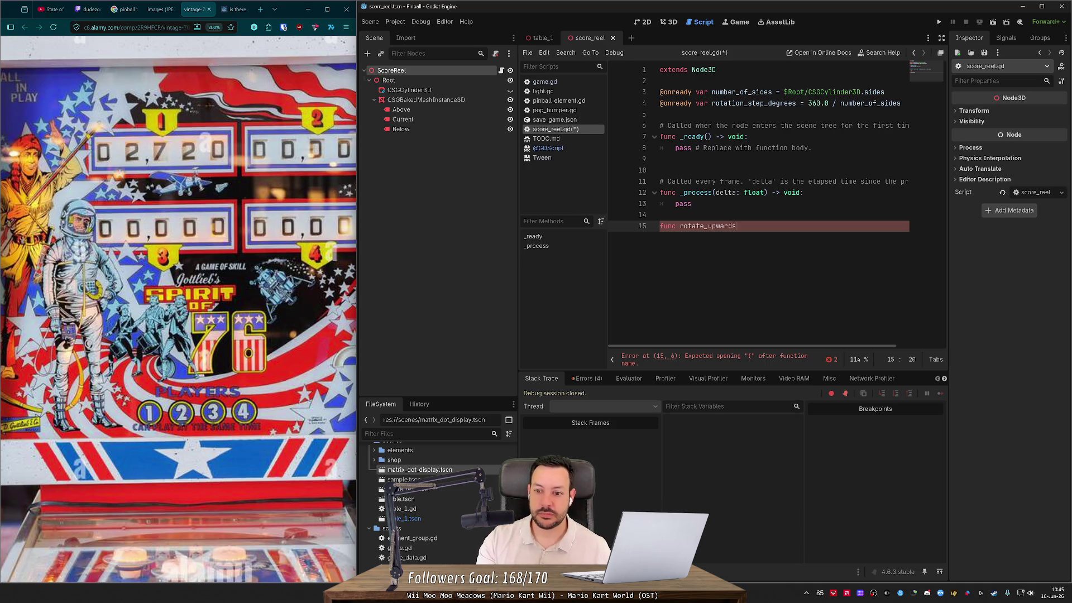
{"action": "type", "text": "("}
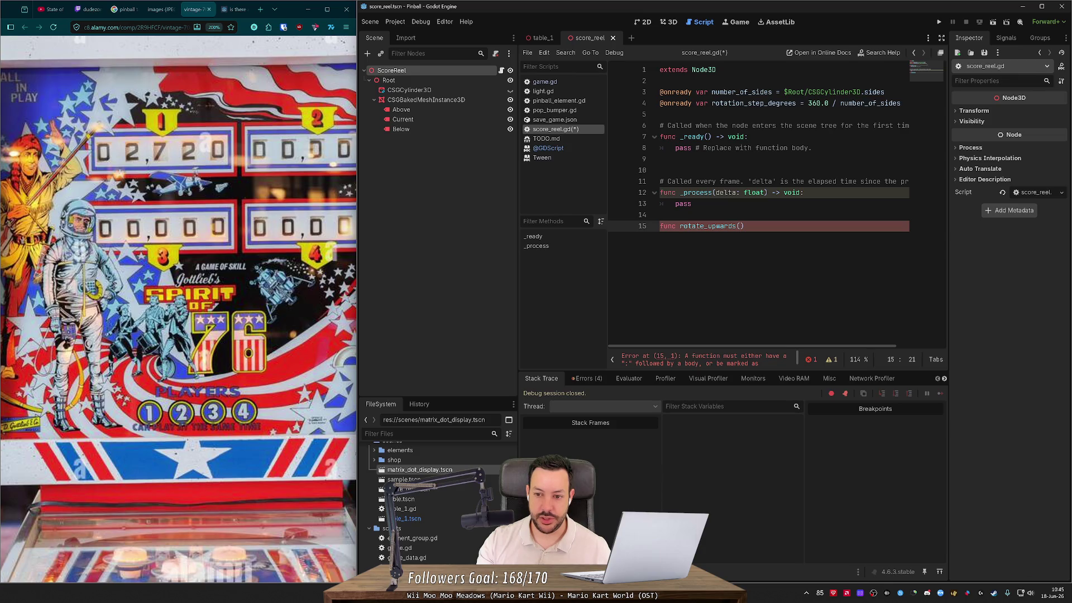
{"action": "type", "text": "char: "}
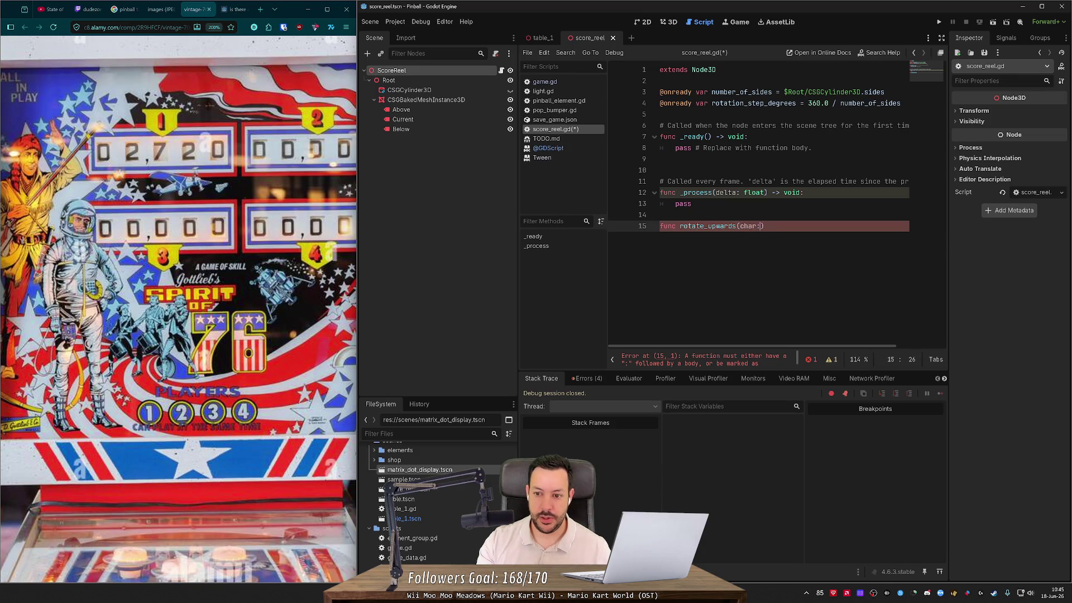
{"action": "type", "text": "char"}
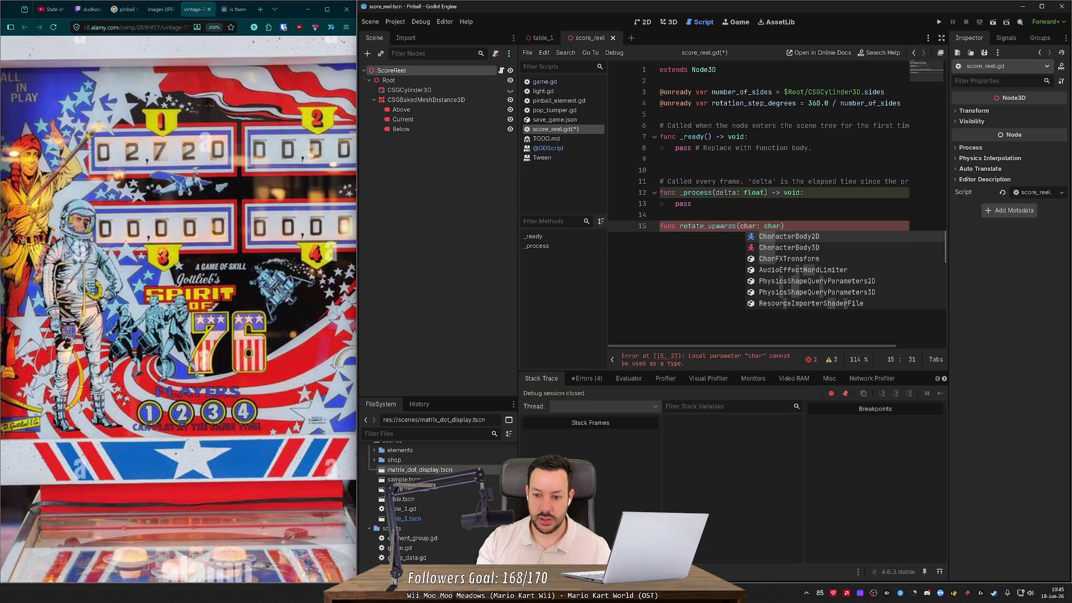
- Try u8, uint and byte as the char parameter type, settling on u8
{"action": "key", "text": "BackSpace"}
{"action": "key", "text": "BackSpace"}
{"action": "key", "text": "BackSpace"}
{"action": "type", "text": "u"}
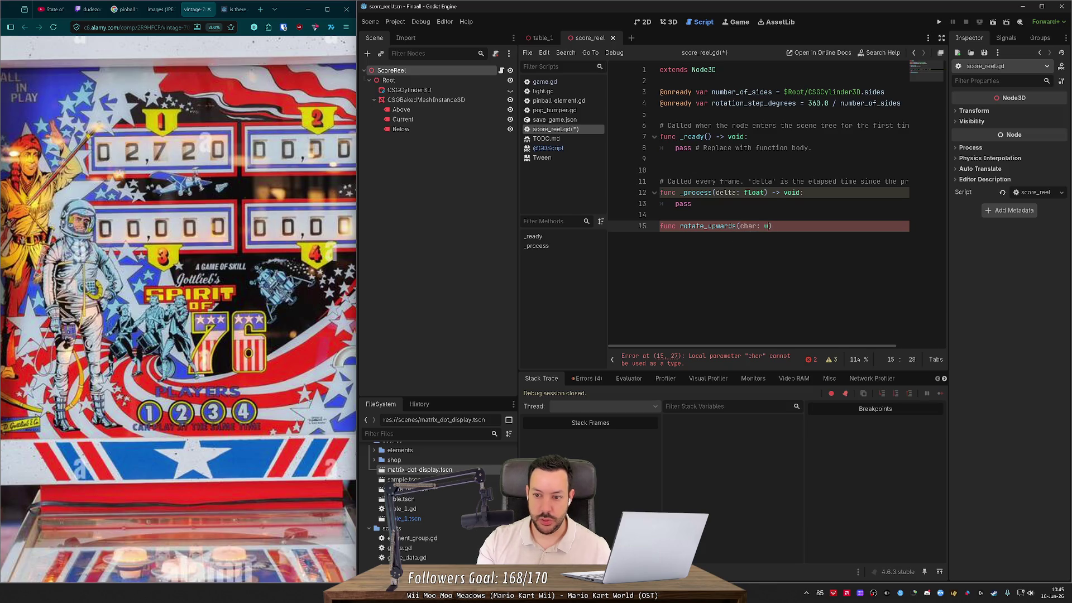
{"action": "type", "text": "8"}
{"action": "key", "text": "BackSpace"}
{"action": "type", "text": "int"}
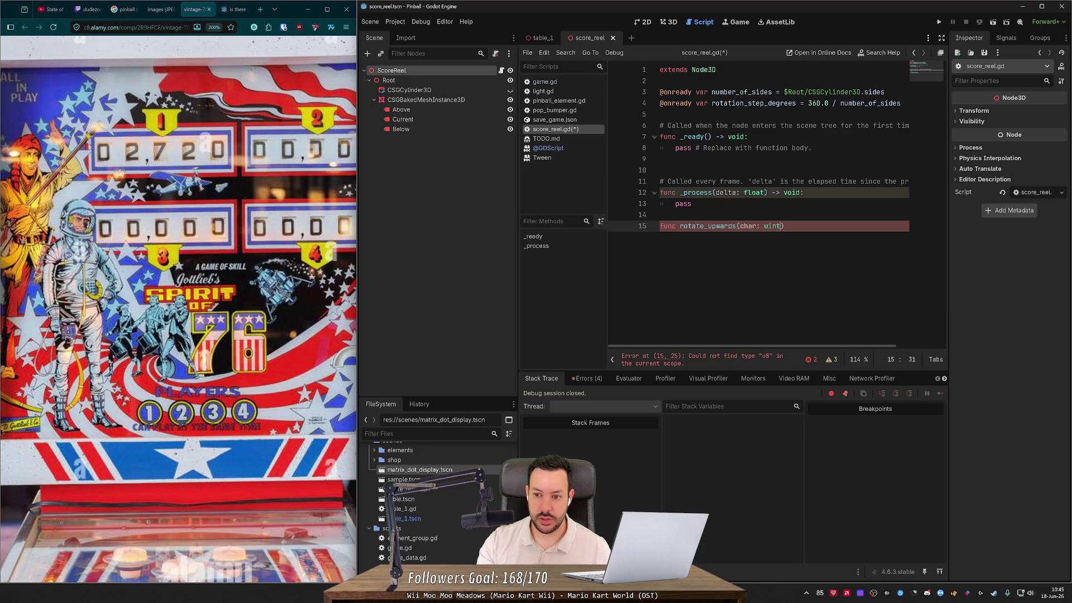
{"action": "key", "text": "BackSpace"}
{"action": "key", "text": "BackSpace"}
{"action": "key", "text": "BackSpace"}
{"action": "type", "text": "8"}
{"action": "key", "text": "BackSpace"}
{"action": "key", "text": "BackSpace"}
{"action": "type", "text": "byte"}
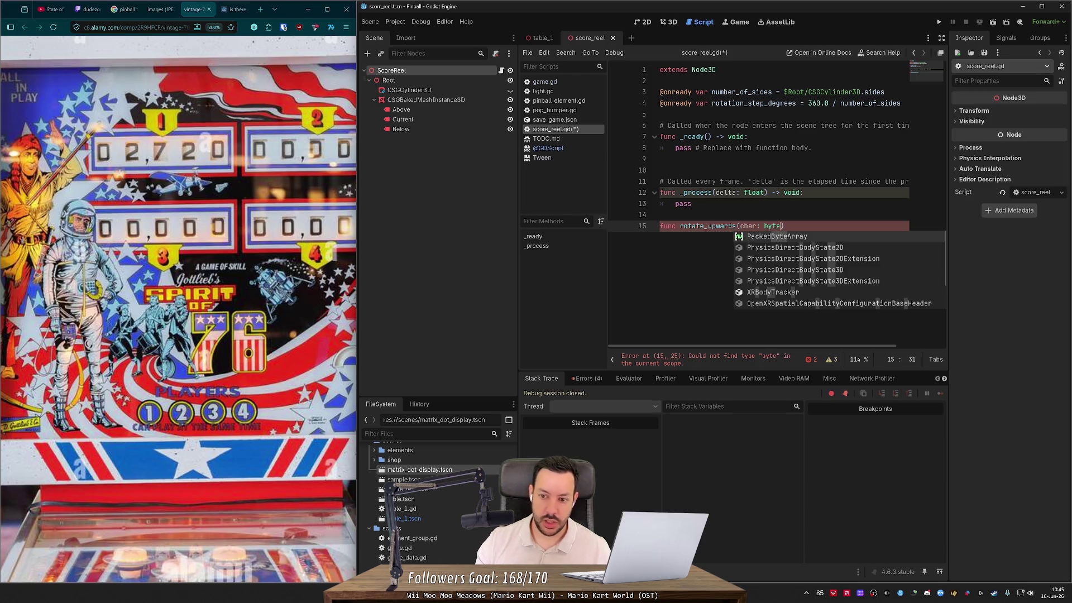
{"action": "left_click", "coordinate": [772, 225]}
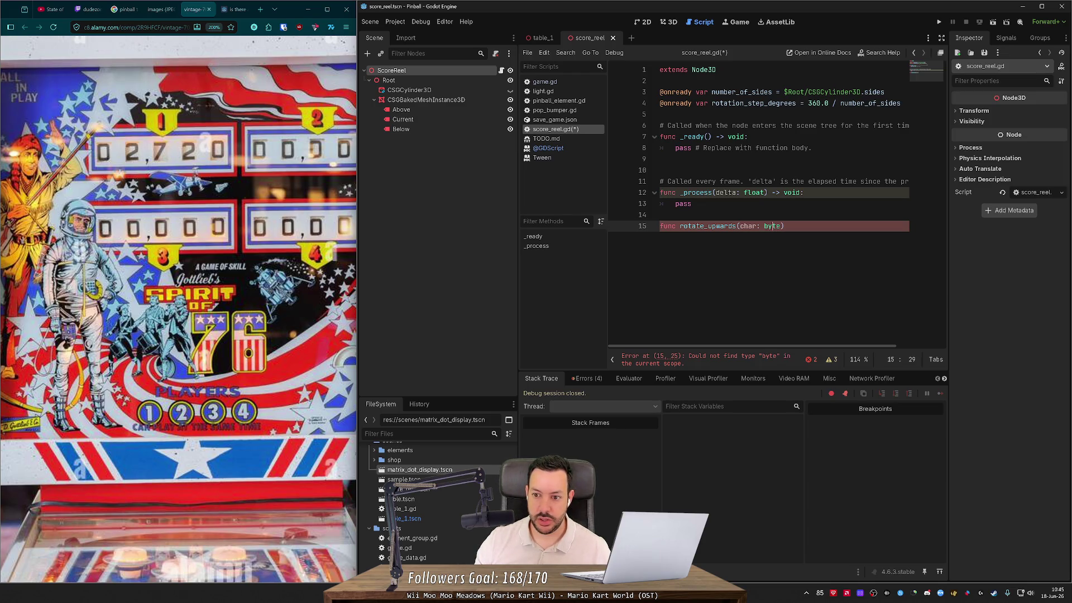
{"action": "double_click", "coordinate": [773, 225]}
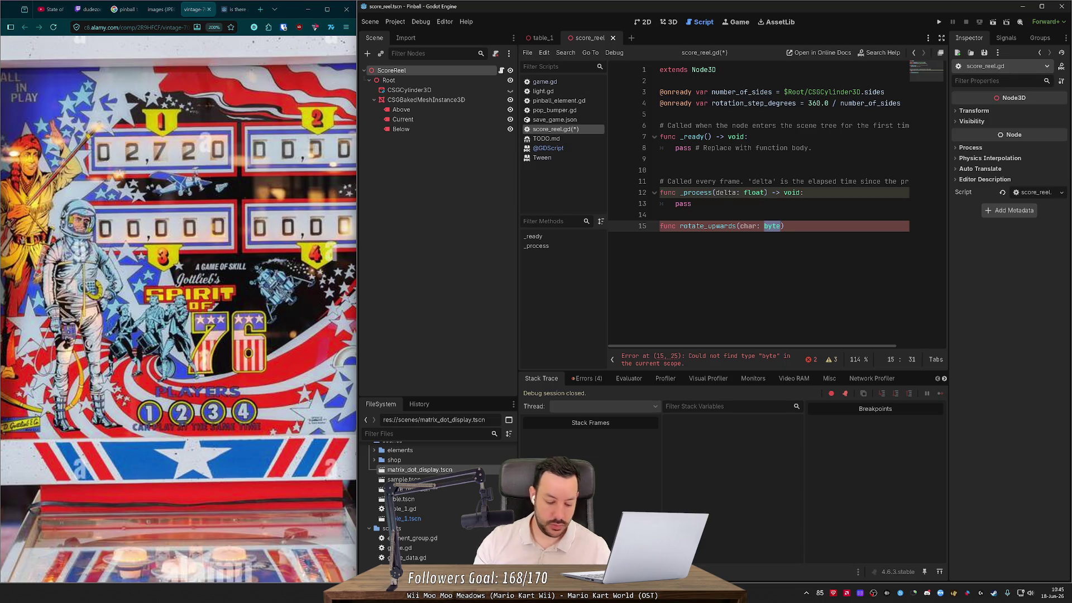
{"action": "type", "text": "u8"}
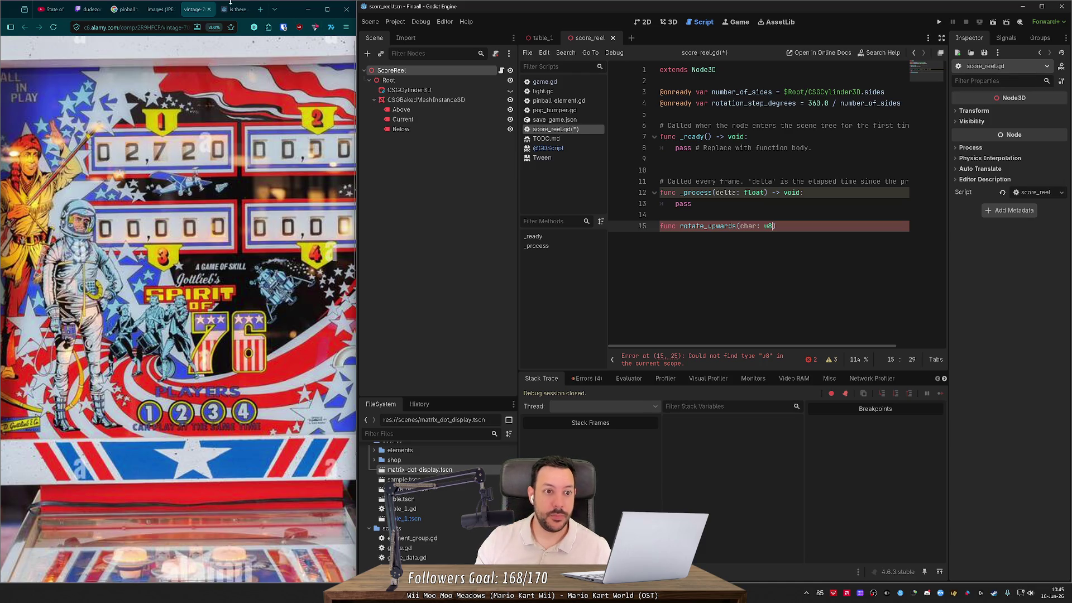
{"action": "key", "text": "ctrl+Tab"}
- Search the web for 'godot char type' and skim a GitHub discussion result
{"action": "key", "text": "ctrl+l"}
{"action": "type", "text": "godot char type"}
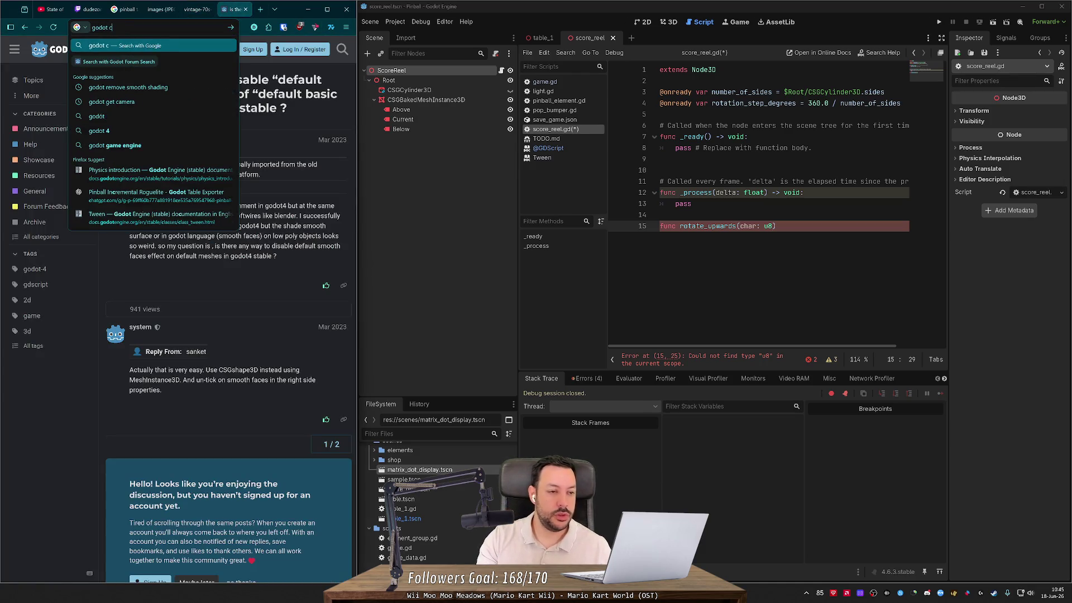
{"action": "key", "text": "Return"}
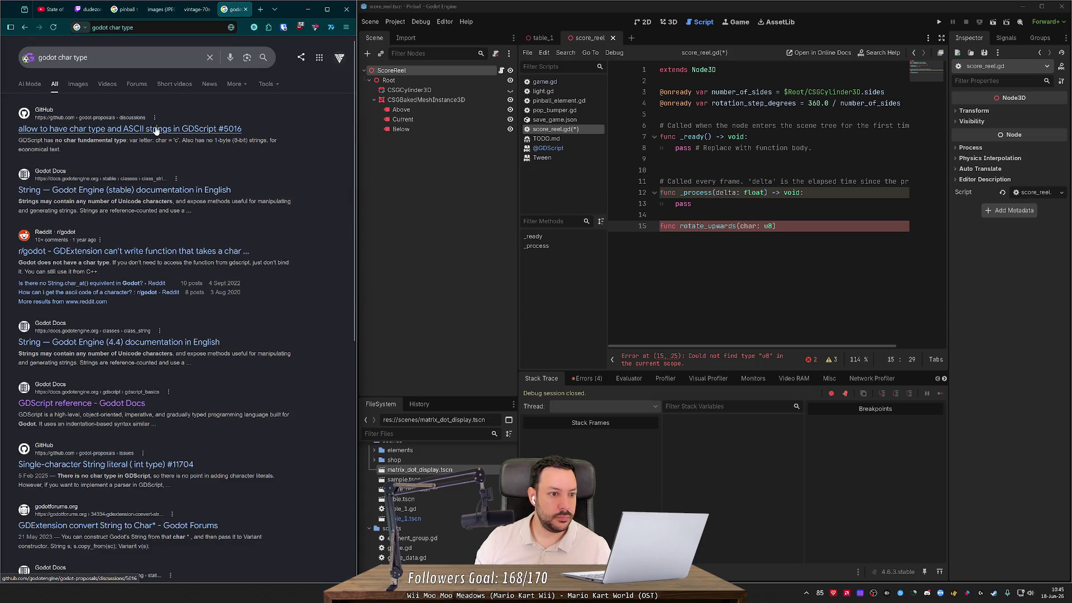
{"action": "left_click", "coordinate": [157, 131]}
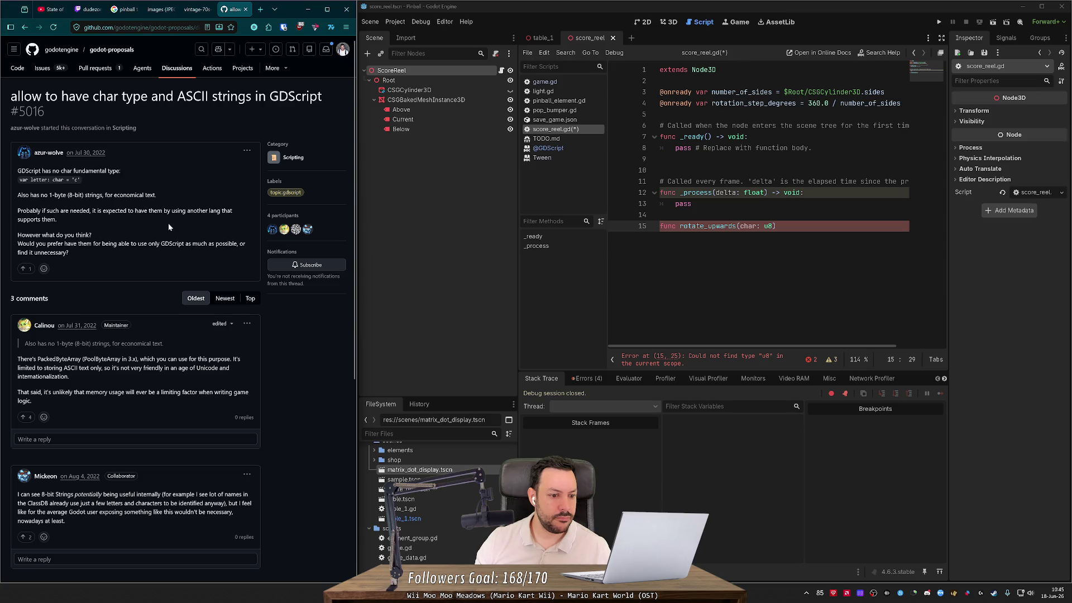
{"action": "scroll", "coordinate": [169, 225], "scroll_direction": "down", "scroll_amount": 5}
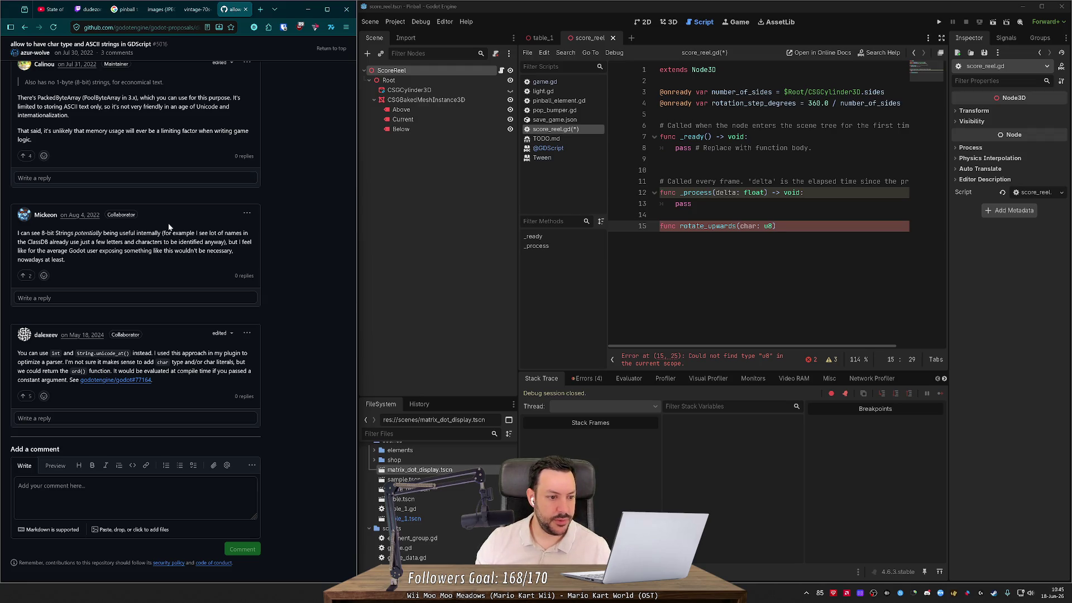
{"action": "key", "text": "alt+Left"}
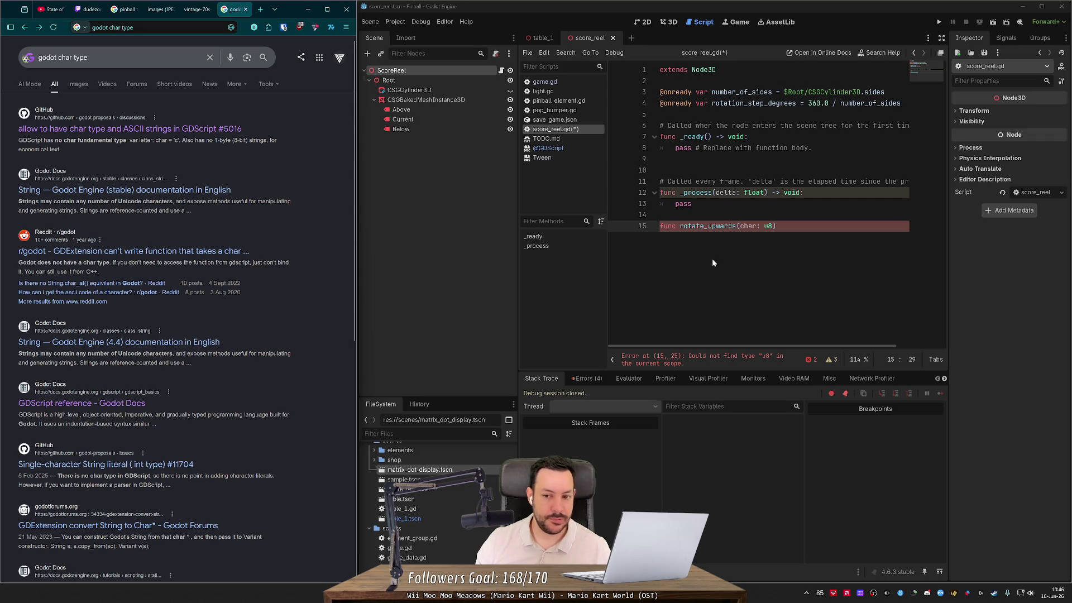
- Change the char parameter type to int and read GitHub issue #11704 on single-character String literals
{"action": "double_click", "coordinate": [768, 225]}
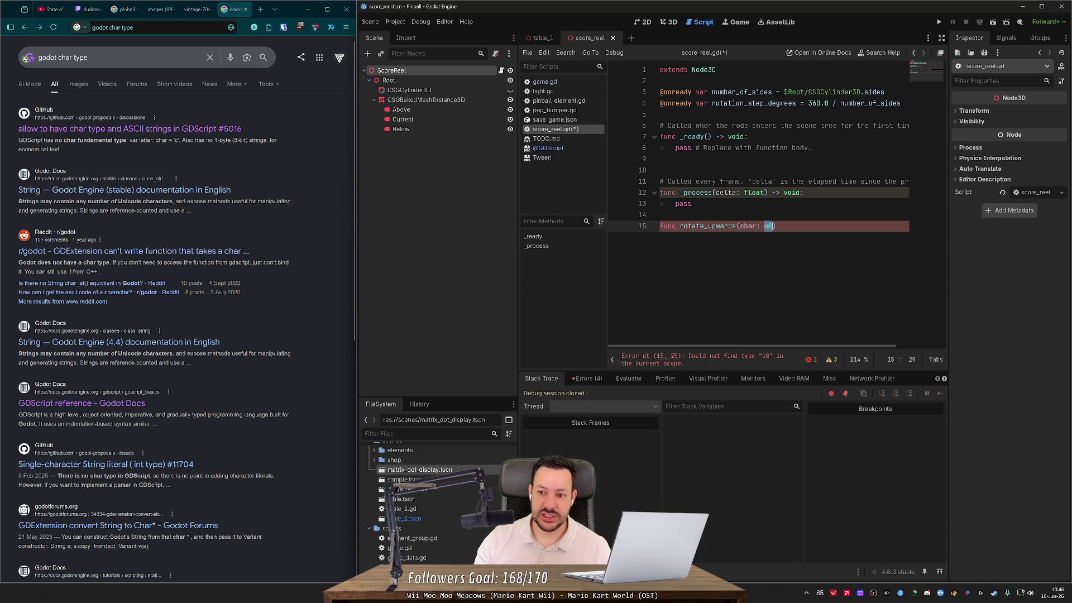
{"action": "type", "text": "int"}
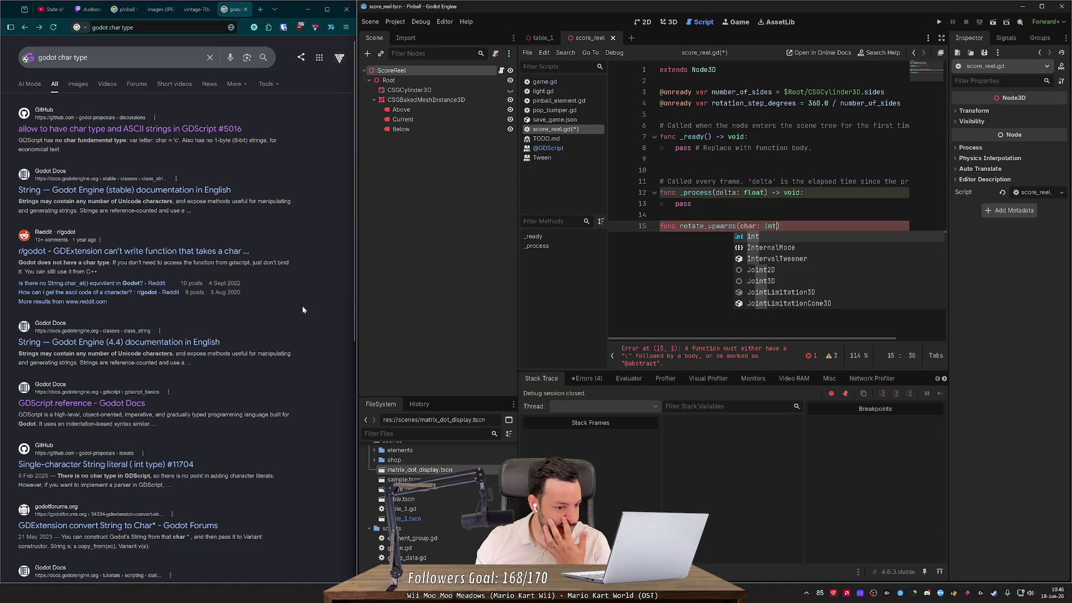
{"action": "left_click", "coordinate": [142, 465]}
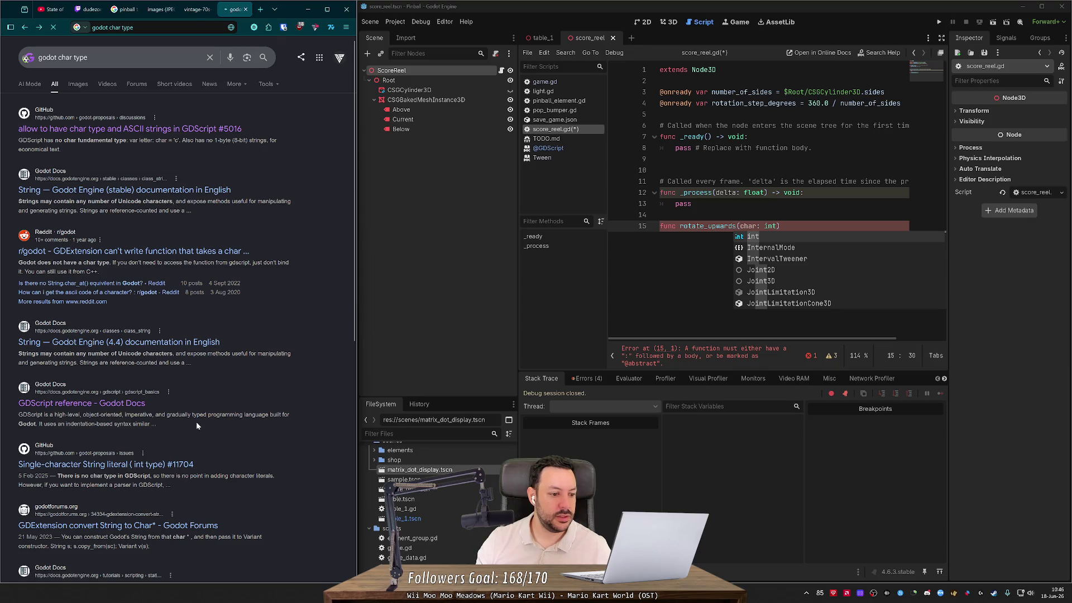
{"action": "scroll", "coordinate": [177, 321], "scroll_direction": "down", "scroll_amount": 10}
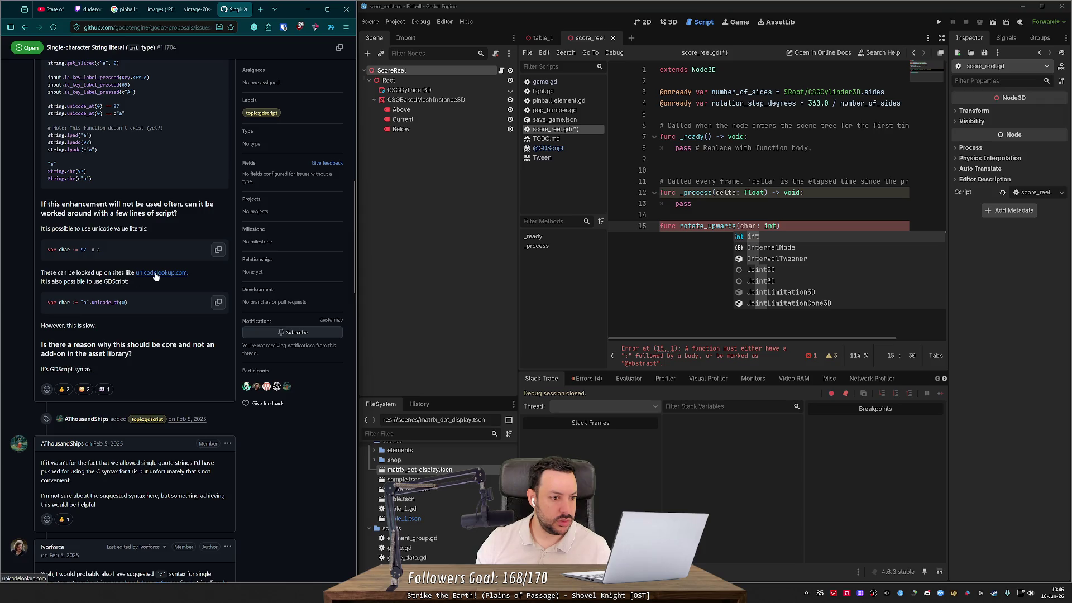
{"action": "scroll", "coordinate": [156, 277], "scroll_direction": "down", "scroll_amount": 3}
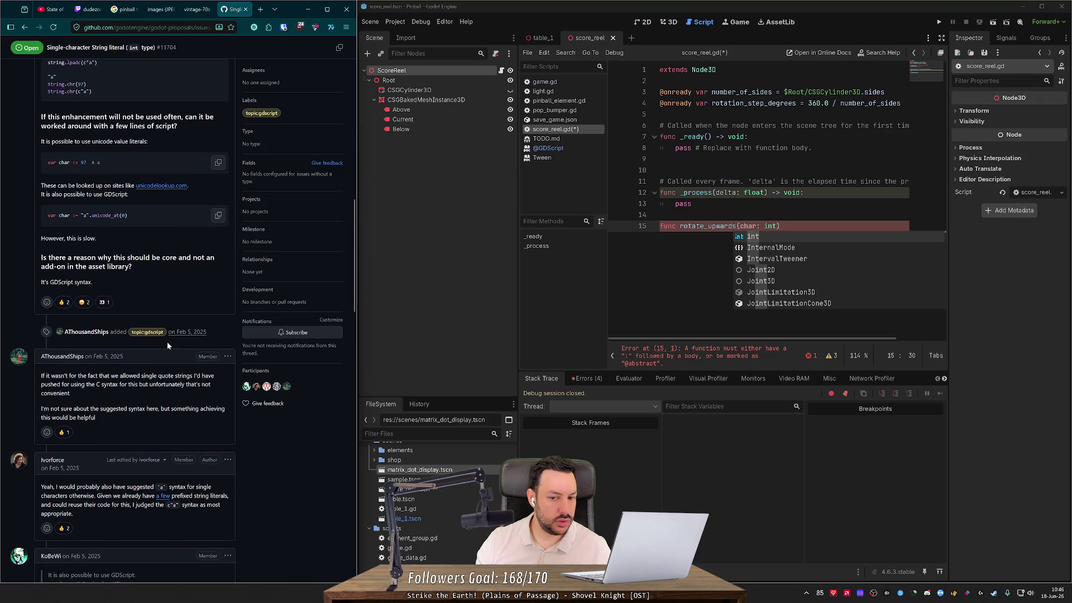
- Add a "a".unicode_at(0) test line at the top of _process
{"action": "key", "text": "Escape"}
{"action": "key", "text": "Up"}
{"action": "key", "text": "Up"}
{"action": "key", "text": "Up"}
{"action": "key", "text": "End"}
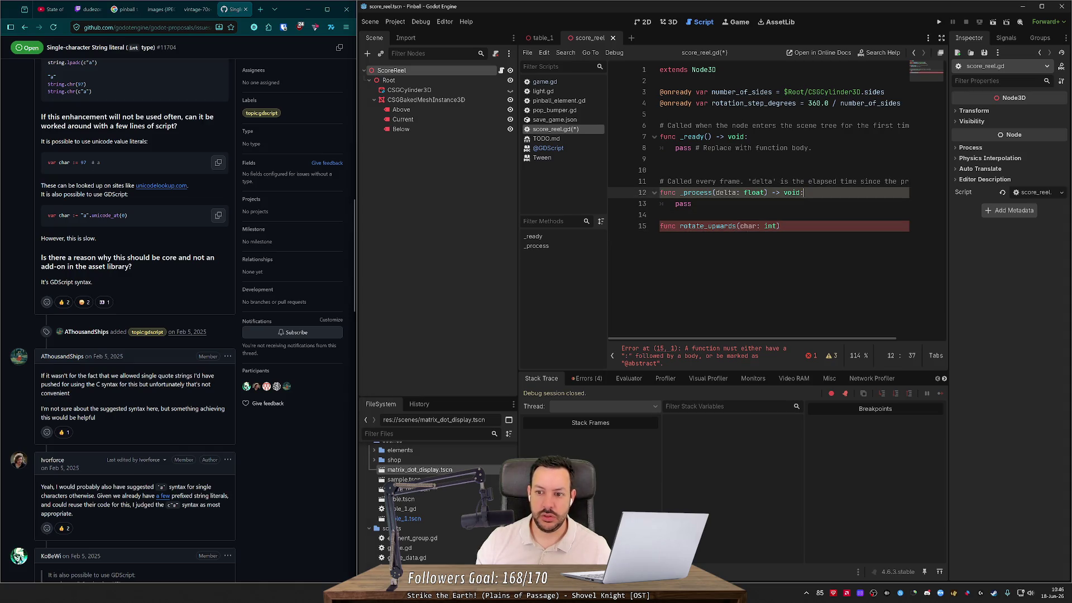
{"action": "key", "text": "Return"}
{"action": "type", "text": "\"a\"."}
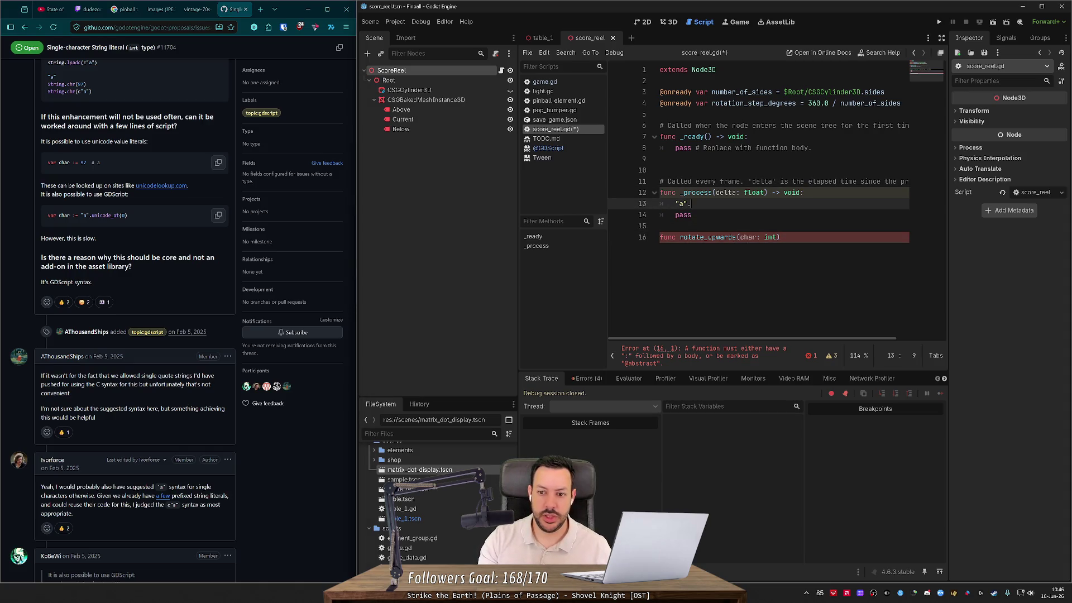
{"action": "type", "text": "uni"}
{"action": "key", "text": "Return"}
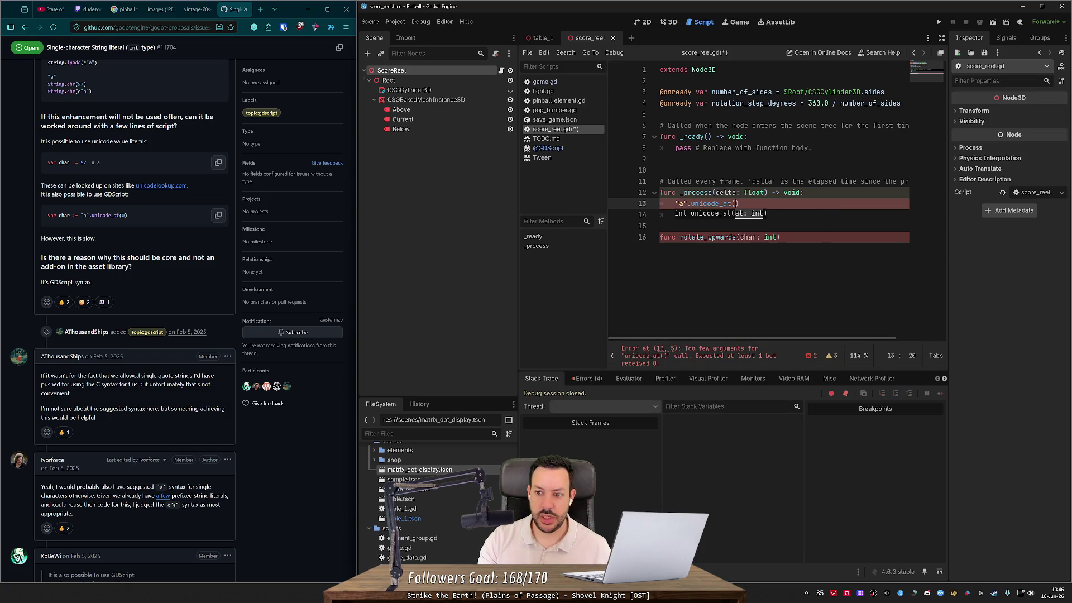
{"action": "type", "text": "0"}
- Read the String documentation for unicode_at and chr(), then return to the script
{"action": "left_click", "coordinate": [706, 204]}
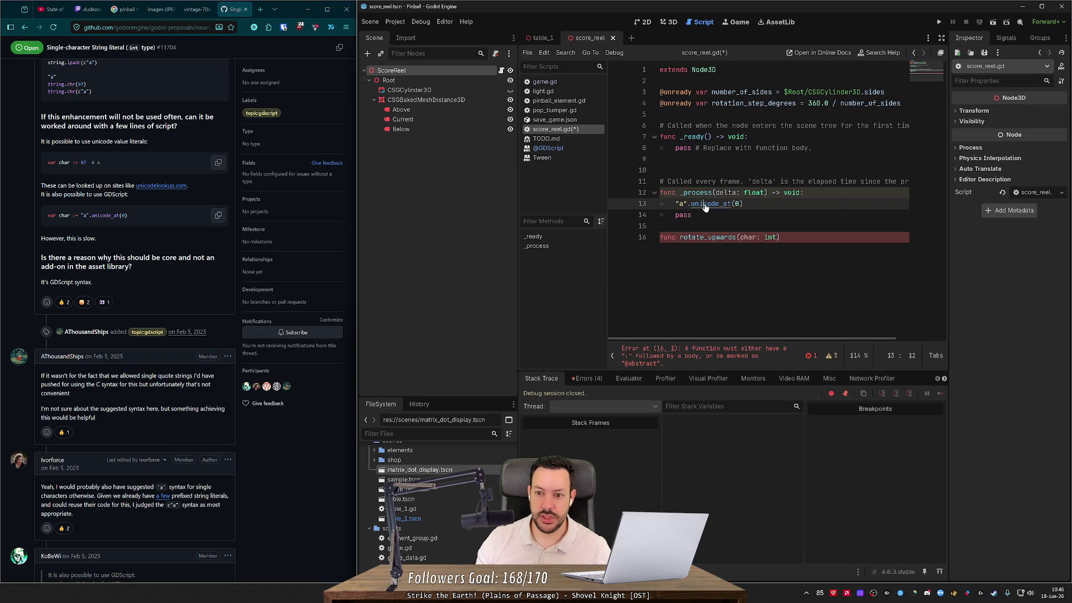
{"action": "left_click", "coordinate": [705, 204], "text": "ctrl"}
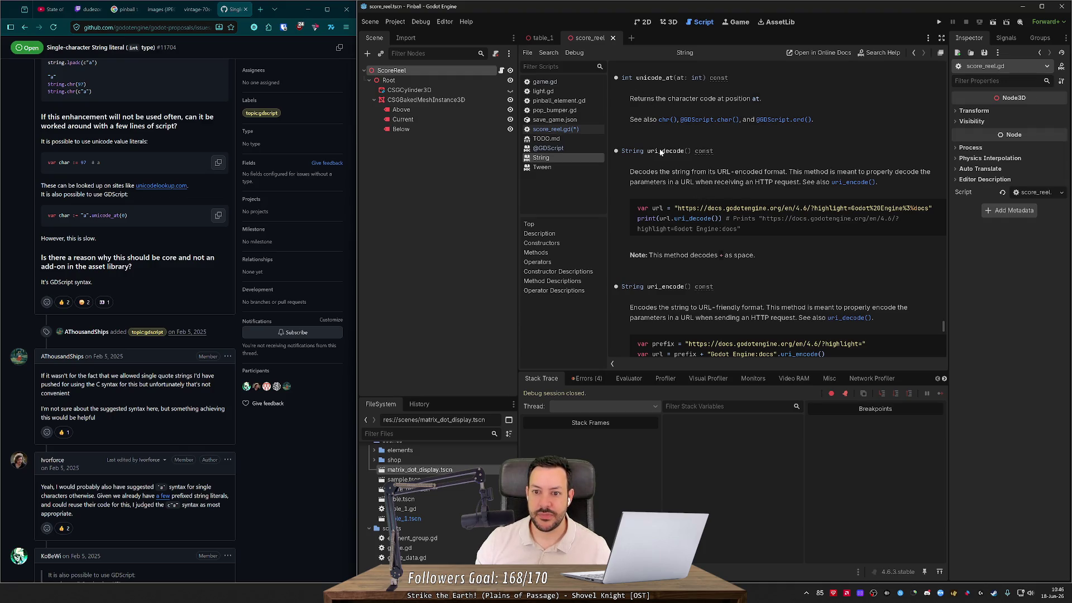
{"action": "left_click", "coordinate": [665, 120]}
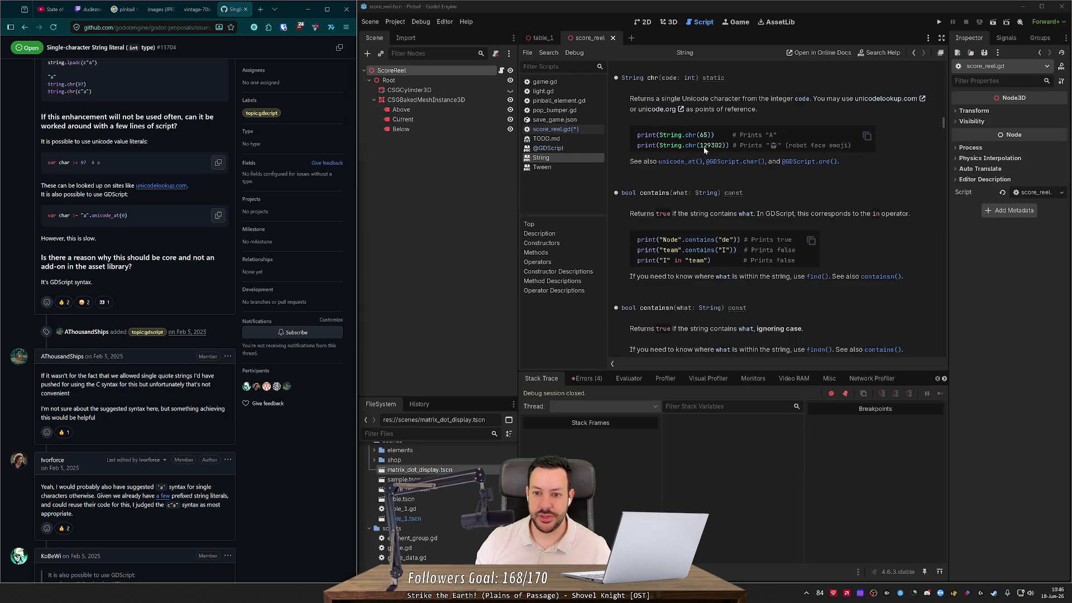
{"action": "key", "text": "alt+Left"}
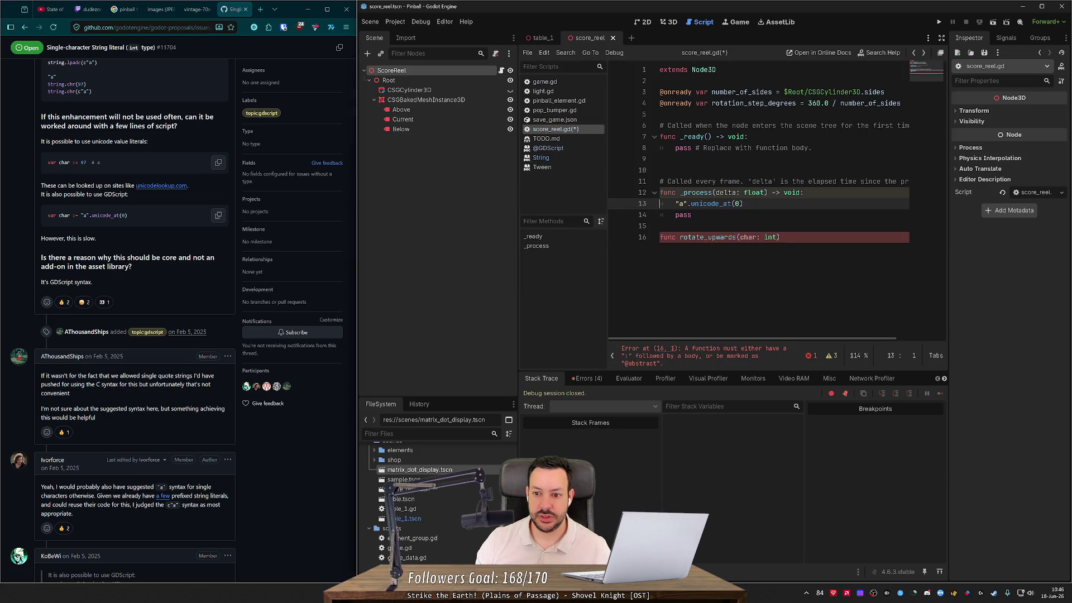
- Change the char parameter type to String and end the declaration with a colon
{"action": "left_click", "coordinate": [749, 237]}
{"action": "double_click", "coordinate": [770, 237]}
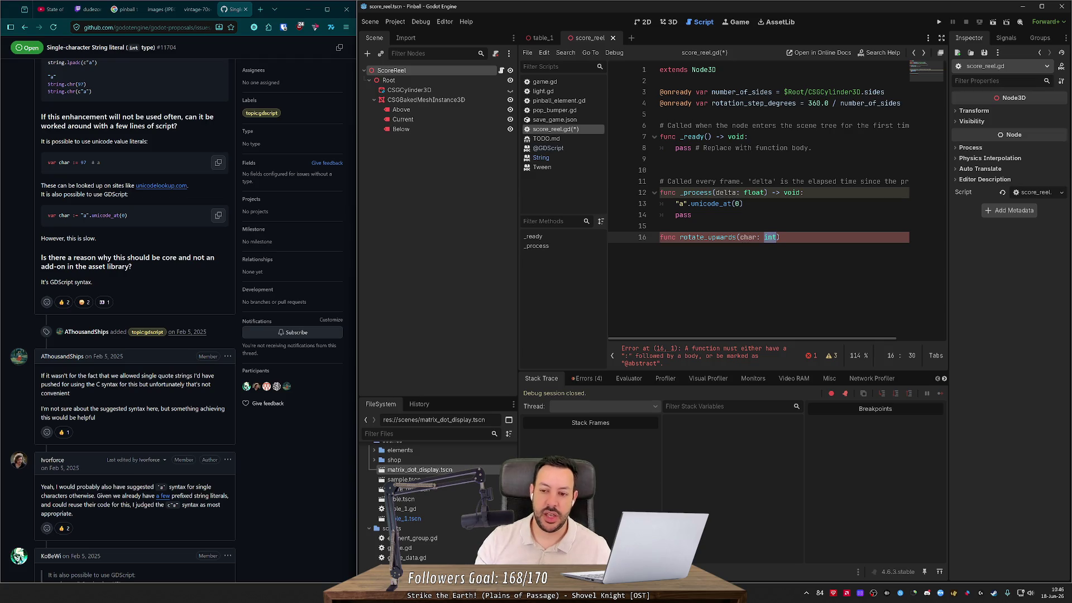
{"action": "type", "text": "String"}
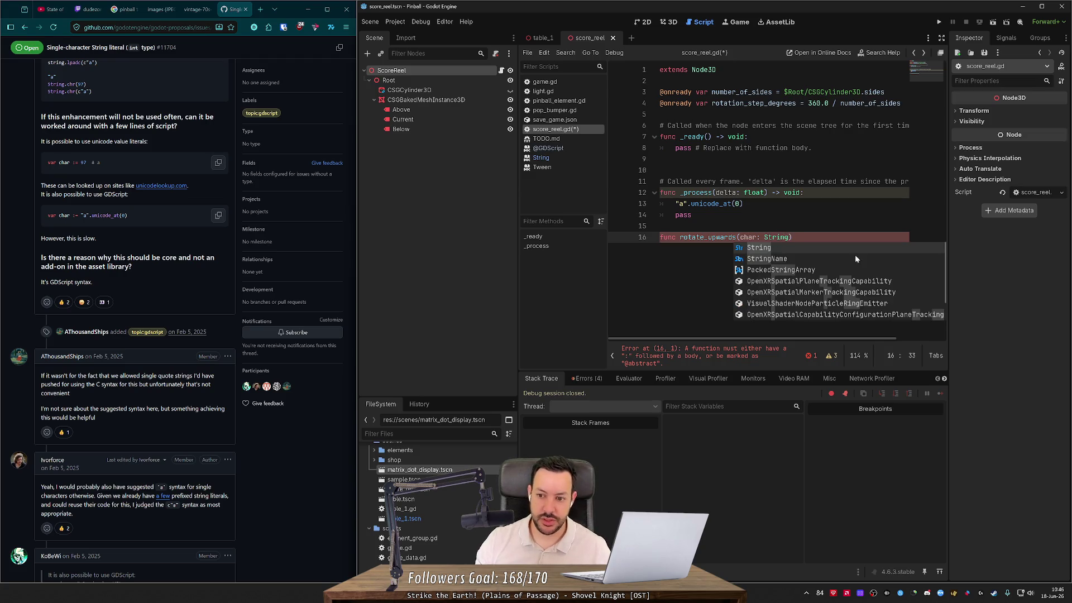
{"action": "key", "text": "End"}
{"action": "type", "text": ":"}
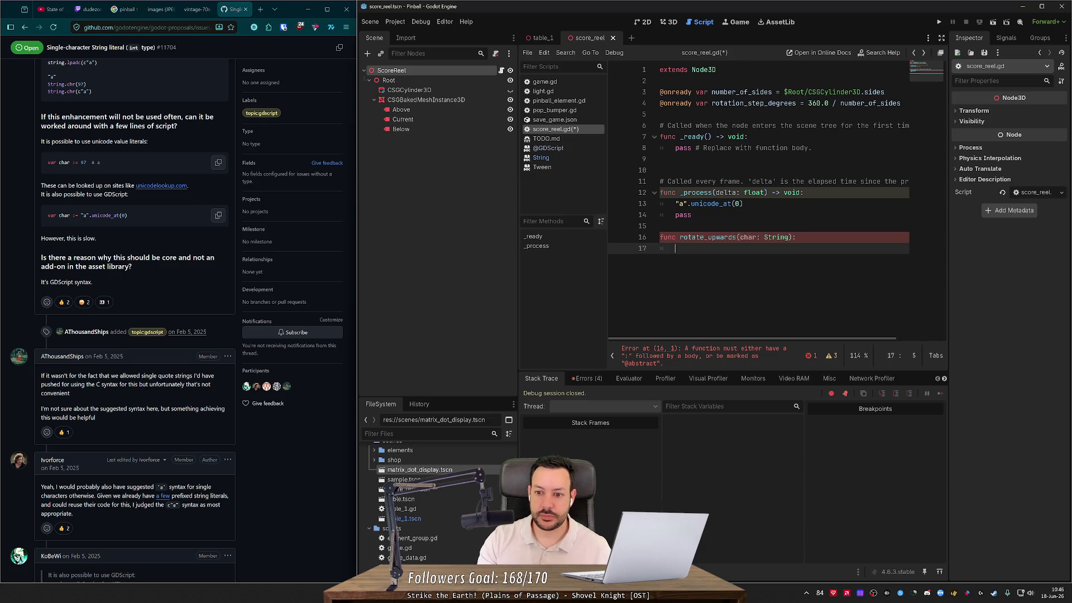
- Add assert(char.length() == 1) to rotate_upwards and check the assert documentation
{"action": "key", "text": "Return"}
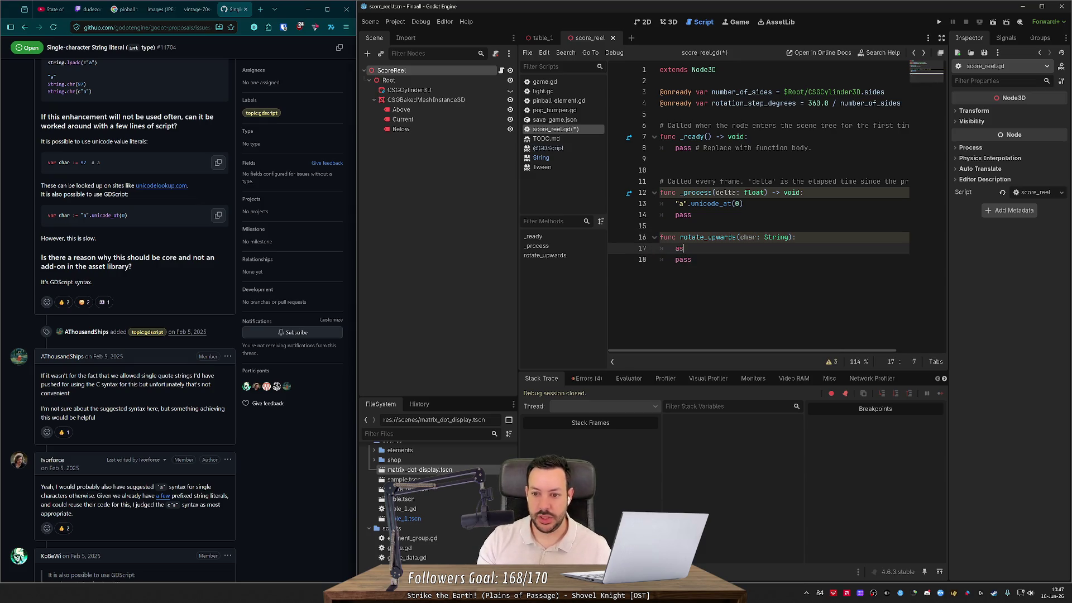
{"action": "type", "text": "ass"}
{"action": "key", "text": "Return"}
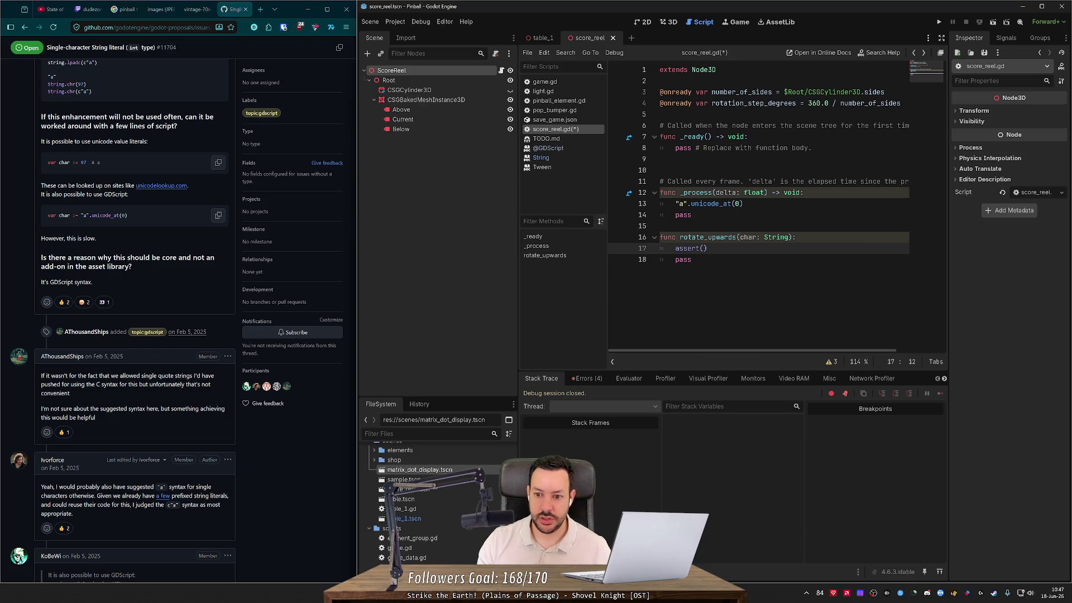
{"action": "type", "text": "char."}
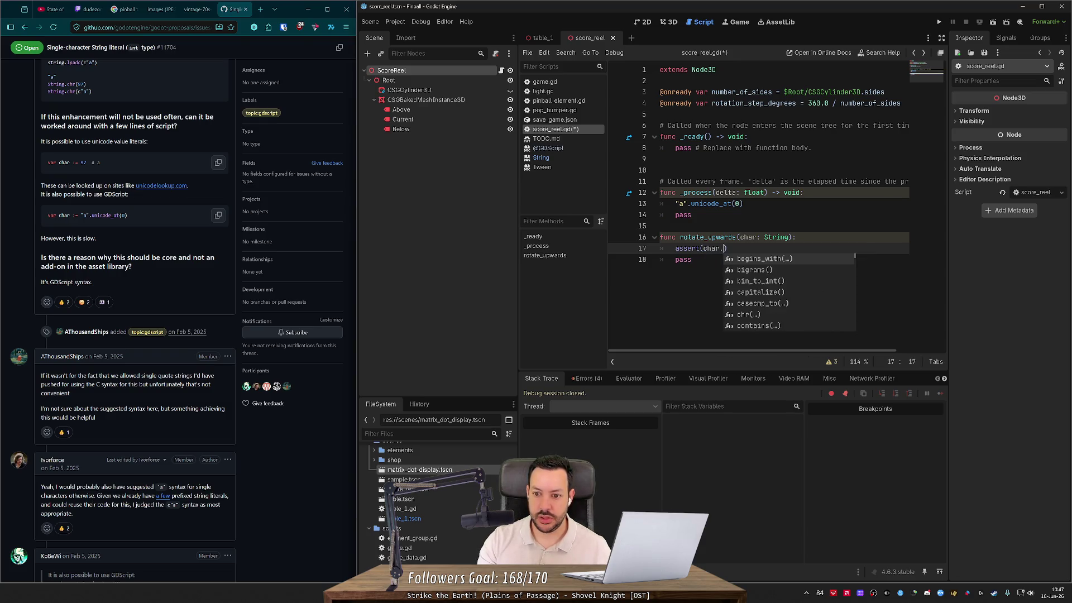
{"action": "type", "text": "le"}
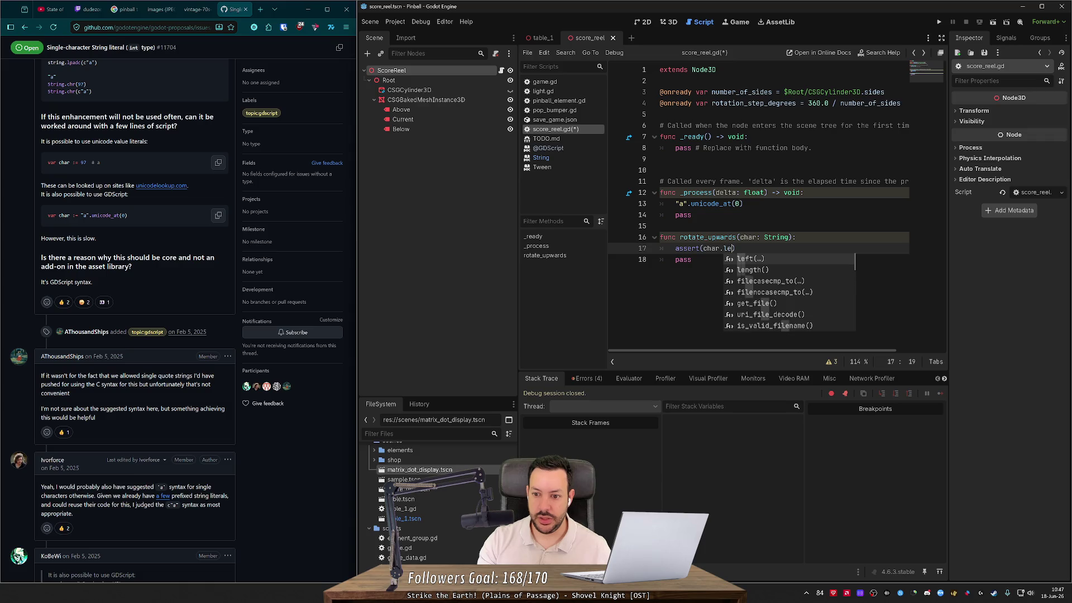
{"action": "key", "text": "Down"}
{"action": "key", "text": "Return"}
{"action": "type", "text": "== 1"}
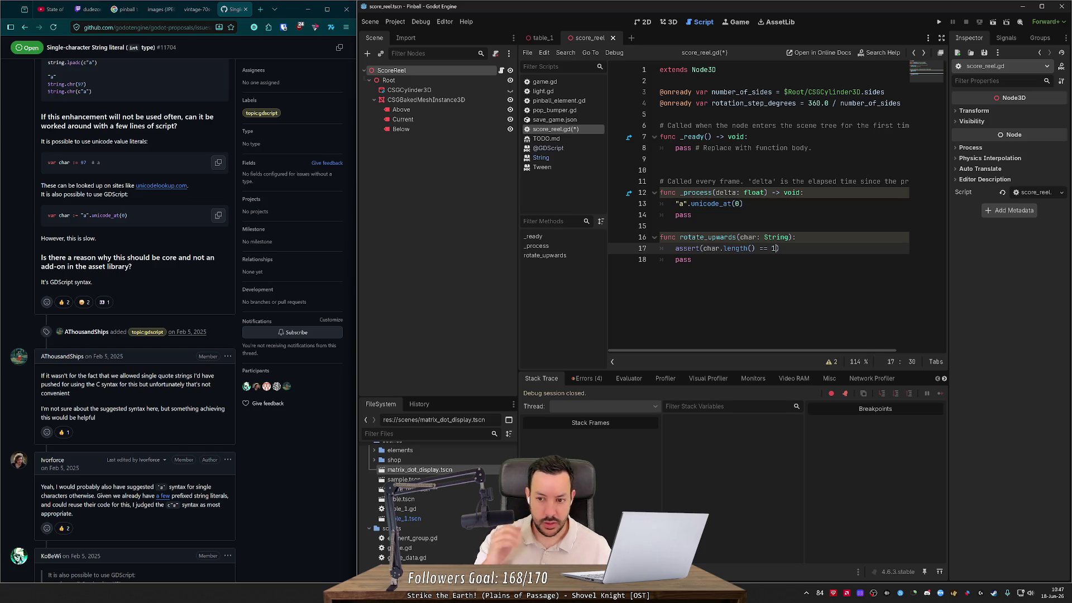
{"action": "left_click", "coordinate": [679, 248], "text": "ctrl"}
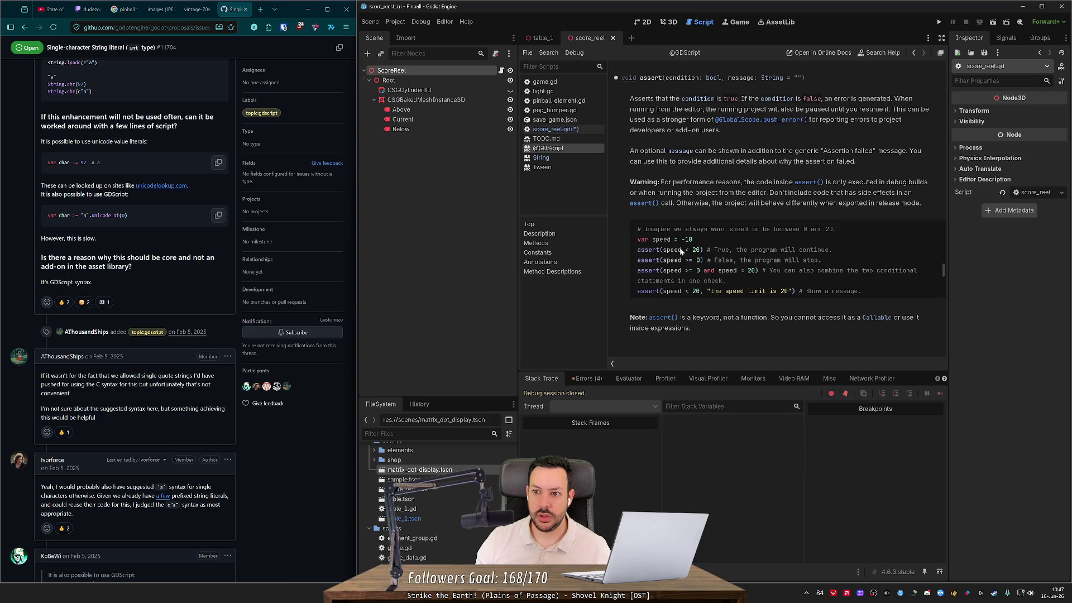
{"action": "key", "text": "alt+Left"}
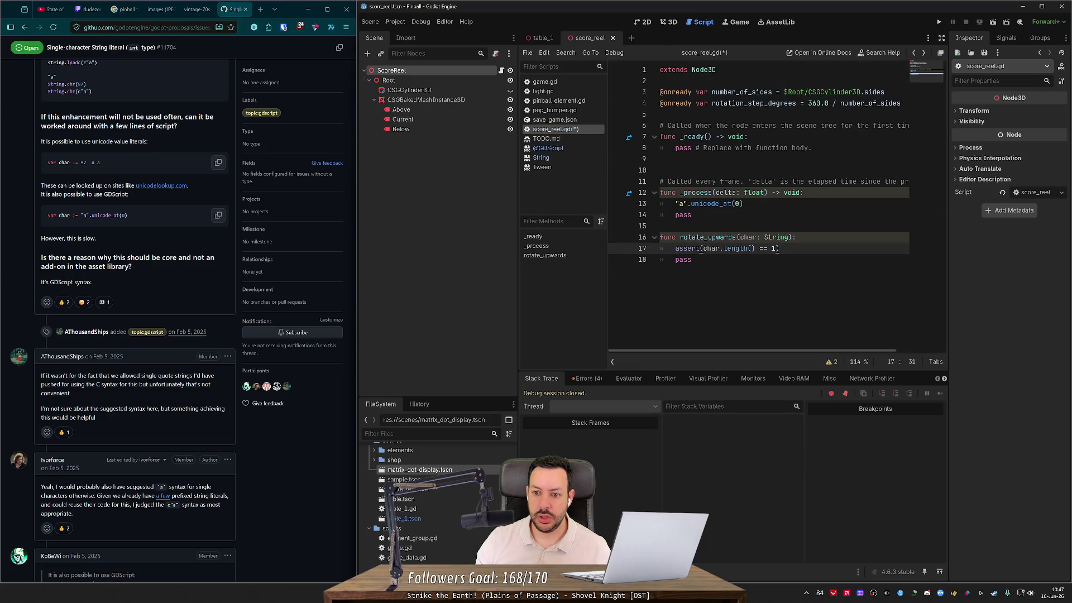
- Add an empty line after the assert and delete the unicode_at test line
{"action": "key", "text": "Return"}
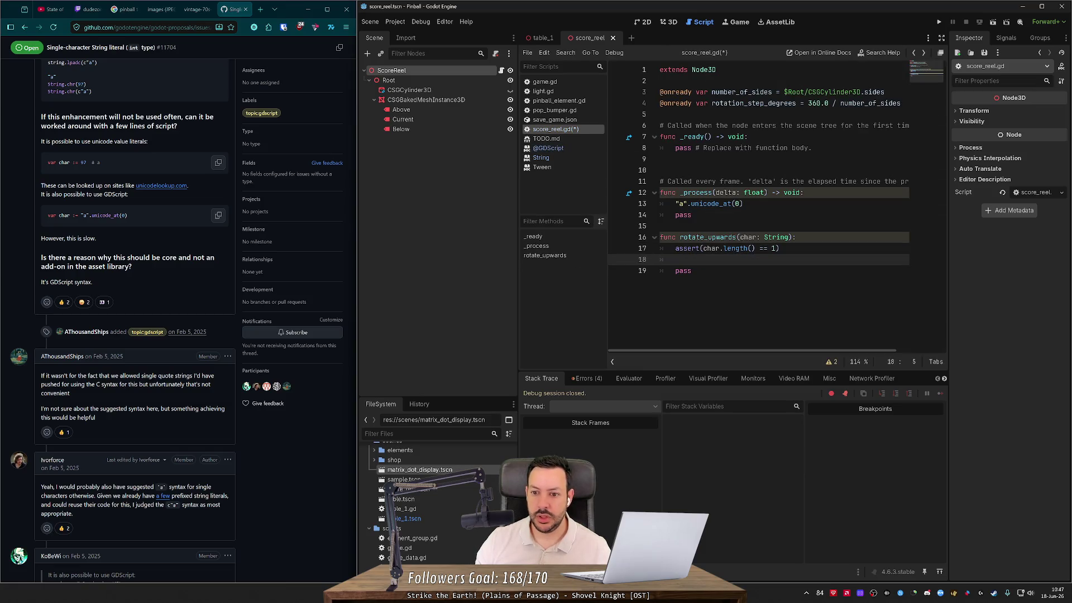
{"action": "left_click", "coordinate": [743, 204]}
{"action": "key", "text": "ctrl+shift+k"}
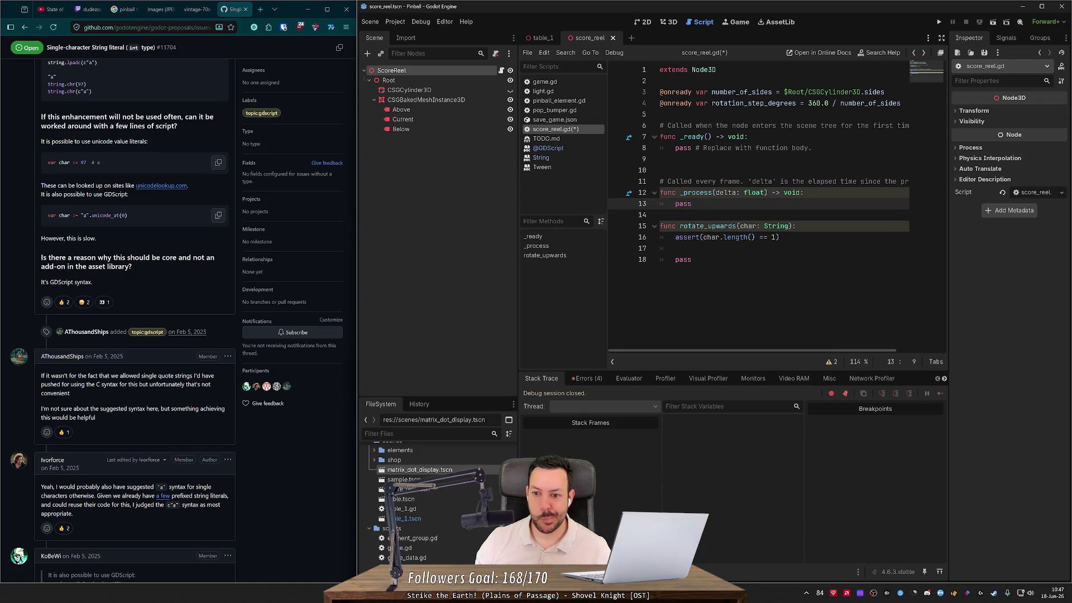
- Add var tween = get_tree().create_tween(); and begin a tween. method call below it
{"action": "left_click", "coordinate": [675, 248]}
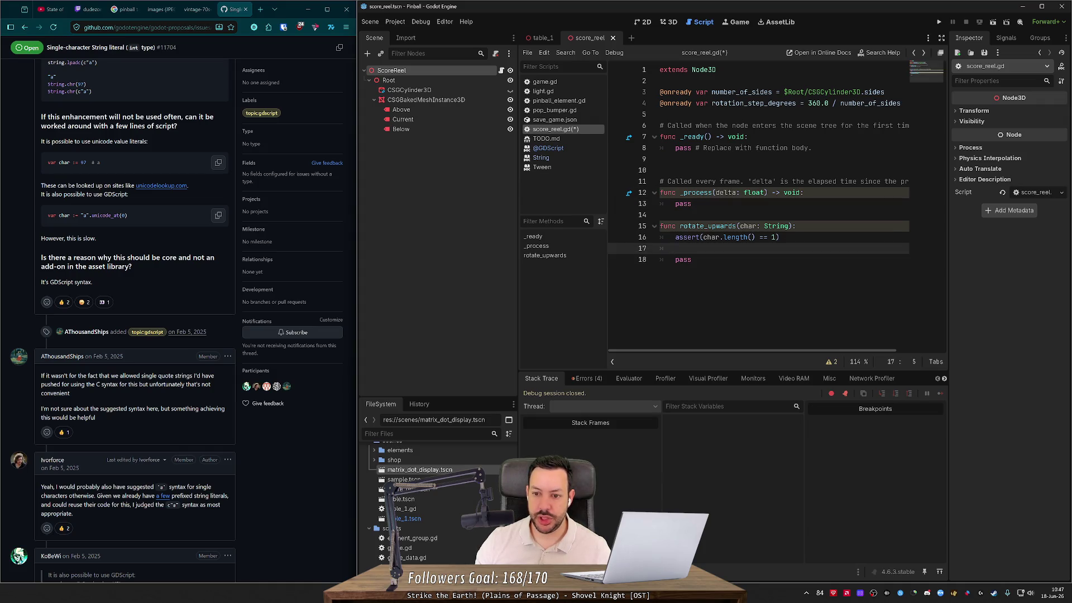
{"action": "key", "text": "Return"}
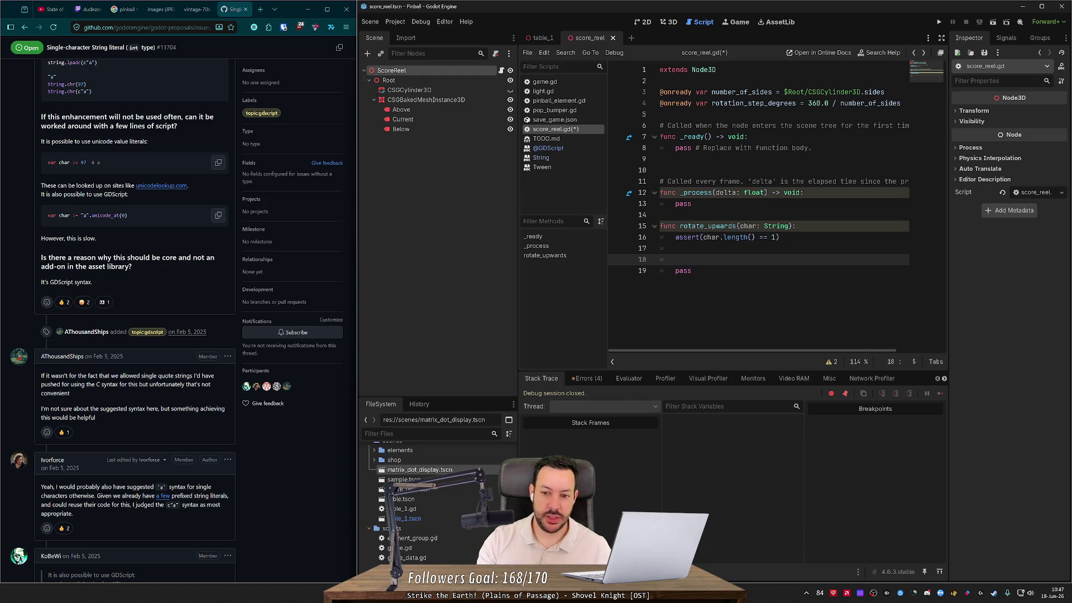
{"action": "type", "text": "var tween"}
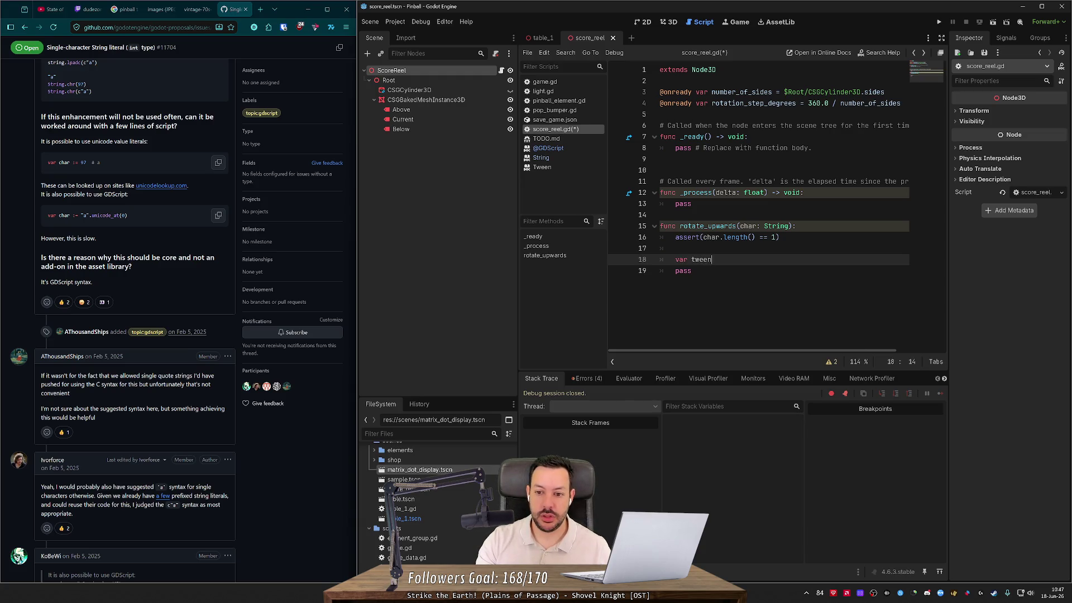
{"action": "key", "text": "BackSpace"}
{"action": "key", "text": "BackSpace"}
{"action": "key", "text": "BackSpace"}
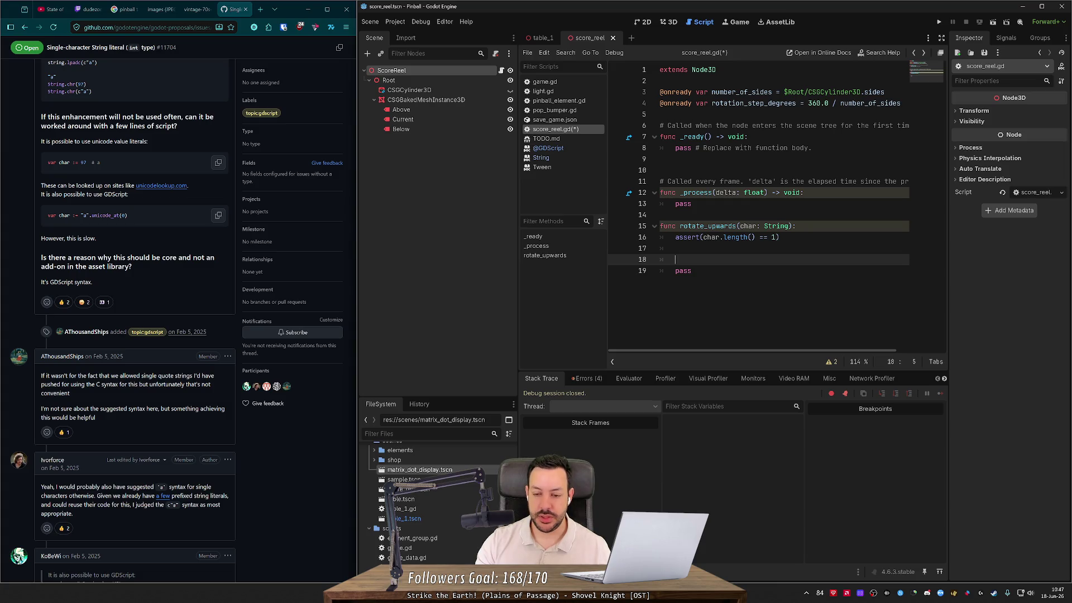
{"action": "type", "text": "var twee"}
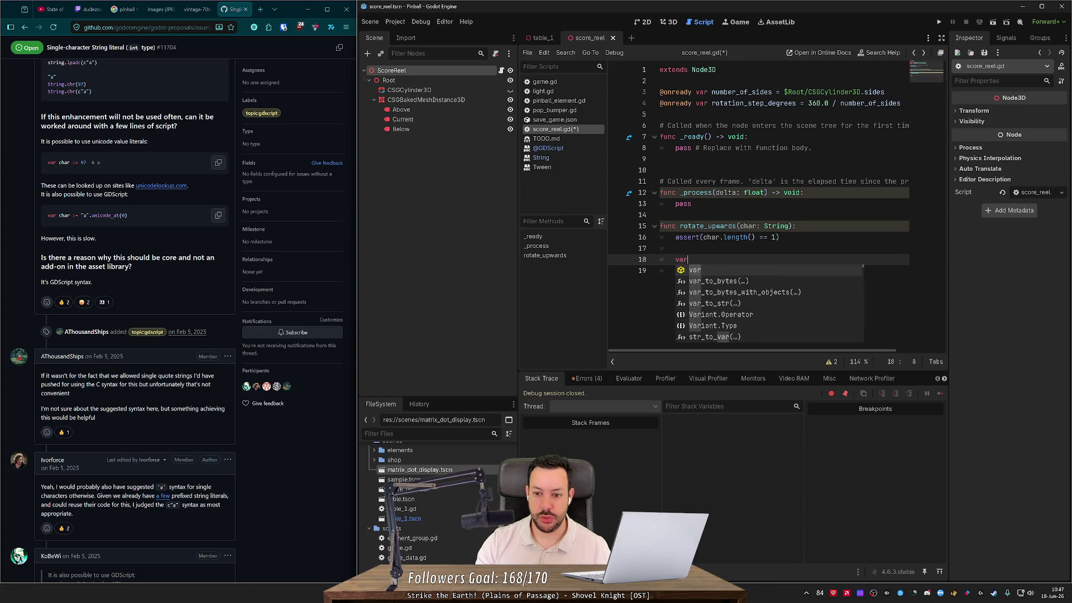
{"action": "type", "text": "n = "}
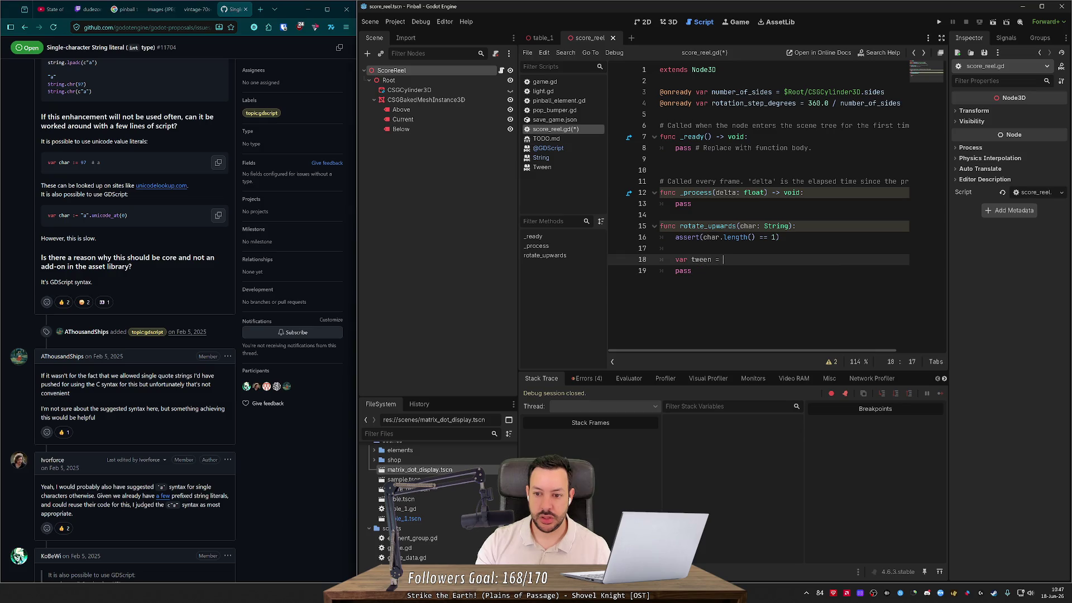
{"action": "type", "text": "get_tree"}
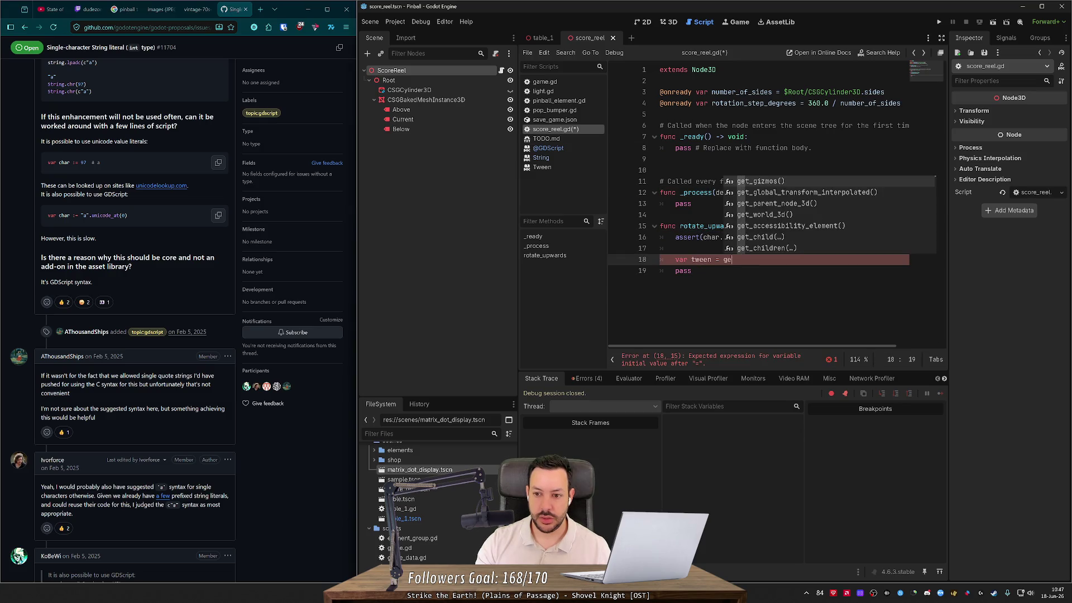
{"action": "type", "text": "().create_"}
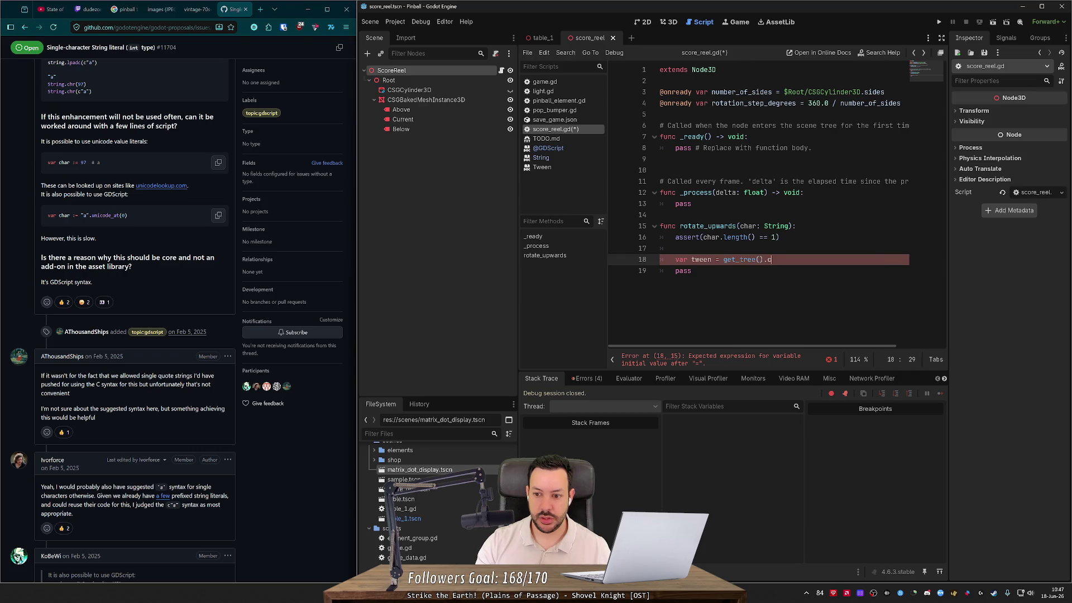
{"action": "type", "text": "te"}
{"action": "key", "text": "Down"}
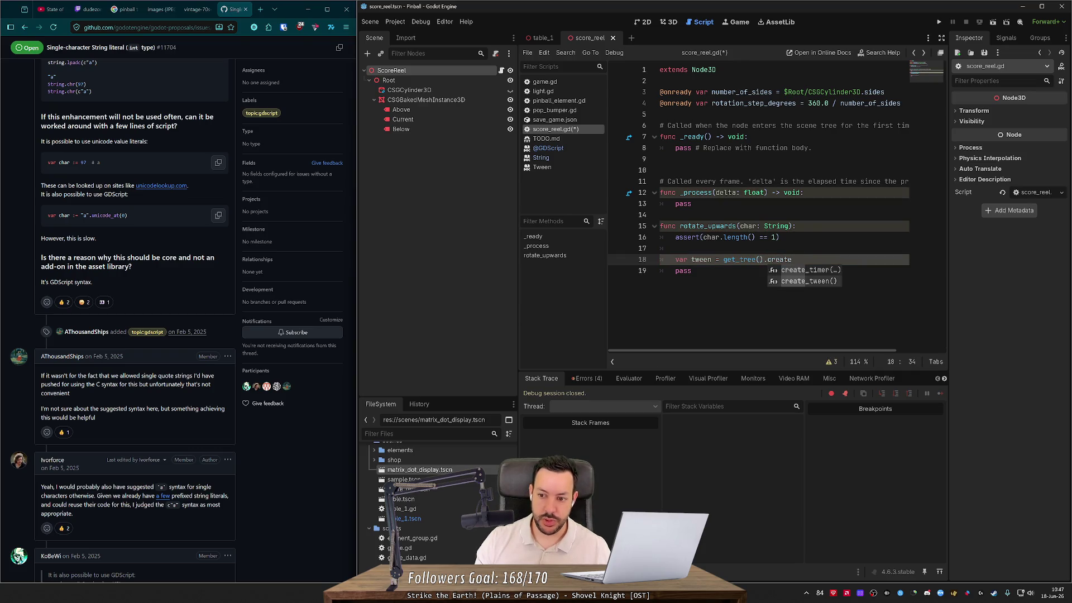
{"action": "key", "text": "Return"}
{"action": "type", "text": ";"}
{"action": "key", "text": "Return"}
{"action": "type", "text": "tween."}
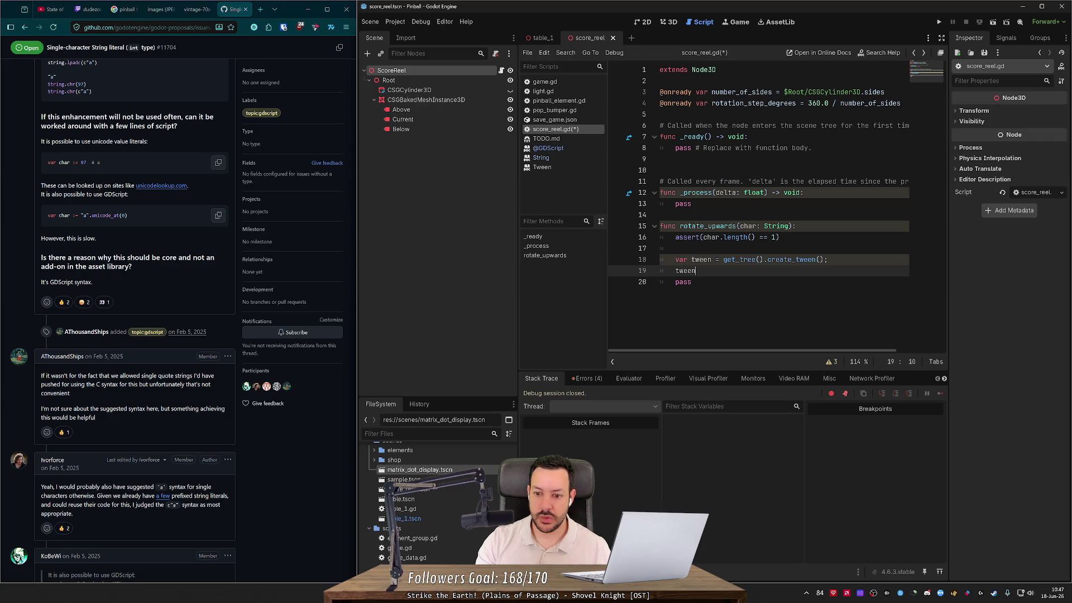
{"action": "key", "text": "Down"}
{"action": "key", "text": "Down"}
{"action": "key", "text": "Down"}
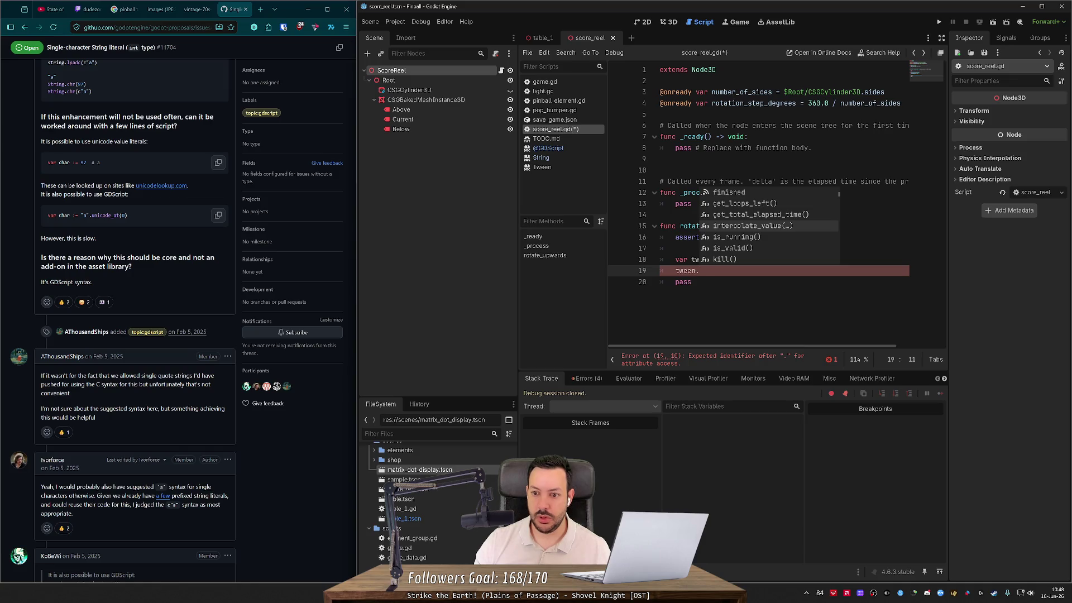
- Choose tween_callback from the tween method list and read its documentation
{"action": "key", "text": "Down"}
{"action": "key", "text": "Down"}
{"action": "key", "text": "Down"}
{"action": "key", "text": "Down"}
{"action": "key", "text": "Down"}
{"action": "key", "text": "Down"}
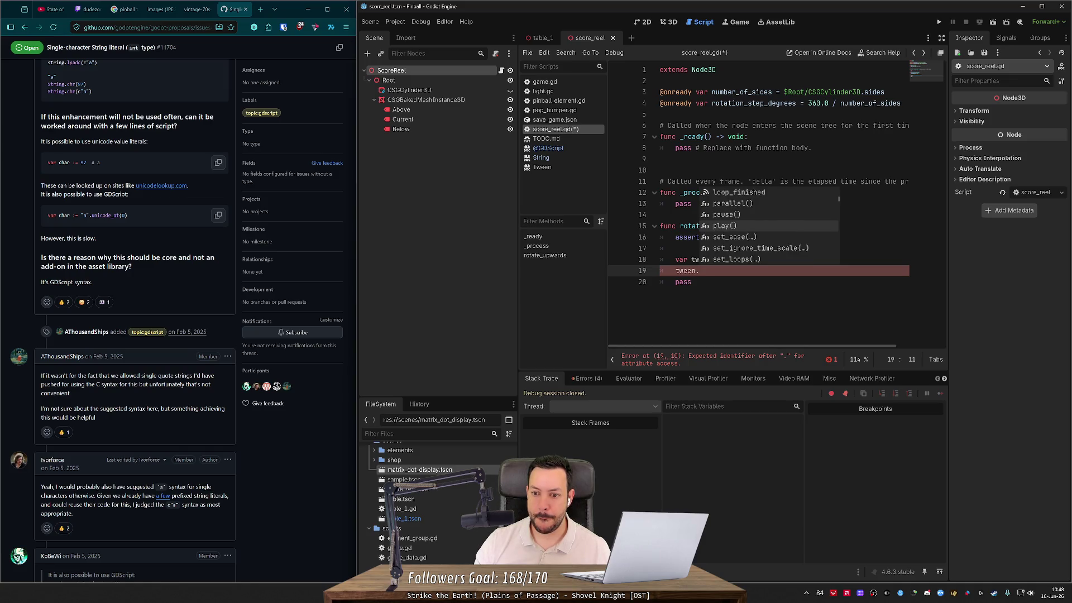
{"action": "key", "text": "Down"}
{"action": "key", "text": "Down"}
{"action": "key", "text": "Down"}
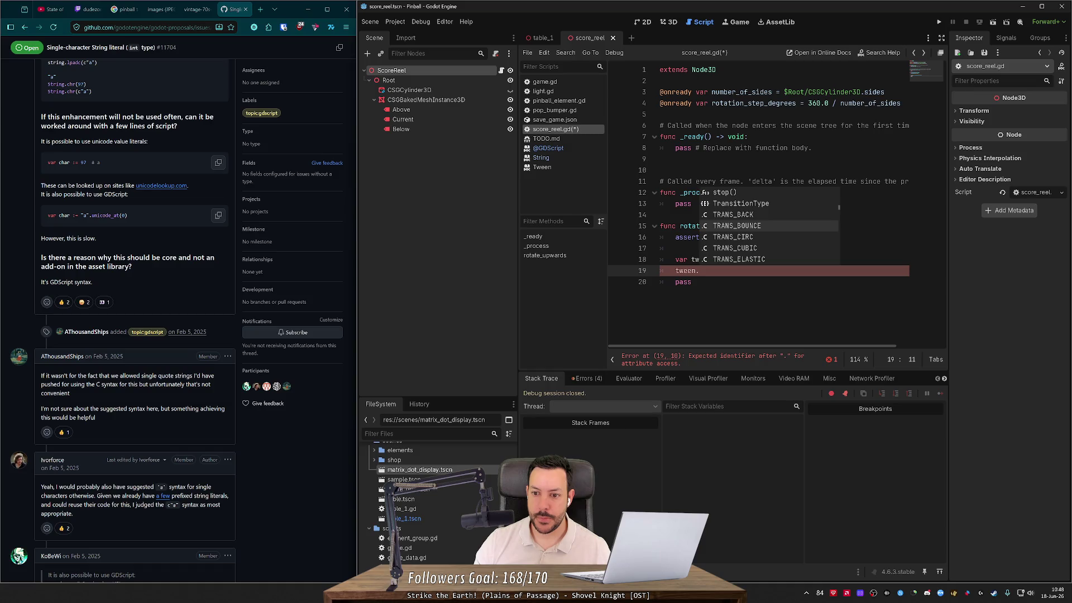
{"action": "key", "text": "Down"}
{"action": "key", "text": "Down"}
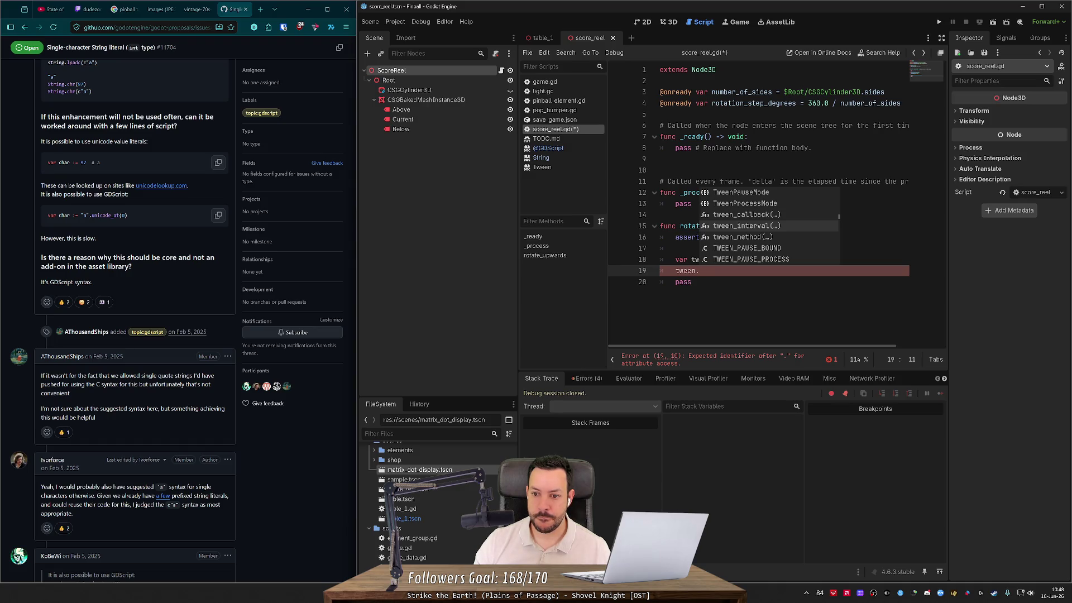
{"action": "key", "text": "Up"}
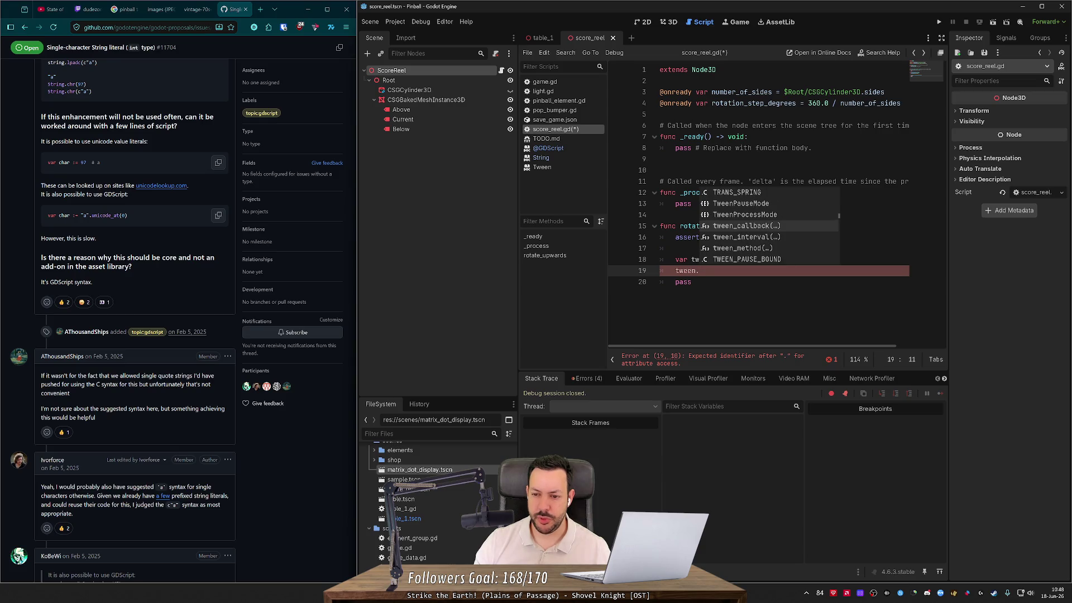
{"action": "key", "text": "Return"}
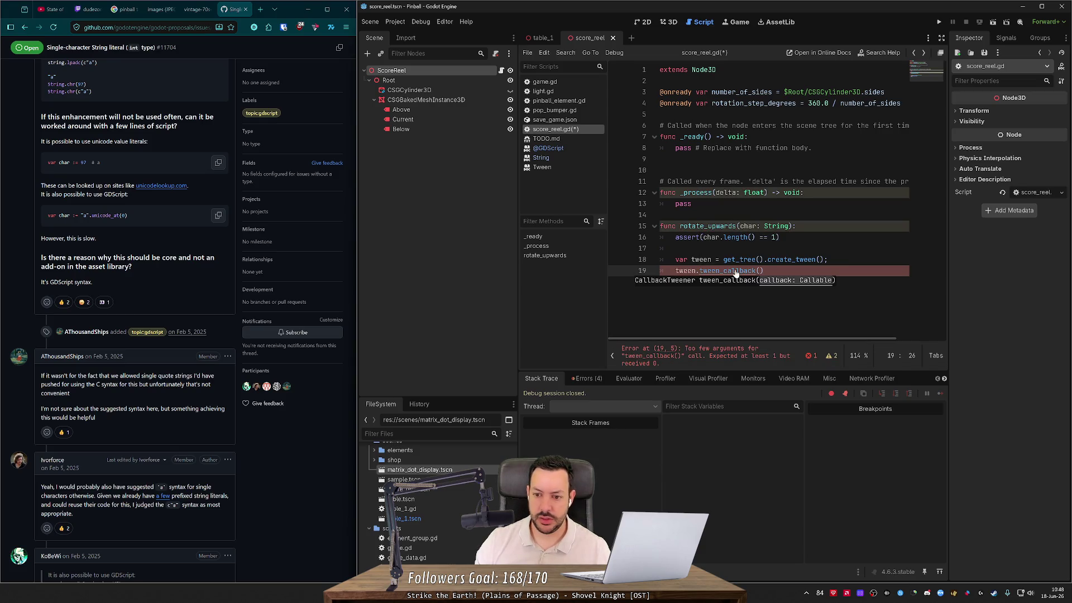
{"action": "left_click", "coordinate": [735, 270], "text": "ctrl"}
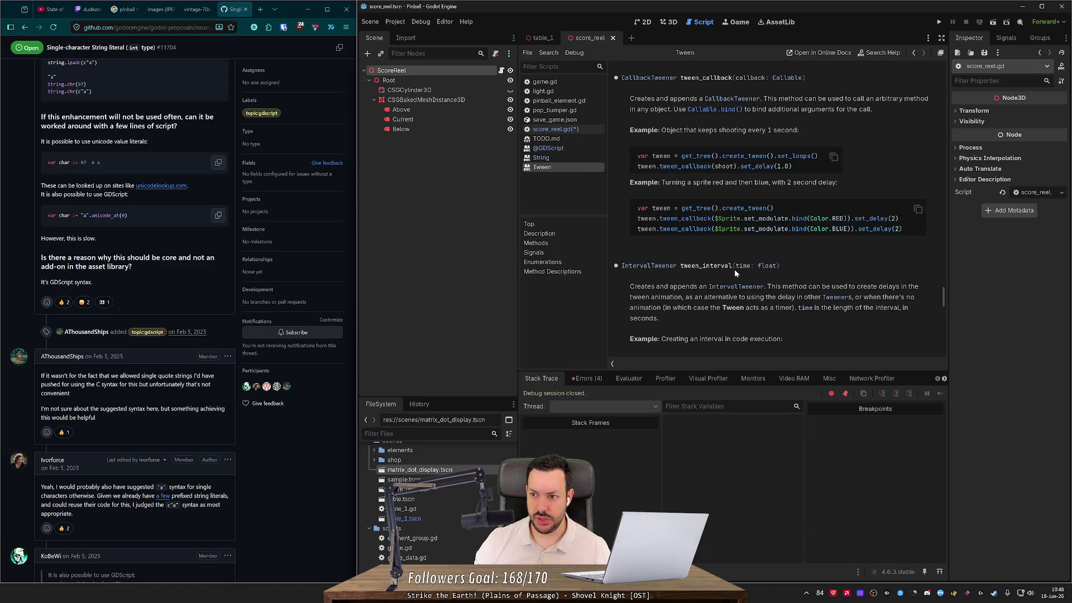
{"action": "key", "text": "alt+Left"}
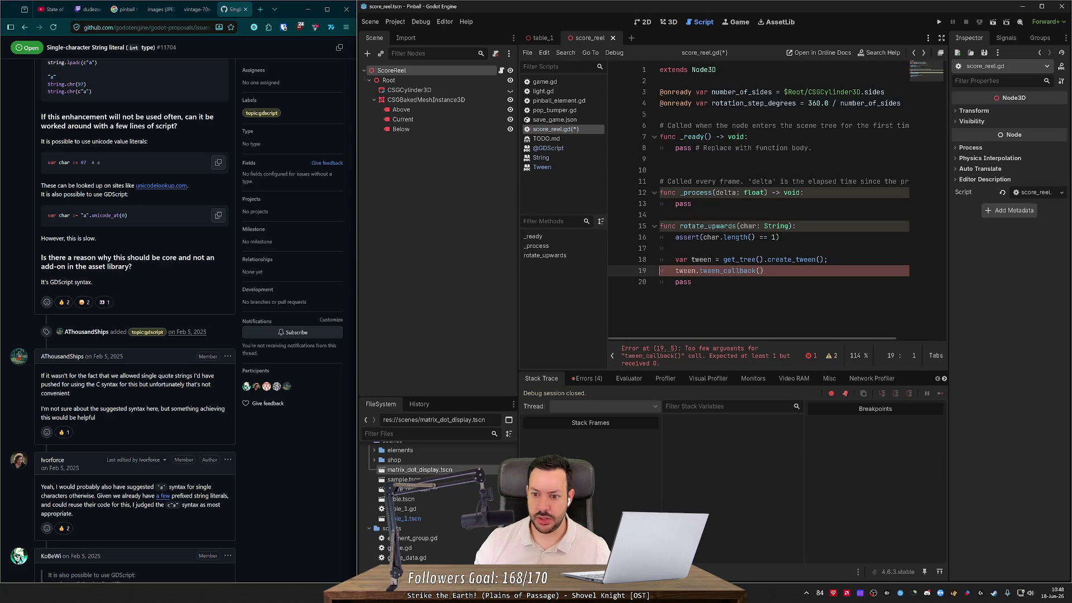
- Replace tween_callback with tween_method on line 19 and read tween_method's documentation
{"action": "double_click", "coordinate": [732, 271]}
{"action": "type", "text": "twee"}
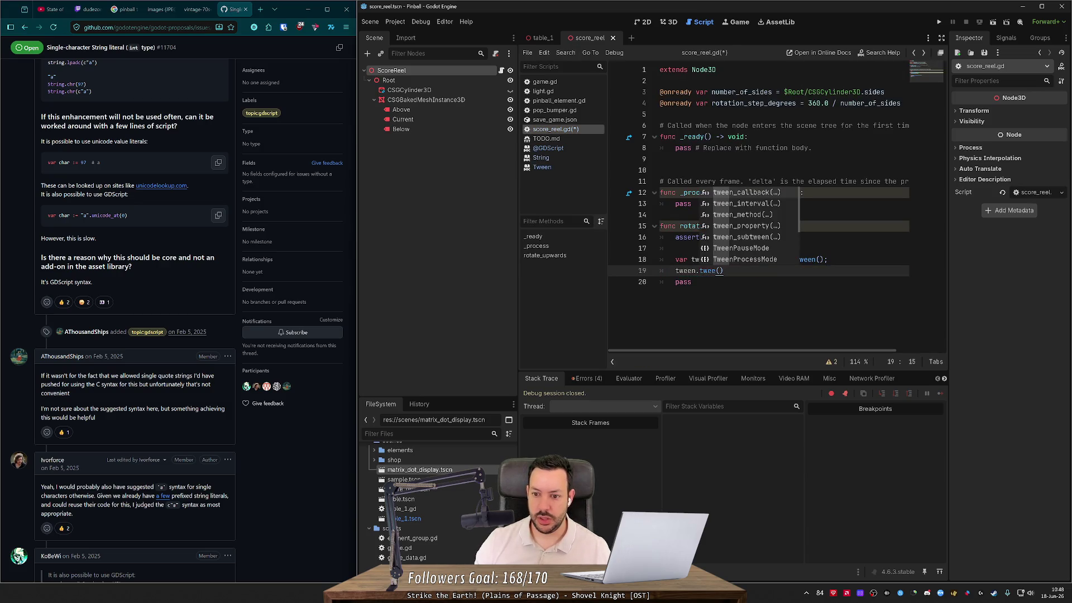
{"action": "left_click", "coordinate": [752, 214]}
{"action": "left_click", "coordinate": [735, 268], "text": "ctrl"}
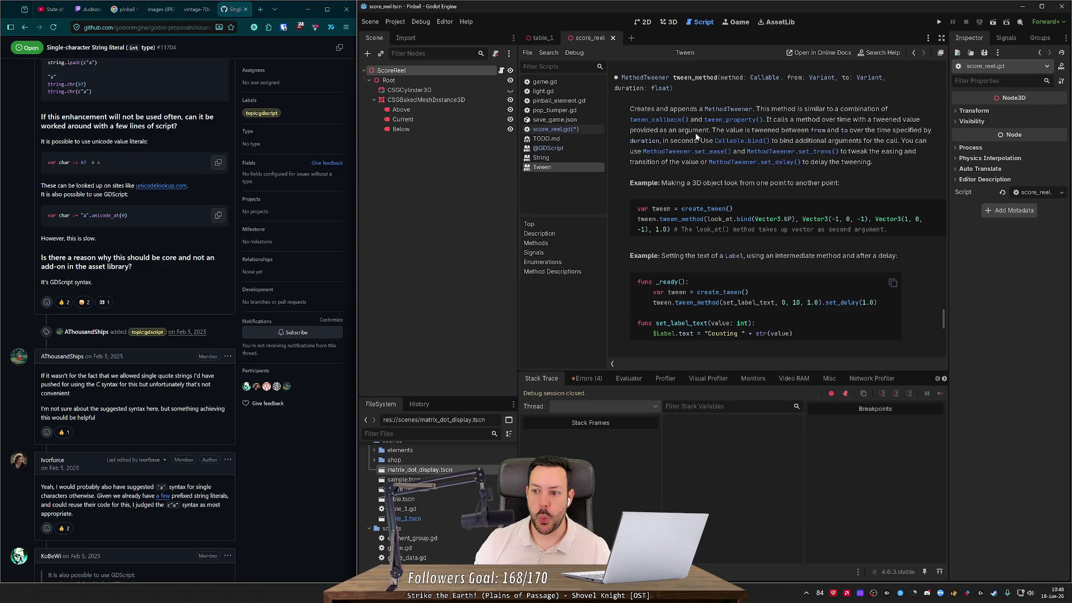
{"action": "key", "text": "alt+Left"}
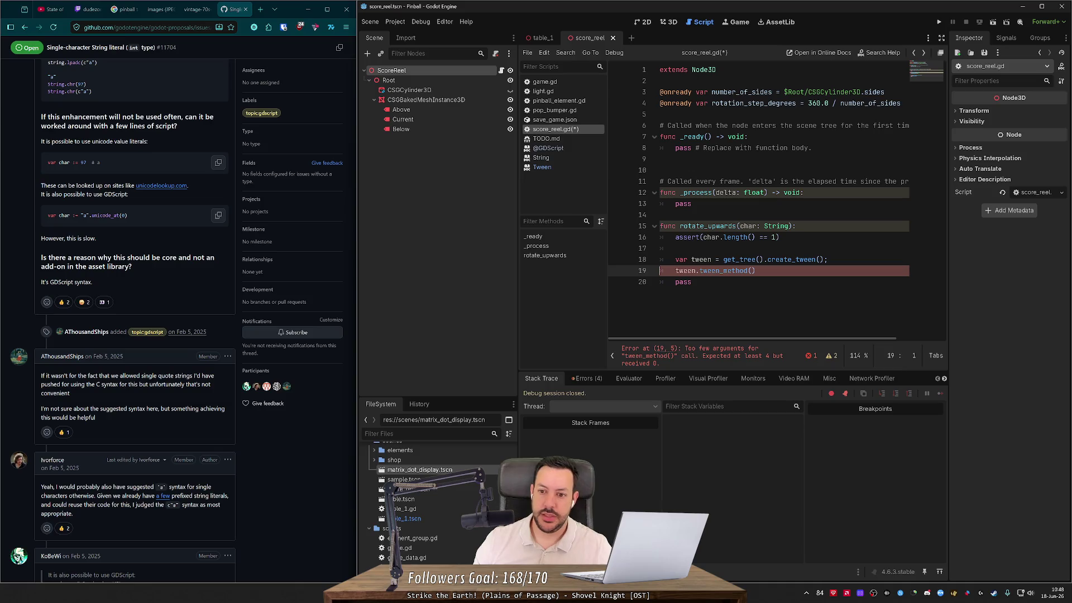
- Replace tween_method() with tween_property($Root, "rotation_degrees:...") on line 19
{"action": "double_click", "coordinate": [723, 271]}
{"action": "key", "text": "shift+End"}
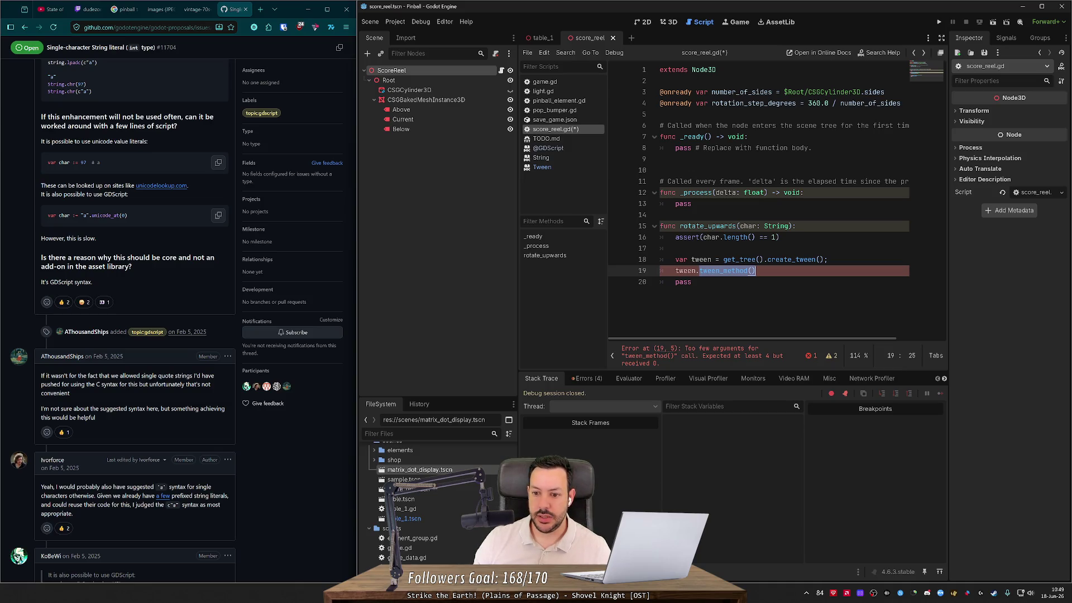
{"action": "key", "text": "BackSpace"}
{"action": "key", "text": "BackSpace"}
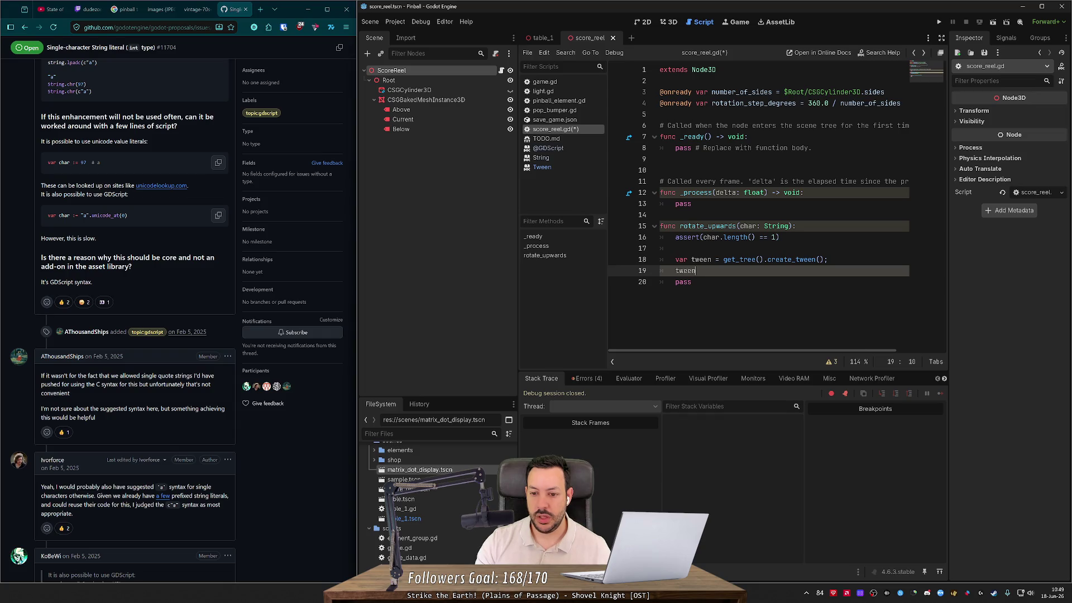
{"action": "type", "text": ".p"}
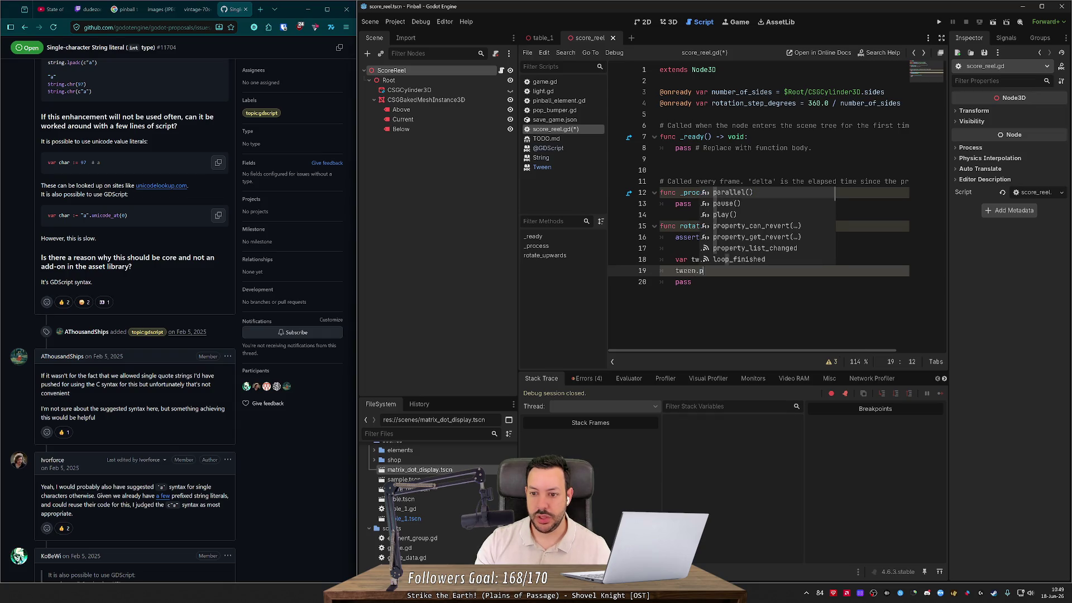
{"action": "type", "text": "r"}
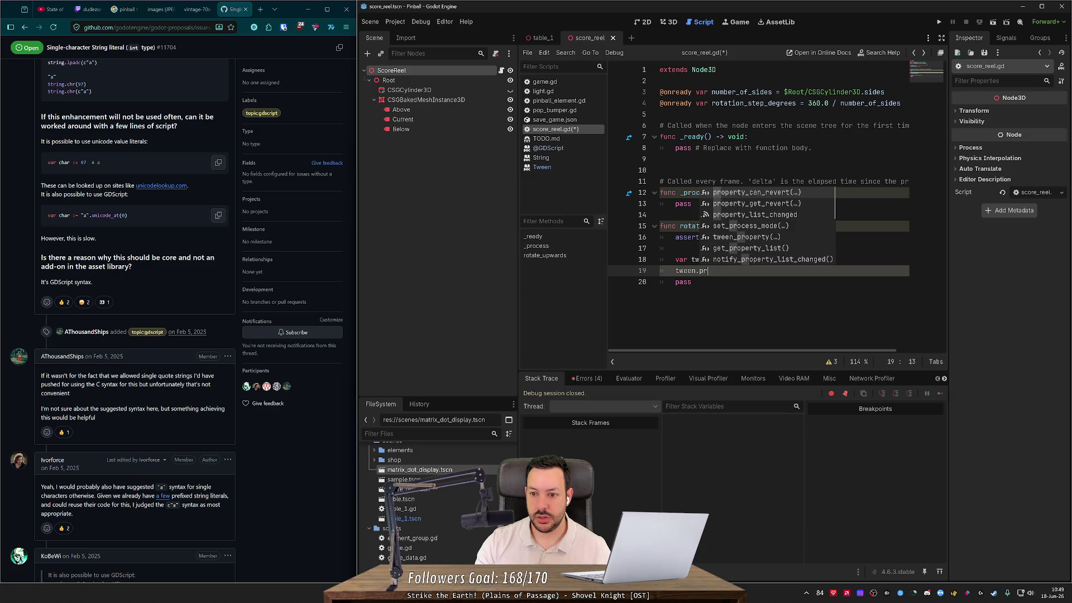
{"action": "key", "text": "Down"}
{"action": "key", "text": "Down"}
{"action": "key", "text": "Down"}
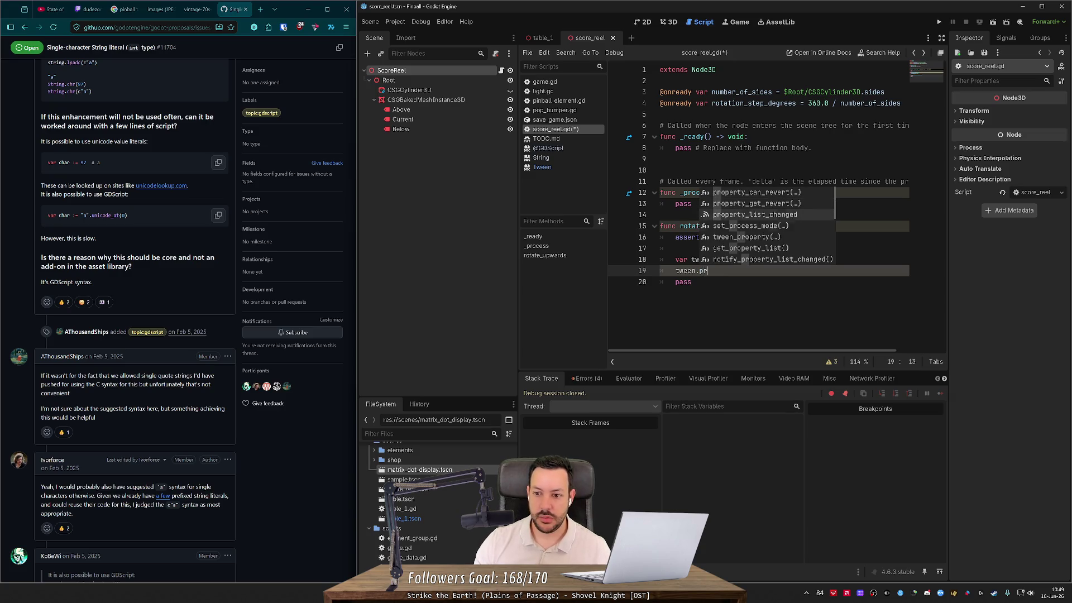
{"action": "key", "text": "Return"}
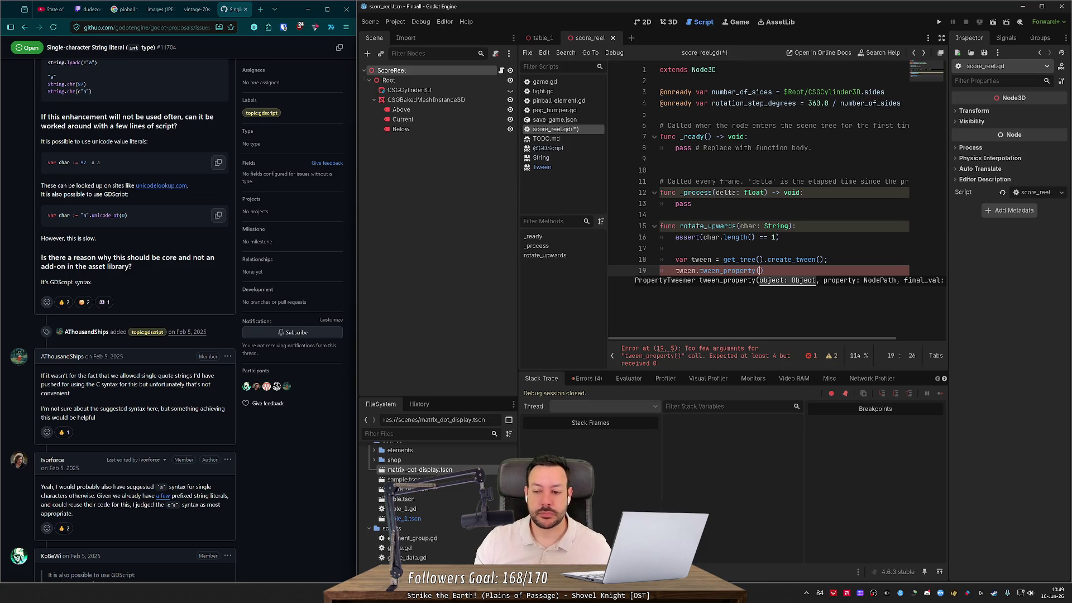
{"action": "type", "text": "$"}
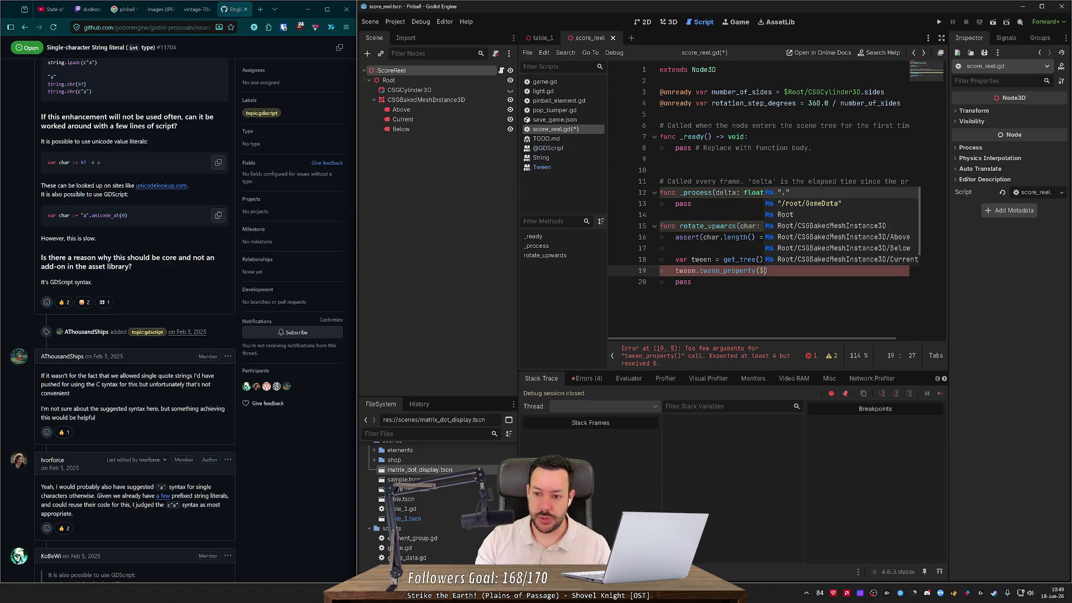
{"action": "type", "text": "Root,"}
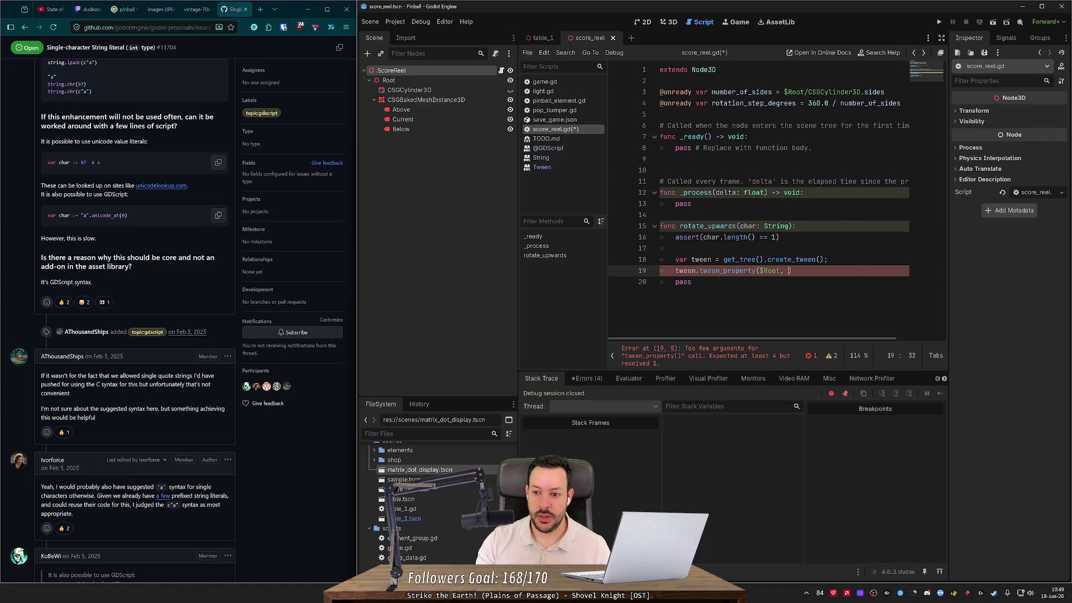
{"action": "key", "text": "ctrl+space"}
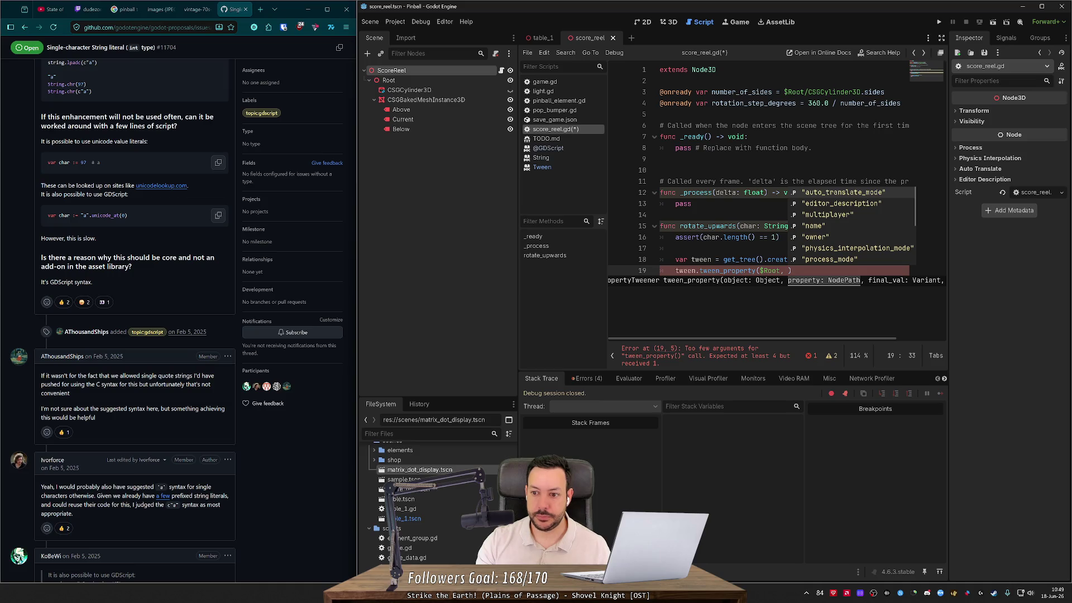
{"action": "type", "text": "\"rota"}
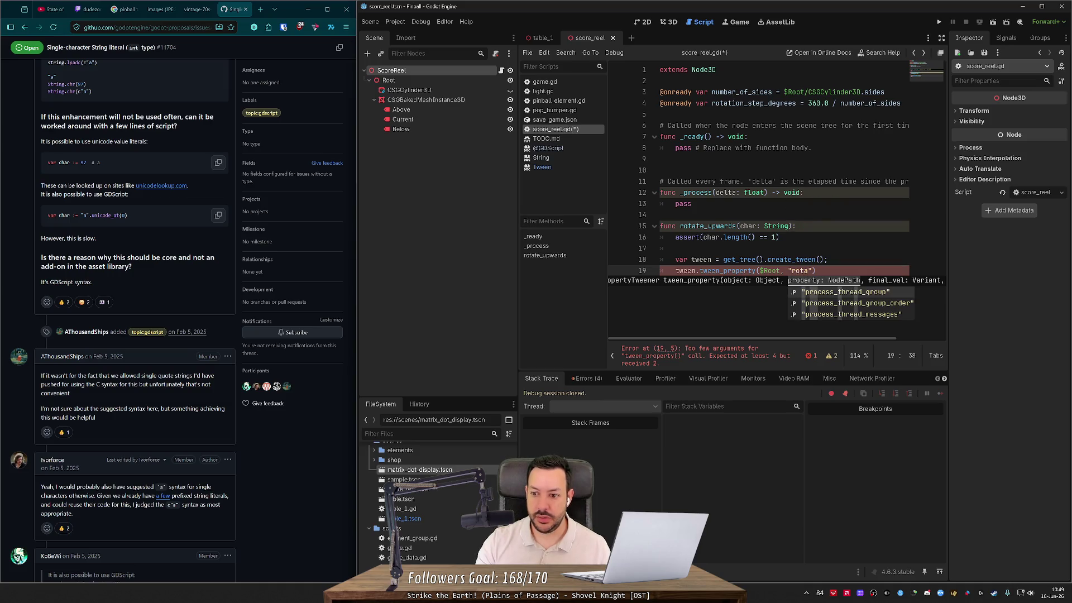
{"action": "type", "text": "tion_degr"}
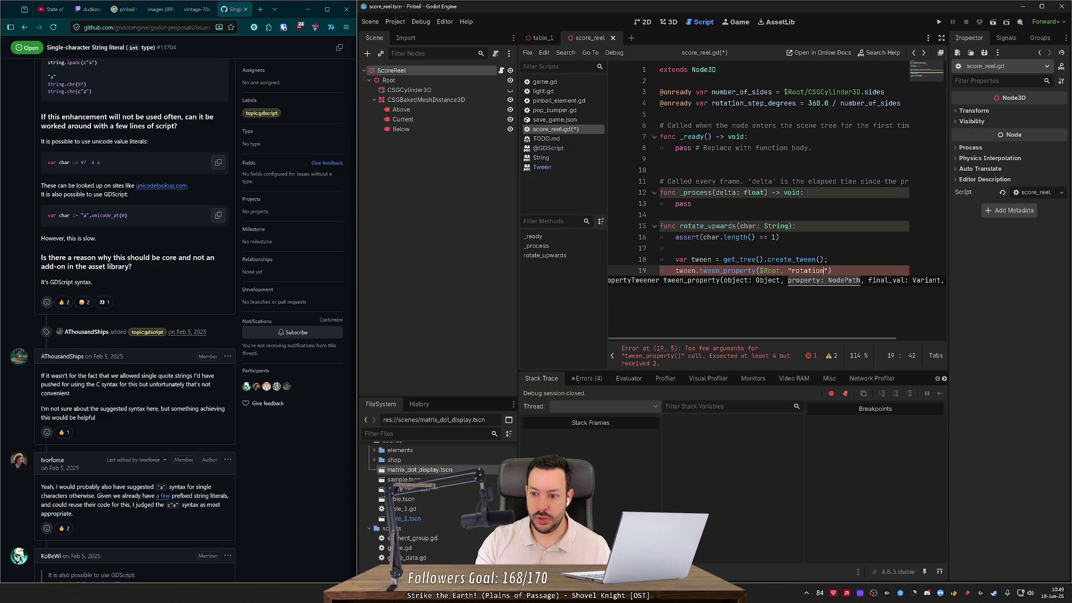
{"action": "type", "text": "ees:x"}
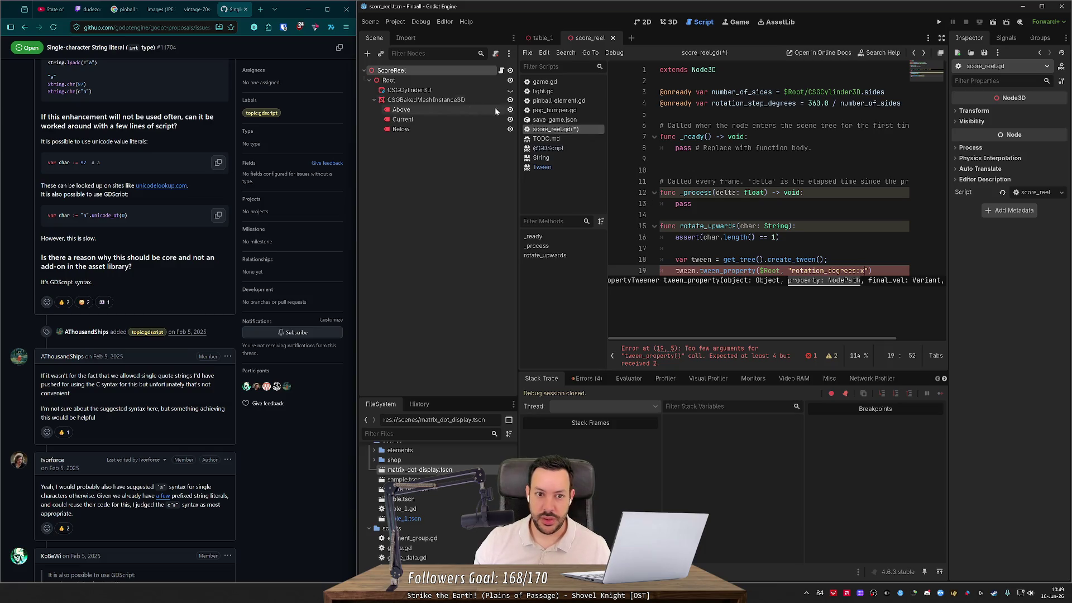
- Preview the Root reel rotating about X in the 3D view, then reset Rotation X to 0
{"action": "left_click", "coordinate": [441, 82]}
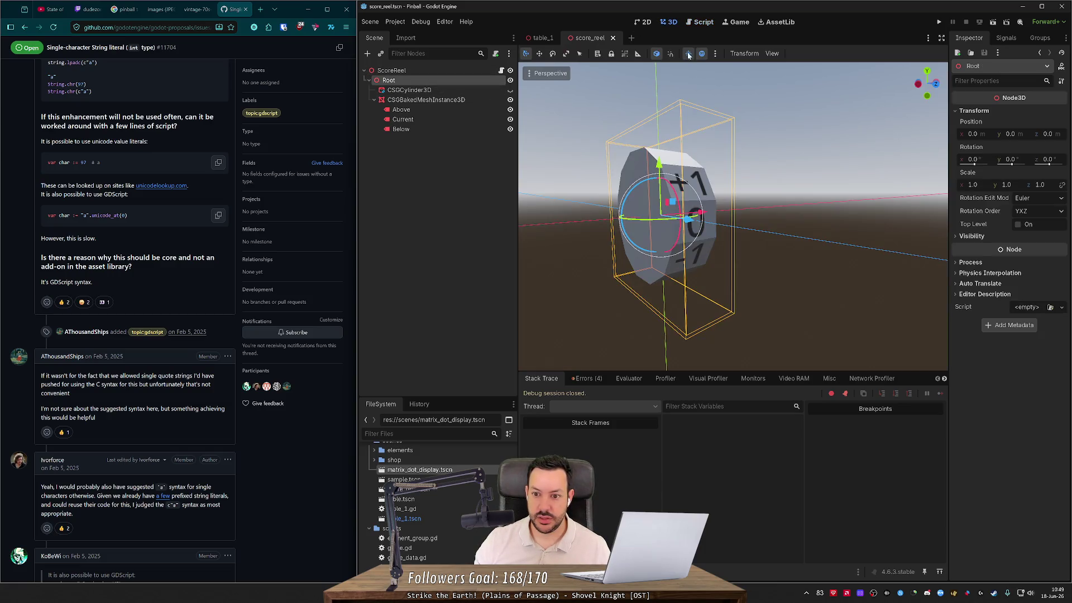
{"action": "left_click_drag", "start_coordinate": [975, 163], "coordinate": [983, 165]}
{"action": "type", "text": "0"}
{"action": "key", "text": "Return"}
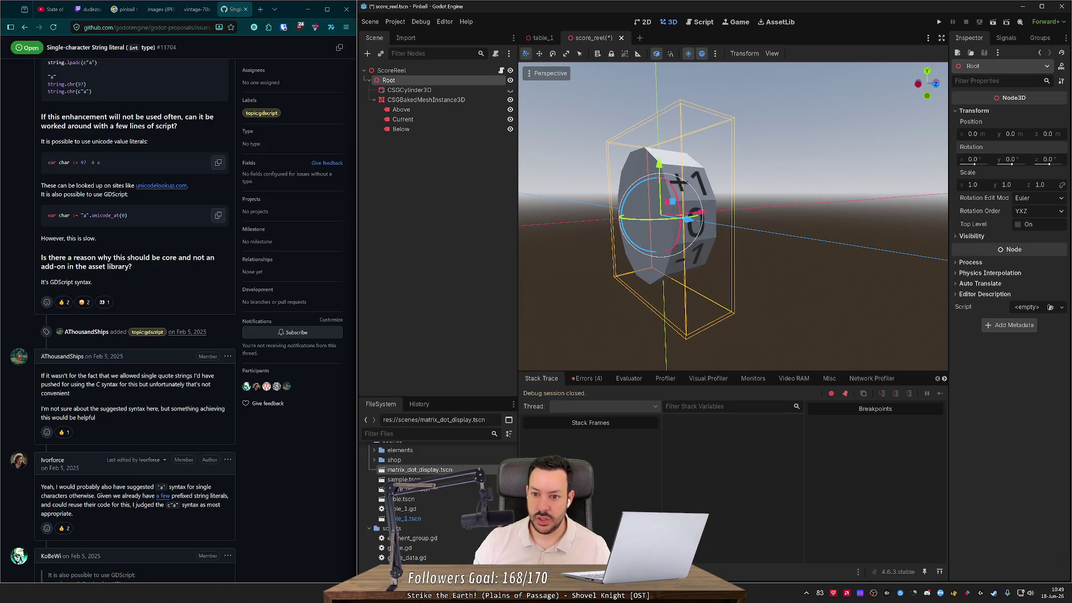
- Return to score_reel.gd with table_1 open and close the "rotation_degrees:x" property string
{"action": "left_click", "coordinate": [540, 37]}
{"action": "left_click", "coordinate": [697, 22]}
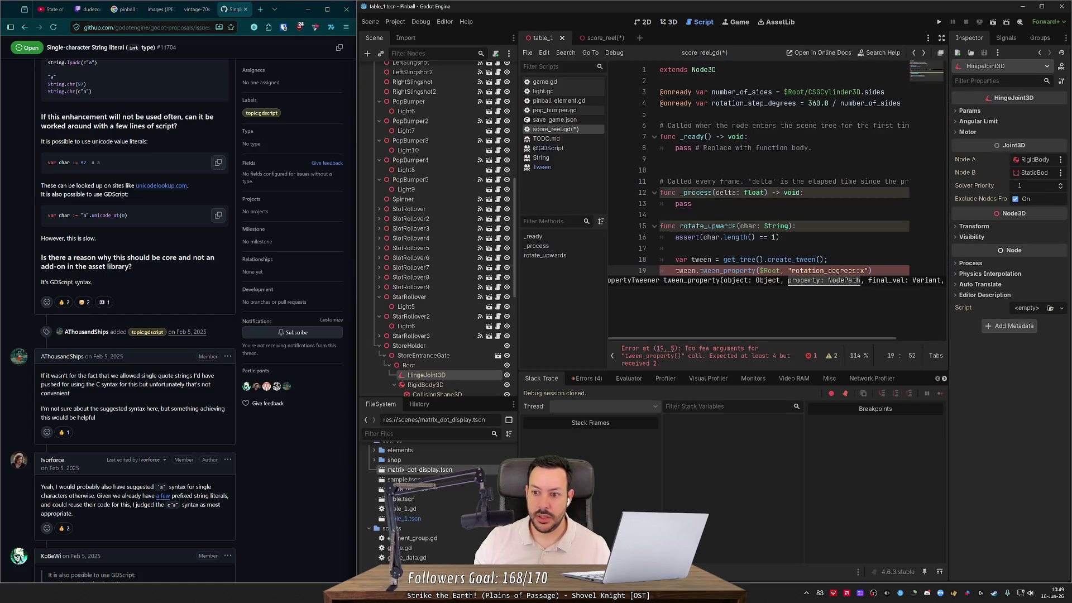
{"action": "type", "text": "\""}
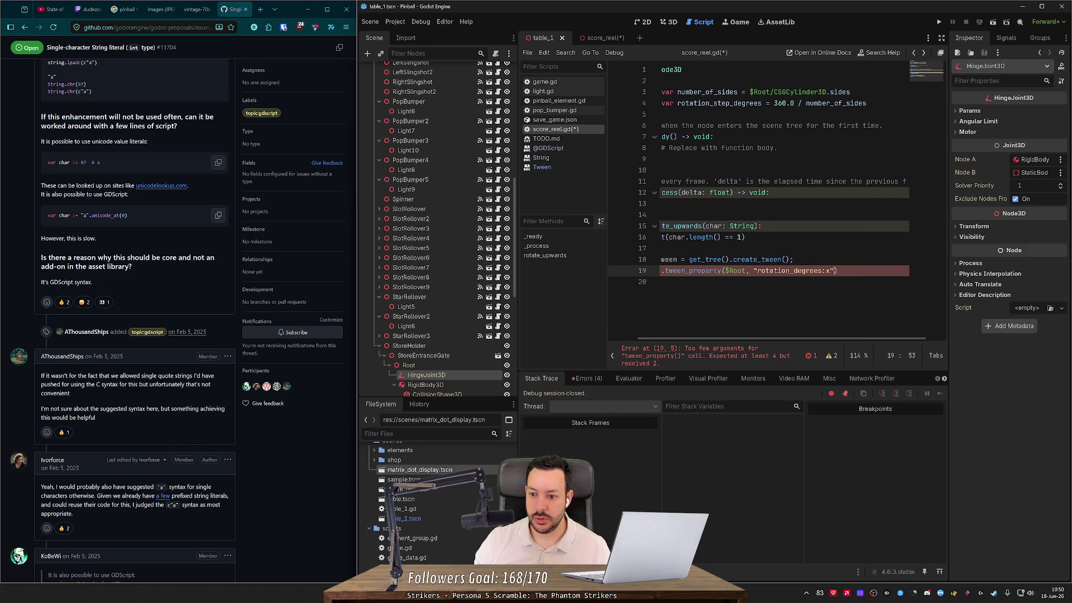
- Add a comma after the property path and discard an unfinished var current line
{"action": "left_click_drag", "start_coordinate": [794, 340], "coordinate": [763, 341]}
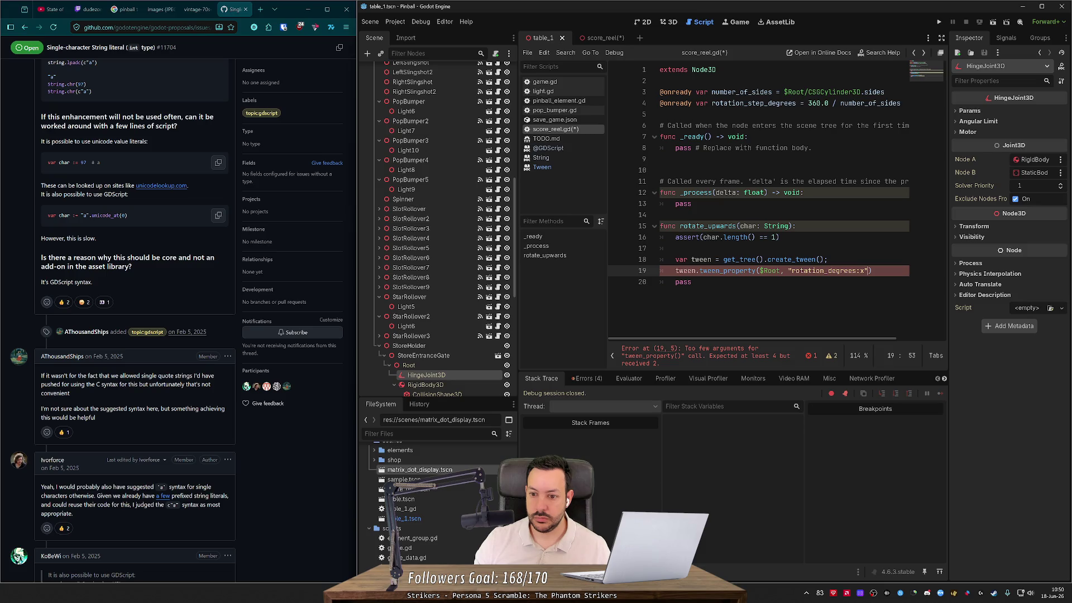
{"action": "type", "text": ","}
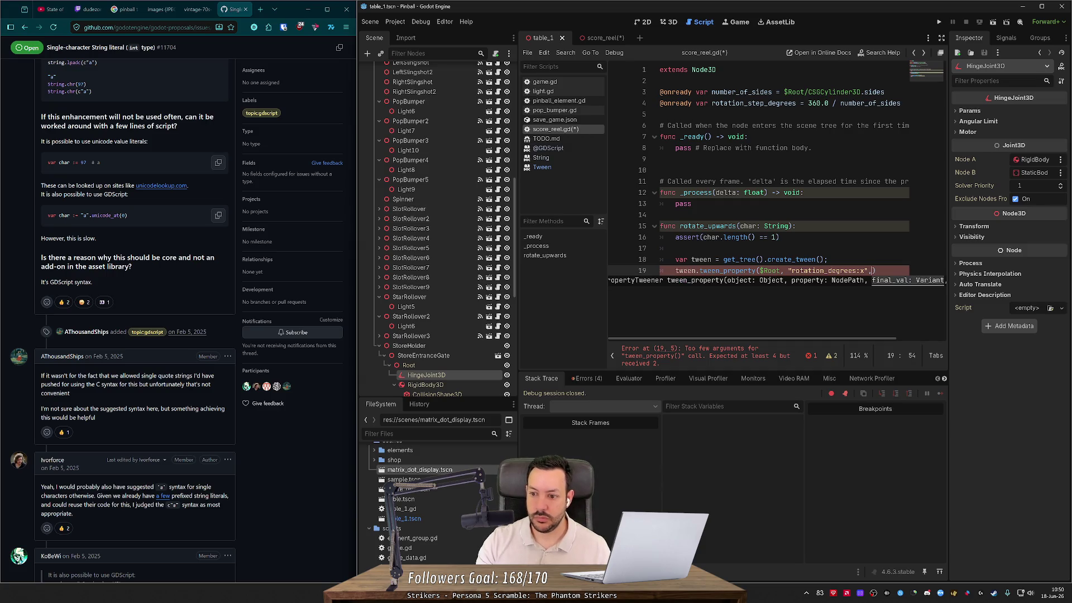
{"action": "left_click_drag", "start_coordinate": [864, 340], "coordinate": [864, 341]}
{"action": "left_click", "coordinate": [828, 259]}
{"action": "left_click", "coordinate": [675, 248]}
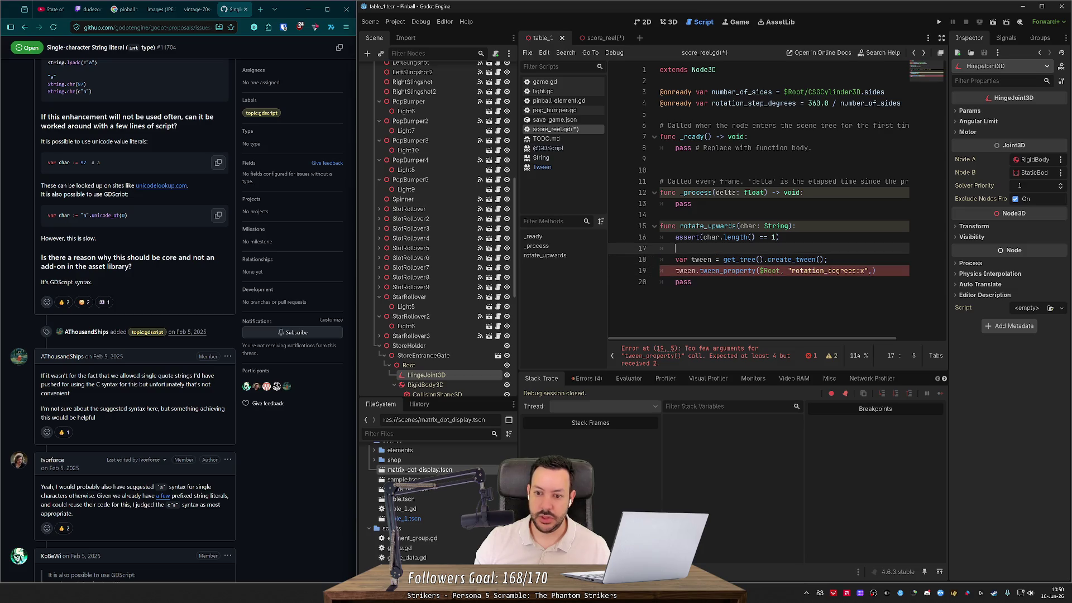
{"action": "key", "text": "Return"}
{"action": "type", "text": "var curren"}
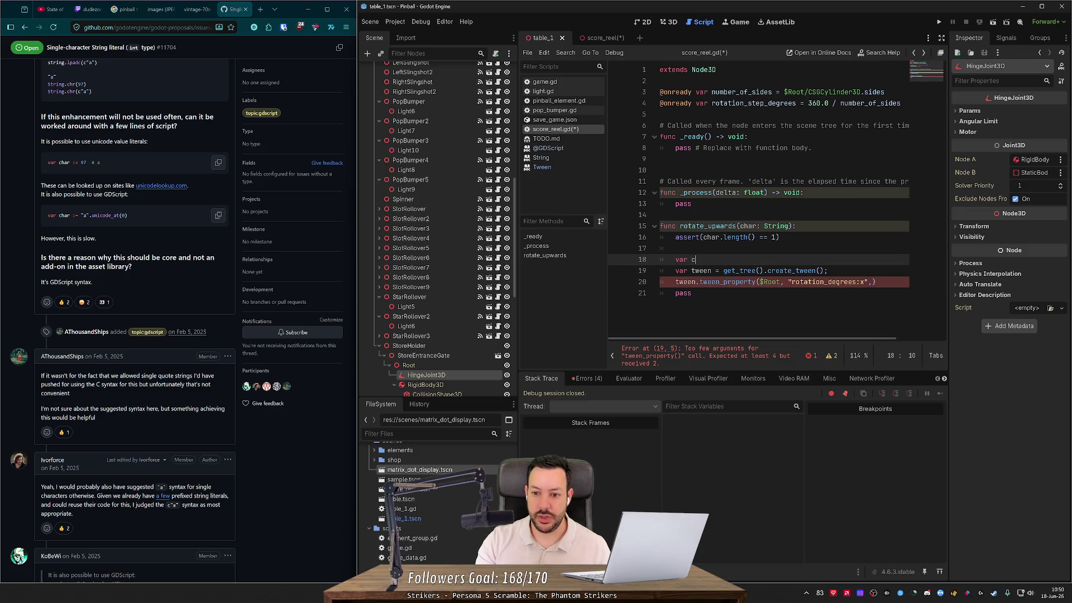
{"action": "type", "text": "t"}
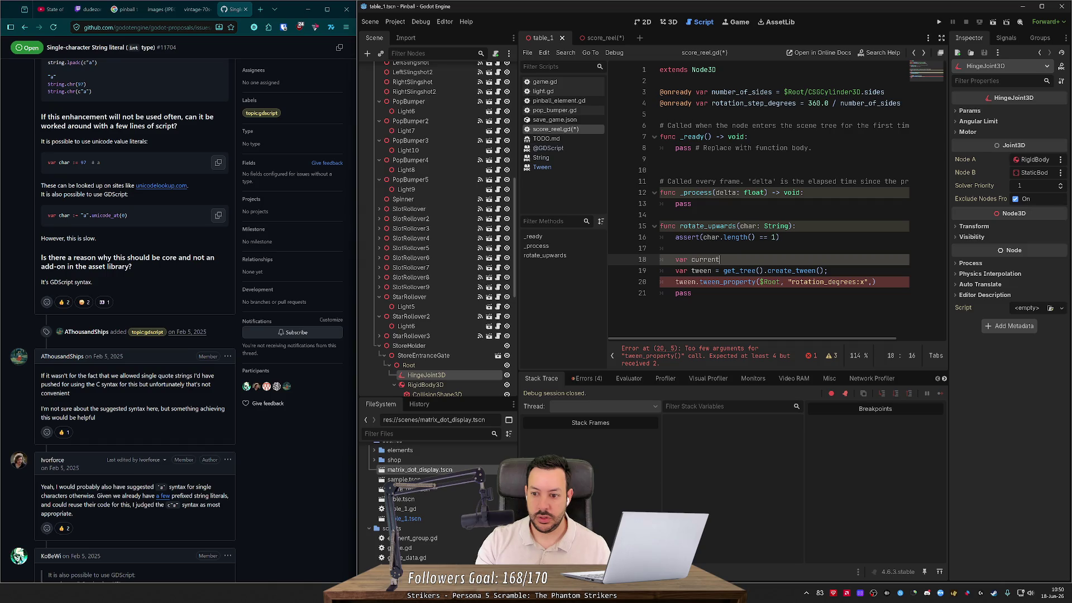
{"action": "key", "text": "ctrl+shift+k"}
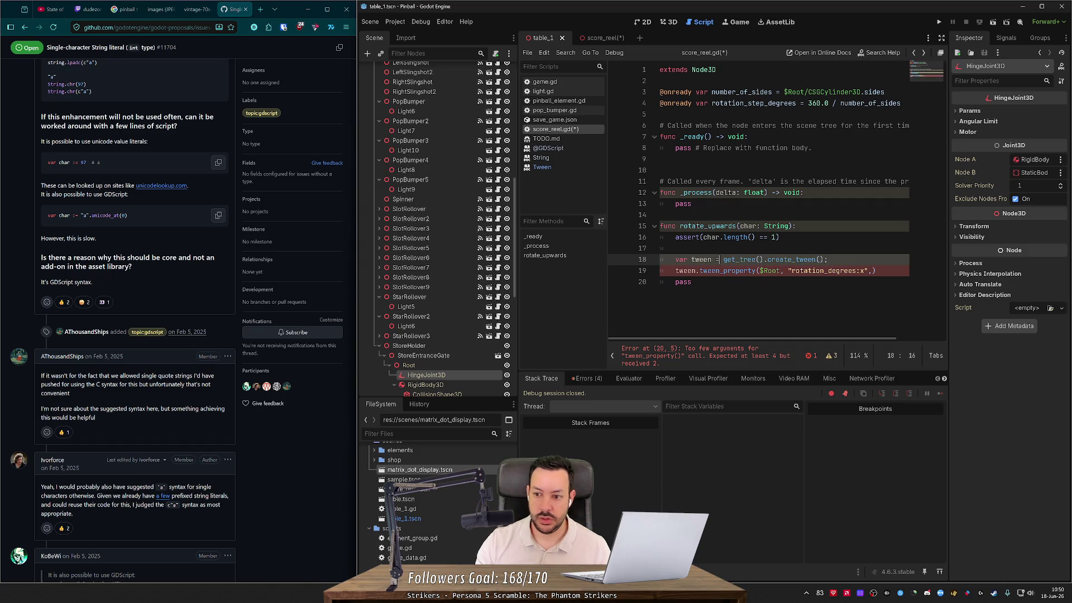
- Complete tween_property with $Root.rotation_degrees.x + rotation_step_degrees and duration 0.1
{"action": "left_click", "coordinate": [872, 270]}
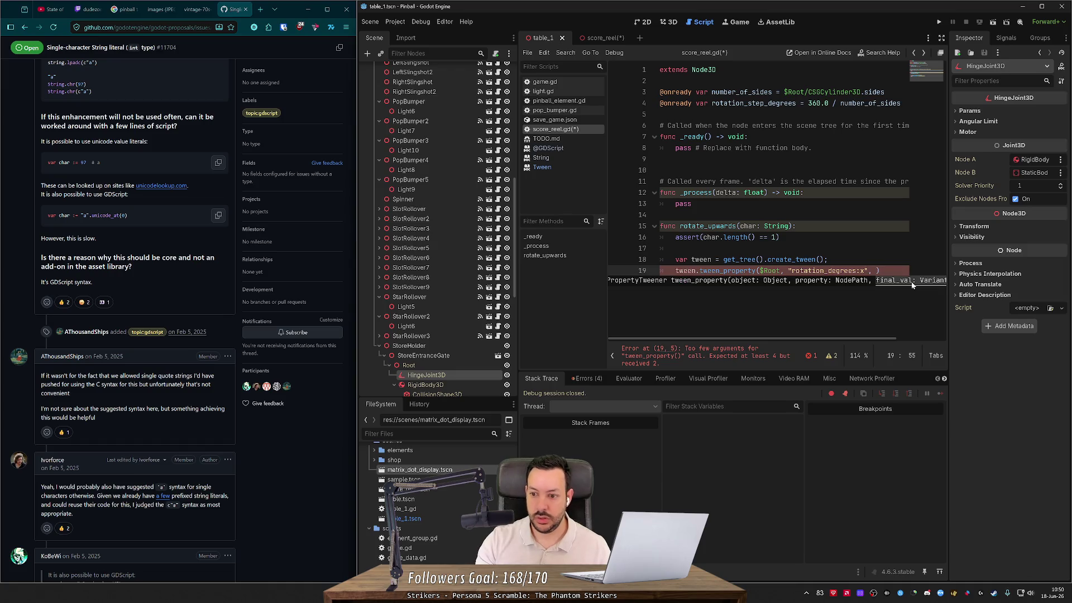
{"action": "type", "text": "ro"}
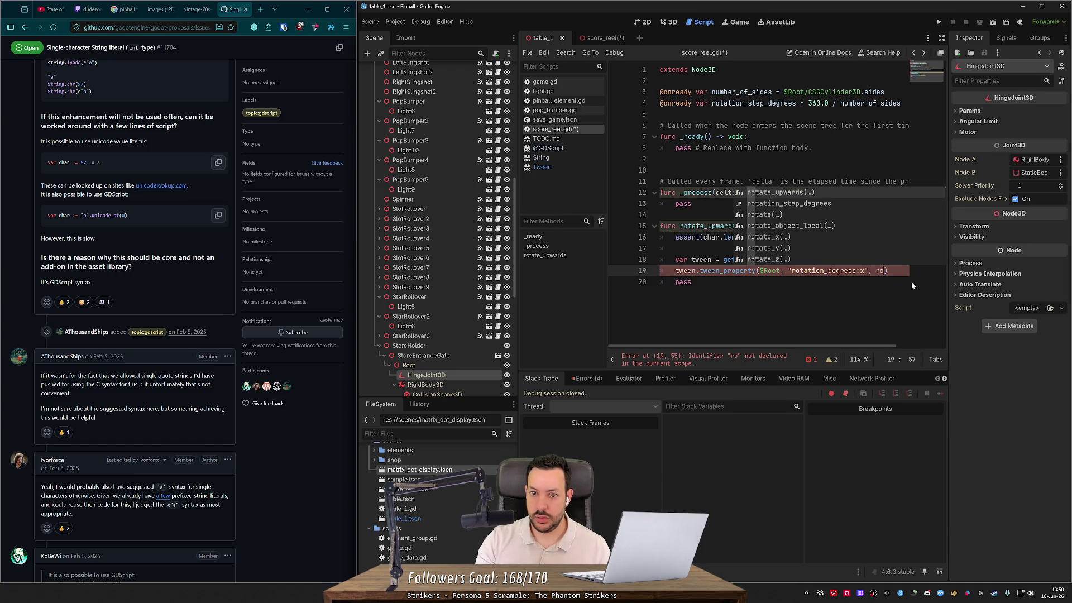
{"action": "key", "text": "BackSpace"}
{"action": "key", "text": "BackSpace"}
{"action": "type", "text": "$Root"}
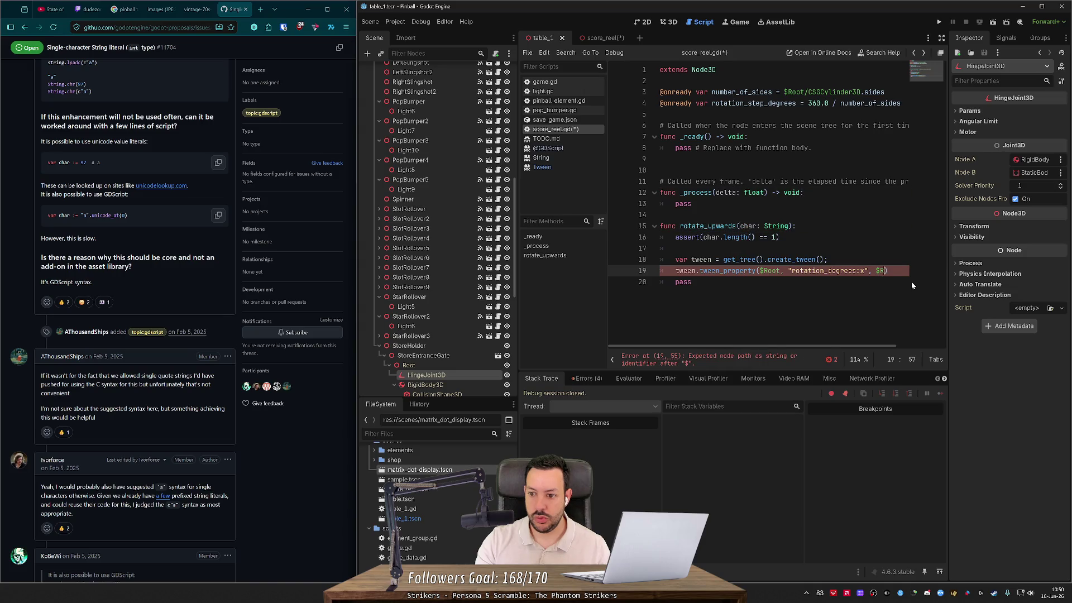
{"action": "type", "text": ".rotation"}
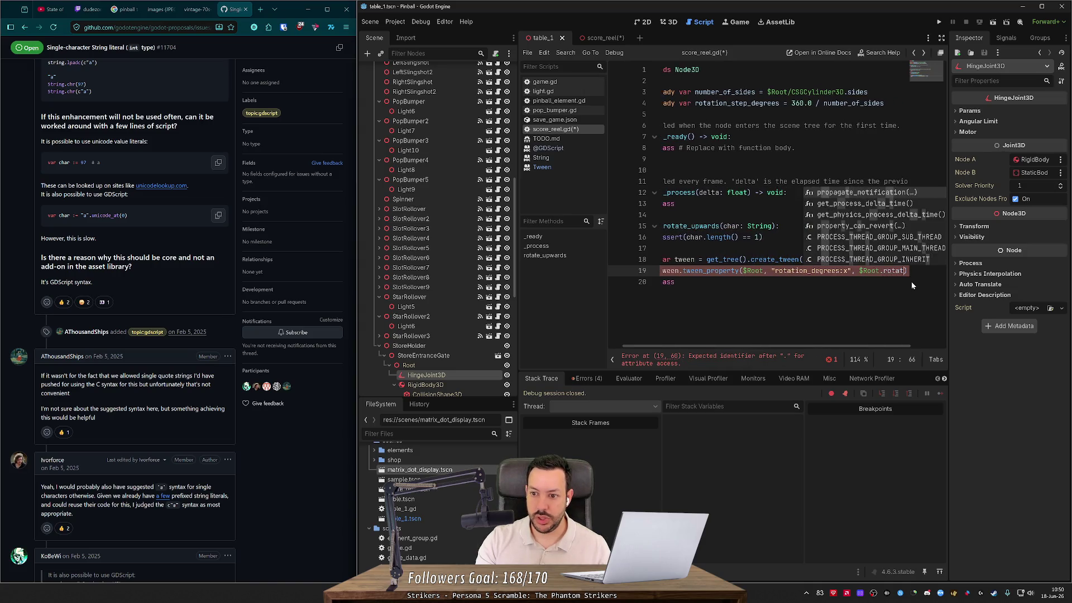
{"action": "type", "text": "_degrees.x"}
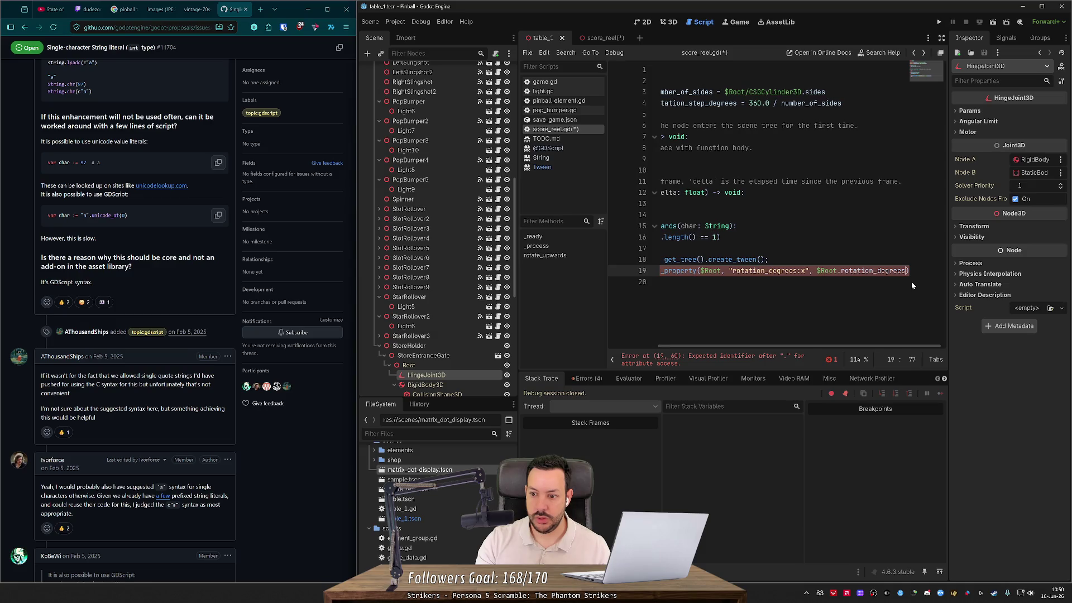
{"action": "type", "text": " +"}
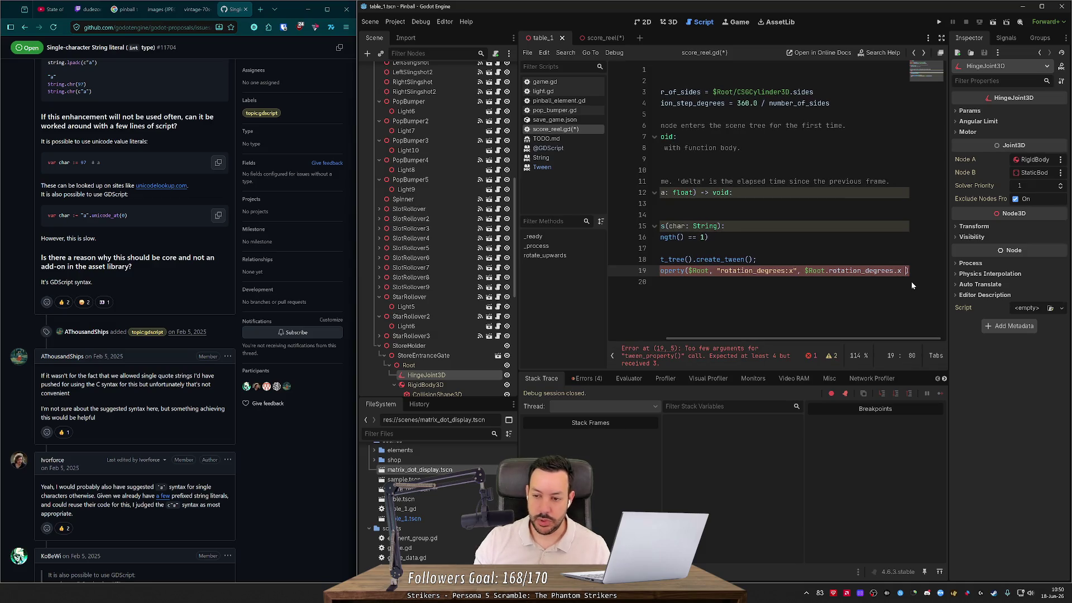
{"action": "left_click_drag", "start_coordinate": [777, 347], "coordinate": [715, 348]}
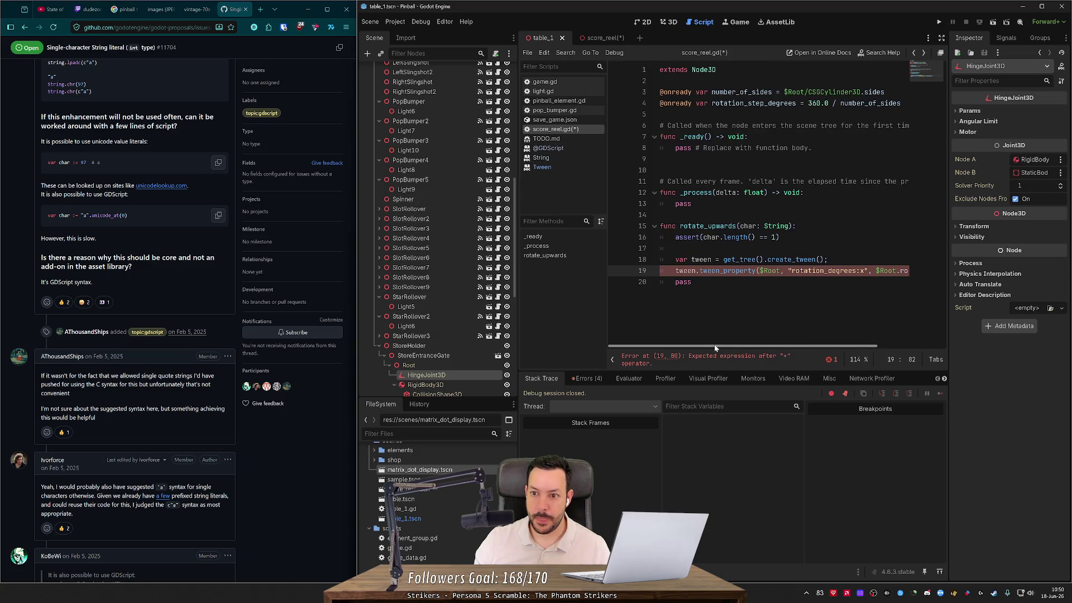
{"action": "type", "text": "rotation_ste"}
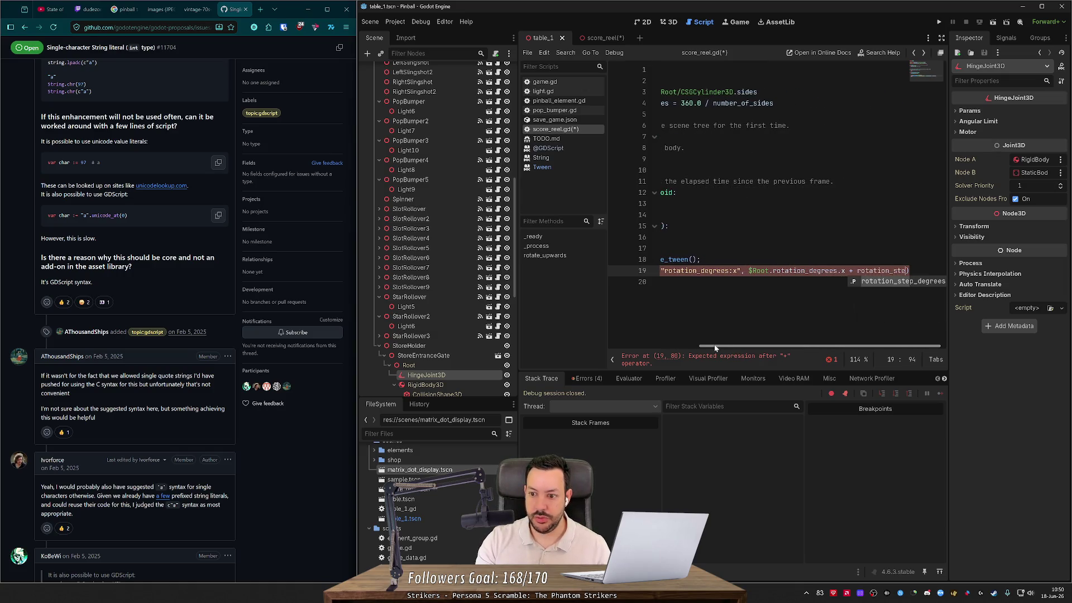
{"action": "key", "text": "Return"}
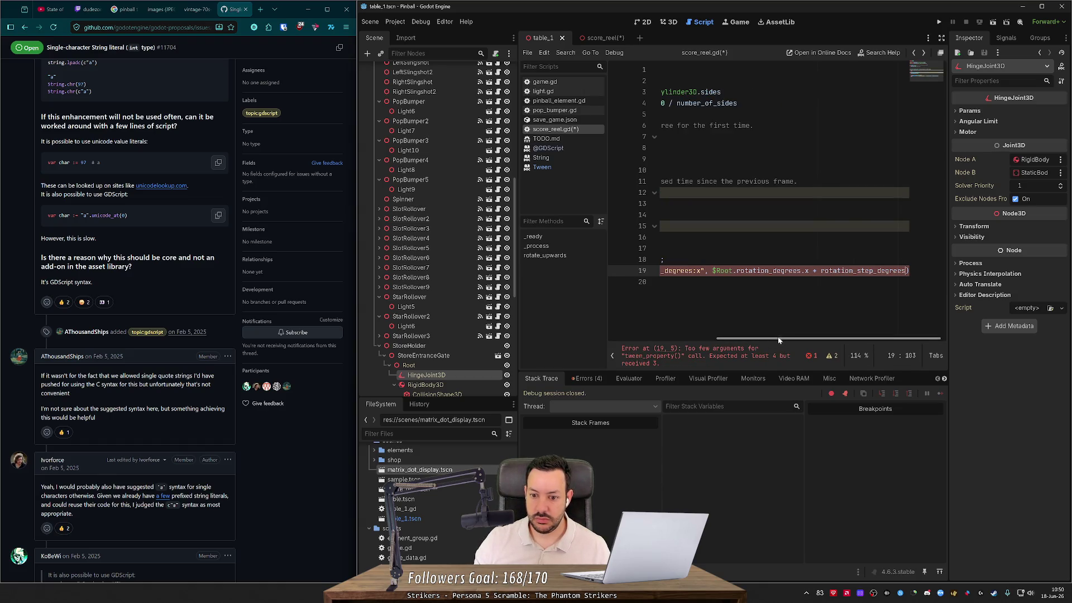
{"action": "type", "text": ", "}
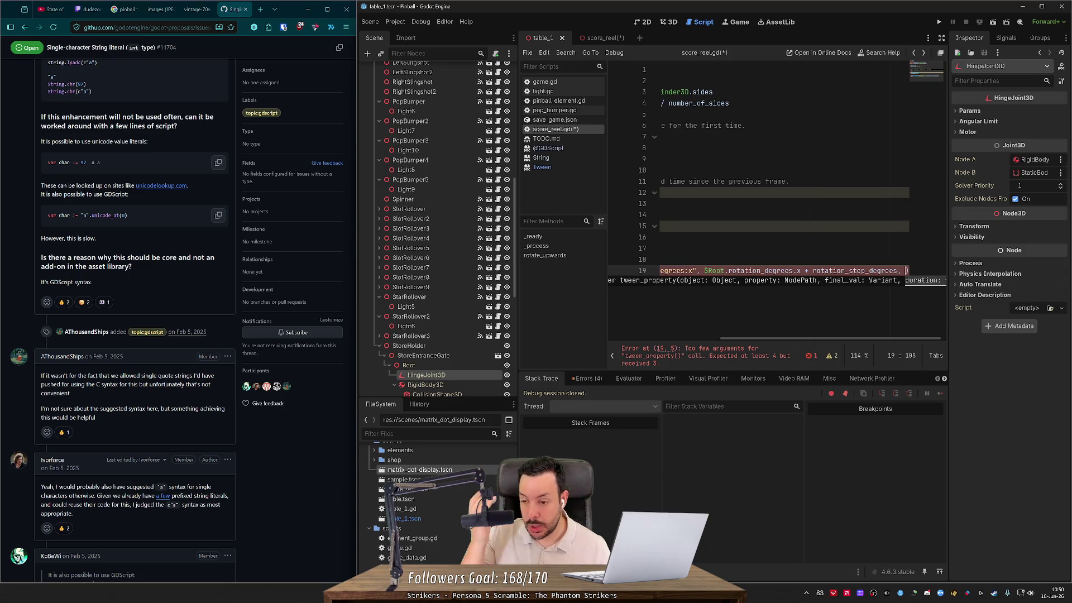
{"action": "type", "text": "0.1"}
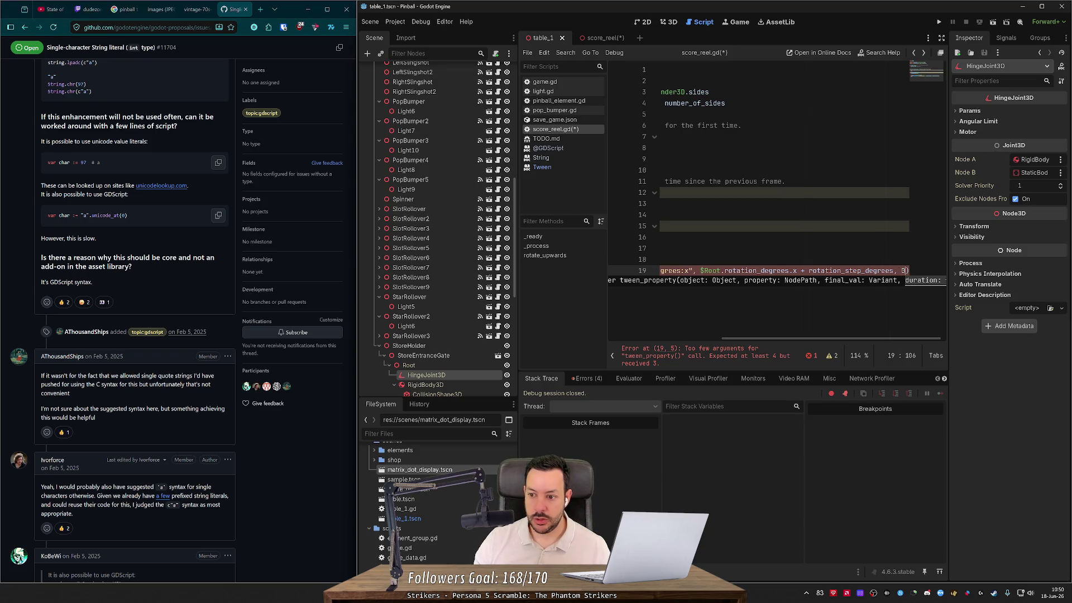
- Dismiss the signature hint and maximize the Godot editor window
{"action": "left_click", "coordinate": [660, 282]}
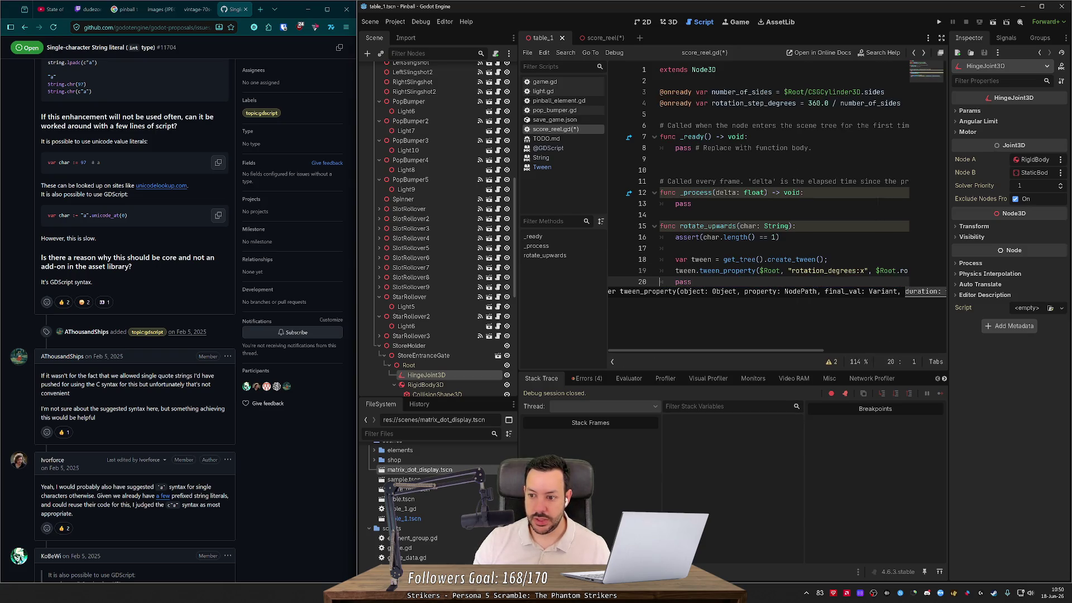
{"action": "key", "text": "Escape"}
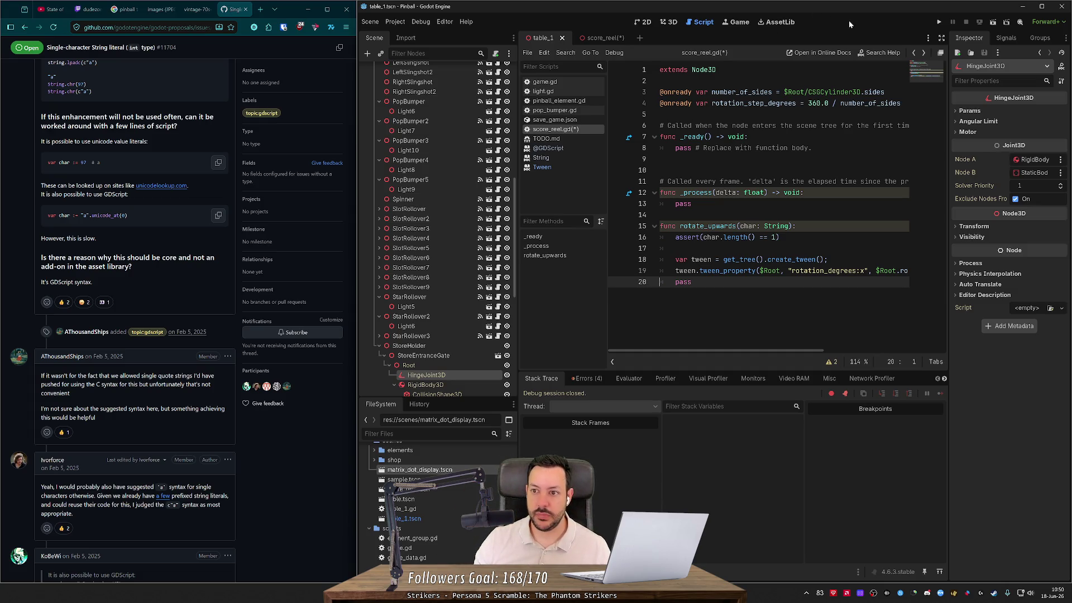
{"action": "left_click", "coordinate": [1042, 6]}
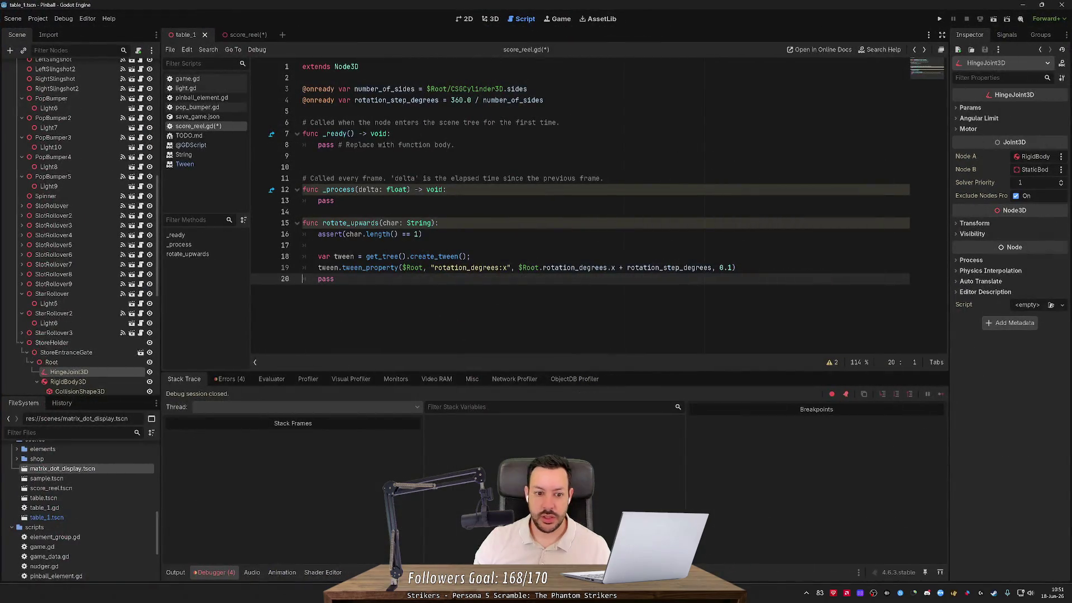
- Change the rotate_upwards parameter from char: String to number: int and delete the assert line
{"action": "left_click", "coordinate": [471, 257]}
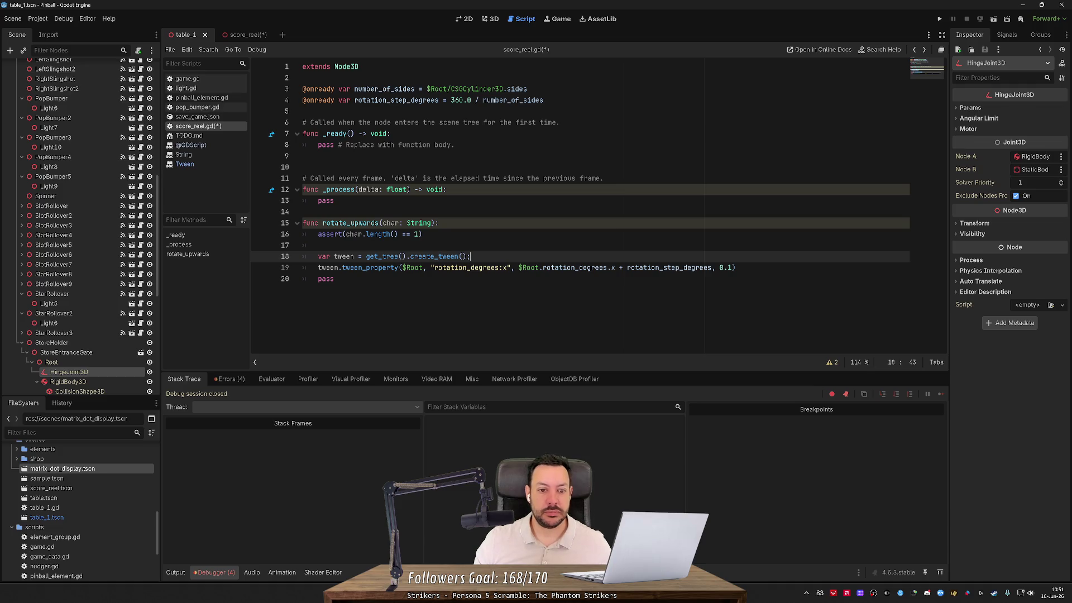
{"action": "left_click", "coordinate": [400, 223]}
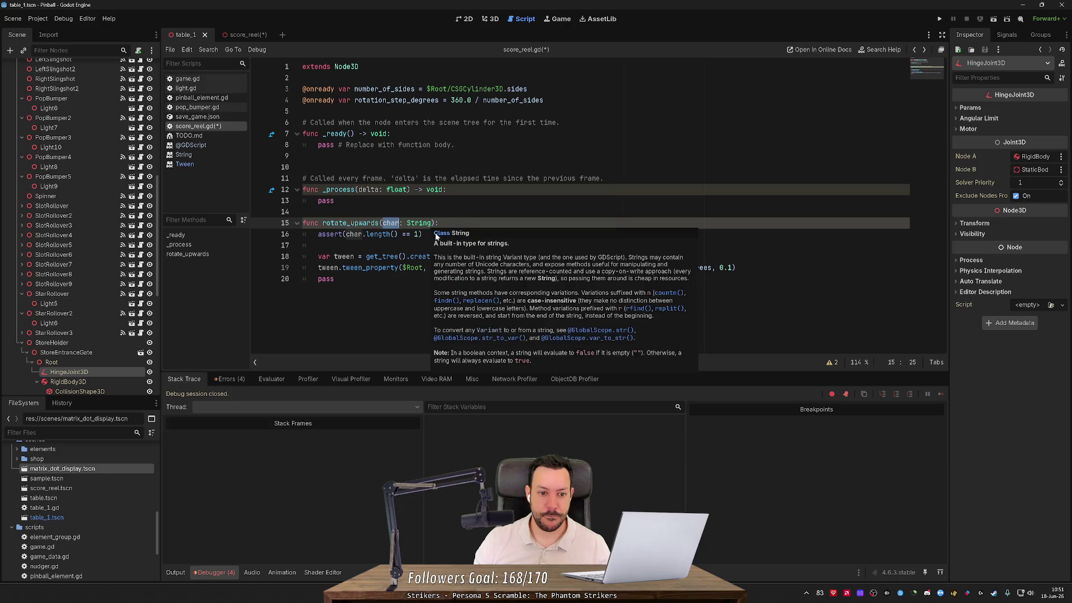
{"action": "mouse_move", "coordinate": [391, 224]}
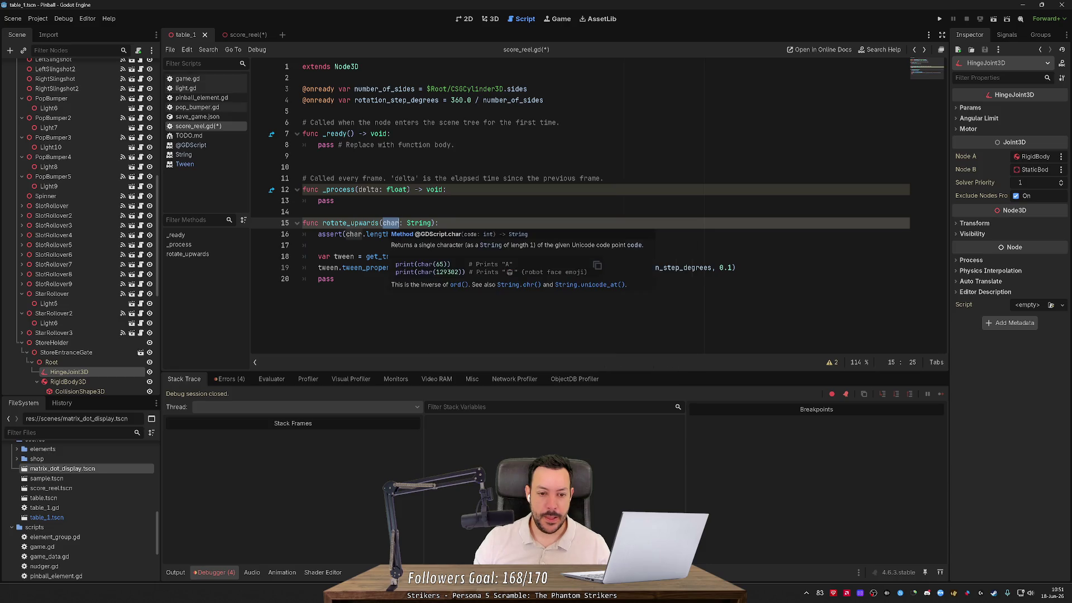
{"action": "type", "text": "number"}
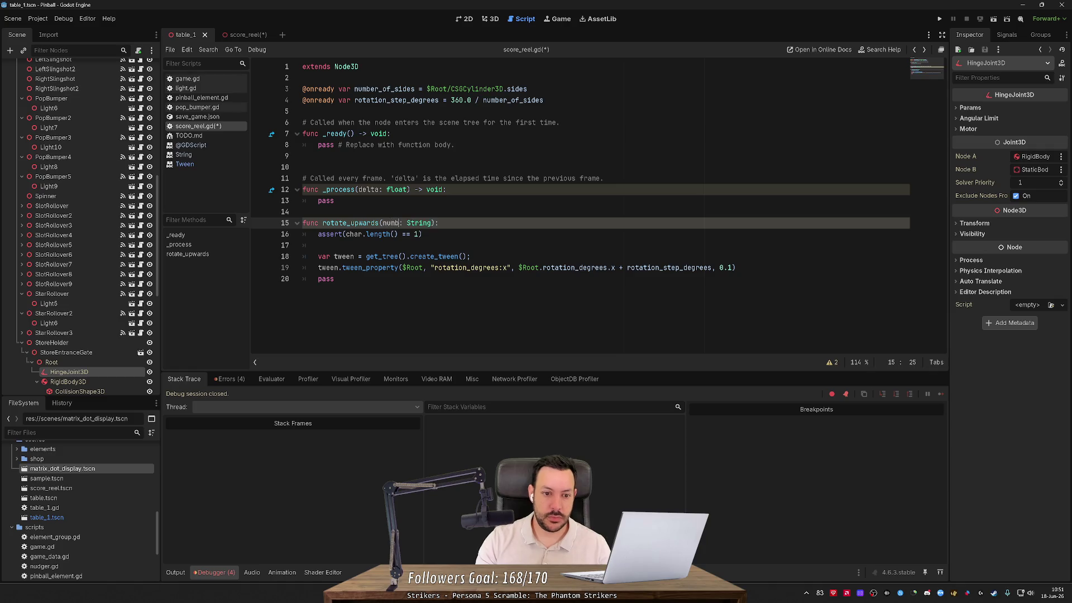
{"action": "key", "text": "Right"}
{"action": "double_click", "coordinate": [427, 223]}
{"action": "type", "text": "int"}
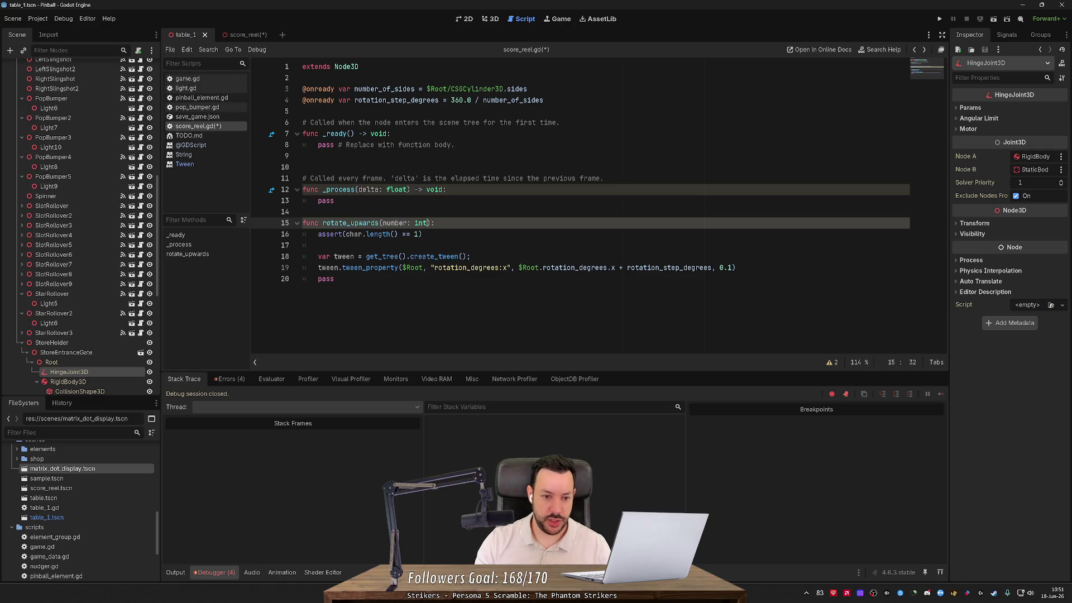
{"action": "key", "text": "Down"}
{"action": "key", "text": "ctrl+shift+k"}
{"action": "key", "text": "ctrl+shift+k"}
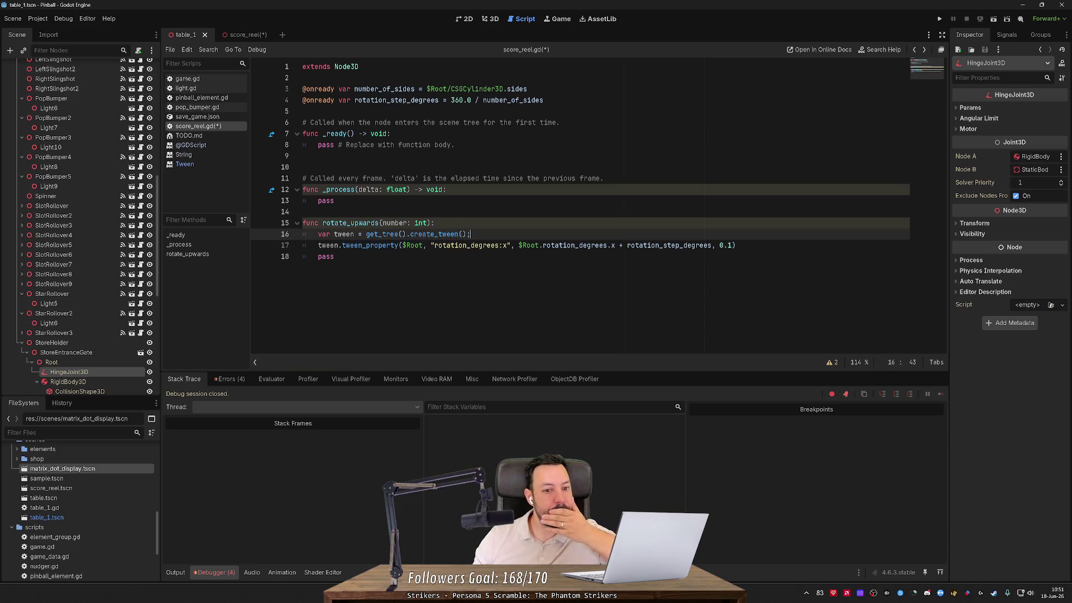
- Open blank indented lines inside rotate_upwards below its signature
{"action": "left_click", "coordinate": [434, 223]}
{"action": "key", "text": "Return"}
{"action": "key", "text": "Return"}
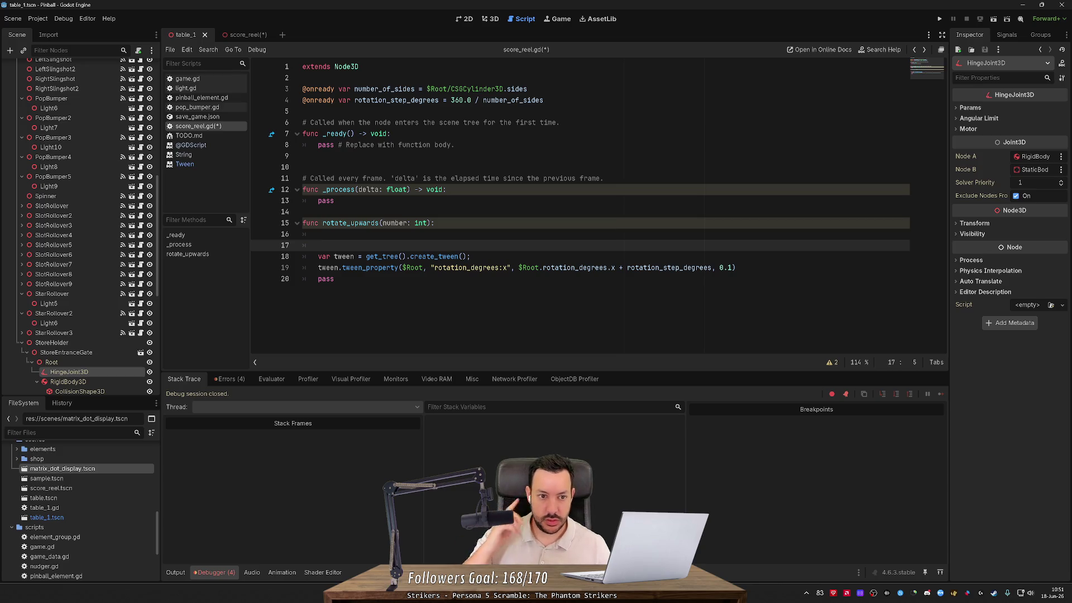
{"action": "left_click", "coordinate": [544, 100]}
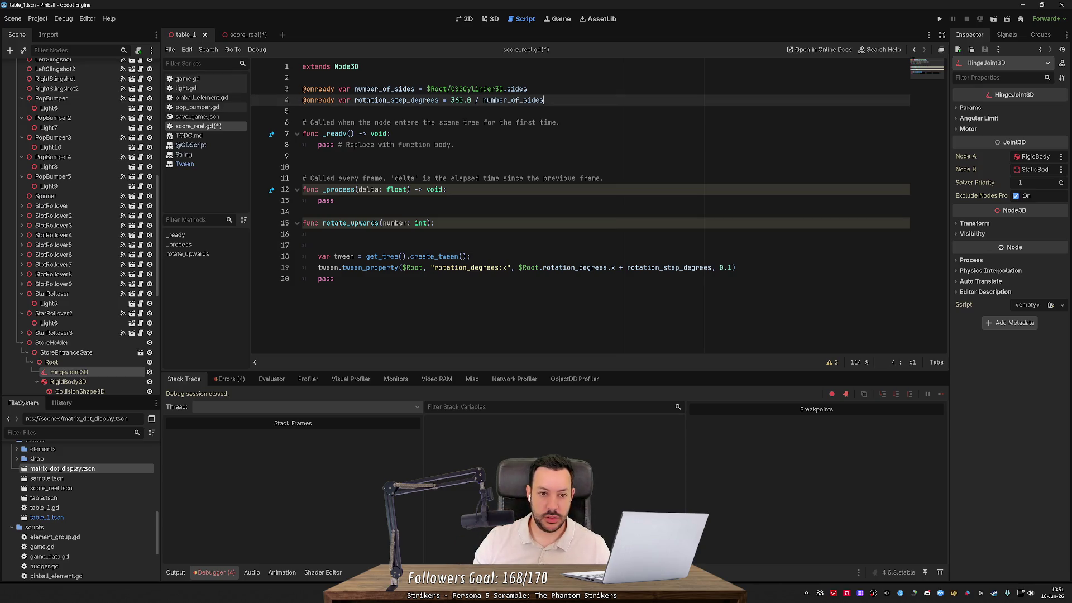
{"action": "left_click", "coordinate": [319, 234]}
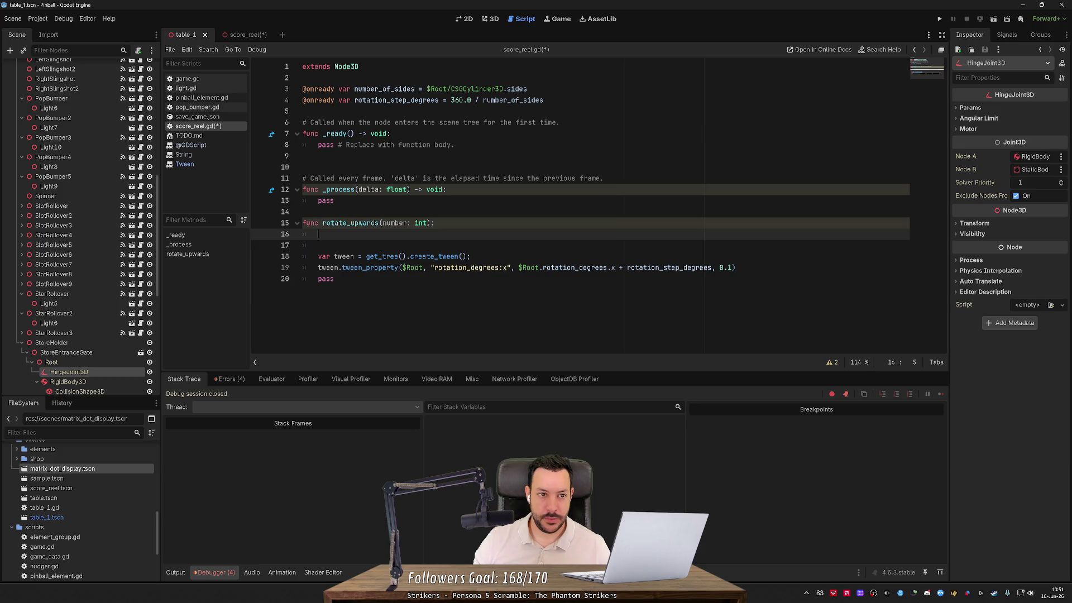
- Start line 16 with var current_char = $Root/CSGBakedMeshInstance3D/Current.text using autocomplete
{"action": "left_click", "coordinate": [256, 36]}
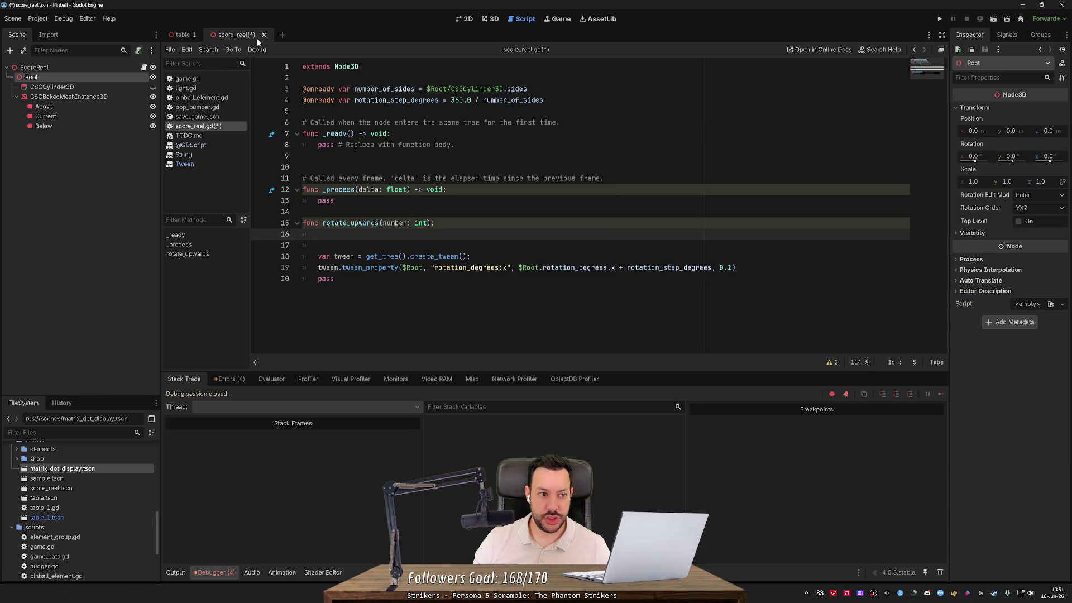
{"action": "type", "text": "var current_n"}
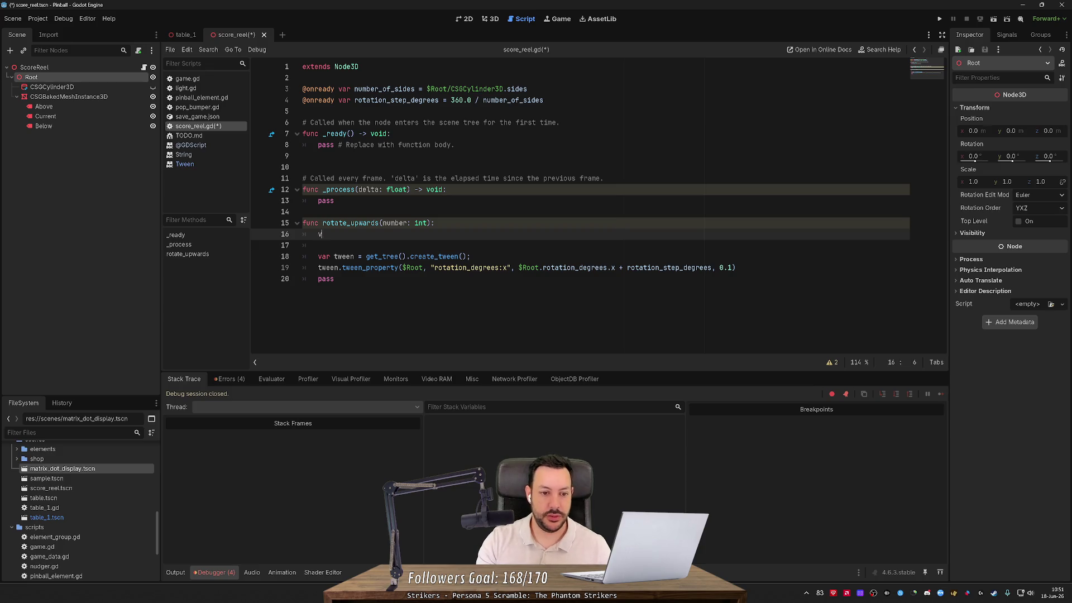
{"action": "type", "text": "umber"}
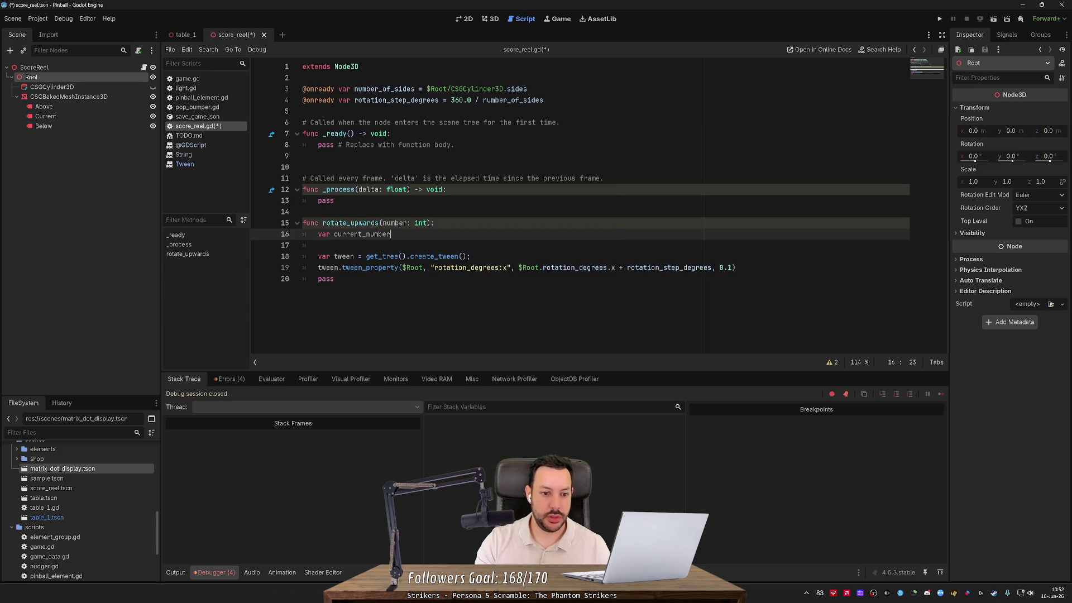
{"action": "key", "text": "BackSpace"}
{"action": "key", "text": "BackSpace"}
{"action": "key", "text": "BackSpace"}
{"action": "key", "text": "BackSpace"}
{"action": "type", "text": "char = "}
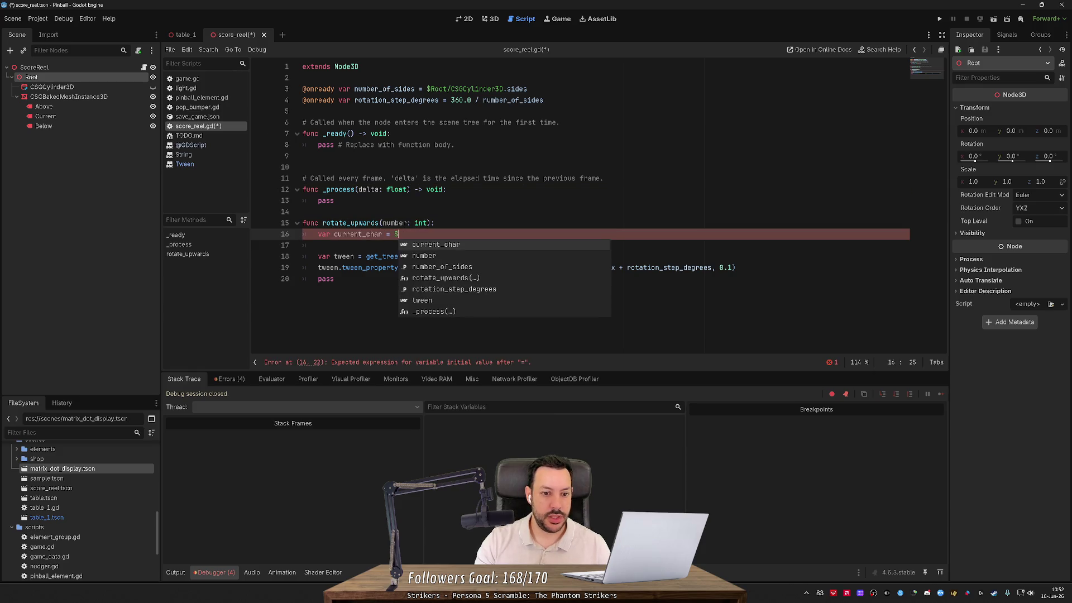
{"action": "type", "text": "$Curre"}
{"action": "key", "text": "Return"}
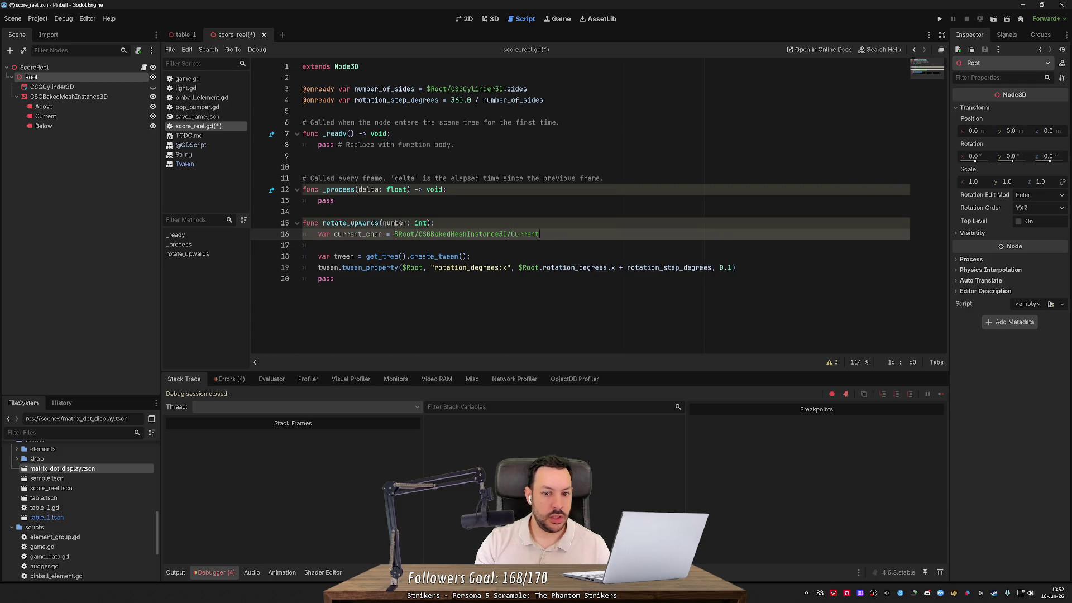
{"action": "type", "text": ".te"}
{"action": "key", "text": "Return"}
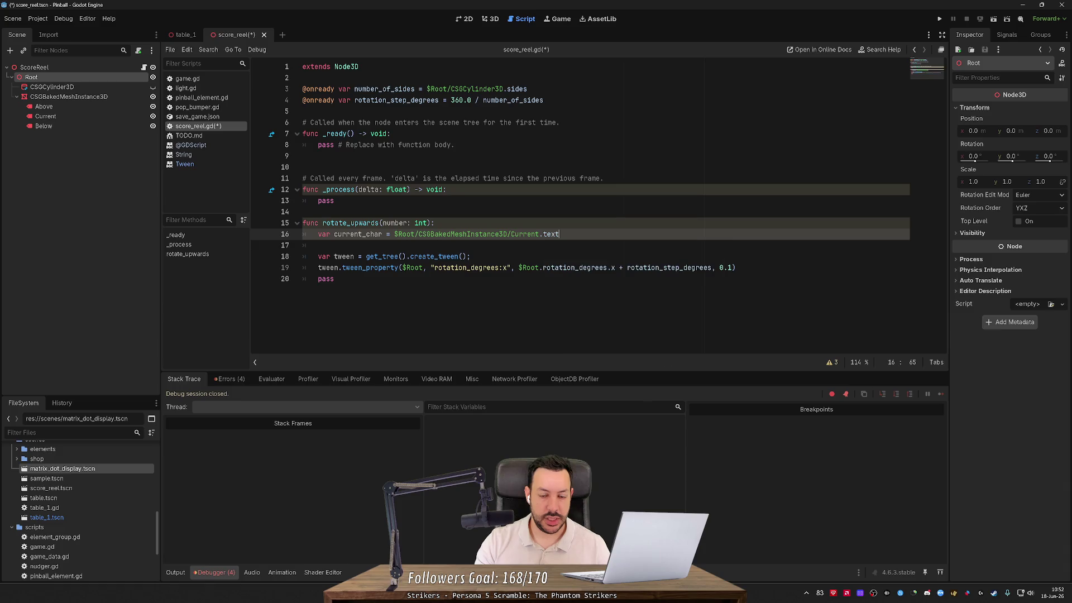
- Append .unicode_at(0) - "A" to current_char, checking the Label3D text docs, and save the script
{"action": "type", "text": ".un"}
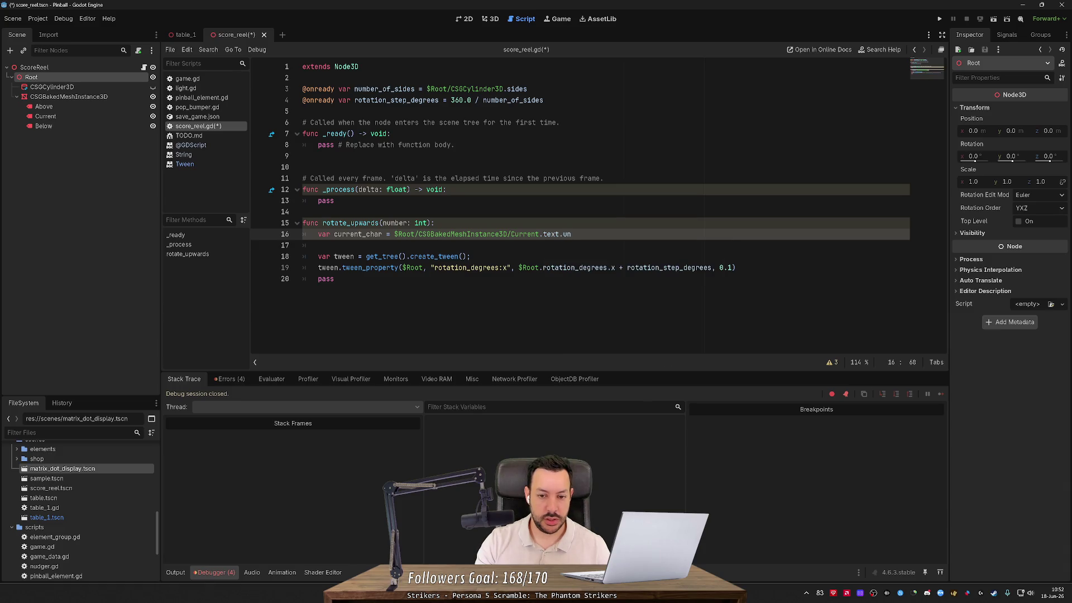
{"action": "key", "text": "BackSpace"}
{"action": "key", "text": "BackSpace"}
{"action": "key", "text": "BackSpace"}
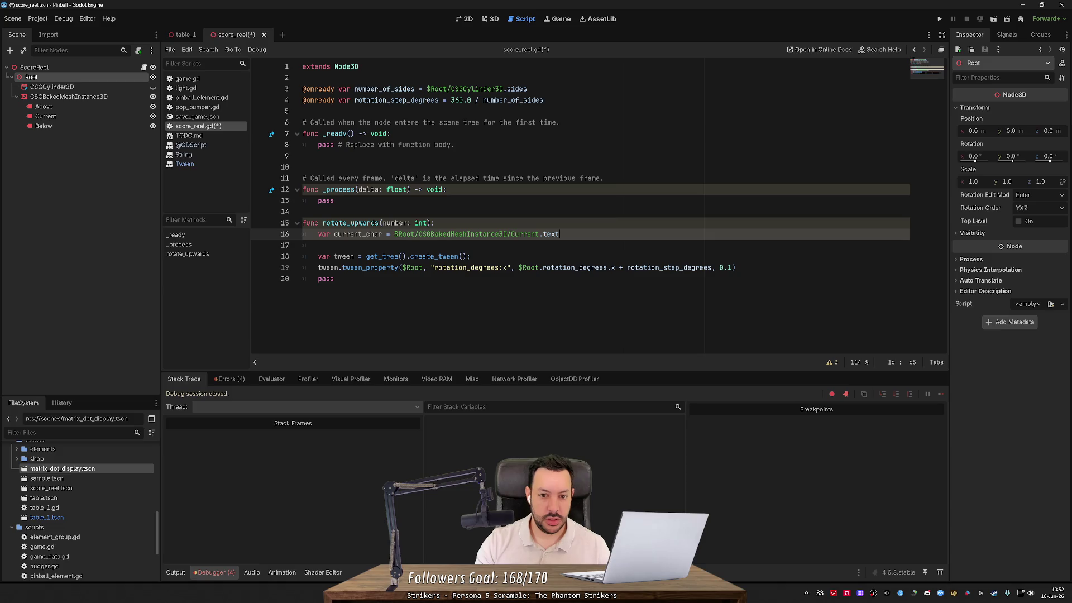
{"action": "left_click", "coordinate": [547, 234], "text": "ctrl"}
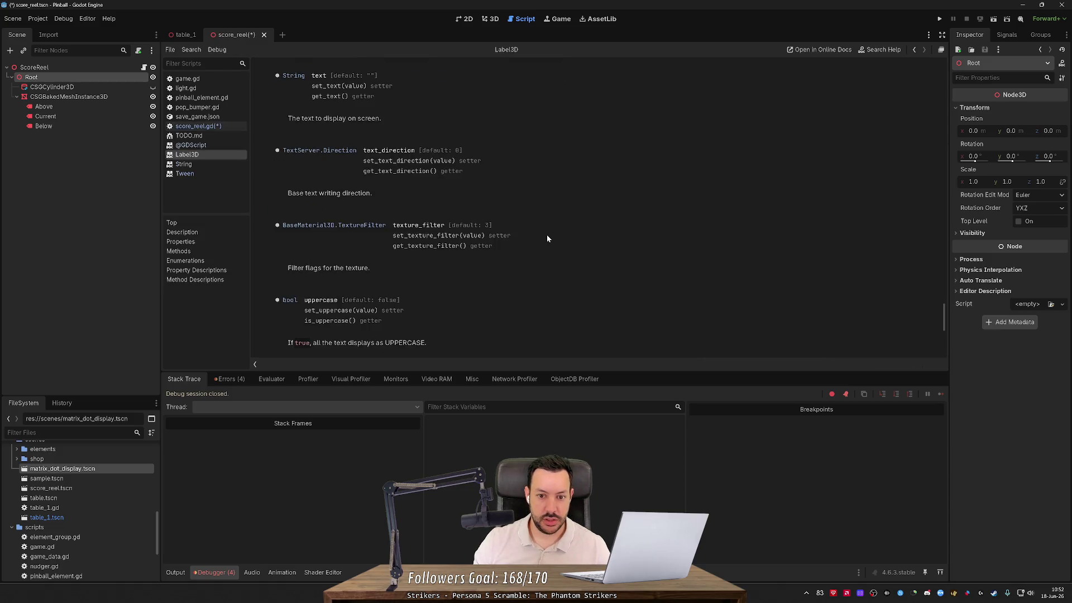
{"action": "key", "text": "alt+Left"}
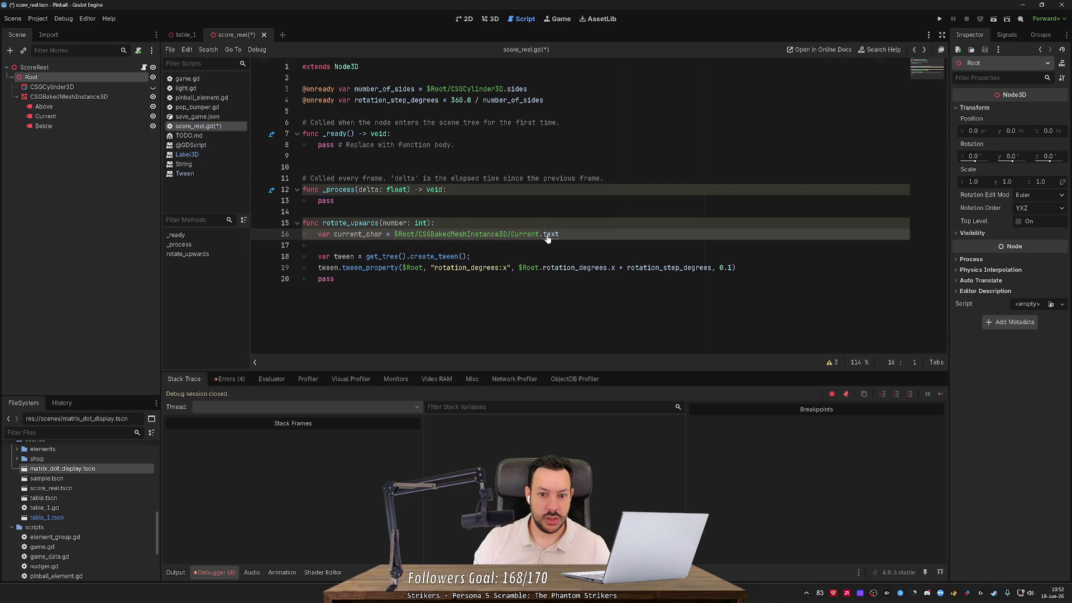
{"action": "type", "text": "."}
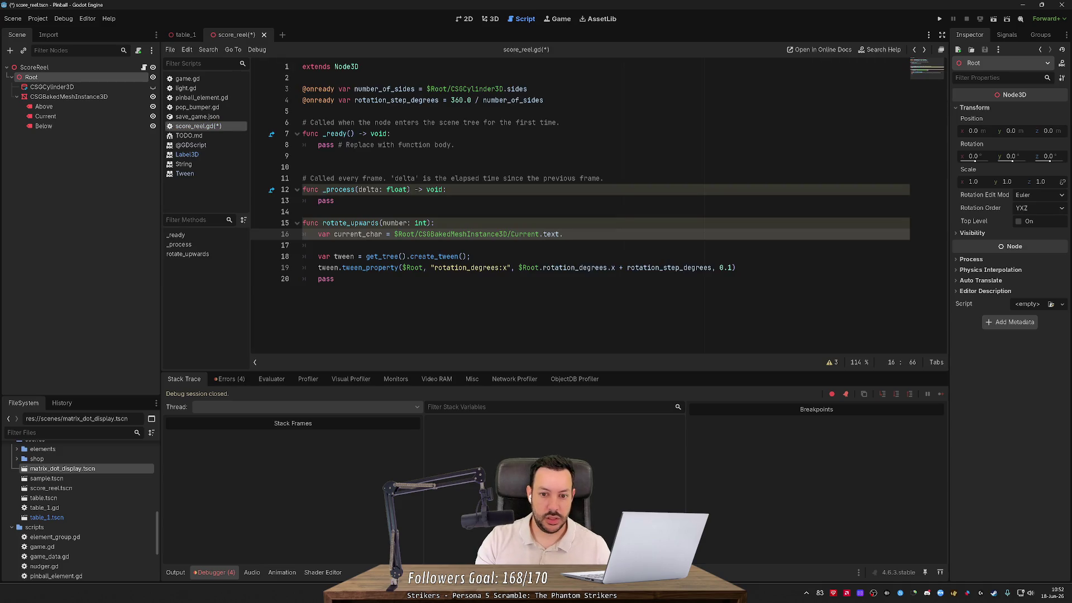
{"action": "type", "text": "unicode_at"}
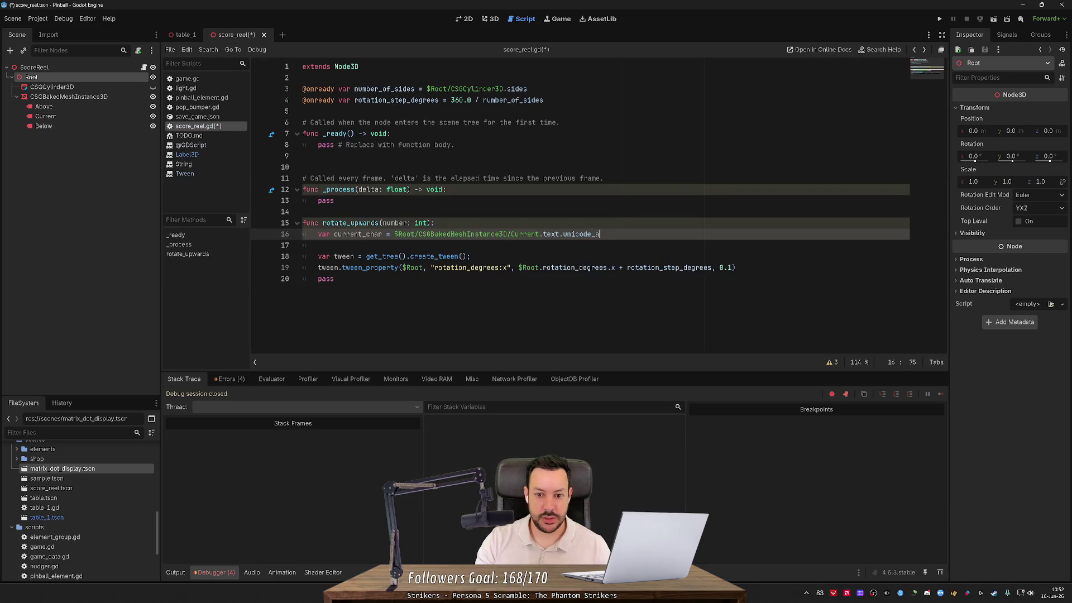
{"action": "type", "text": "(\"0"}
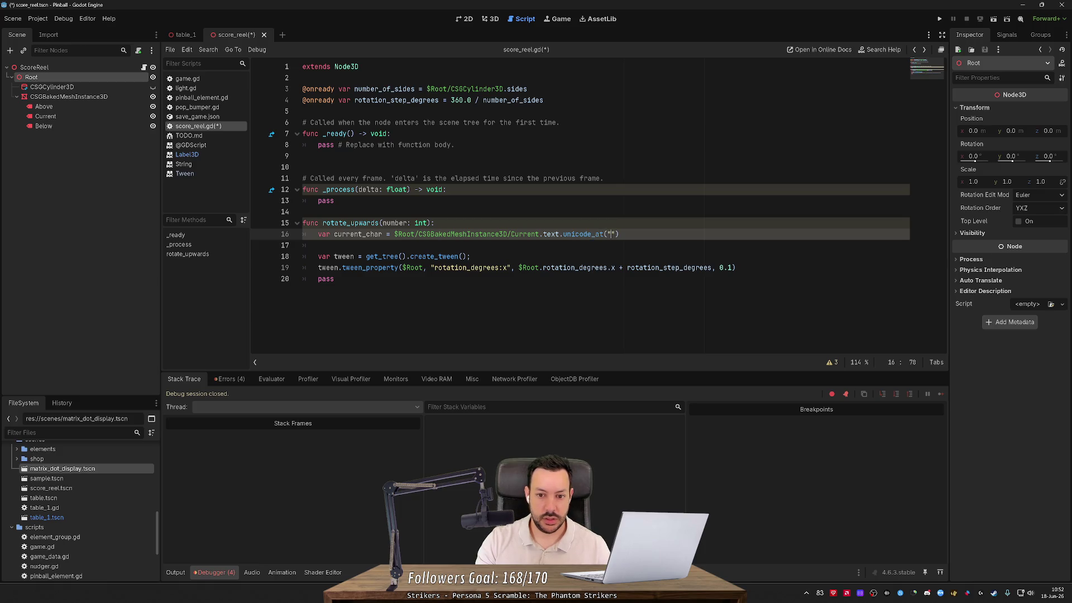
{"action": "key", "text": "BackSpace"}
{"action": "key", "text": "BackSpace"}
{"action": "key", "text": "BackSpace"}
{"action": "type", "text": "0)"}
{"action": "type", "text": "\"A"}
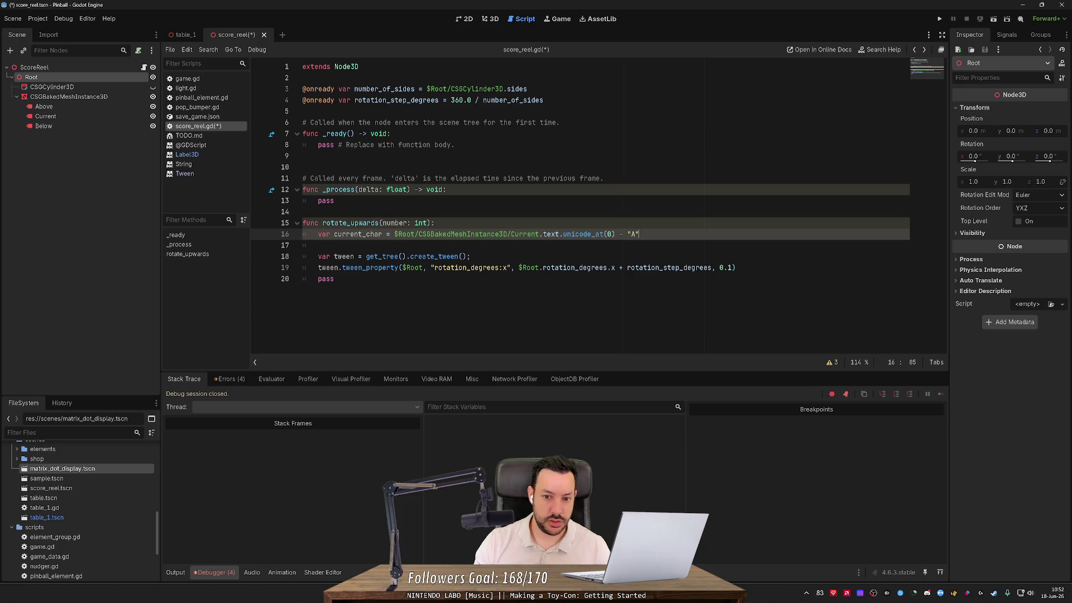
{"action": "key", "text": "ctrl+s"}
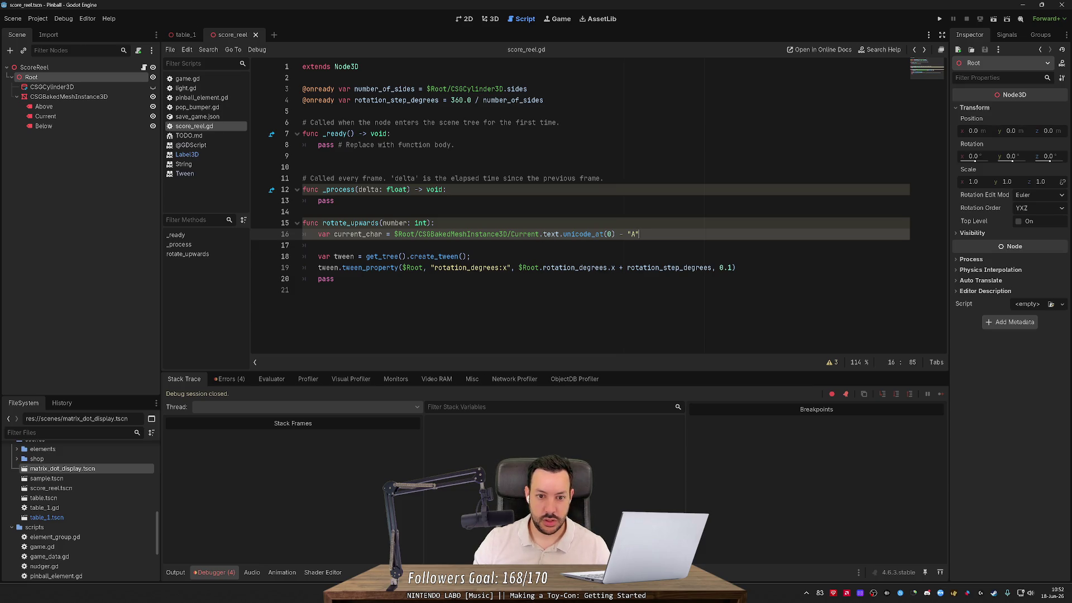
{"action": "left_click", "coordinate": [446, 190]}
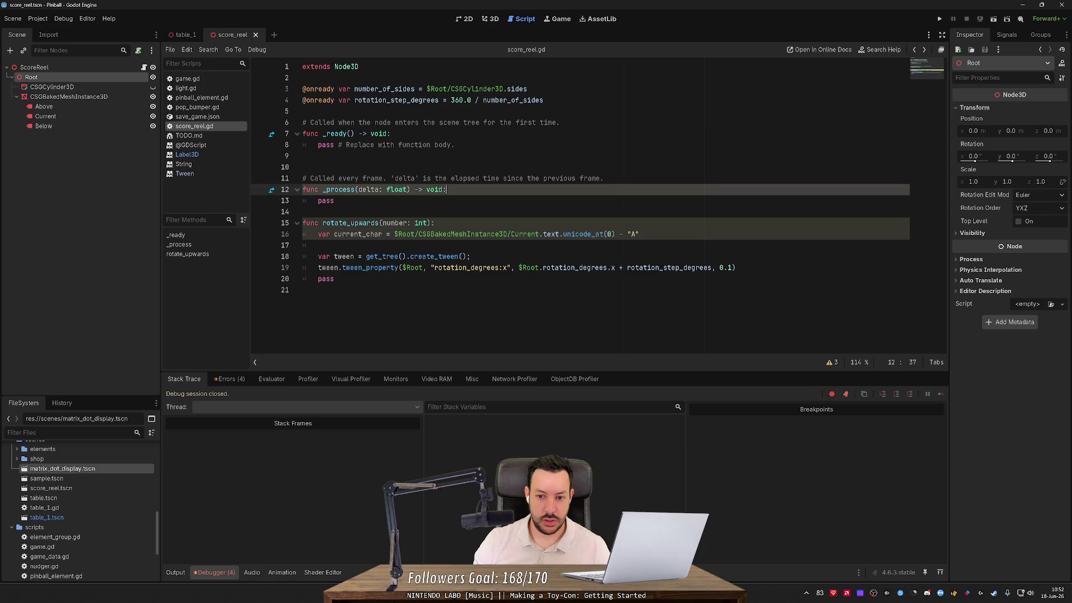
- Add a temporary print("test: ", "A" + "B") line in _process and run the scene to check it
{"action": "key", "text": "Return"}
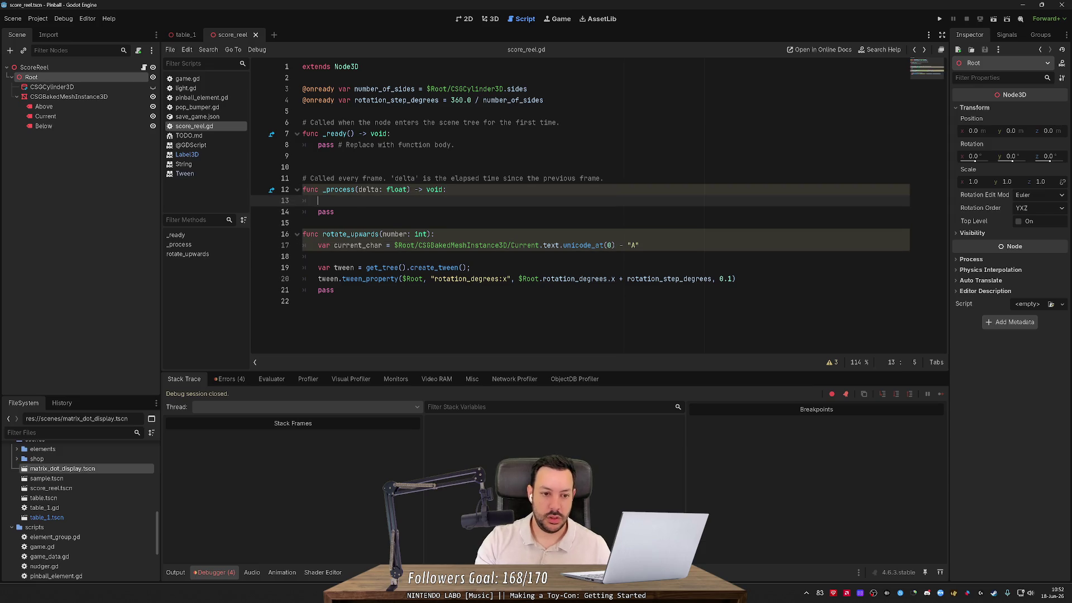
{"action": "type", "text": "print(\""}
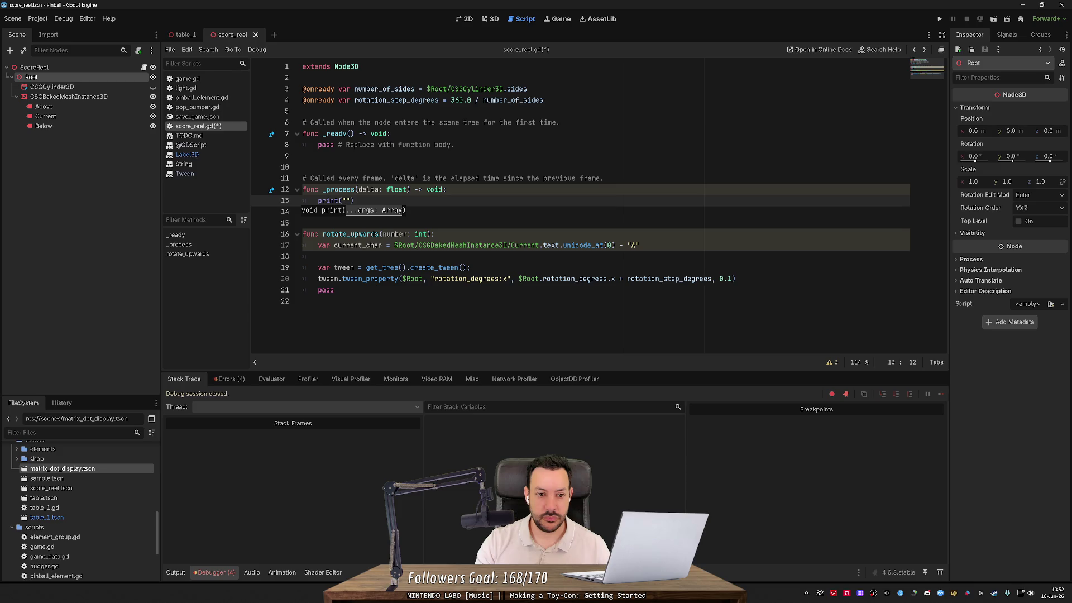
{"action": "type", "text": "test: \""}
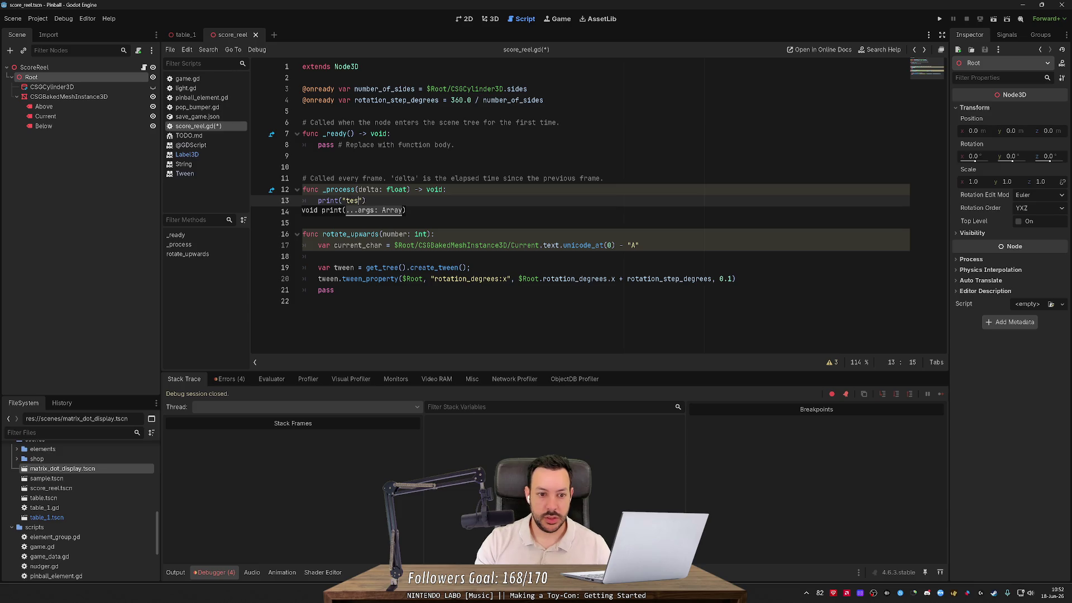
{"action": "type", "text": ", \""}
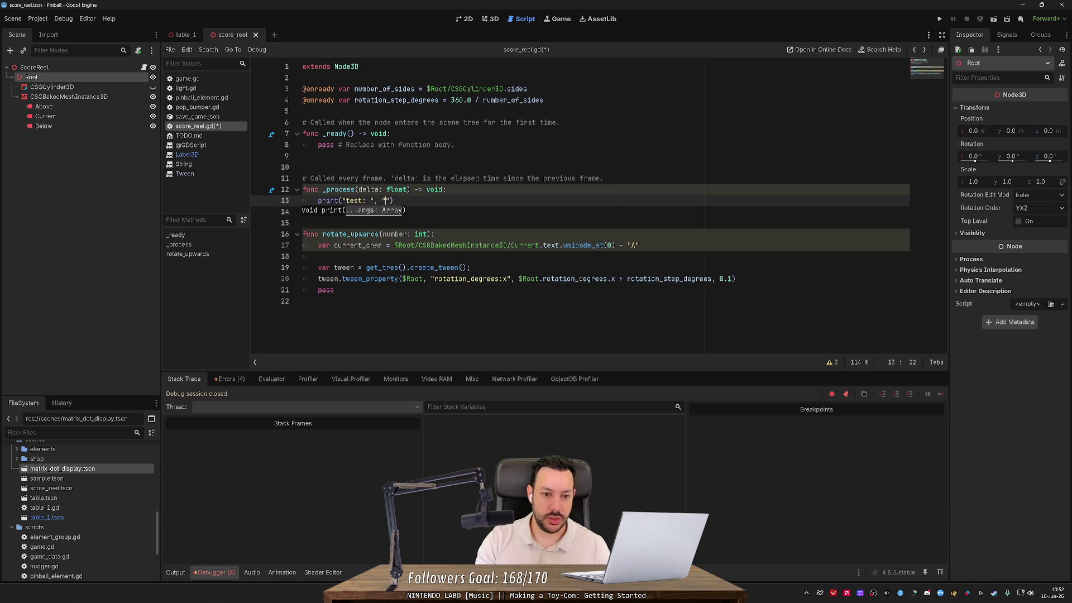
{"action": "type", "text": "A\" + \"B\""}
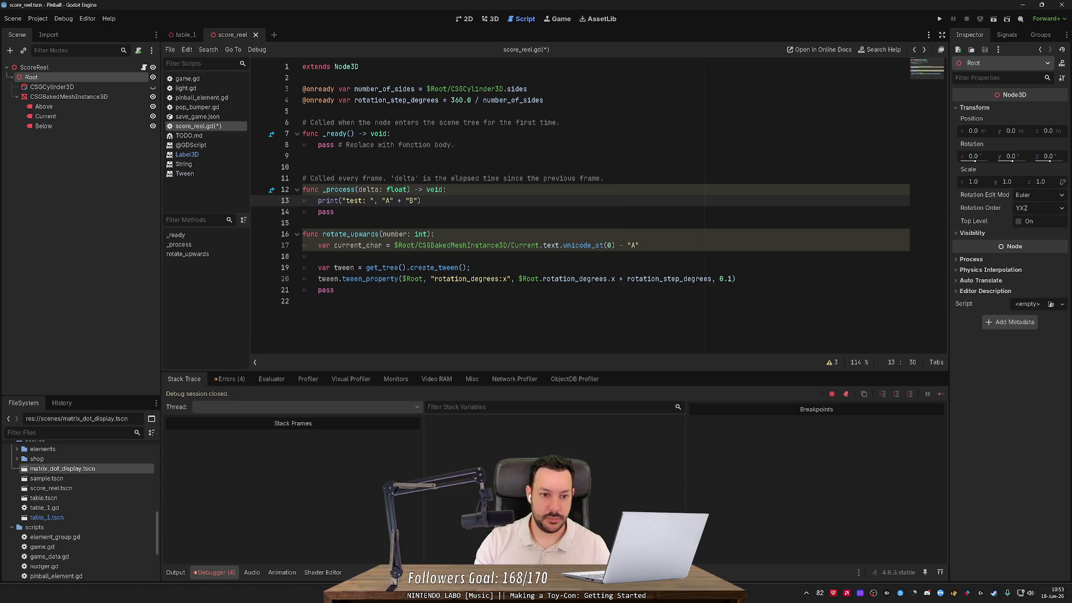
{"action": "left_click", "coordinate": [989, 19]}
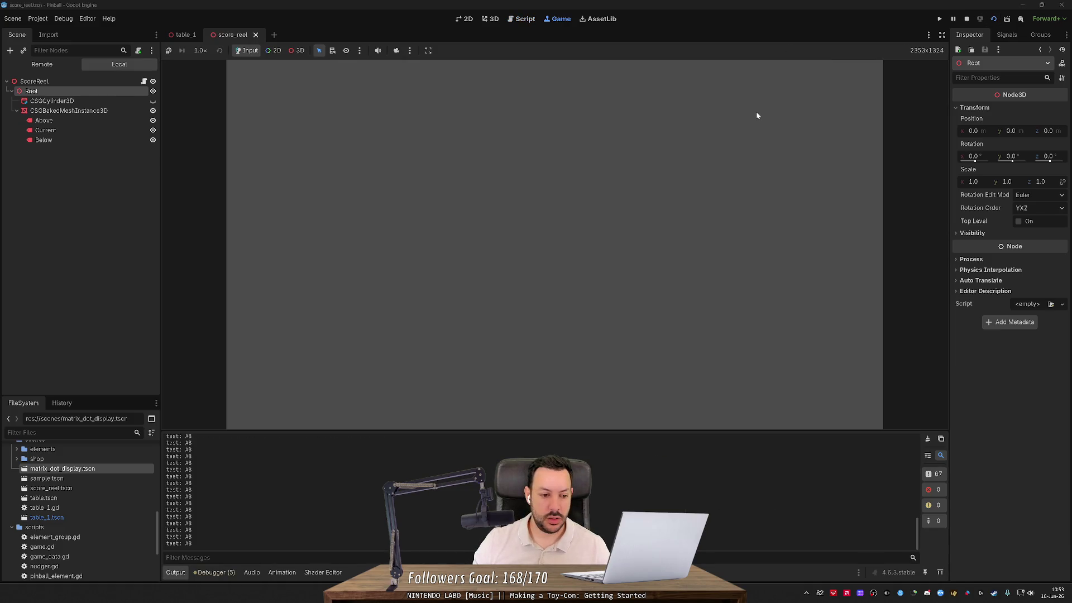
{"action": "left_click", "coordinate": [967, 19]}
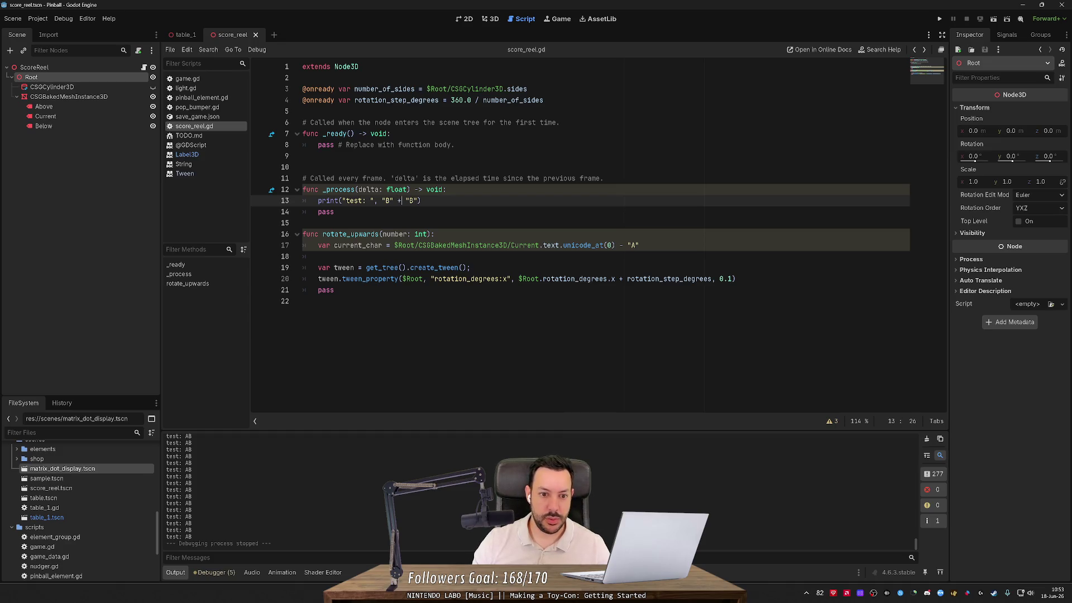
{"action": "type", "text": "A"}
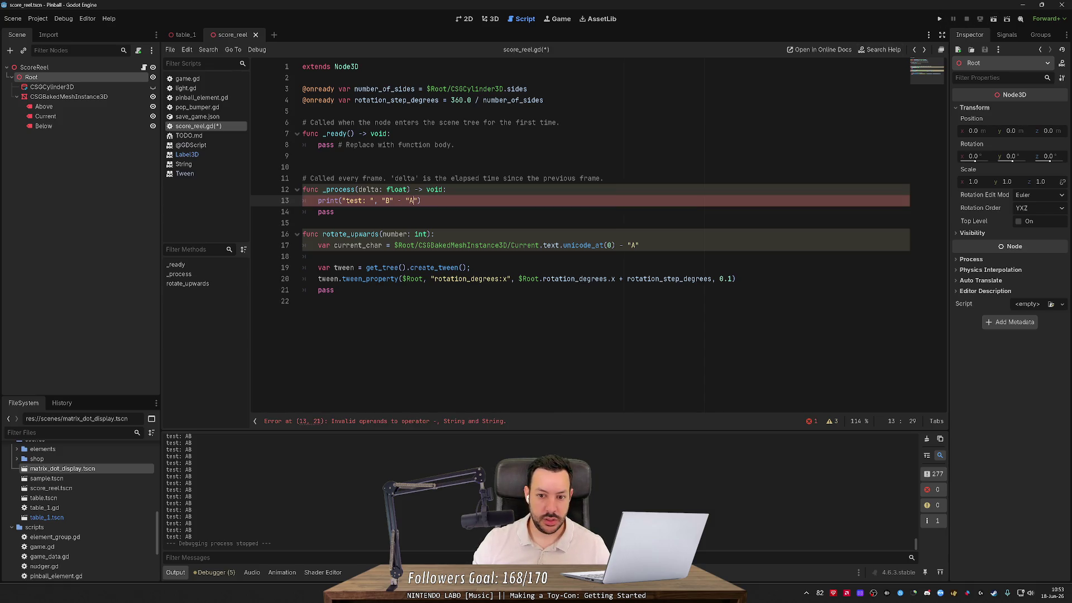
- Append .unicode_at(0) after "A" on the current_char line, delete the test print, and save
{"action": "left_click", "coordinate": [422, 200]}
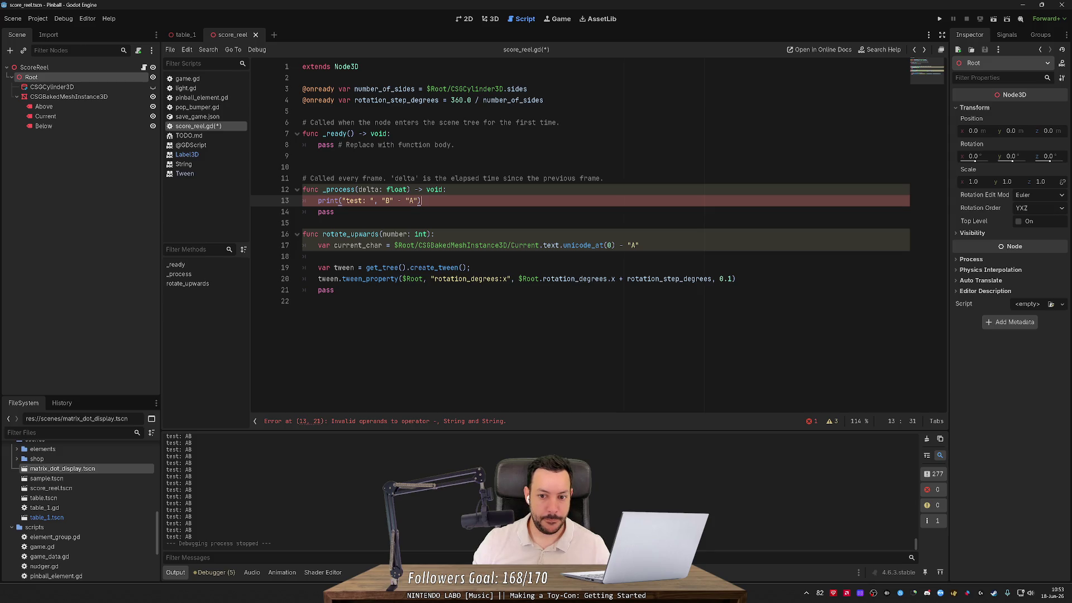
{"action": "left_click", "coordinate": [641, 245]}
{"action": "type", "text": "."}
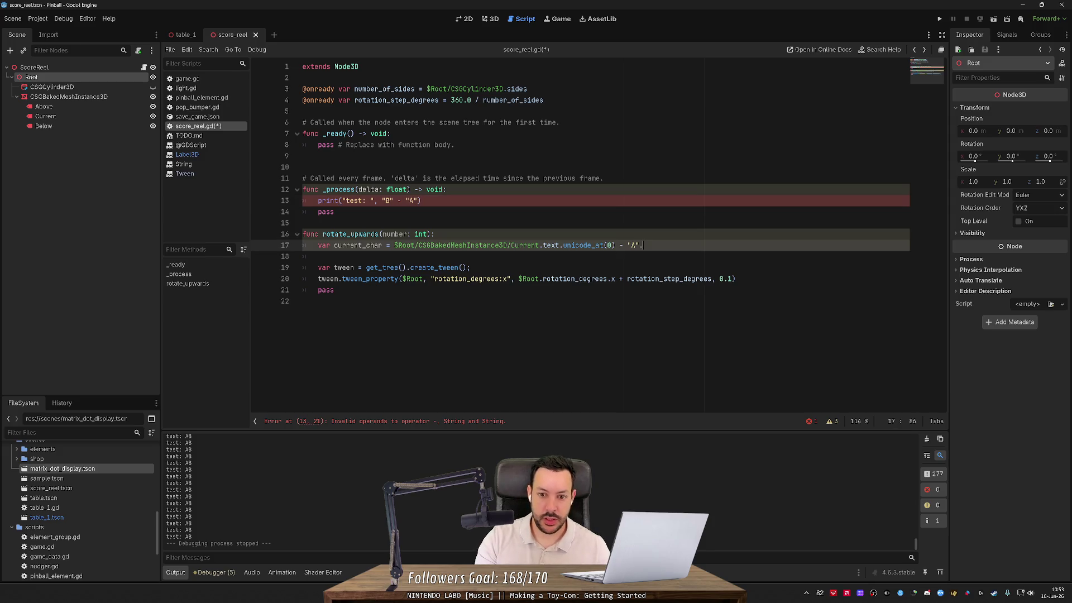
{"action": "type", "text": "unicode_at("}
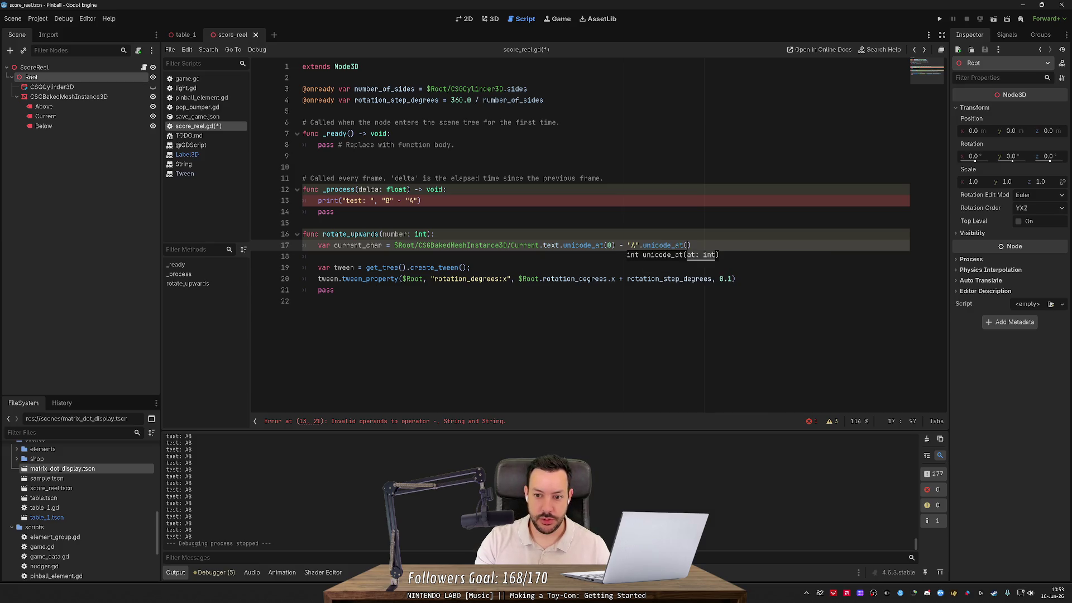
{"action": "type", "text": "0"}
{"action": "left_click", "coordinate": [423, 200]}
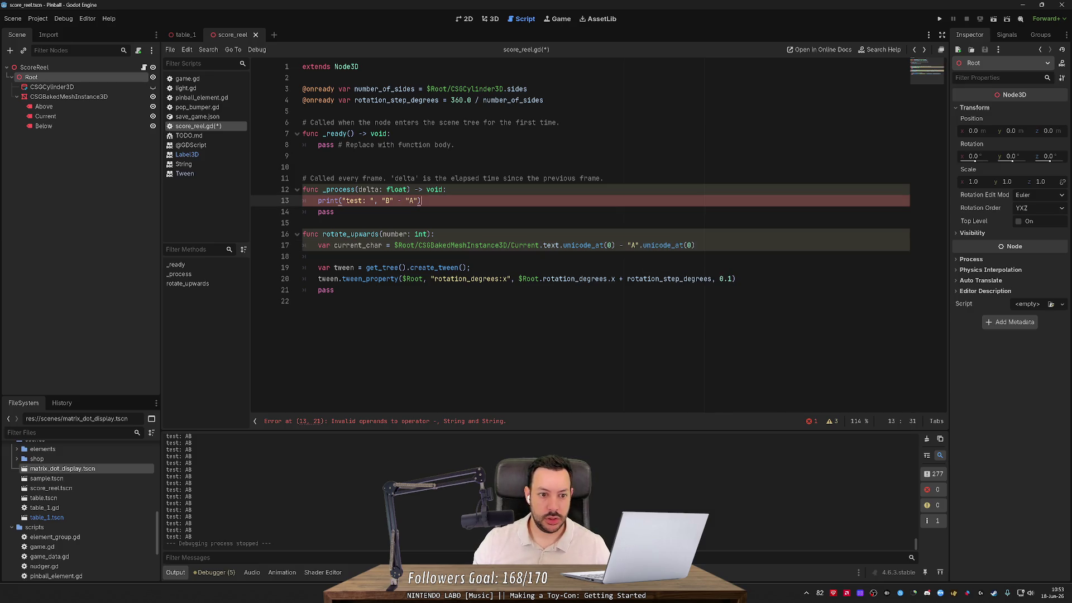
{"action": "key", "text": "ctrl+shift+k"}
{"action": "key", "text": "ctrl+s"}
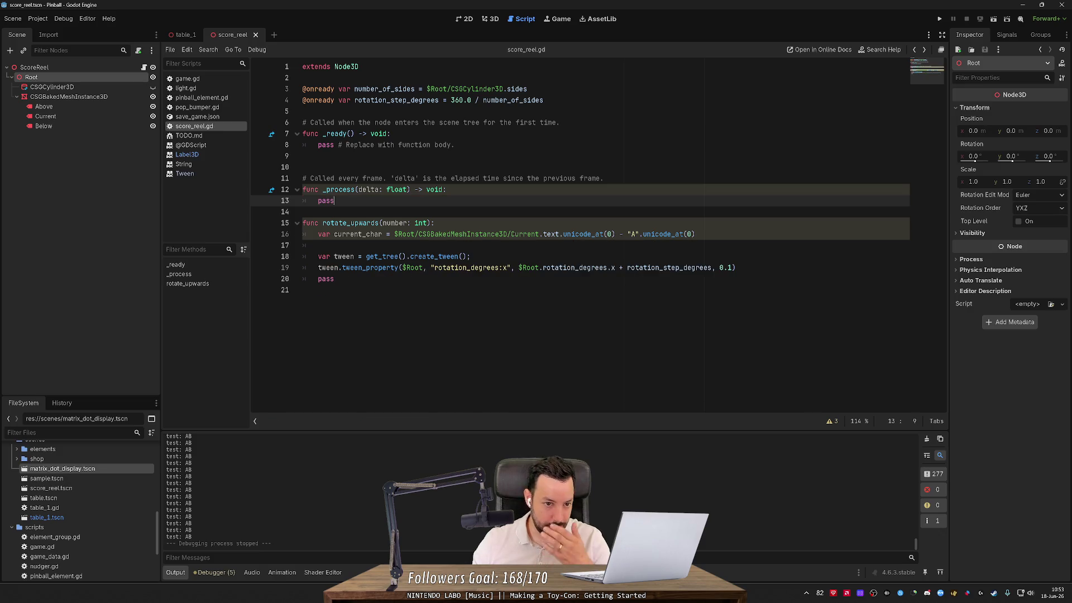
{"action": "left_click", "coordinate": [302, 167]}
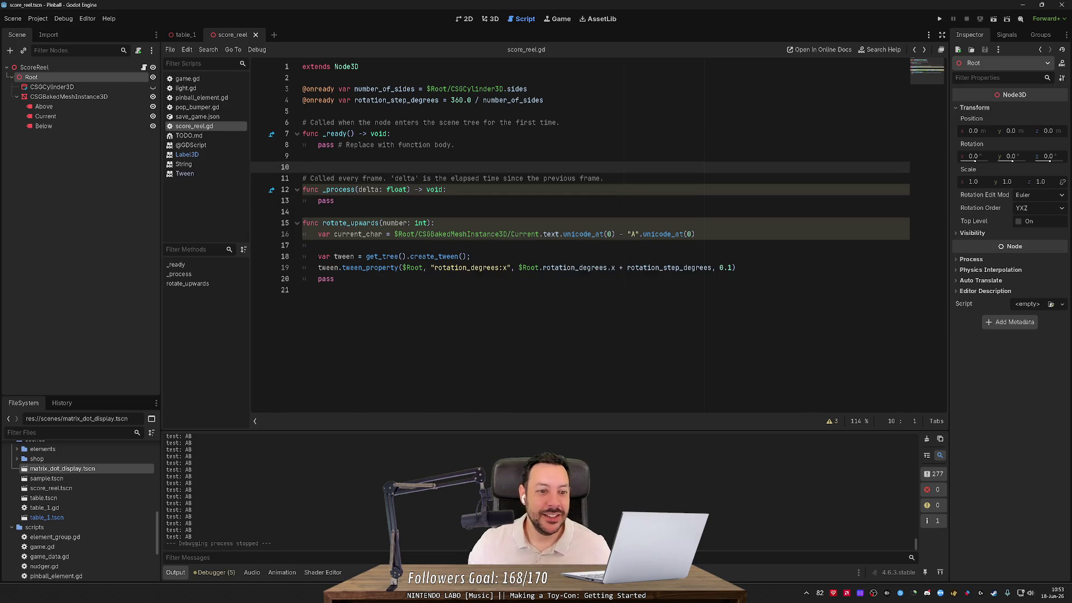
{"action": "left_click", "coordinate": [303, 212]}
{"action": "key", "text": "Return"}
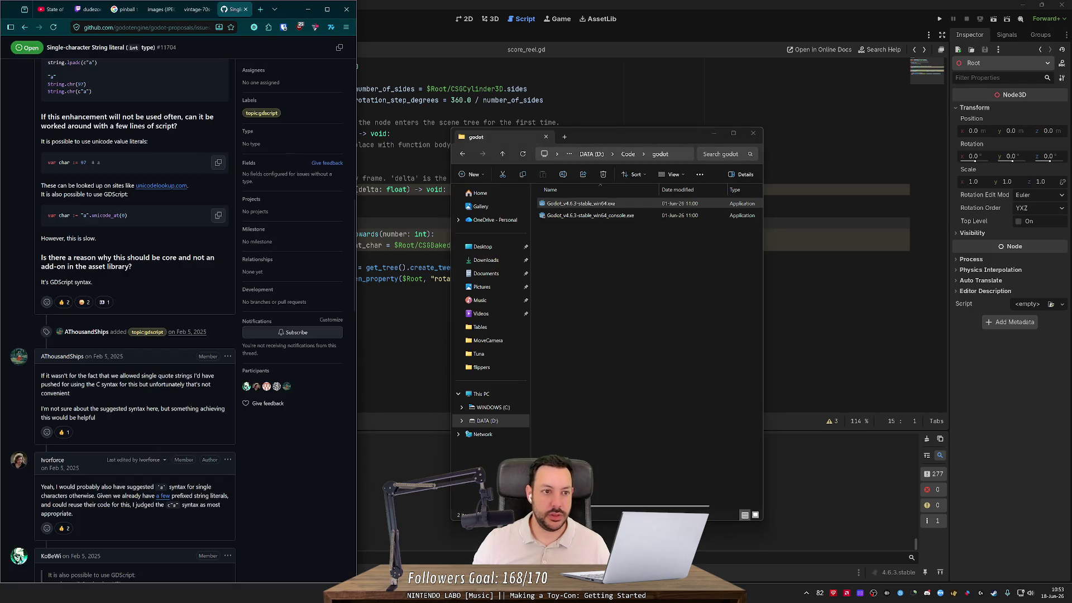
{"action": "left_click", "coordinate": [260, 9]}
{"action": "type", "text": "ascii tgab"}
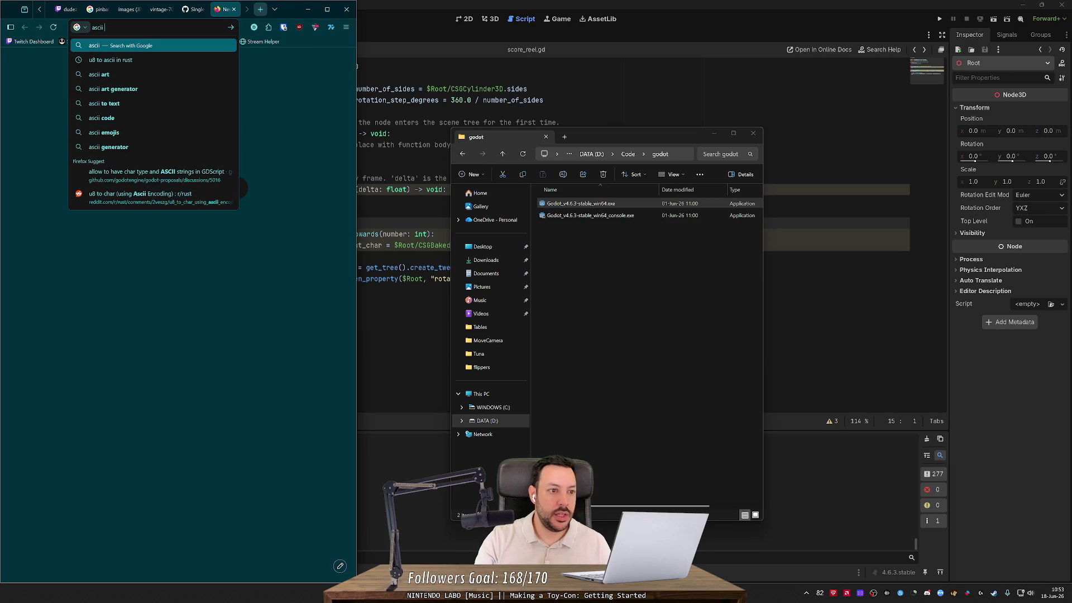
{"action": "key", "text": "BackSpace"}
{"action": "key", "text": "BackSpace"}
{"action": "key", "text": "BackSpace"}
{"action": "type", "text": "able"}
{"action": "key", "text": "Return"}
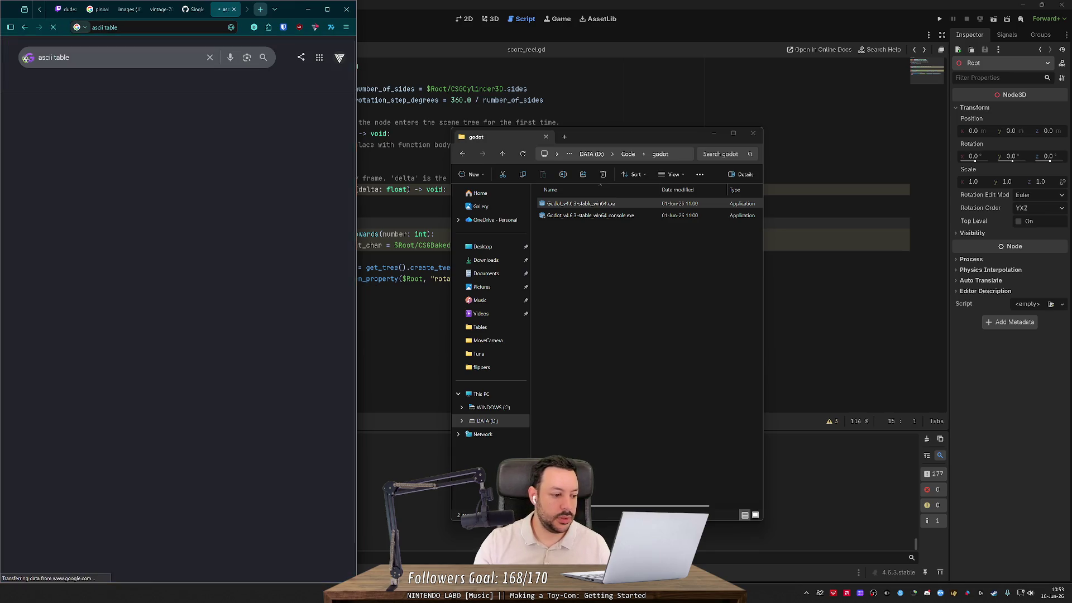
{"action": "left_click", "coordinate": [328, 10]}
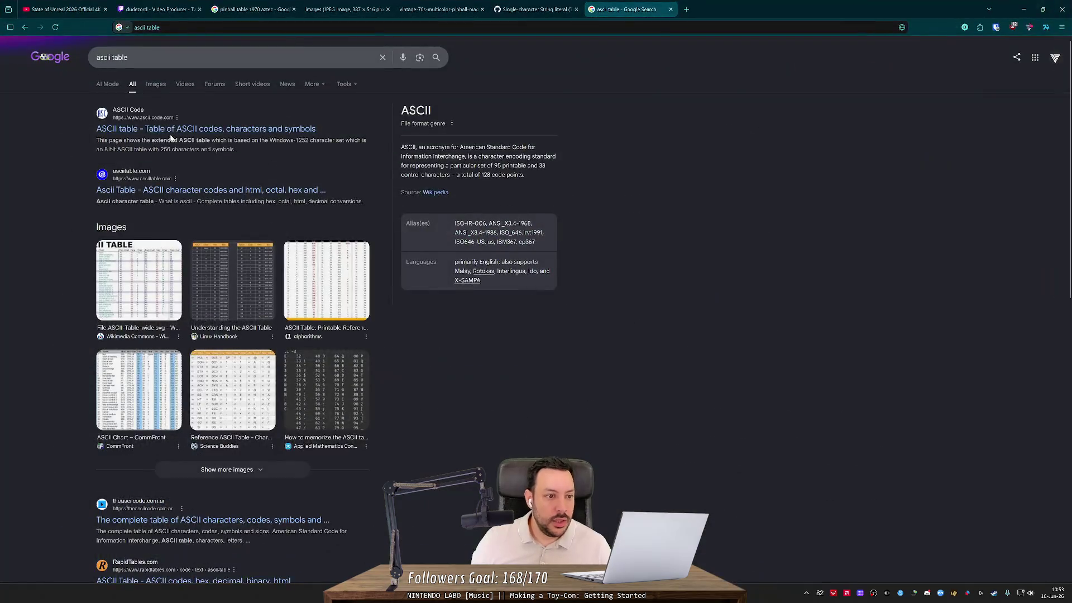
{"action": "left_click", "coordinate": [157, 84]}
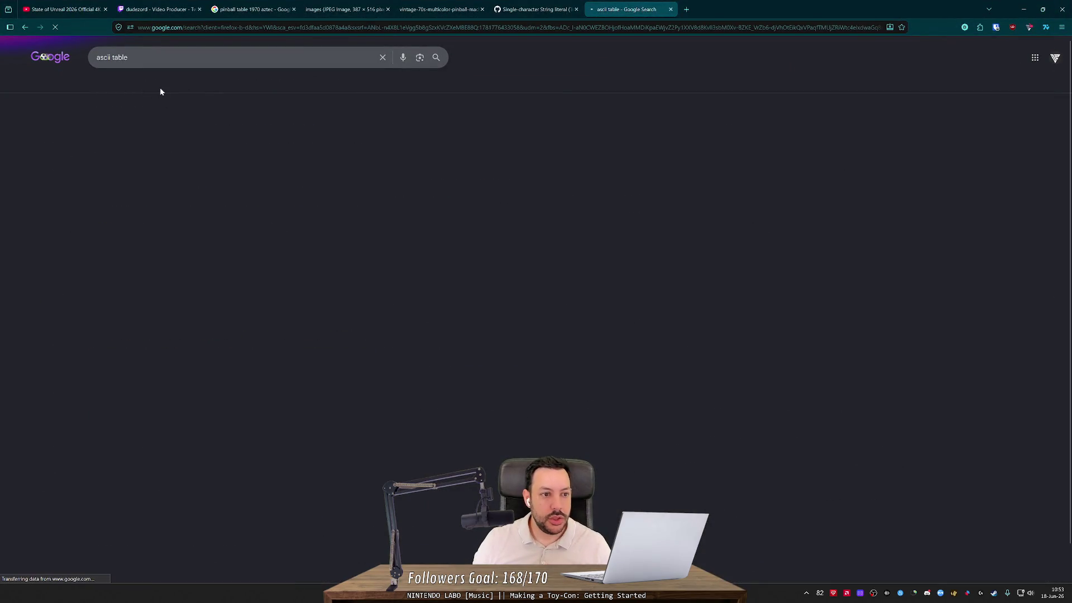
{"action": "left_click", "coordinate": [198, 173]}
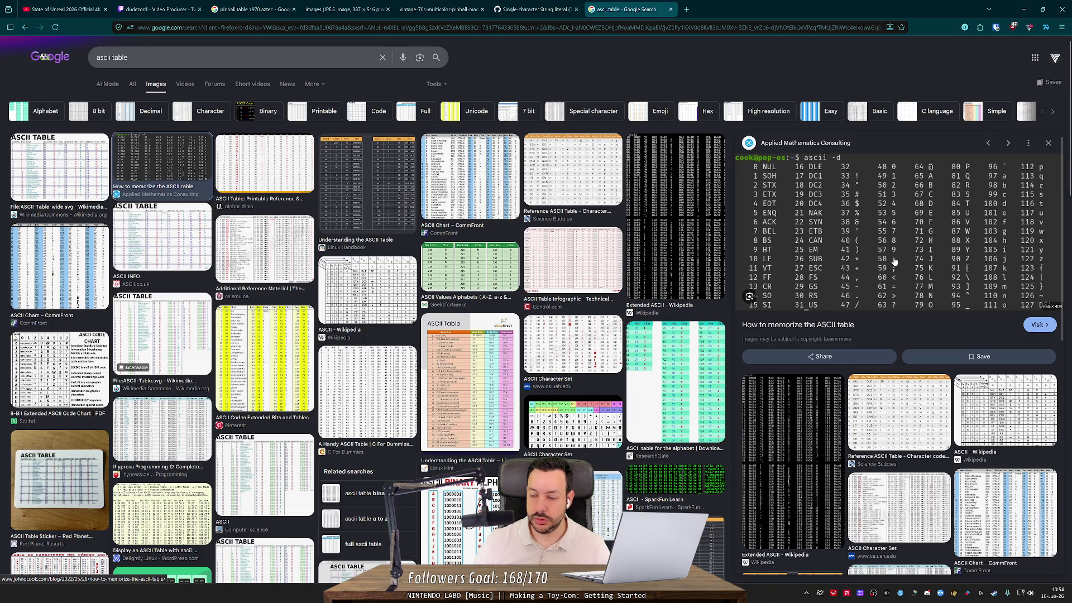
{"action": "left_click", "coordinate": [1033, 12]}
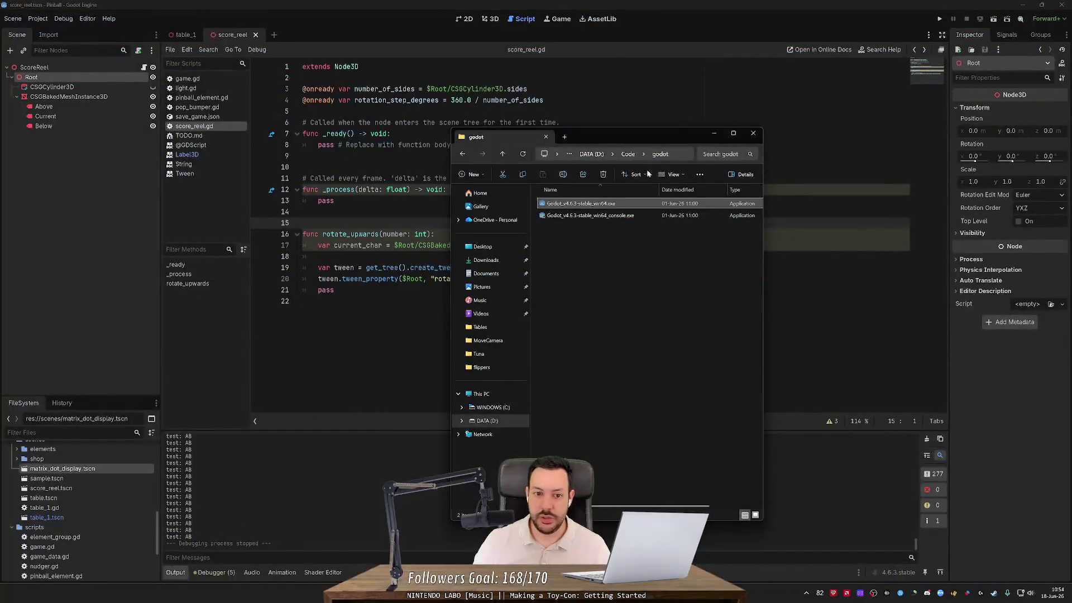
- Declare var alphabet = "ABCDEFGHIJKLMNOPQRSTUVWXYZ on line 6, correcting typos along the way
{"action": "left_click", "coordinate": [547, 100]}
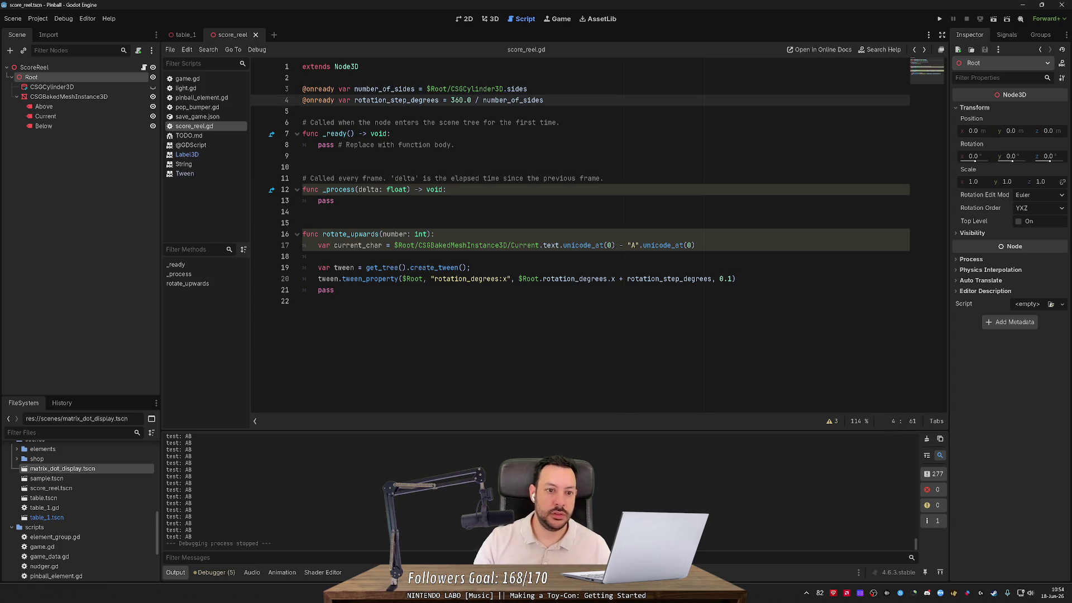
{"action": "key", "text": "Return"}
{"action": "key", "text": "Return"}
{"action": "type", "text": "var alpg"}
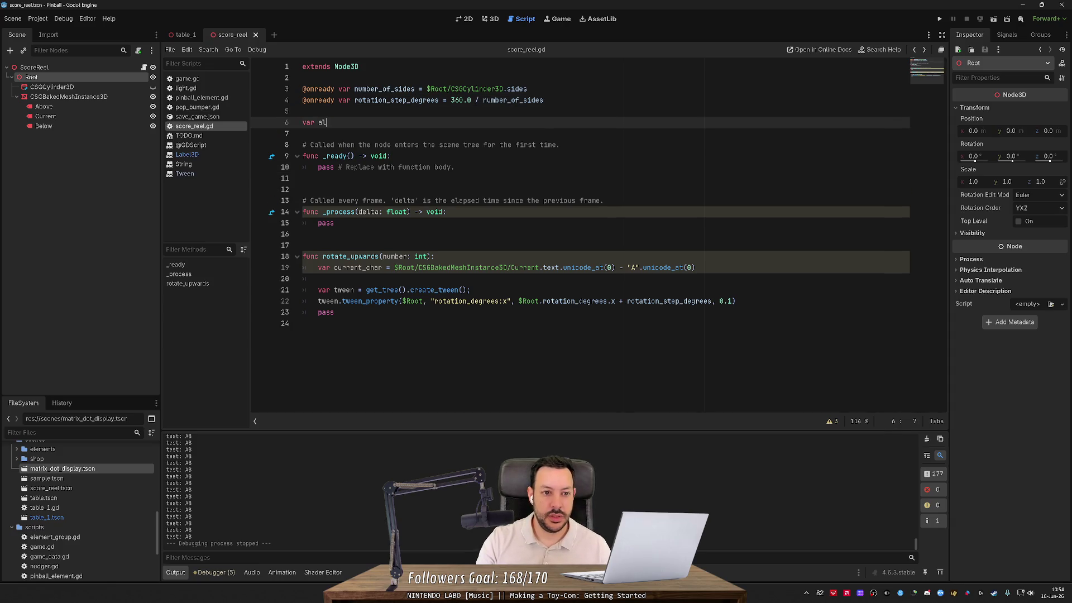
{"action": "type", "text": "abet:"}
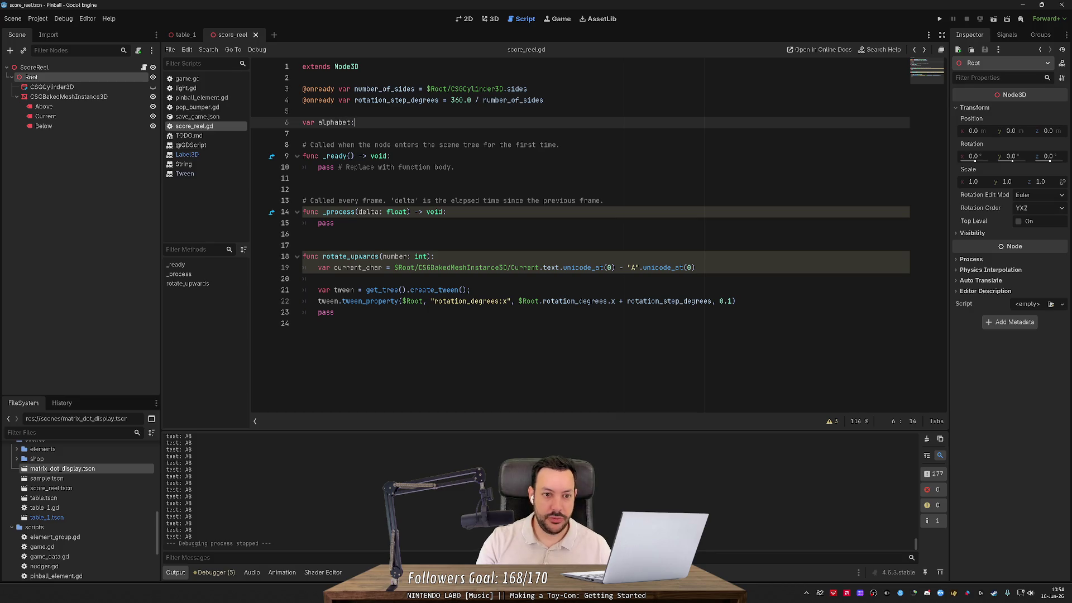
{"action": "key", "text": "BackSpace"}
{"action": "type", "text": "= \""}
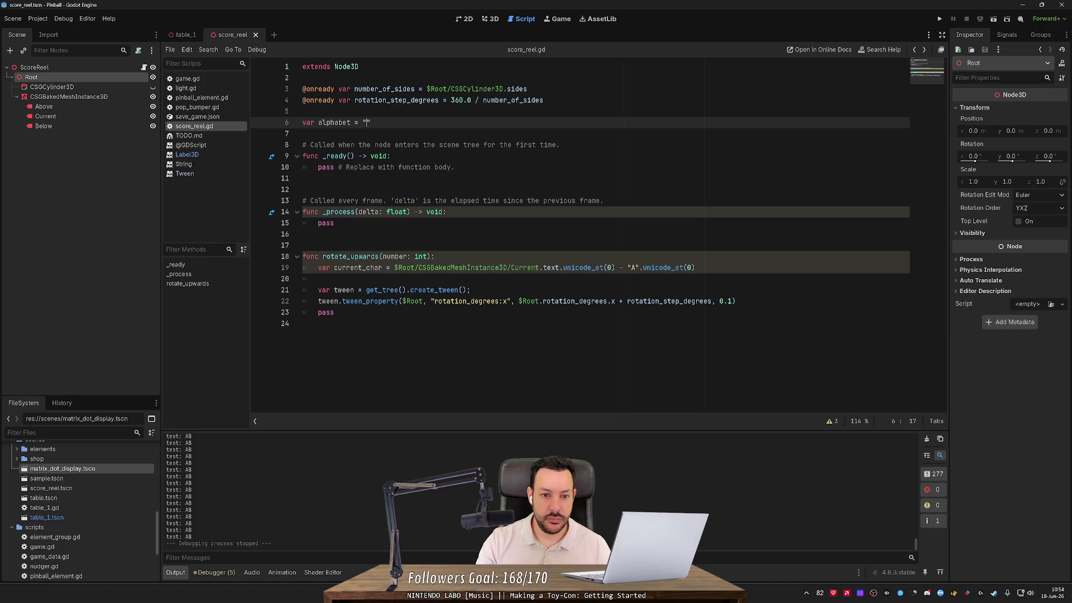
{"action": "type", "text": "ABC"}
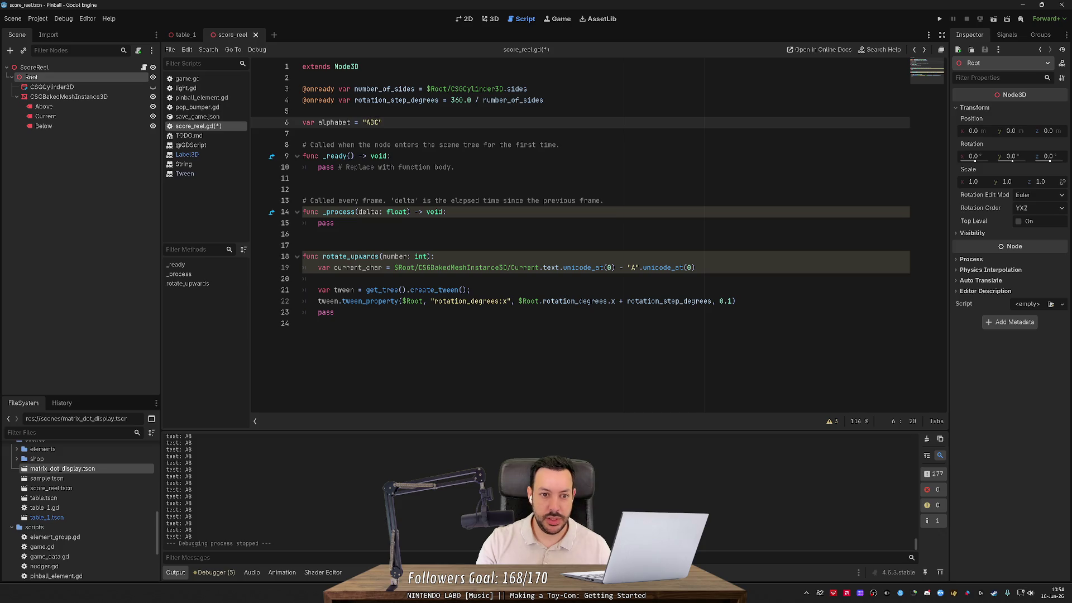
{"action": "type", "text": "DEF"}
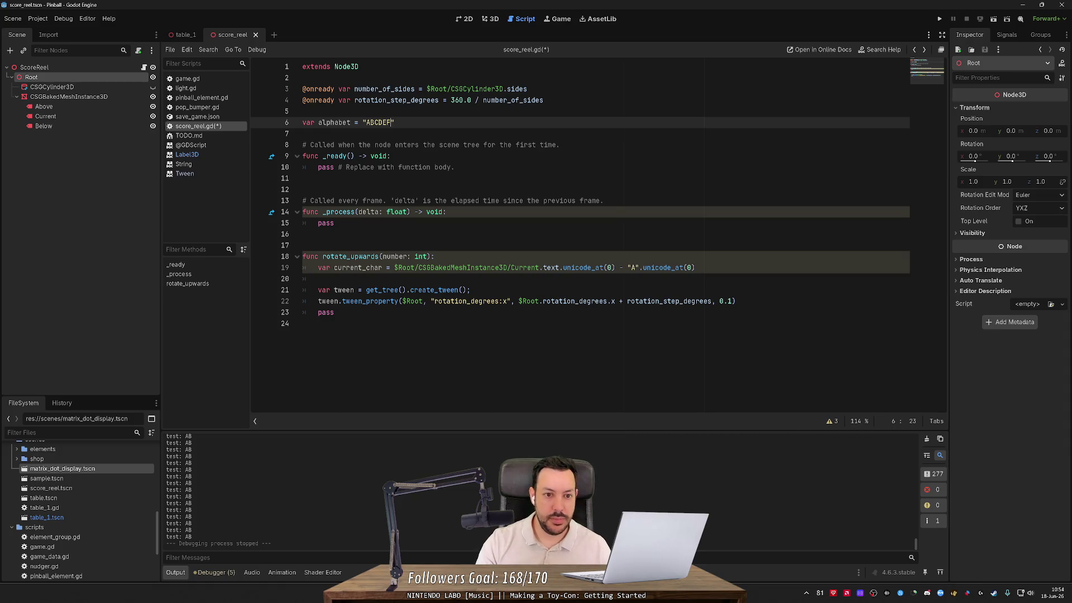
{"action": "type", "text": "GHIJKL"}
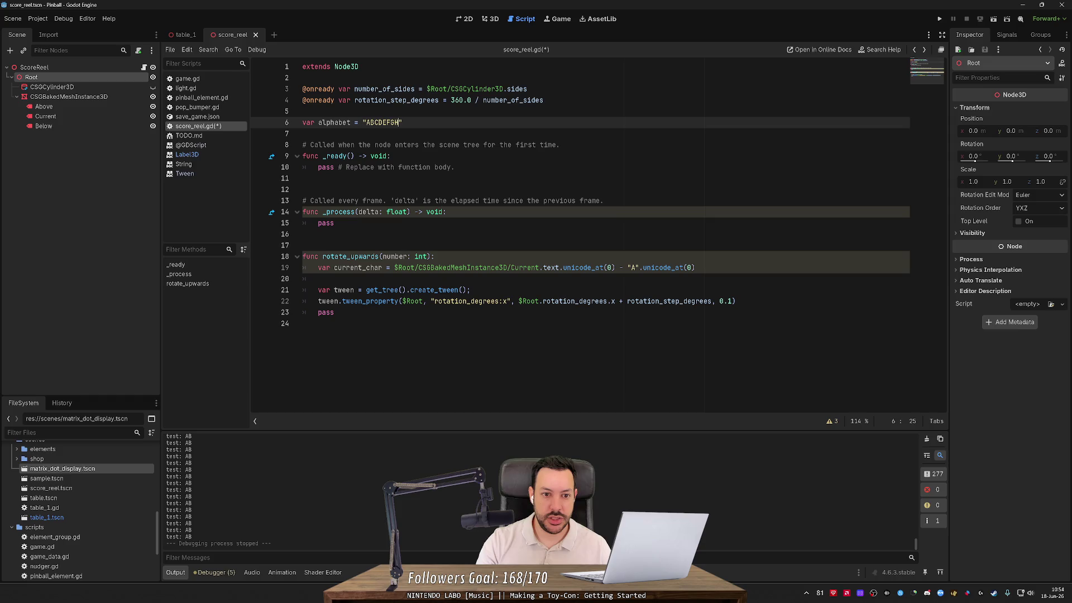
{"action": "type", "text": "NB"}
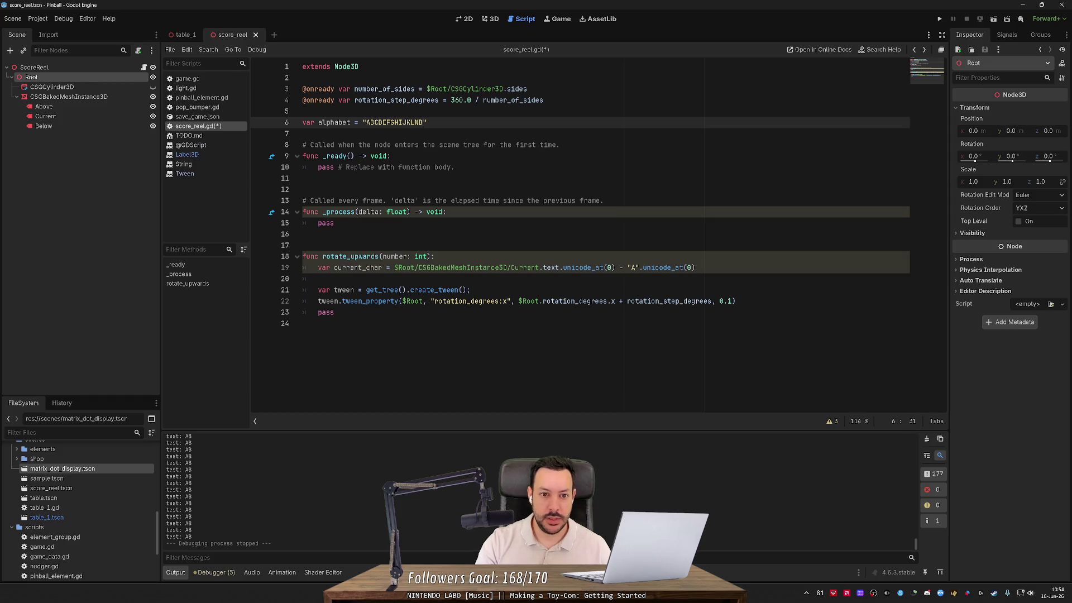
{"action": "key", "text": "BackSpace"}
{"action": "key", "text": "BackSpace"}
{"action": "type", "text": "MNOPQR"}
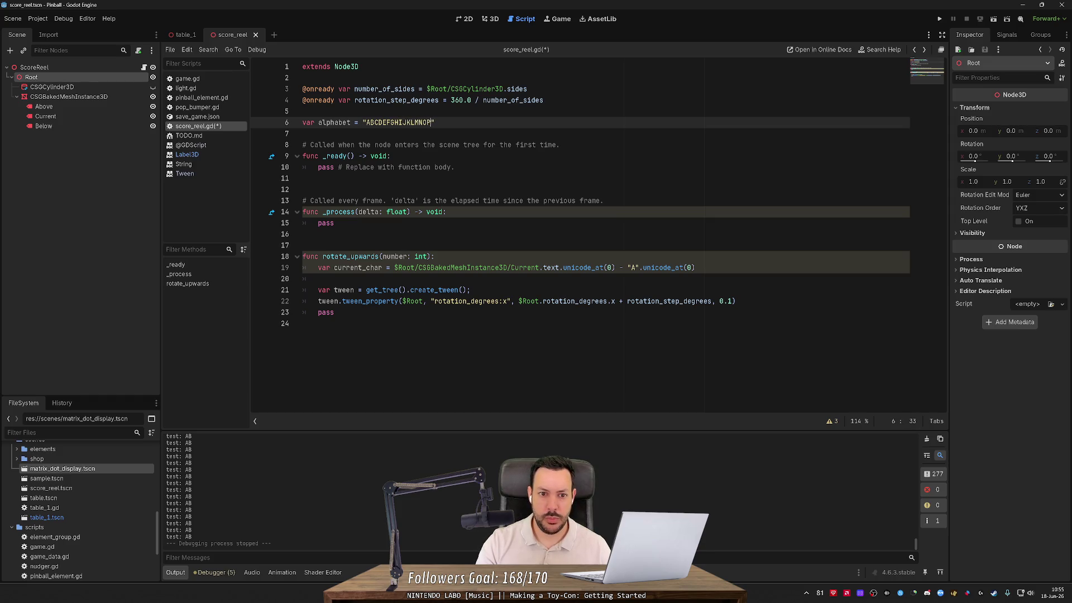
{"action": "type", "text": "STUVW"}
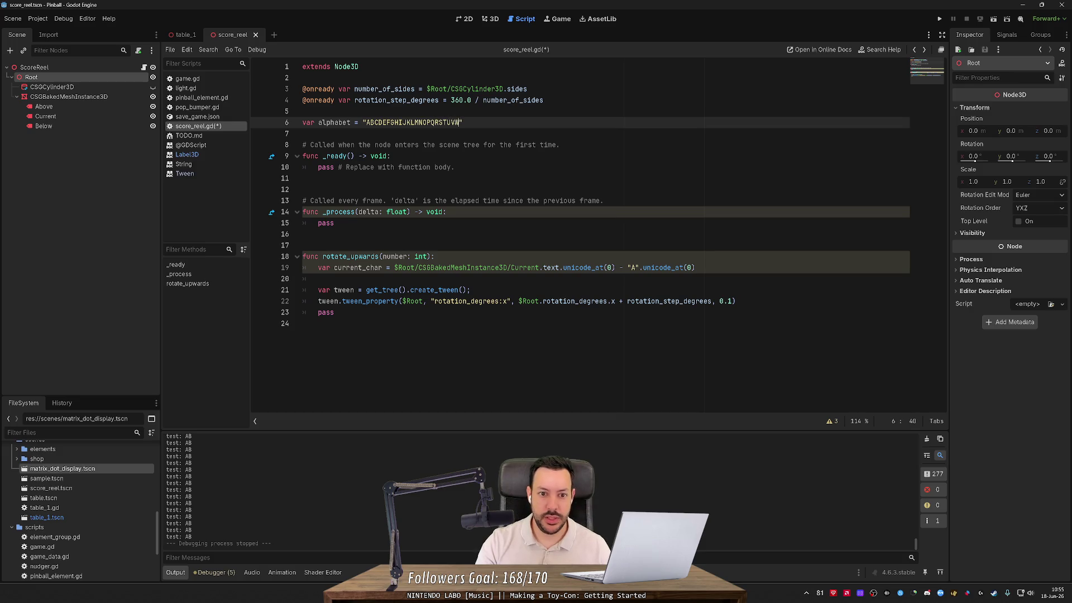
{"action": "type", "text": "X"}
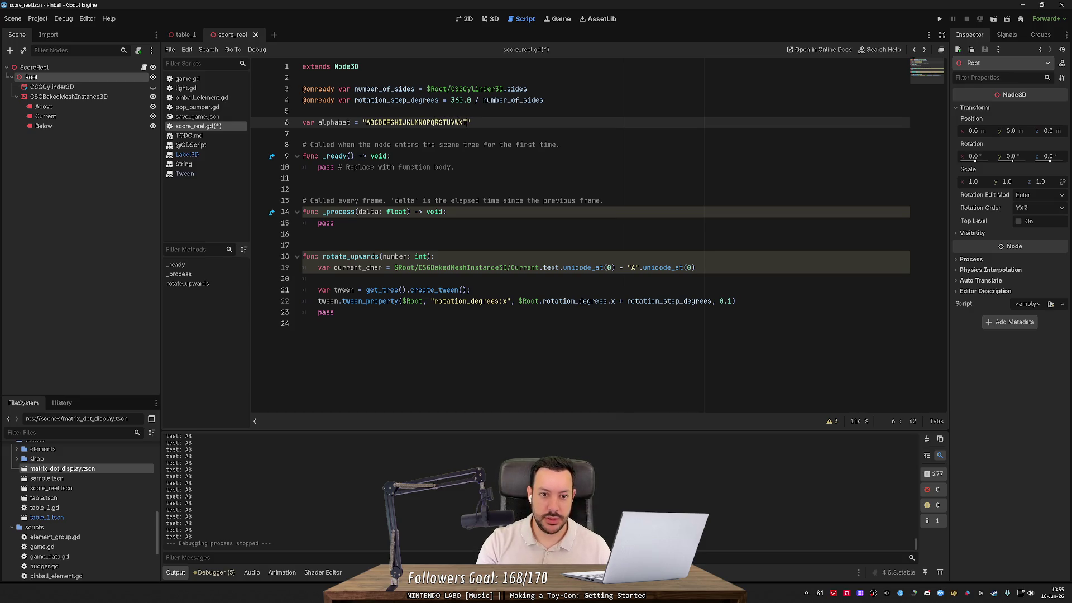
{"action": "type", "text": "YZ"}
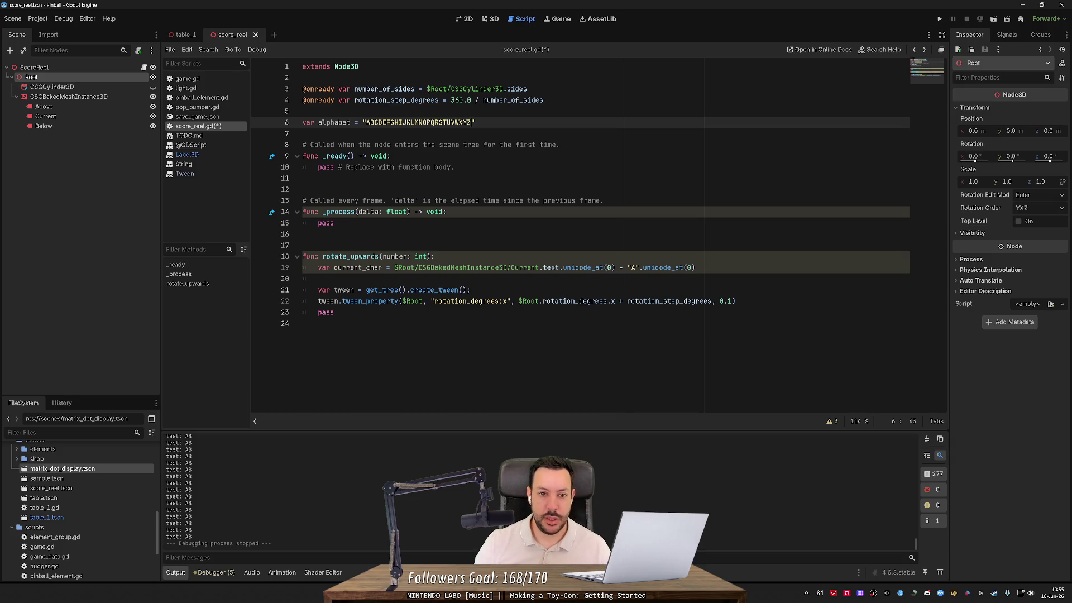
{"action": "type", "text": "01234586"}
{"action": "key", "text": "ctrl+shift+Left"}
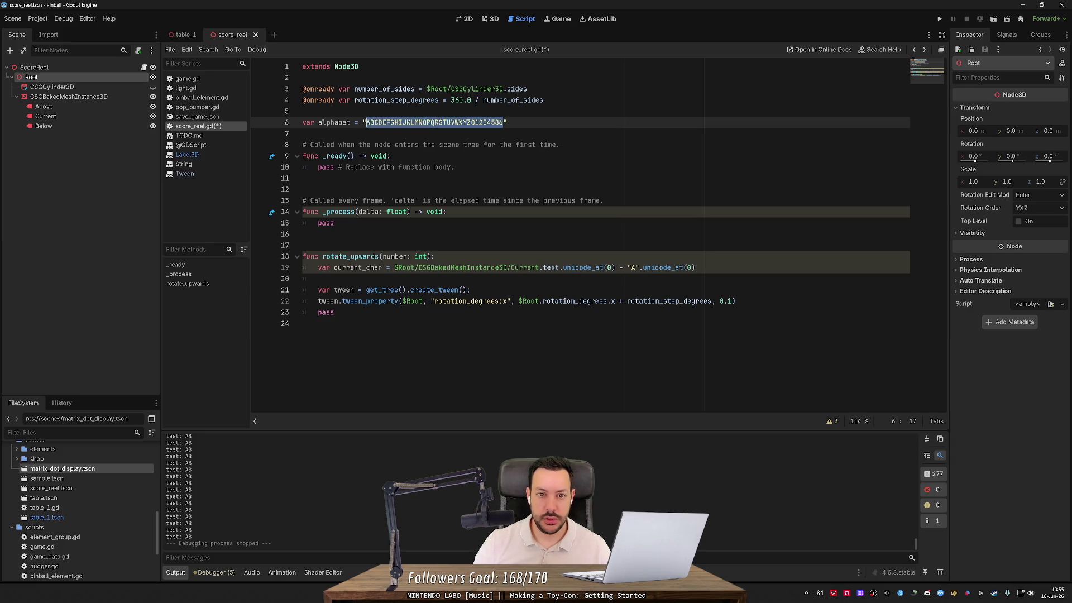
{"action": "key", "text": "Right"}
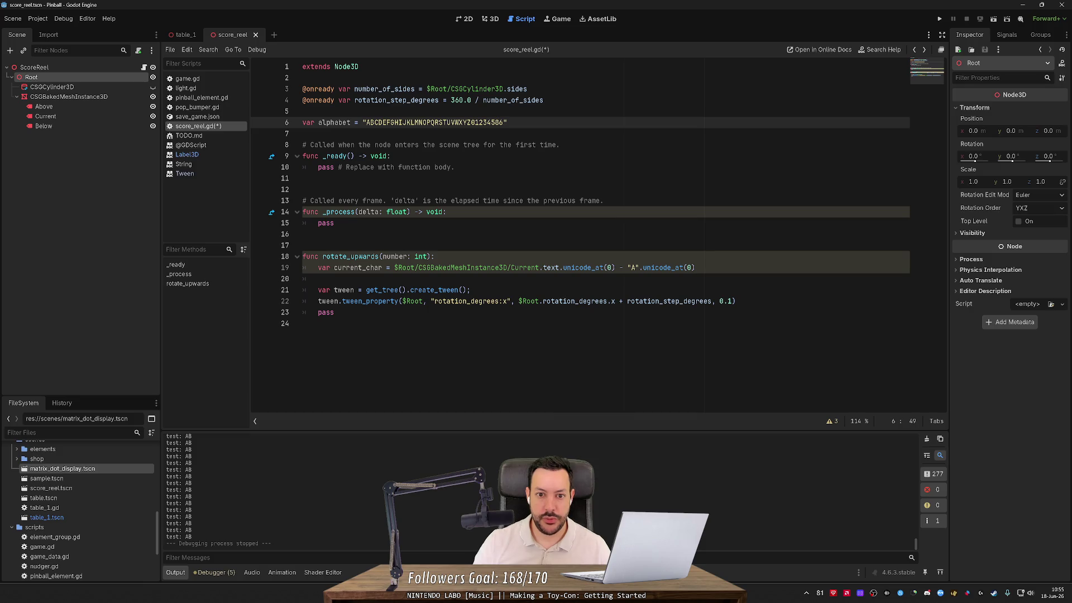
{"action": "key", "text": "Delete"}
{"action": "key", "text": "Delete"}
{"action": "type", "text": "6789"}
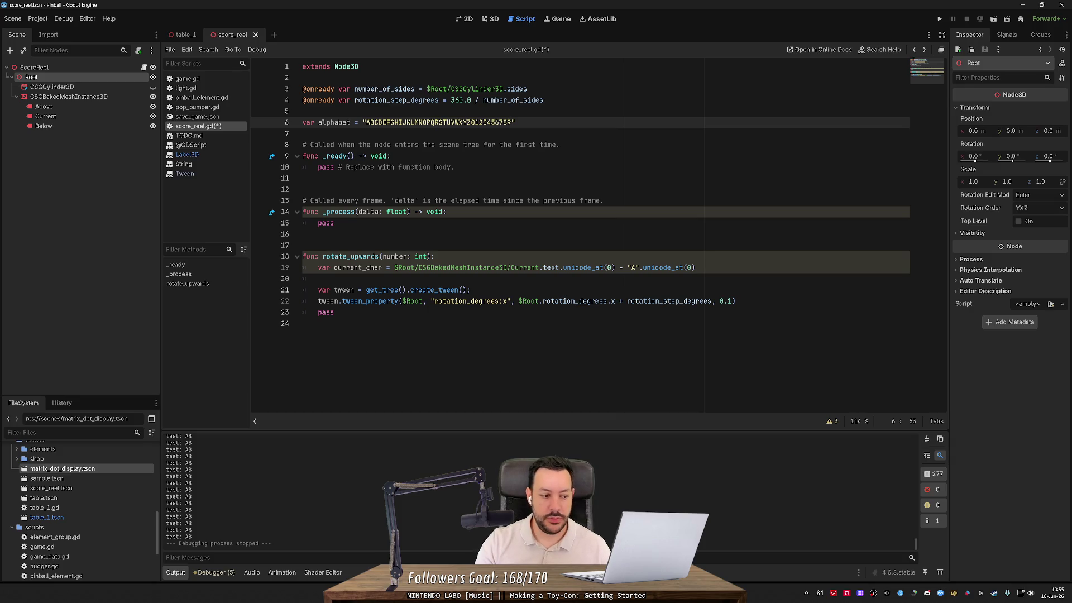
{"action": "type", "text": ":"}
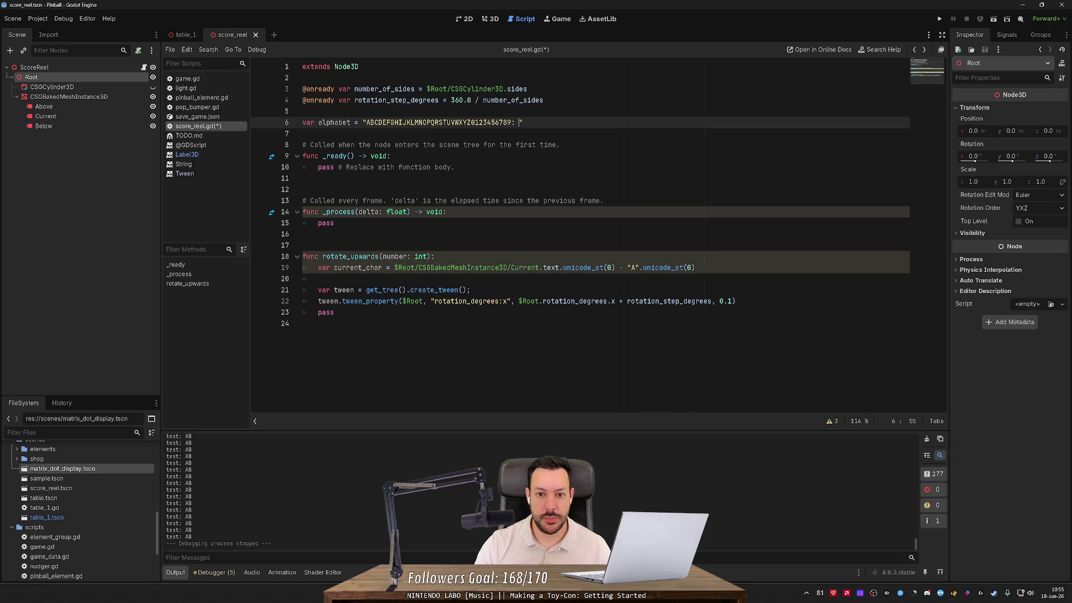
{"action": "key", "text": "Down"}
{"action": "key", "text": "Left"}
- Highlight the letters and digits of the alphabet string to review its contents
{"action": "left_click_drag", "start_coordinate": [471, 122], "coordinate": [512, 122]}
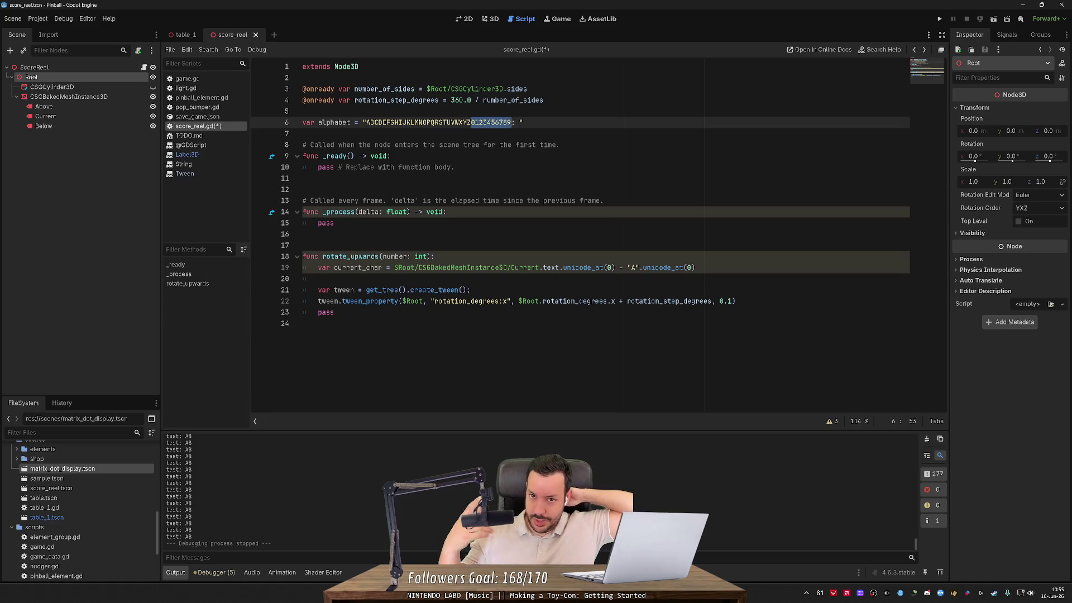
{"action": "left_click", "coordinate": [471, 122]}
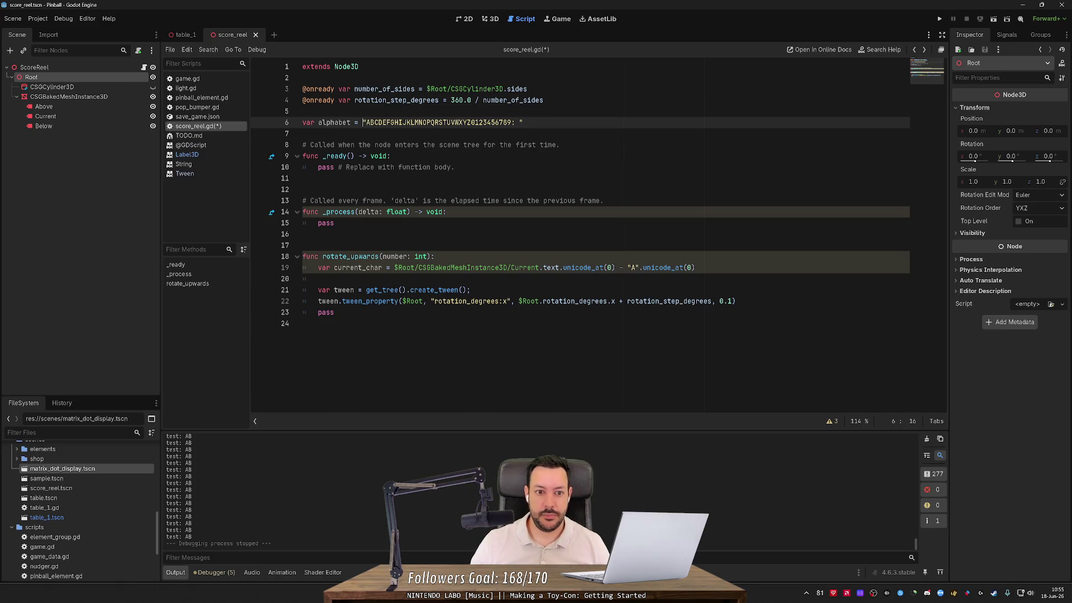
{"action": "mouse_move", "coordinate": [367, 122]}
{"action": "left_mouse_down"}
{"action": "mouse_move", "coordinate": [464, 122]}
{"action": "mouse_move", "coordinate": [450, 122]}
{"action": "left_mouse_up"}
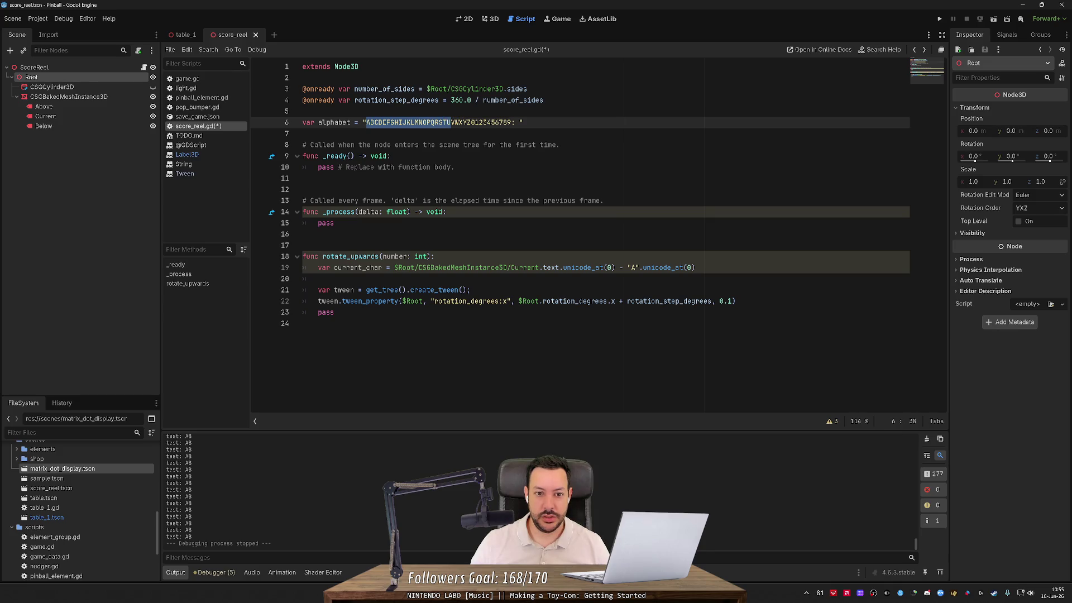
{"action": "left_click", "coordinate": [454, 123]}
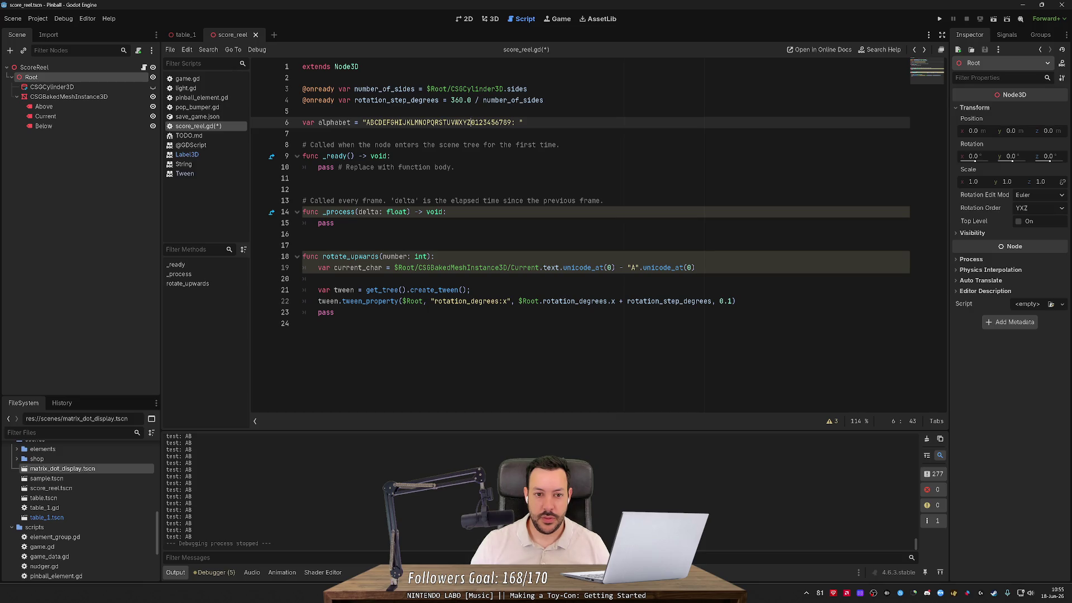
{"action": "key", "text": "shift+Left"}
{"action": "key", "text": "shift+Left"}
{"action": "key", "text": "shift+Left"}
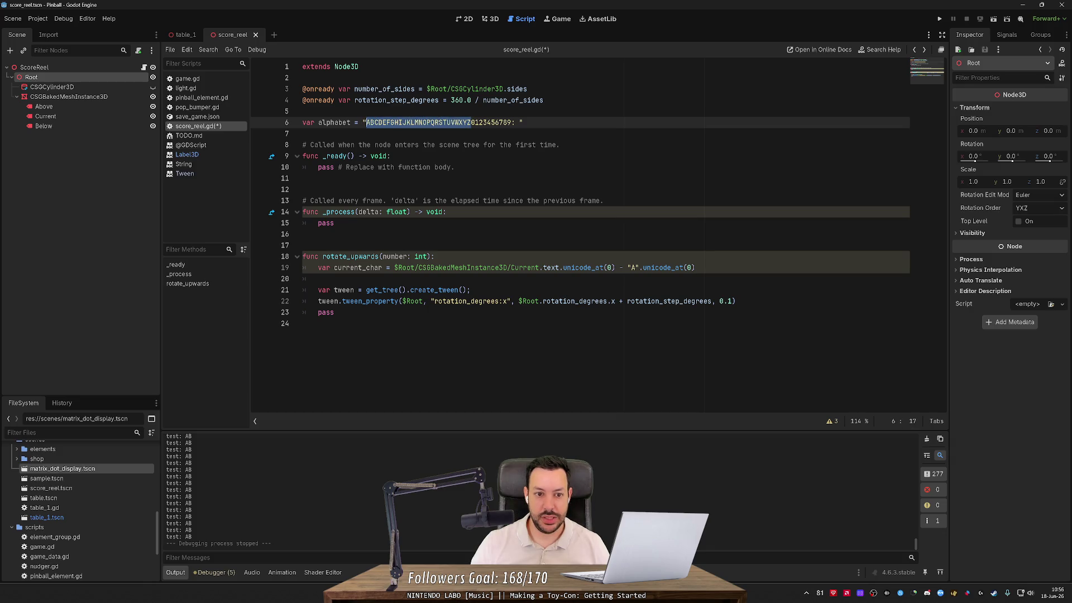
{"action": "key", "text": "Right"}
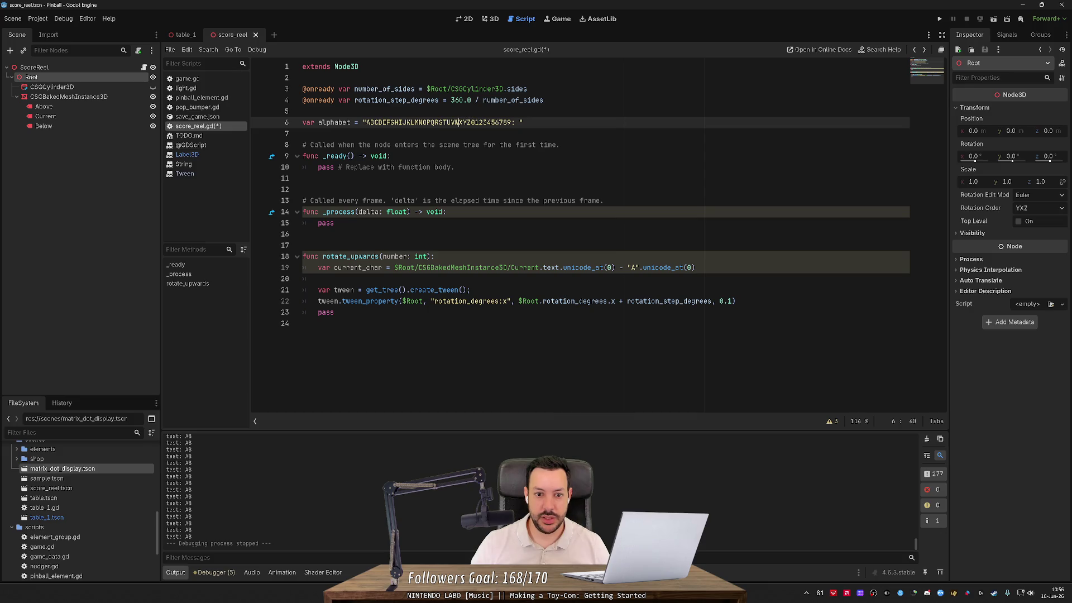
{"action": "key", "text": "shift+Right"}
{"action": "key", "text": "shift+Right"}
{"action": "key", "text": "shift+Left"}
{"action": "key", "text": "shift+Left"}
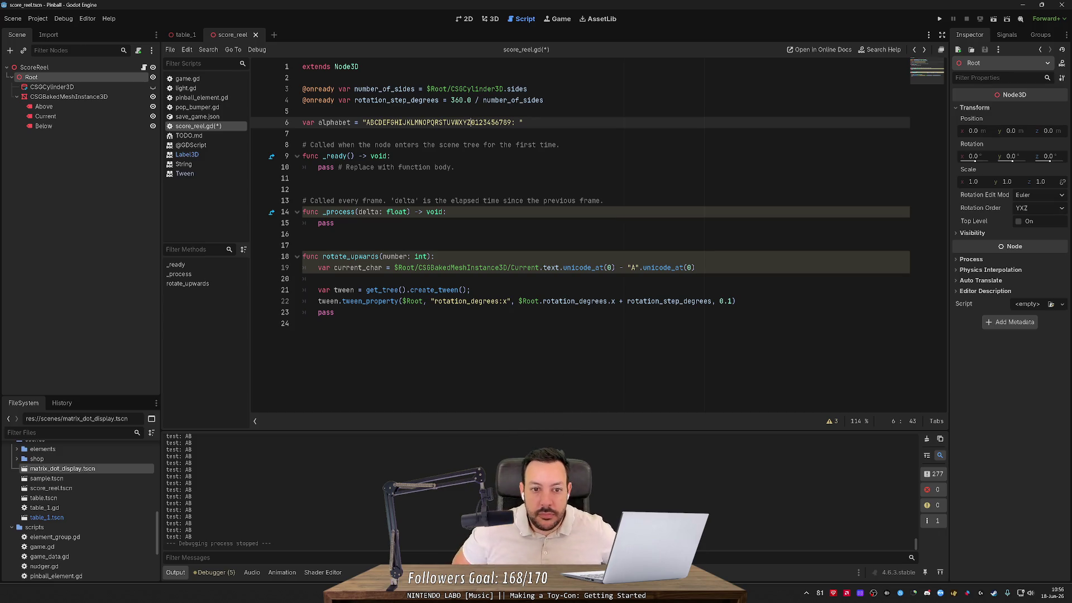
{"action": "key", "text": "shift+Right"}
{"action": "key", "text": "shift+Right"}
{"action": "key", "text": "shift+Right"}
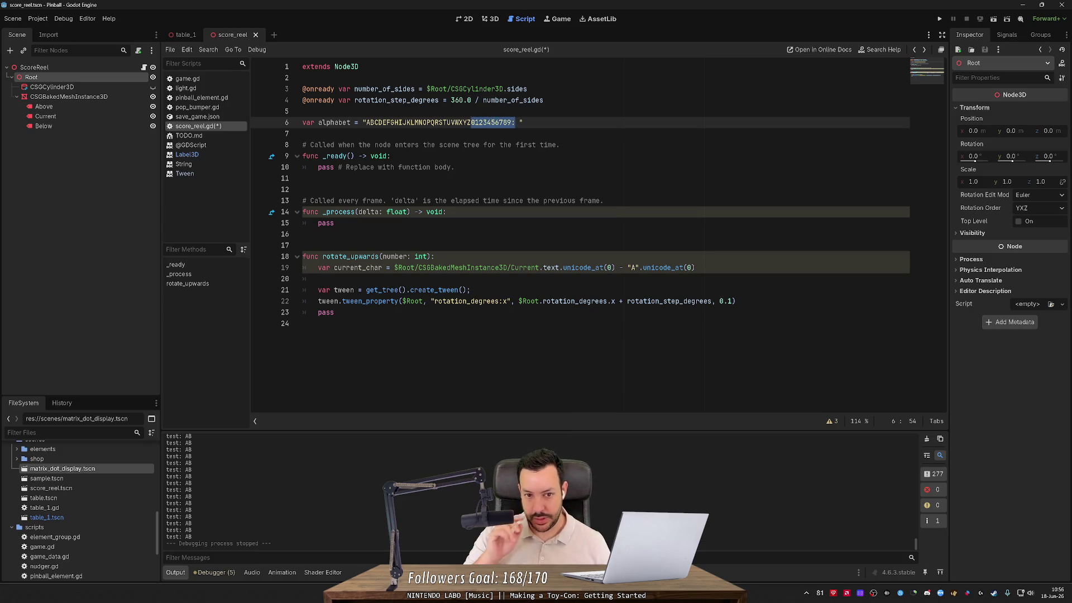
{"action": "left_click", "coordinate": [524, 122]}
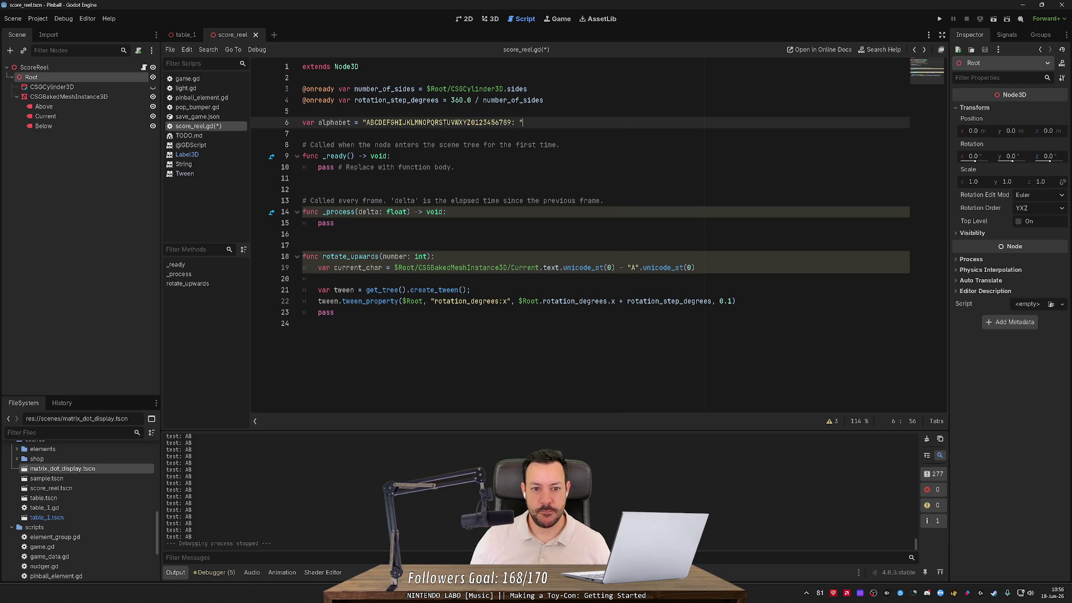
- Delete the alphabet line, rename current_char to current_number with "0" as reference, and save
{"action": "key", "text": "shift+Up"}
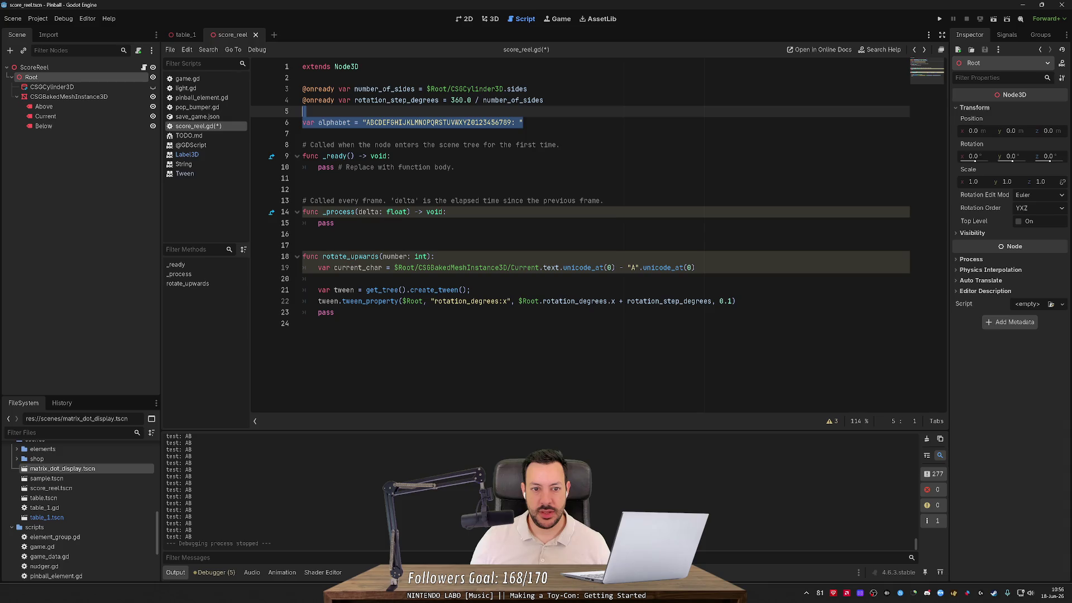
{"action": "key", "text": "Delete"}
{"action": "key", "text": "Delete"}
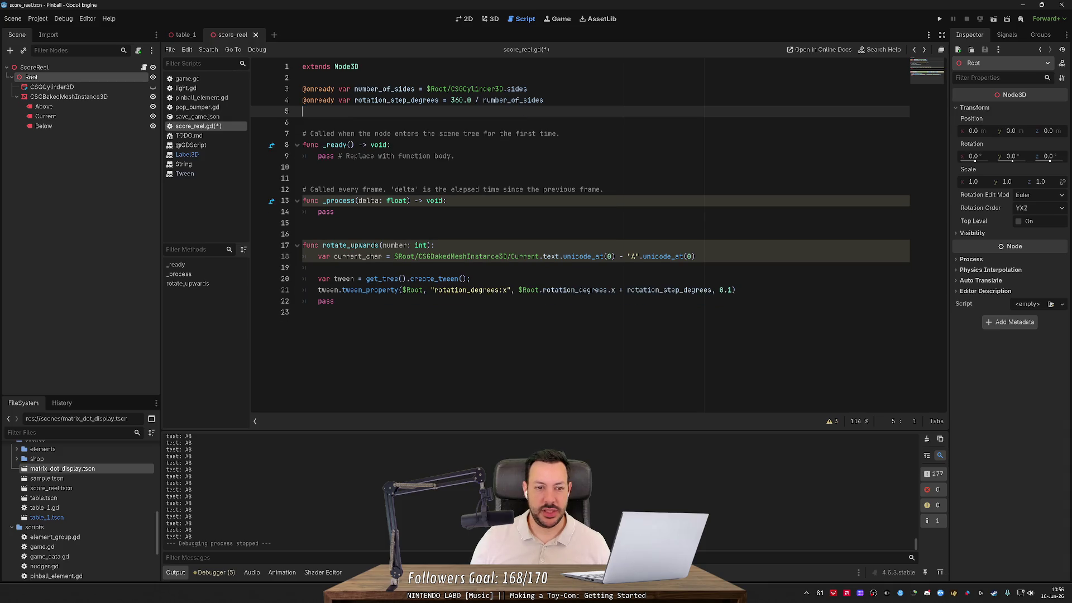
{"action": "left_click", "coordinate": [360, 245]}
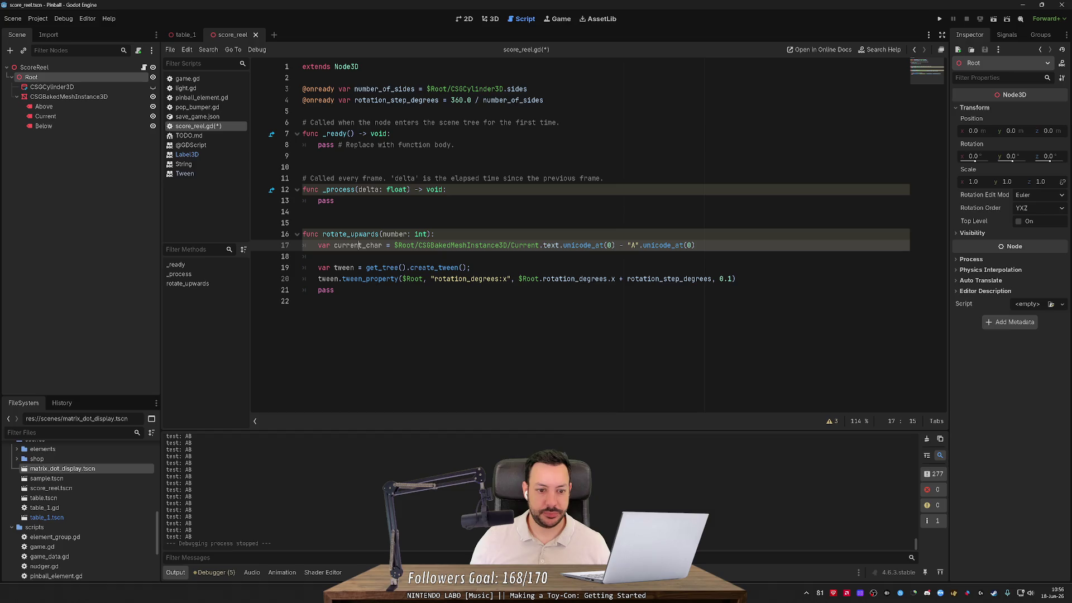
{"action": "key", "text": "ctrl+shift+Right"}
{"action": "type", "text": "number"}
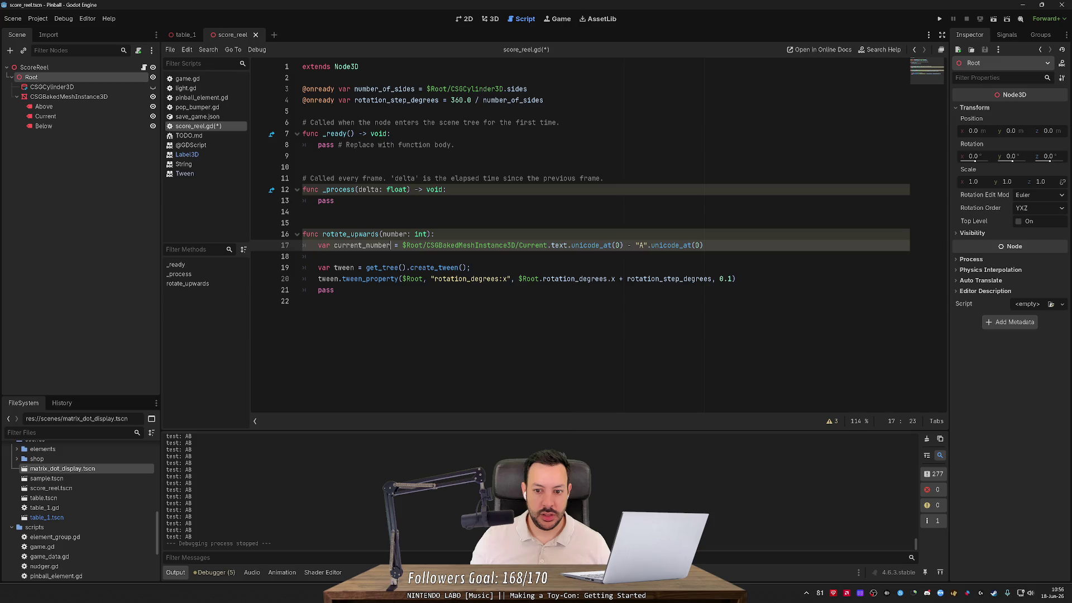
{"action": "key", "text": "BackSpace"}
{"action": "type", "text": "0"}
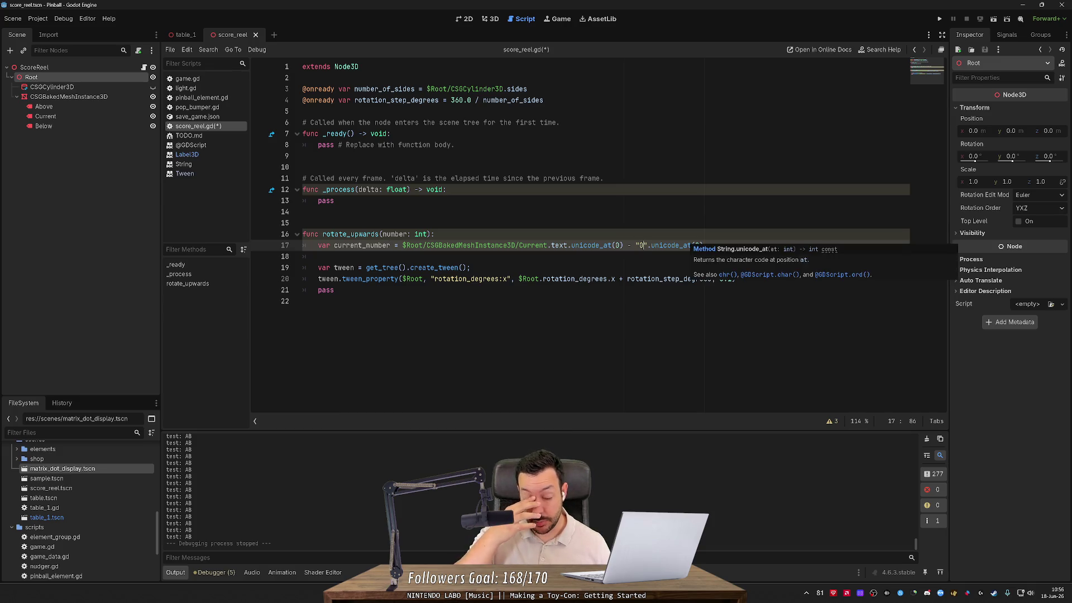
{"action": "left_click", "coordinate": [542, 279]}
{"action": "key", "text": "ctrl+s"}
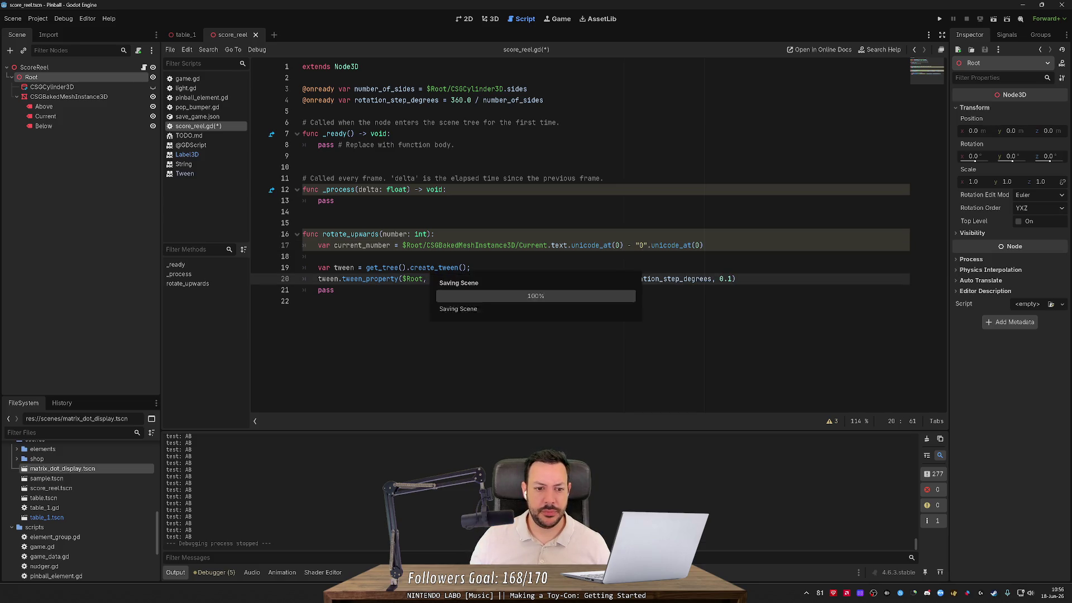
{"action": "double_click", "coordinate": [394, 234]}
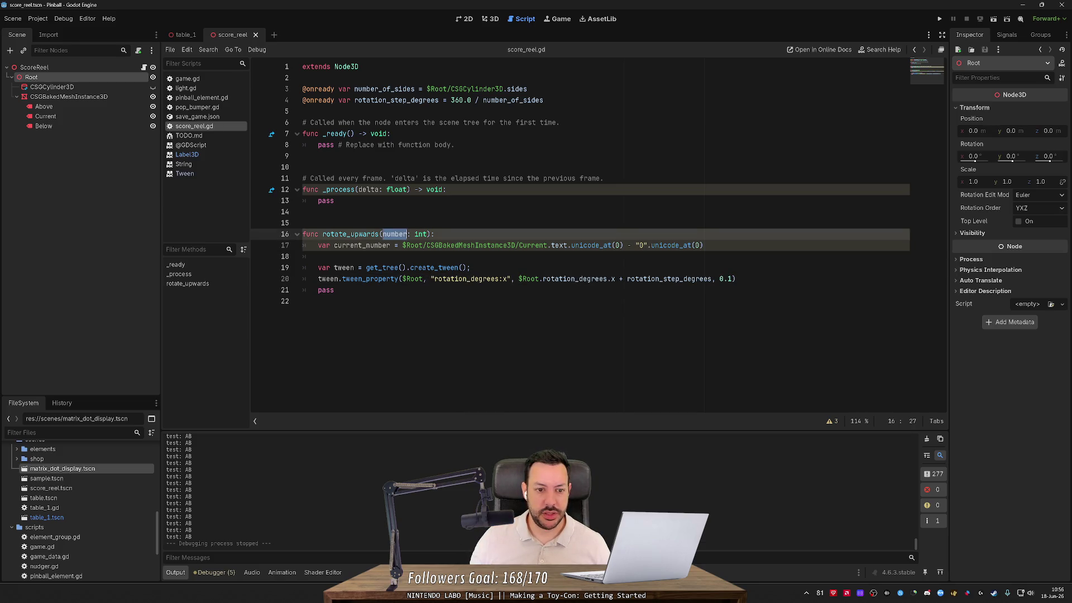
- Insert a rotate_upwards(5) call at the top of _ready using autocomplete
{"action": "left_click", "coordinate": [391, 133]}
{"action": "key", "text": "Return"}
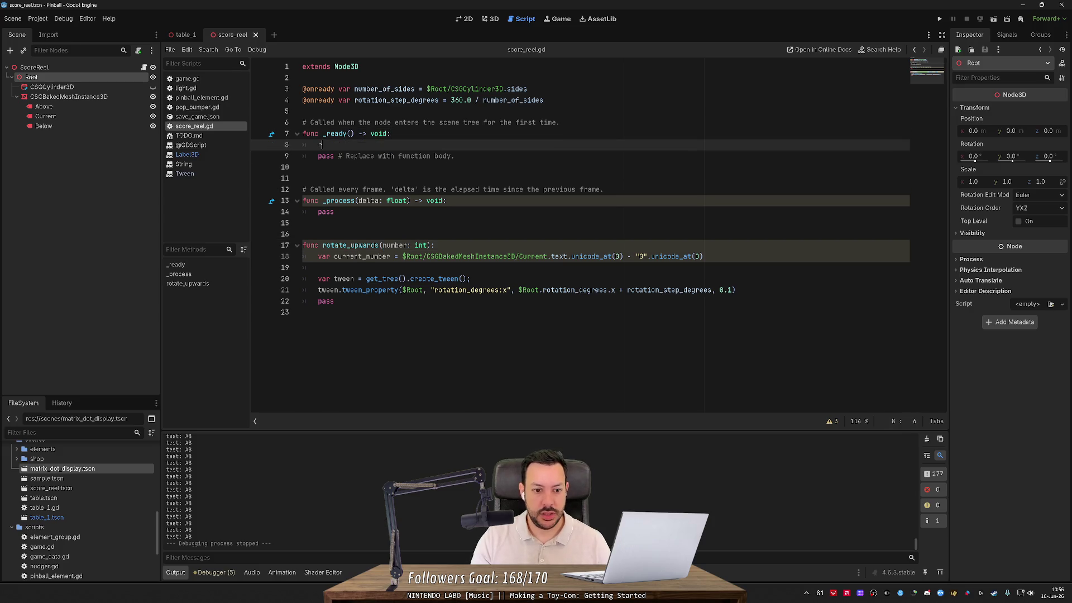
{"action": "type", "text": "rotate"}
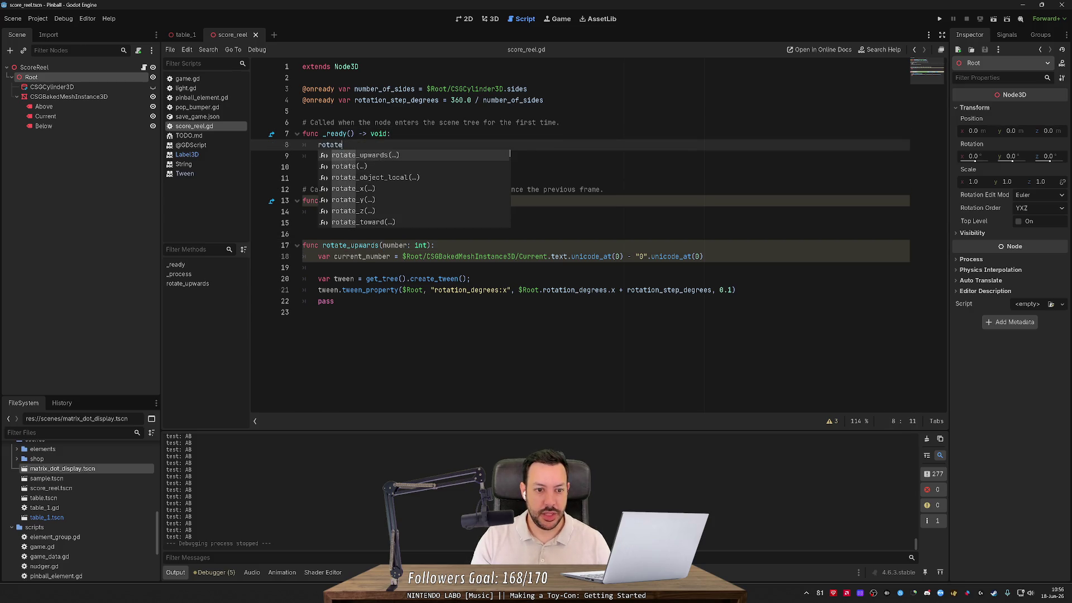
{"action": "key", "text": "Return"}
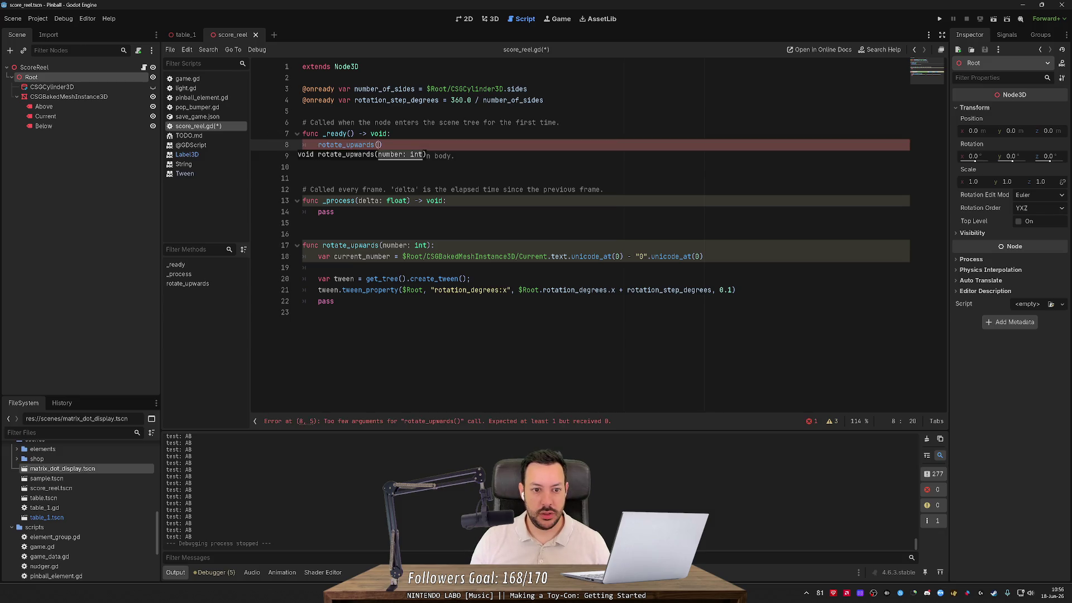
{"action": "type", "text": "4"}
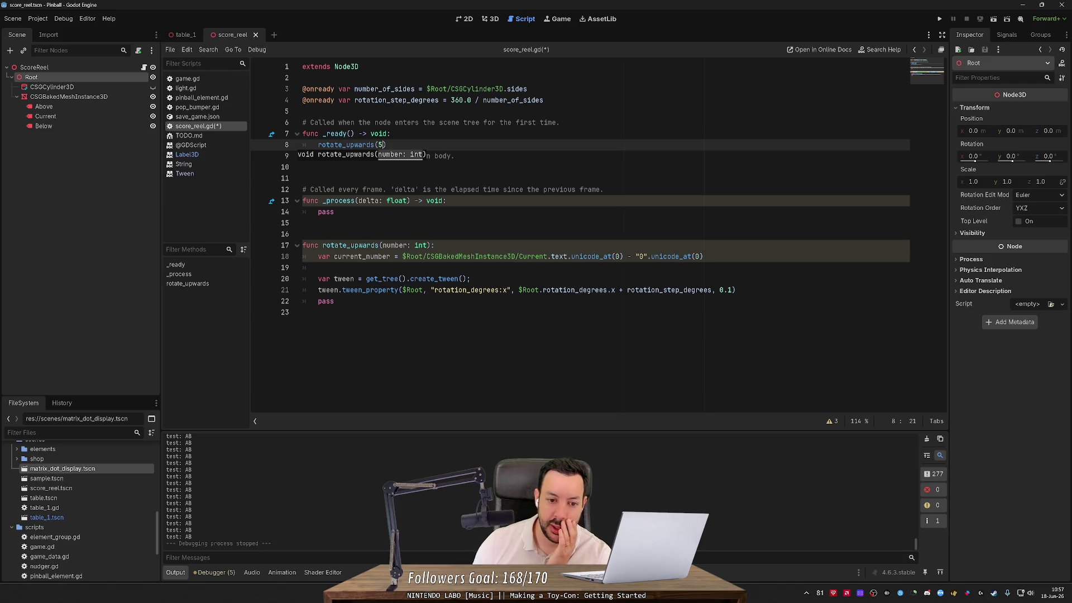
{"action": "left_click", "coordinate": [318, 267]}
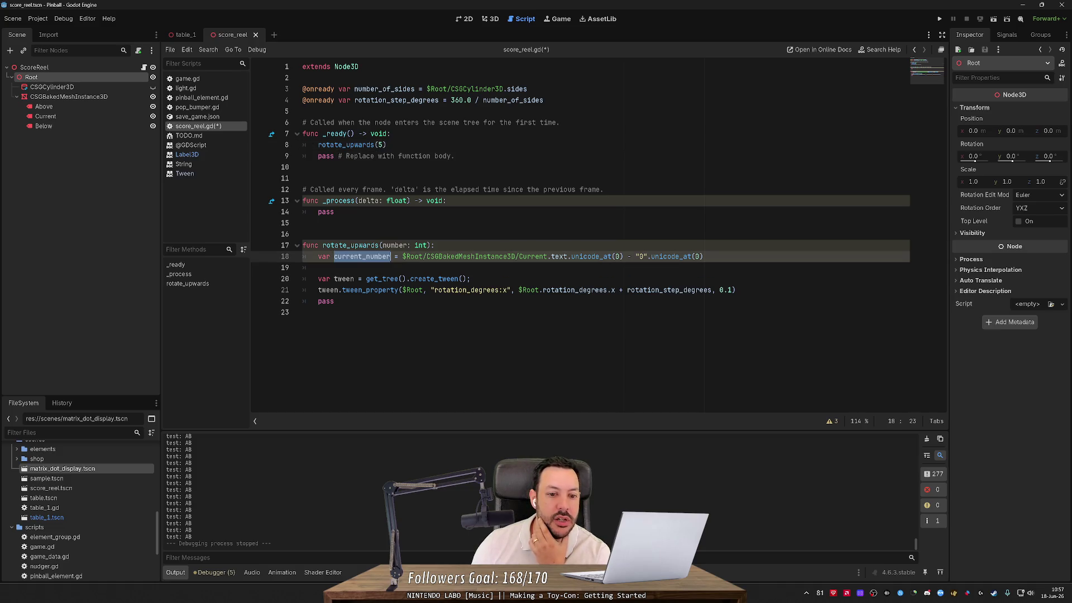
- Declare var final_number = number below current_number and leave a blank line beneath it
{"action": "type", "text": "var final_nu"}
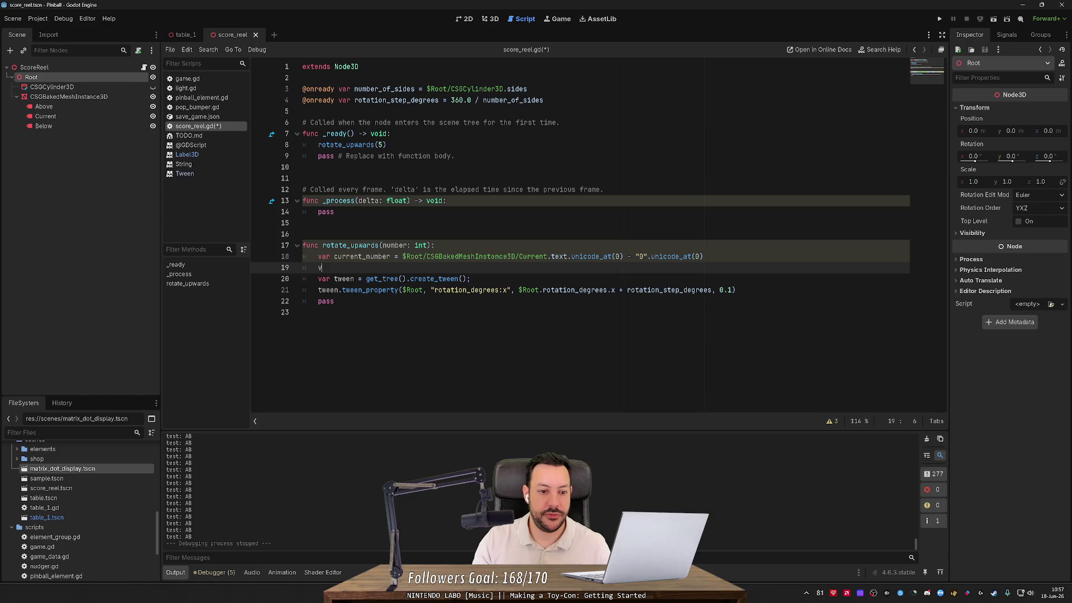
{"action": "type", "text": "mber = number"}
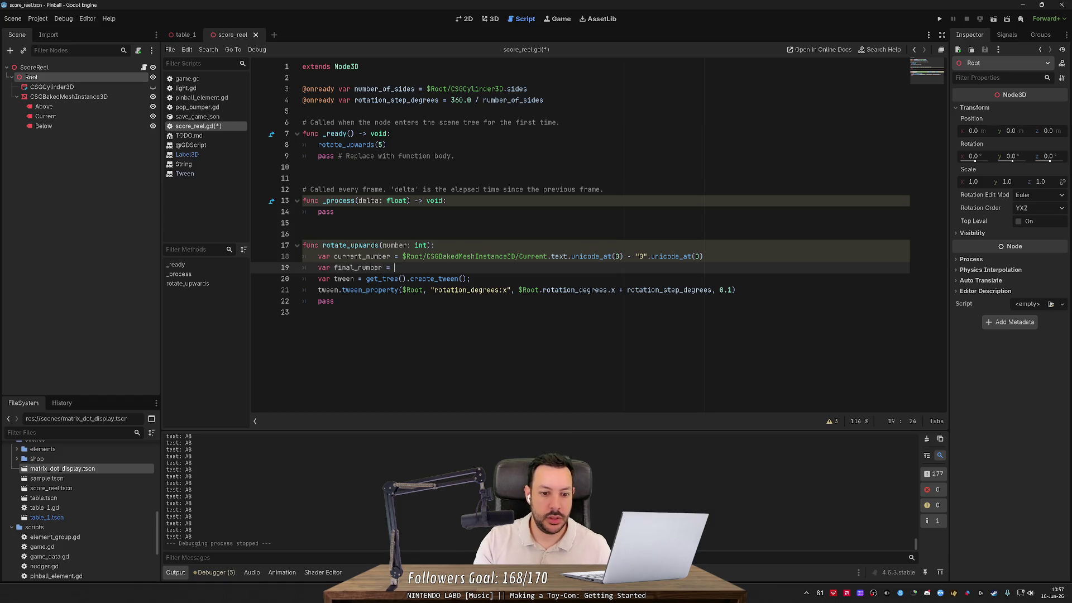
{"action": "key", "text": "Return"}
{"action": "key", "text": "Return"}
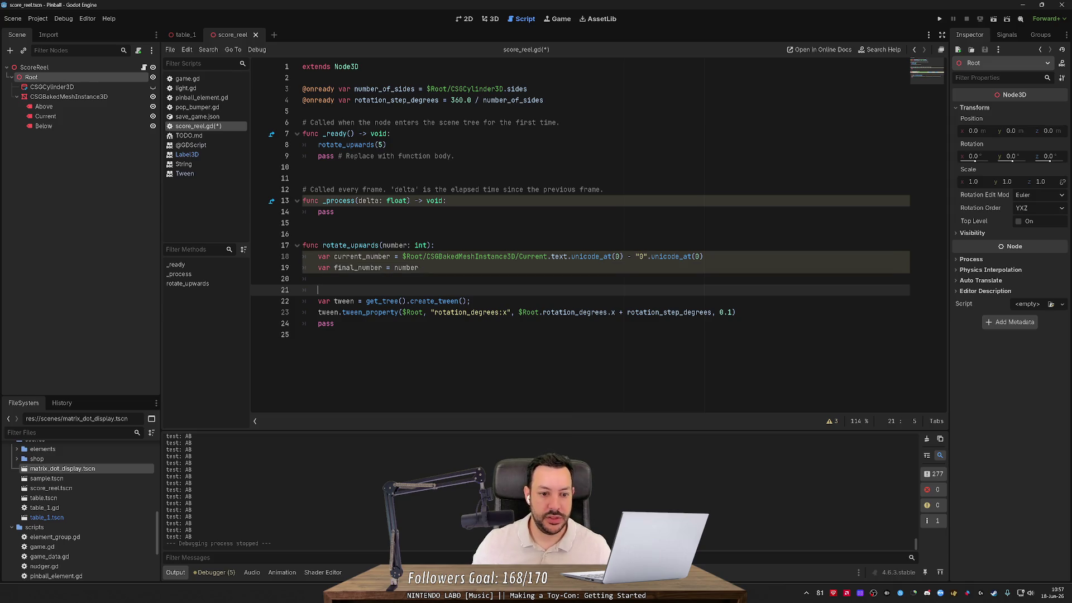
{"action": "double_click", "coordinate": [362, 256]}
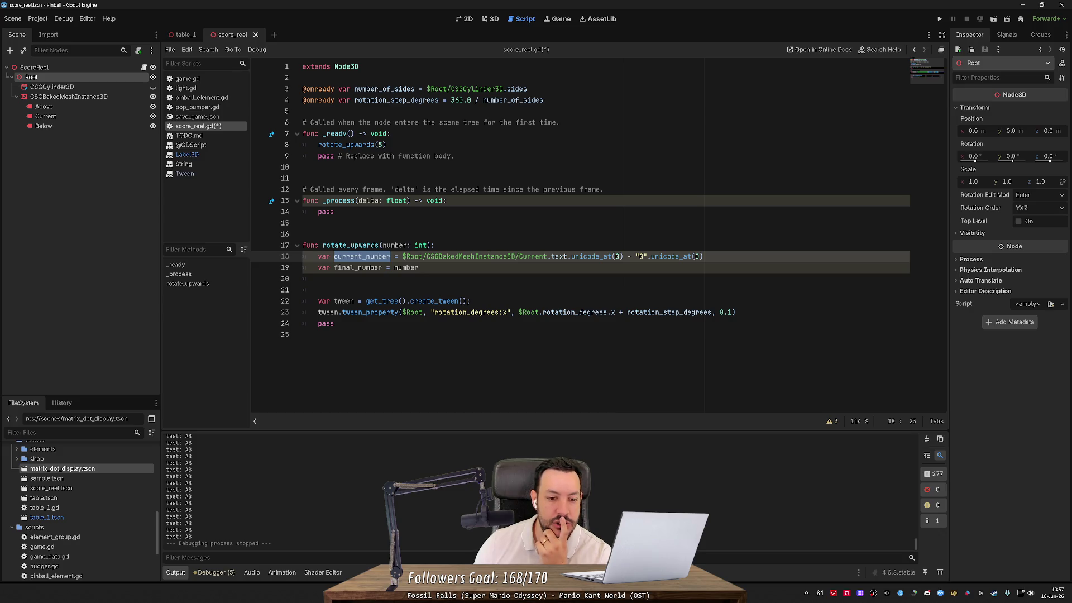
{"action": "double_click", "coordinate": [358, 267]}
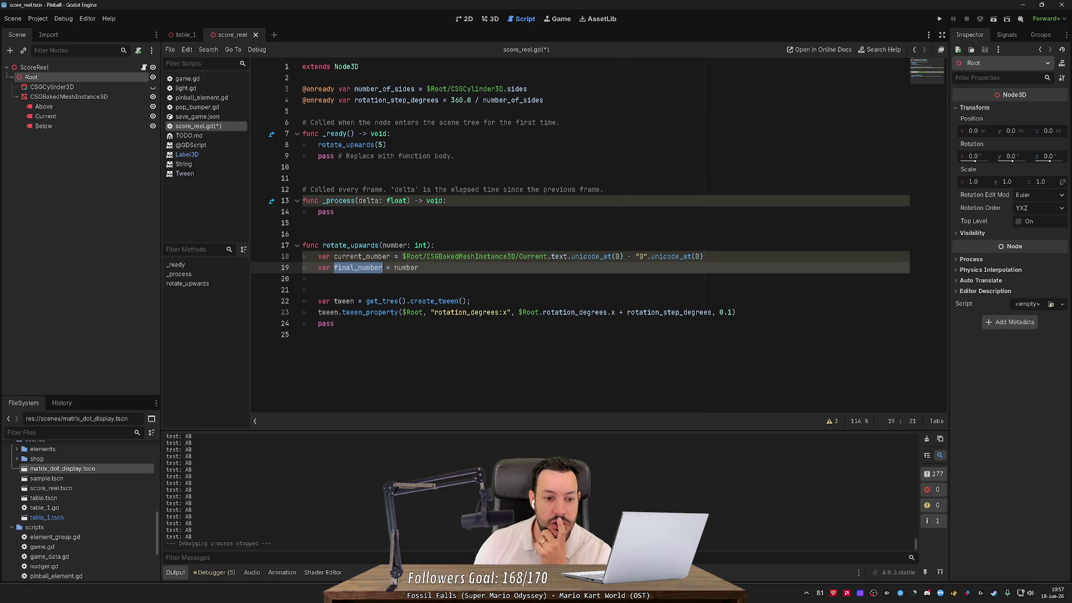
{"action": "mouse_move", "coordinate": [406, 268]}
{"action": "double_click", "coordinate": [361, 257]}
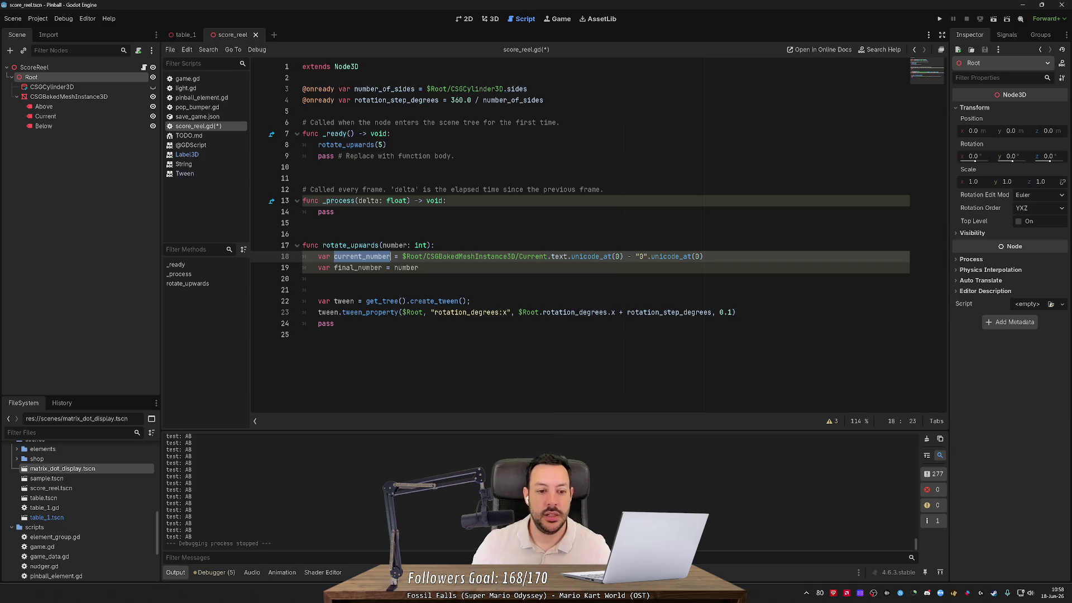
{"action": "left_click", "coordinate": [319, 279]}
{"action": "left_click", "coordinate": [418, 267]}
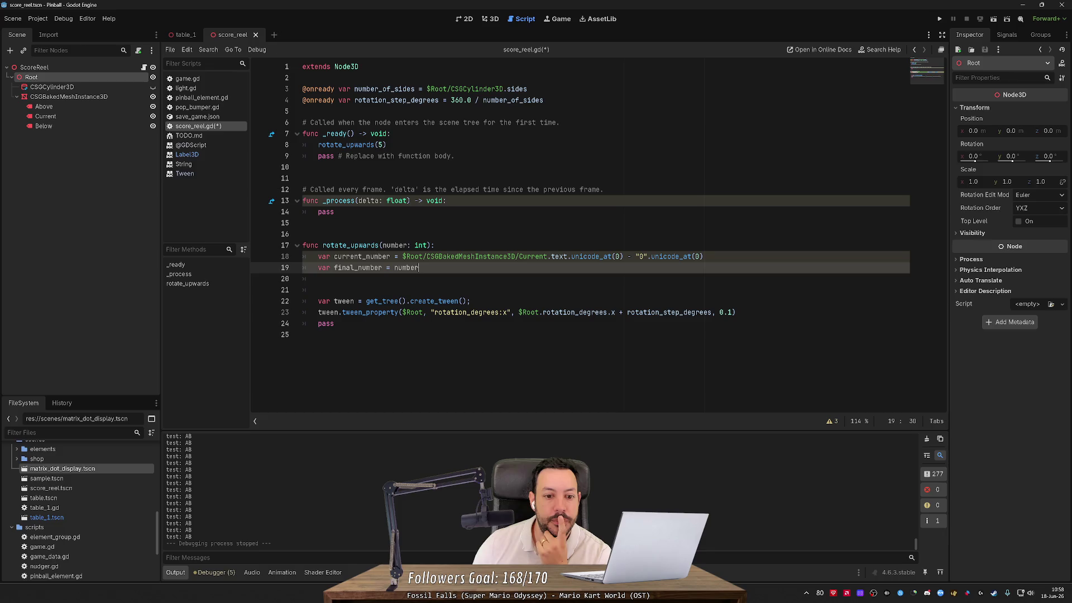
{"action": "left_click", "coordinate": [318, 278]}
- Add var steps = final_number - current_number, with steps += 10 when steps < 0
{"action": "key", "text": "Return"}
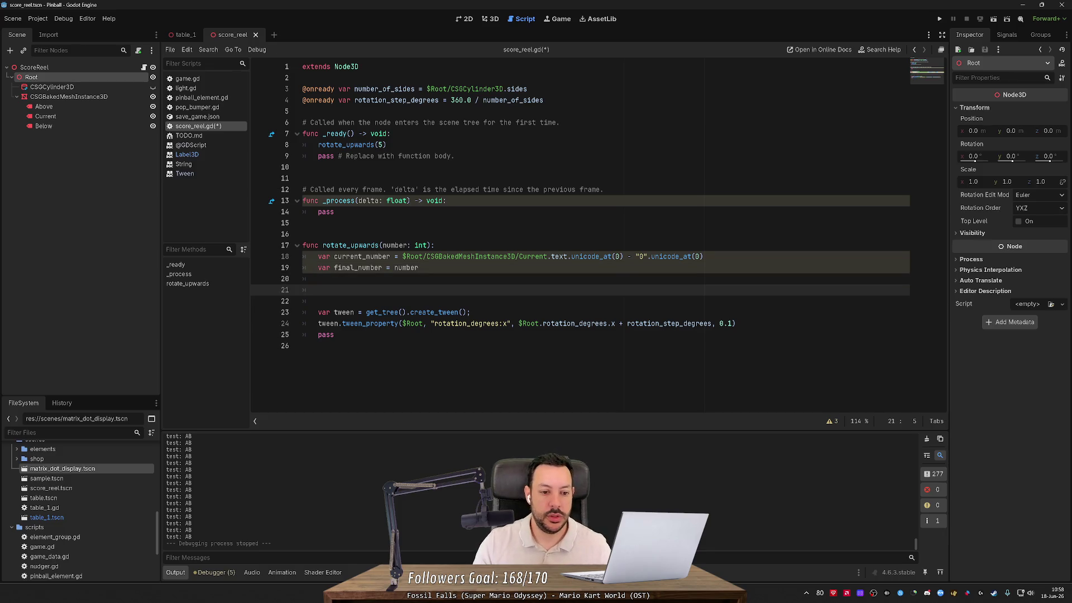
{"action": "type", "text": "var steps = "}
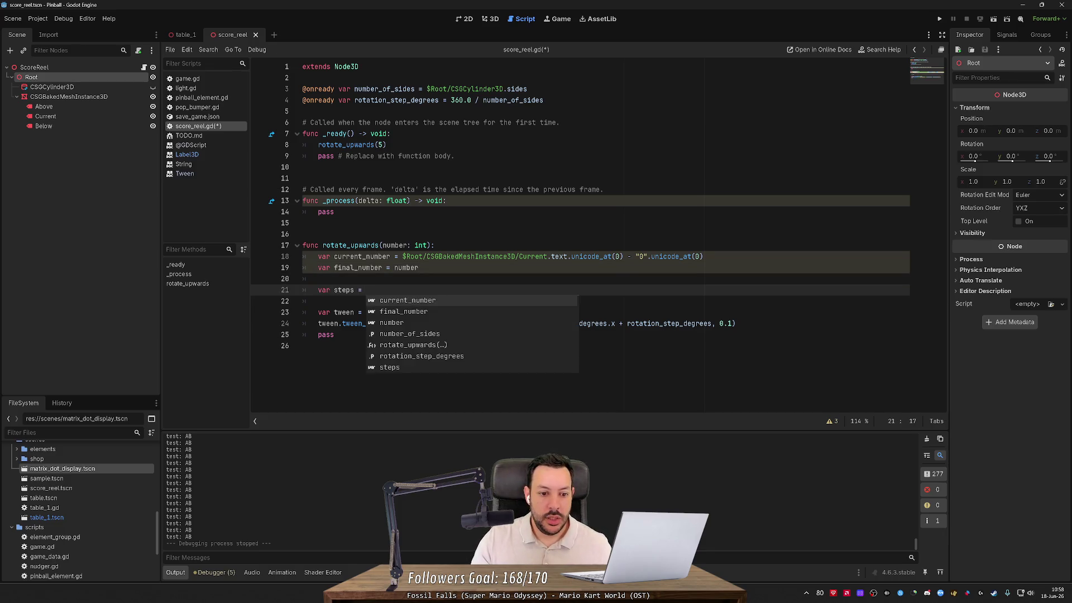
{"action": "type", "text": "final_number "}
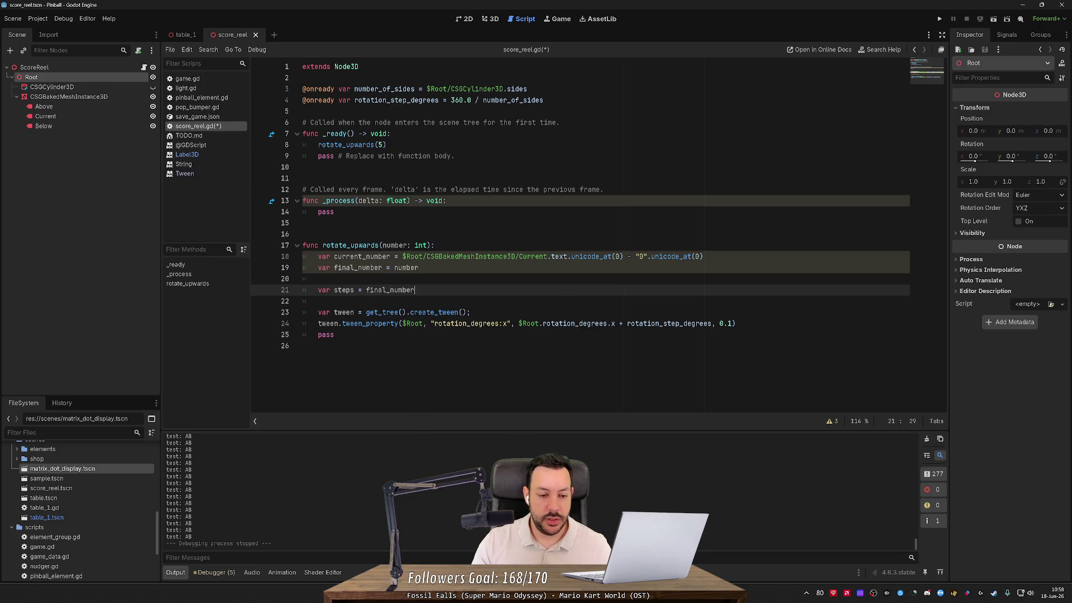
{"action": "type", "text": "- current_number"}
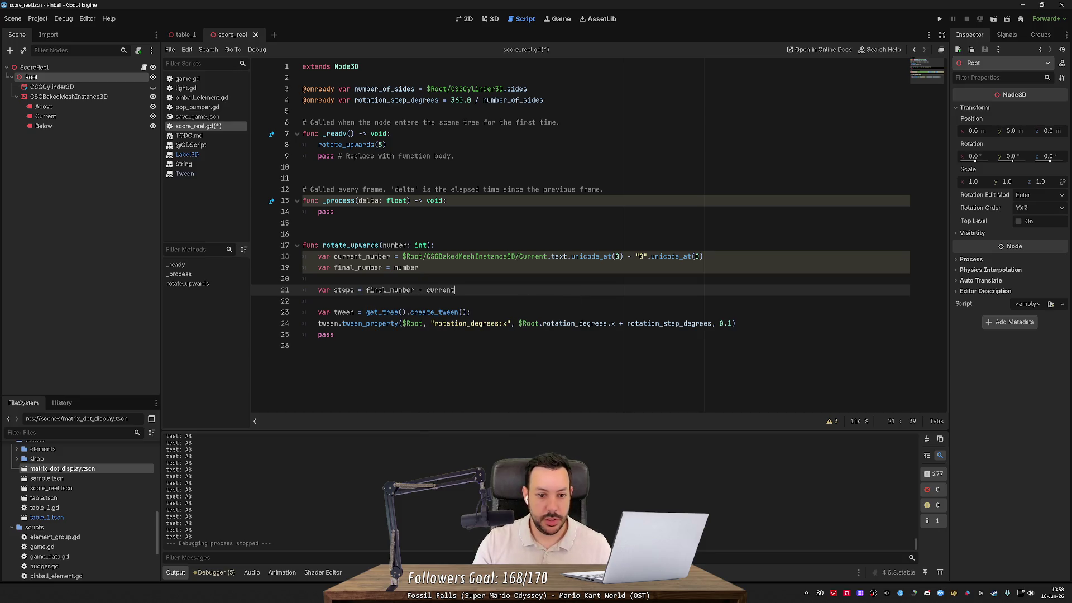
{"action": "key", "text": "Return"}
{"action": "type", "text": "if steps "}
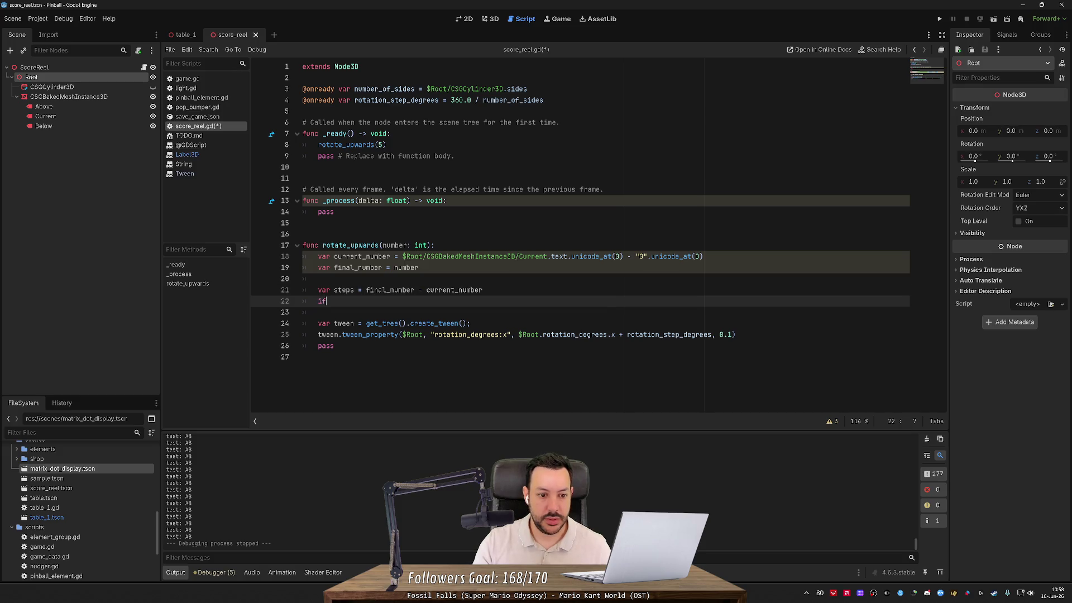
{"action": "type", "text": "< 0"}
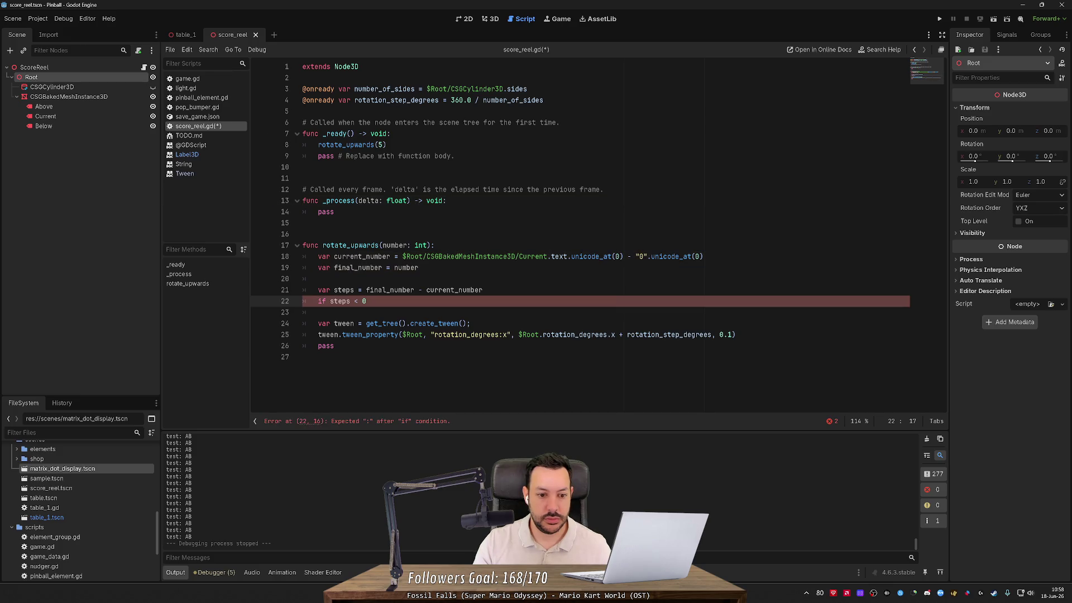
{"action": "type", "text": ":"}
{"action": "key", "text": "Return"}
{"action": "type", "text": "steps += 10"}
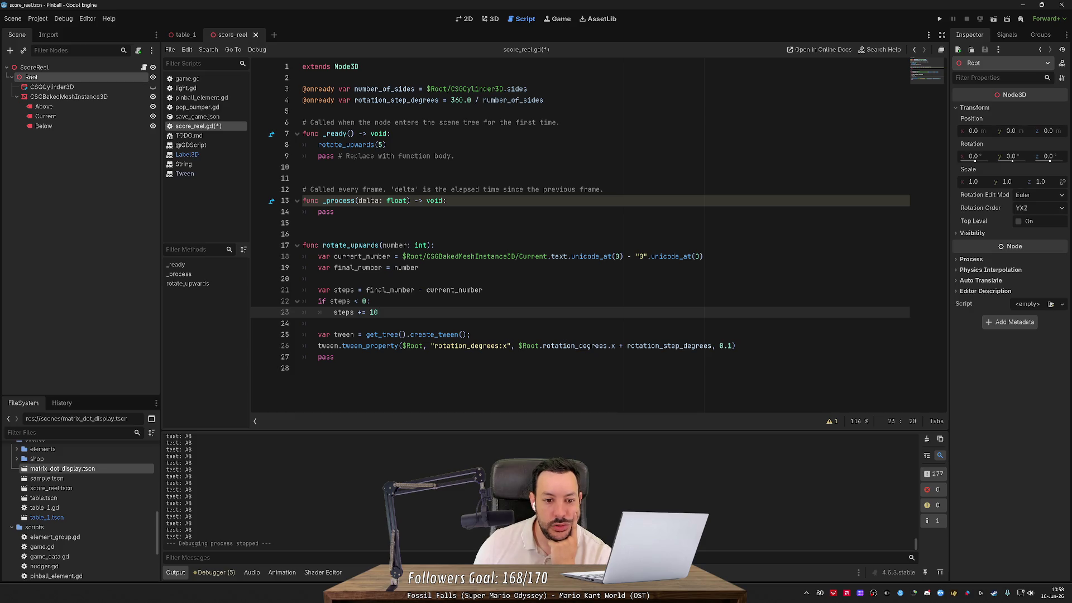
- Highlight current_number, final_number and the steps += 10 statement to review the logic
{"action": "double_click", "coordinate": [362, 256]}
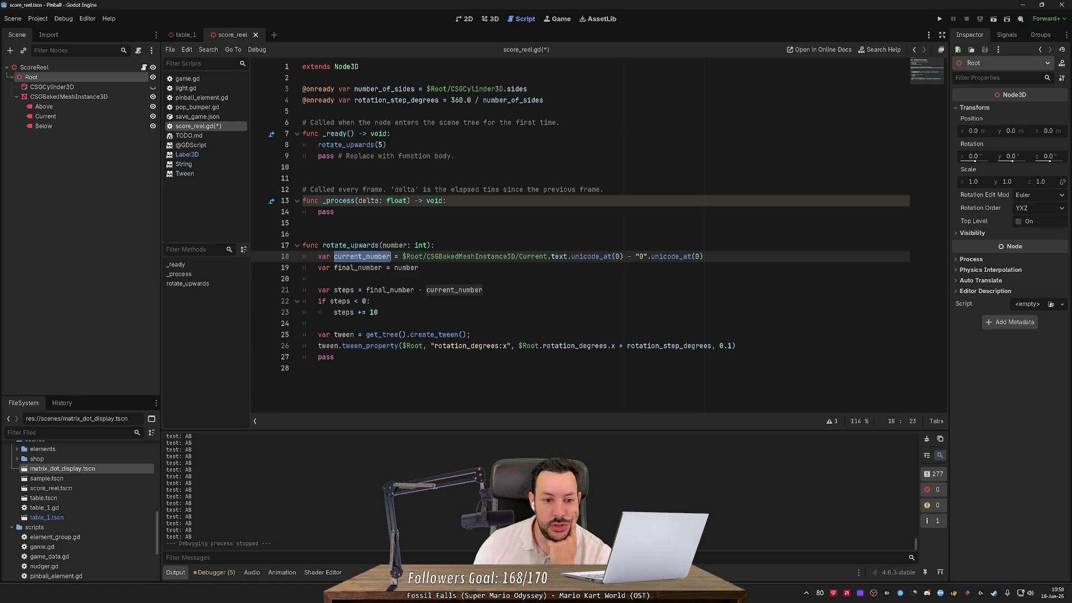
{"action": "double_click", "coordinate": [358, 268]}
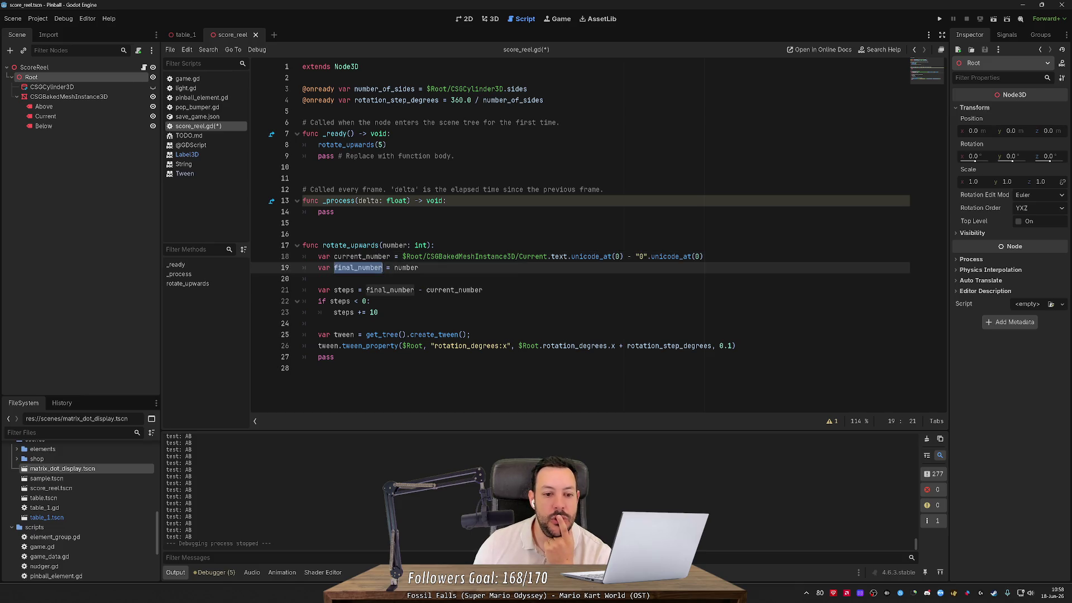
{"action": "left_click", "coordinate": [380, 290]}
{"action": "mouse_move", "coordinate": [454, 290]}
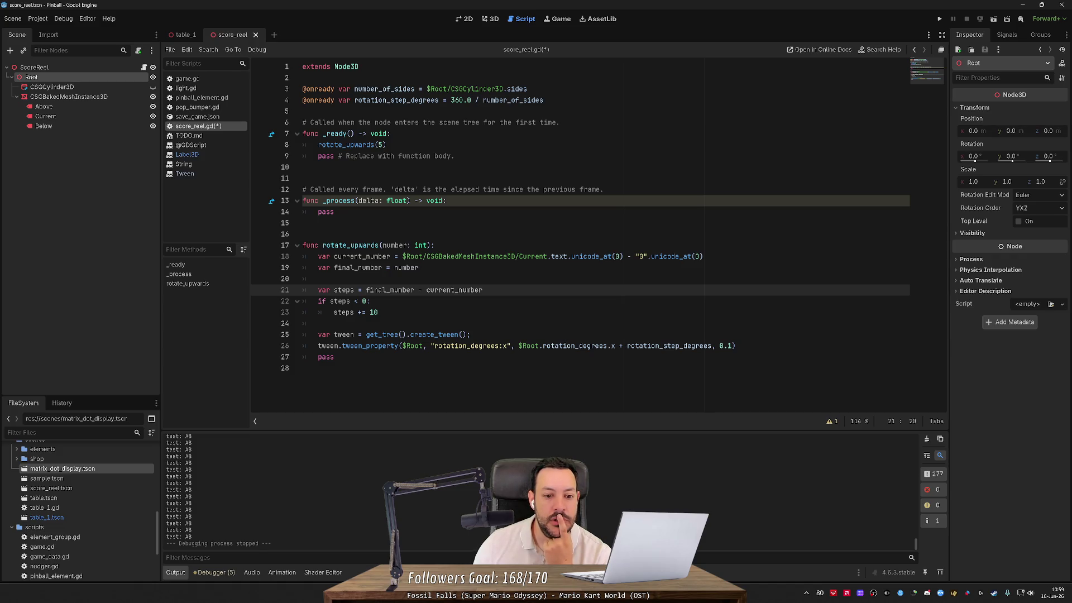
{"action": "left_click", "coordinate": [398, 290]}
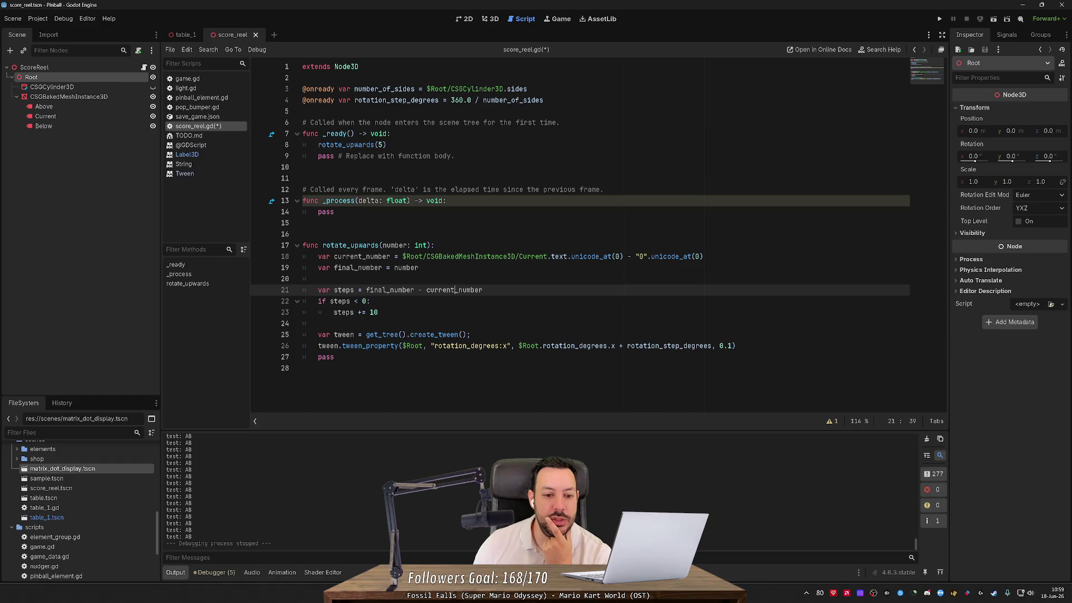
{"action": "left_click_drag", "start_coordinate": [378, 312], "coordinate": [333, 312]}
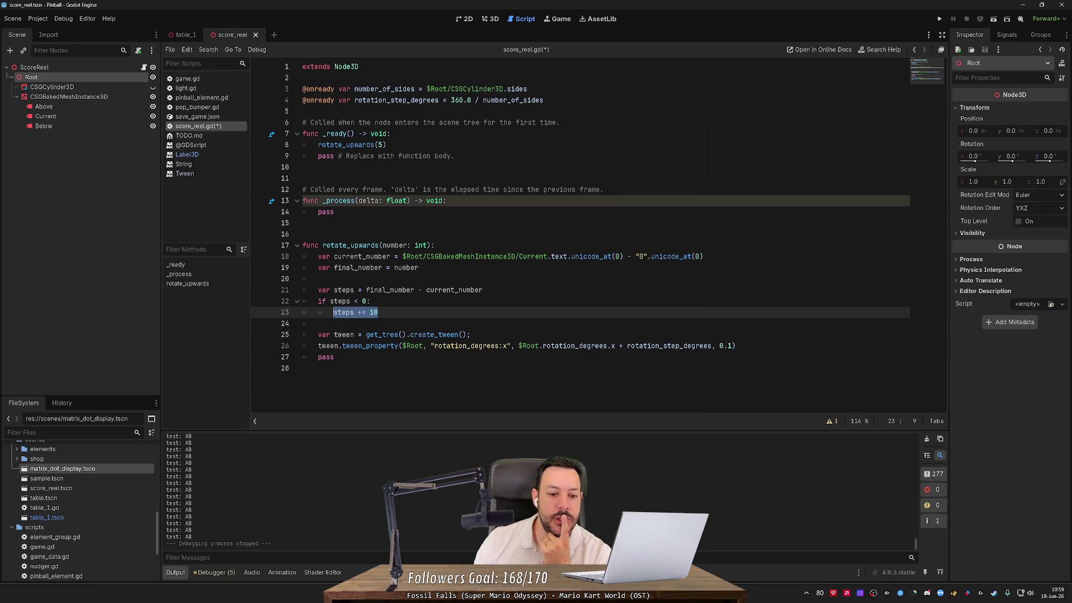
{"action": "left_click", "coordinate": [379, 312]}
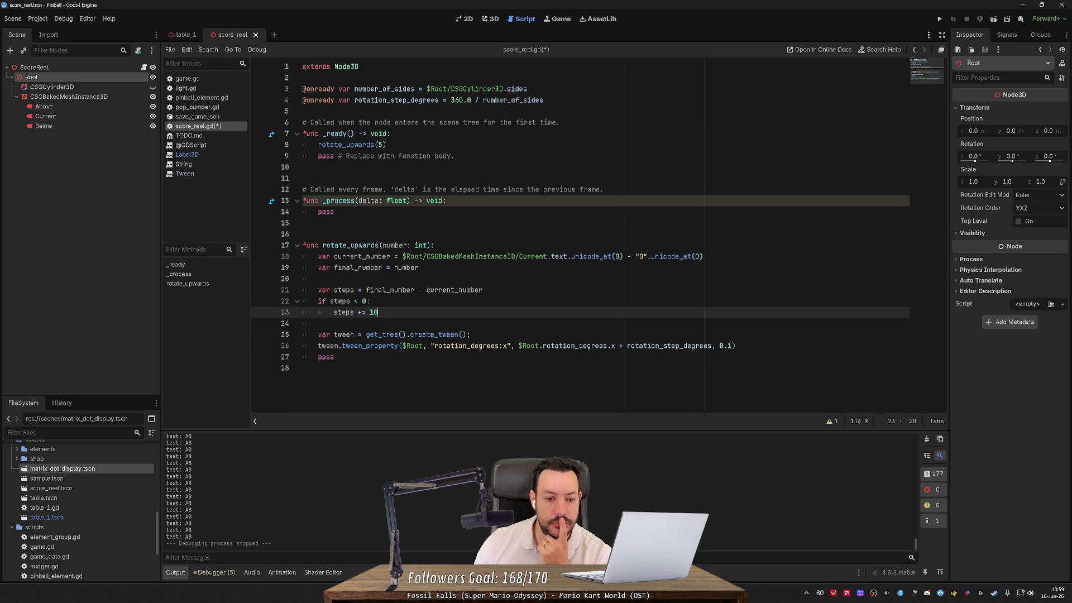
- Make room after the tween creation line and begin a for loop there
{"action": "left_click", "coordinate": [472, 335]}
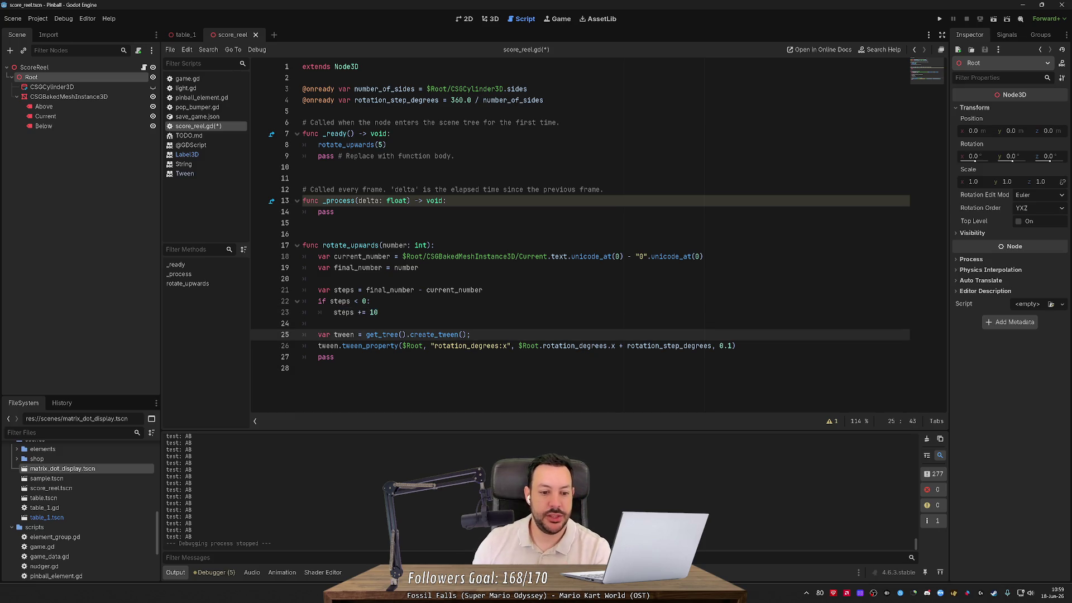
{"action": "key", "text": "Return"}
{"action": "key", "text": "Return"}
{"action": "key", "text": "Up"}
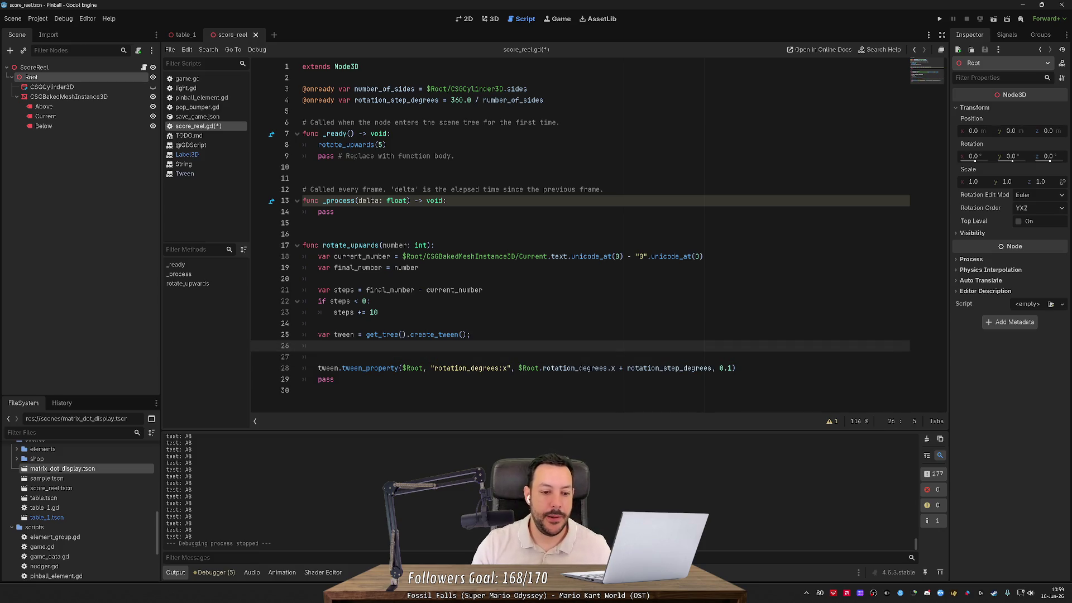
{"action": "key", "text": "Return"}
{"action": "type", "text": "for"}
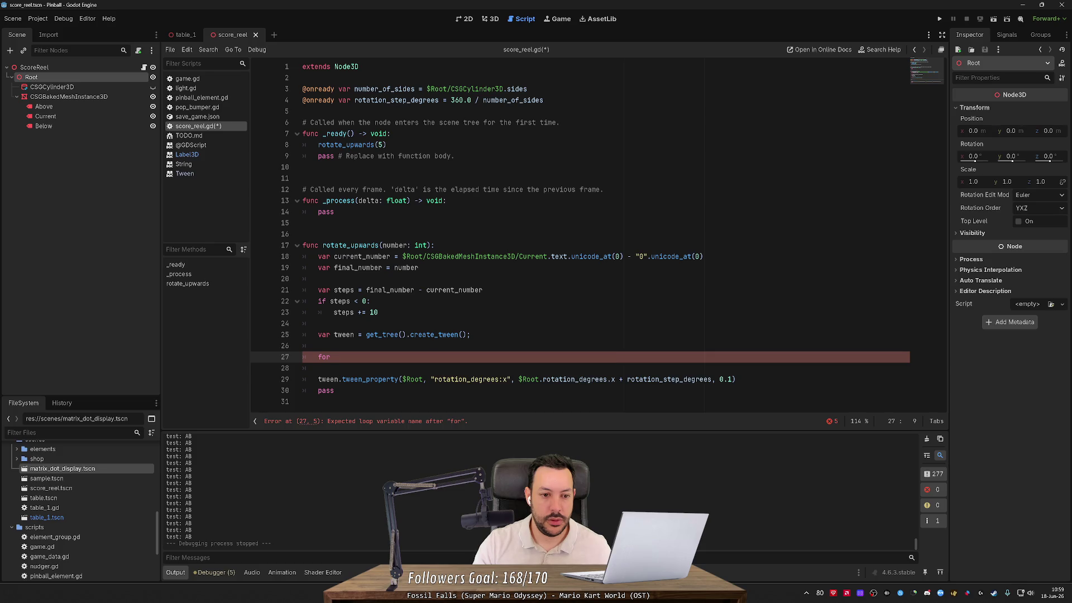
- Write the loop header (var i = 0; i < steps; i++): with a pass body, remove its parentheses, and save
{"action": "type", "text": "("}
{"action": "type", "text": "var "}
{"action": "type", "text": "i = "}
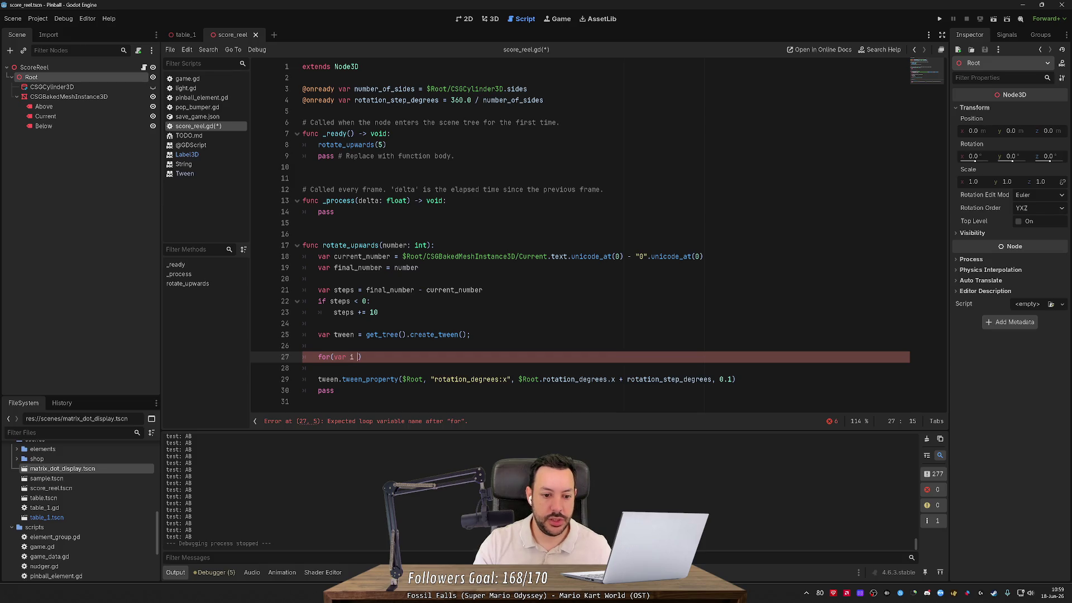
{"action": "type", "text": "0; i "}
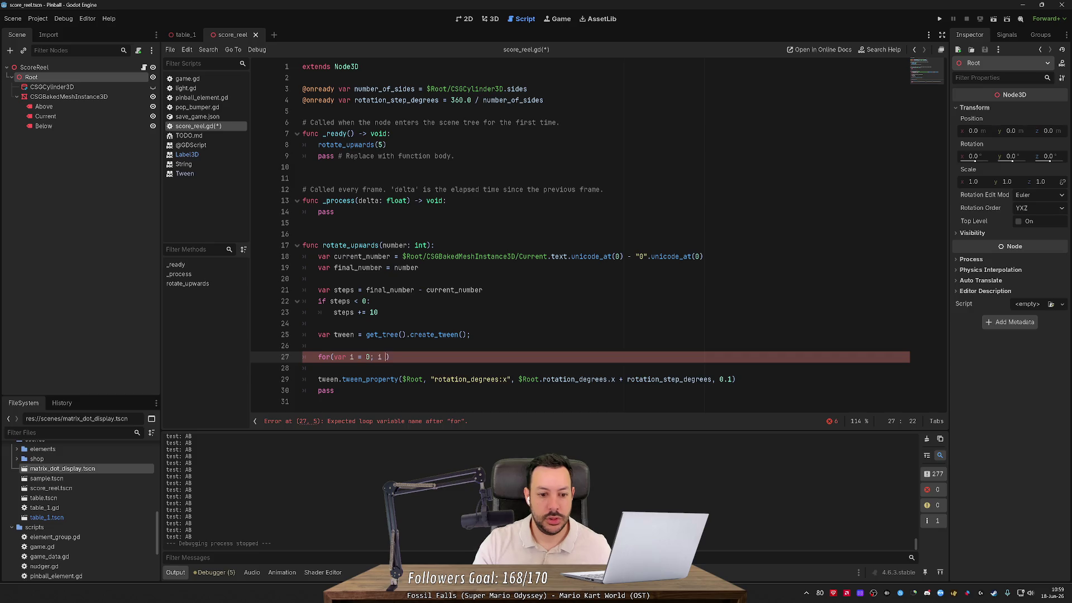
{"action": "type", "text": "< steps; i"}
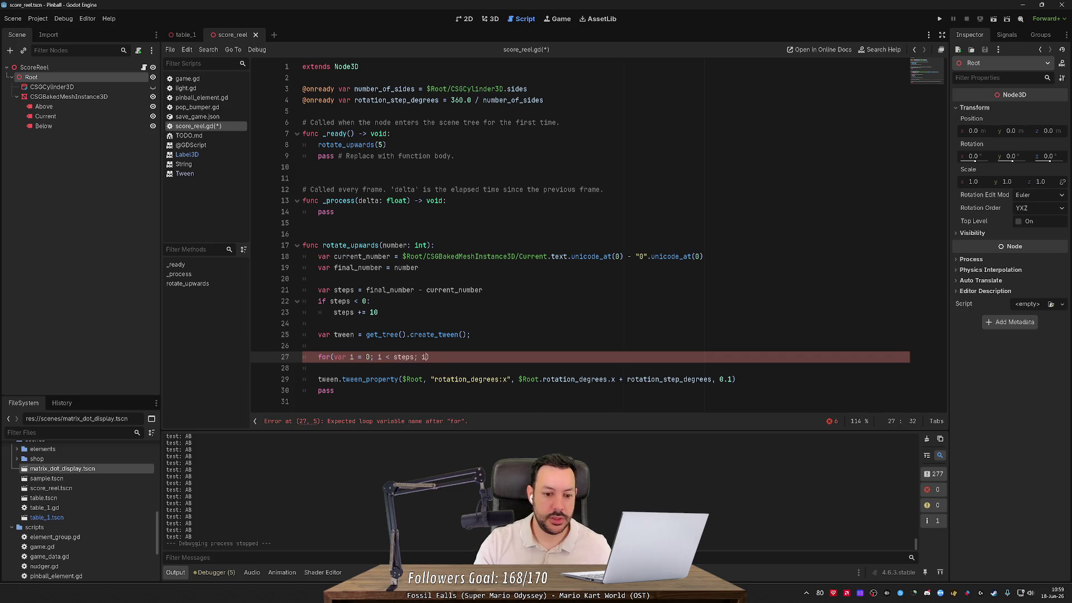
{"action": "type", "text": "++)"}
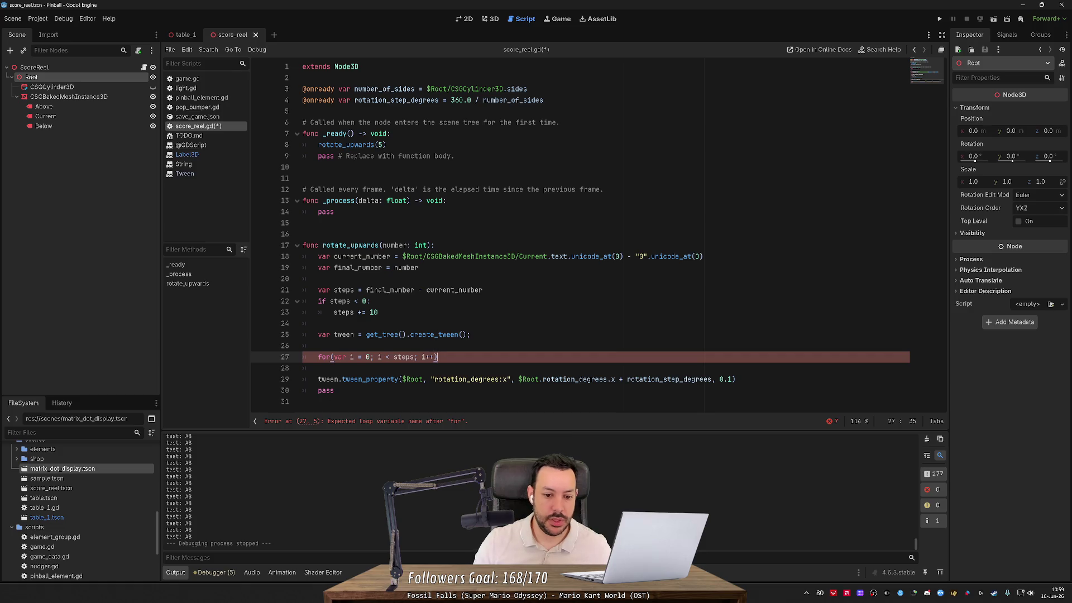
{"action": "type", "text": ":"}
{"action": "key", "text": "Return"}
{"action": "type", "text": "pass"}
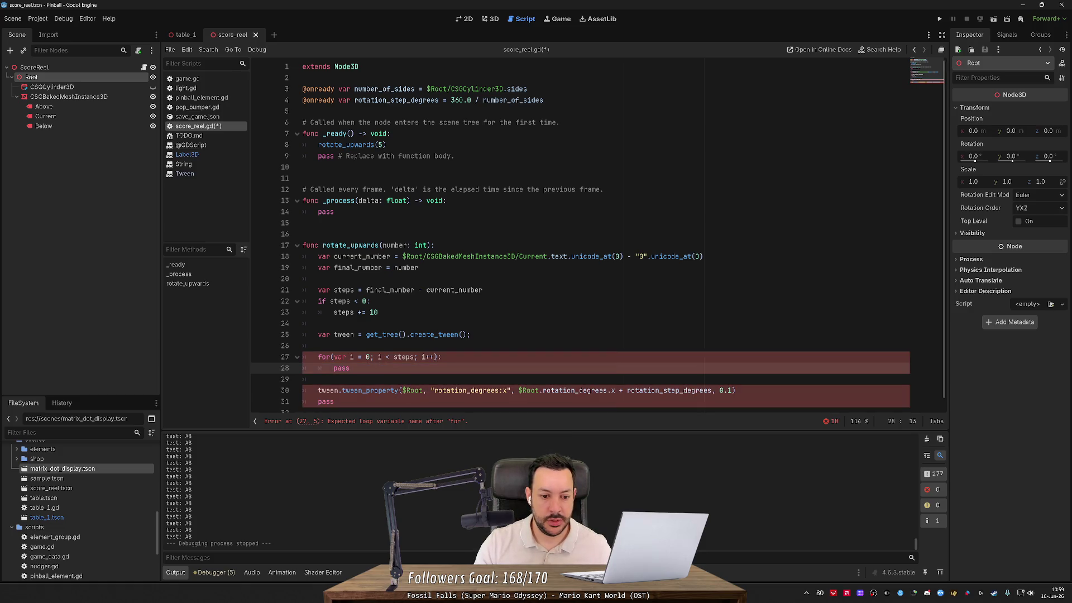
{"action": "key", "text": "ctrl+s"}
{"action": "left_click", "coordinate": [334, 357]}
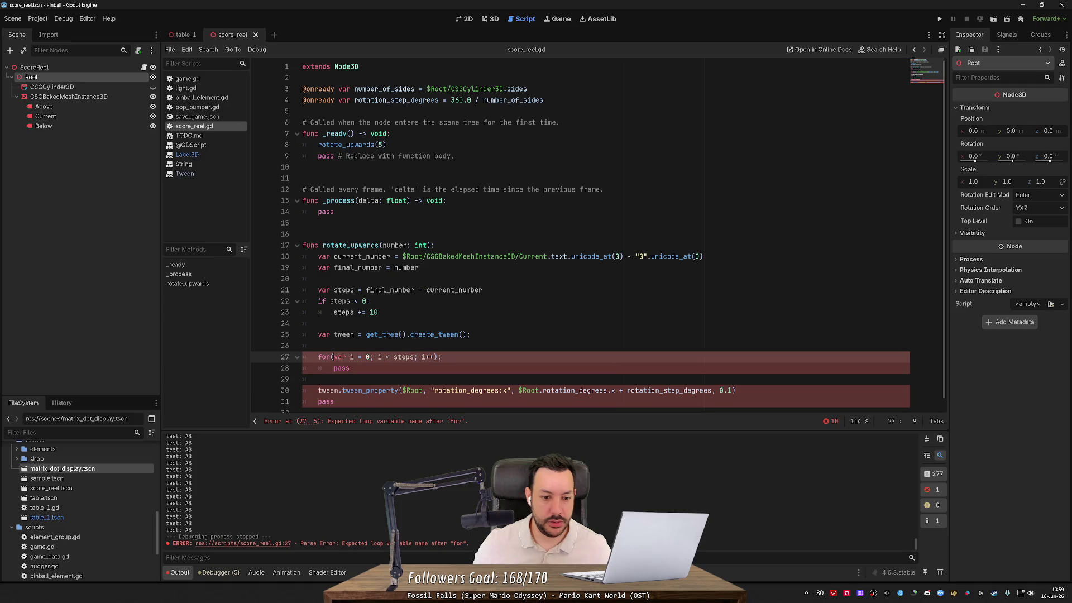
{"action": "key", "text": "BackSpace"}
{"action": "left_click", "coordinate": [437, 357]}
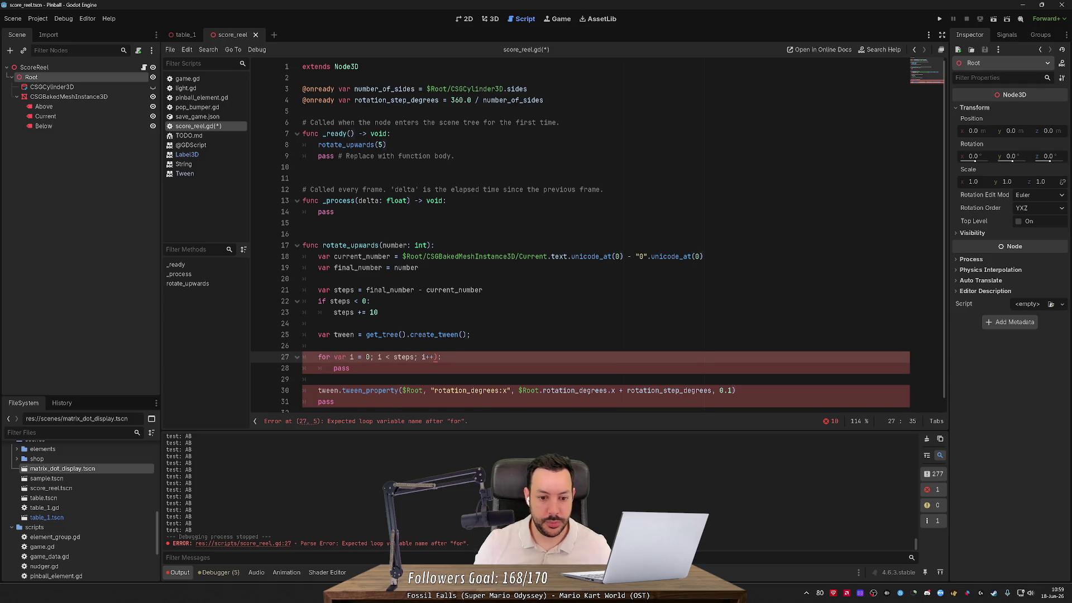
{"action": "key", "text": "BackSpace"}
{"action": "key", "text": "ctrl+s"}
- Search all project files for 'for', browse the 17 matches, then open the file explorer
{"action": "key", "text": "ctrl+shift+f"}
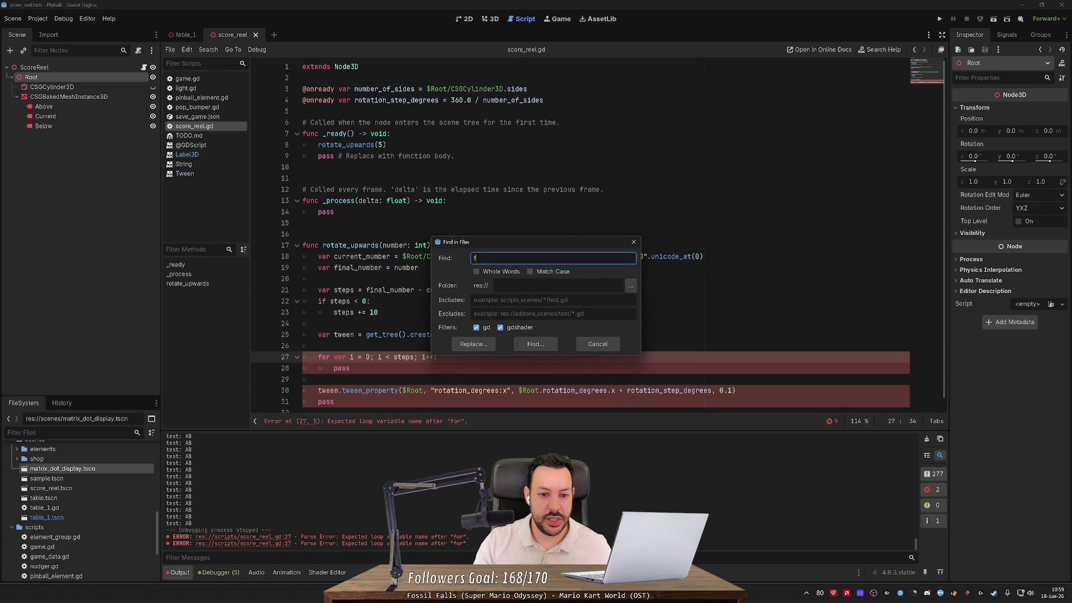
{"action": "type", "text": "for"}
{"action": "key", "text": "Return"}
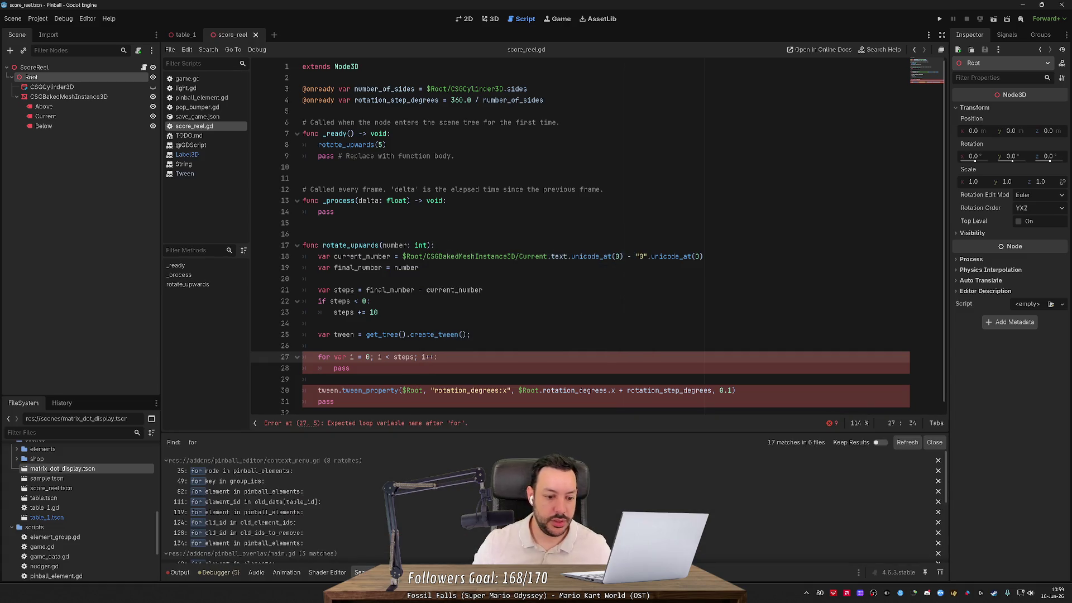
{"action": "scroll", "coordinate": [435, 467], "scroll_direction": "down", "scroll_amount": 5}
{"action": "scroll", "coordinate": [435, 468], "scroll_direction": "down", "scroll_amount": 1}
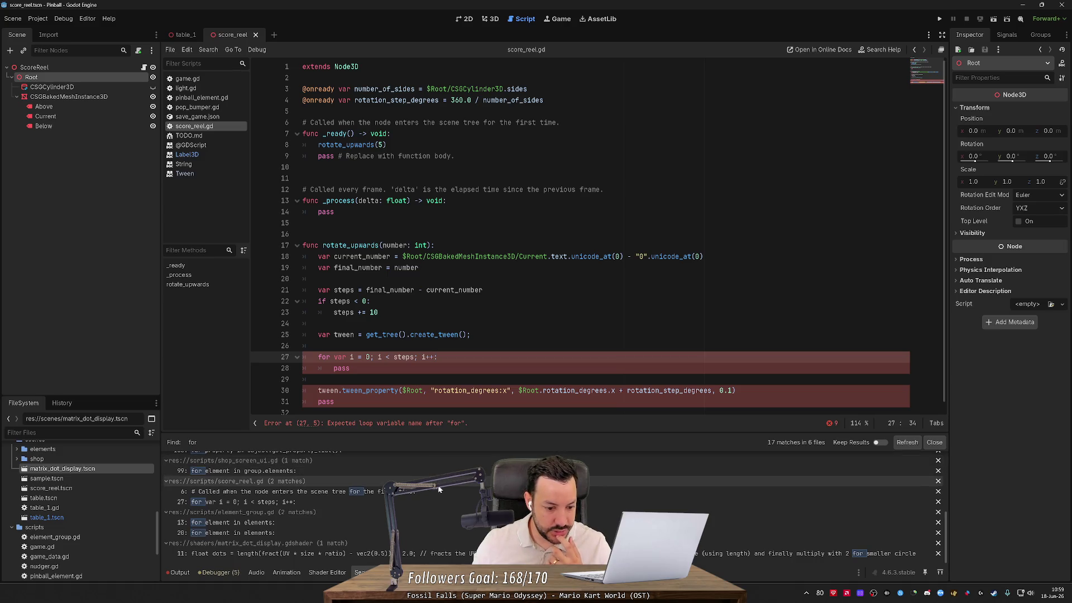
{"action": "scroll", "coordinate": [436, 515], "scroll_direction": "up", "scroll_amount": 10}
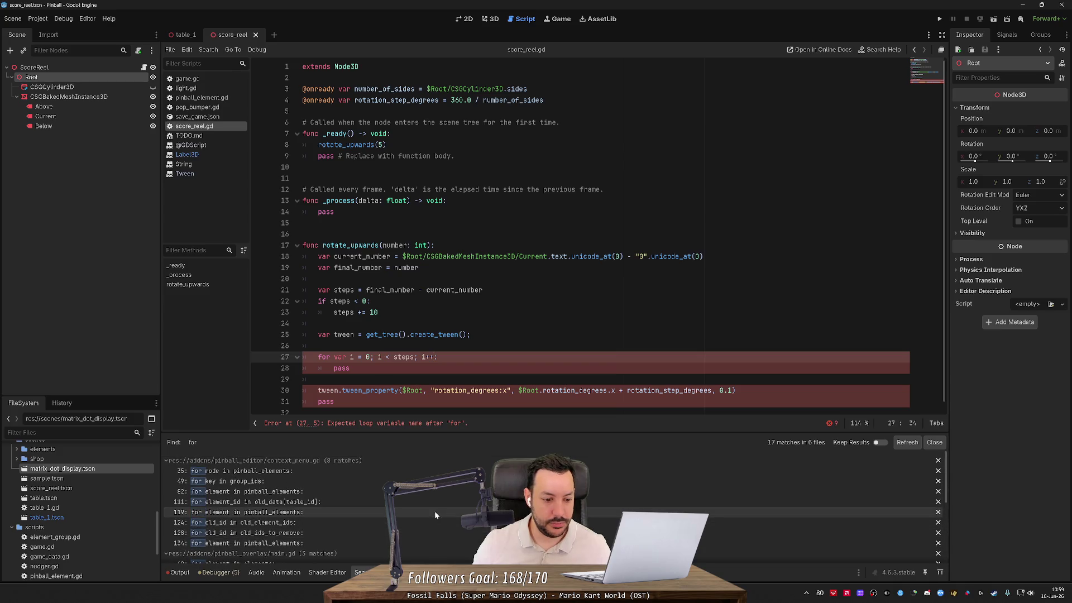
{"action": "key", "text": "super+e"}
- Bring up Chrome maximized and search Google for 'godot for loop'
{"action": "key", "text": "alt+Tab"}
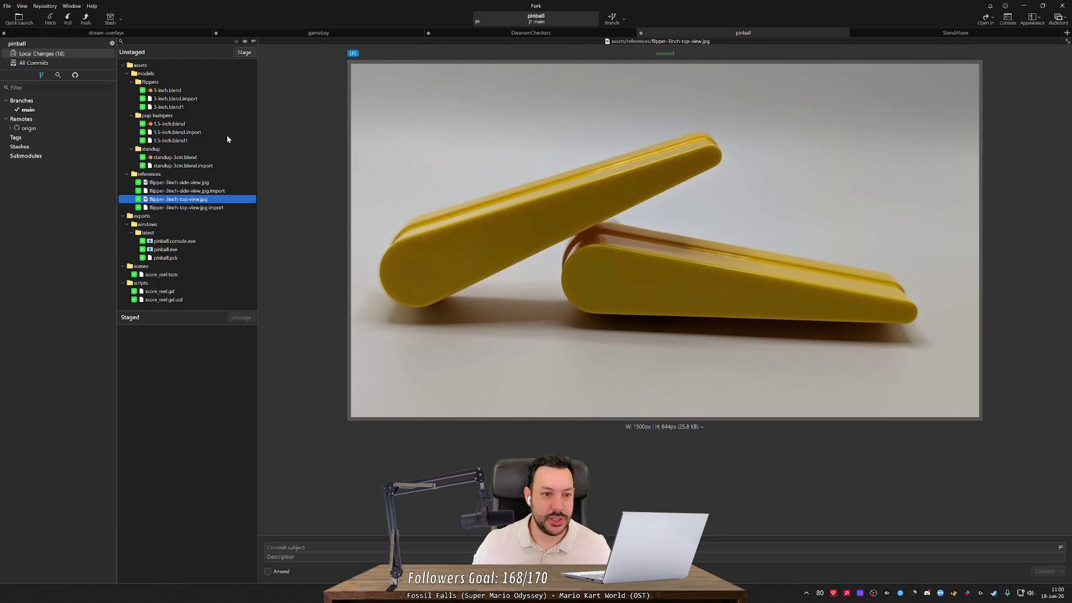
{"action": "key", "text": "alt+Tab"}
{"action": "key", "text": "super+Up"}
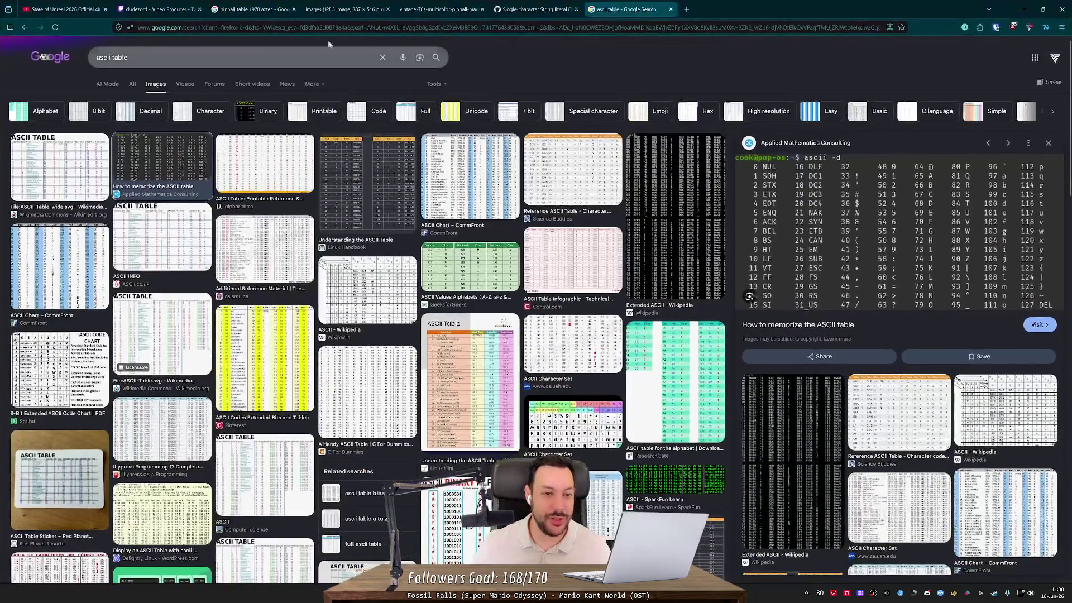
{"action": "key", "text": "ctrl+l"}
{"action": "type", "text": "godot for loop"}
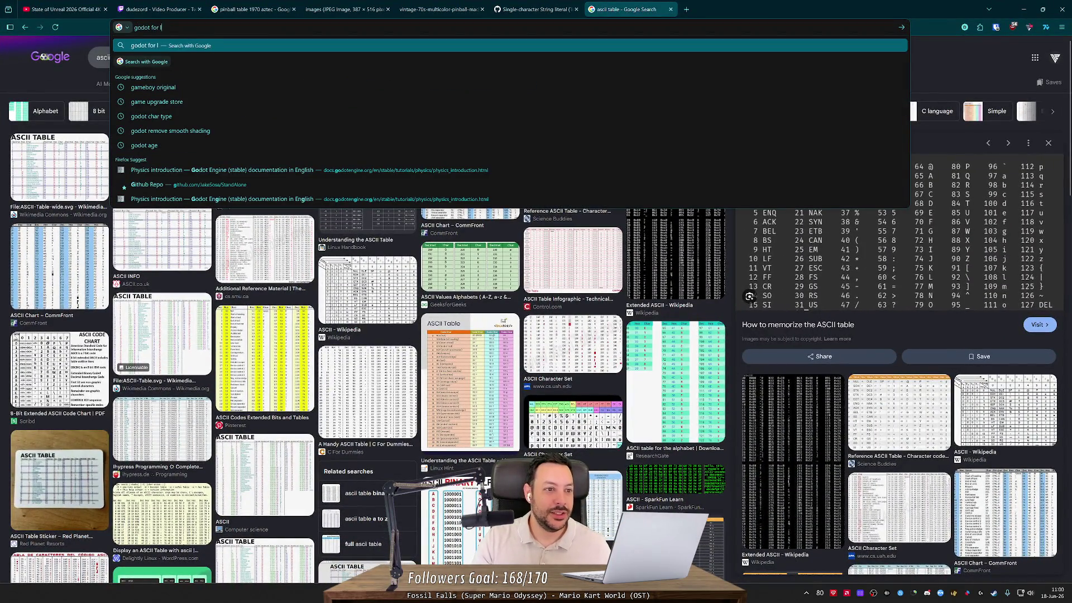
{"action": "key", "text": "Return"}
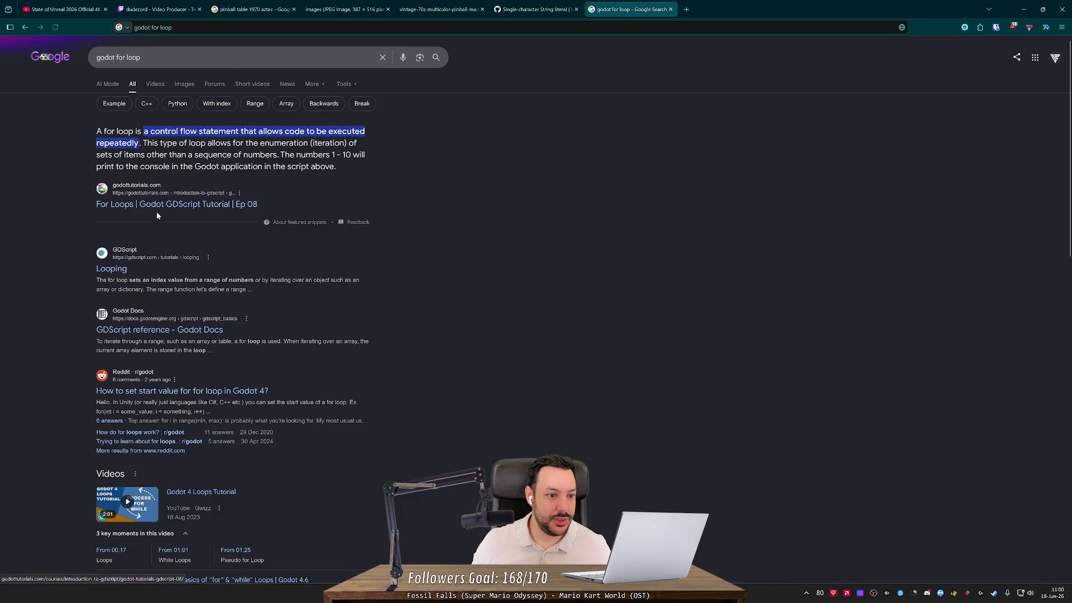
- Read the godottutorials GDScript For Loops article, then minimize the browser
{"action": "left_click", "coordinate": [158, 205]}
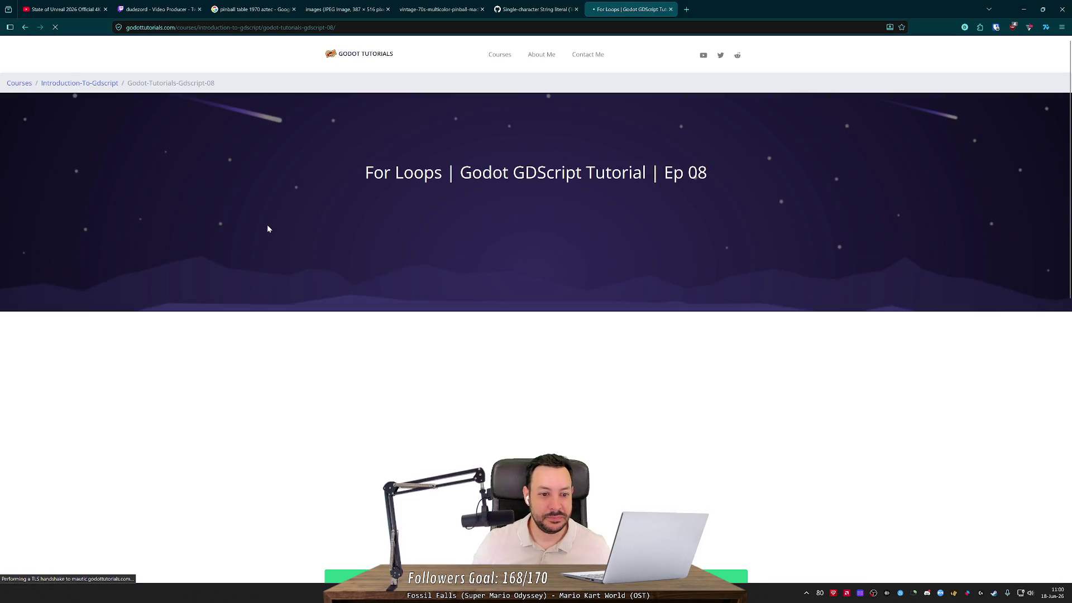
{"action": "scroll", "coordinate": [267, 225], "scroll_direction": "down", "scroll_amount": 10}
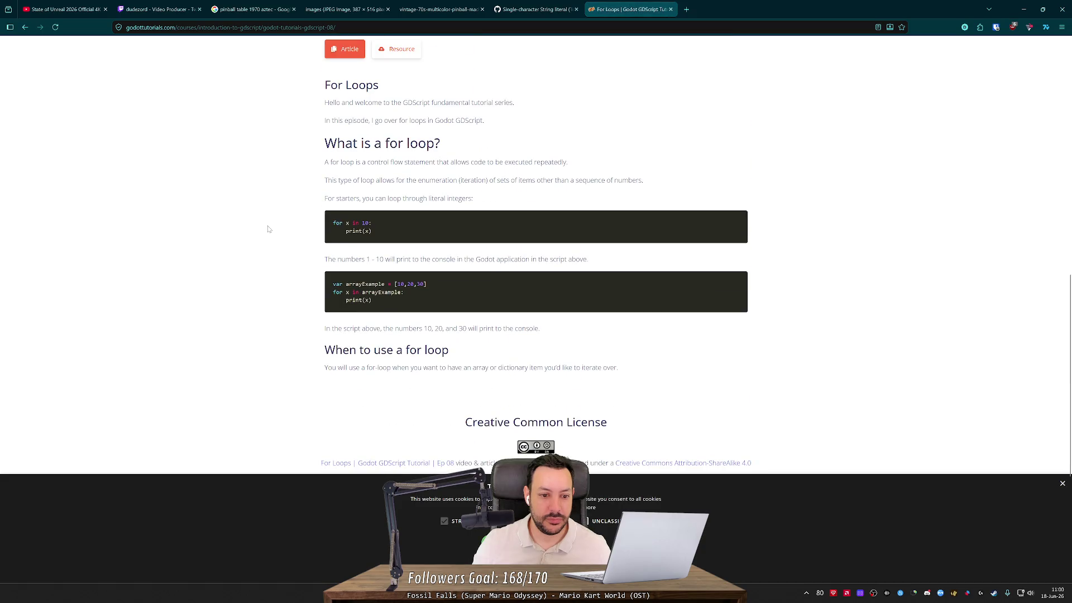
{"action": "left_click", "coordinate": [399, 227]}
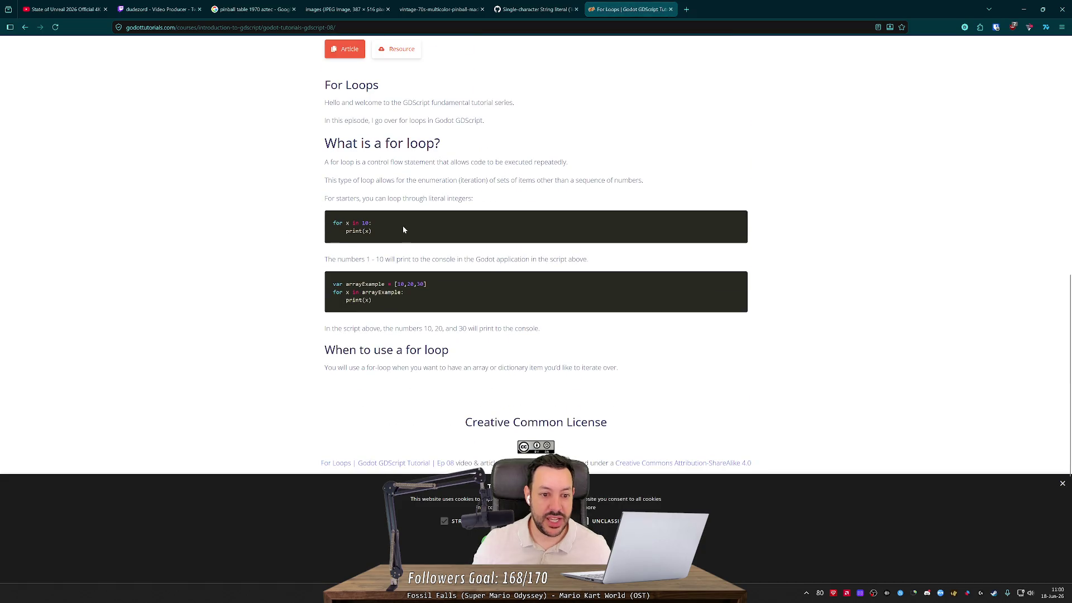
{"action": "left_click", "coordinate": [1026, 10]}
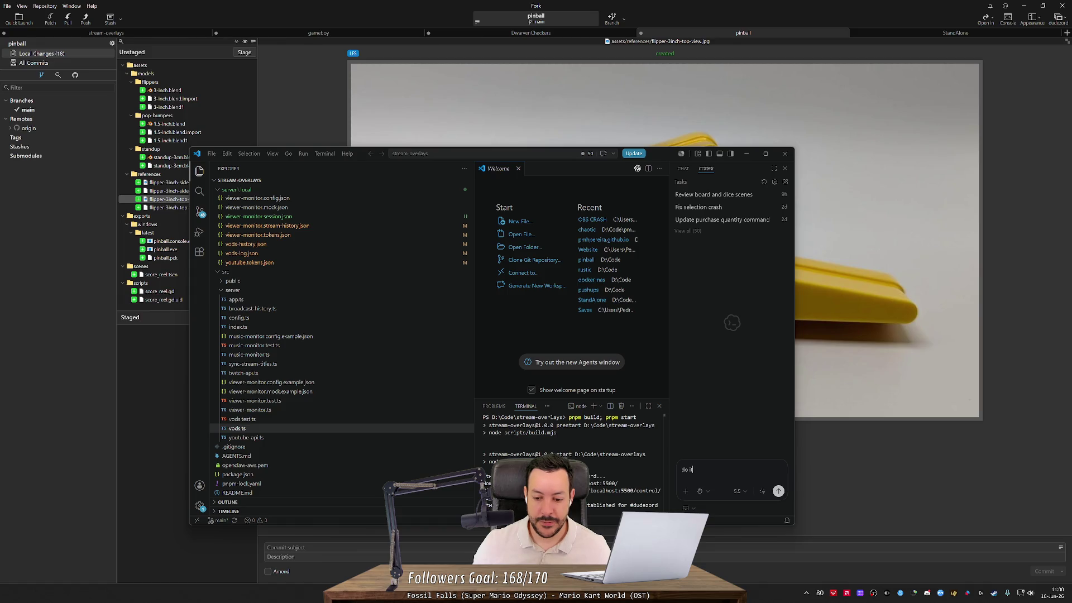
- Replace line 27's C-style loop with 'for i in steps:' and restore the Godot window size
{"action": "key", "text": "alt+Tab"}
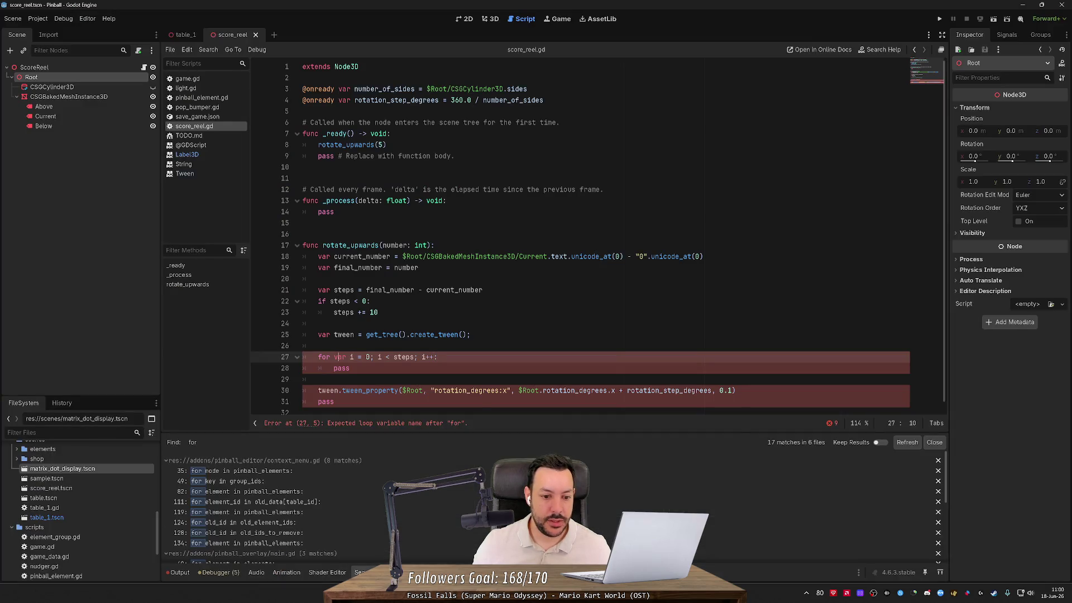
{"action": "key", "text": "shift+End"}
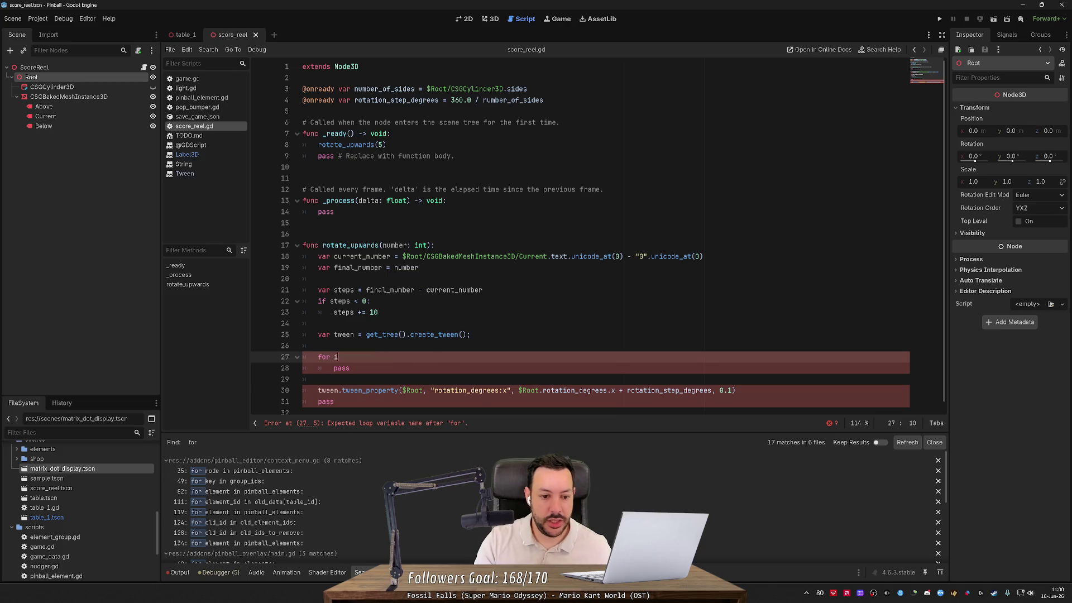
{"action": "key", "text": "BackSpace"}
{"action": "key", "text": "ctrl+BackSpace"}
{"action": "type", "text": "i in steps:"}
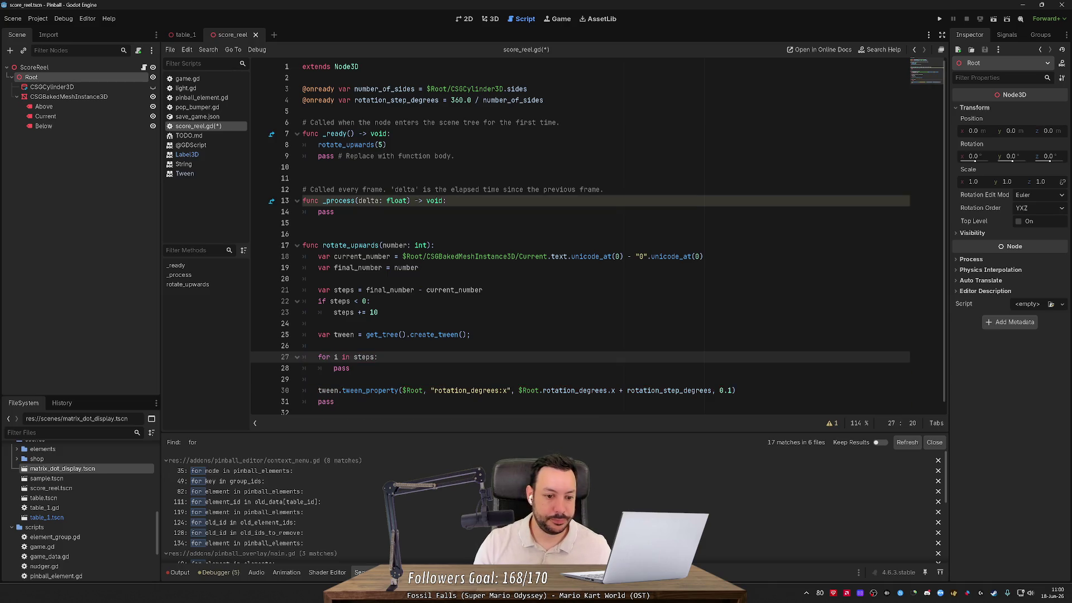
{"action": "scroll", "coordinate": [581, 236], "scroll_direction": "down", "scroll_amount": 1}
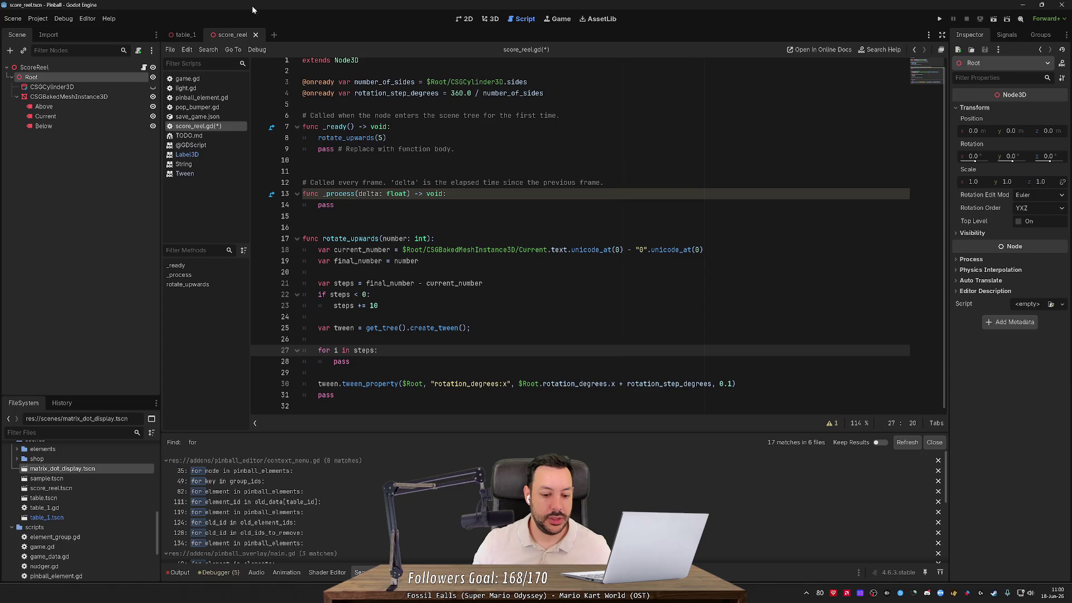
{"action": "double_click", "coordinate": [252, 5]}
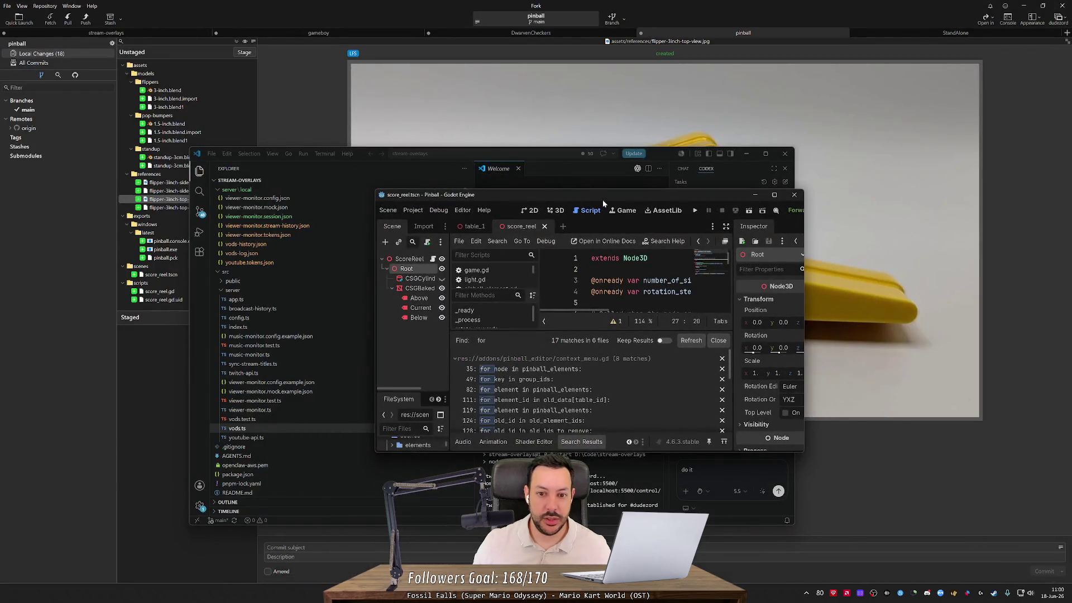
- Tile Godot on the right half, with the fitted vintage pinball photo on the left
{"action": "left_click_drag", "start_coordinate": [602, 199], "coordinate": [1068, 184]}
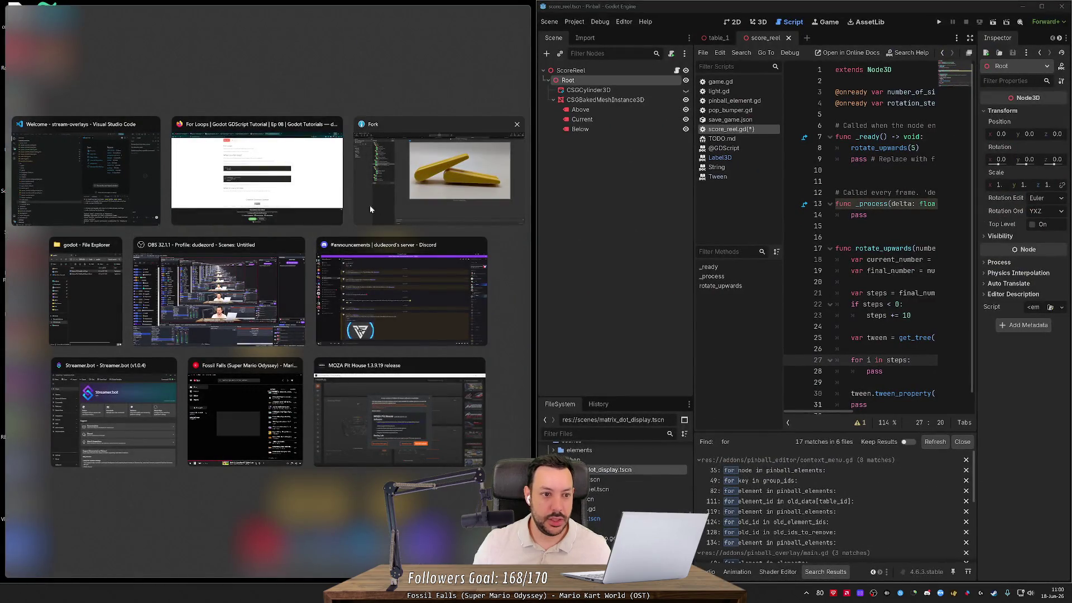
{"action": "left_click", "coordinate": [330, 201]}
{"action": "left_click", "coordinate": [284, 9]}
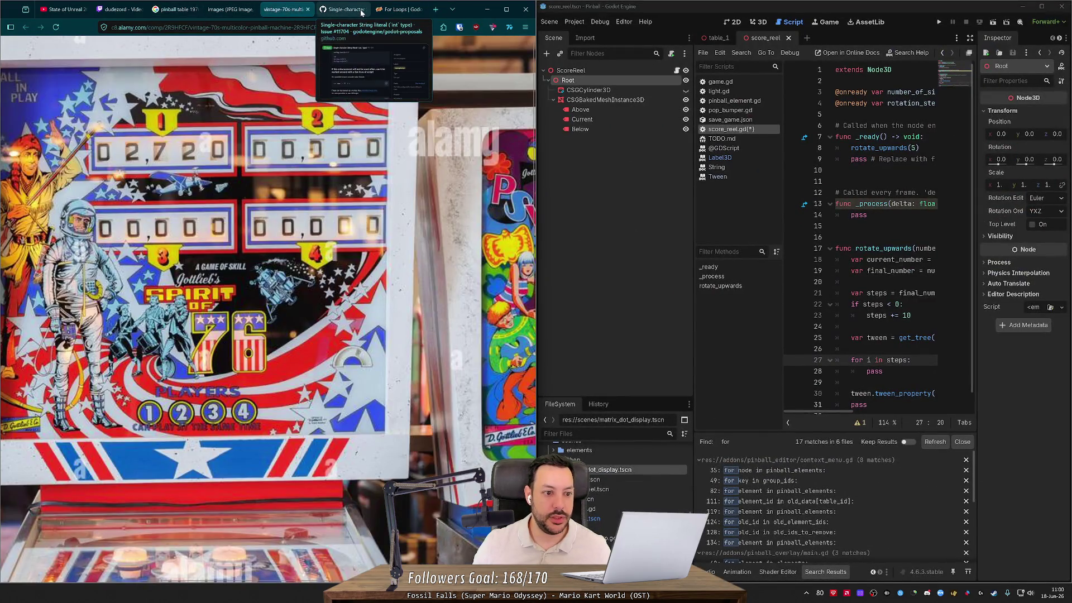
{"action": "left_click", "coordinate": [317, 174]}
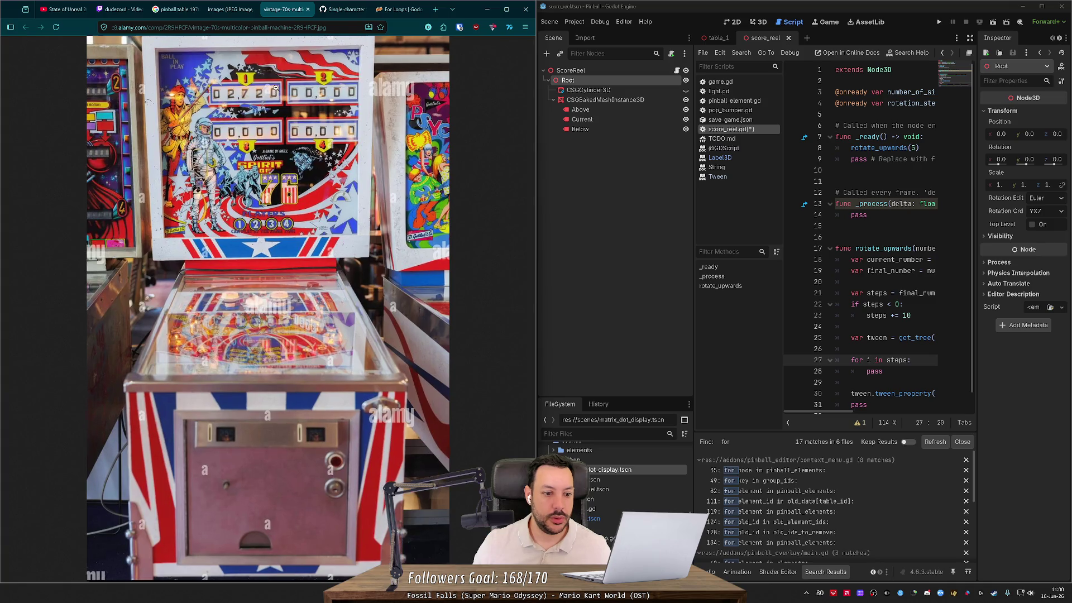
- Close the For Loops tab and drag the split borders to widen the script editor
{"action": "middle_click", "coordinate": [353, 15]}
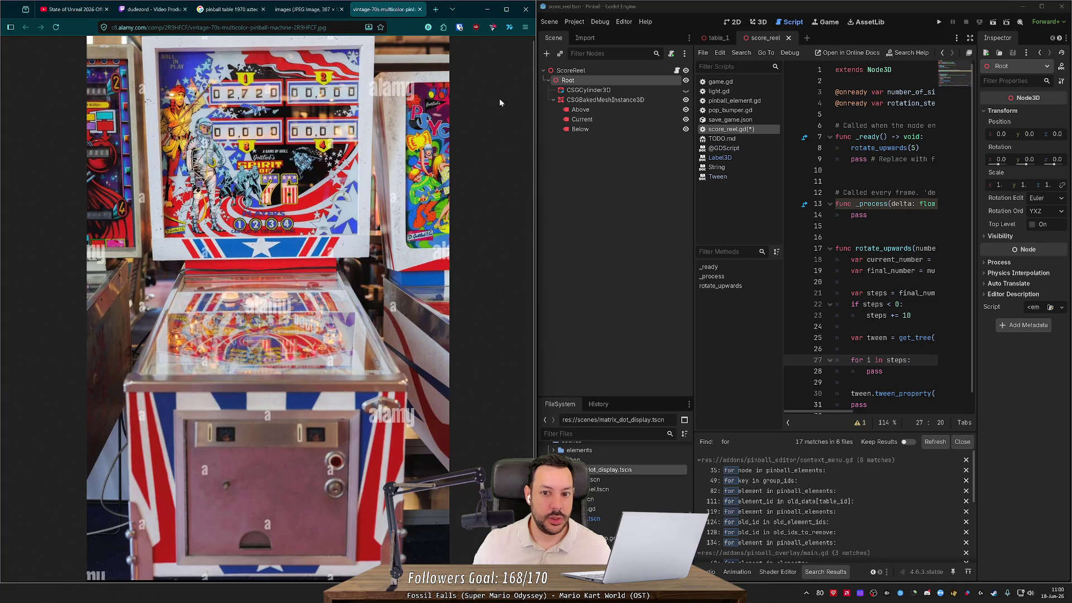
{"action": "left_click_drag", "start_coordinate": [535, 144], "coordinate": [294, 146]}
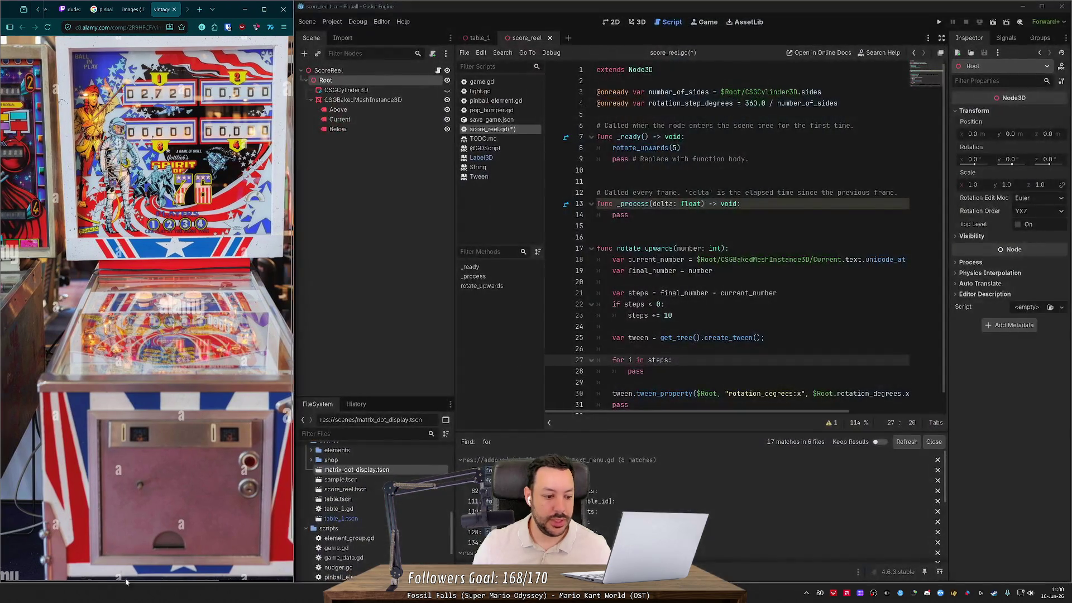
{"action": "left_click_drag", "start_coordinate": [132, 580], "coordinate": [159, 580]}
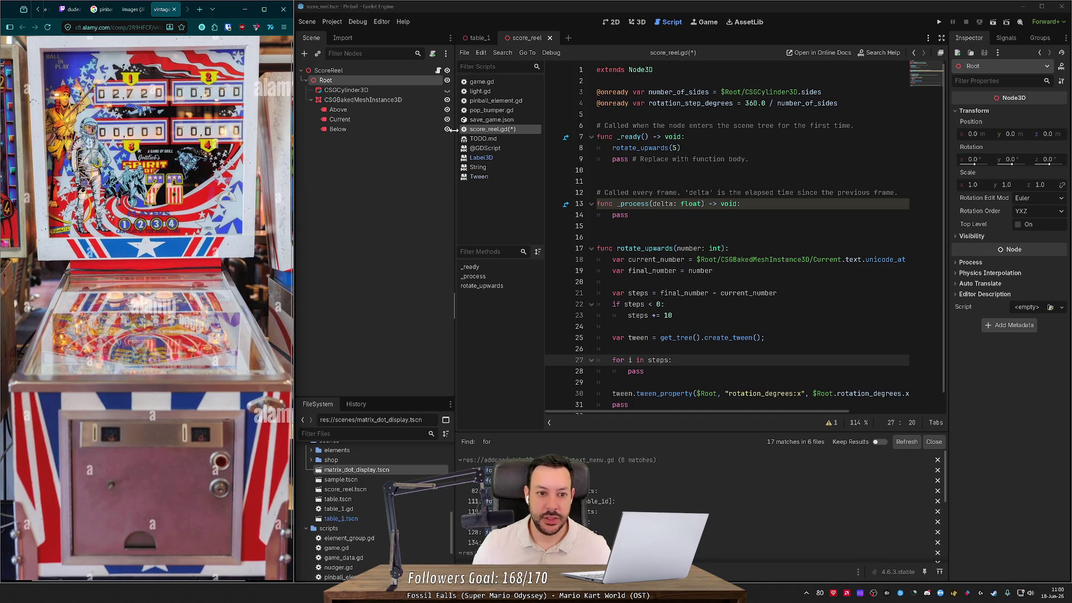
{"action": "left_click_drag", "start_coordinate": [455, 137], "coordinate": [391, 143]}
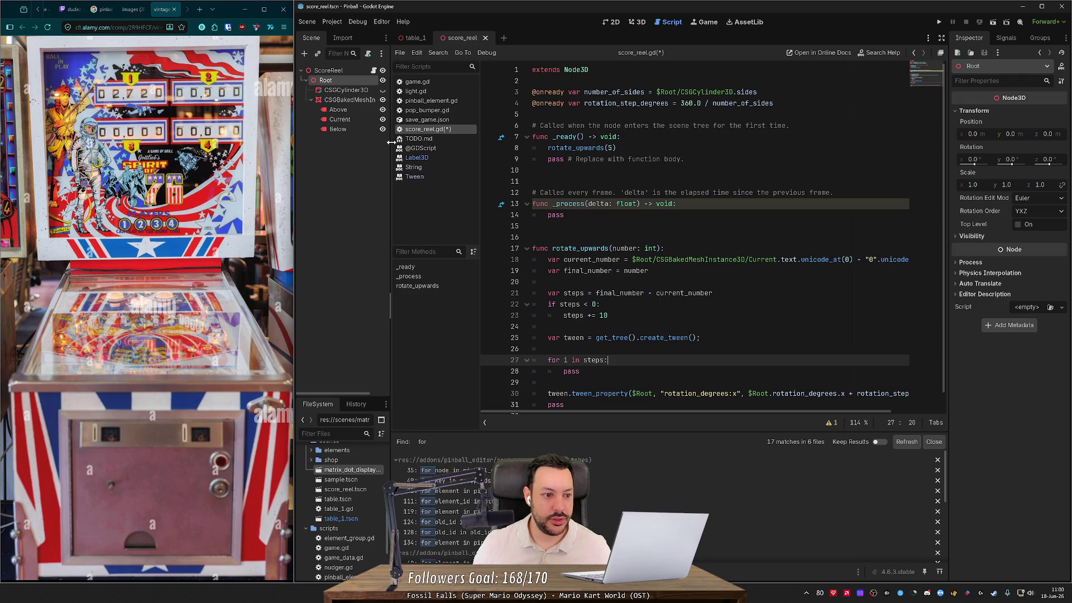
- Move the tween_property line into the body of 'for i in steps:' with correct indentation
{"action": "scroll", "coordinate": [671, 234], "scroll_direction": "down", "scroll_amount": 1}
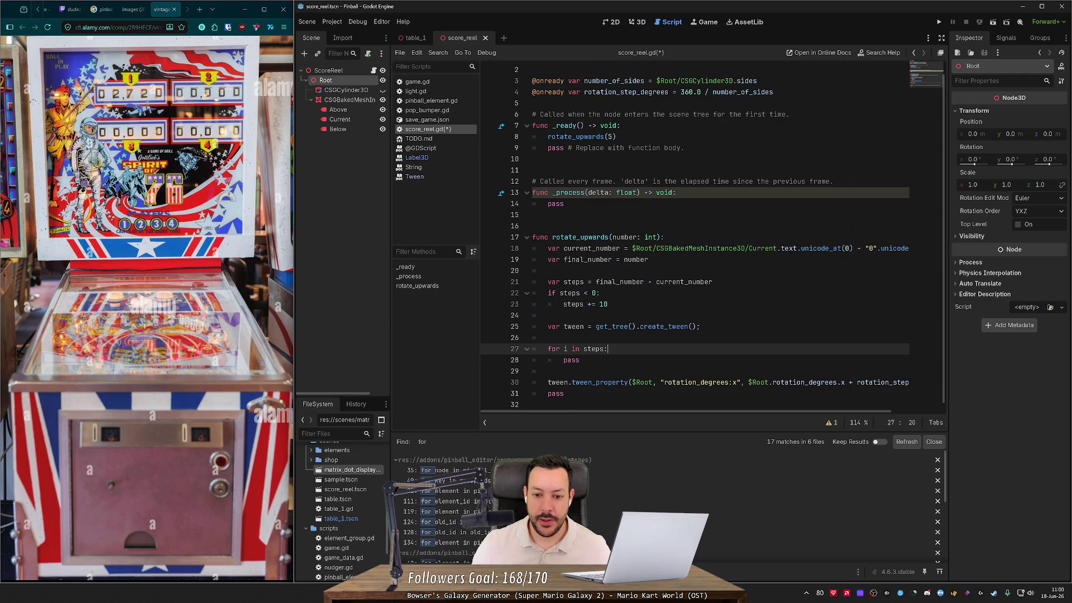
{"action": "key", "text": "Down"}
{"action": "key", "text": "Down"}
{"action": "key", "text": "Down"}
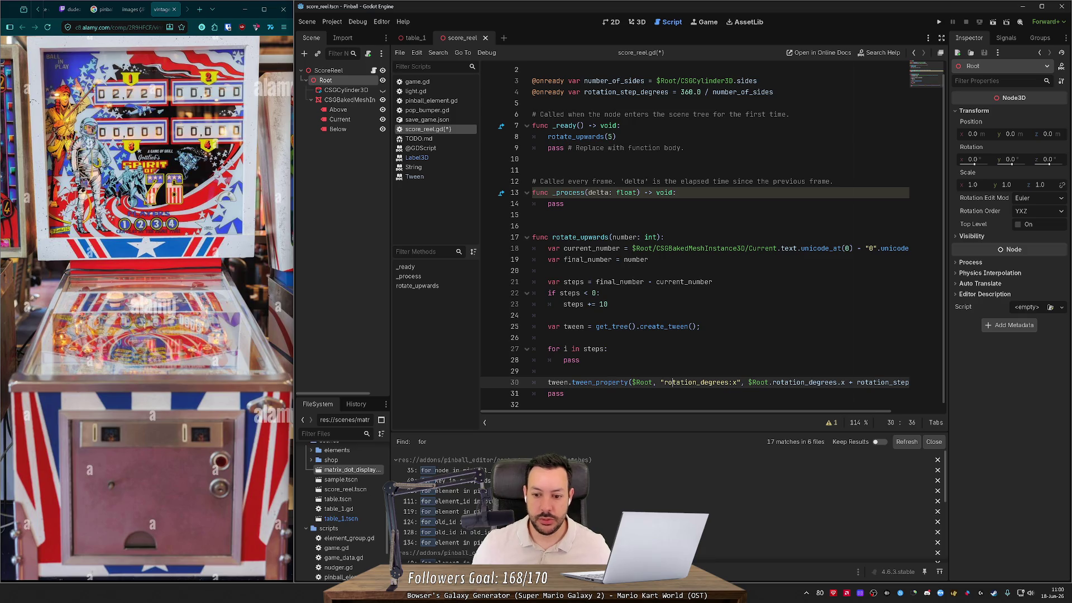
{"action": "key", "text": "ctrl+x"}
{"action": "key", "text": "Up"}
{"action": "key", "text": "Up"}
{"action": "key", "text": "Up"}
{"action": "key", "text": "Return"}
{"action": "key", "text": "ctrl+v"}
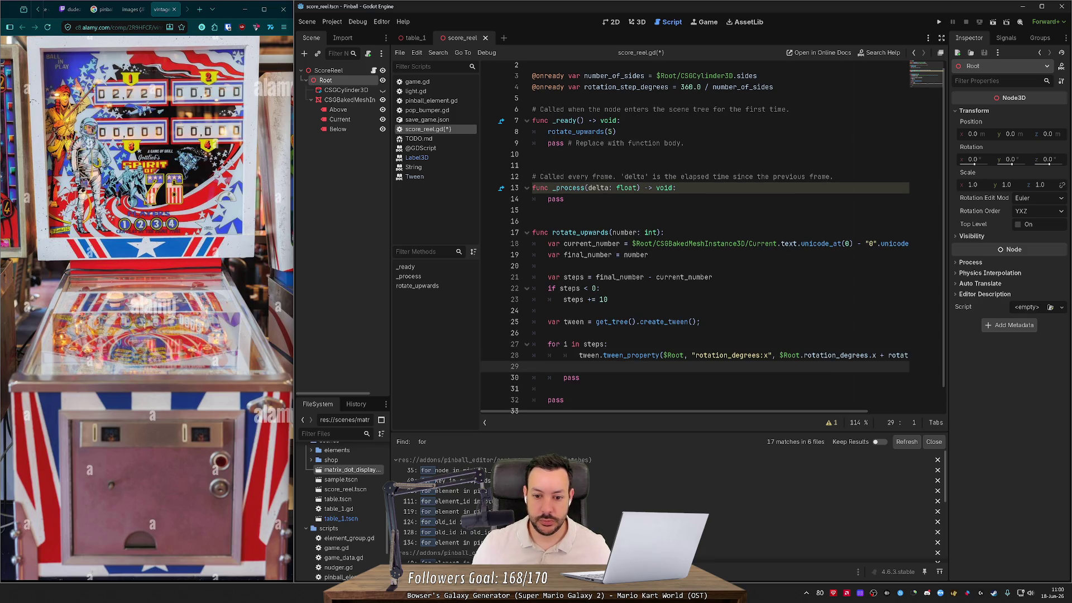
{"action": "key", "text": "Up"}
{"action": "key", "text": "Home"}
{"action": "key", "text": "BackSpace"}
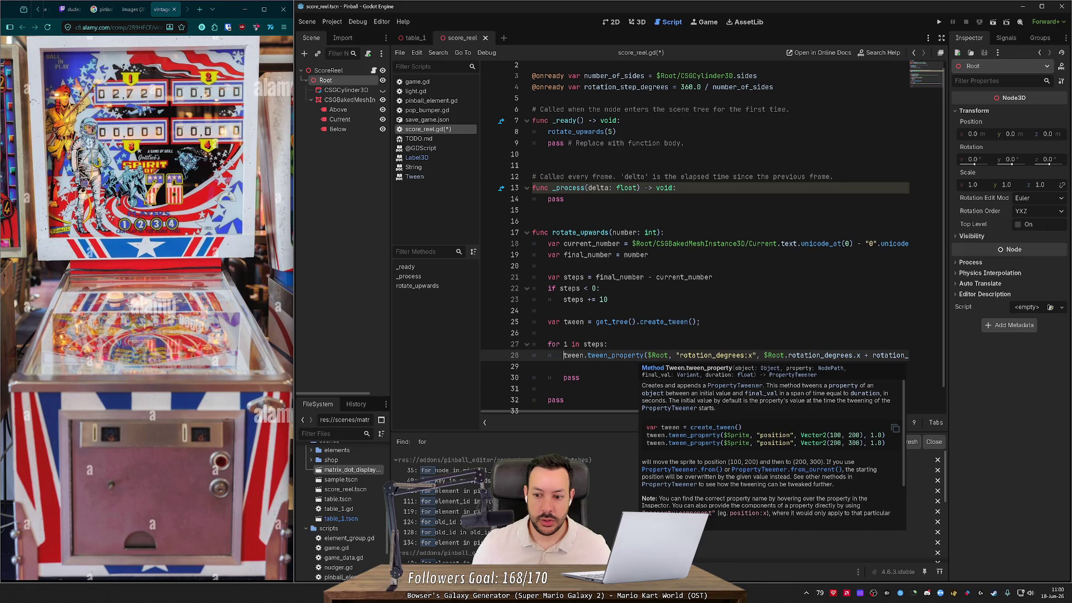
{"action": "key", "text": "Up"}
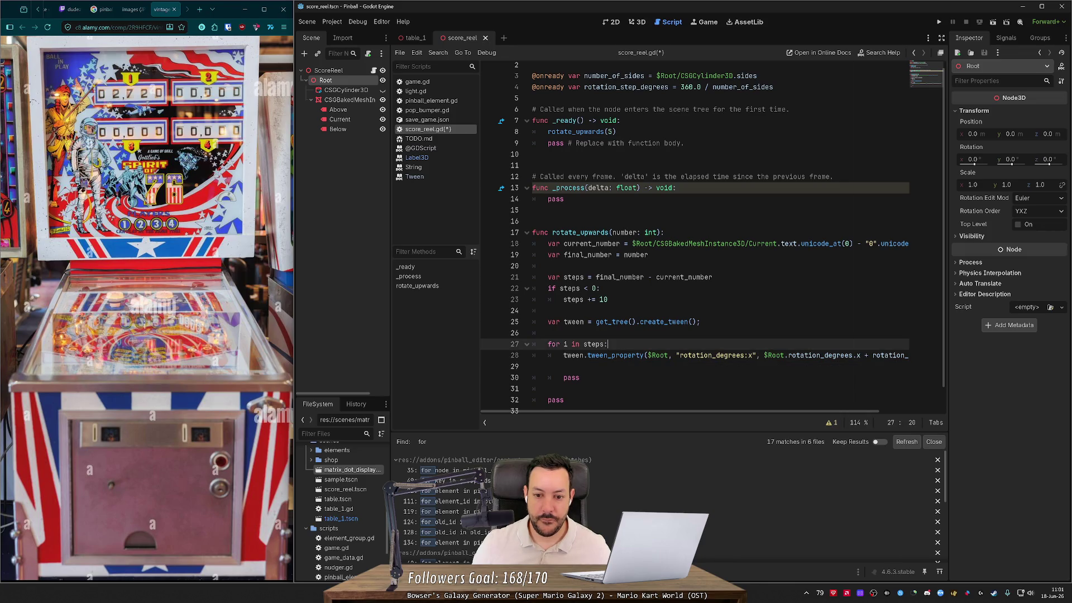
{"action": "key", "text": "Return"}
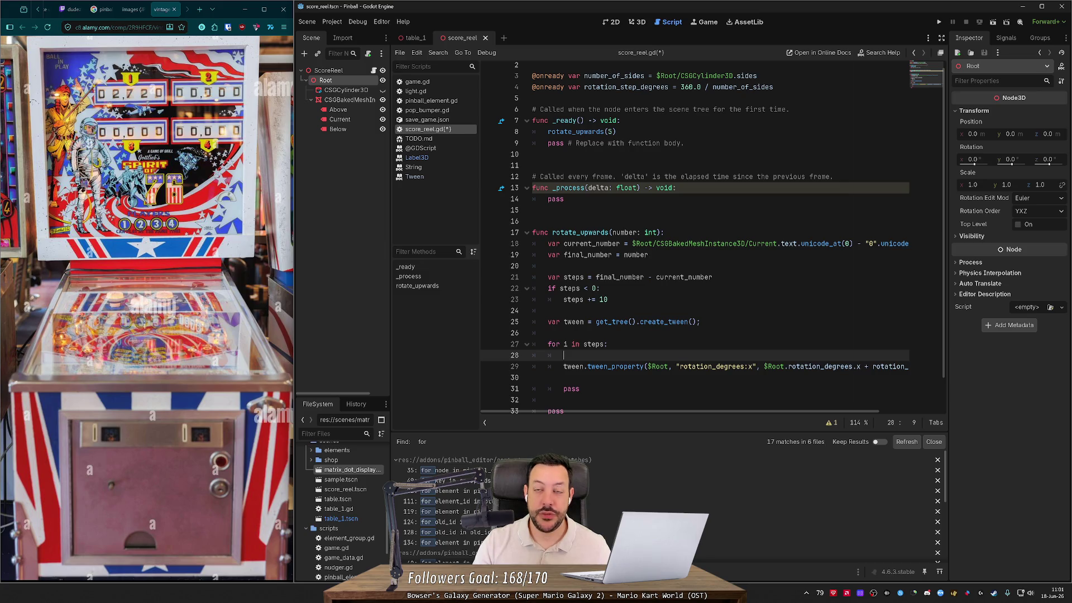
- Switch to the 3D view and zoom in on the numbered score reel drum
{"action": "left_click", "coordinate": [637, 21]}
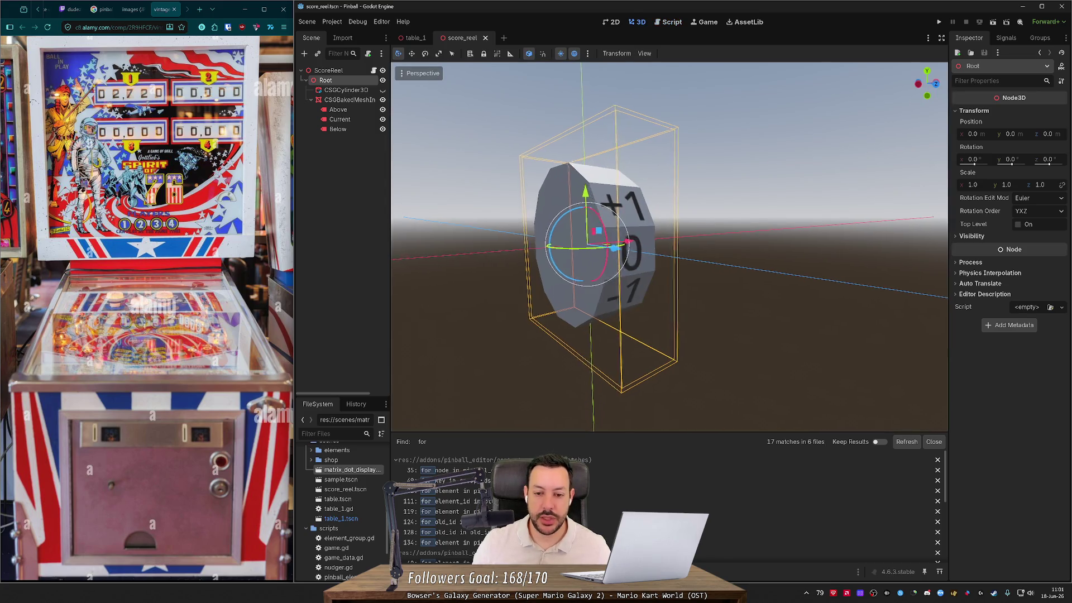
{"action": "scroll", "coordinate": [670, 246], "scroll_direction": "up", "scroll_amount": 3}
{"action": "scroll", "coordinate": [661, 210], "scroll_direction": "up", "scroll_amount": 2}
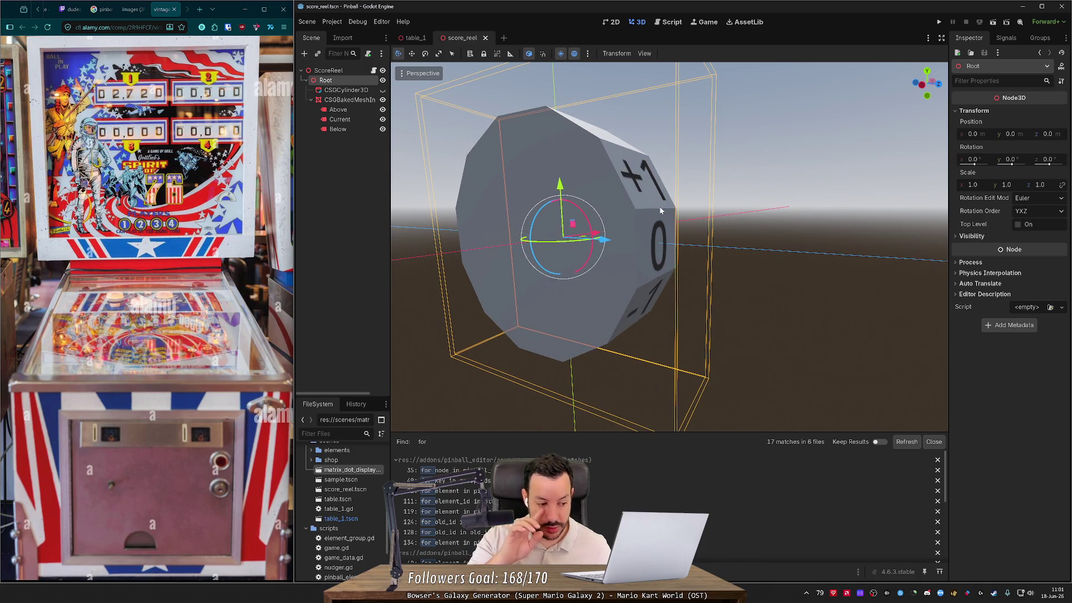
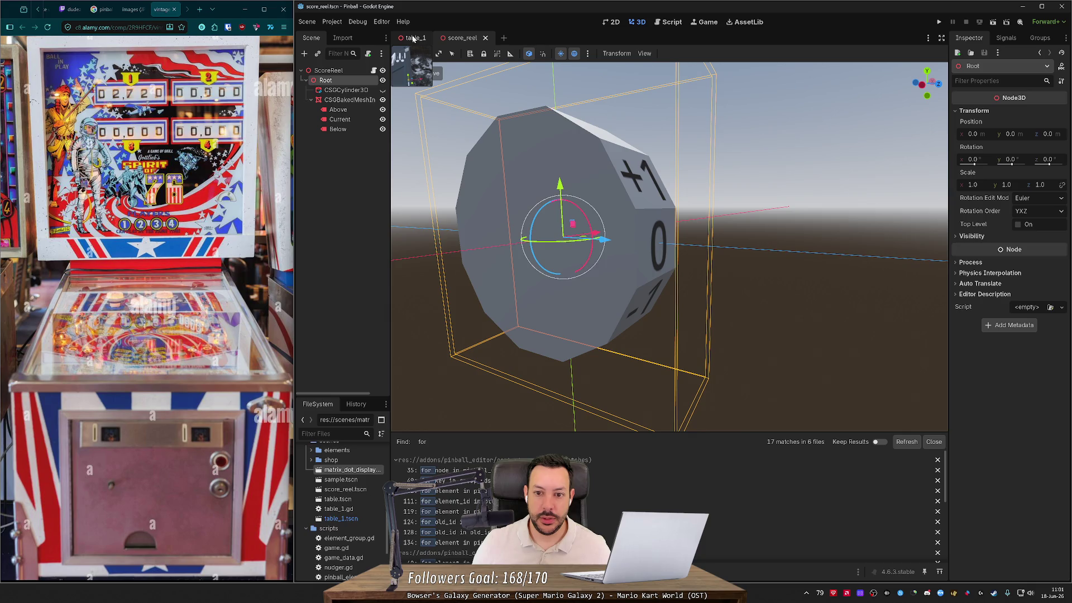
- In score_reel.gd, start typing 'var next_number = current_number' inside rotate_upwards' loop
{"action": "left_click", "coordinate": [672, 25]}
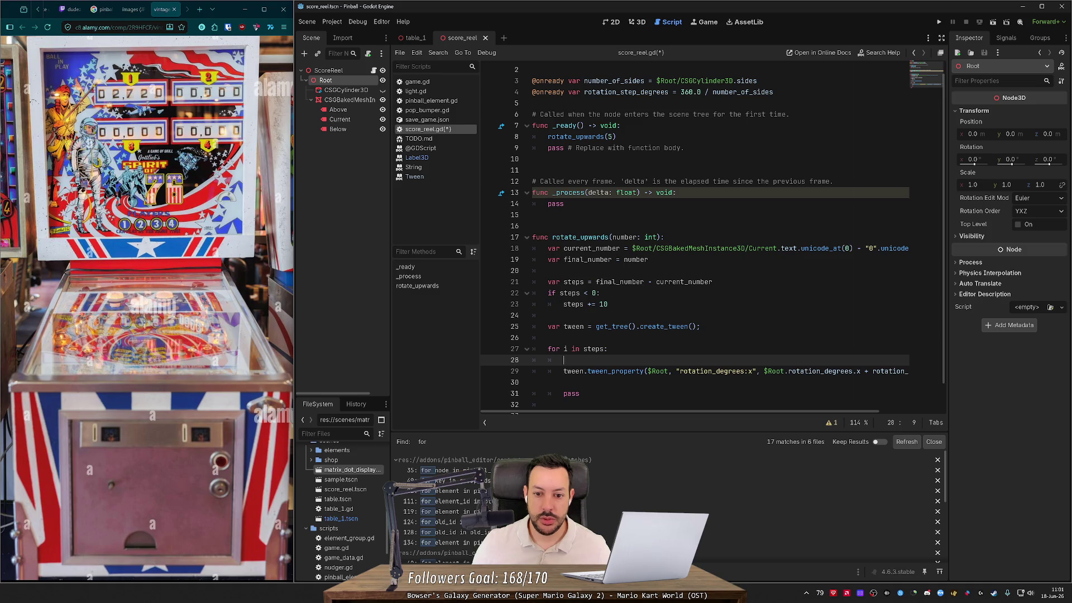
{"action": "type", "text": "var nex"}
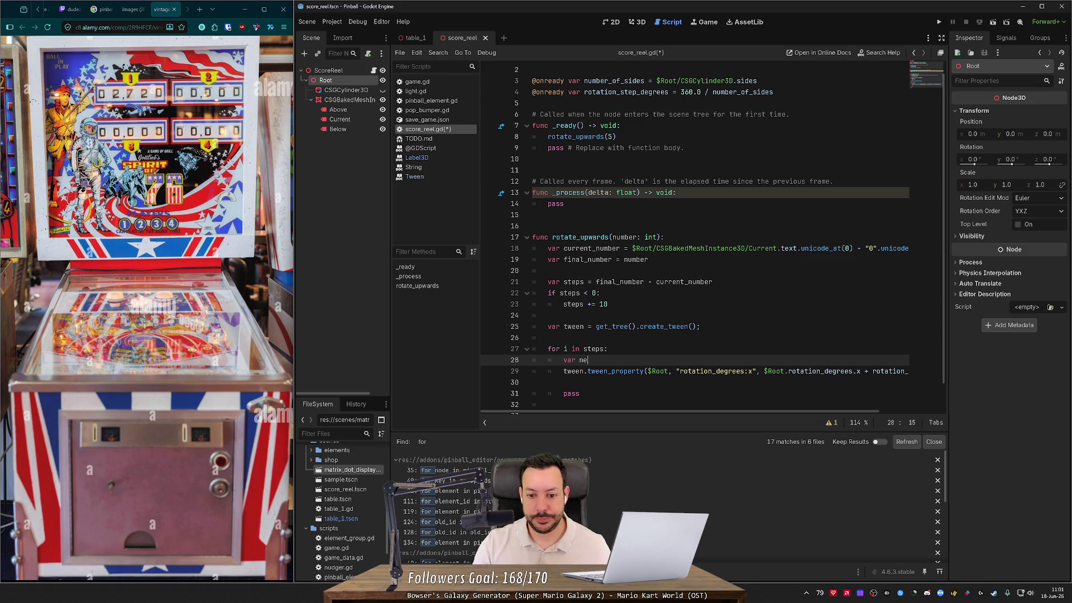
{"action": "type", "text": "t_number "}
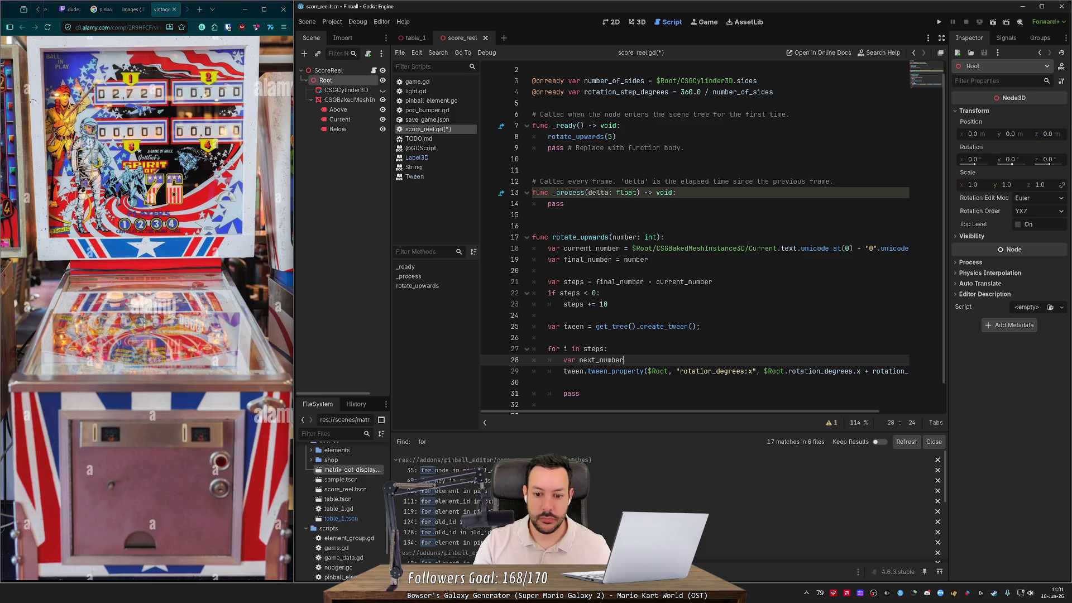
{"action": "type", "text": "= current_num"}
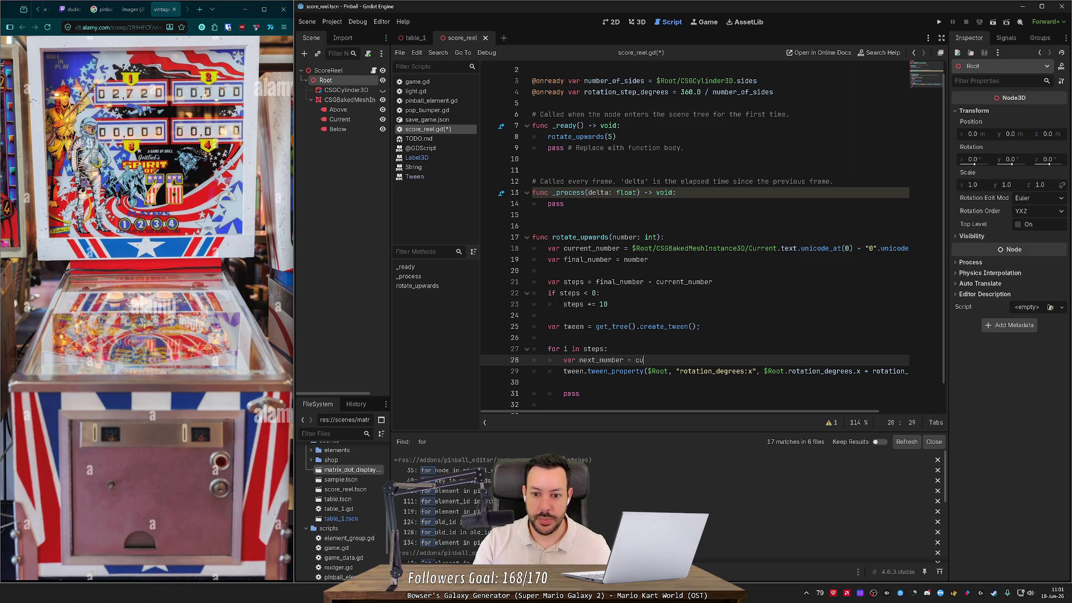
{"action": "type", "text": "ber + i"}
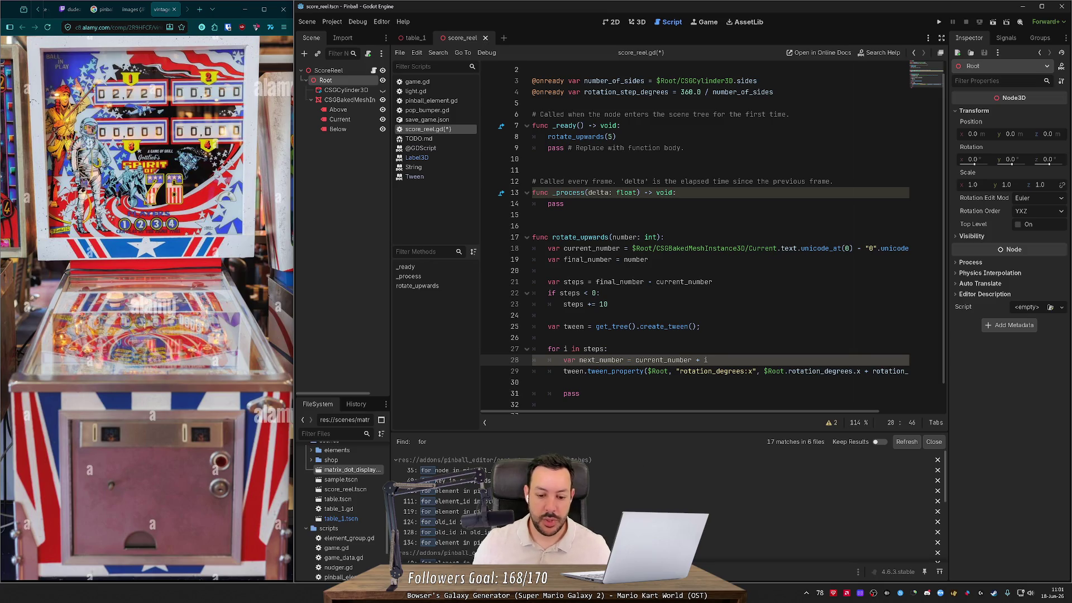
- Search the web for 'for loop gdscript' and open the gdscript.com Looping tutorial
{"action": "left_click", "coordinate": [203, 10]}
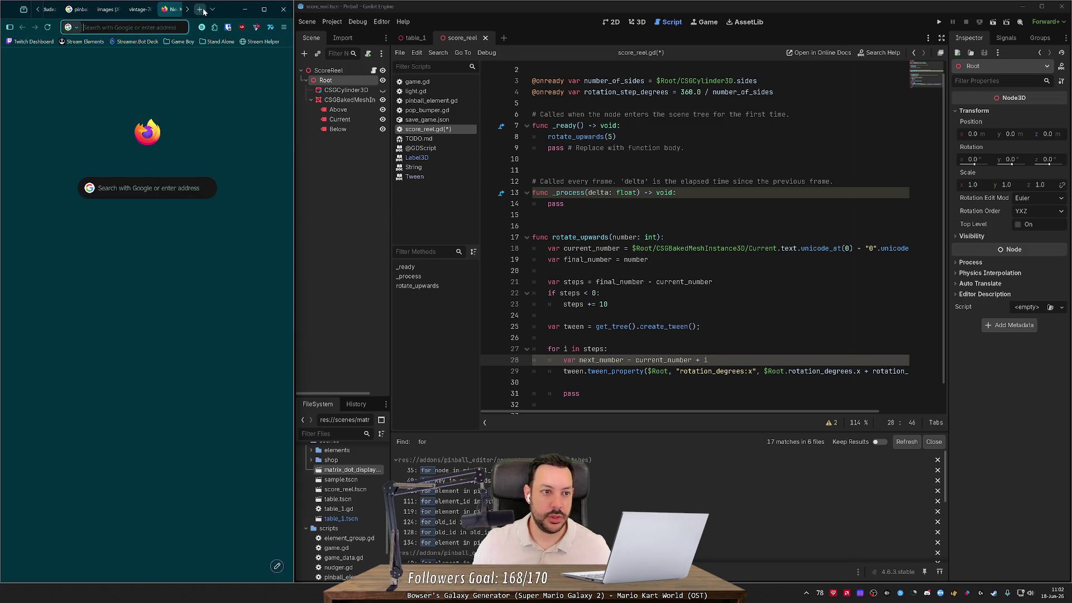
{"action": "type", "text": "for loop g"}
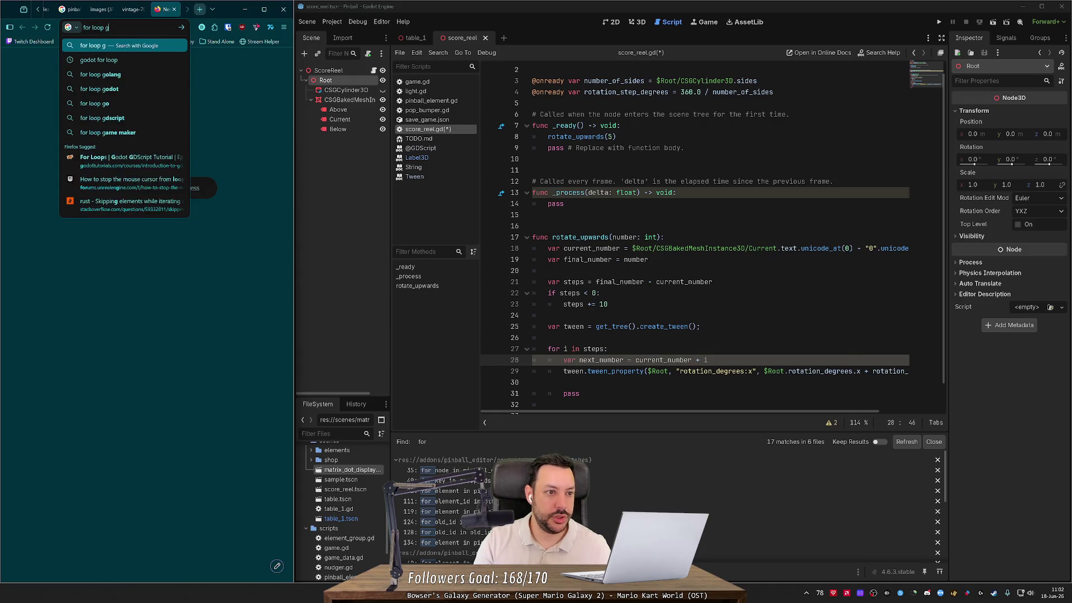
{"action": "type", "text": "dscript"}
{"action": "key", "text": "Return"}
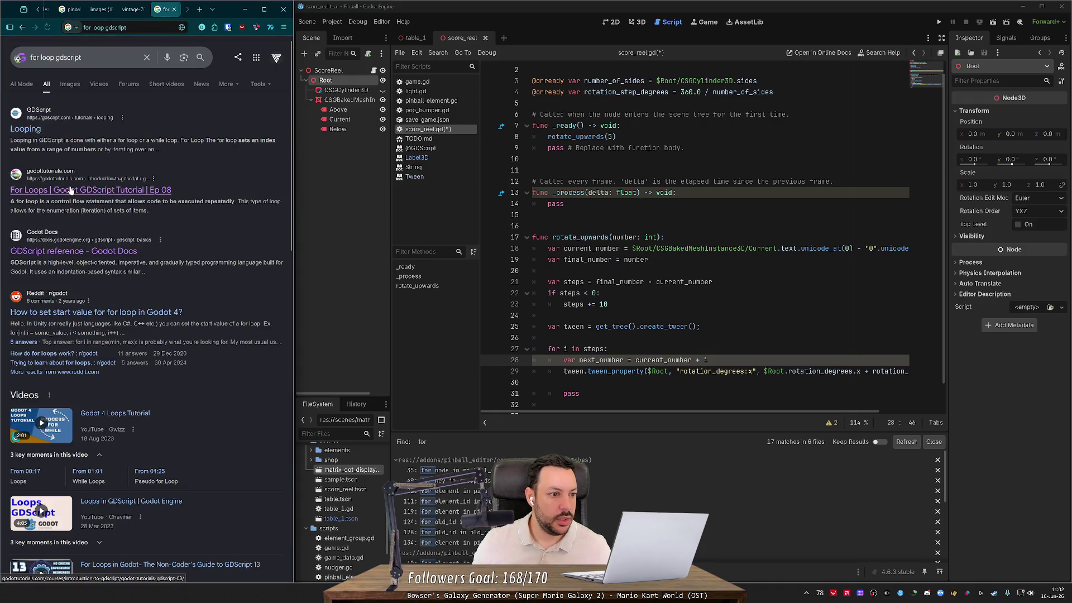
{"action": "left_click", "coordinate": [25, 129]}
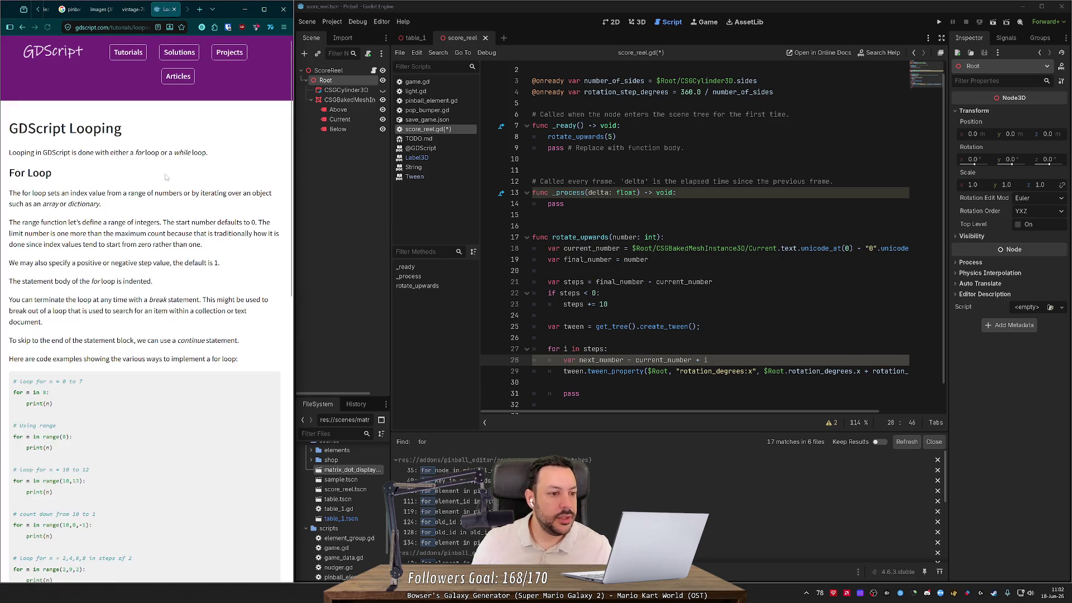
- Scroll through the tutorial's for-loop examples, such as 'for n = 0 to 7'
{"action": "scroll", "coordinate": [60, 204], "scroll_direction": "down", "scroll_amount": 4}
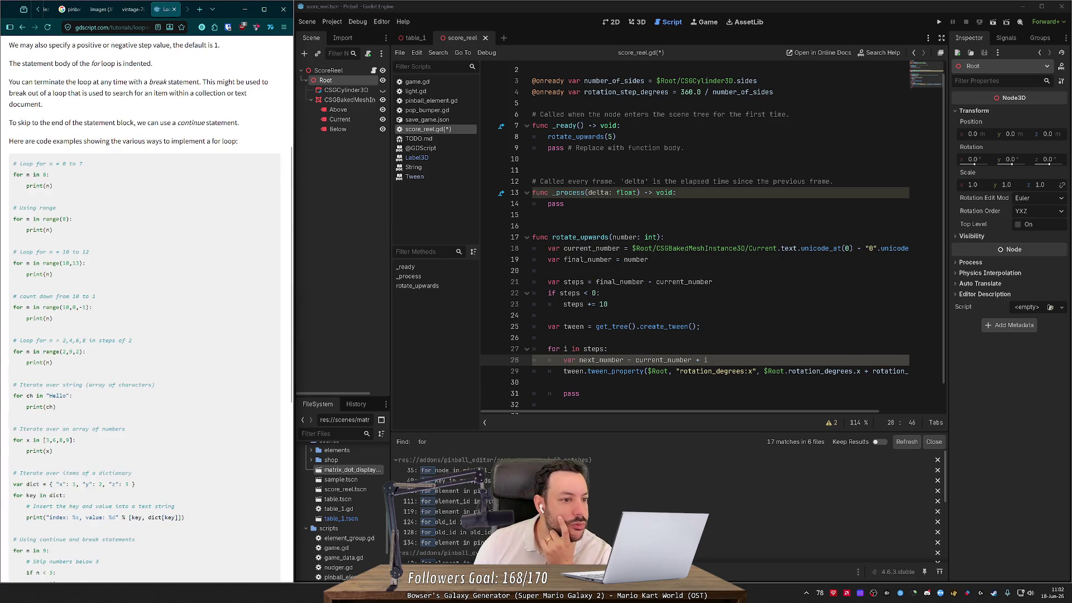
{"action": "left_click_drag", "start_coordinate": [42, 164], "coordinate": [103, 168]}
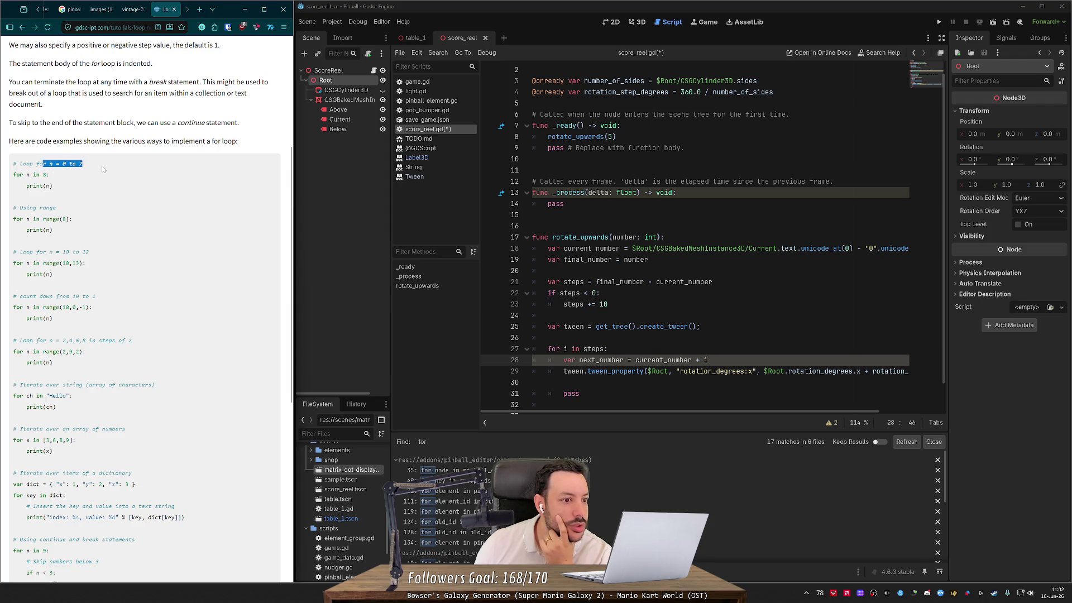
{"action": "left_click", "coordinate": [102, 168]}
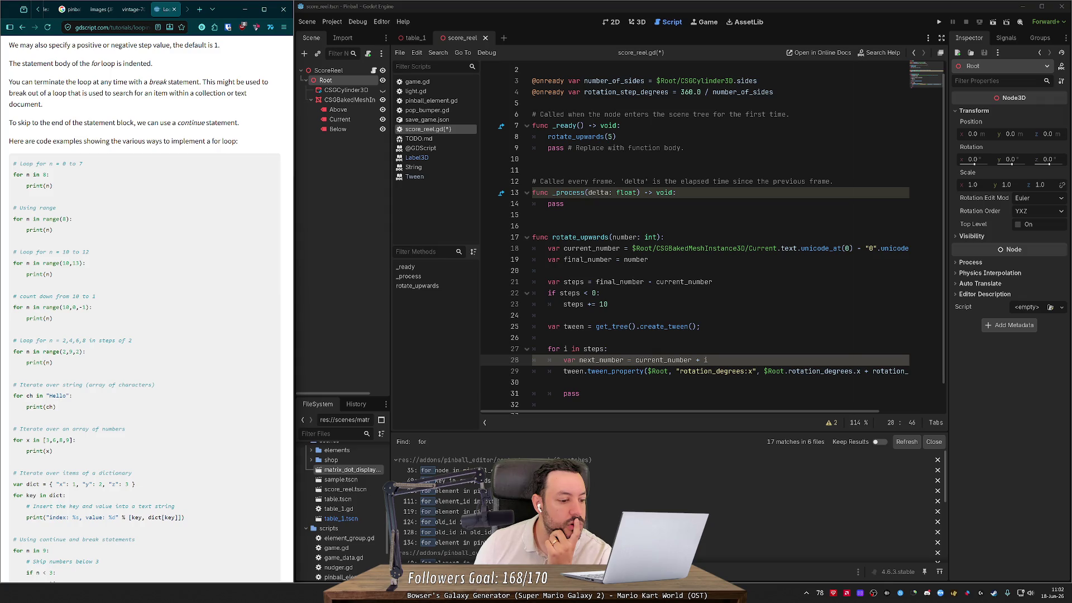
{"action": "scroll", "coordinate": [148, 313], "scroll_direction": "down", "scroll_amount": 2}
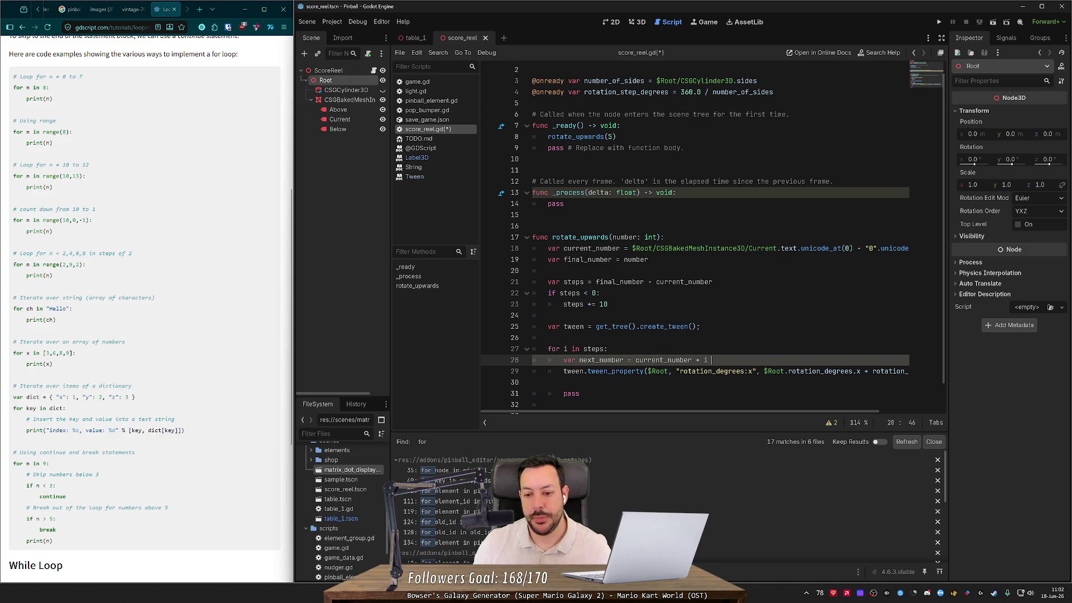
- Complete line 28 so next_number equals current_number + i + 1
{"action": "type", "text": "+ 1"}
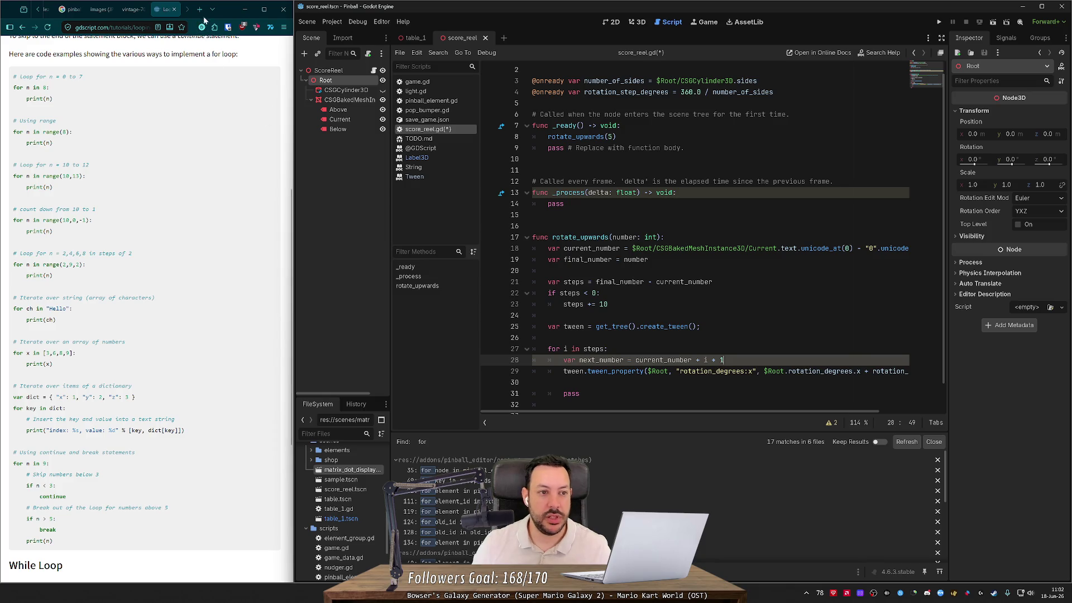
{"action": "left_click", "coordinate": [132, 9]}
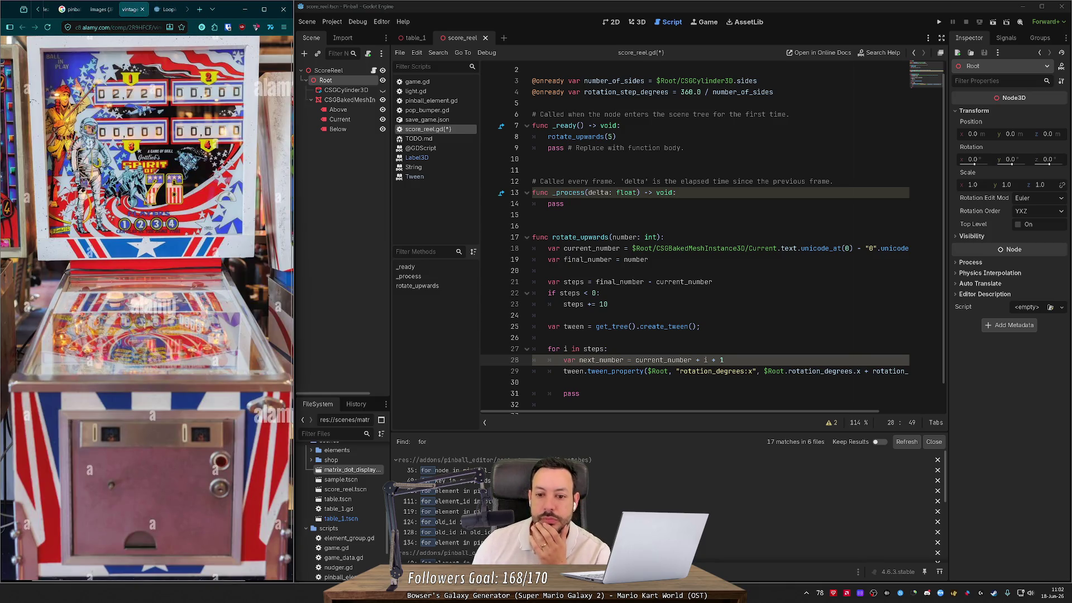
{"action": "double_click", "coordinate": [664, 360]}
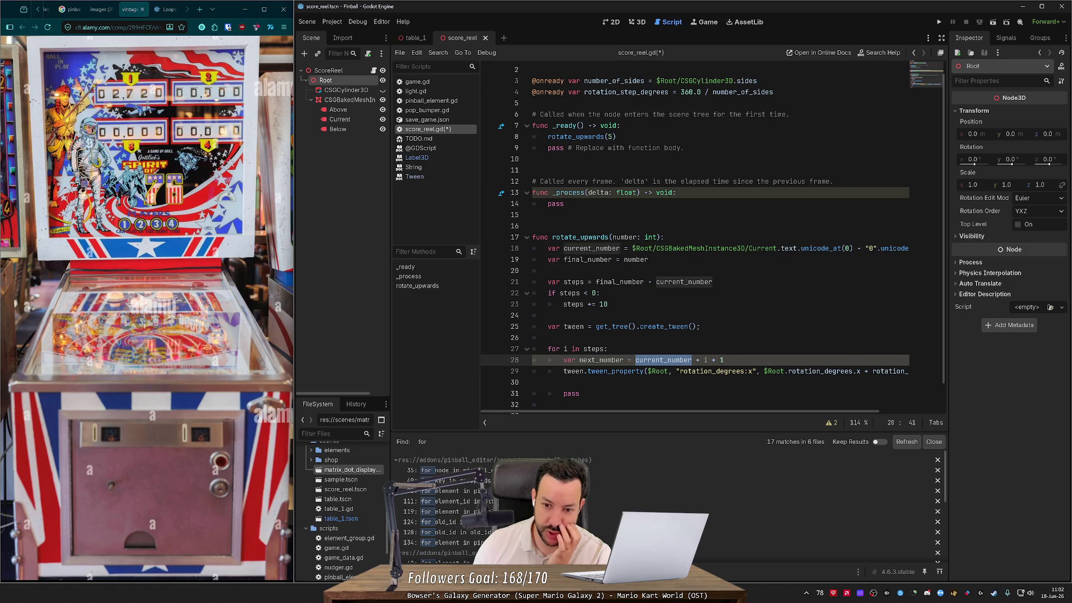
{"action": "left_click", "coordinate": [724, 360]}
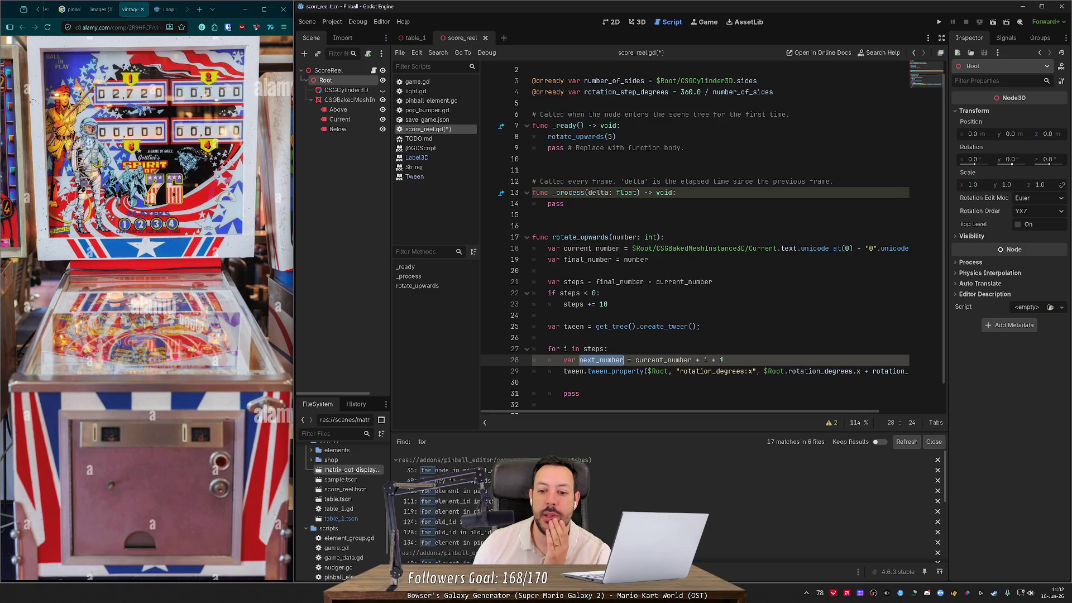
{"action": "left_click_drag", "start_coordinate": [724, 360], "coordinate": [643, 360]}
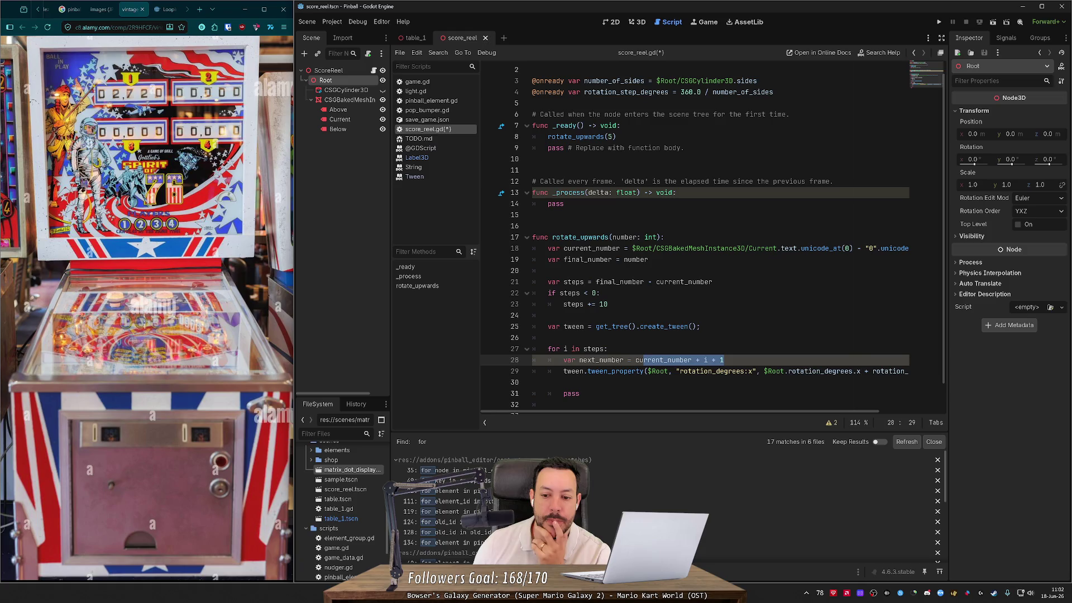
{"action": "left_click", "coordinate": [724, 359]}
- Add line 29 setting $Root/CSGBakedMeshInstance3D/Above.text to str(next_number), checking the str() docs
{"action": "key", "text": "Return"}
{"action": "type", "text": "$"}
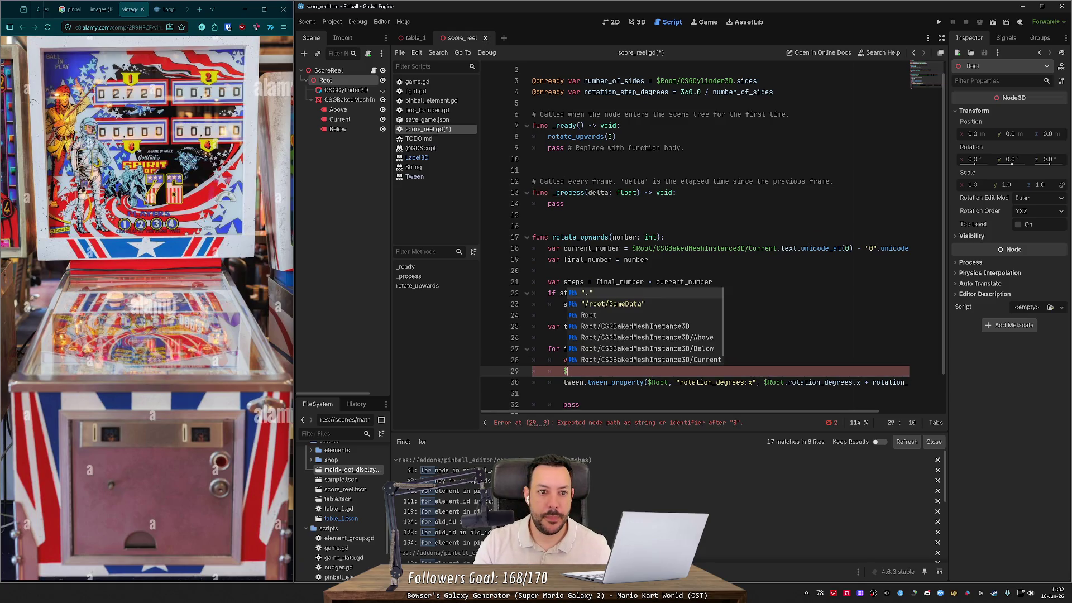
{"action": "key", "text": "Down"}
{"action": "key", "text": "Down"}
{"action": "key", "text": "Down"}
{"action": "key", "text": "Return"}
{"action": "type", "text": "."}
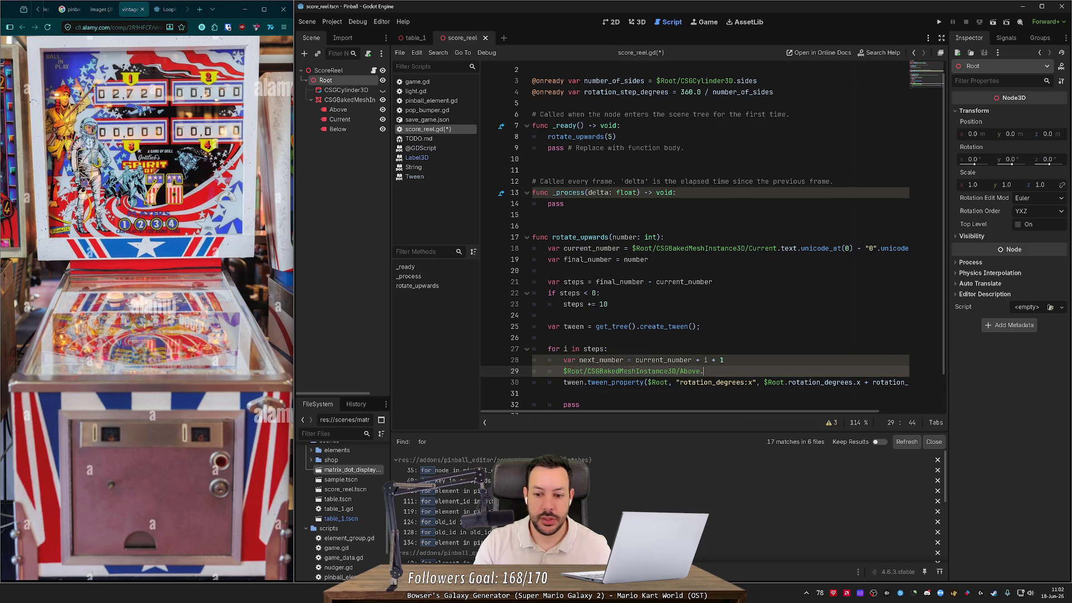
{"action": "type", "text": "text = "}
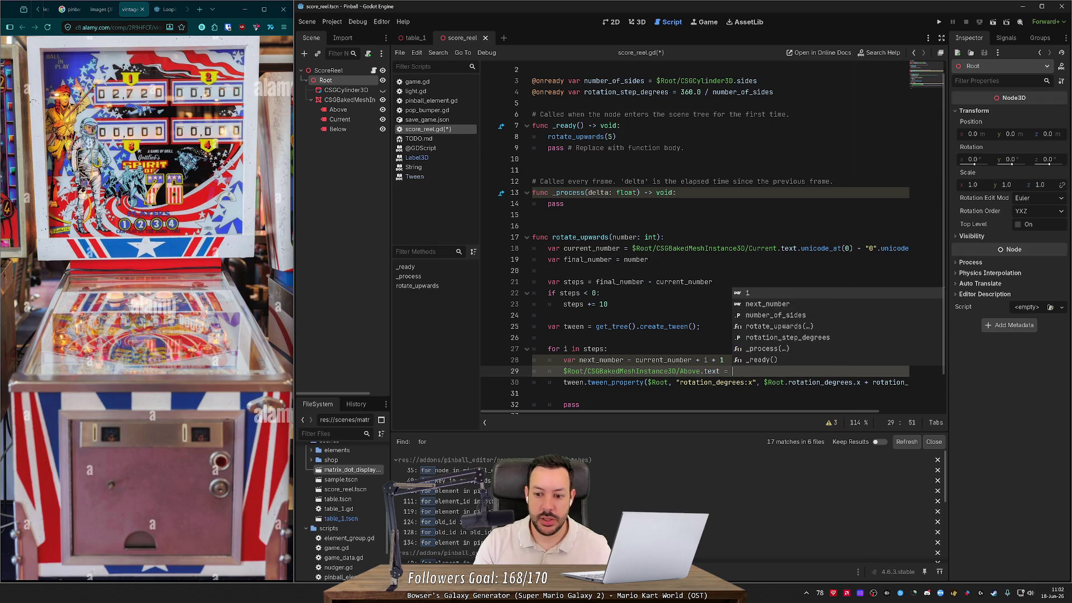
{"action": "type", "text": "next_number."}
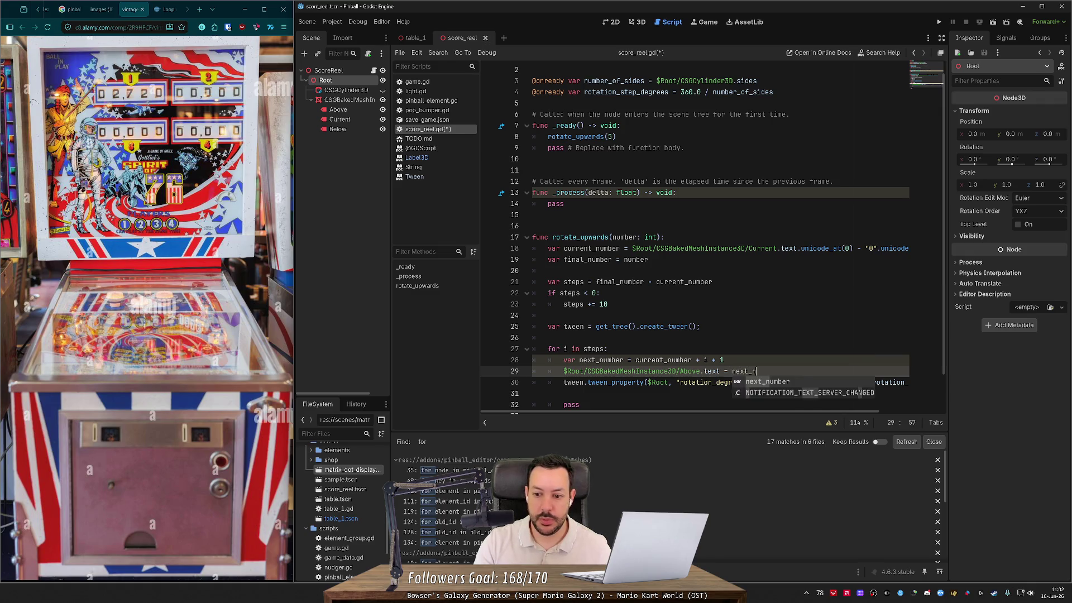
{"action": "type", "text": "to_string()"}
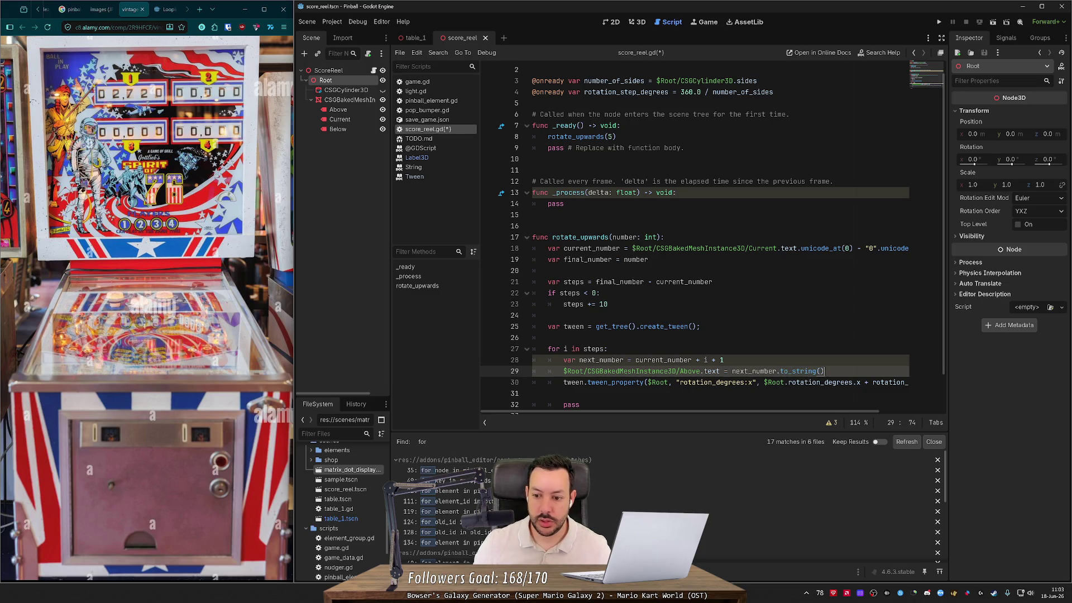
{"action": "left_click", "coordinate": [732, 371]}
{"action": "type", "text": "str("}
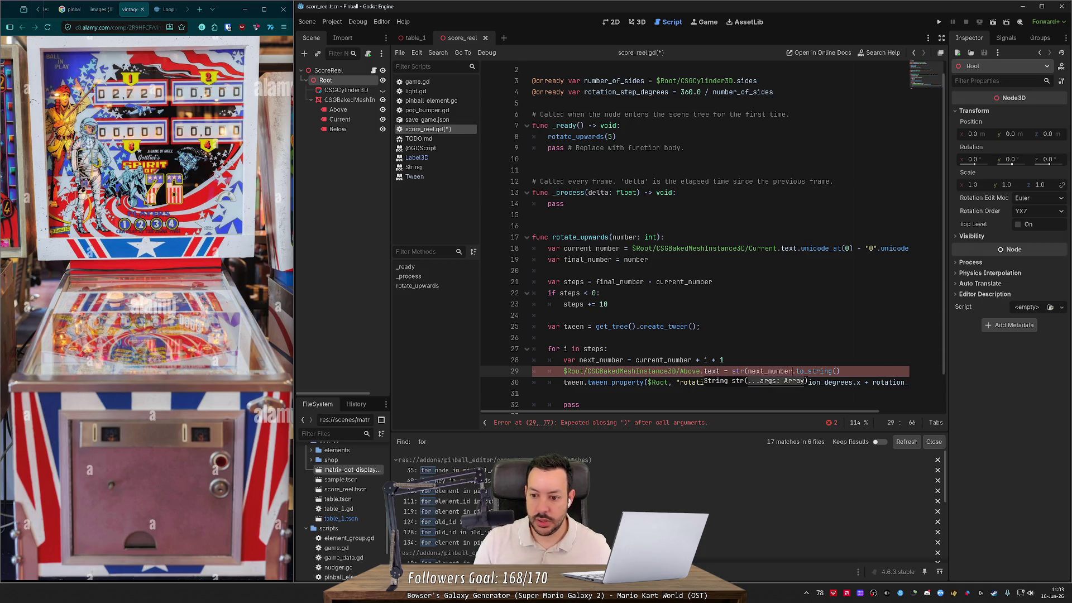
{"action": "key", "text": "ctrl+Right"}
{"action": "type", "text": ")"}
{"action": "key", "text": "ctrl+shift+Right"}
{"action": "key", "text": "shift+End"}
{"action": "key", "text": "BackSpace"}
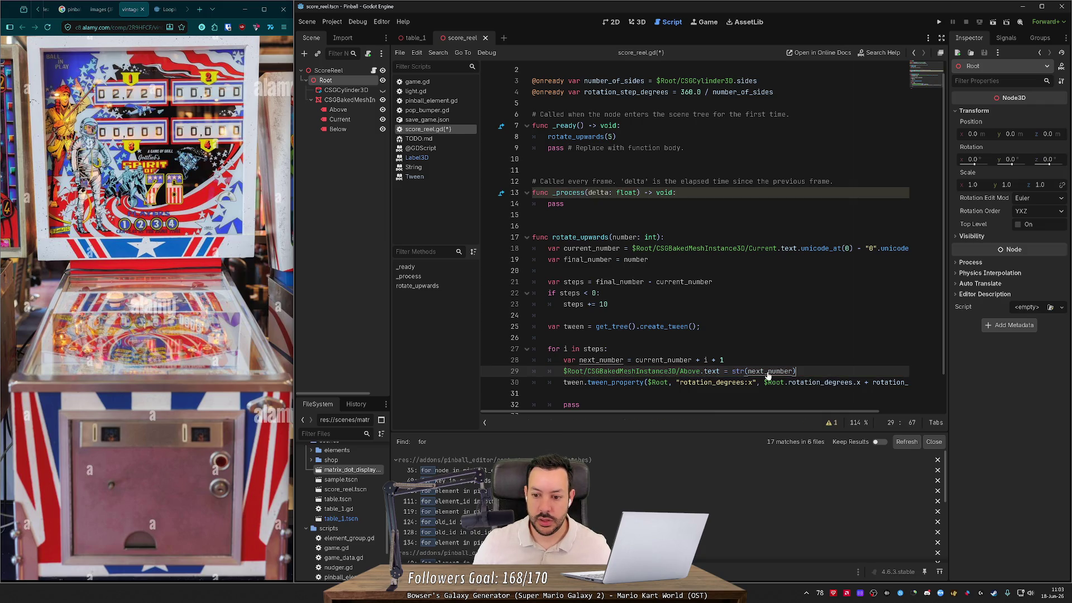
{"action": "left_click", "coordinate": [742, 374], "text": "ctrl"}
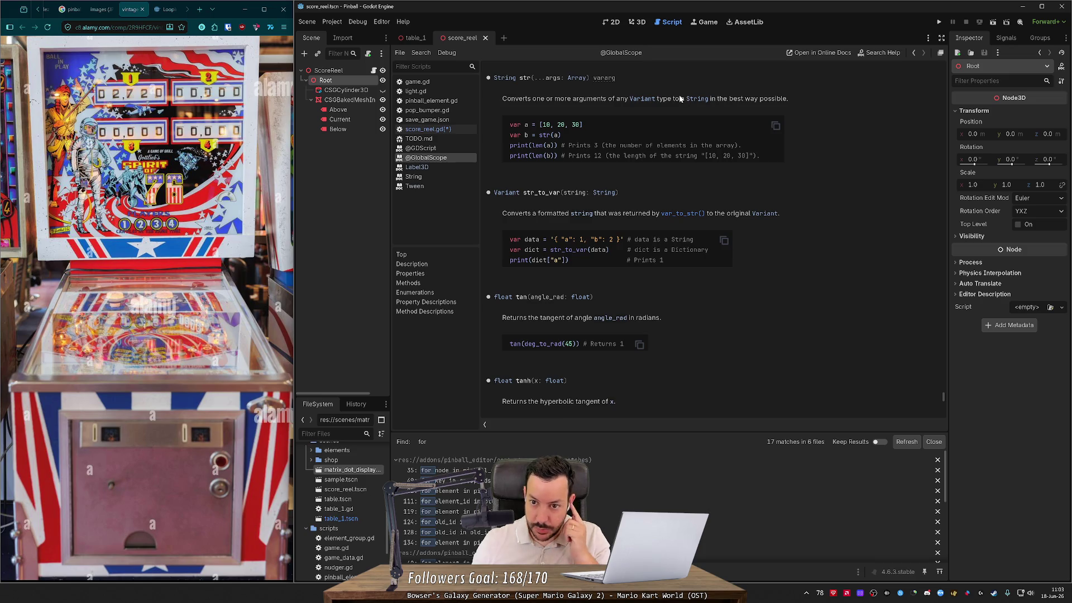
{"action": "key", "text": "alt+Left"}
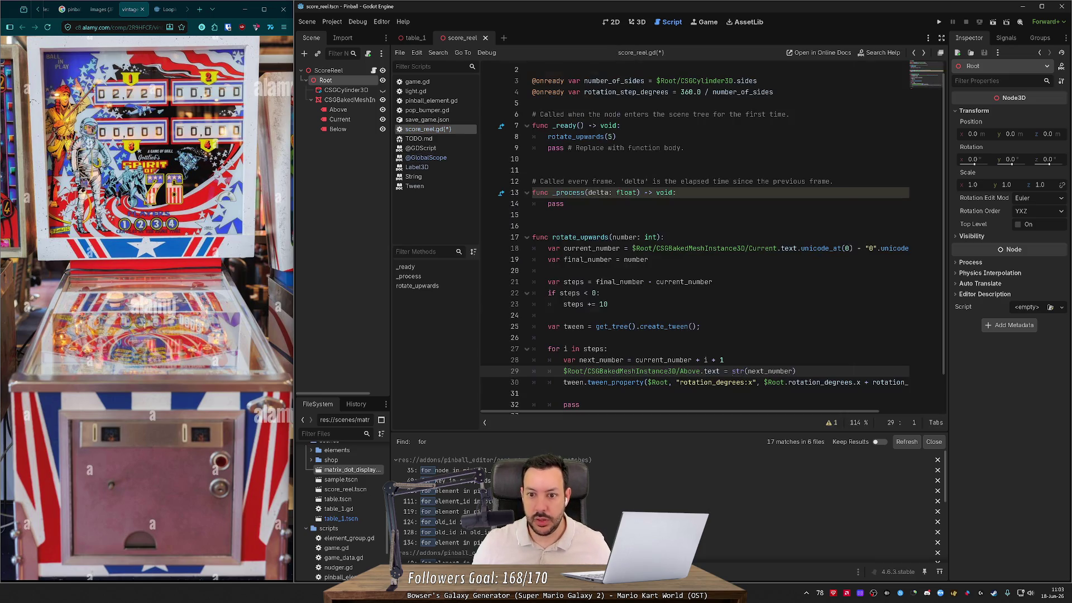
- Insert a new line after the rotation_step_degrees tween on line 30, beginning it with 'tween.'
{"action": "scroll", "coordinate": [712, 241], "scroll_direction": "down", "scroll_amount": 1}
{"action": "key", "text": "End"}
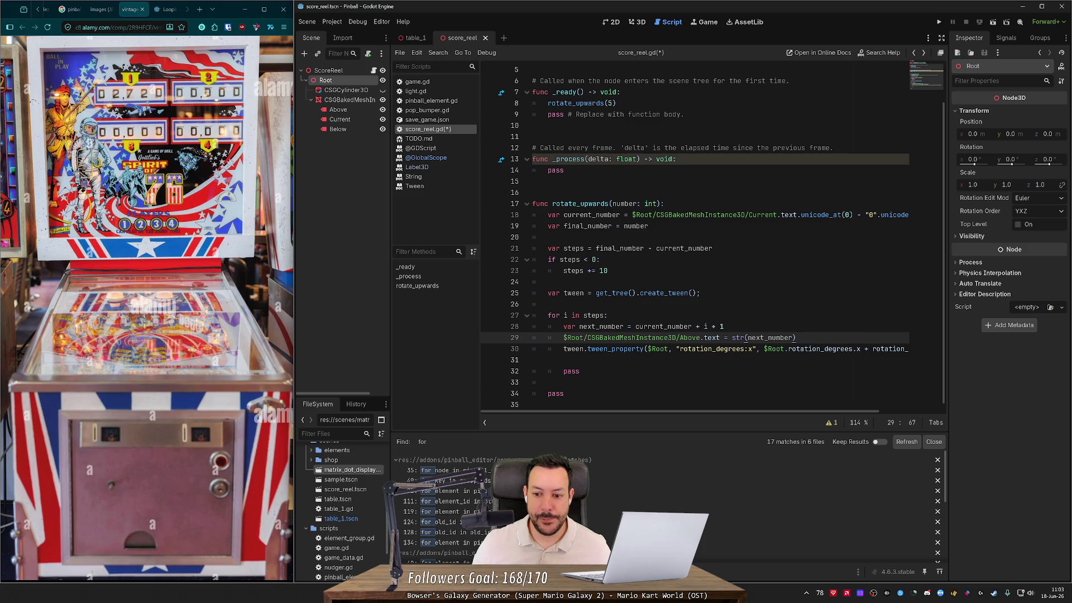
{"action": "scroll", "coordinate": [713, 242], "scroll_direction": "right", "scroll_amount": 3}
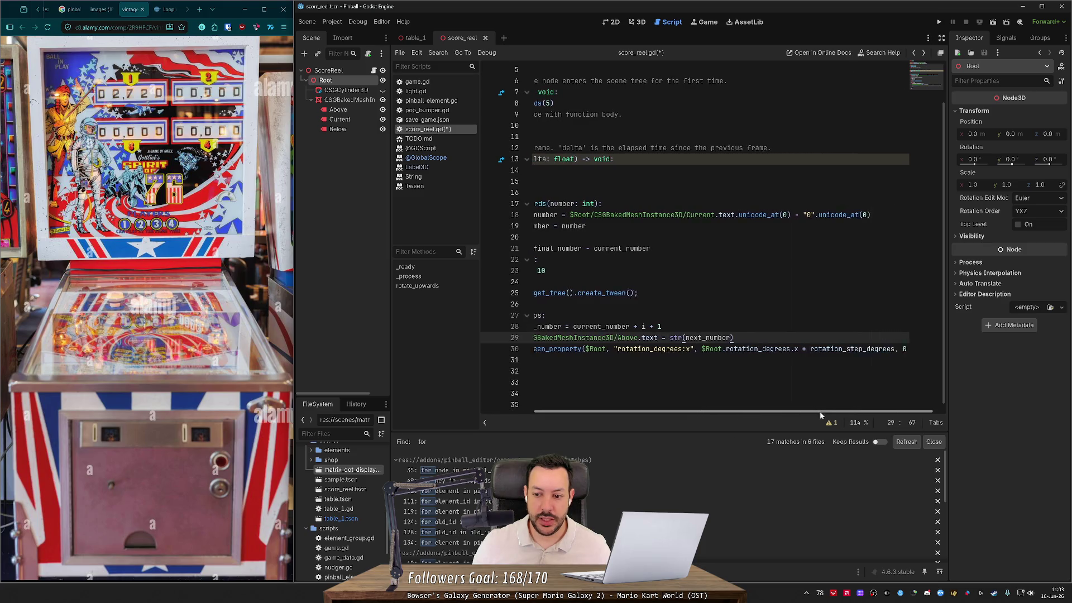
{"action": "double_click", "coordinate": [843, 349]}
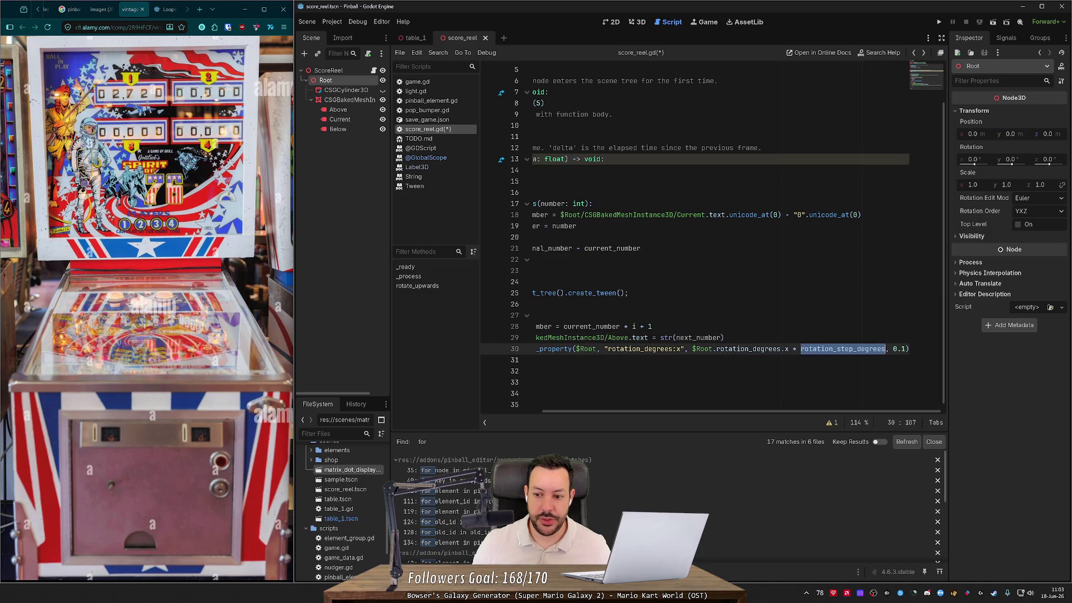
{"action": "mouse_move", "coordinate": [791, 412]}
{"action": "left_mouse_down"}
{"action": "mouse_move", "coordinate": [719, 411]}
{"action": "mouse_move", "coordinate": [842, 413]}
{"action": "left_mouse_up"}
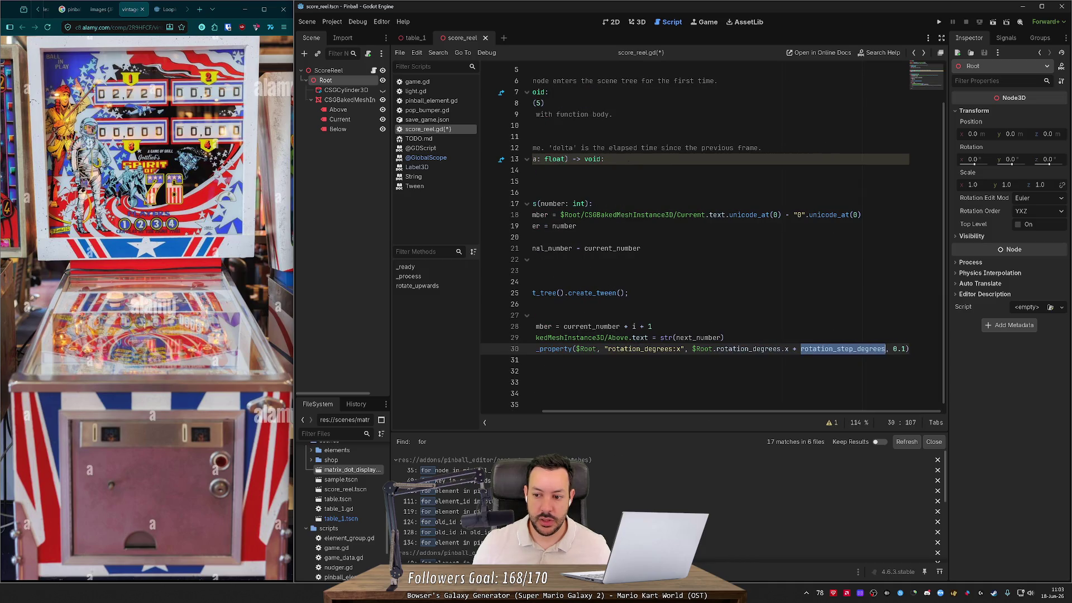
{"action": "key", "text": "End"}
{"action": "key", "text": "Return"}
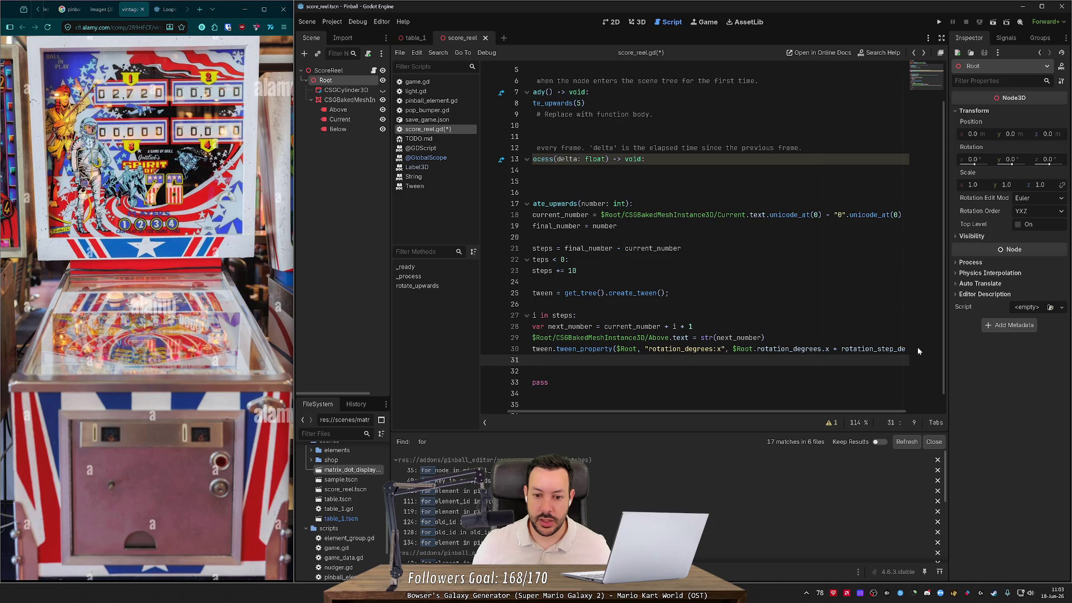
{"action": "type", "text": "tween."}
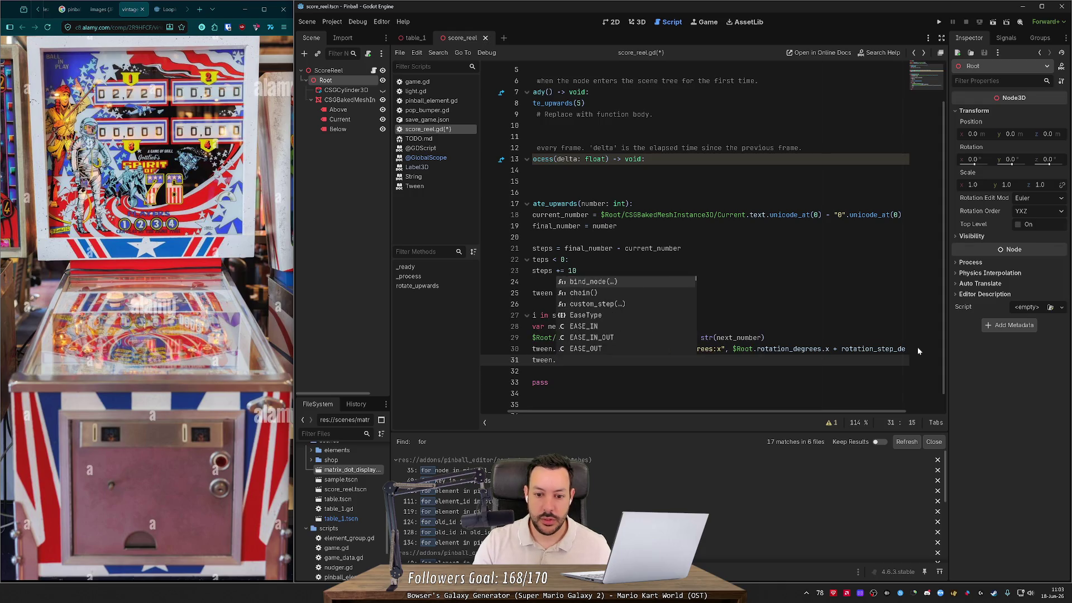
{"action": "key", "text": "Escape"}
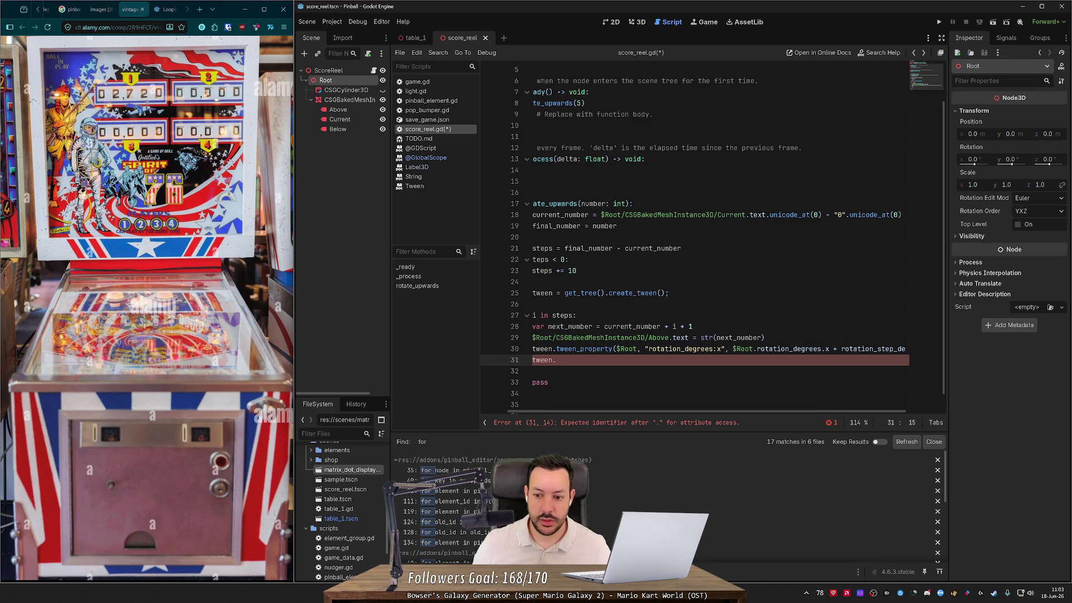
{"action": "left_click_drag", "start_coordinate": [664, 413], "coordinate": [633, 413]}
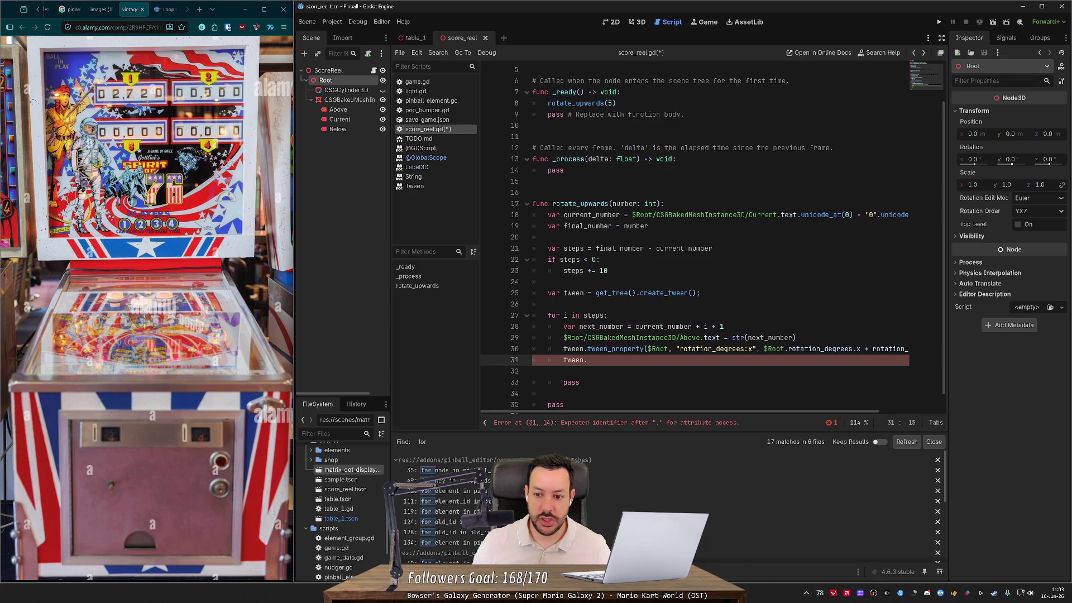
- Start a tween.tween_property call on a new line after the next_number declaration
{"action": "left_click", "coordinate": [726, 326]}
{"action": "key", "text": "Return"}
{"action": "type", "text": "tween"}
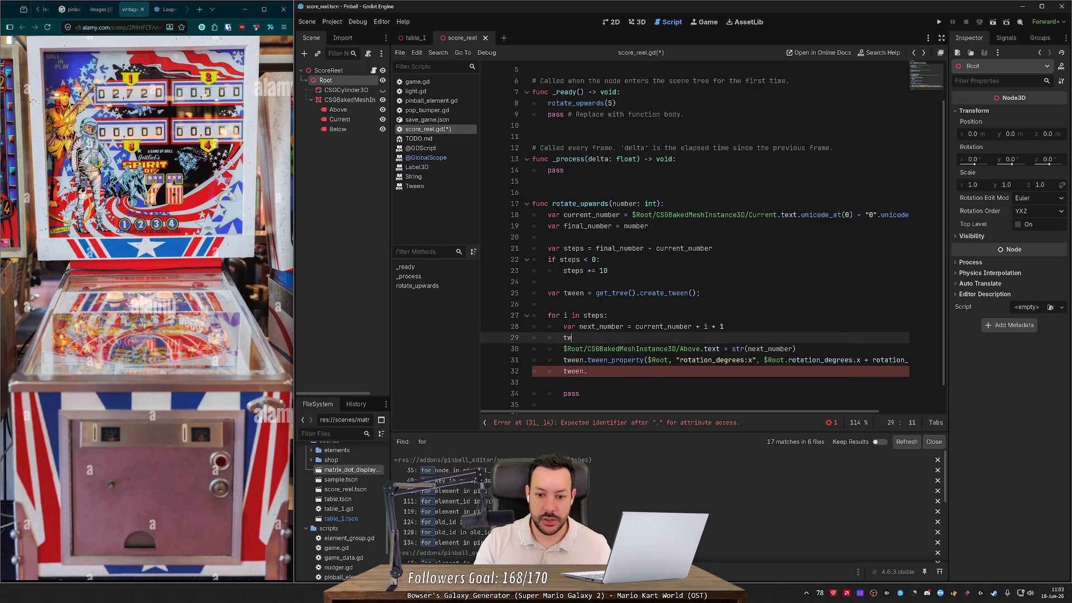
{"action": "type", "text": ".twe"}
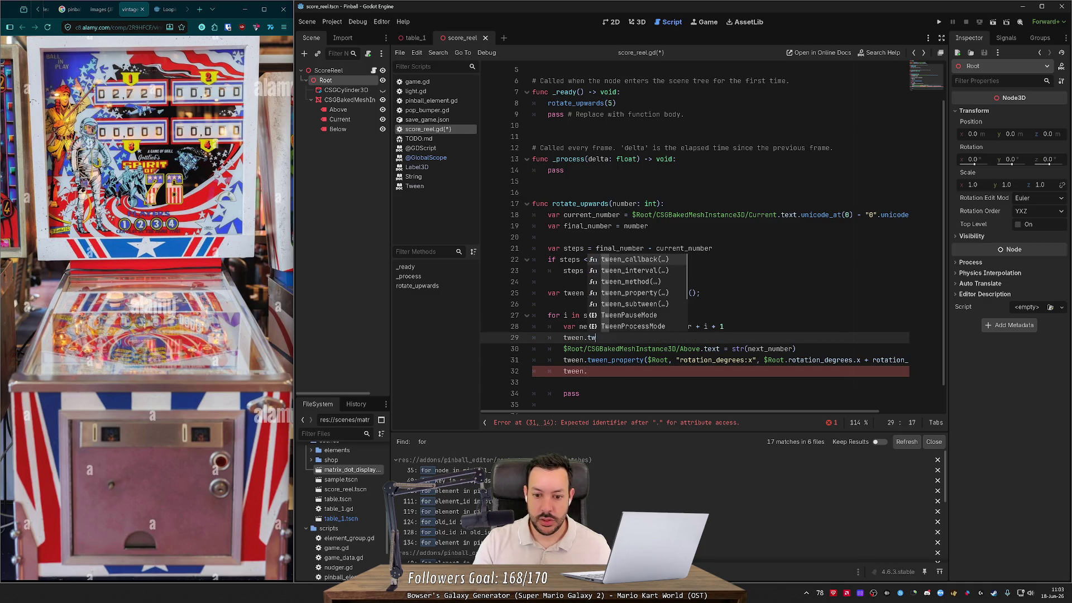
{"action": "type", "text": "en"}
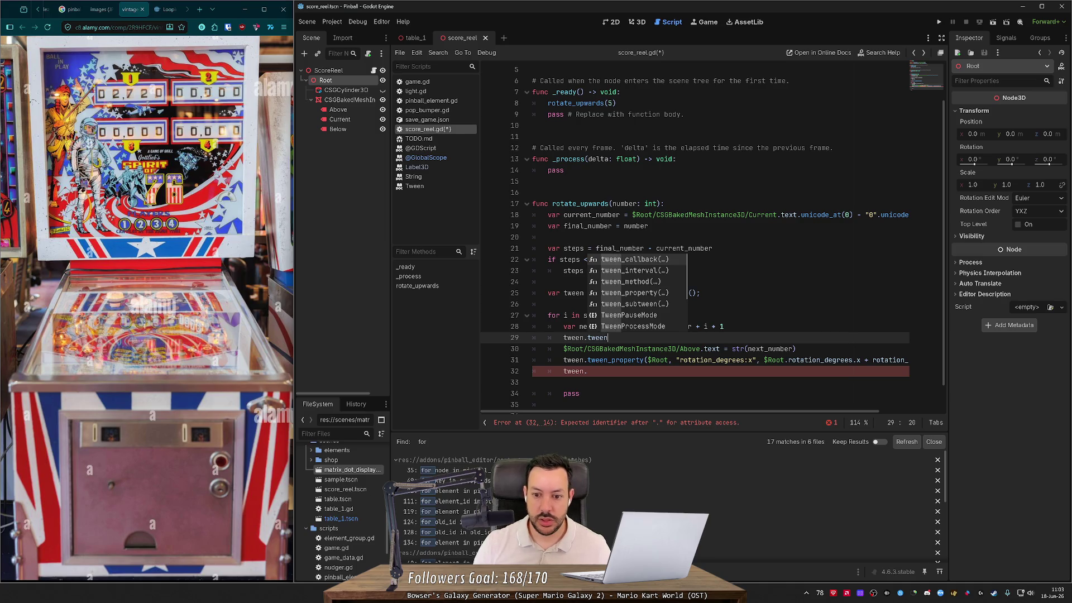
{"action": "key", "text": "Down"}
{"action": "key", "text": "Down"}
{"action": "key", "text": "Down"}
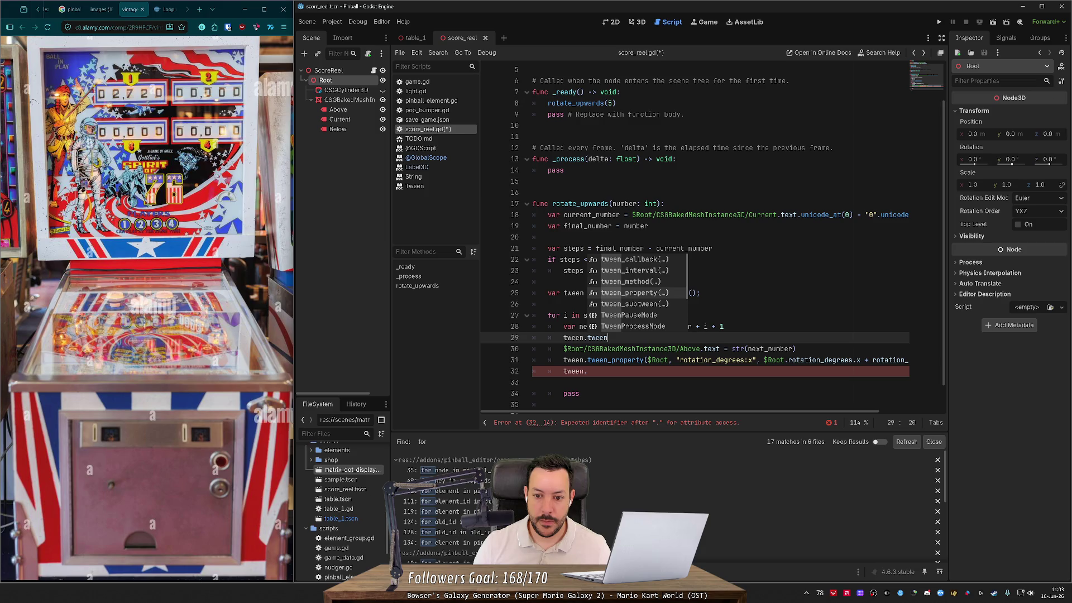
{"action": "key", "text": "Return"}
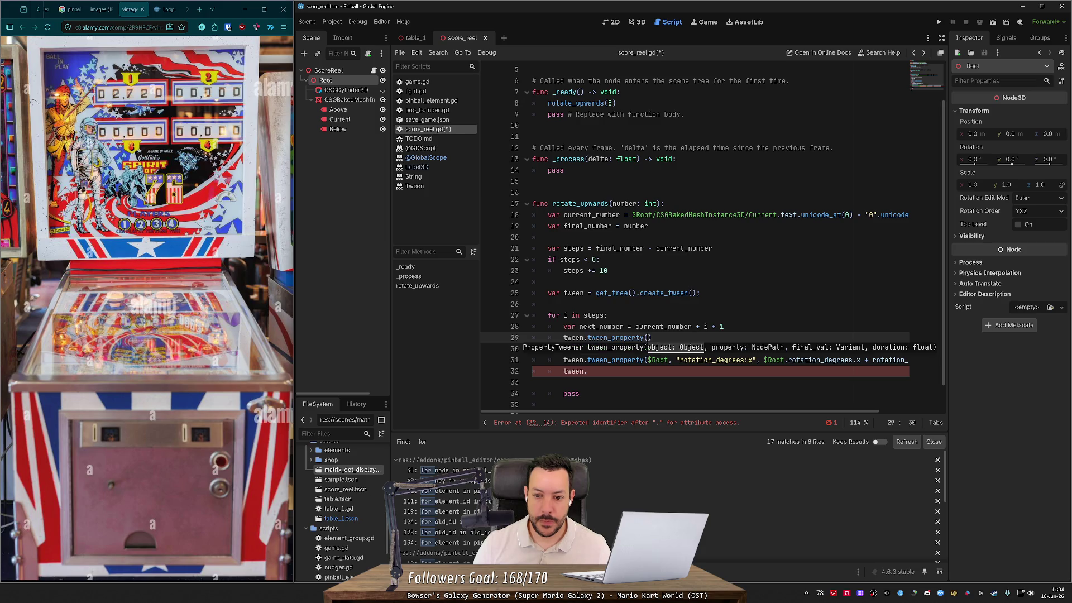
{"action": "key", "text": "Escape"}
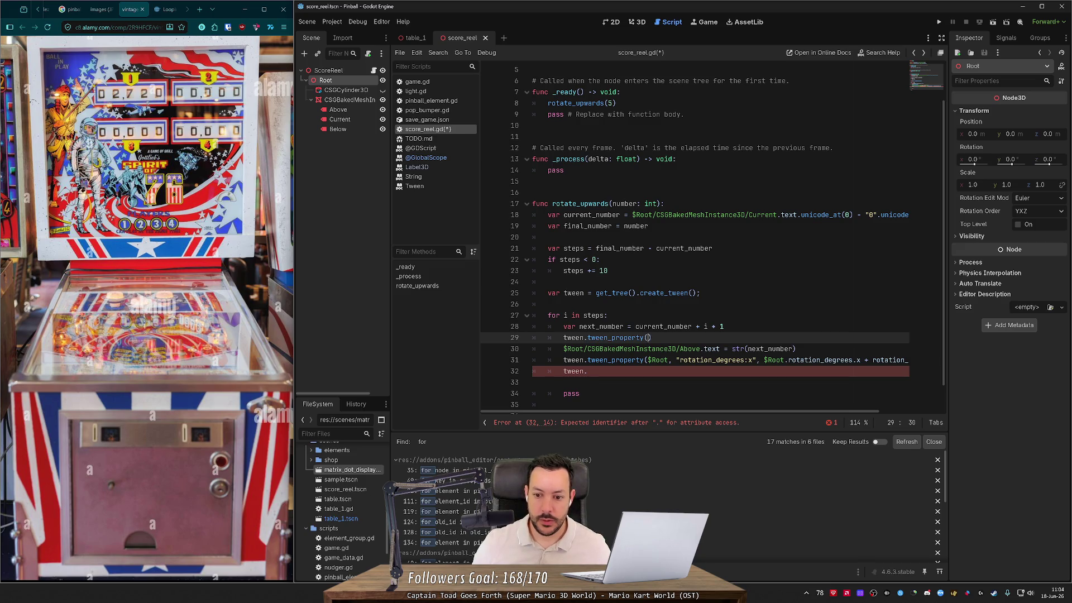
- Fill its arguments with the Above node path, "text", str(next_number) and 0.0
{"action": "left_click_drag", "start_coordinate": [701, 348], "coordinate": [563, 349]}
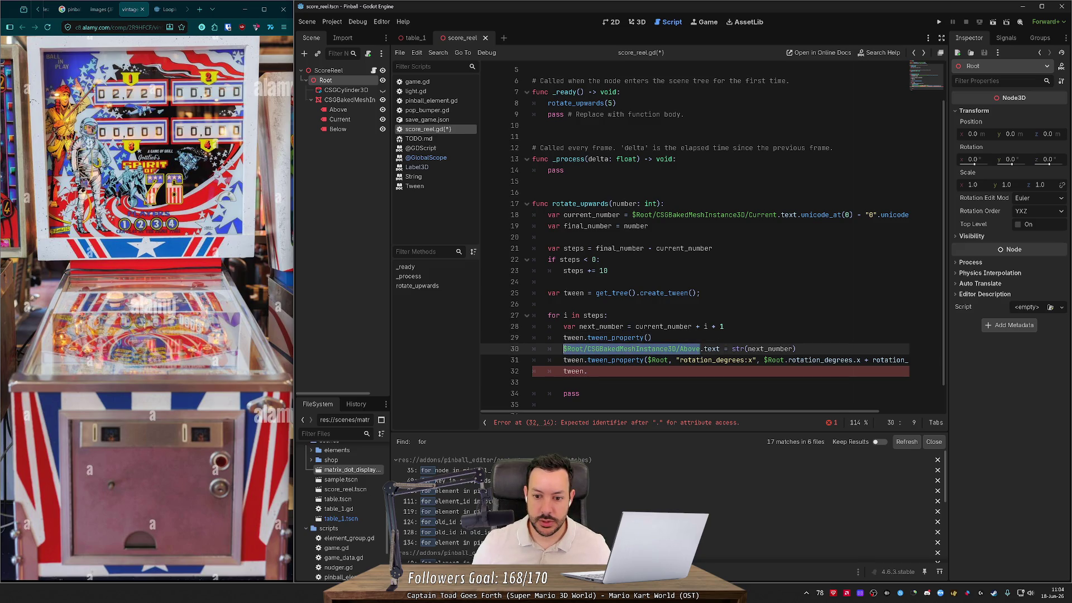
{"action": "key", "text": "ctrl+c"}
{"action": "left_click", "coordinate": [648, 337]}
{"action": "key", "text": "ctrl+v"}
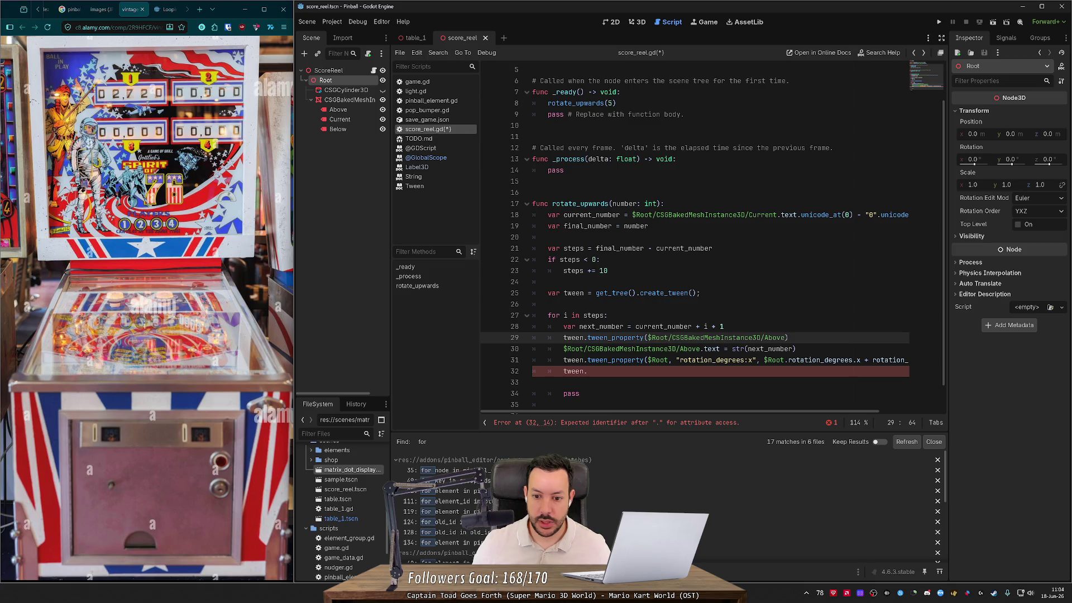
{"action": "type", "text": ", "}
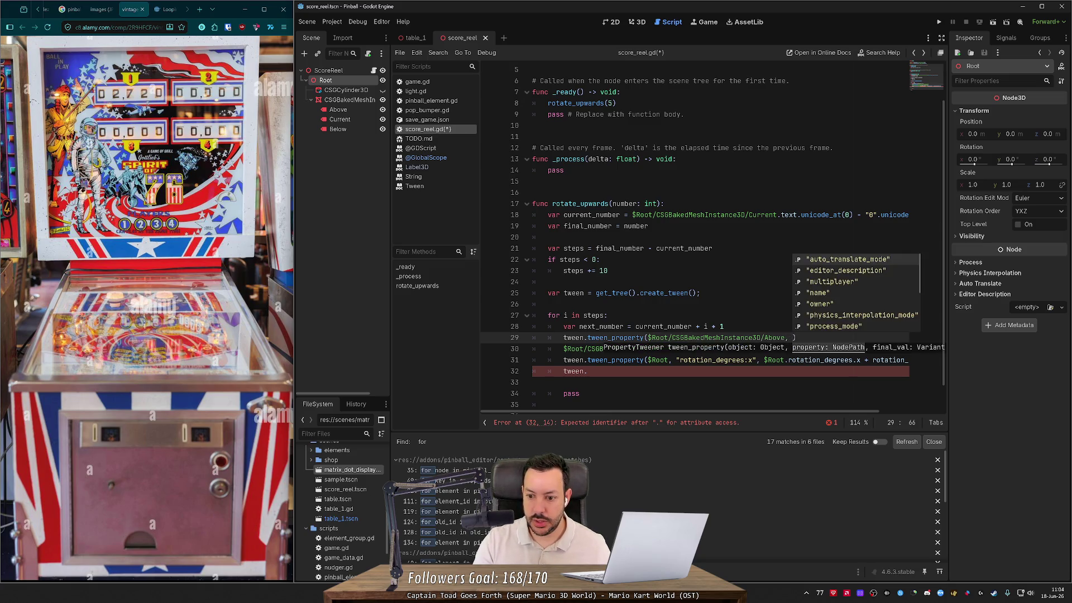
{"action": "type", "text": "\"text\""}
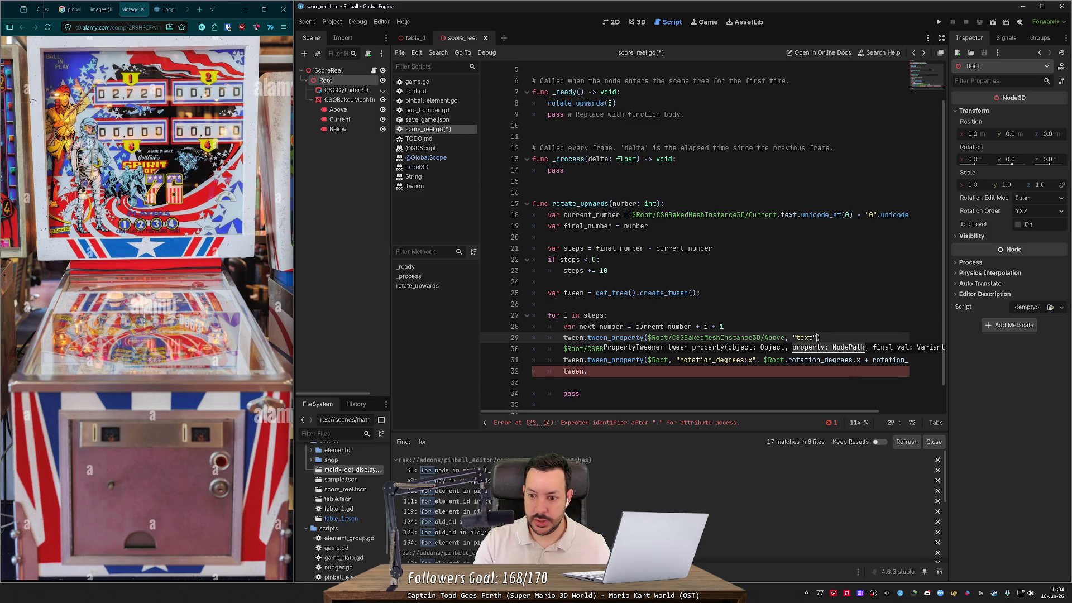
{"action": "type", "text": ":"}
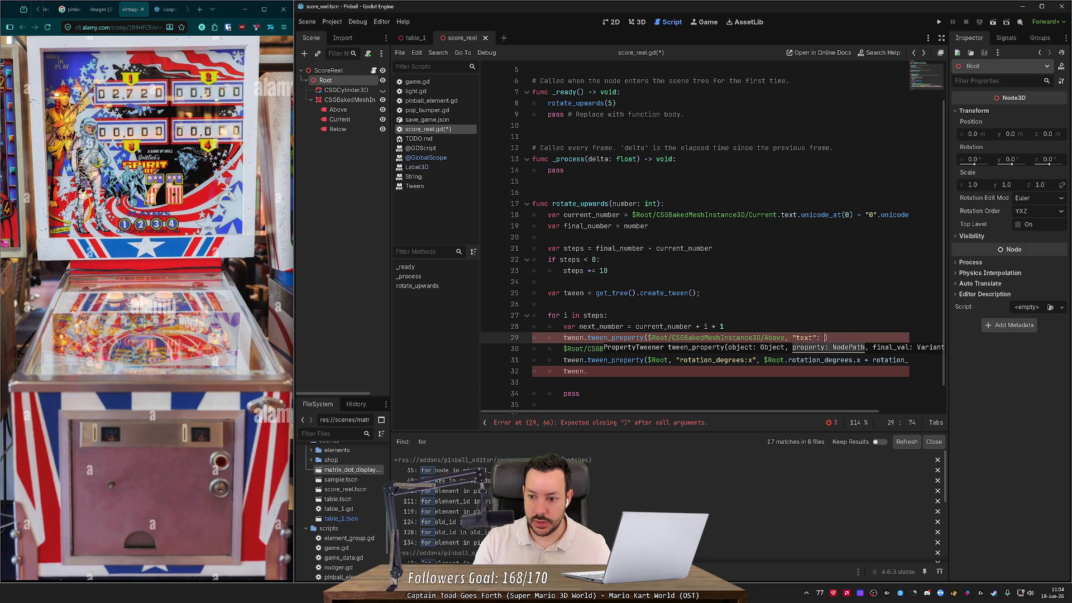
{"action": "key", "text": "BackSpace"}
{"action": "key", "text": "BackSpace"}
{"action": "key", "text": "BackSpace"}
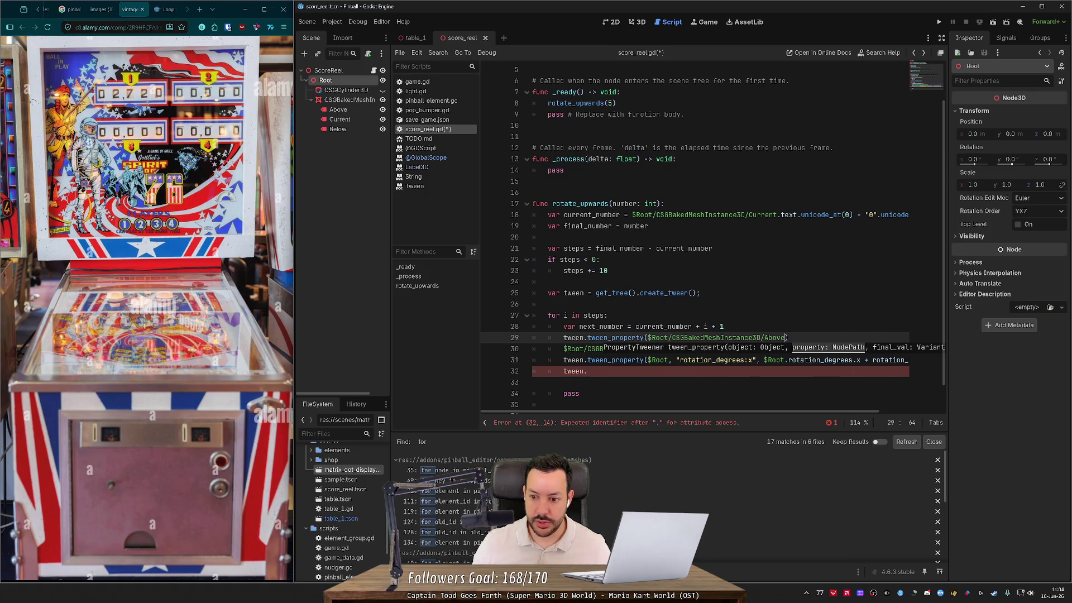
{"action": "type", "text": ", \""}
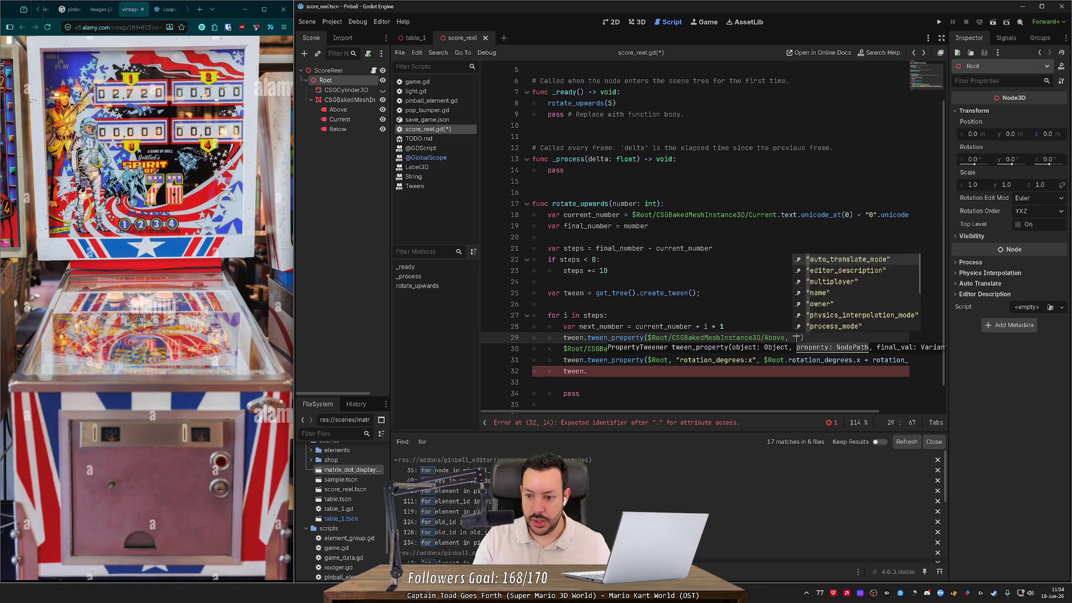
{"action": "type", "text": "text\", "}
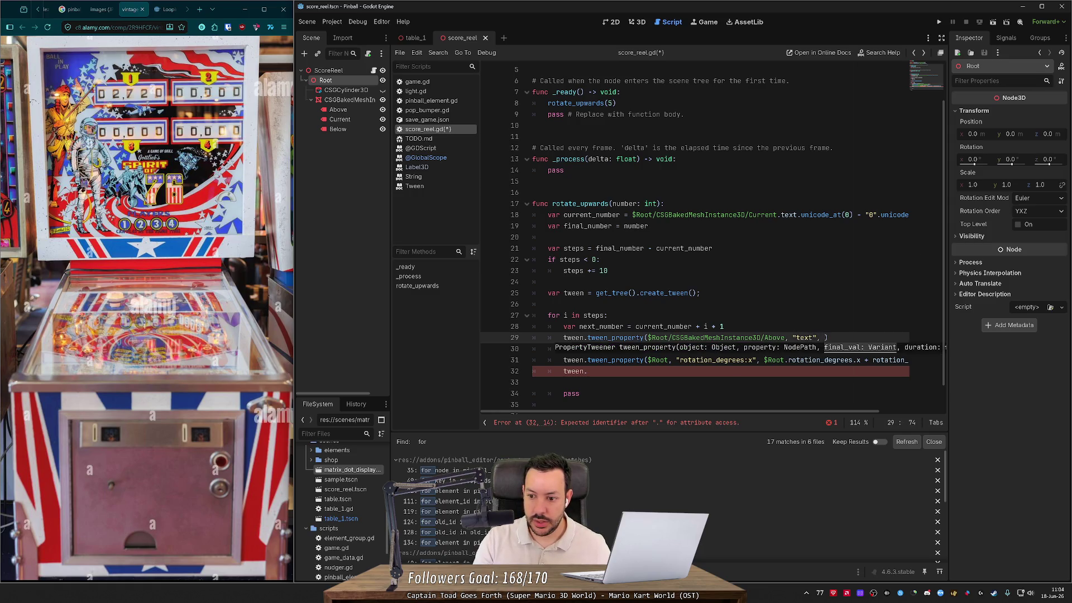
{"action": "type", "text": "str(next_number), 0.0"}
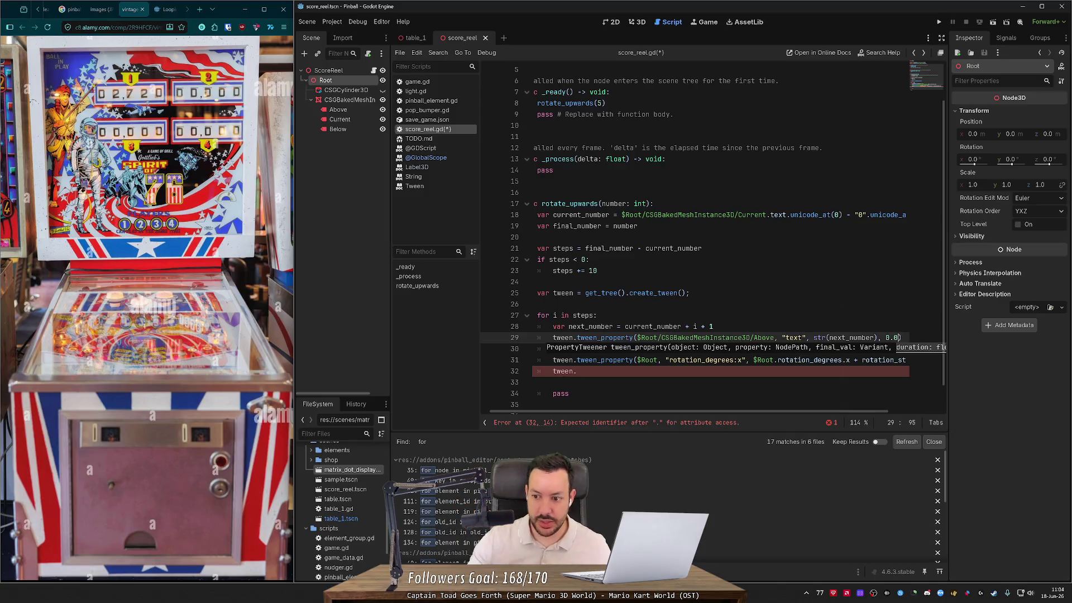
{"action": "key", "text": "Escape"}
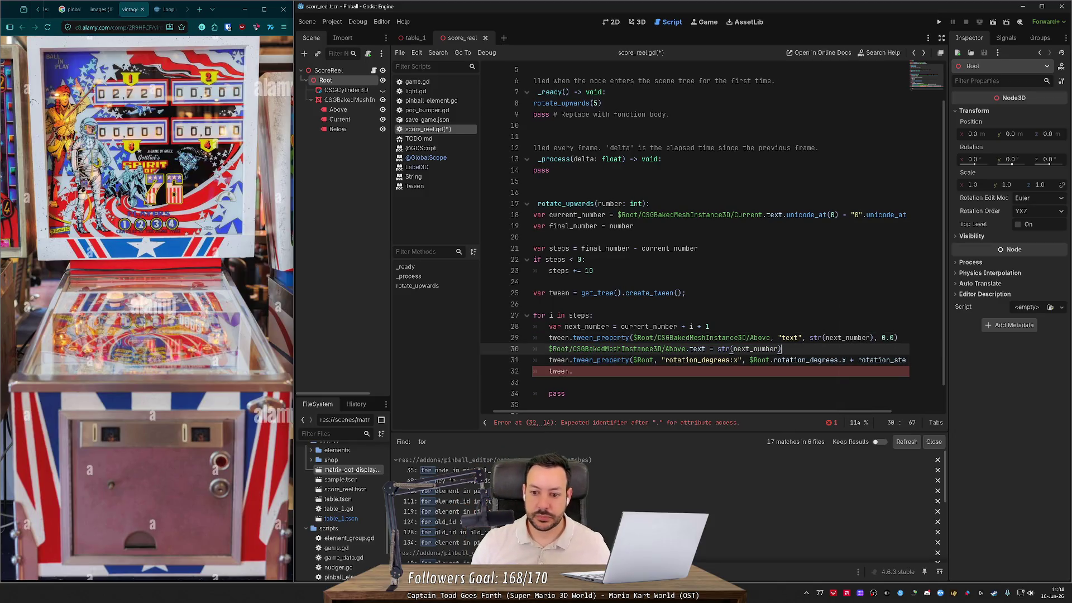
- Delete the old direct Above.text assignment line
{"action": "key", "text": "Delete"}
{"action": "left_click", "coordinate": [782, 349]}
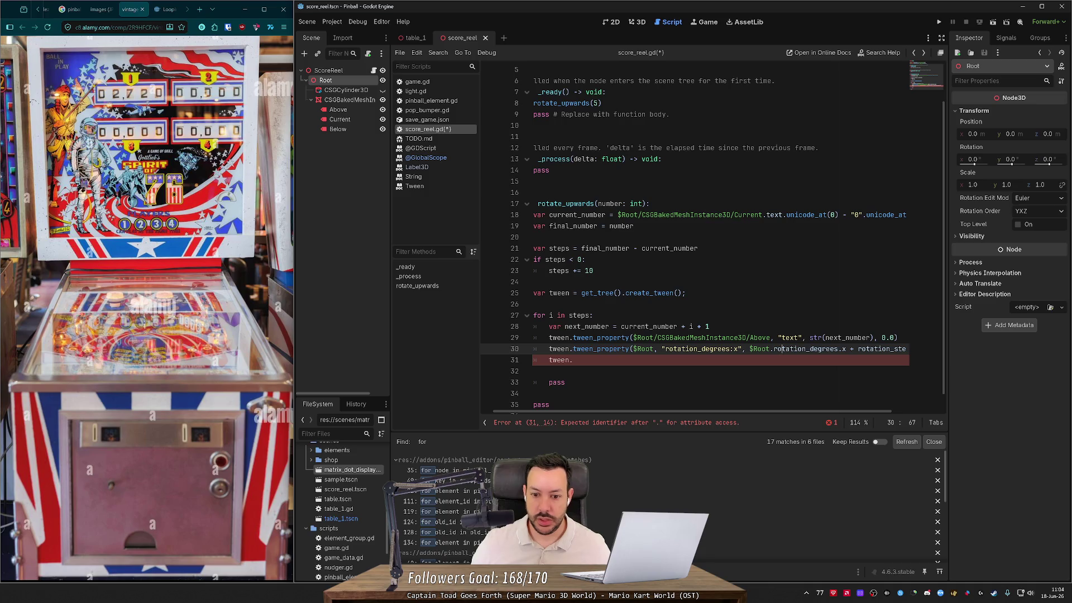
{"action": "double_click", "coordinate": [848, 338]}
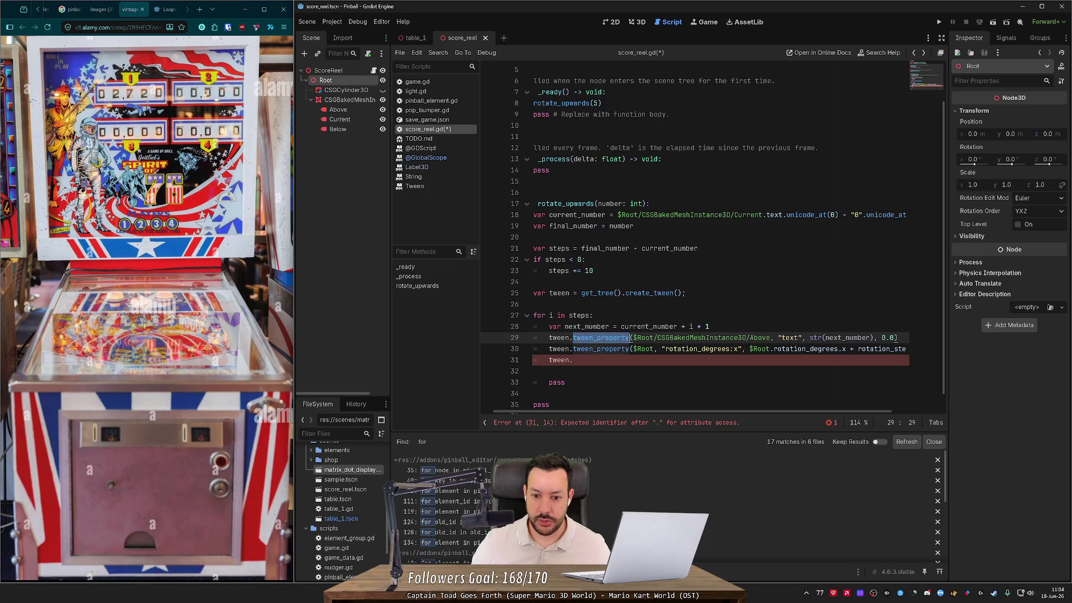
{"action": "left_click", "coordinate": [587, 360]}
- Turn line 31 into a tween setting the Current label's text to str(next_number)
{"action": "key", "text": "ctrl+z"}
{"action": "key", "text": "ctrl+z"}
{"action": "key", "text": "ctrl+z"}
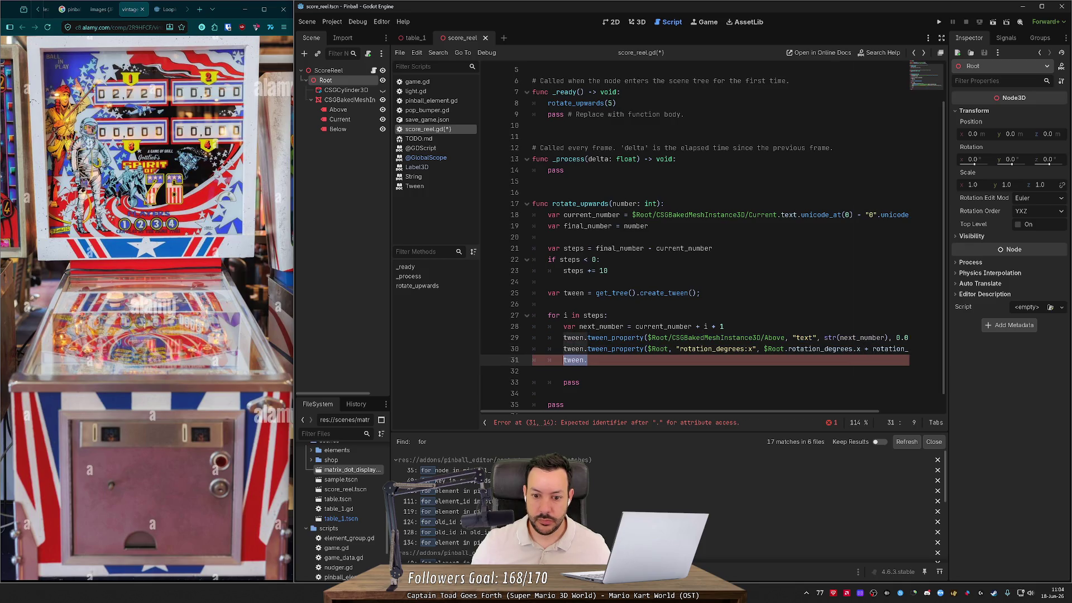
{"action": "key", "text": "BackSpace"}
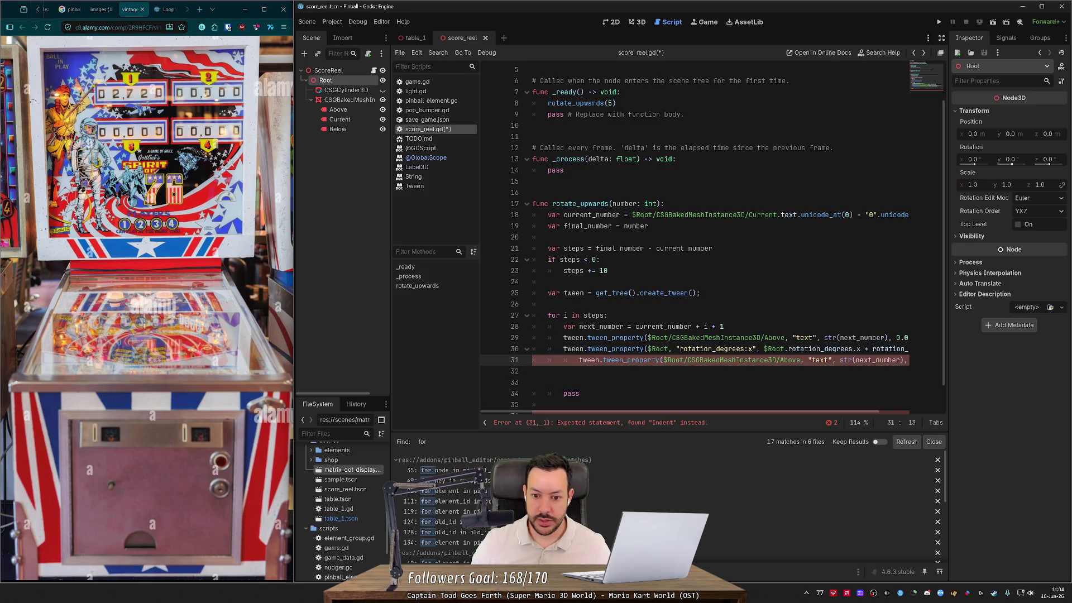
{"action": "double_click", "coordinate": [774, 361]}
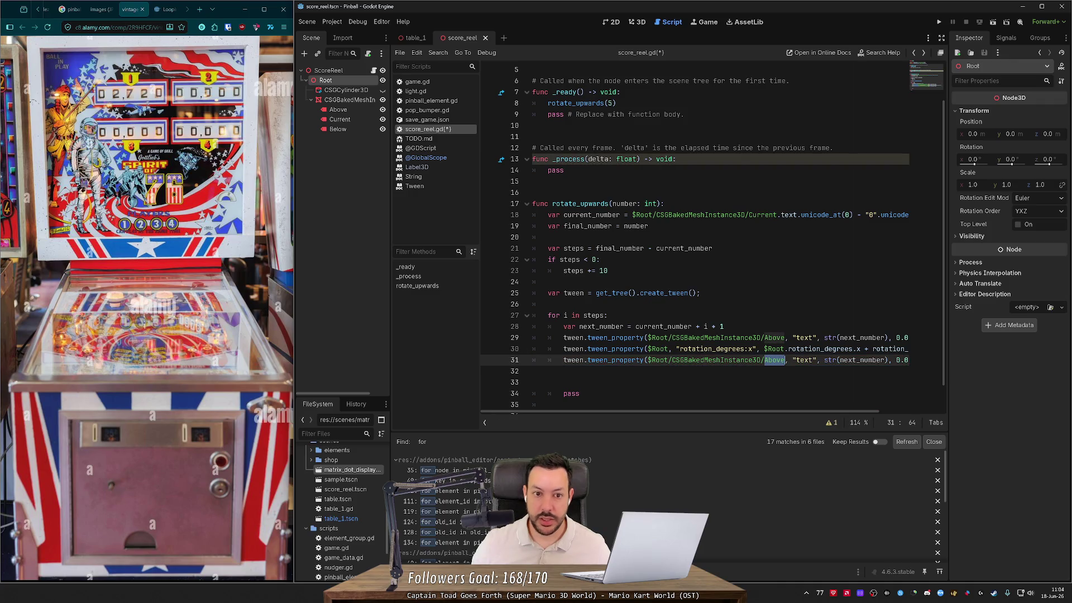
{"action": "type", "text": "Current"}
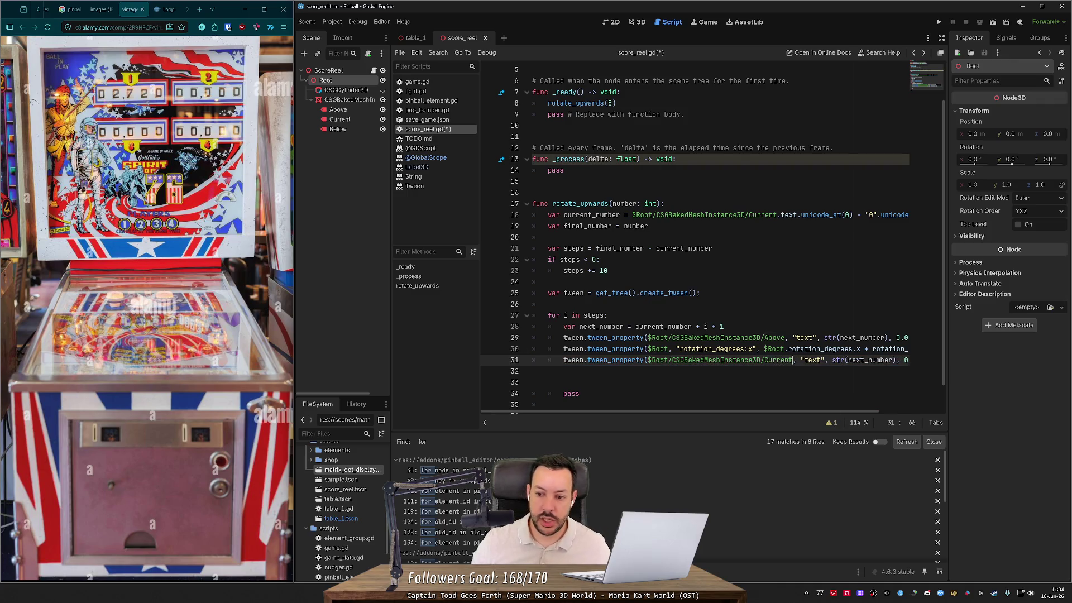
{"action": "mouse_move", "coordinate": [802, 415]}
{"action": "left_mouse_down"}
{"action": "mouse_move", "coordinate": [828, 416]}
{"action": "mouse_move", "coordinate": [798, 415]}
{"action": "left_mouse_up"}
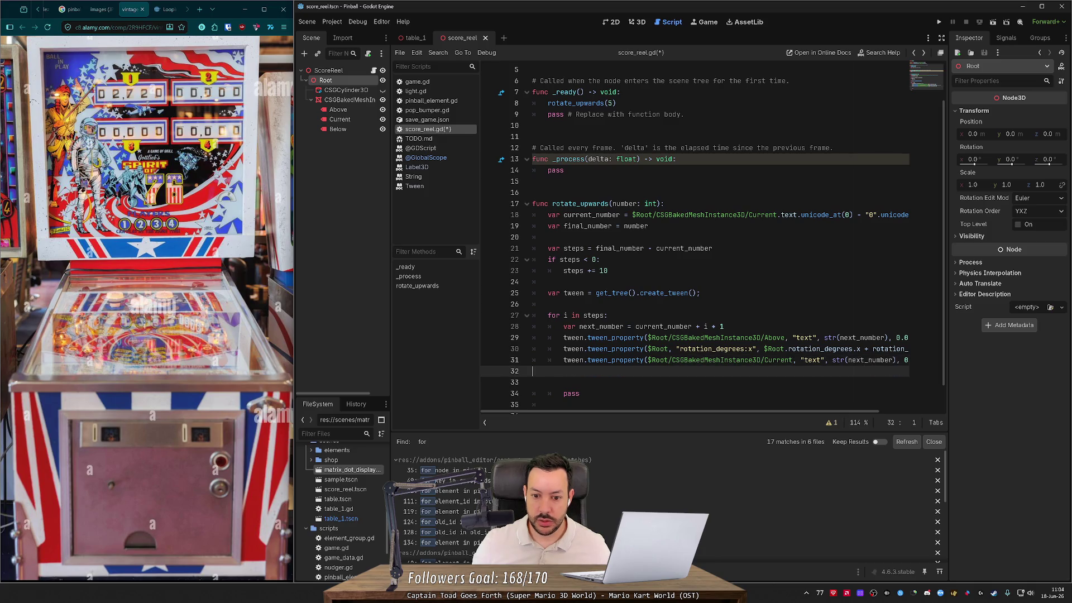
- Copy the Root rotation tween and paste it as line 32, removing the extra indent
{"action": "left_click_drag", "start_coordinate": [533, 337], "coordinate": [534, 360]}
{"action": "key", "text": "ctrl+c"}
{"action": "left_click", "coordinate": [569, 371]}
{"action": "key", "text": "ctrl+v"}
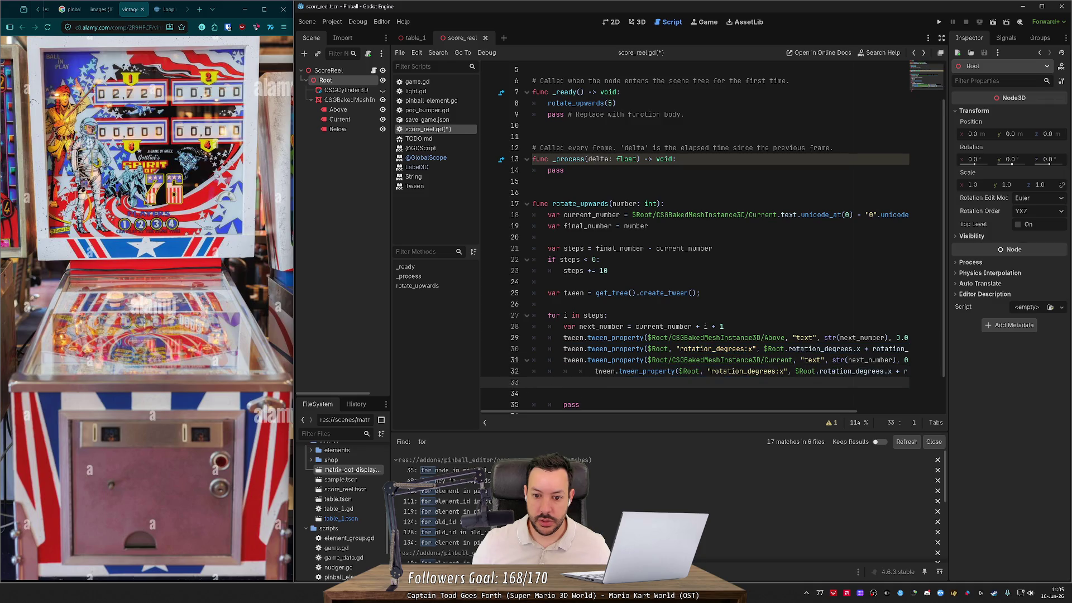
{"action": "left_click", "coordinate": [595, 371]}
{"action": "key", "text": "BackSpace"}
{"action": "key", "text": "BackSpace"}
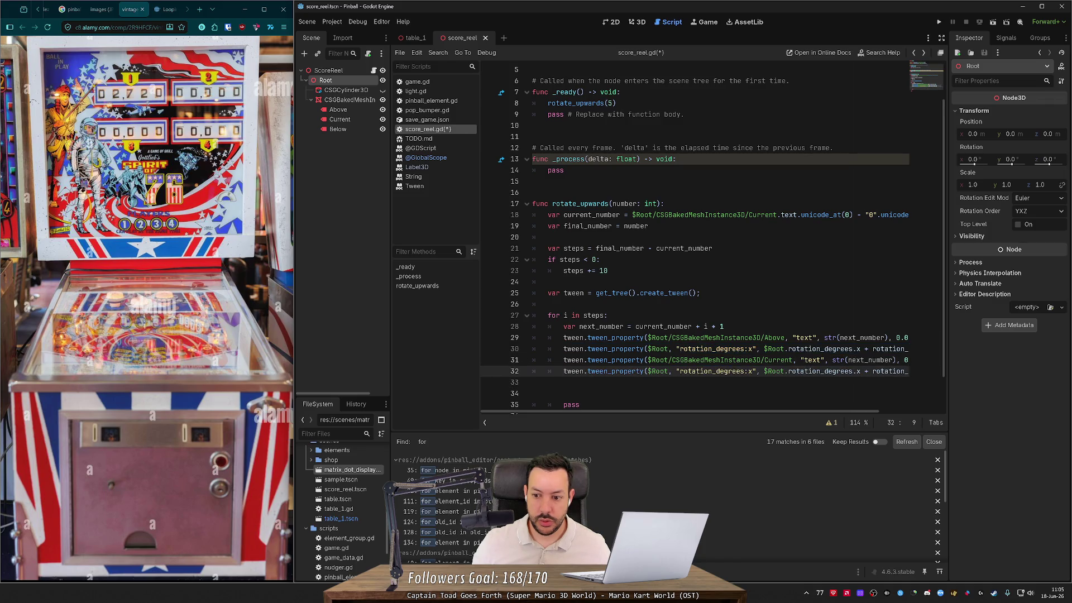
{"action": "scroll", "coordinate": [721, 240], "scroll_direction": "right", "scroll_amount": 3}
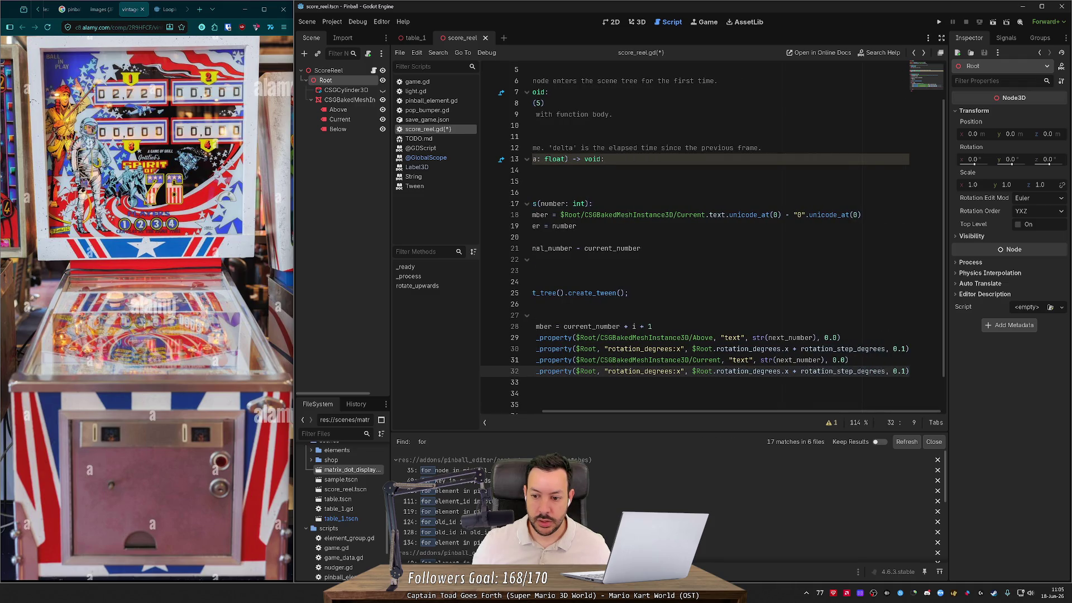
{"action": "mouse_move", "coordinate": [562, 371]}
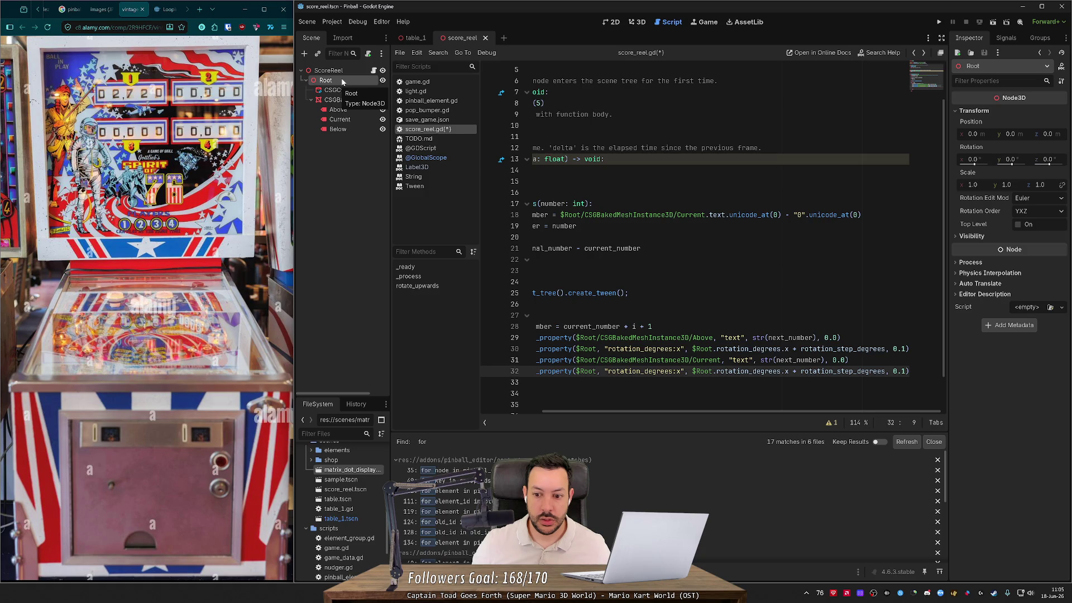
{"action": "scroll", "coordinate": [574, 408], "scroll_direction": "left", "scroll_amount": 3}
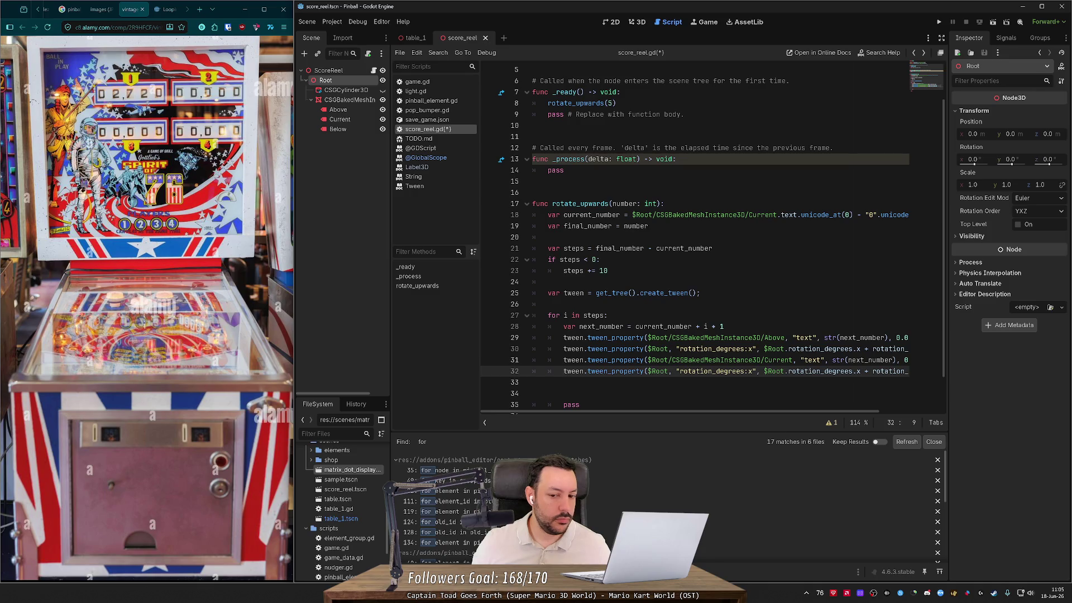
- Remove '$Root.rotation_degrees.x +' so line 30 tweens straight to rotation_step_degrees
{"action": "double_click", "coordinate": [775, 349]}
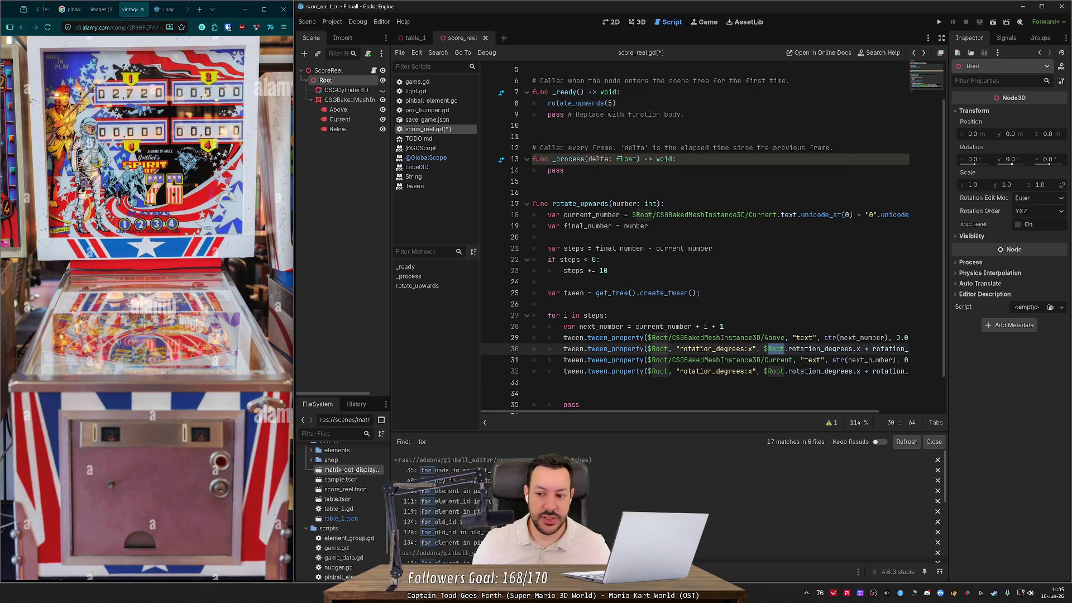
{"action": "key", "text": "ctrl+shift+Right"}
{"action": "key", "text": "ctrl+shift+Right"}
{"action": "key", "text": "ctrl+shift+Right"}
{"action": "scroll", "coordinate": [883, 412], "scroll_direction": "right", "scroll_amount": 3}
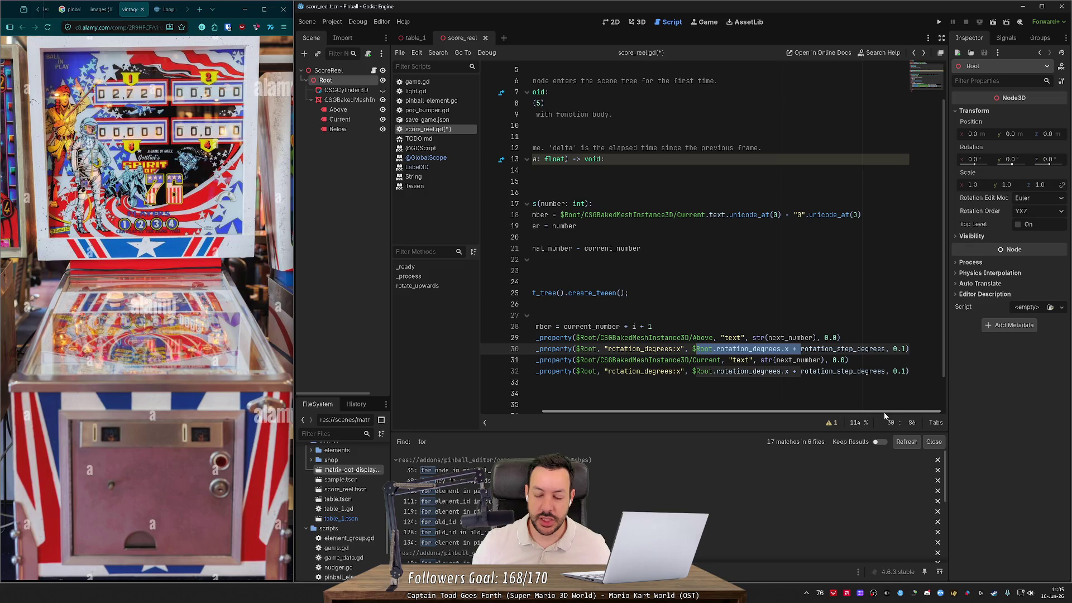
{"action": "key", "text": "BackSpace"}
{"action": "key", "text": "BackSpace"}
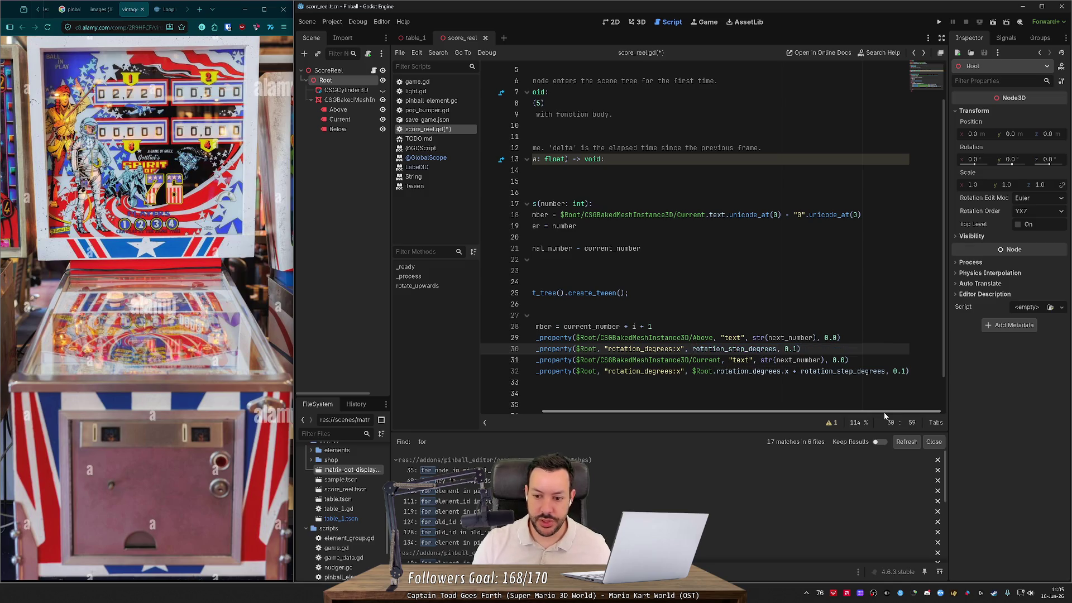
- Change line 32's rotation value and duration to 0.0 and 0.0
{"action": "key", "text": "Down"}
{"action": "key", "text": "Down"}
{"action": "key", "text": "ctrl+shift+Right"}
{"action": "key", "text": "ctrl+shift+Right"}
{"action": "key", "text": "ctrl+shift+Right"}
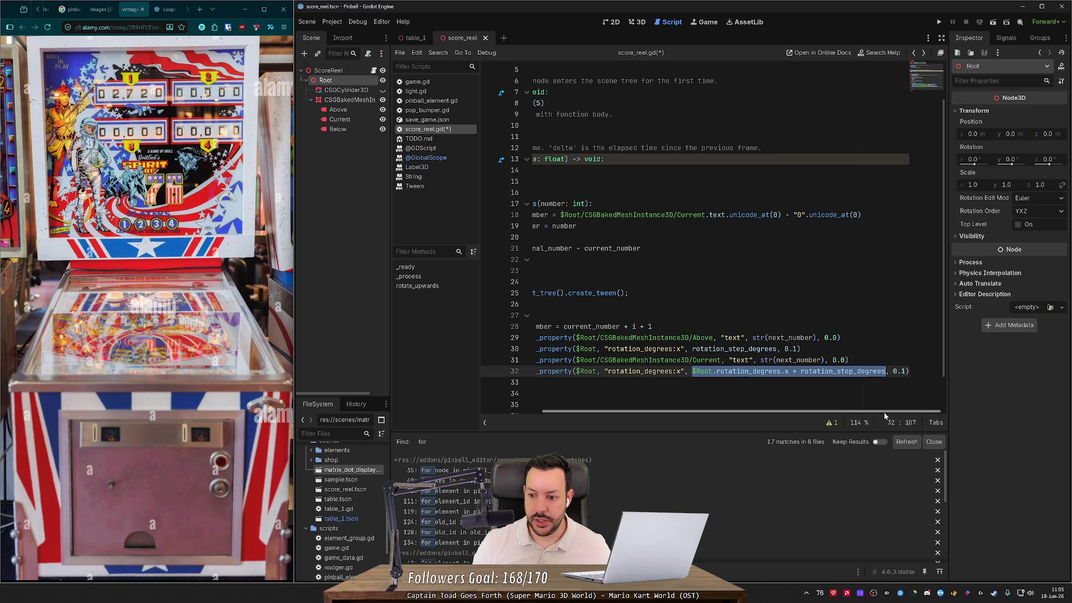
{"action": "key", "text": "ctrl+shift+Right"}
{"action": "type", "text": "0"}
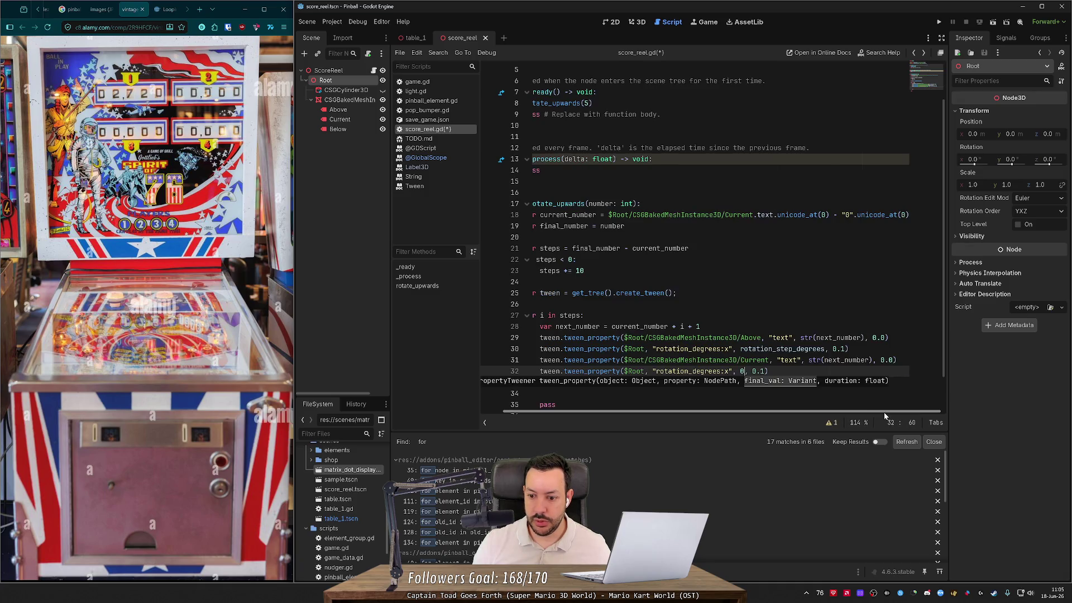
{"action": "key", "text": "Right"}
{"action": "key", "text": "Right"}
{"action": "key", "text": "Right"}
{"action": "key", "text": "Delete"}
{"action": "type", "text": "0"}
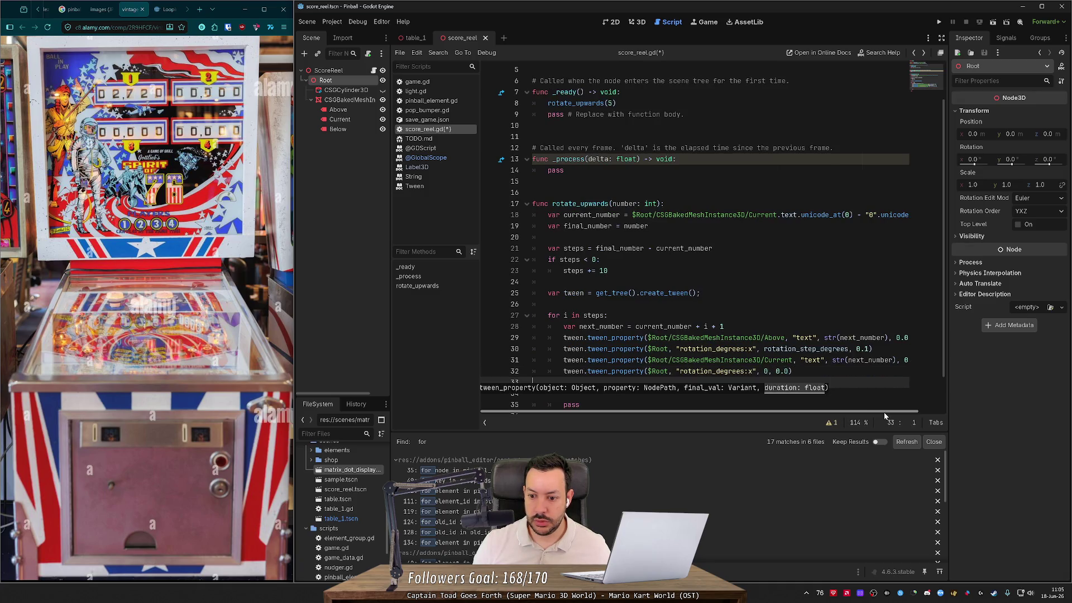
{"action": "key", "text": "Down"}
{"action": "key", "text": "Up"}
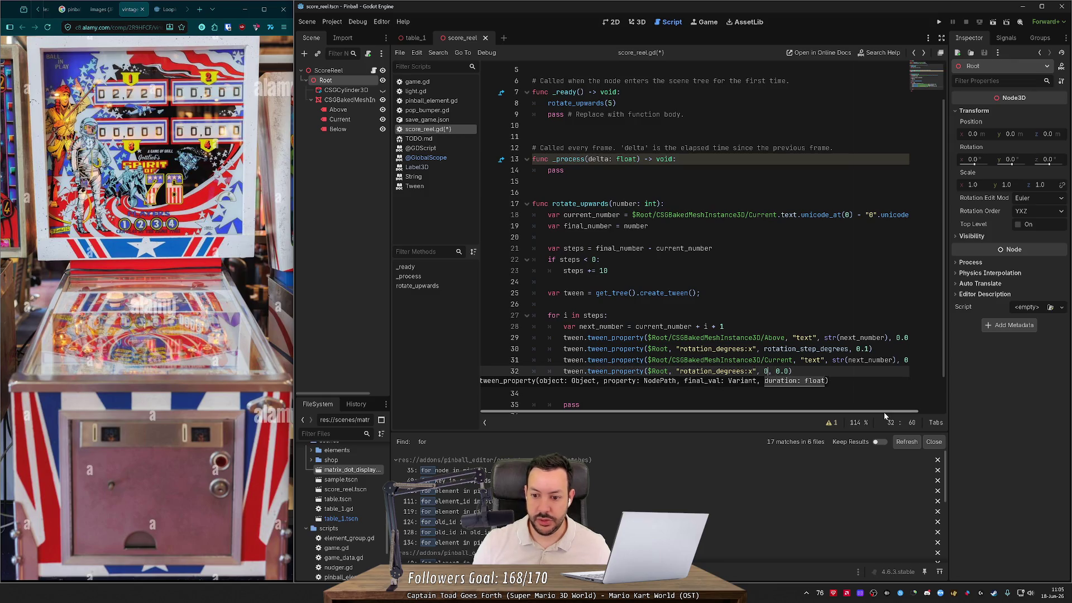
{"action": "type", "text": ".0"}
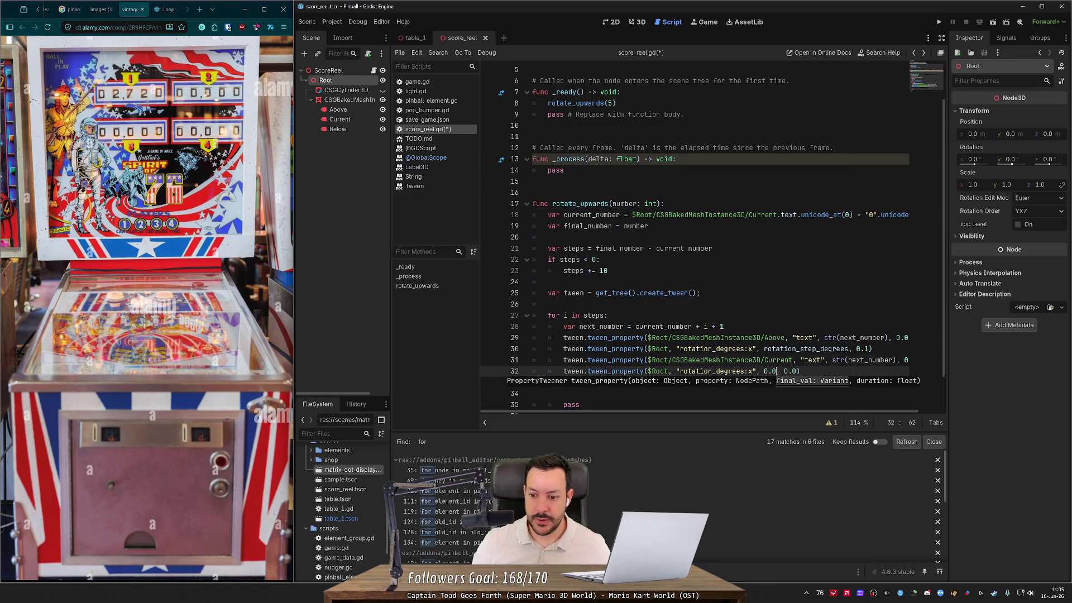
{"action": "key", "text": "Right"}
{"action": "key", "text": "Right"}
{"action": "key", "text": "Right"}
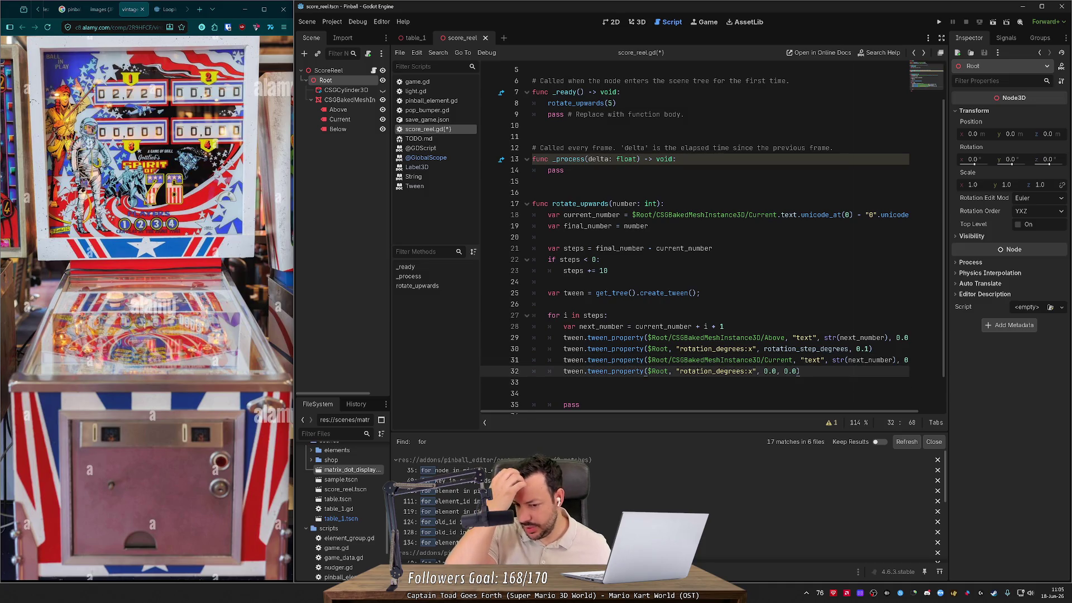
{"action": "left_click_drag", "start_coordinate": [881, 337], "coordinate": [744, 337]}
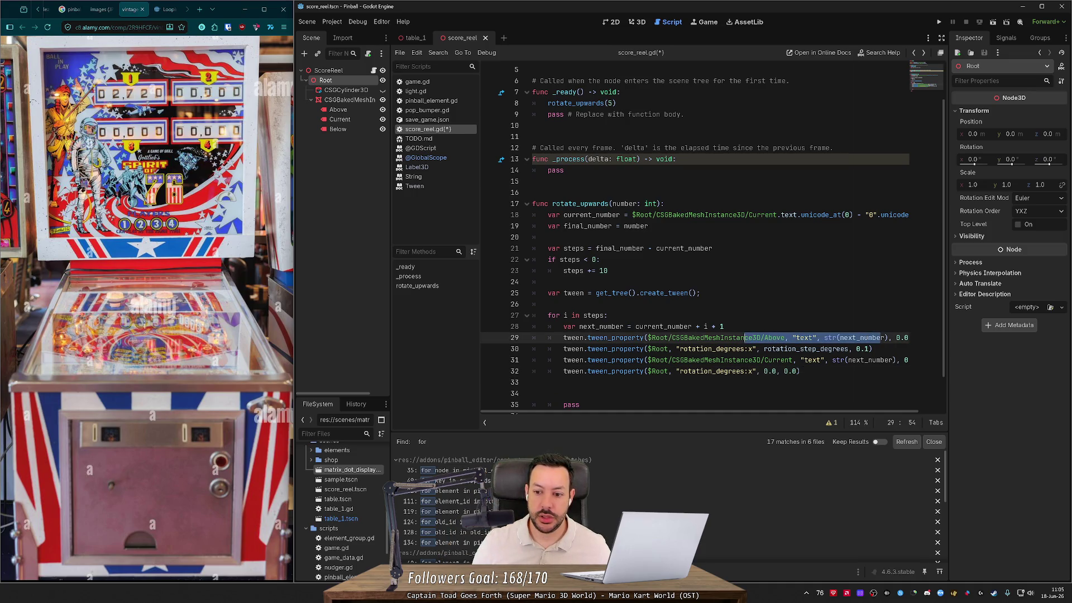
{"action": "double_click", "coordinate": [775, 337]}
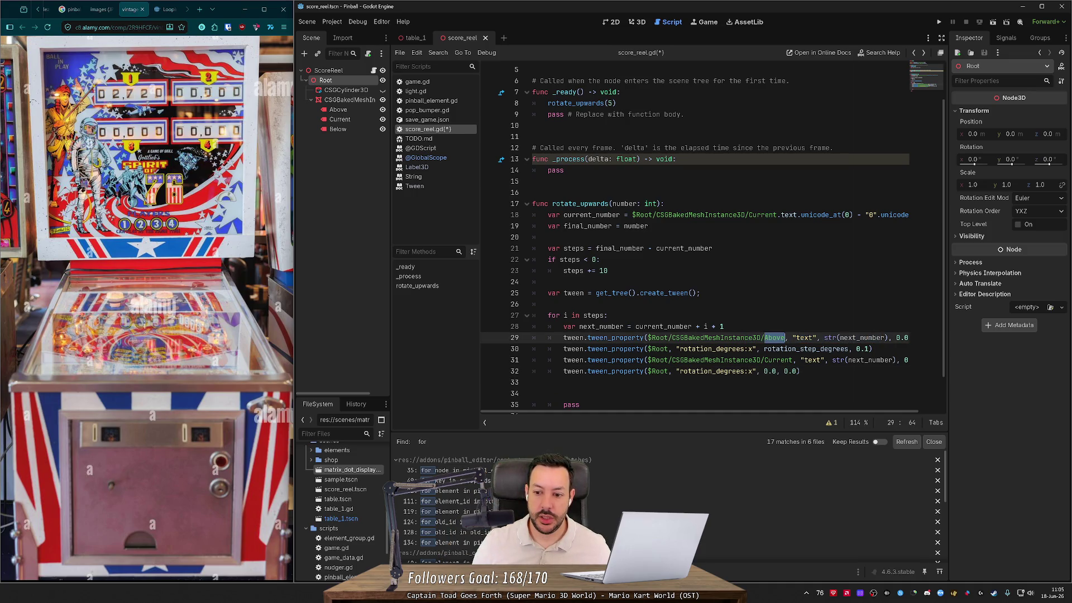
{"action": "left_click", "coordinate": [640, 23]}
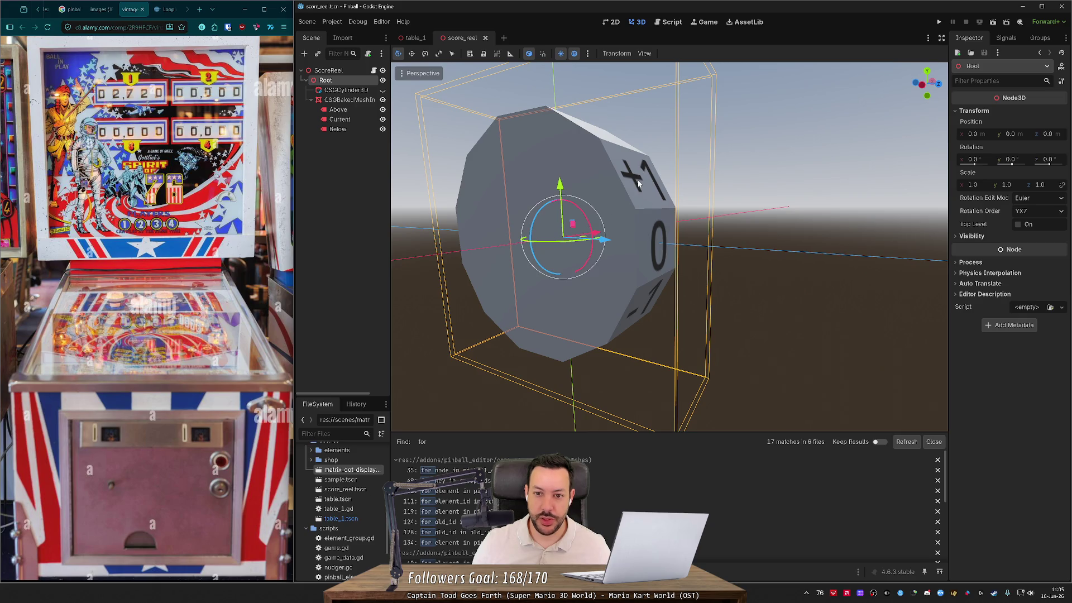
{"action": "left_click", "coordinate": [663, 24]}
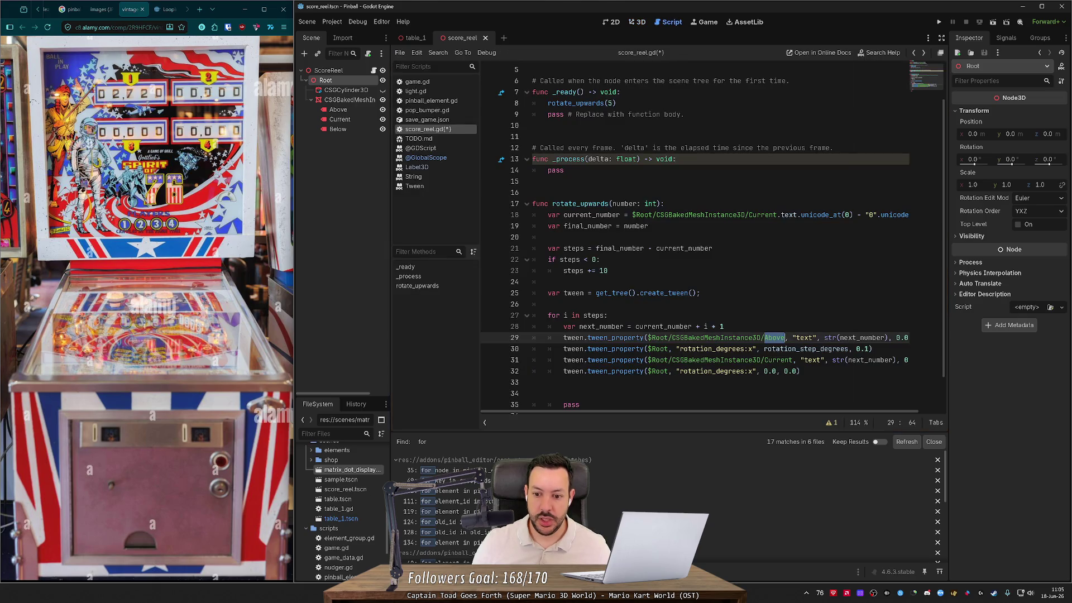
{"action": "left_click_drag", "start_coordinate": [603, 348], "coordinate": [865, 349]}
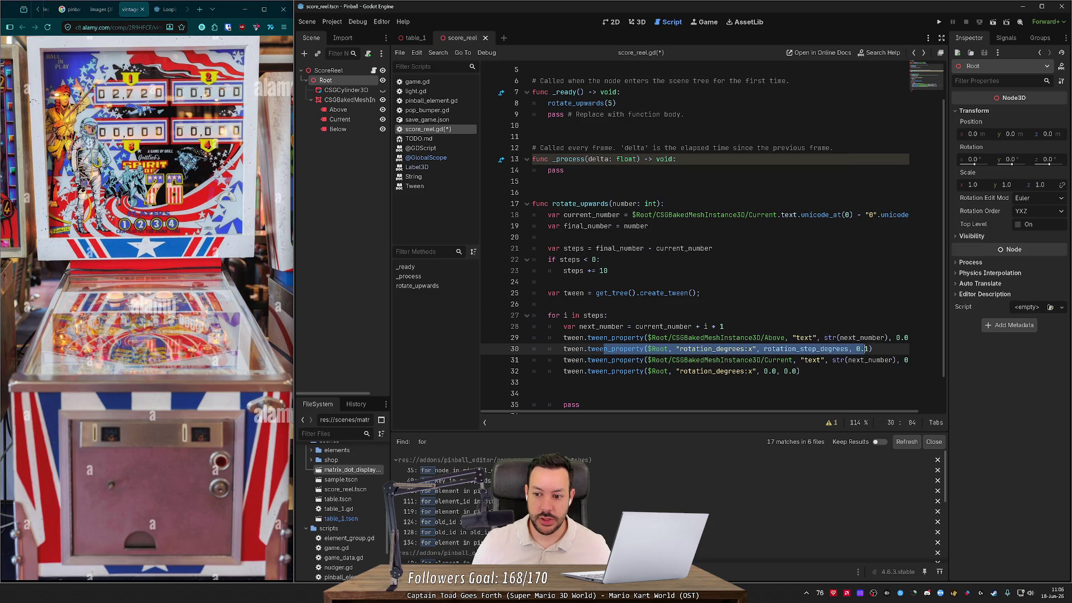
{"action": "left_click_drag", "start_coordinate": [870, 349], "coordinate": [856, 348]}
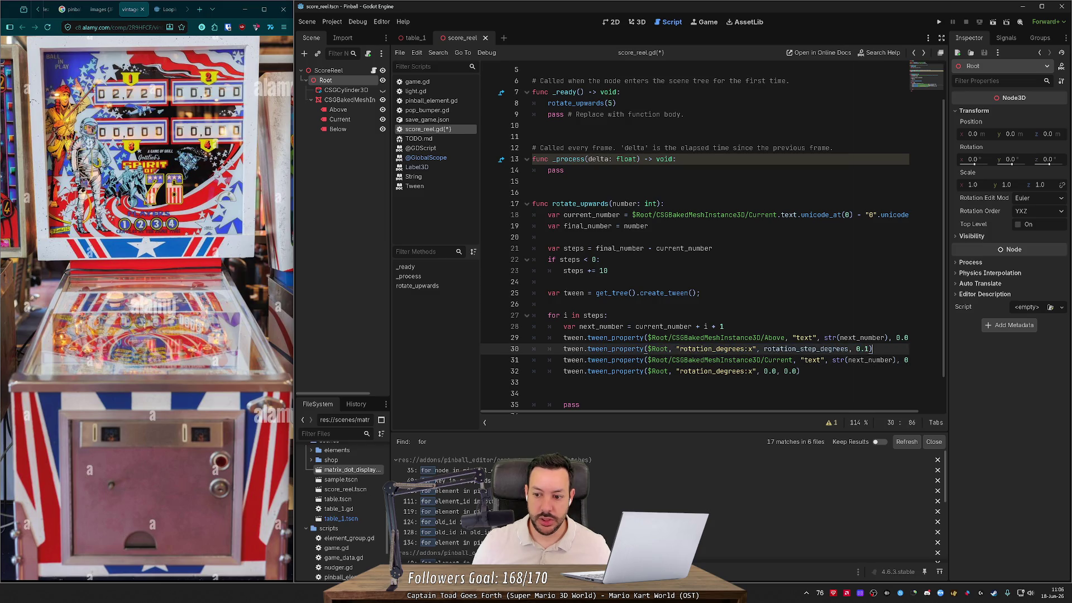
{"action": "left_click", "coordinate": [638, 22]}
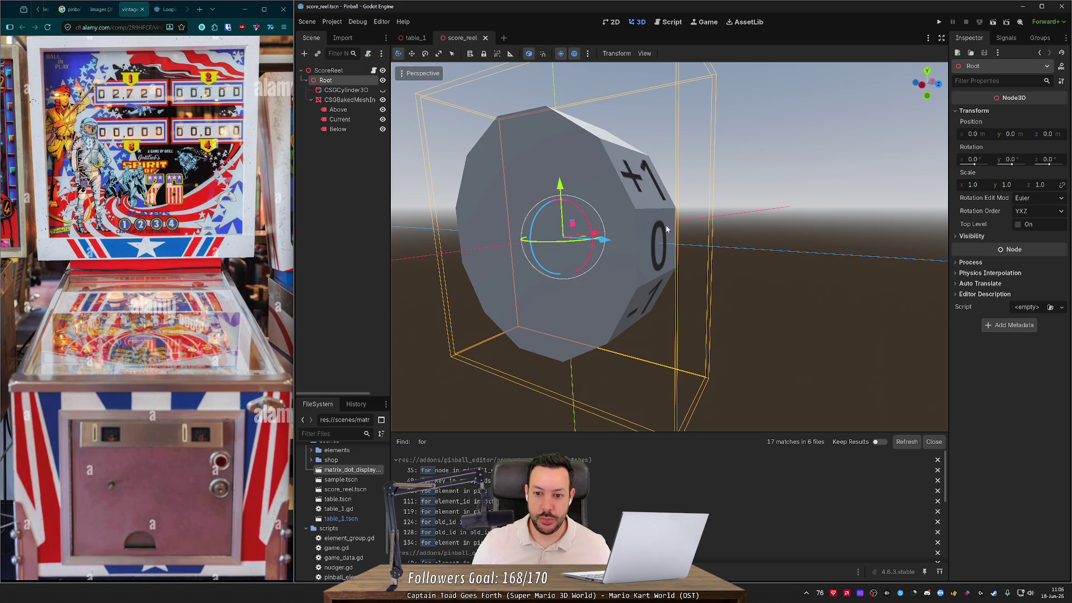
{"action": "left_click", "coordinate": [668, 24]}
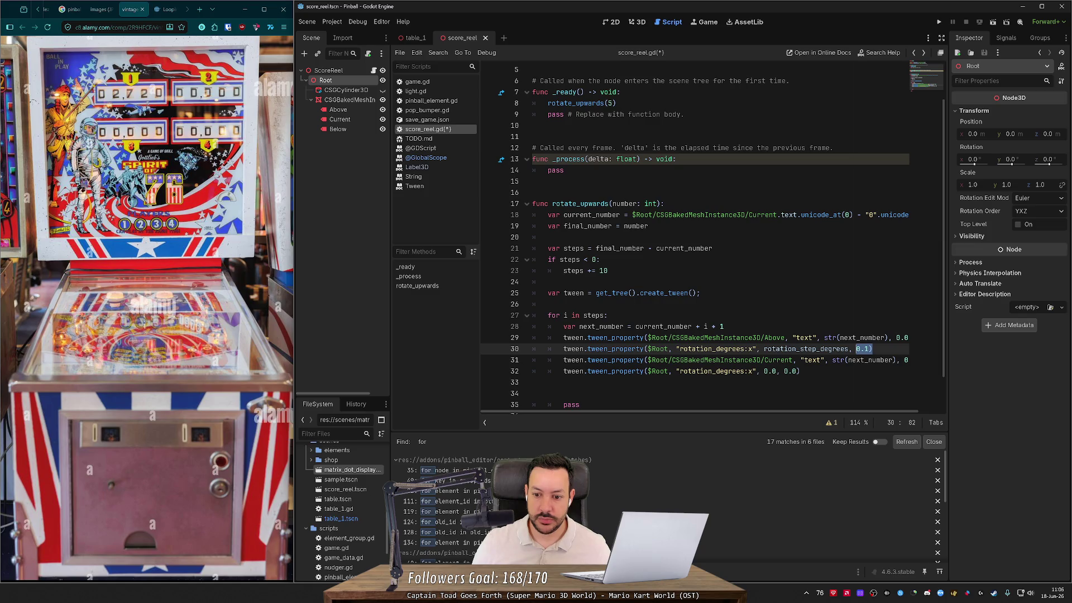
{"action": "scroll", "coordinate": [712, 240], "scroll_direction": "right", "scroll_amount": 1}
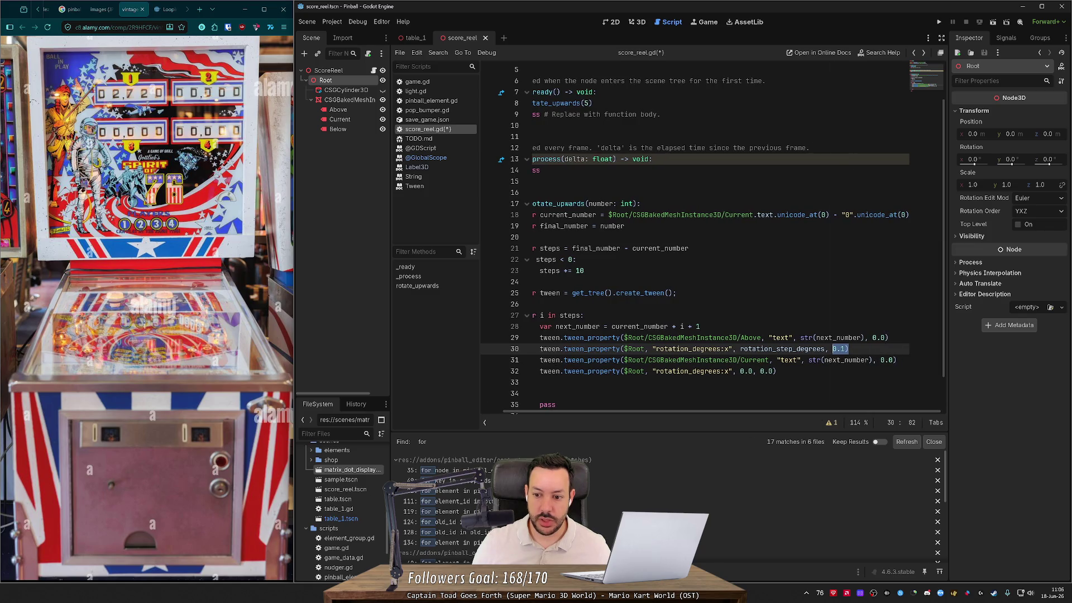
{"action": "double_click", "coordinate": [846, 360]}
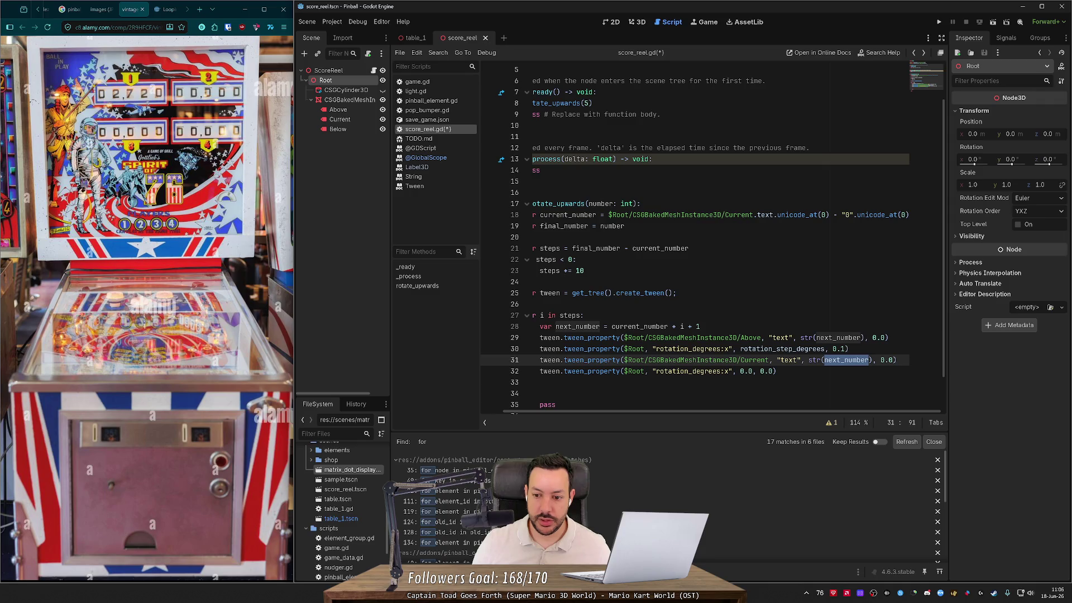
{"action": "left_click_drag", "start_coordinate": [776, 371], "coordinate": [612, 370]}
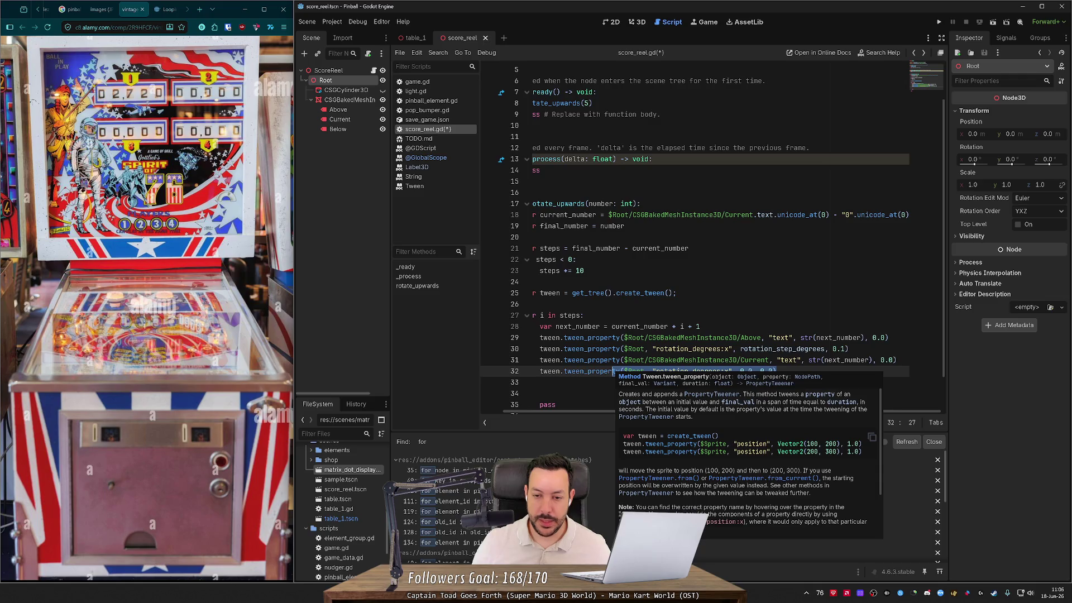
{"action": "left_click", "coordinate": [638, 22]}
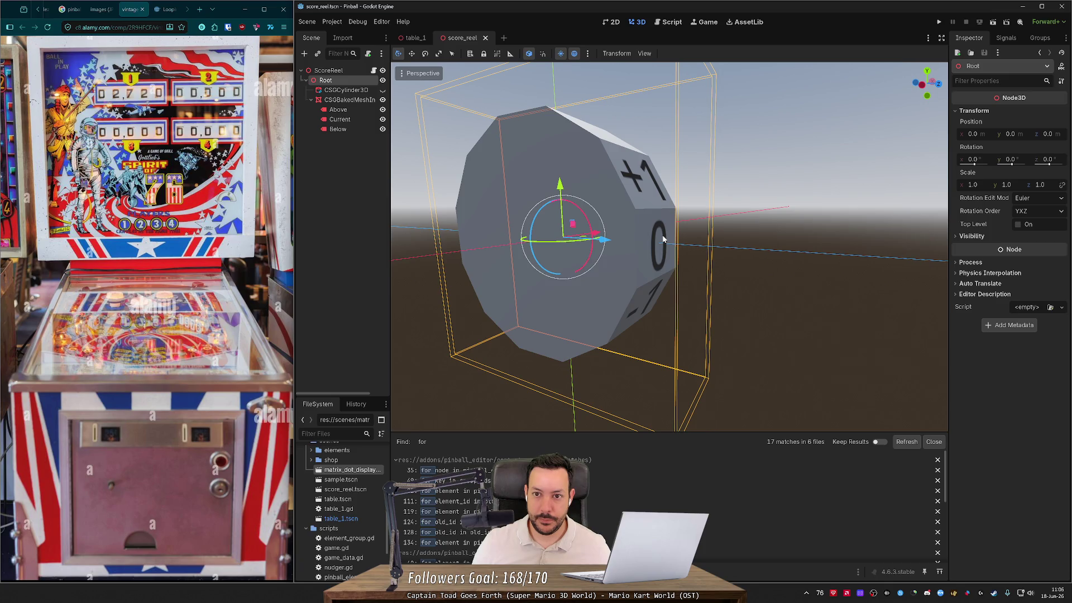
{"action": "left_click", "coordinate": [673, 23]}
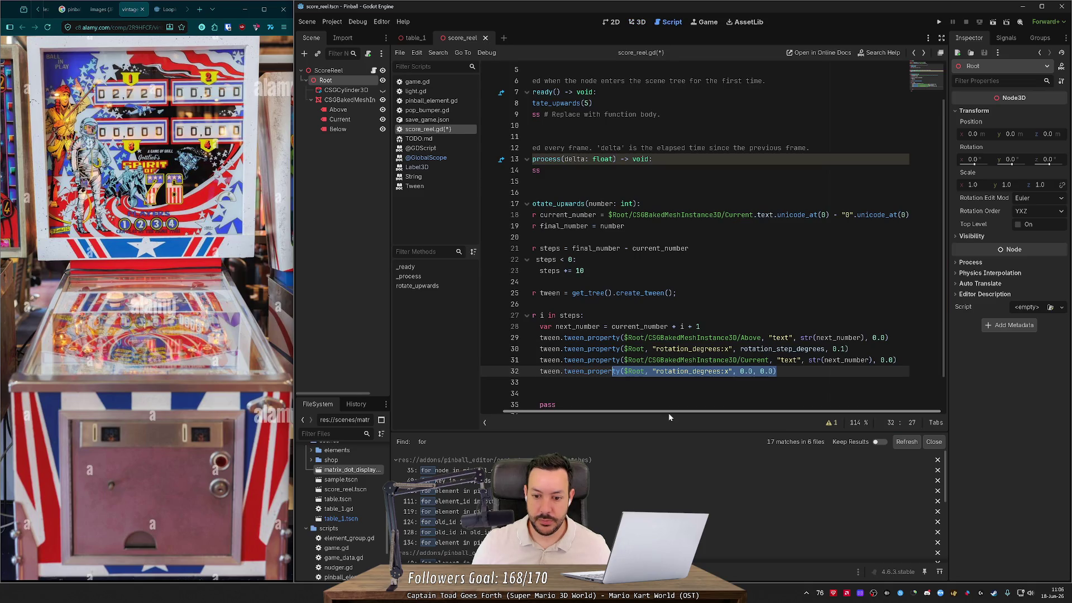
- Delete the leftover pass lines and change line 30's rotation duration from 0.1 to 0.3
{"action": "left_click_drag", "start_coordinate": [669, 413], "coordinate": [642, 413]}
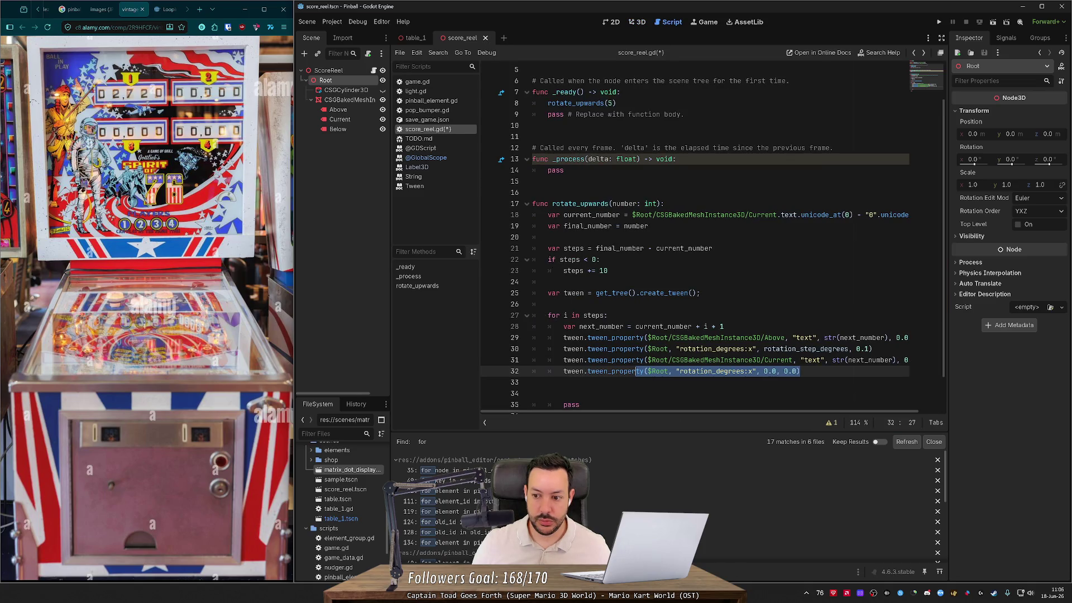
{"action": "scroll", "coordinate": [713, 236], "scroll_direction": "down", "scroll_amount": 1}
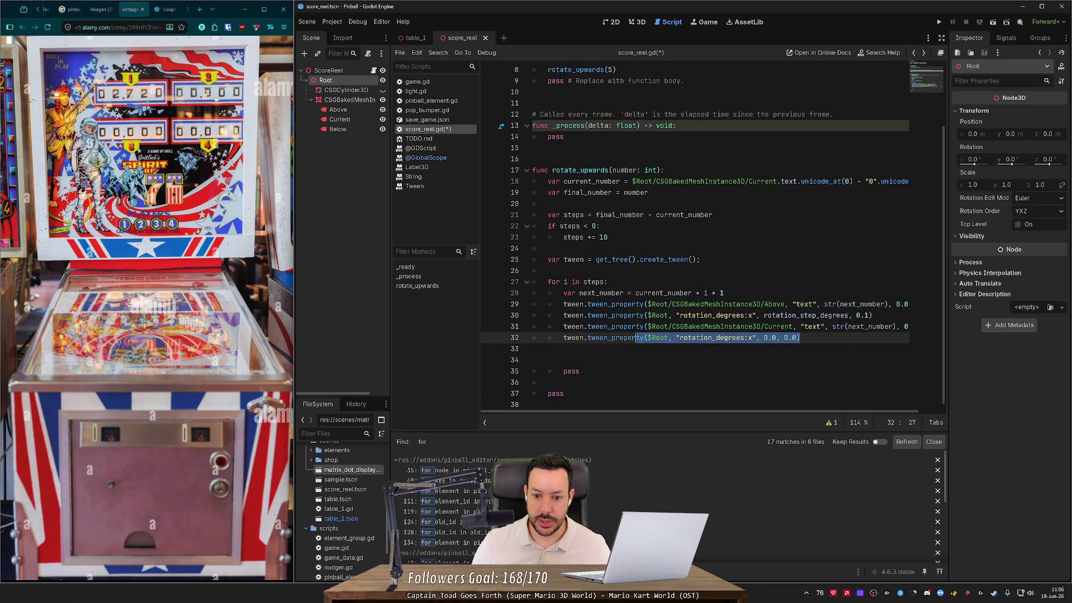
{"action": "left_click", "coordinate": [533, 344]}
{"action": "key", "text": "Delete"}
{"action": "key", "text": "Delete"}
{"action": "key", "text": "Delete"}
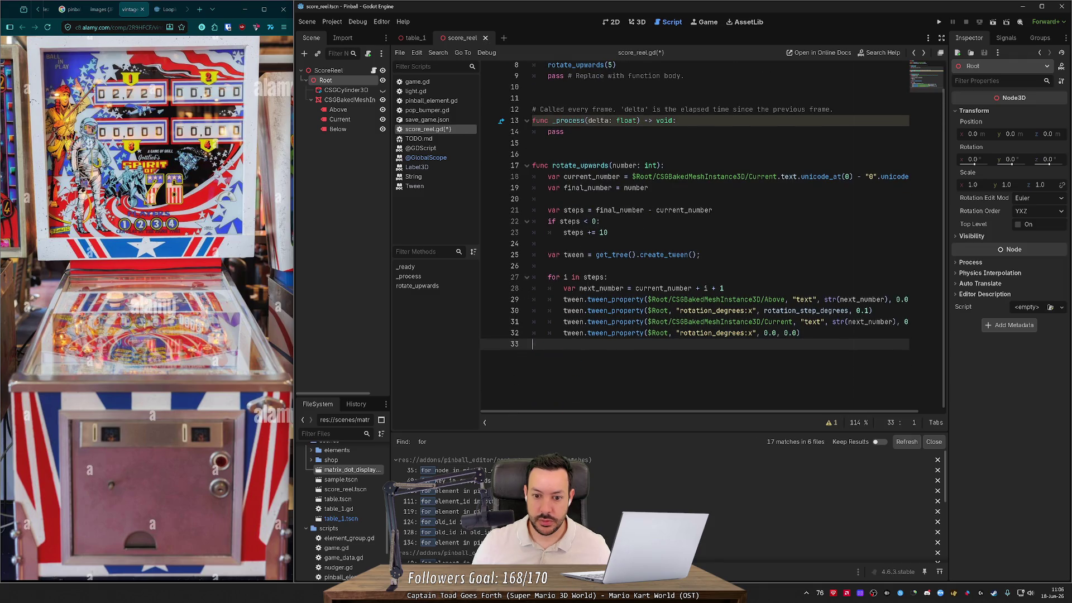
{"action": "left_click", "coordinate": [868, 311]}
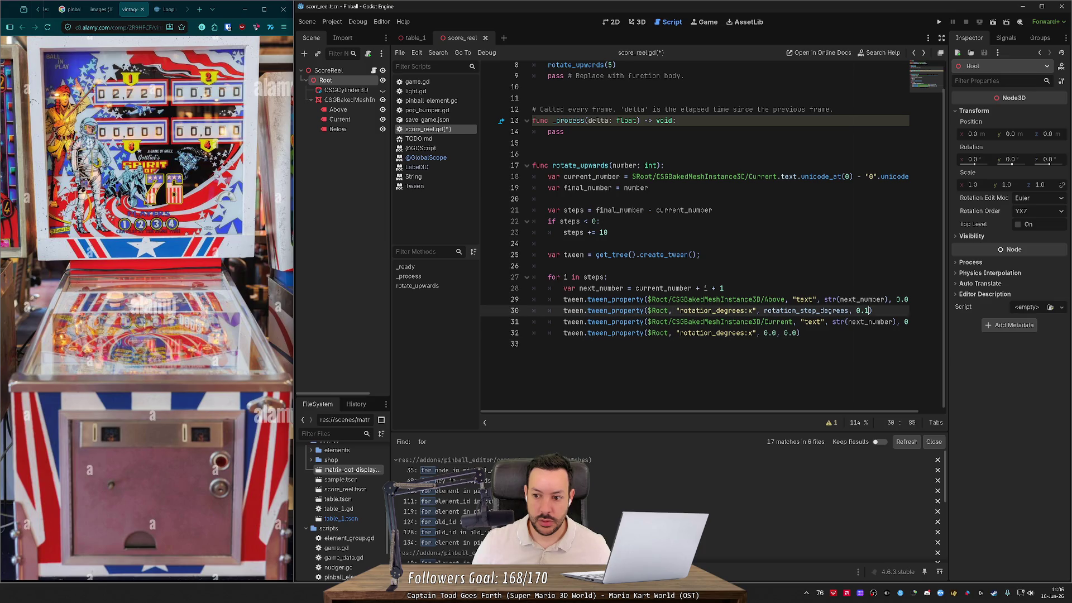
{"action": "key", "text": "BackSpace"}
{"action": "type", "text": "3"}
- Search all project scripts for 'tween.tween_prop'
{"action": "left_click", "coordinate": [547, 344]}
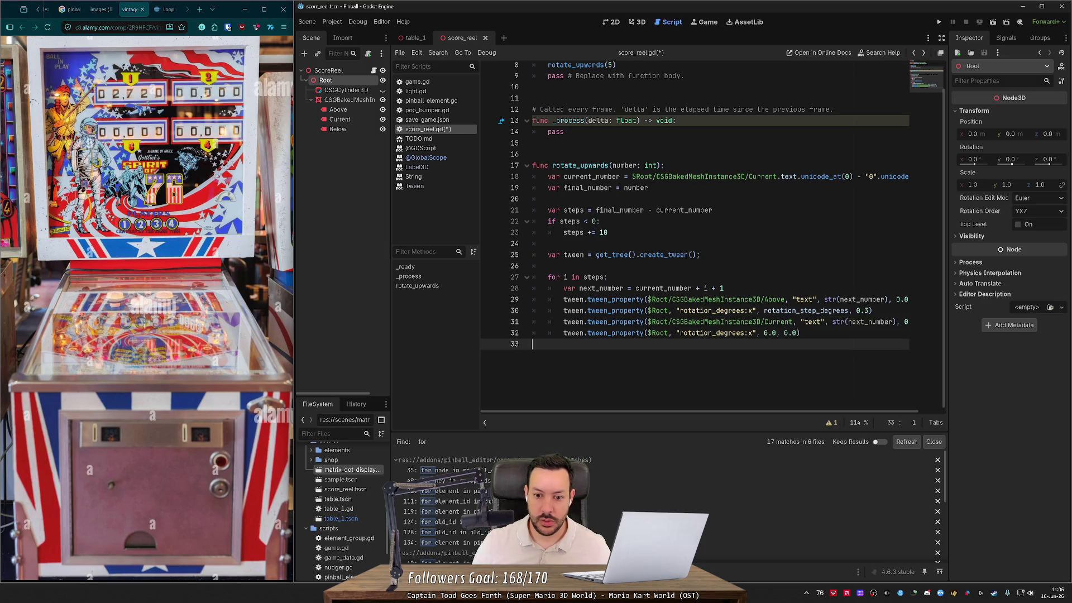
{"action": "left_click_drag", "start_coordinate": [563, 299], "coordinate": [629, 300]}
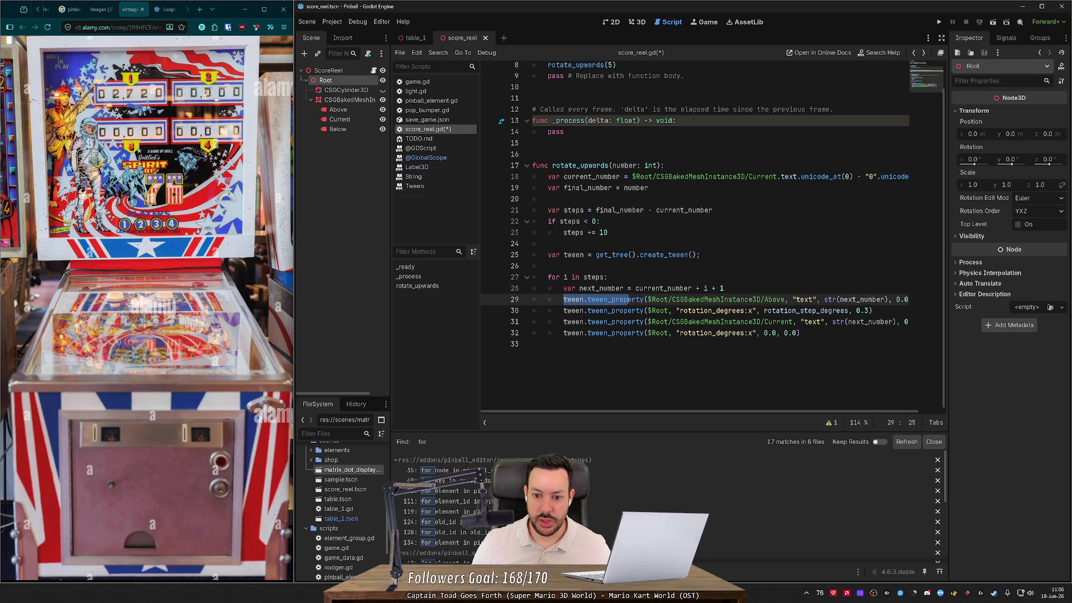
{"action": "key", "text": "ctrl+shift+f"}
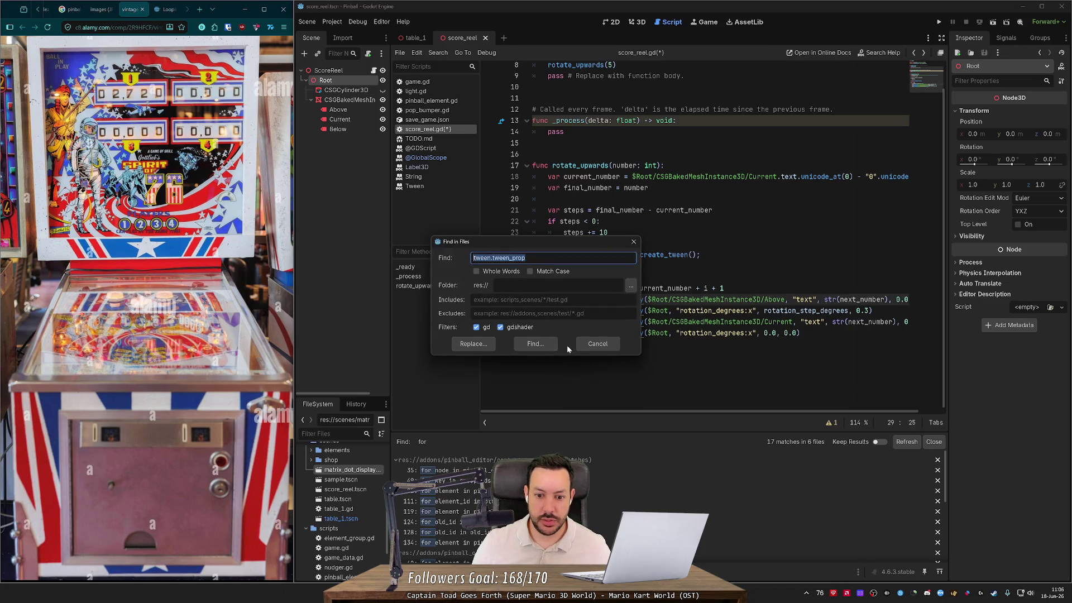
- Run the search, compare light.gd's tween_property usage, then return to score_reel.gd and save it
{"action": "left_click", "coordinate": [540, 346]}
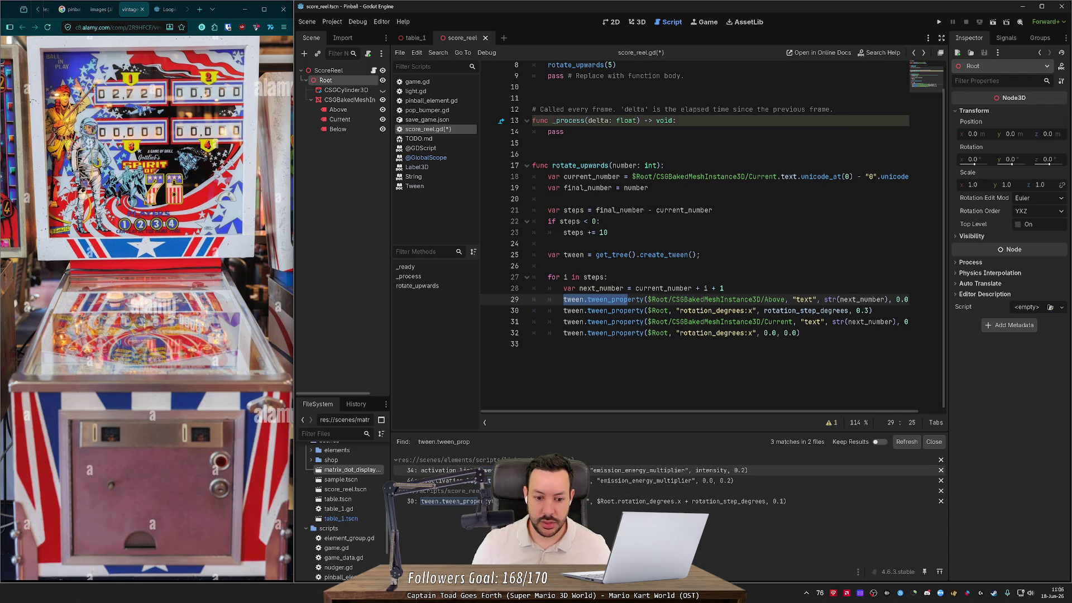
{"action": "left_click", "coordinate": [558, 470]}
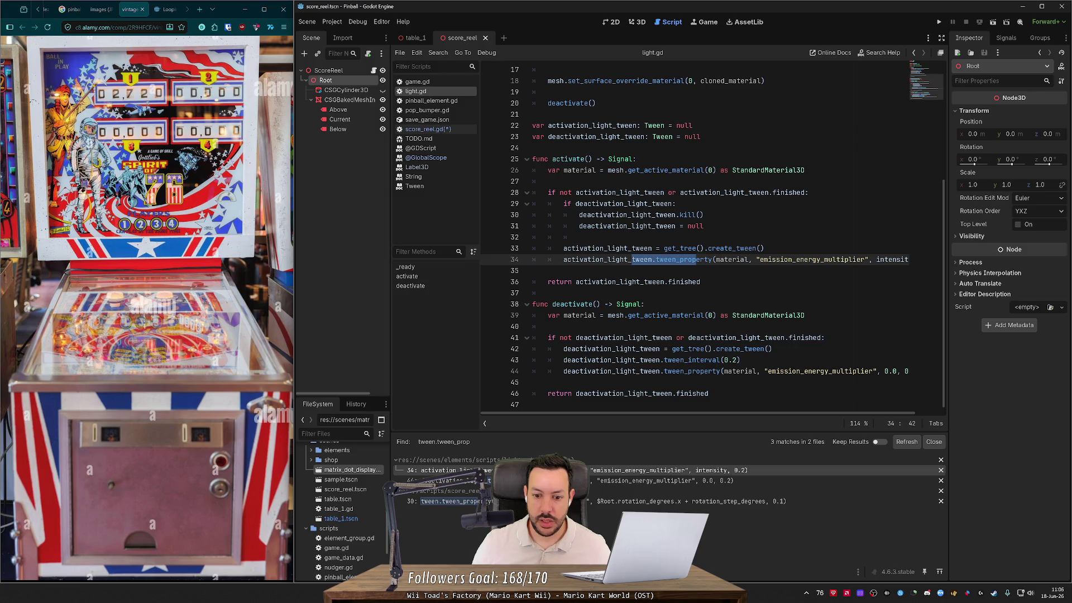
{"action": "left_click", "coordinate": [447, 501]}
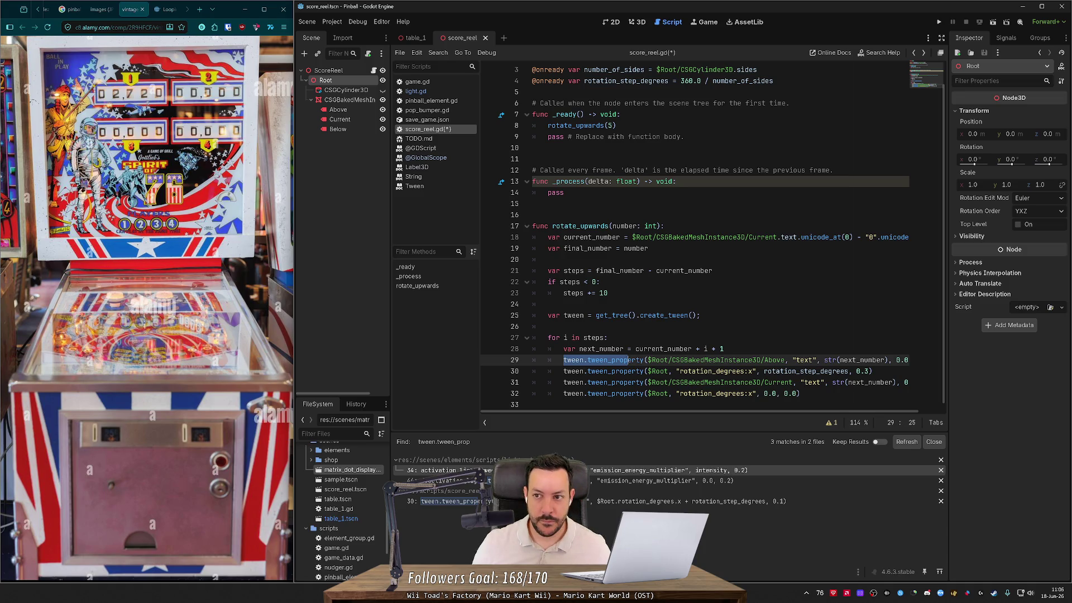
{"action": "key", "text": "ctrl+z"}
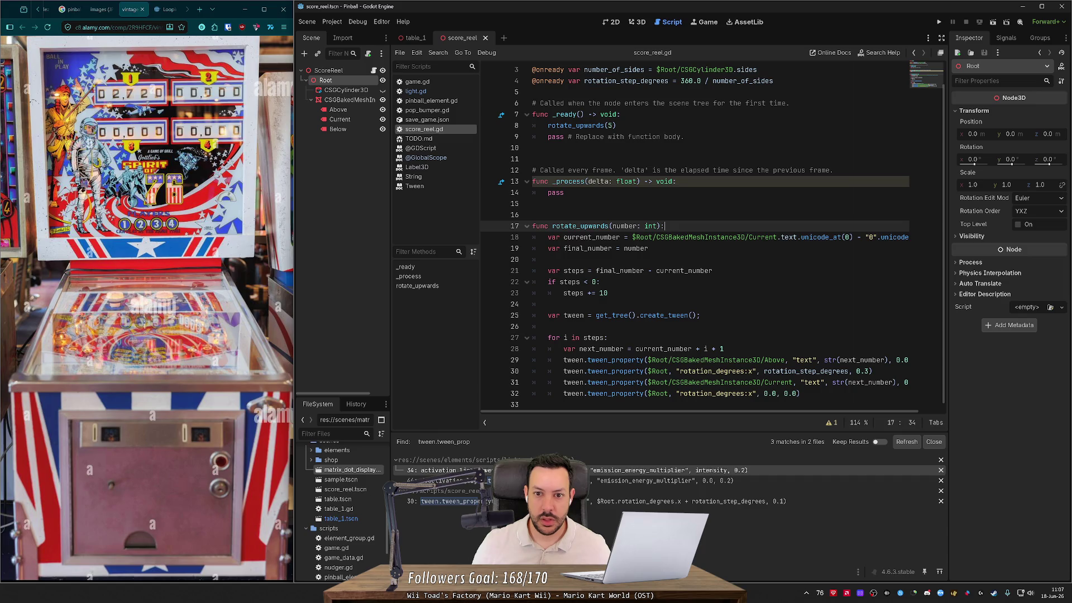
{"action": "scroll", "coordinate": [713, 235], "scroll_direction": "up", "scroll_amount": 1}
{"action": "scroll", "coordinate": [712, 234], "scroll_direction": "down", "scroll_amount": 1}
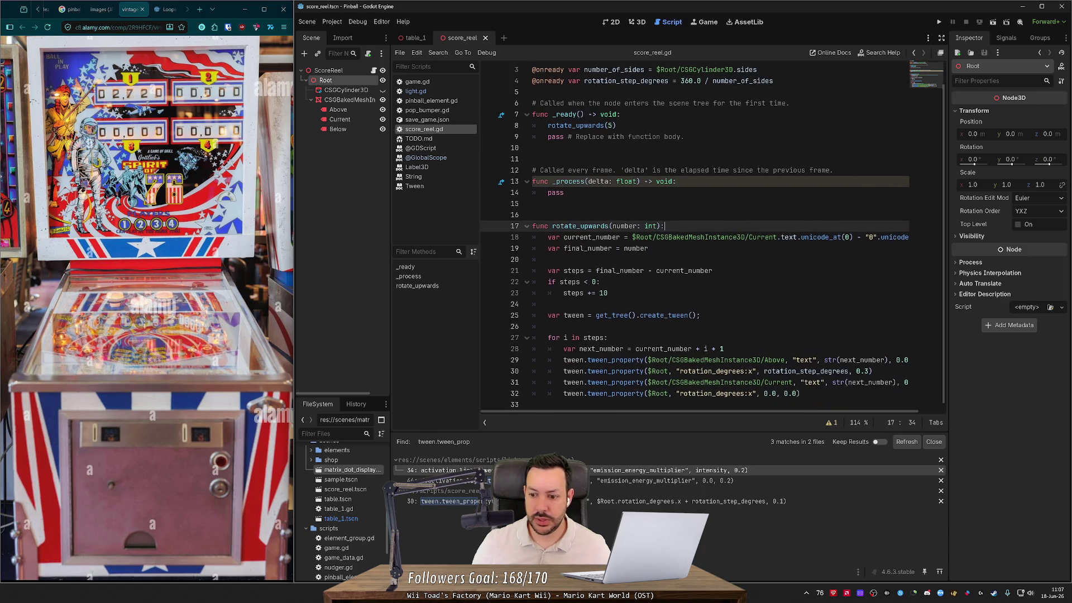
- Test-run the scene, then add a Camera3D child under ScoreReel and view it in 3D
{"action": "left_click", "coordinate": [993, 22]}
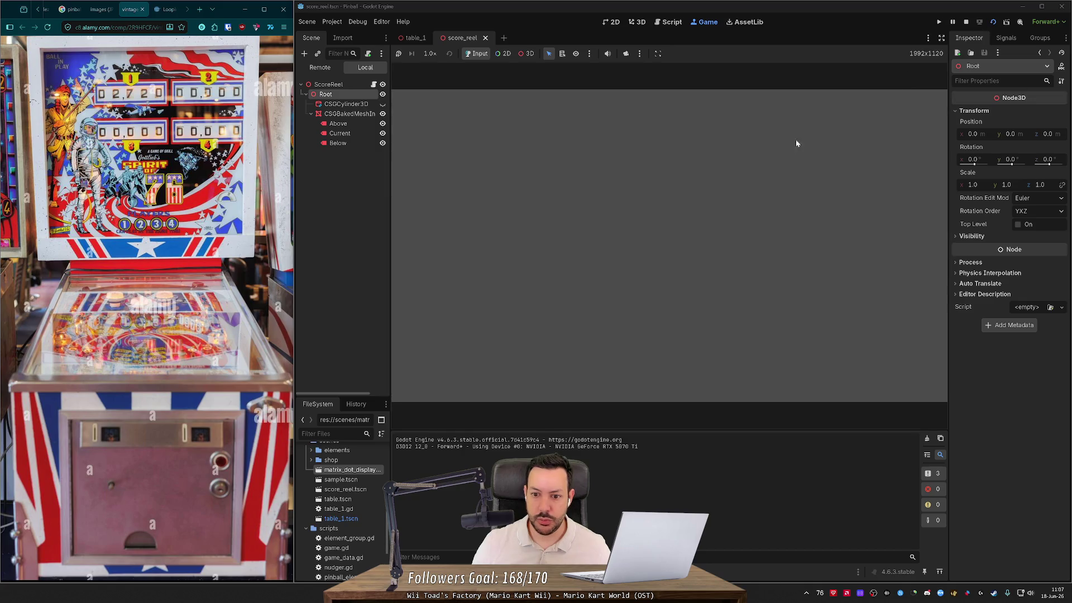
{"action": "key", "text": "F8"}
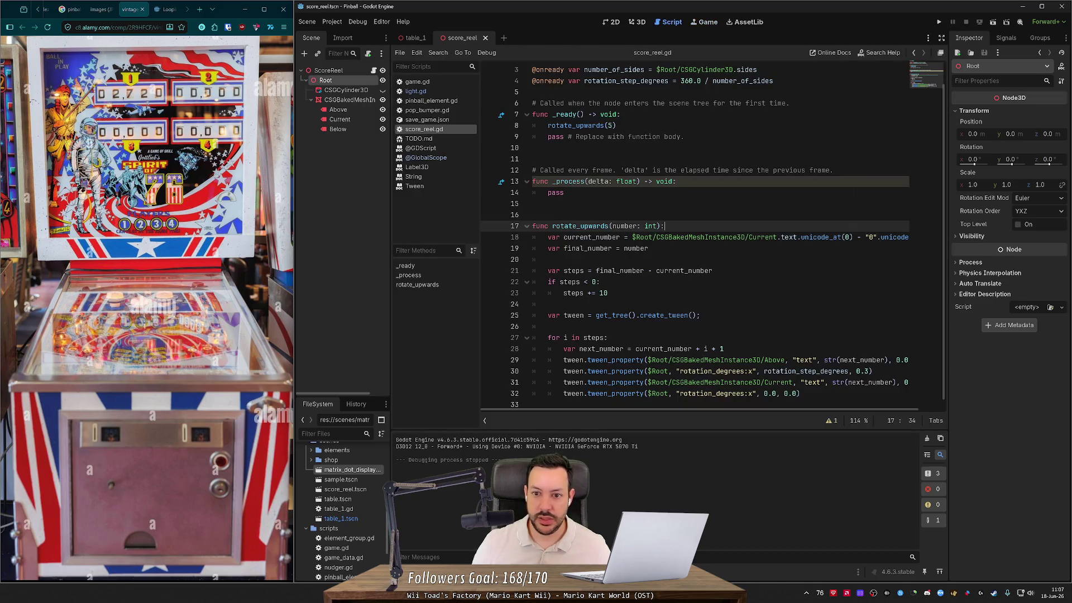
{"action": "left_click", "coordinate": [361, 69]}
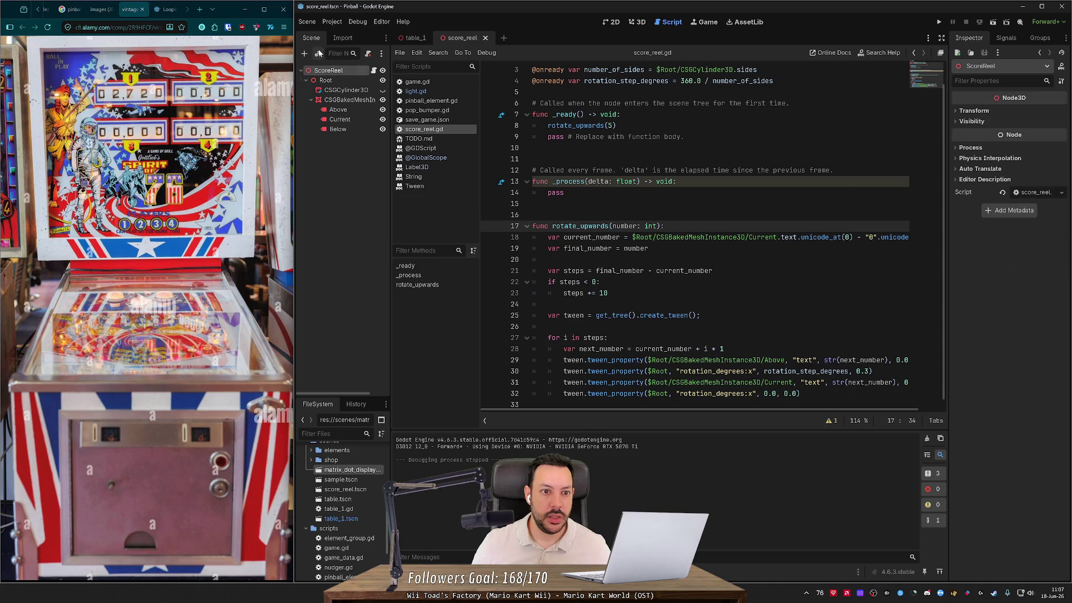
{"action": "left_click", "coordinate": [304, 54]}
{"action": "type", "text": "camera"}
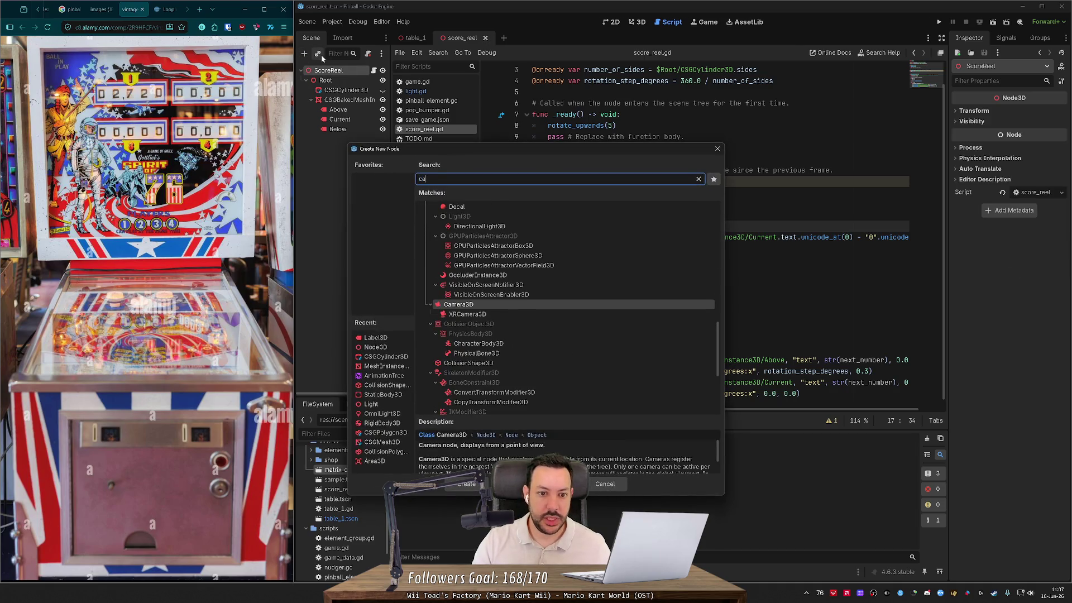
{"action": "key", "text": "Return"}
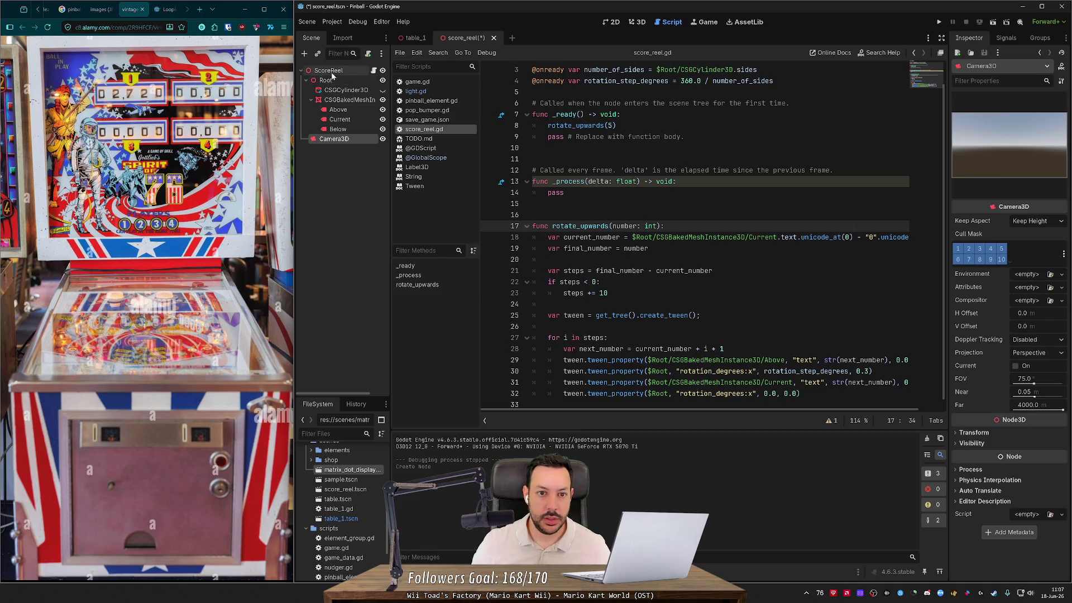
{"action": "left_click", "coordinate": [635, 22]}
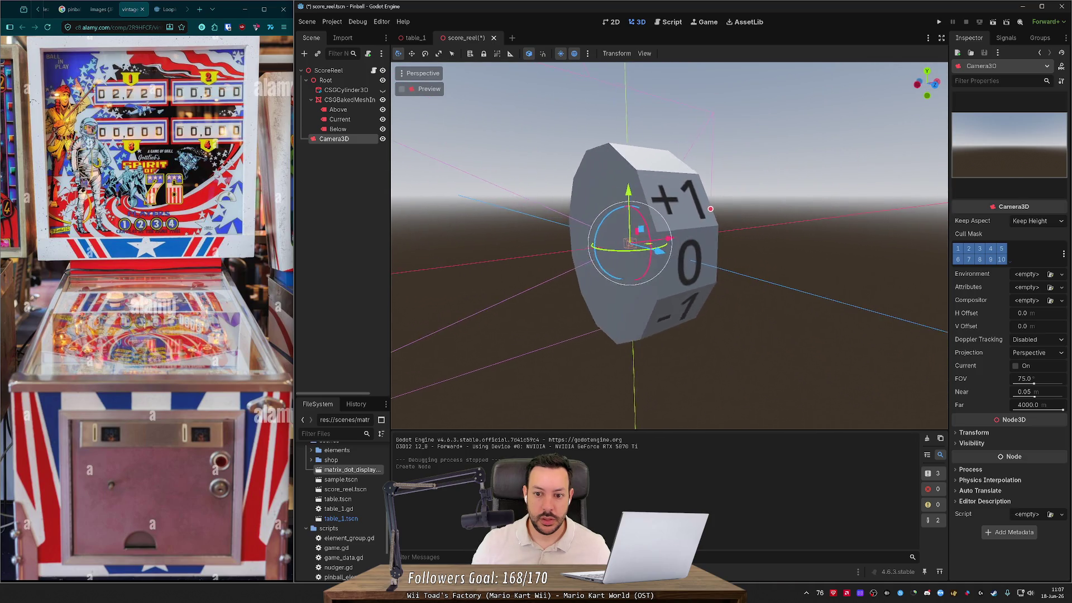
- Preview through the new camera, then align its transform with the current viewport view
{"action": "left_click", "coordinate": [402, 75]}
{"action": "left_click", "coordinate": [402, 75]}
{"action": "left_click", "coordinate": [402, 90]}
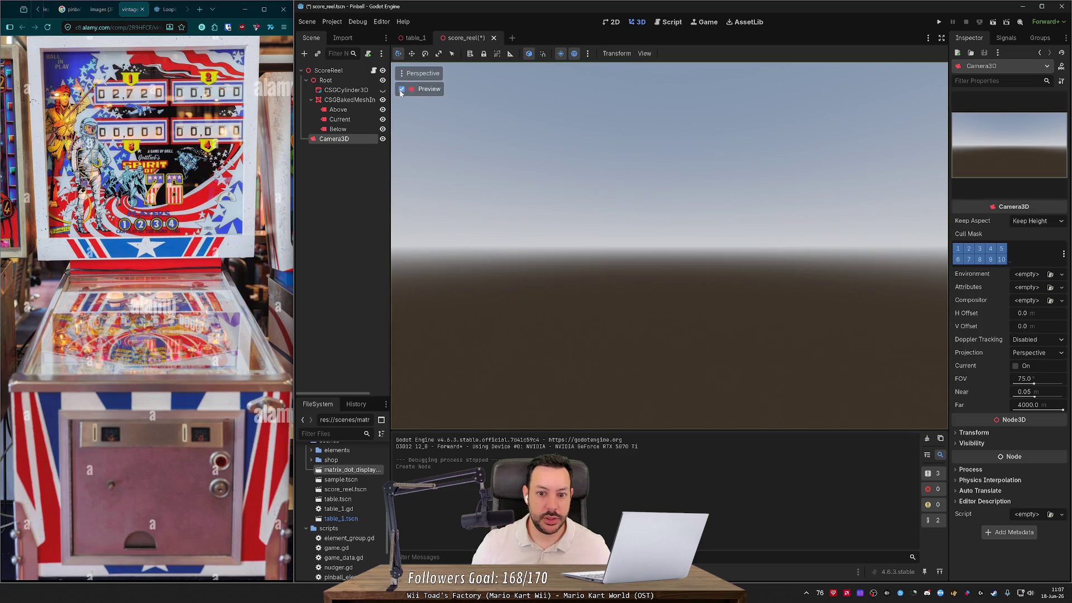
{"action": "left_click", "coordinate": [402, 89]}
{"action": "left_click", "coordinate": [402, 76]}
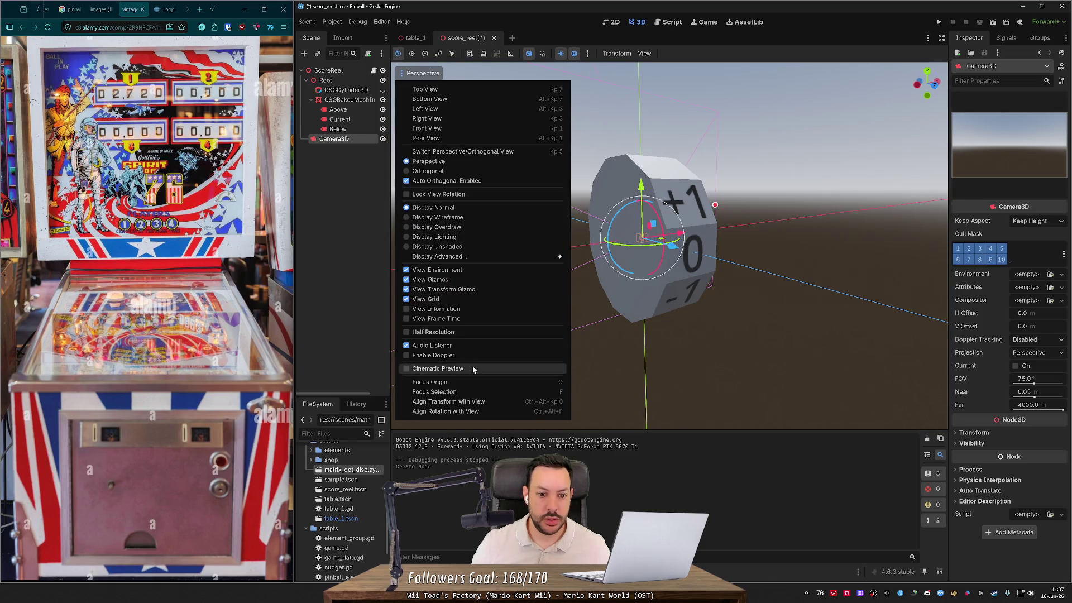
{"action": "left_click", "coordinate": [486, 404]}
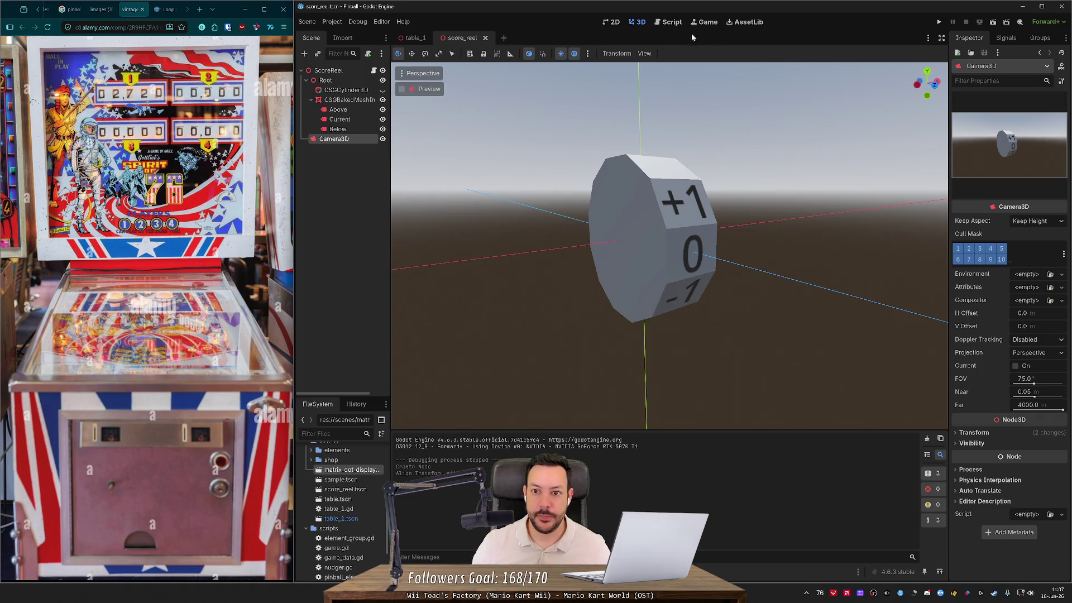
- Run the score_reel scene, restarting, pausing and resuming it to watch the digits roll, then stop
{"action": "left_click", "coordinate": [994, 23]}
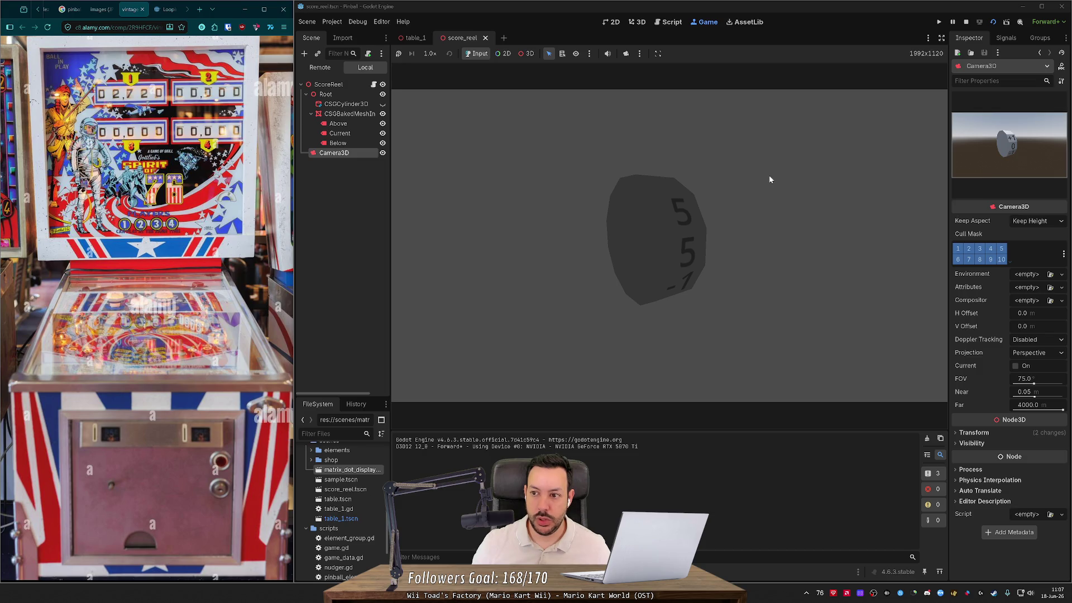
{"action": "left_click", "coordinate": [992, 22]}
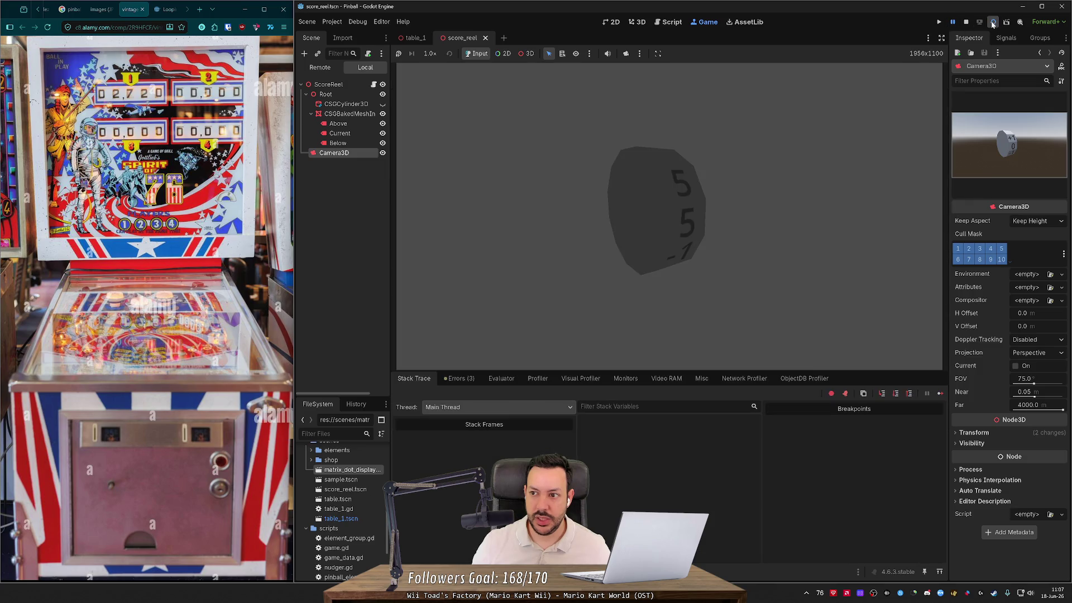
{"action": "left_click", "coordinate": [953, 23]}
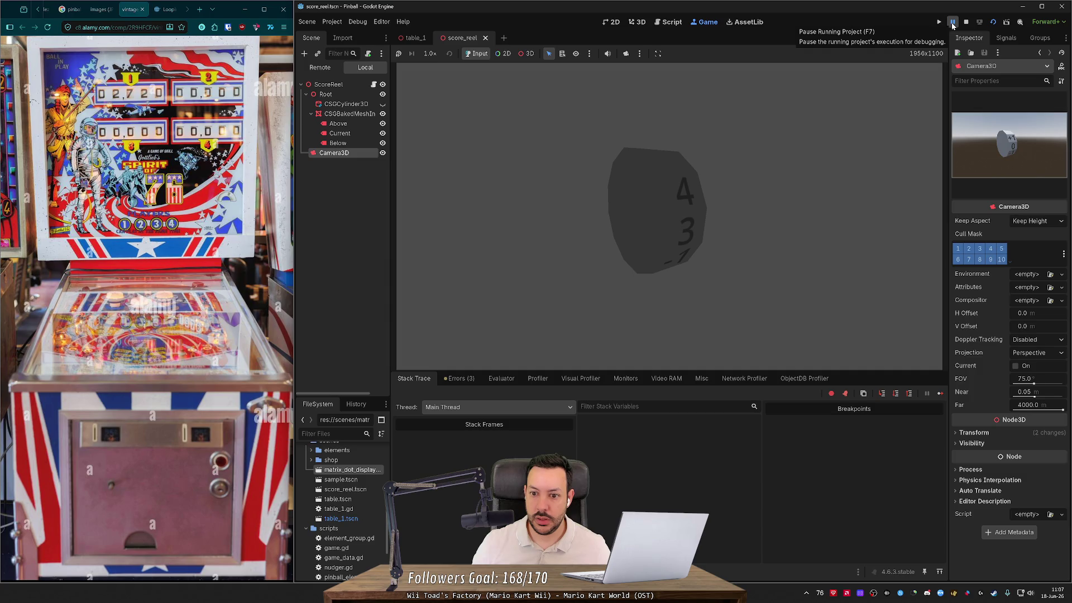
{"action": "left_click", "coordinate": [952, 22]}
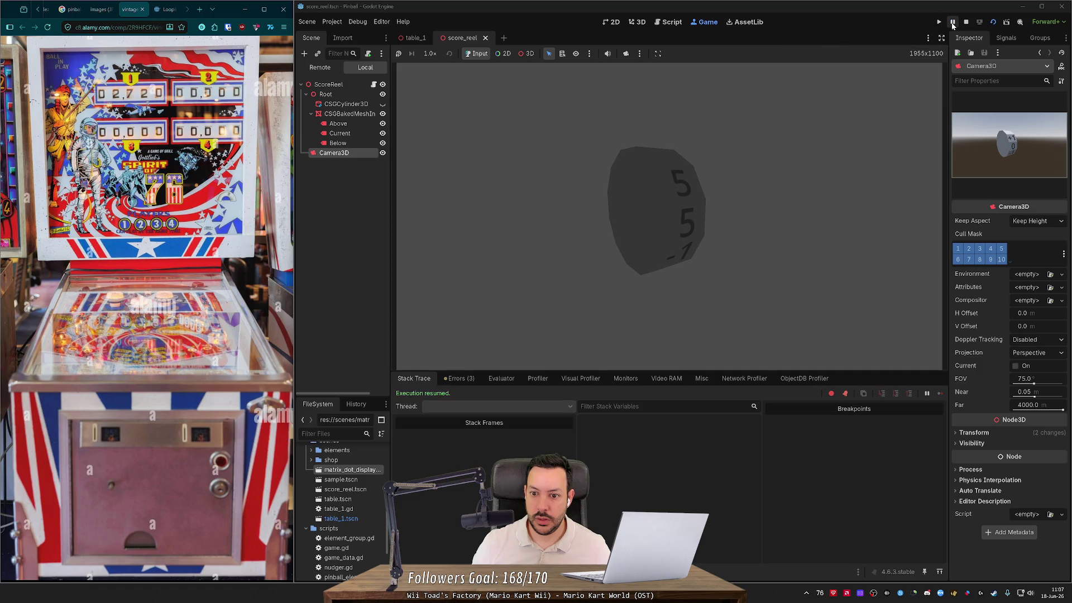
{"action": "left_click", "coordinate": [993, 22]}
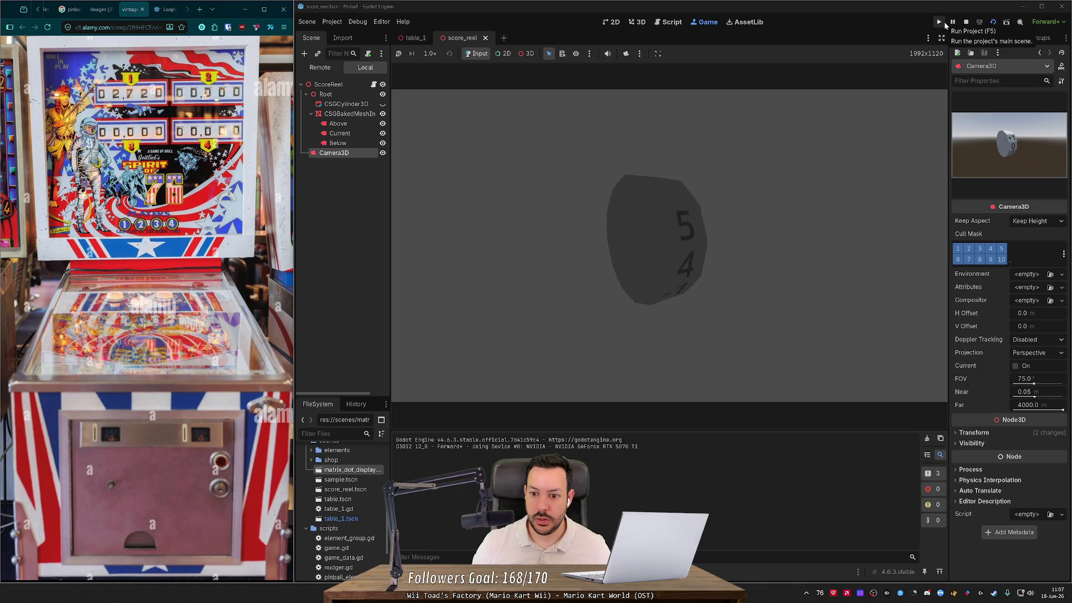
{"action": "left_click", "coordinate": [967, 22]}
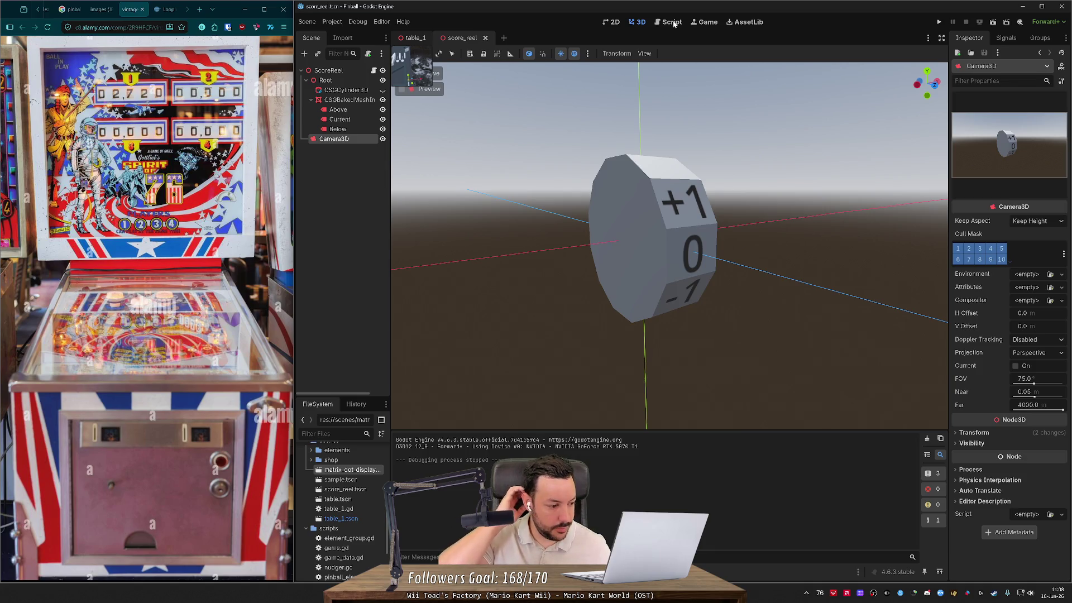
- Add tween.tween_interval(0.1) after line 32 at the end of the rotate_upwards loop
{"action": "left_click", "coordinate": [672, 21]}
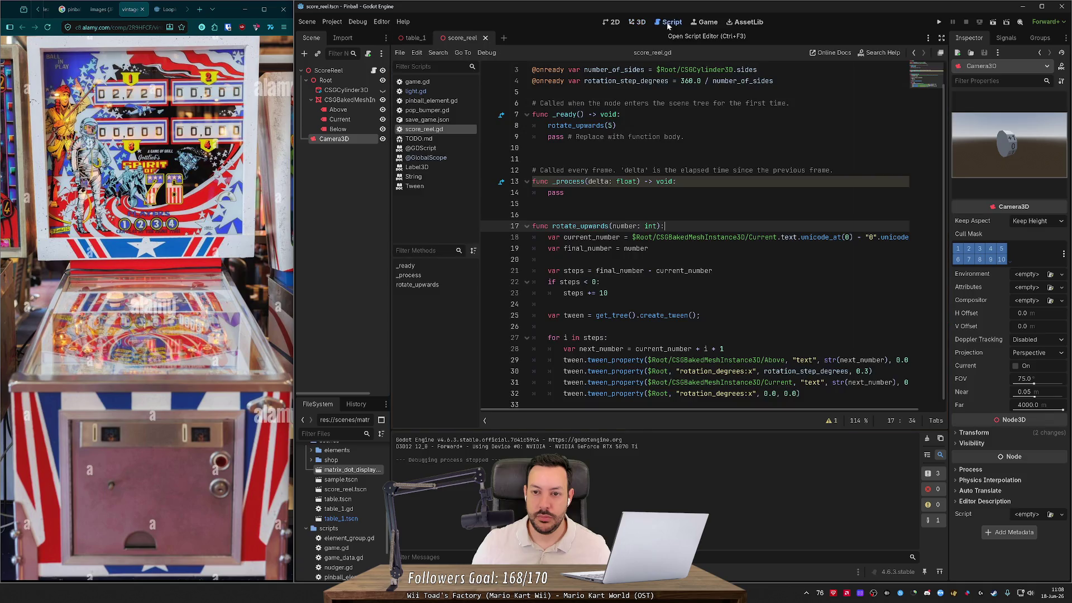
{"action": "left_click", "coordinate": [873, 364]}
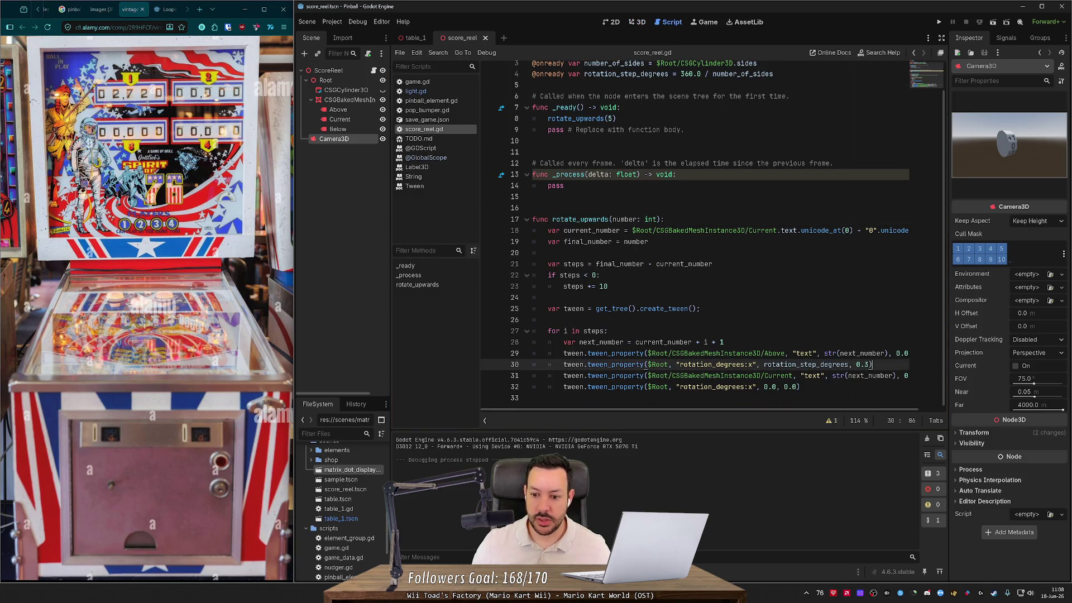
{"action": "key", "text": "Down"}
{"action": "key", "text": "Down"}
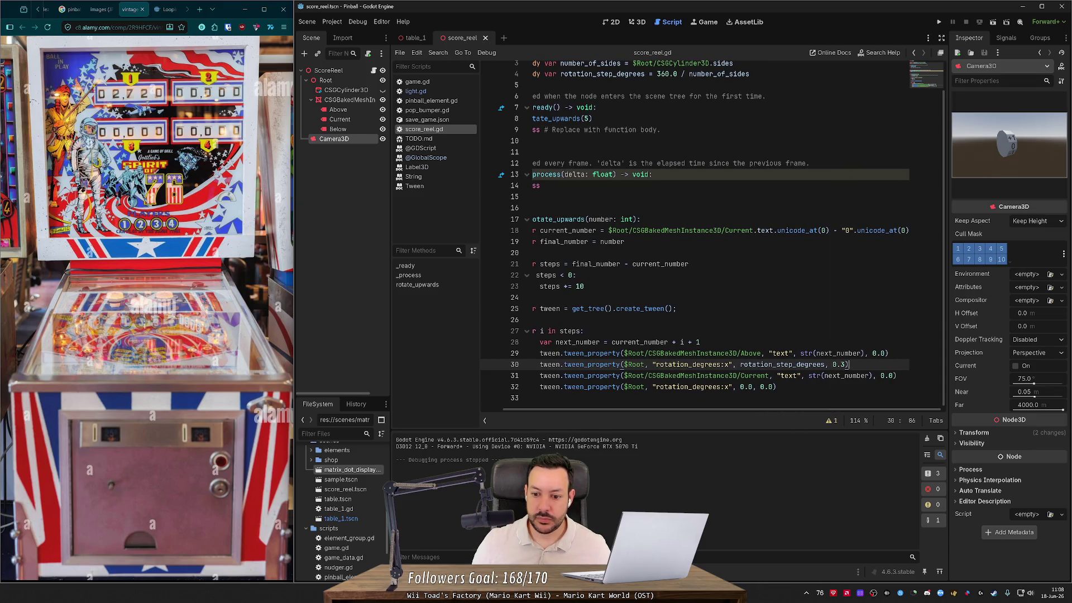
{"action": "key", "text": "Return"}
{"action": "type", "text": "tween"}
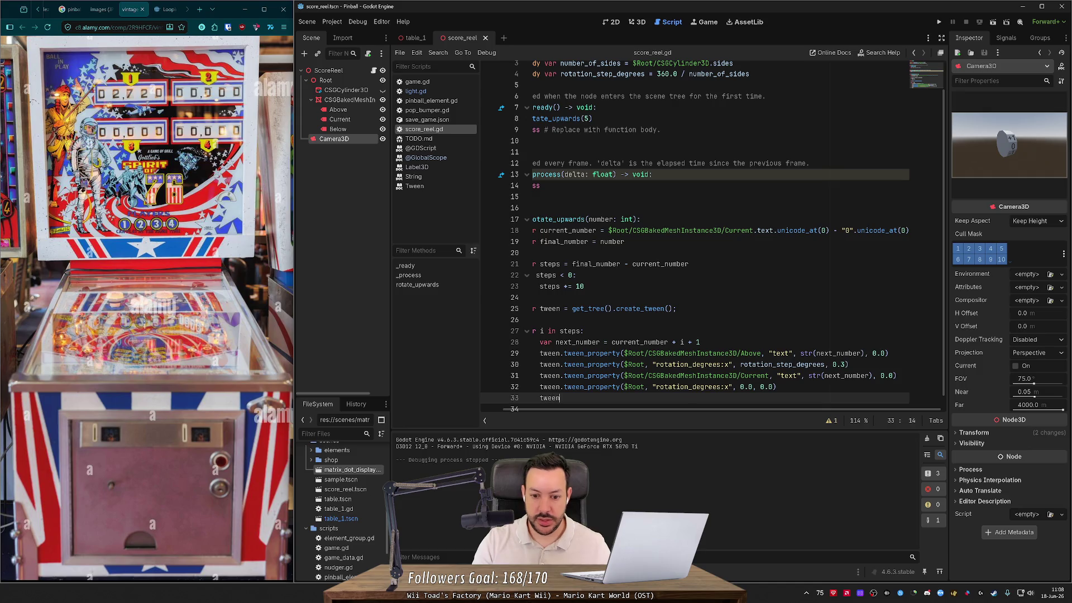
{"action": "type", "text": ".twe"}
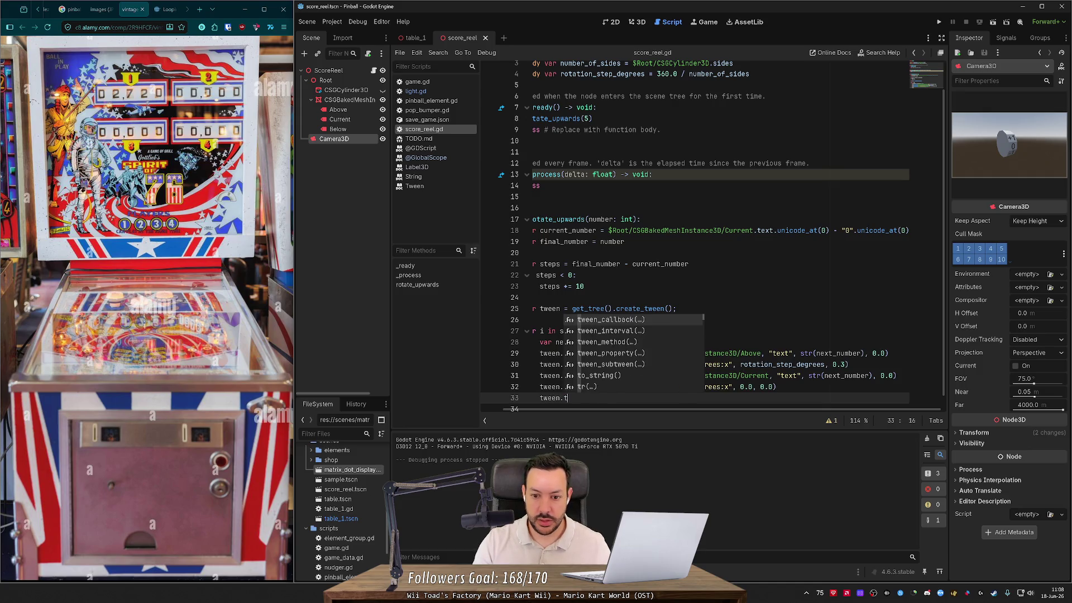
{"action": "key", "text": "Down"}
{"action": "key", "text": "Return"}
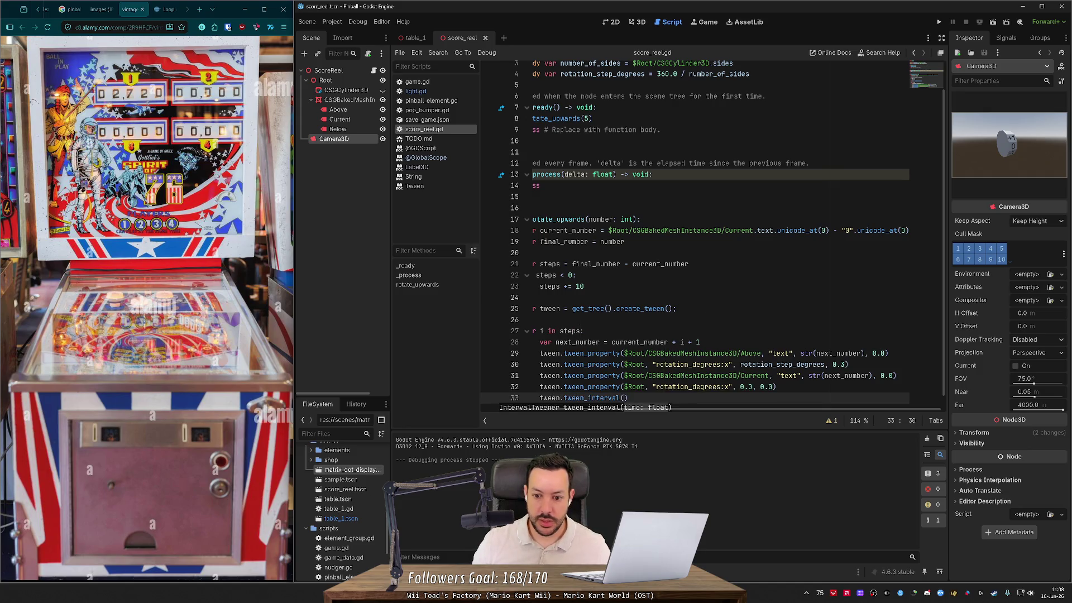
{"action": "type", "text": "0.3"}
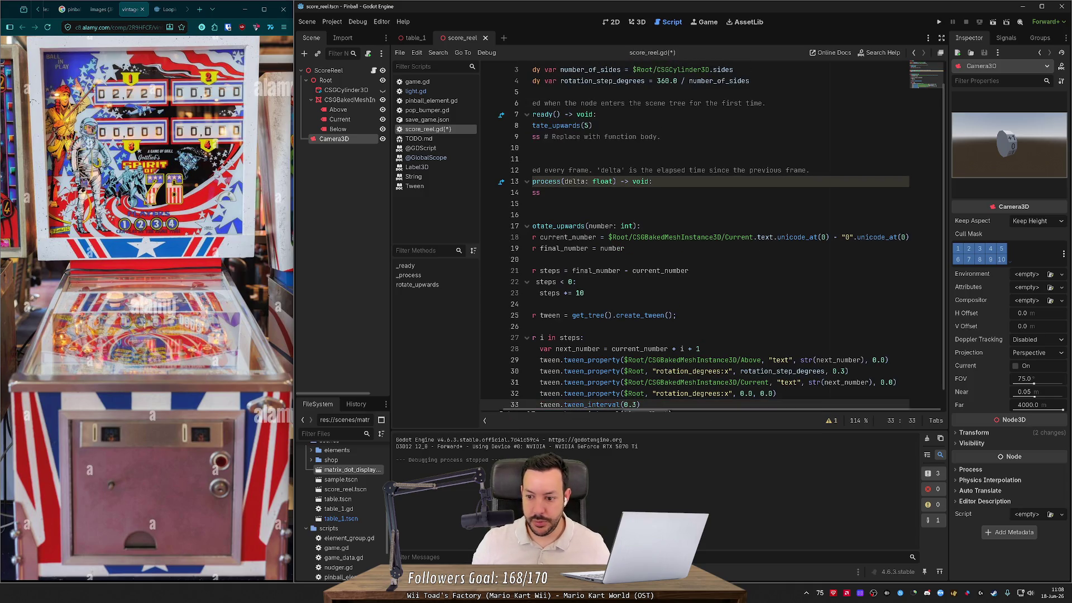
- Change the line-30 rotation duration to 0.1 and run the project
{"action": "left_click", "coordinate": [836, 371]}
{"action": "type", "text": "1"}
{"action": "key", "text": "Down"}
{"action": "key", "text": "Down"}
{"action": "key", "text": "Down"}
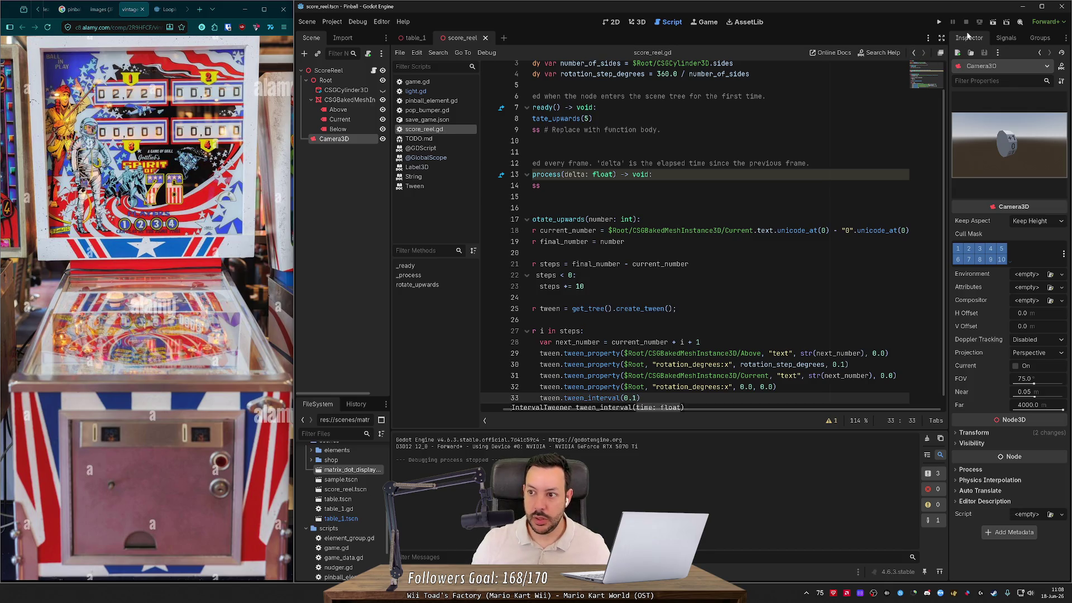
{"action": "left_click", "coordinate": [943, 22]}
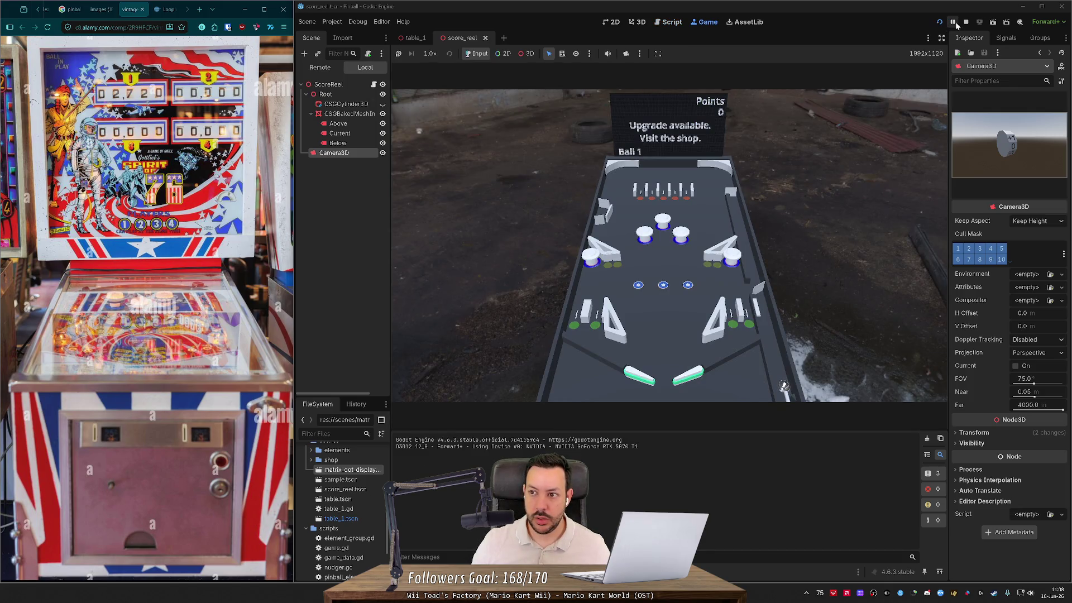
- Stop the pinball game, run the score reel scene alone, reload it three times, then stop it
{"action": "left_click", "coordinate": [967, 21]}
{"action": "left_click", "coordinate": [992, 22]}
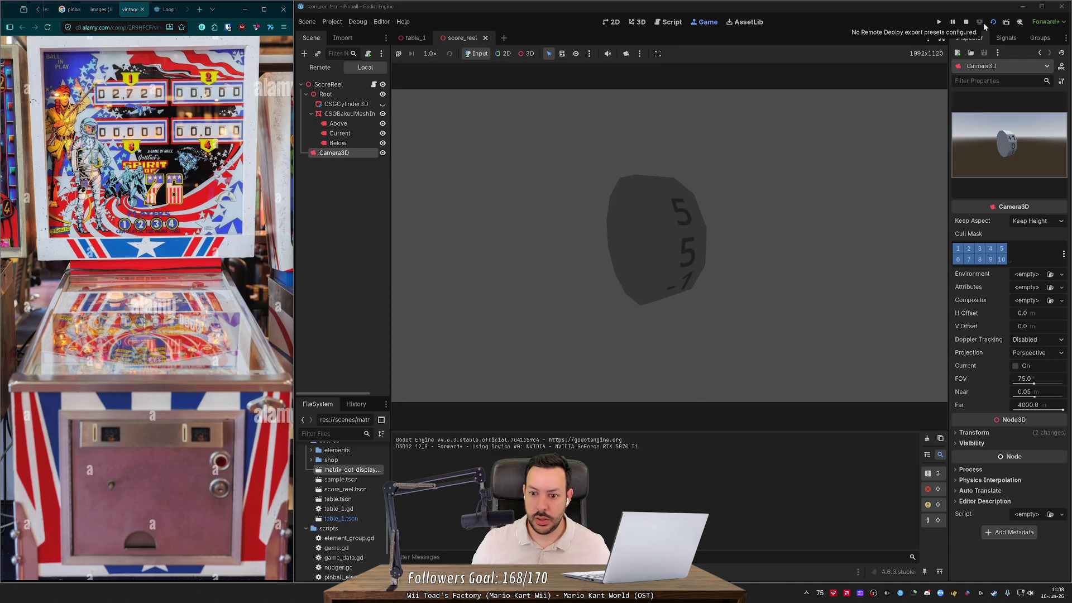
{"action": "left_click", "coordinate": [993, 23]}
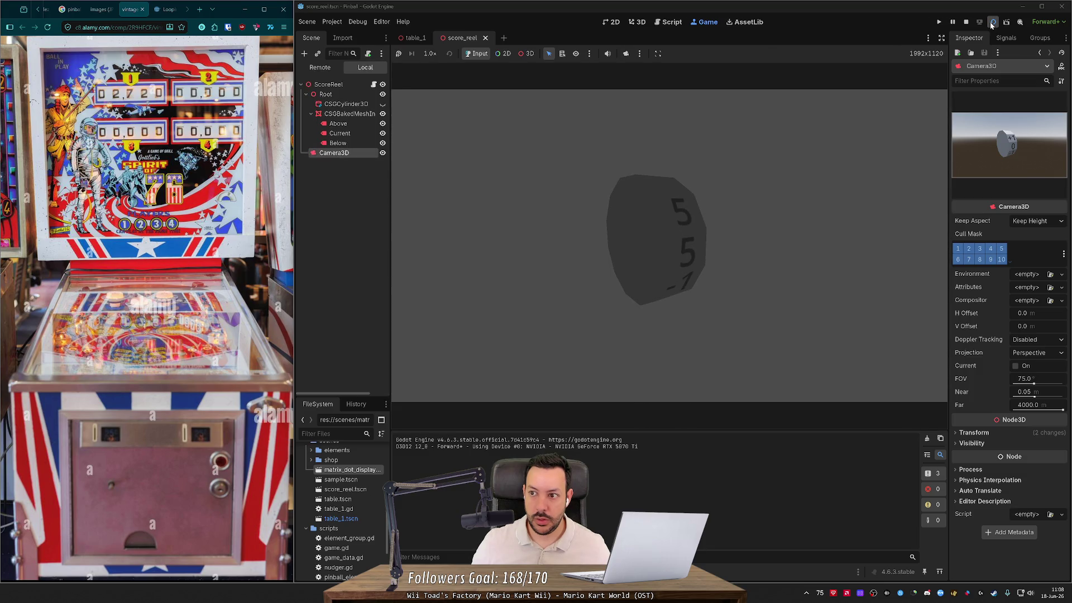
{"action": "left_click", "coordinate": [992, 24]}
{"action": "left_click", "coordinate": [992, 24]}
{"action": "left_click", "coordinate": [966, 22]}
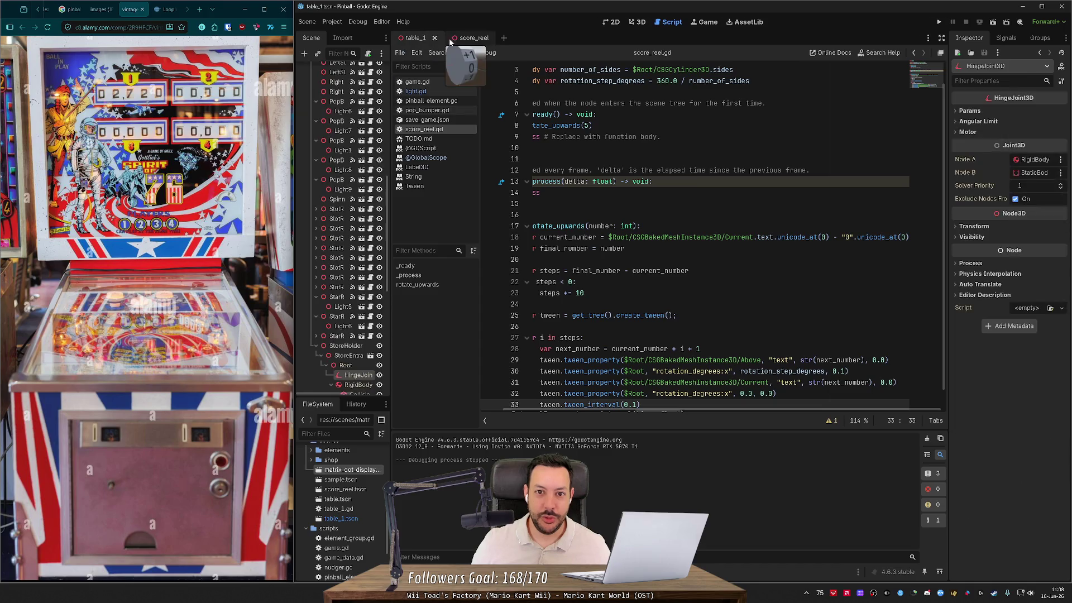
- Zoom the 3D view onto the reel's 0 face, align Camera3D to that view, and run the scene
{"action": "left_click", "coordinate": [640, 24]}
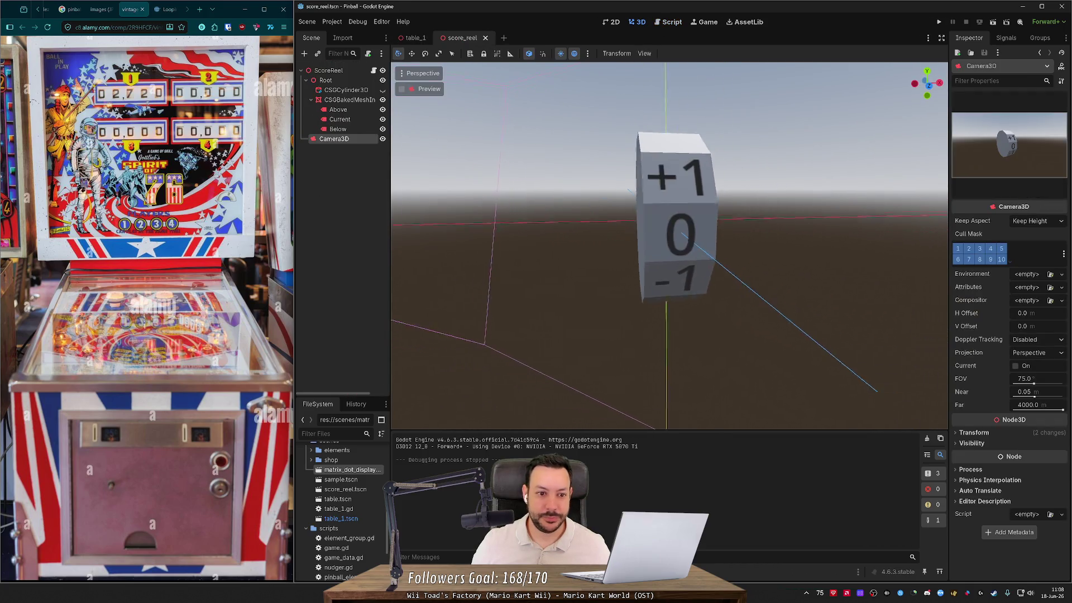
{"action": "scroll", "coordinate": [633, 215], "scroll_direction": "up", "scroll_amount": 5}
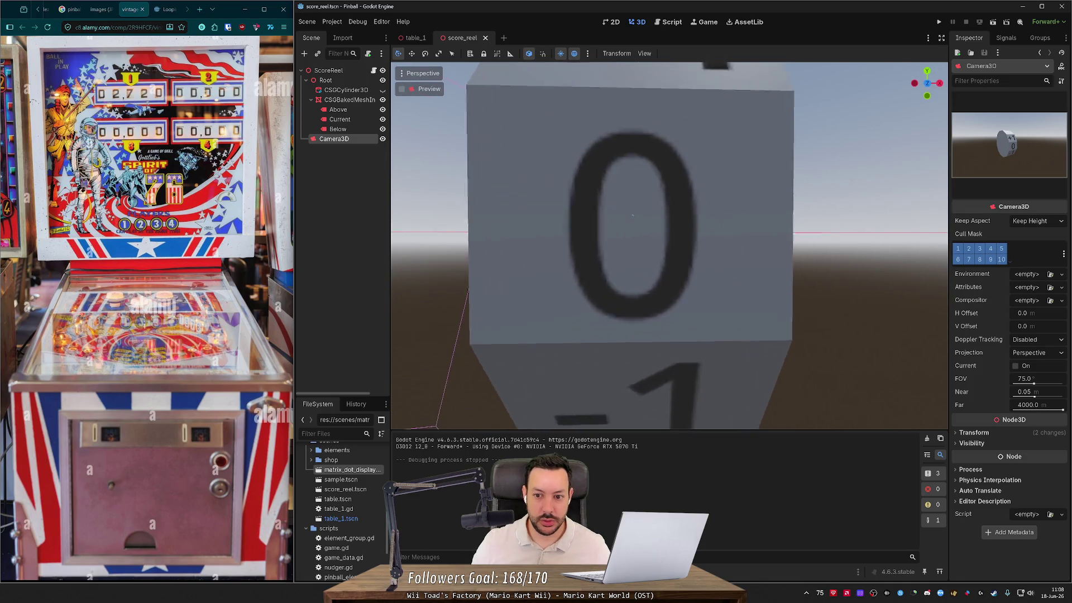
{"action": "scroll", "coordinate": [632, 215], "scroll_direction": "down", "scroll_amount": 5}
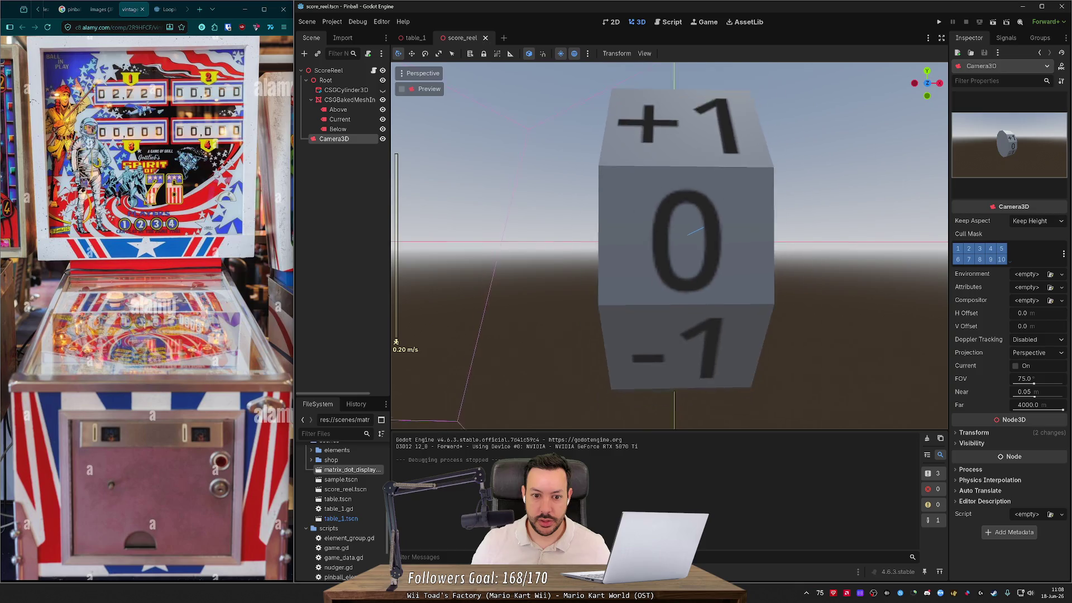
{"action": "scroll", "coordinate": [655, 229], "scroll_direction": "down", "scroll_amount": 3}
{"action": "scroll", "coordinate": [655, 229], "scroll_direction": "down", "scroll_amount": 3}
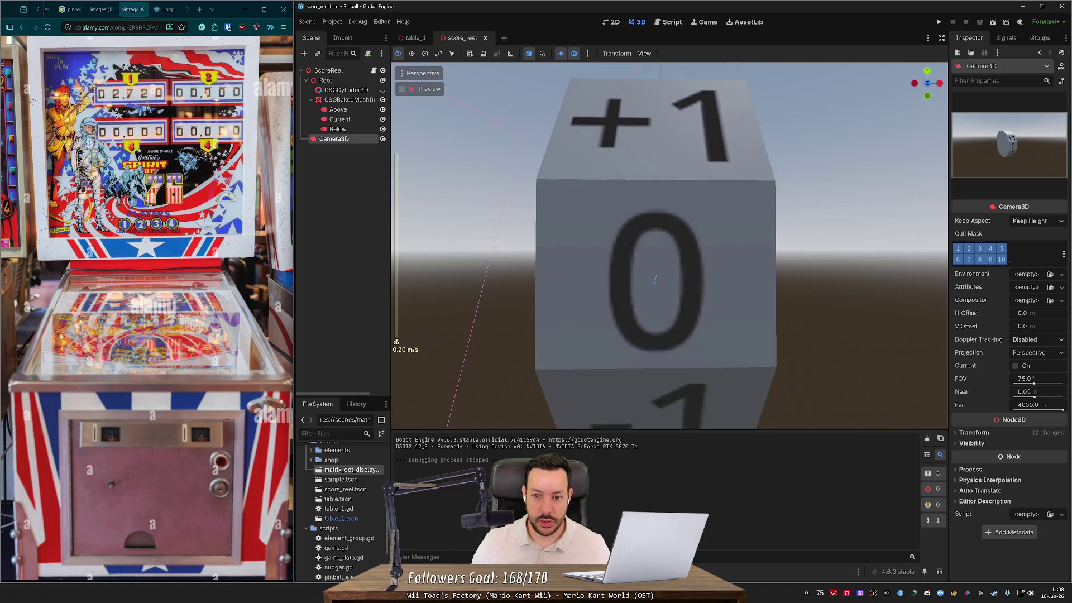
{"action": "scroll", "coordinate": [666, 231], "scroll_direction": "up", "scroll_amount": 3}
{"action": "scroll", "coordinate": [666, 230], "scroll_direction": "up", "scroll_amount": 1}
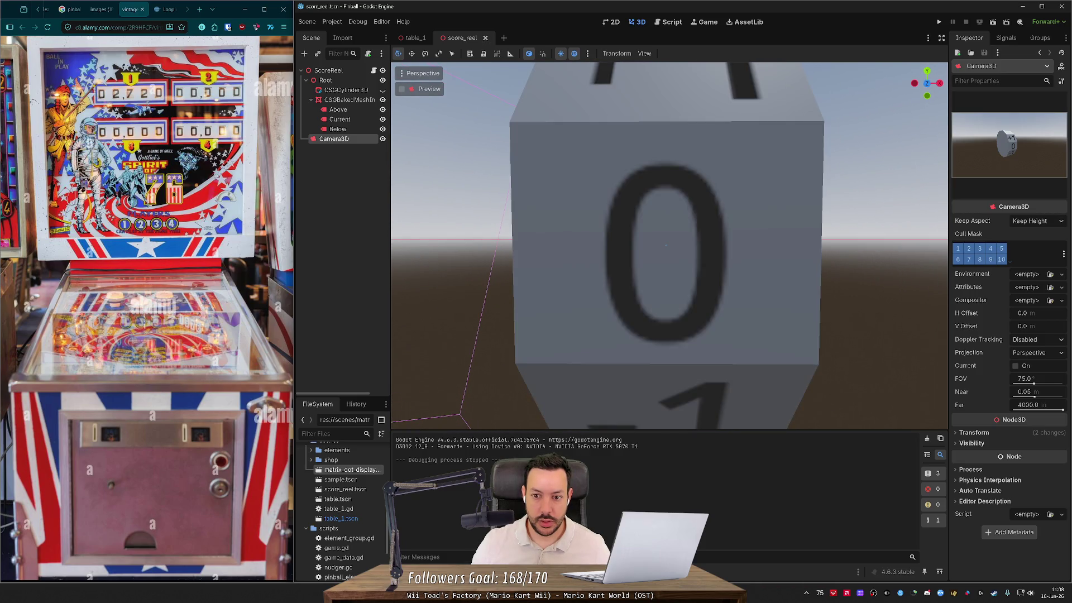
{"action": "left_click", "coordinate": [414, 73]}
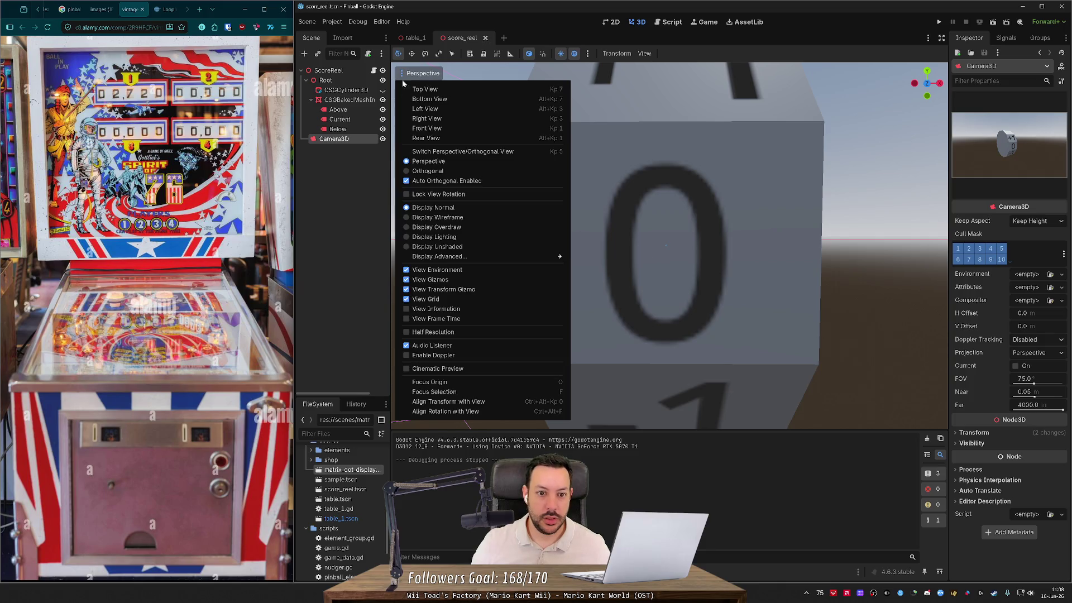
{"action": "left_click", "coordinate": [475, 406]}
{"action": "left_click", "coordinate": [939, 23]}
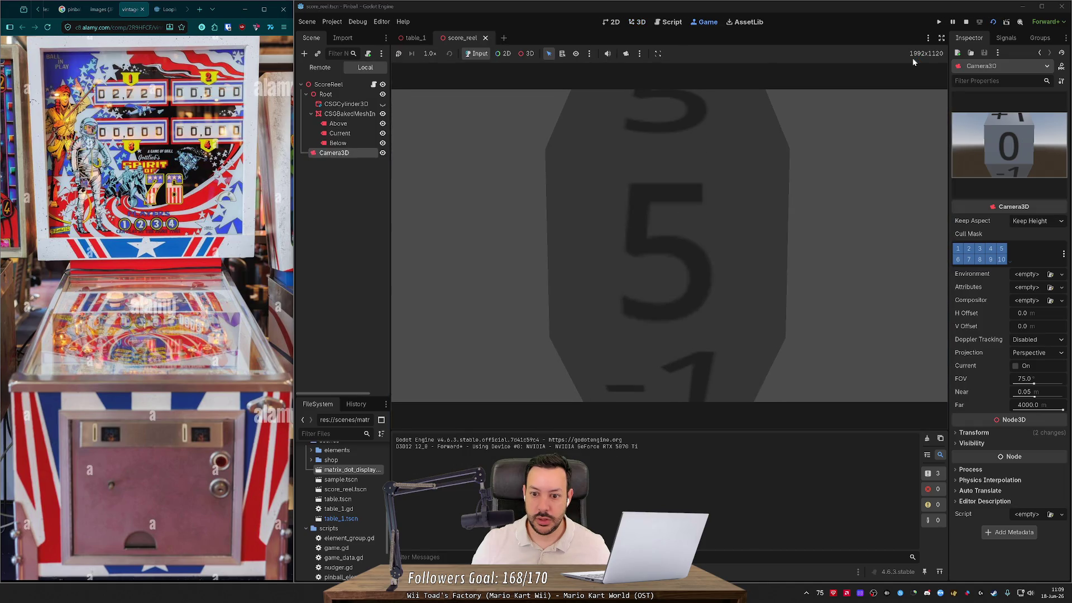
- Reload the close-up reel run twice, stop it, and reopen score_reel in the 3D editor
{"action": "left_click", "coordinate": [412, 39]}
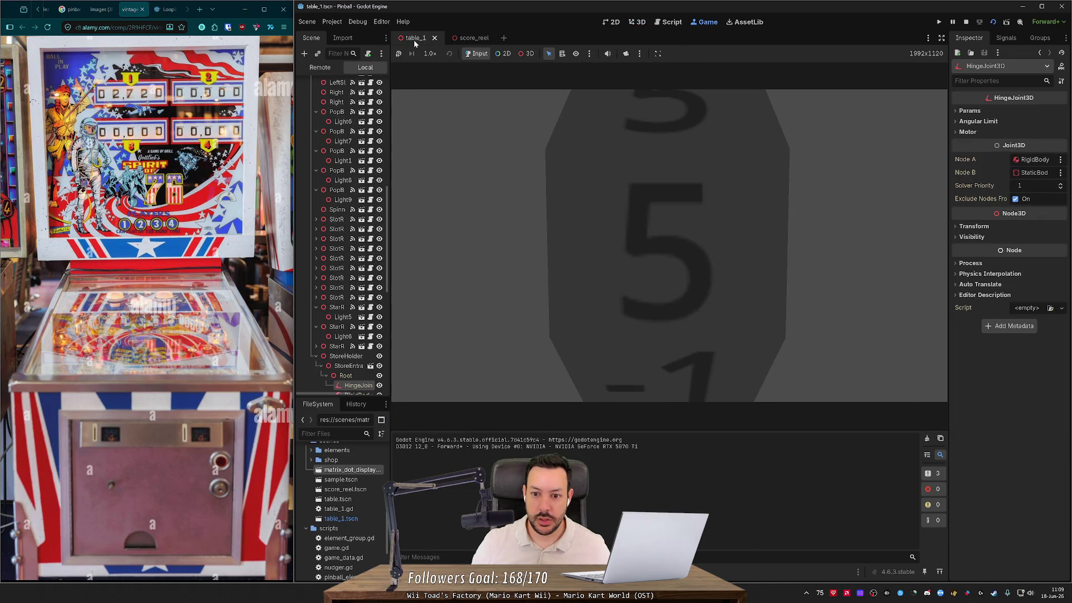
{"action": "left_click", "coordinate": [994, 23]}
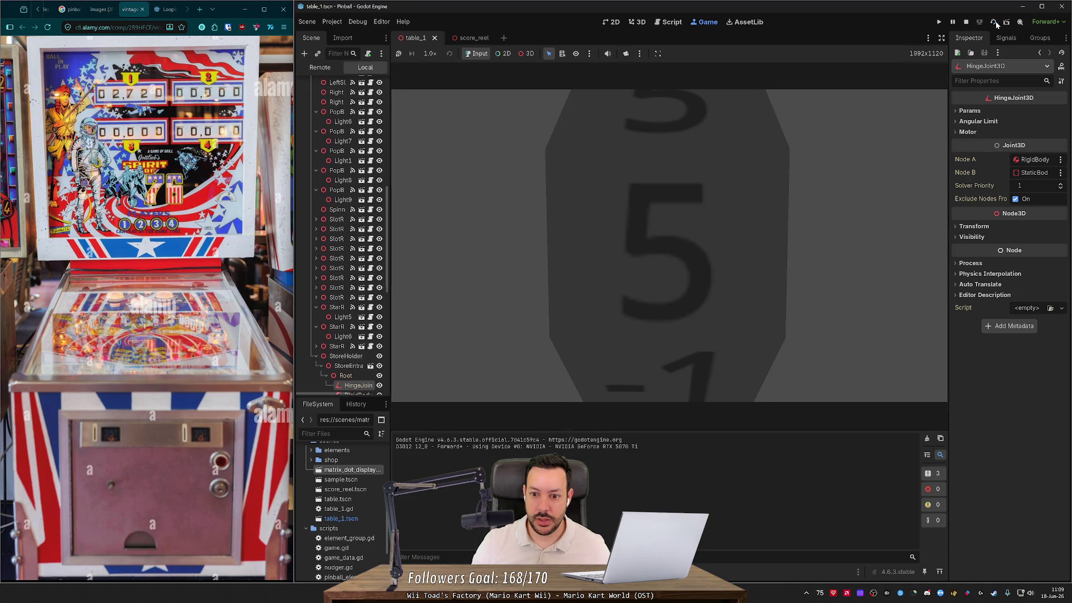
{"action": "left_click", "coordinate": [994, 22]}
{"action": "left_click", "coordinate": [967, 22]}
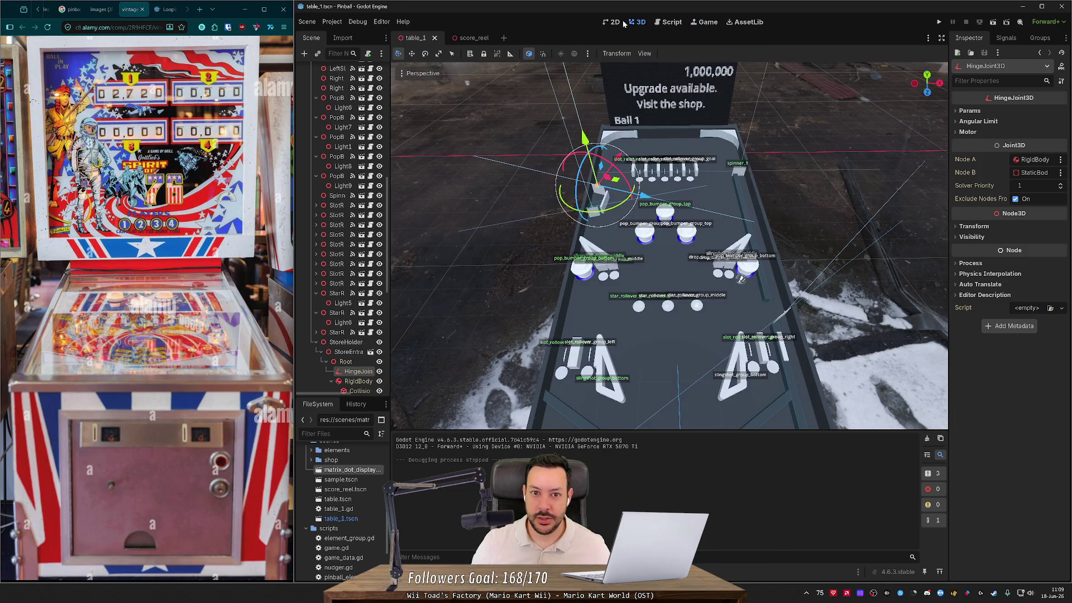
{"action": "left_click", "coordinate": [474, 38]}
{"action": "left_click", "coordinate": [474, 38]}
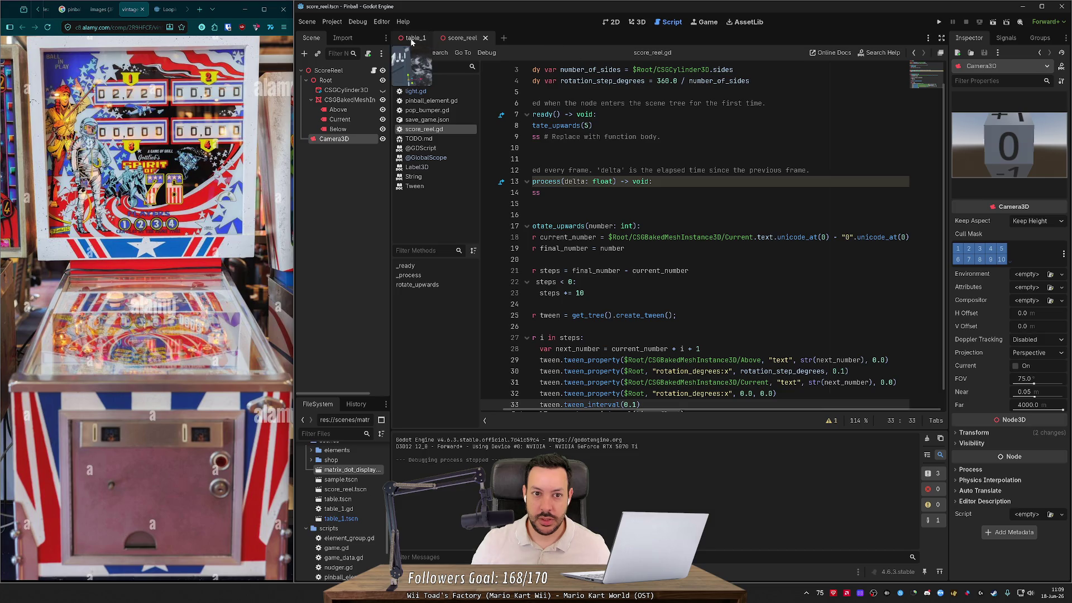
{"action": "left_click", "coordinate": [640, 23]}
- Add a MeshInstance3D node to score_reel and assign it a new BoxMesh
{"action": "left_click_drag", "start_coordinate": [627, 268], "coordinate": [627, 303]}
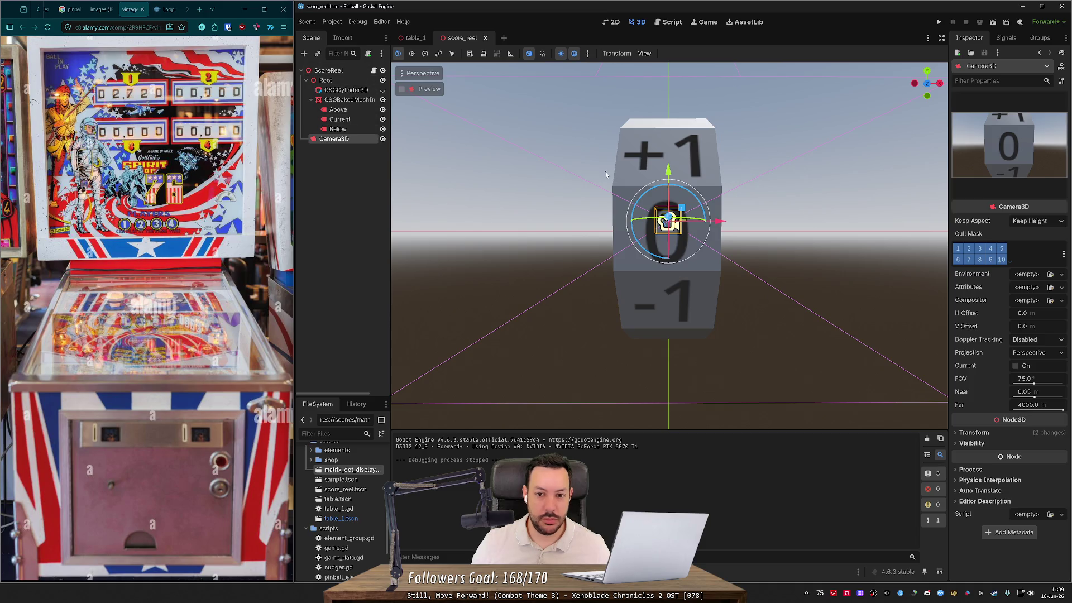
{"action": "left_click", "coordinate": [305, 54]}
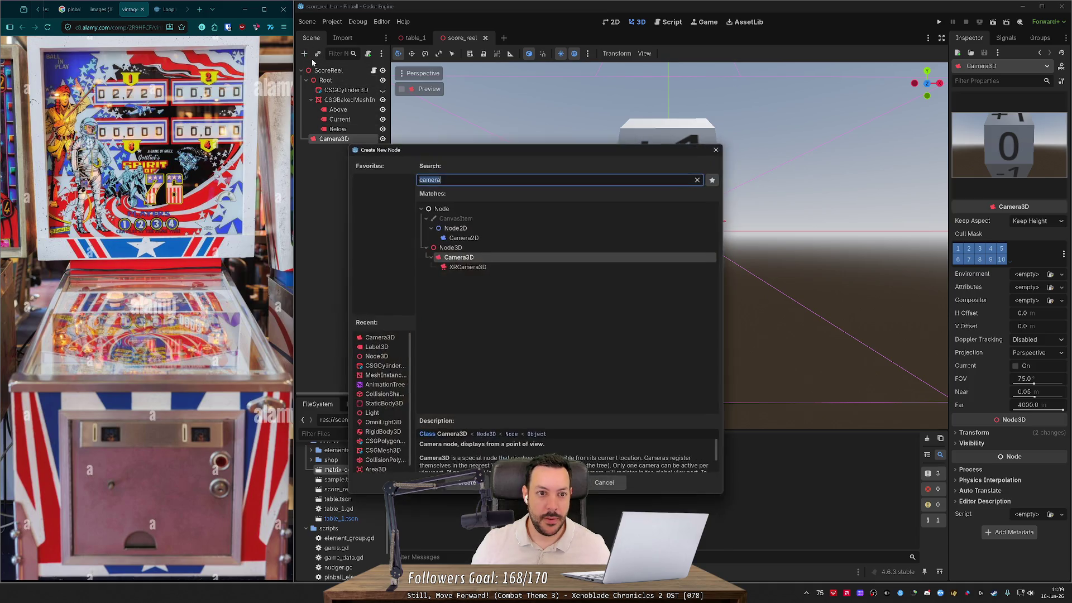
{"action": "type", "text": "mesh"}
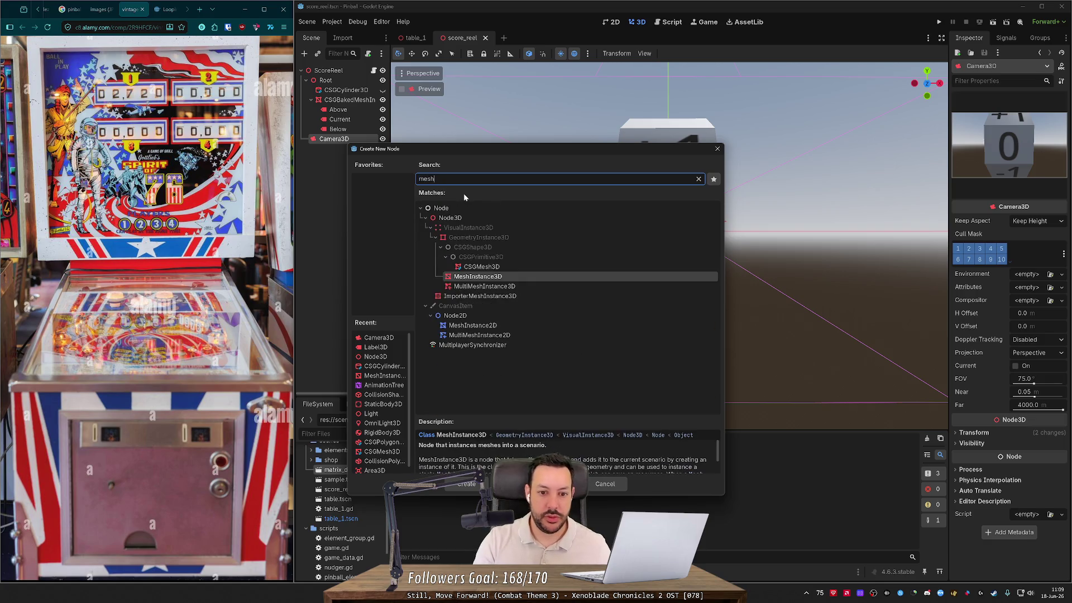
{"action": "key", "text": "Return"}
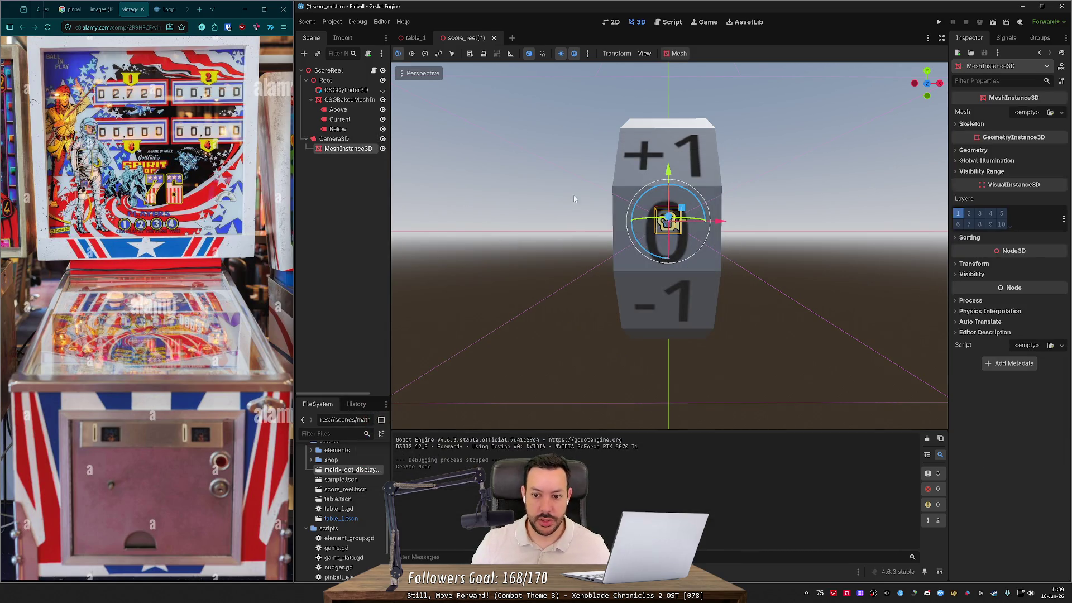
{"action": "left_click", "coordinate": [1032, 112]}
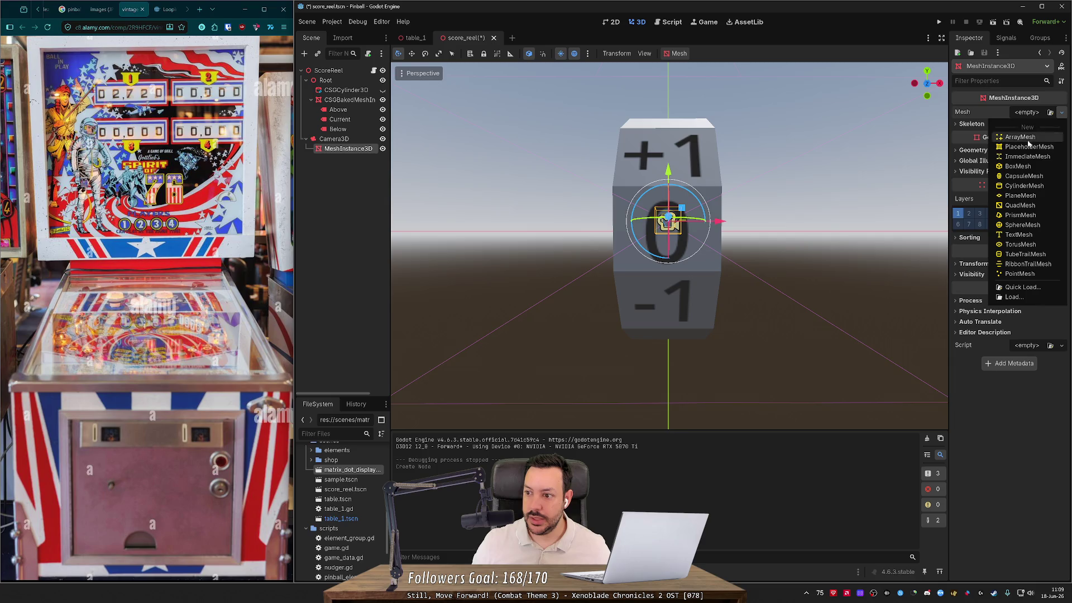
{"action": "left_click", "coordinate": [1002, 159]}
{"action": "mouse_move", "coordinate": [807, 161]}
{"action": "left_mouse_down"}
{"action": "mouse_move", "coordinate": [759, 190]}
{"action": "mouse_move", "coordinate": [726, 185]}
{"action": "left_mouse_up"}
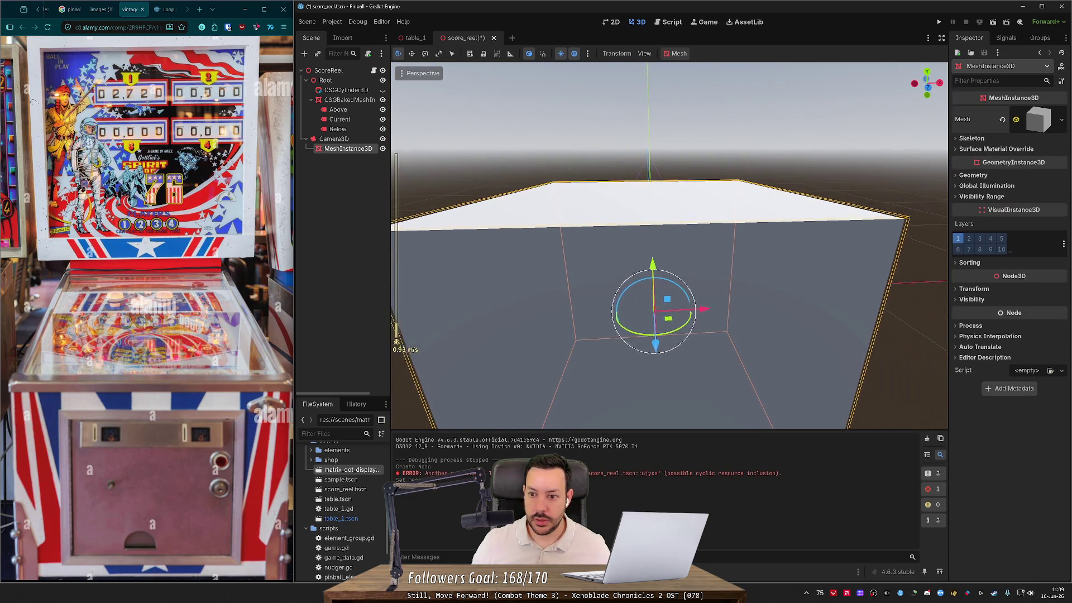
- Squash the box mesh thin along X with the scale gizmo
{"action": "left_click", "coordinate": [1036, 119]}
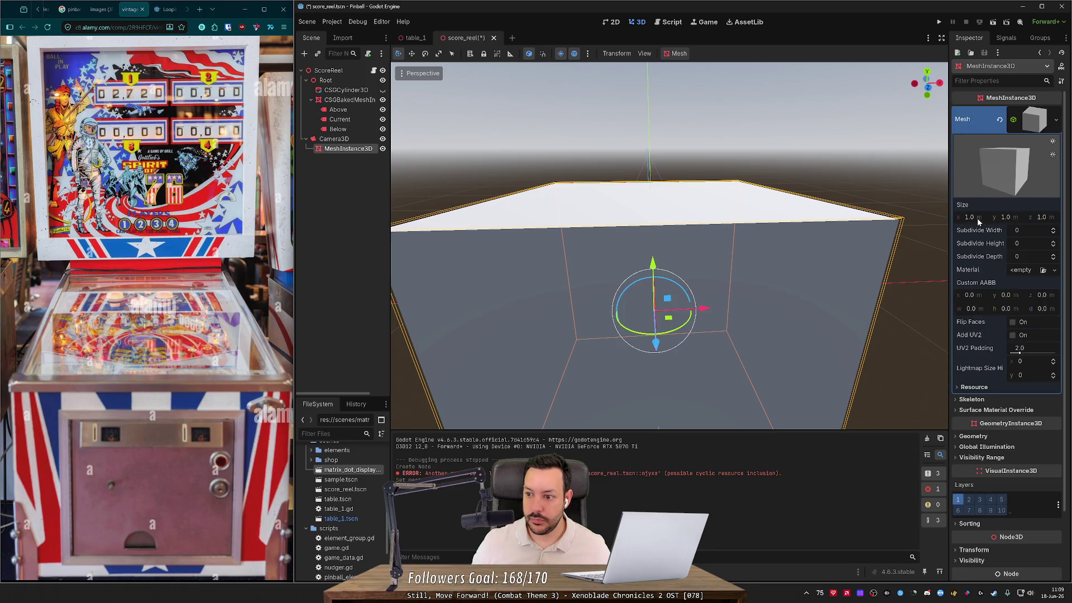
{"action": "key", "text": "w"}
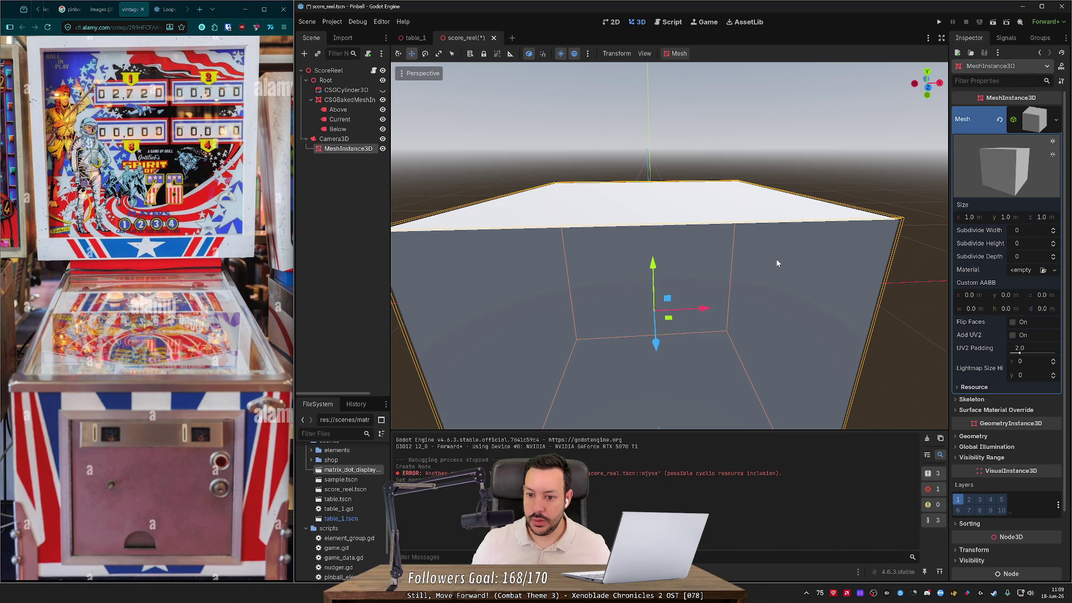
{"action": "key", "text": "e"}
{"action": "key", "text": "r"}
{"action": "mouse_move", "coordinate": [704, 312]}
{"action": "left_mouse_down"}
{"action": "mouse_move", "coordinate": [667, 301]}
{"action": "mouse_move", "coordinate": [659, 344]}
{"action": "mouse_move", "coordinate": [649, 318]}
{"action": "mouse_move", "coordinate": [679, 316]}
{"action": "mouse_move", "coordinate": [691, 353]}
{"action": "mouse_move", "coordinate": [717, 362]}
{"action": "left_mouse_up"}
- Raise the box just above the digit reel in front view and duplicate it as MeshInstance3D2
{"action": "key", "text": "w"}
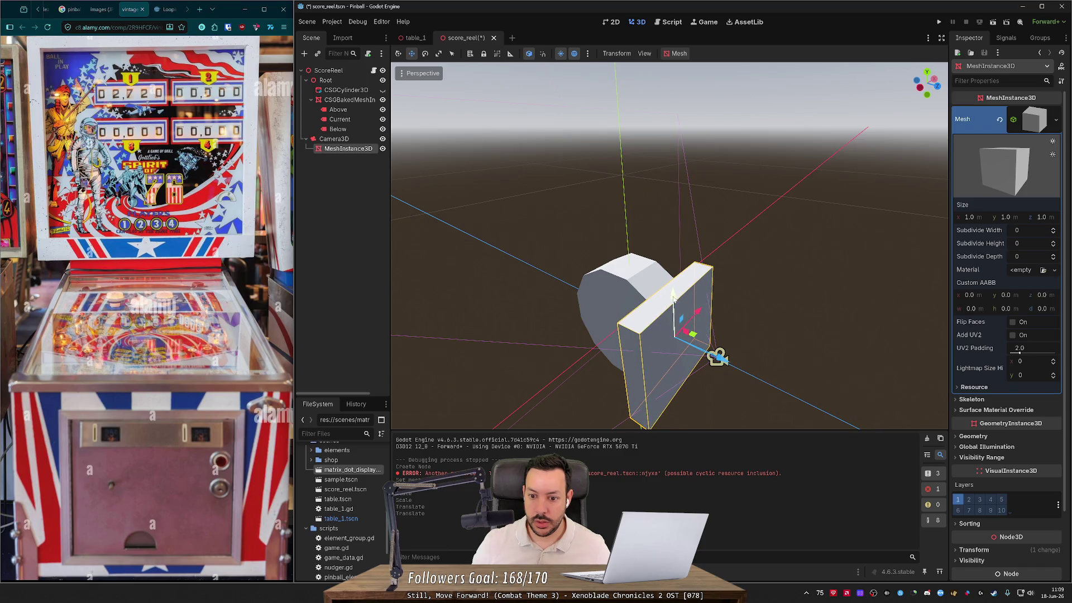
{"action": "left_click_drag", "start_coordinate": [672, 295], "coordinate": [673, 241]}
{"action": "key", "text": "KP_1"}
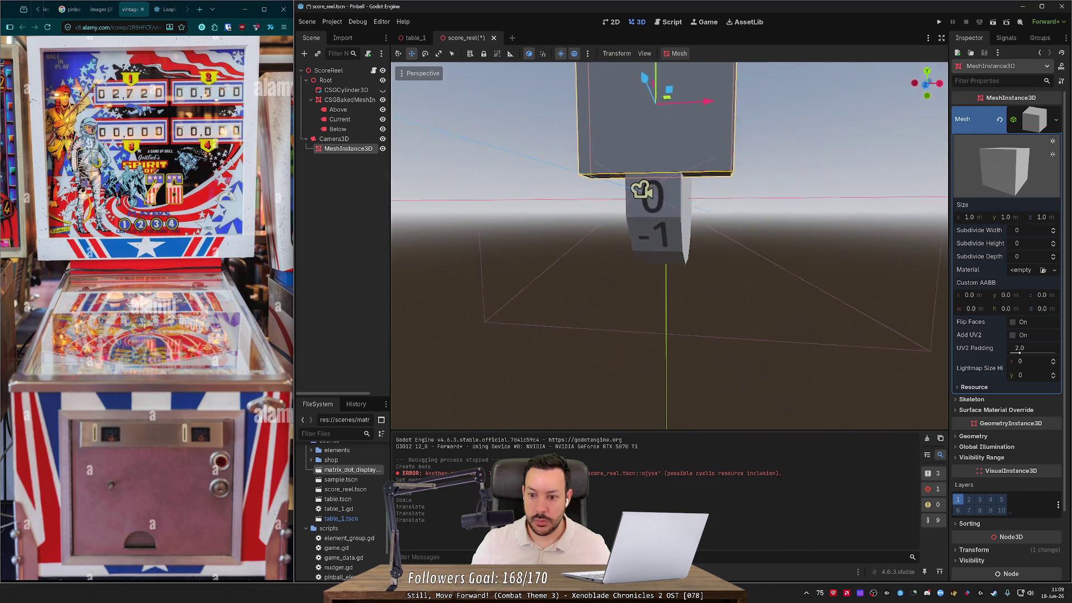
{"action": "scroll", "coordinate": [728, 204], "scroll_direction": "up", "scroll_amount": 3}
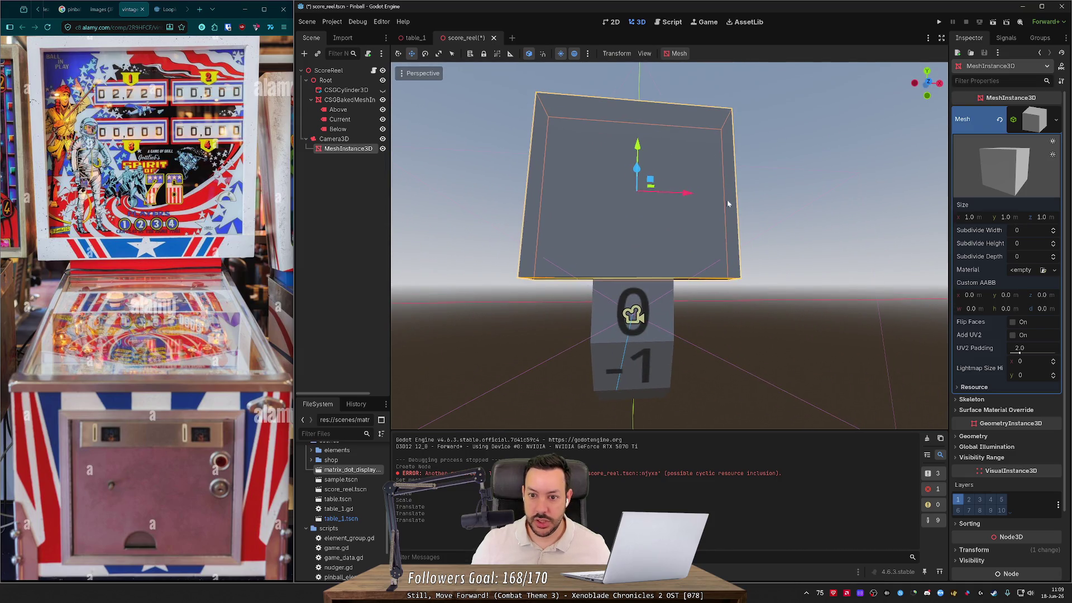
{"action": "left_click_drag", "start_coordinate": [639, 146], "coordinate": [644, 152]}
{"action": "left_click_drag", "start_coordinate": [643, 148], "coordinate": [643, 147]}
{"action": "scroll", "coordinate": [727, 186], "scroll_direction": "down", "scroll_amount": 8}
{"action": "key", "text": "ctrl+d"}
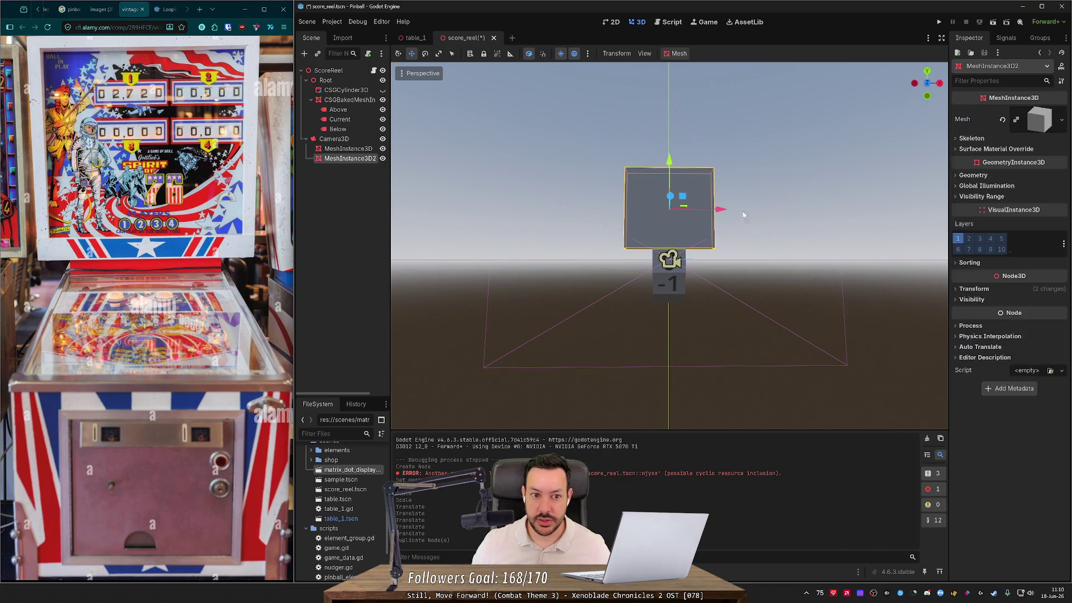
- Move both meshes under Root and set MeshInstance3D2's Position y to -0.105
{"action": "left_click", "coordinate": [340, 150], "text": "ctrl"}
{"action": "left_click_drag", "start_coordinate": [340, 150], "coordinate": [345, 85]}
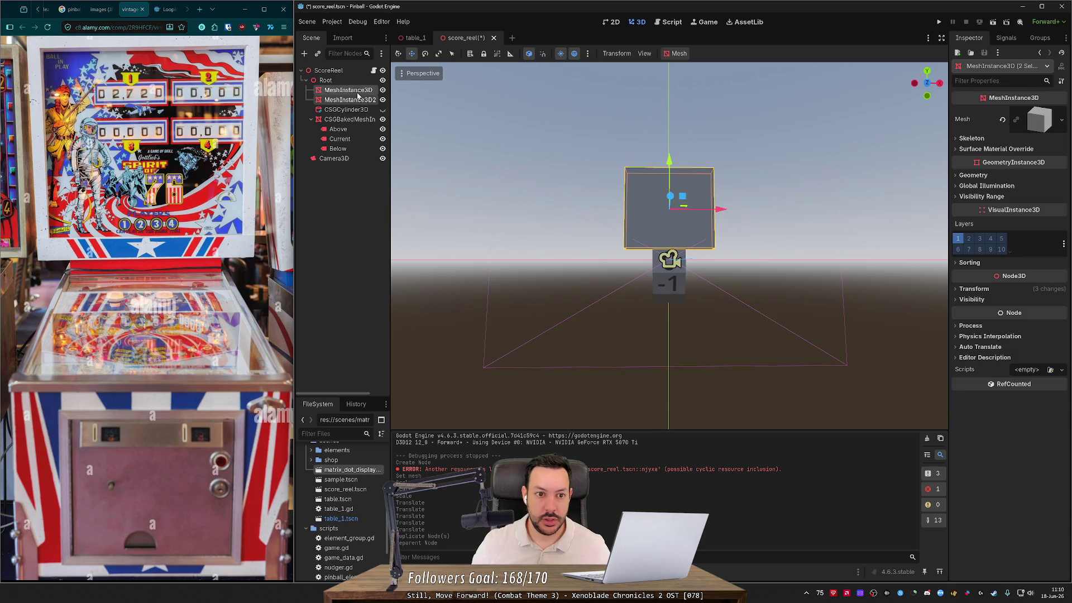
{"action": "left_click", "coordinate": [351, 99]}
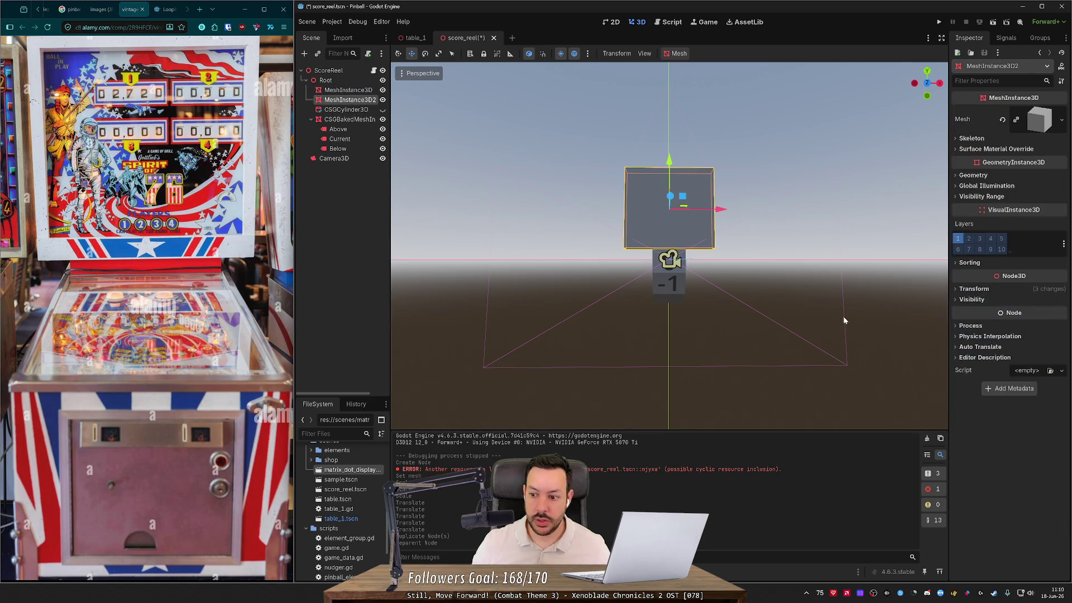
{"action": "left_click", "coordinate": [972, 289]}
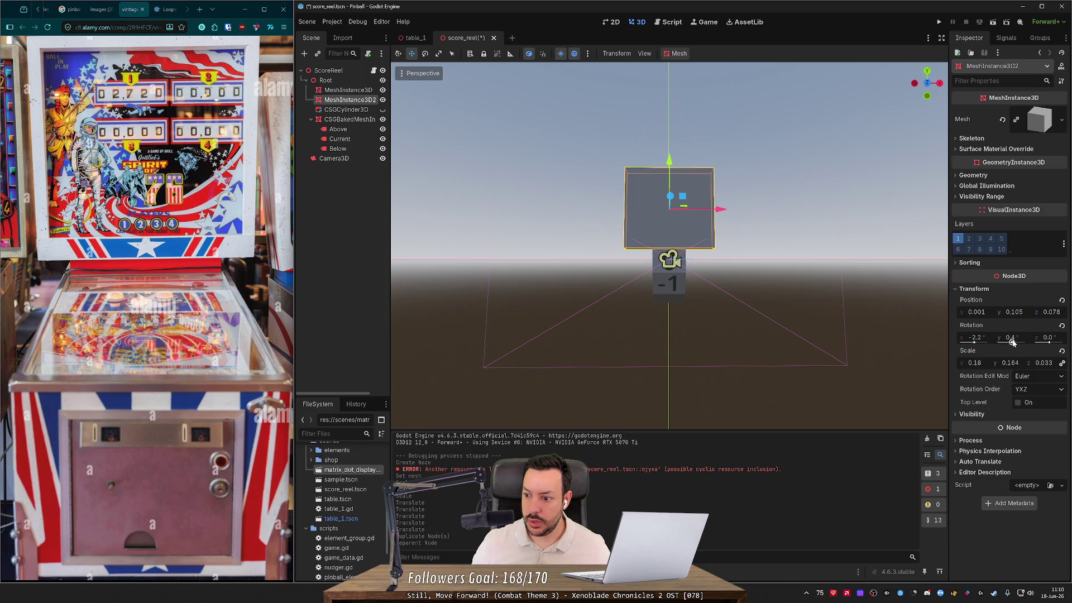
{"action": "left_click", "coordinate": [1009, 314]}
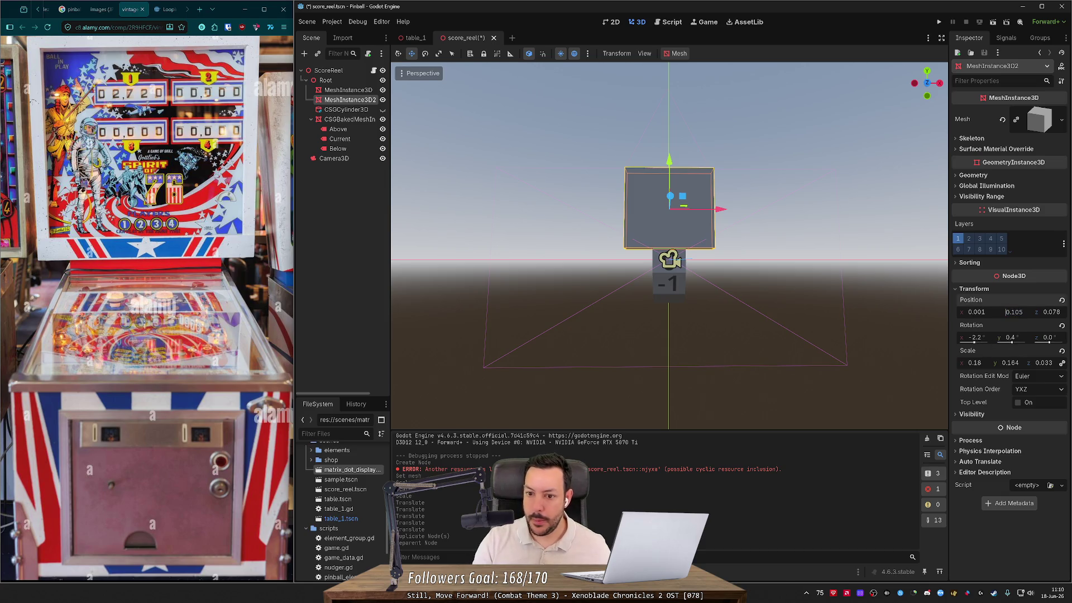
{"action": "type", "text": "-"}
{"action": "key", "text": "Return"}
{"action": "left_click", "coordinate": [864, 322]}
- Set Rotation X to 0 on both box meshes
{"action": "scroll", "coordinate": [863, 322], "scroll_direction": "up", "scroll_amount": 5}
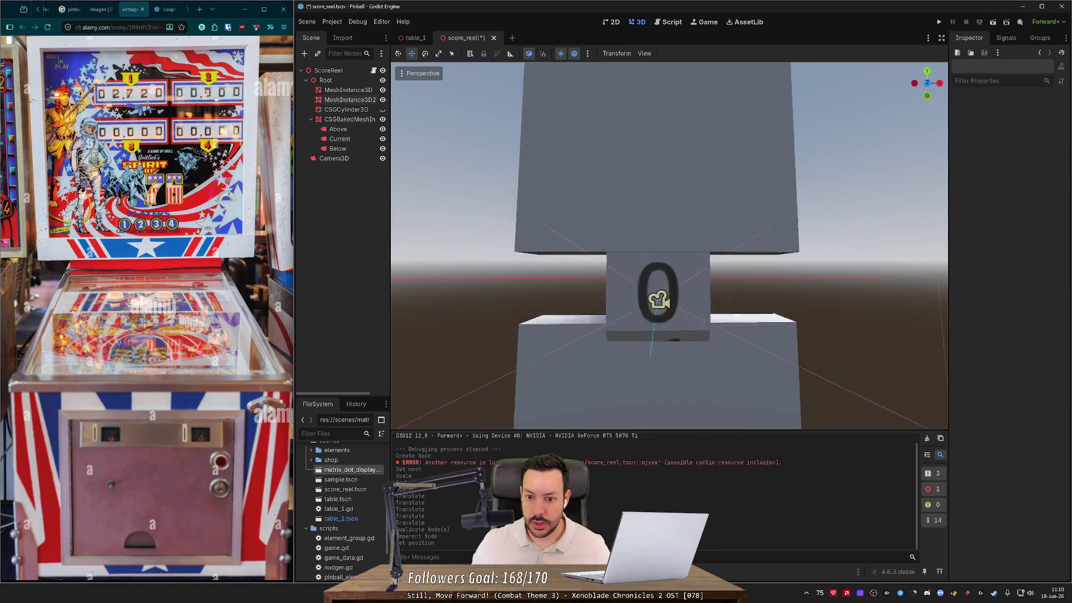
{"action": "mouse_move", "coordinate": [671, 251]}
{"action": "left_mouse_down"}
{"action": "mouse_move", "coordinate": [548, 254]}
{"action": "mouse_move", "coordinate": [516, 238]}
{"action": "left_mouse_up"}
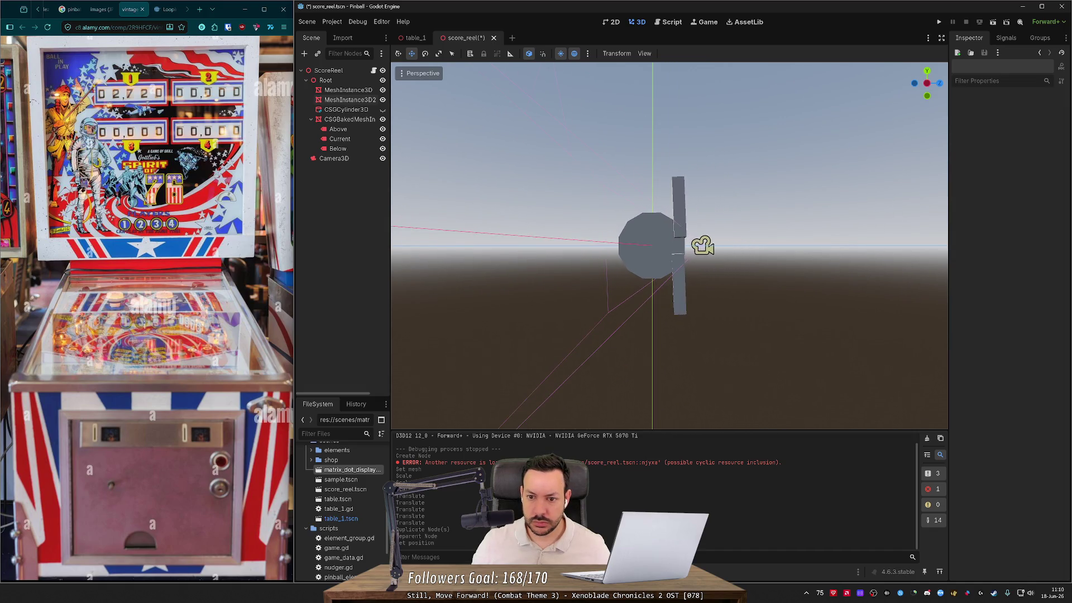
{"action": "left_click", "coordinate": [350, 100]}
{"action": "left_click", "coordinate": [348, 90], "text": "shift"}
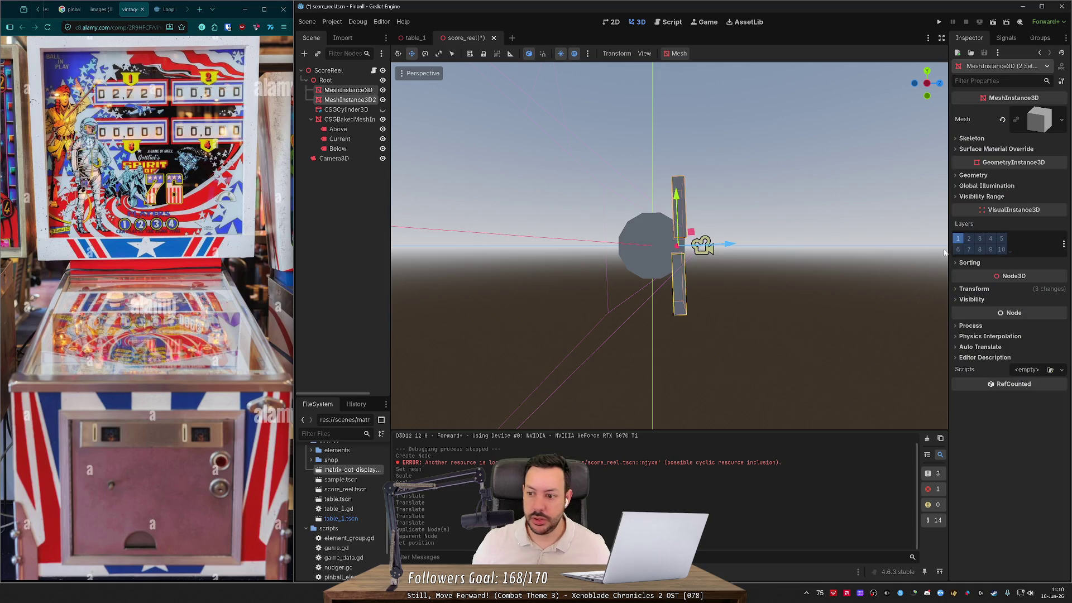
{"action": "left_click", "coordinate": [973, 289]}
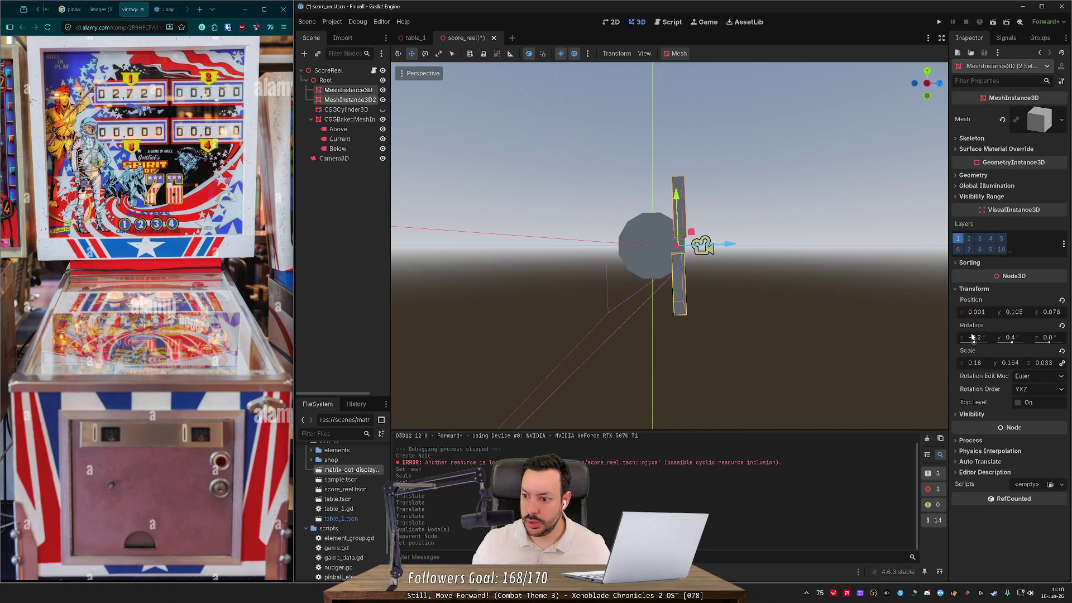
{"action": "left_click", "coordinate": [971, 337]}
{"action": "type", "text": "0"}
{"action": "key", "text": "Return"}
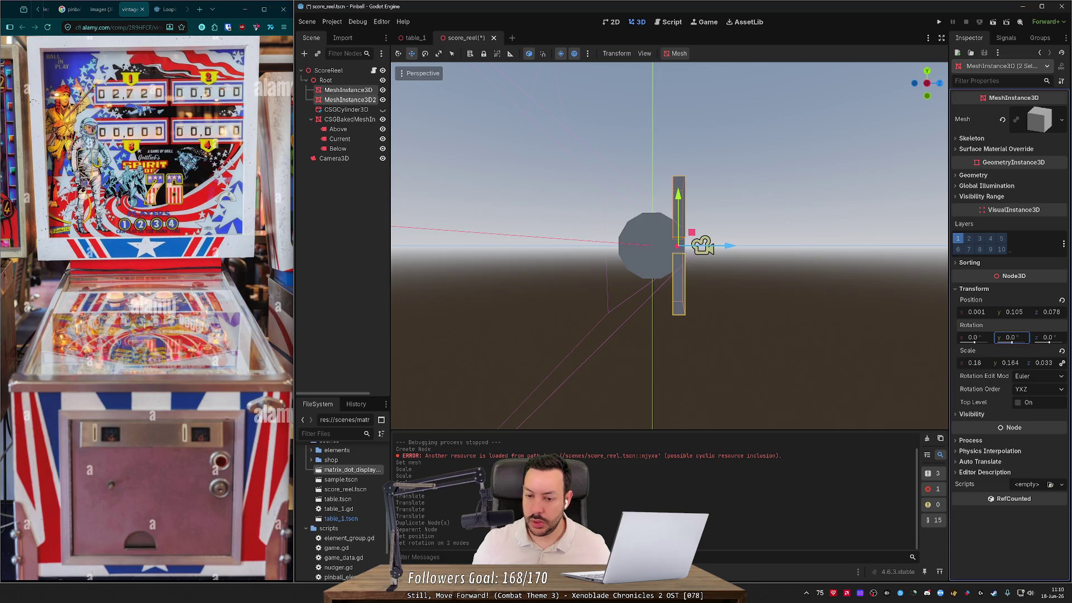
- Nudge the upper and lower boxes sideways along X and save the scene
{"action": "key", "text": "f"}
{"action": "left_click", "coordinate": [907, 283]}
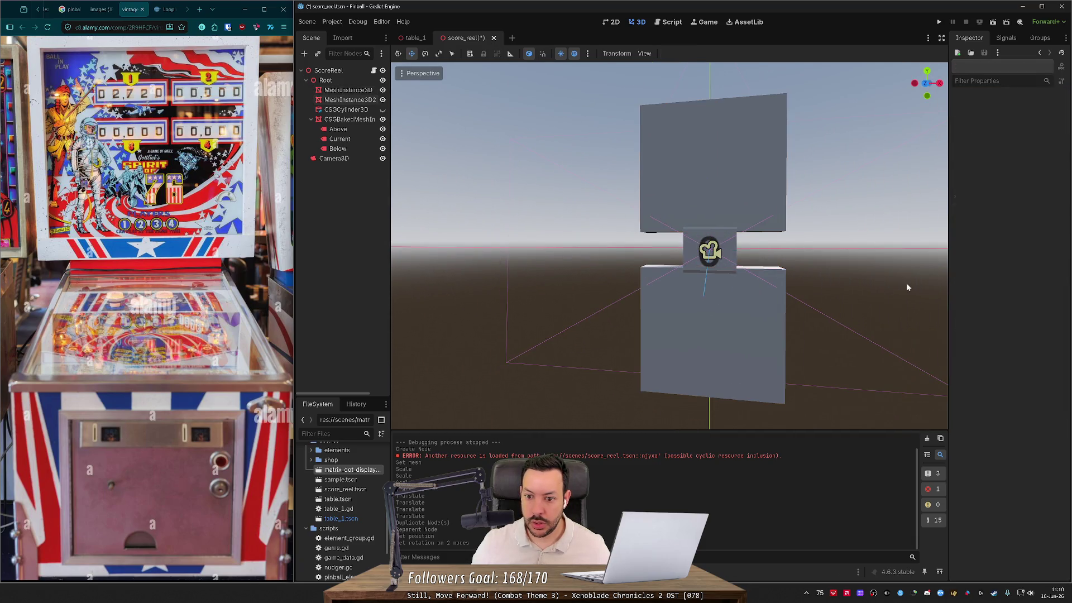
{"action": "left_click", "coordinate": [651, 164]}
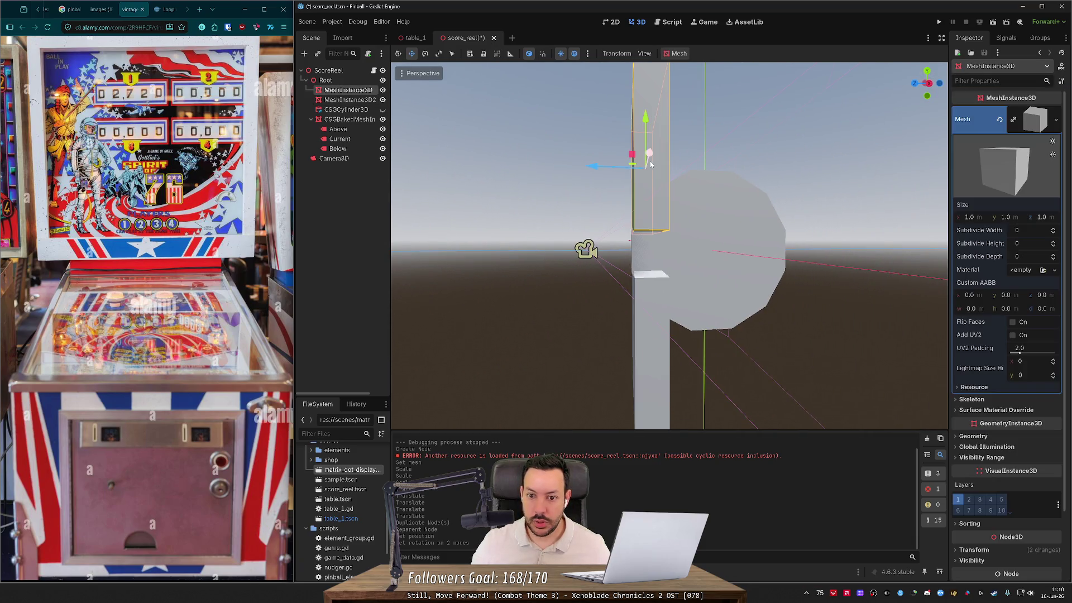
{"action": "left_click_drag", "start_coordinate": [603, 171], "coordinate": [600, 171]}
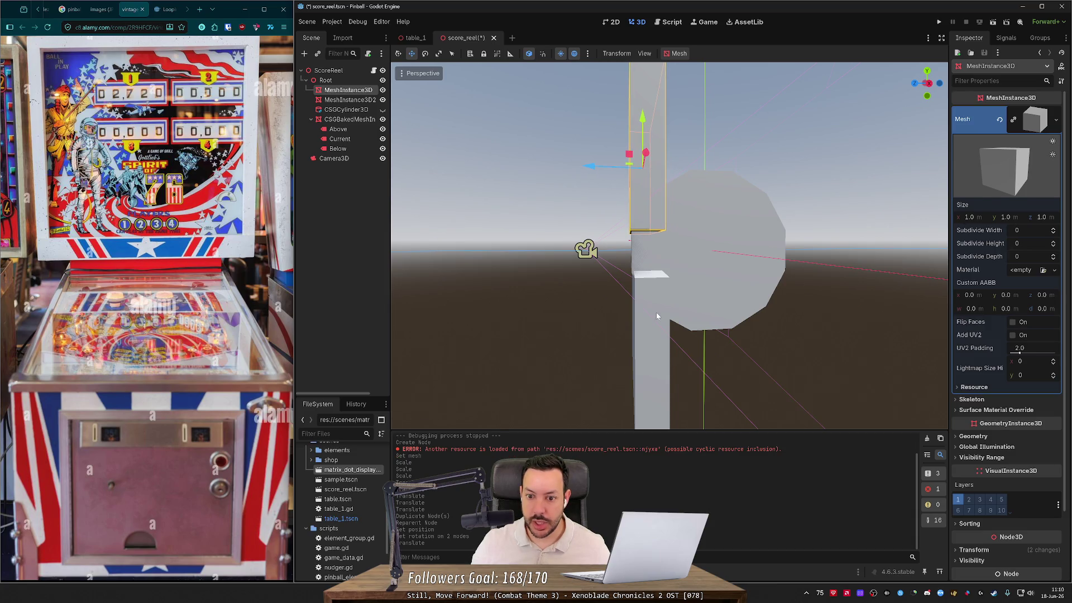
{"action": "left_click", "coordinate": [655, 313]}
{"action": "left_click_drag", "start_coordinate": [594, 336], "coordinate": [591, 337]}
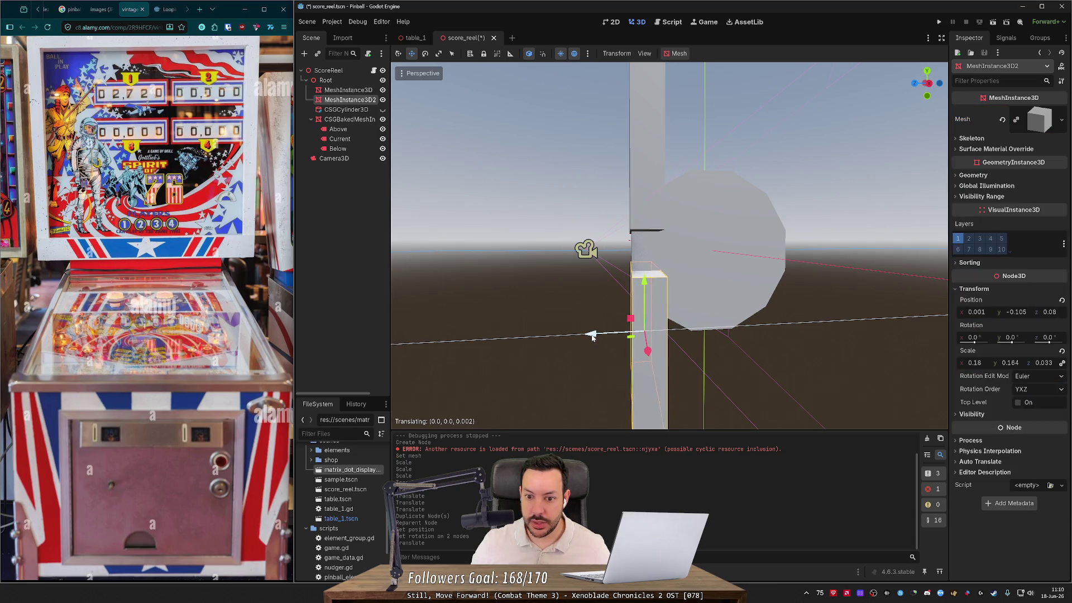
{"action": "left_click", "coordinate": [579, 295]}
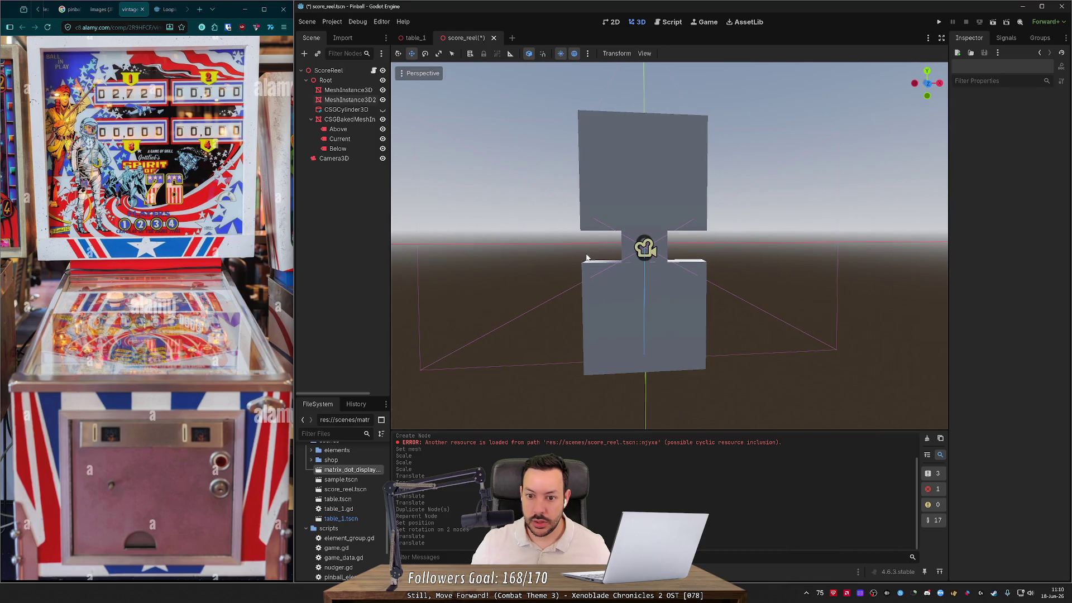
{"action": "key", "text": "ctrl+s"}
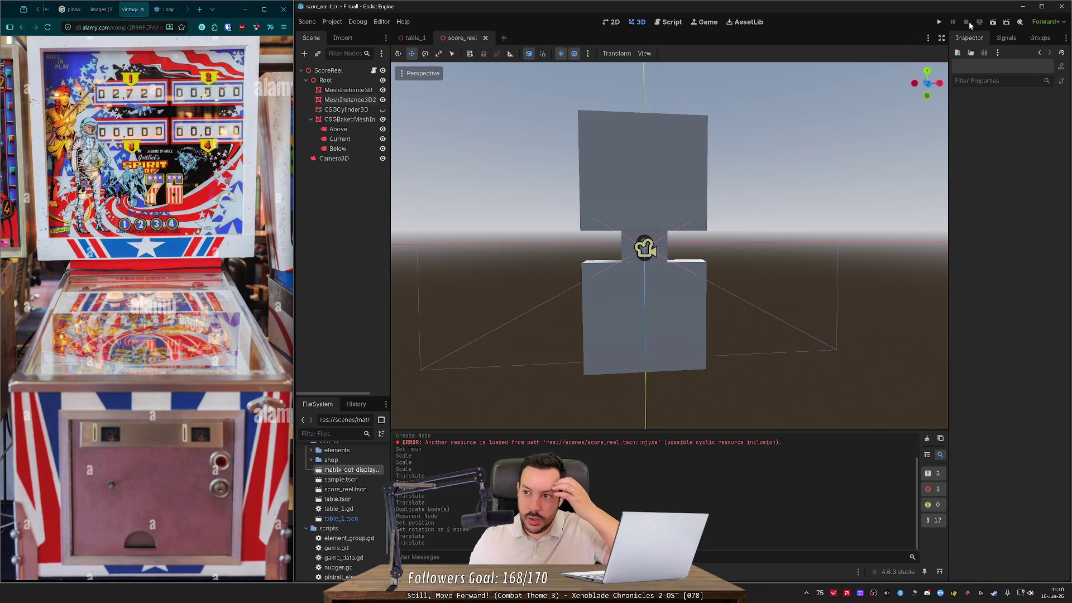
- Select Camera3D and briefly test-run the score_reel scene
{"action": "left_click", "coordinate": [333, 159]}
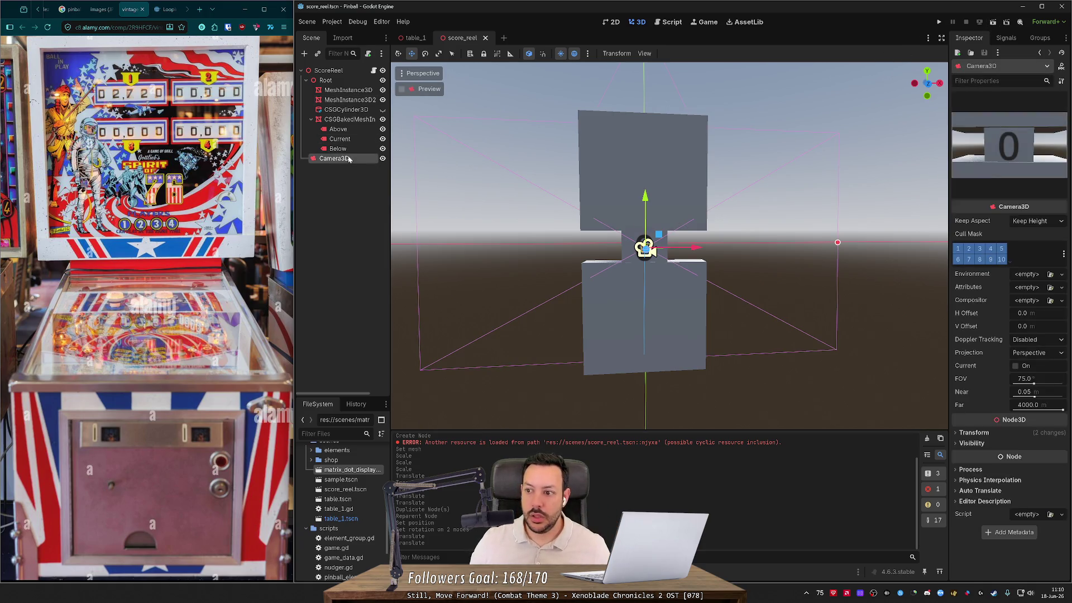
{"action": "left_click", "coordinate": [992, 23]}
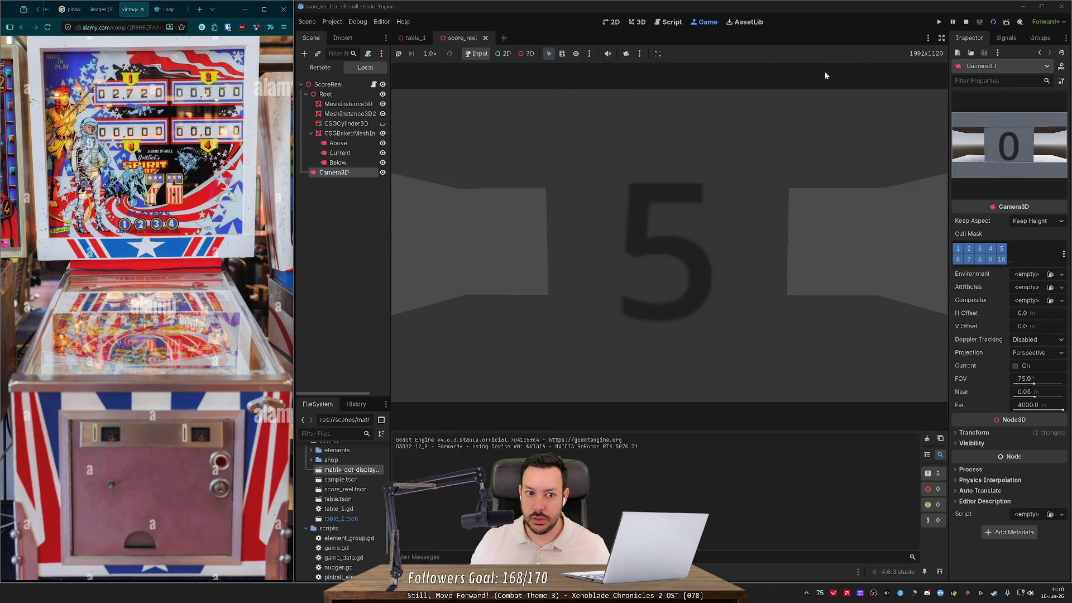
{"action": "left_click", "coordinate": [967, 22]}
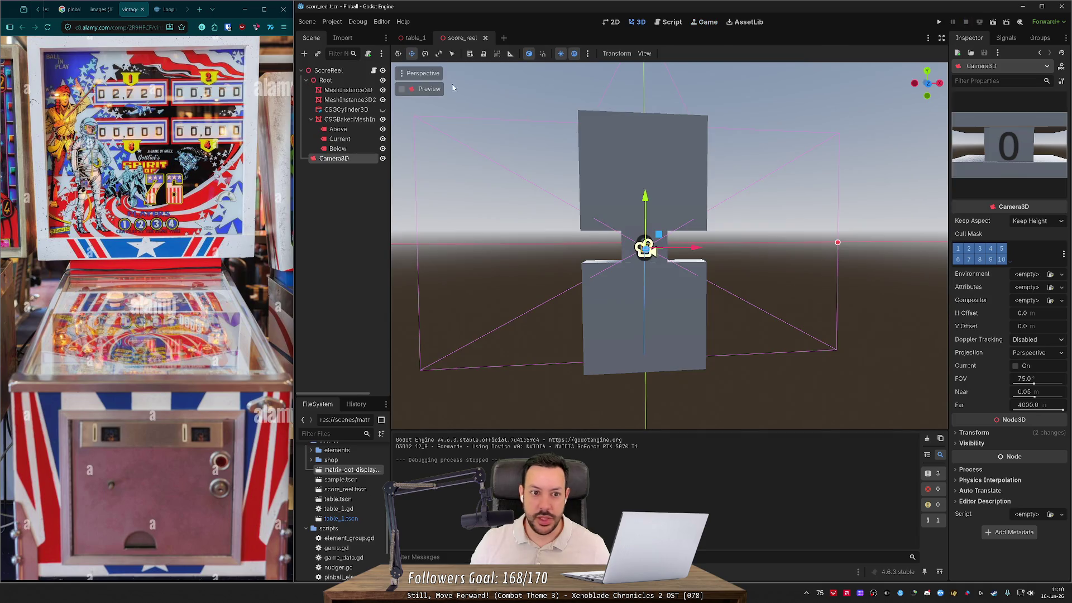
- Reparent both boxes under ScoreReel, save and rerun the reel twice, then return to 3D
{"action": "left_click", "coordinate": [336, 92]}
{"action": "left_click", "coordinate": [340, 100], "text": "shift"}
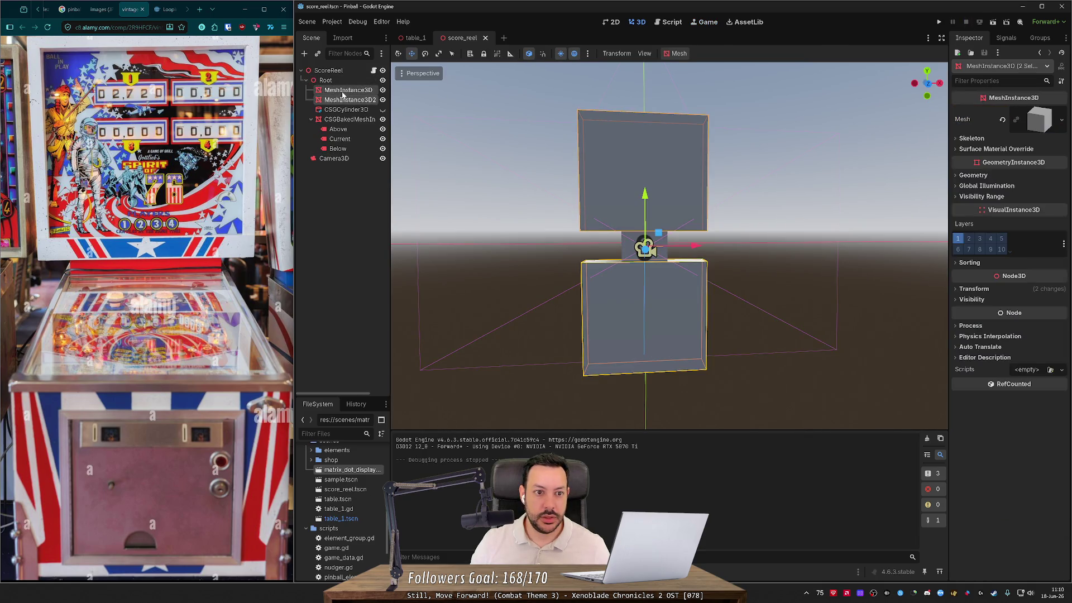
{"action": "mouse_move", "coordinate": [343, 95]}
{"action": "left_mouse_down"}
{"action": "mouse_move", "coordinate": [342, 184]}
{"action": "mouse_move", "coordinate": [340, 80]}
{"action": "left_mouse_up"}
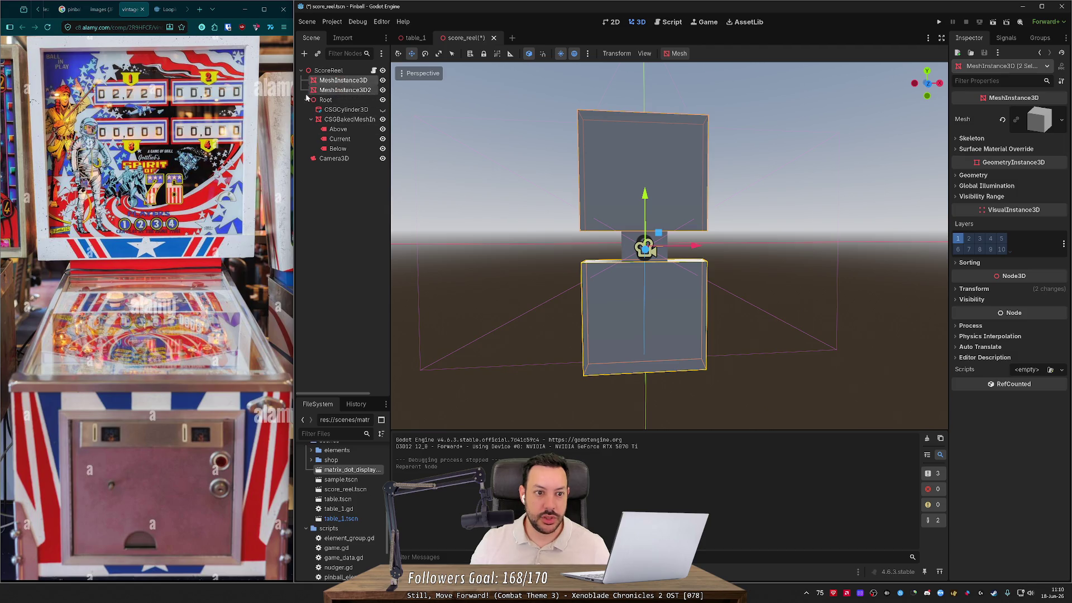
{"action": "left_click", "coordinate": [993, 24]}
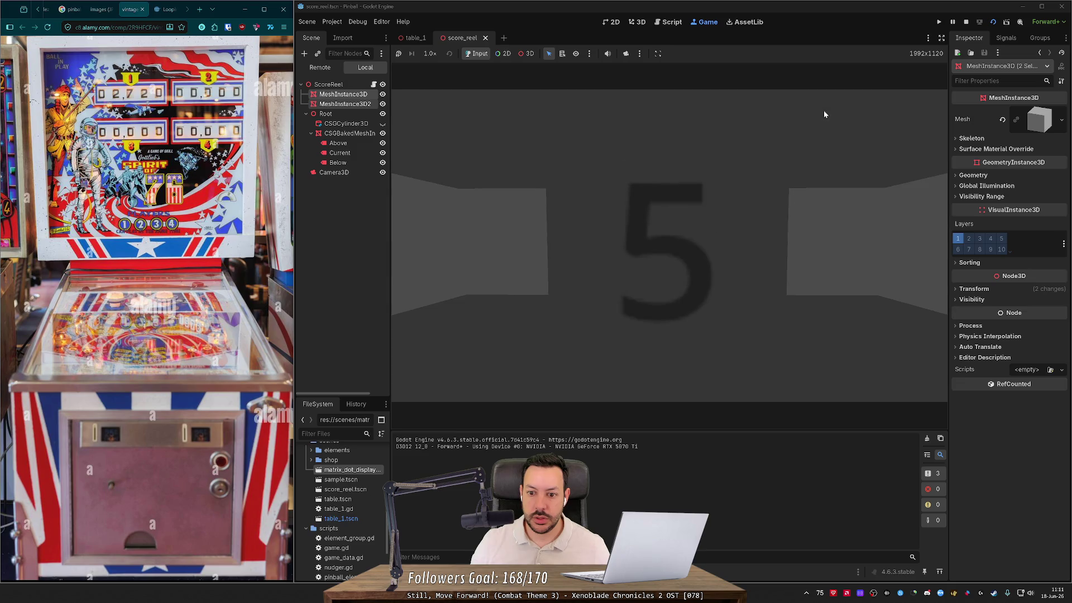
{"action": "left_click", "coordinate": [994, 23]}
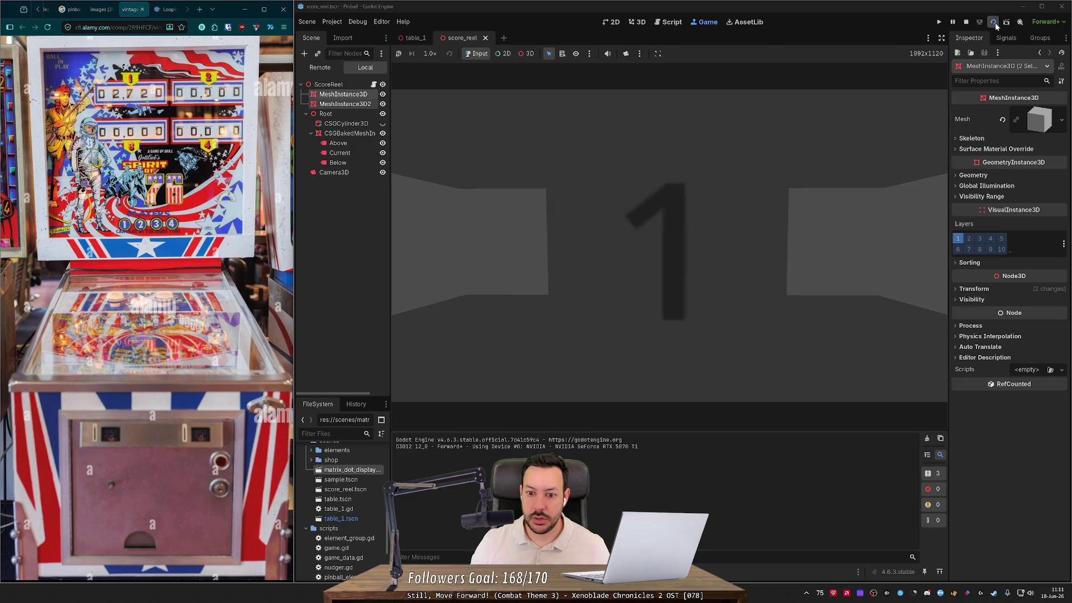
{"action": "left_click", "coordinate": [994, 23]}
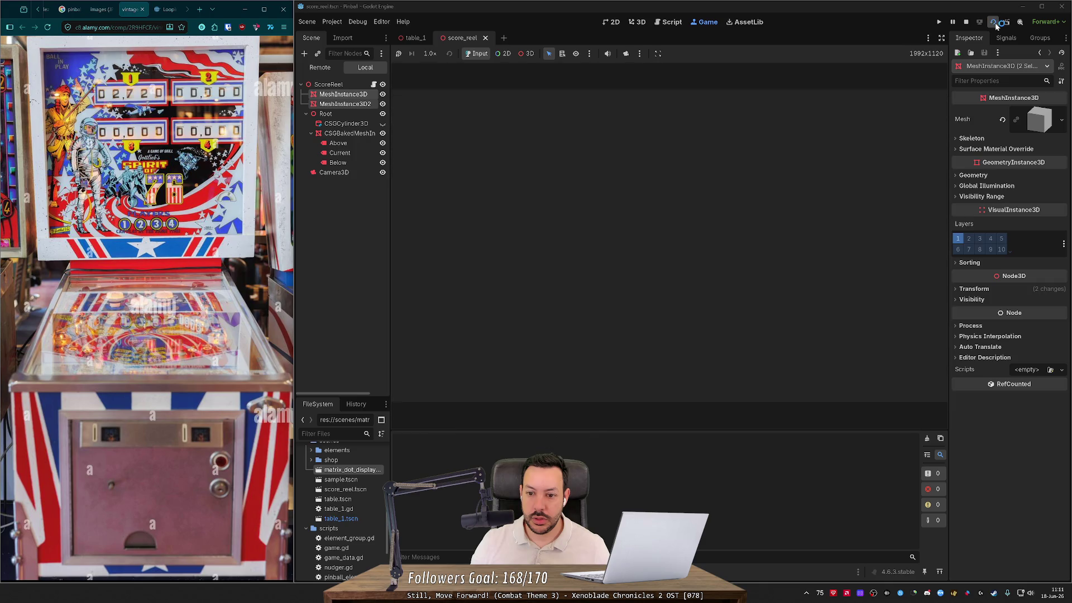
{"action": "left_click", "coordinate": [638, 23]}
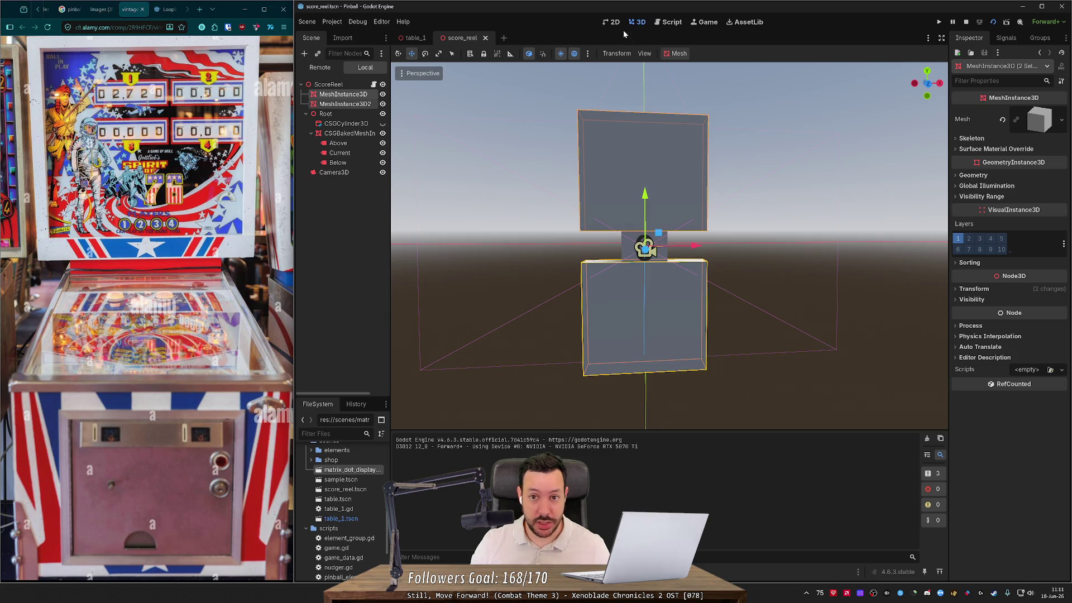
- Test-run the reel from score_reel.gd, lengthen the tween_interval to 0.11, and retest it
{"action": "left_click", "coordinate": [673, 22]}
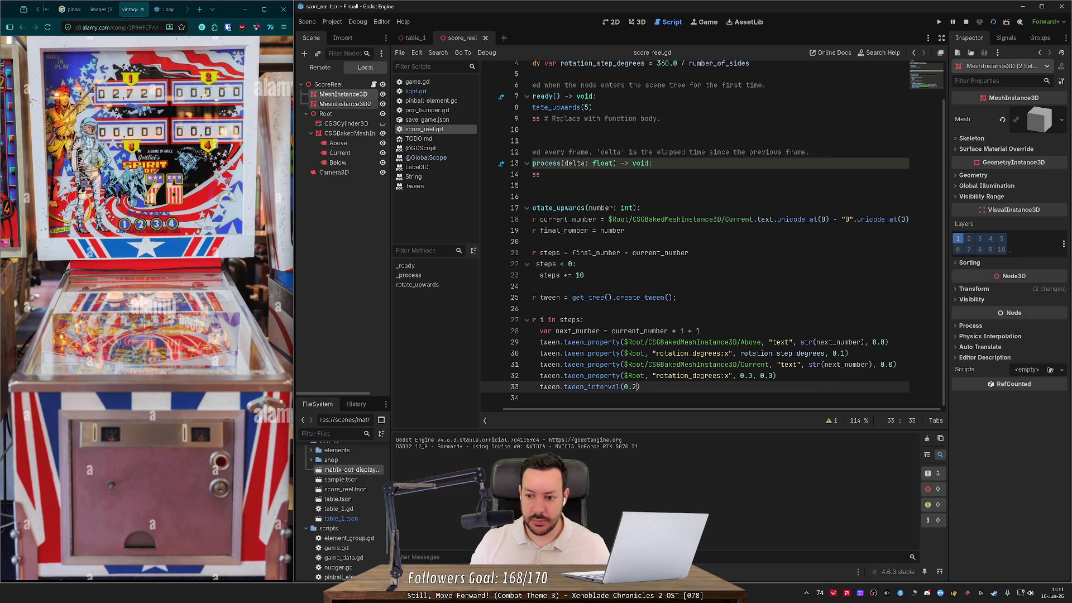
{"action": "left_click", "coordinate": [987, 24]}
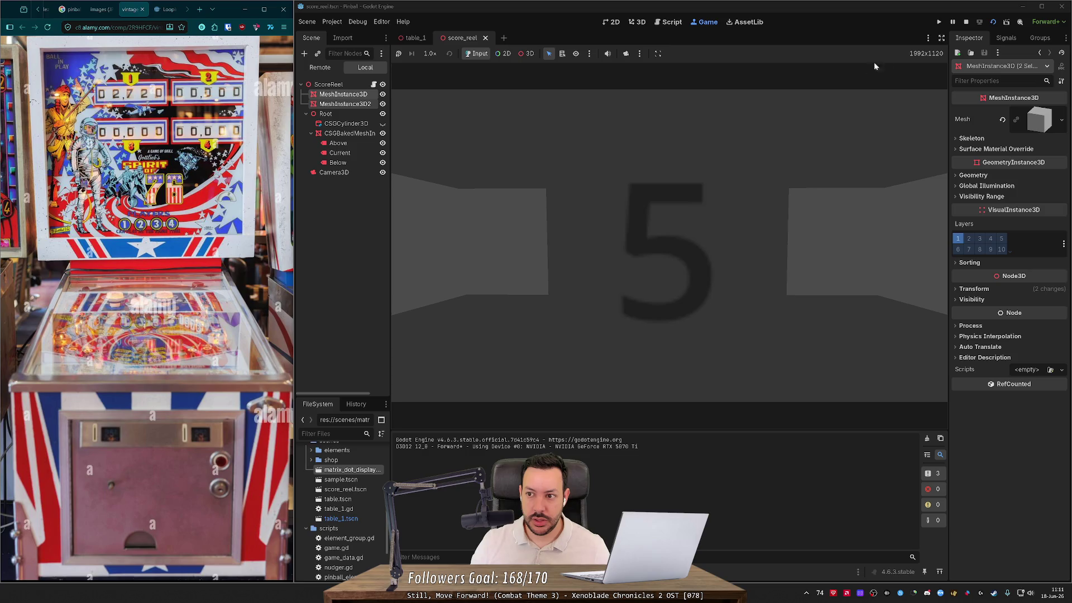
{"action": "left_click", "coordinate": [994, 22]}
{"action": "left_click", "coordinate": [964, 22]}
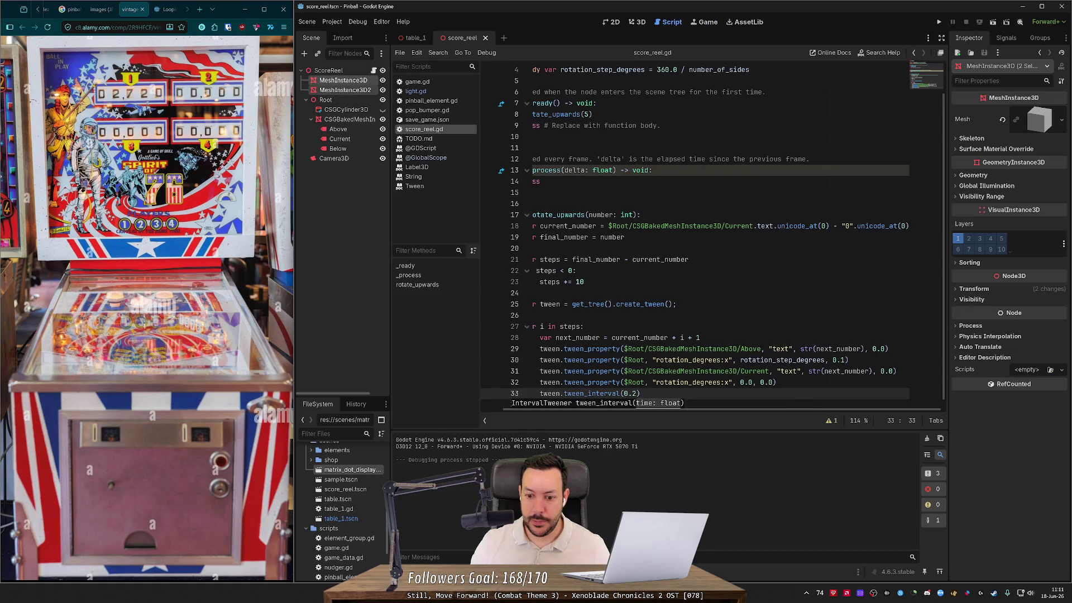
{"action": "key", "text": "Escape"}
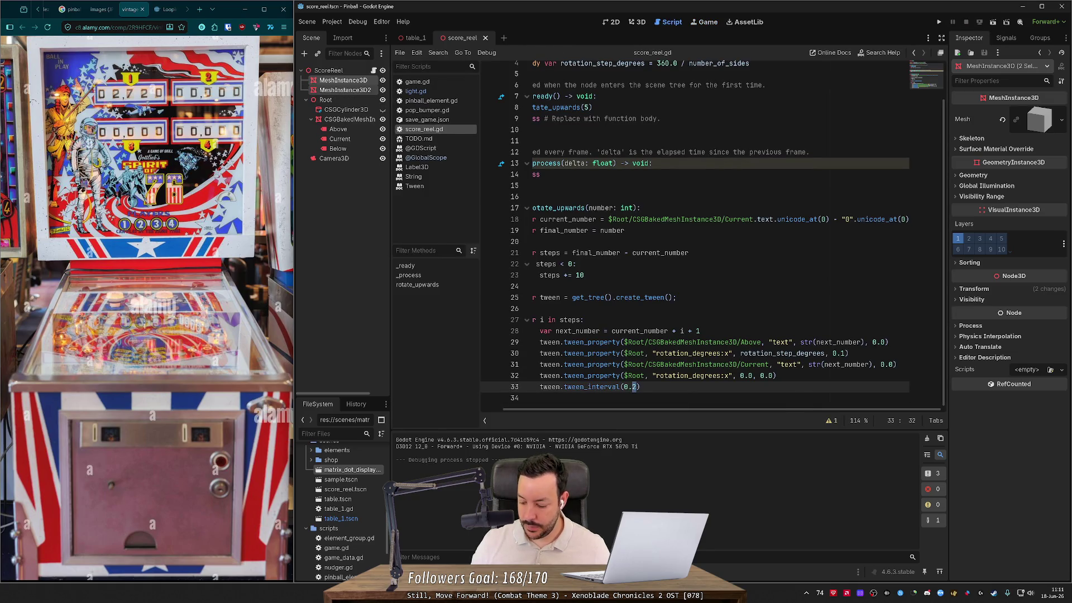
{"action": "type", "text": "15"}
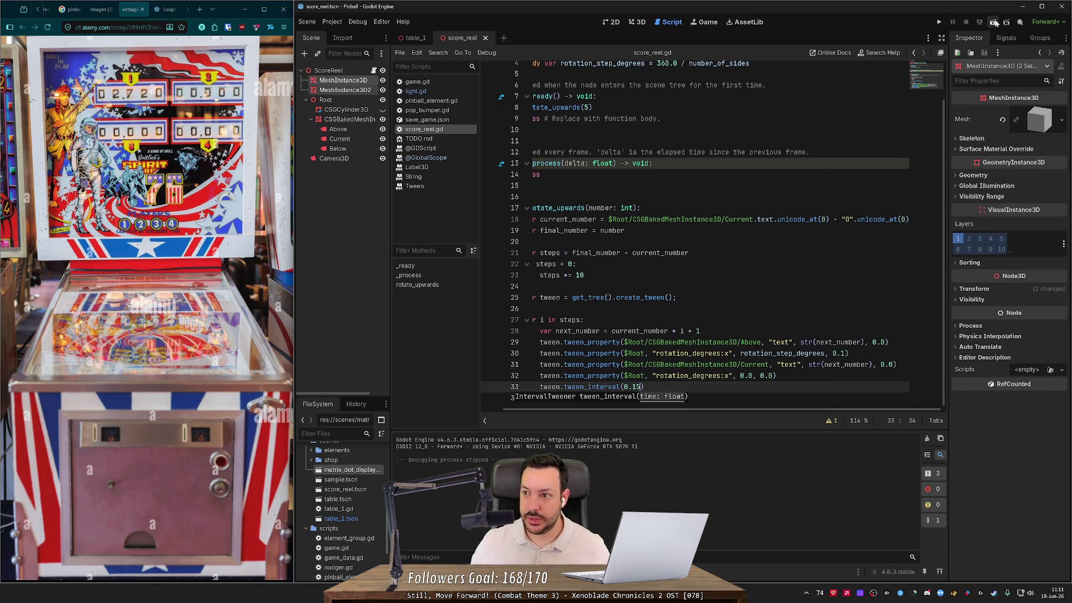
{"action": "left_click", "coordinate": [994, 22]}
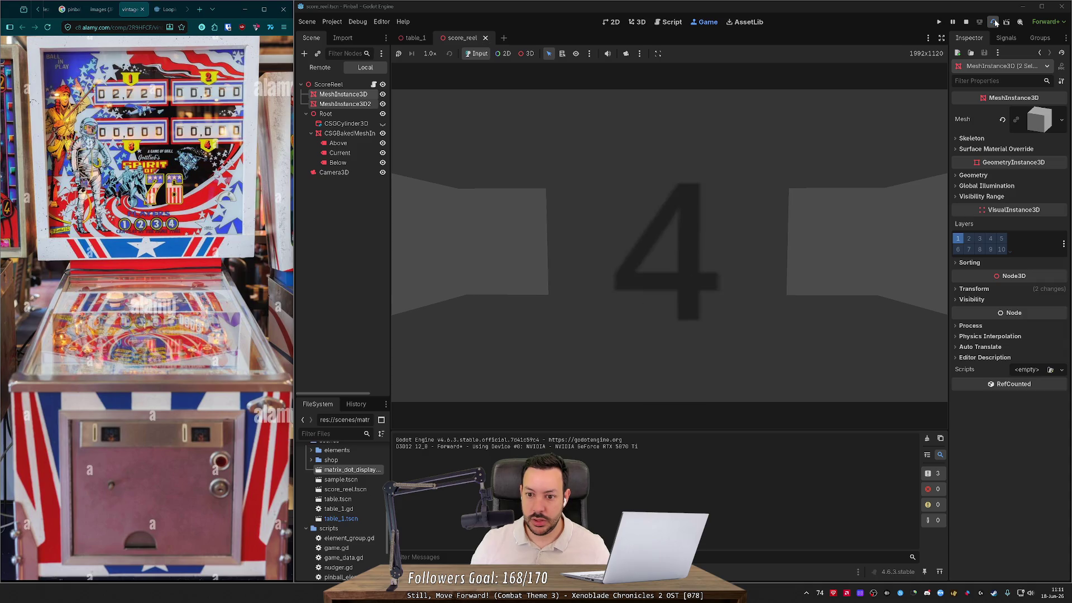
{"action": "left_click", "coordinate": [967, 23]}
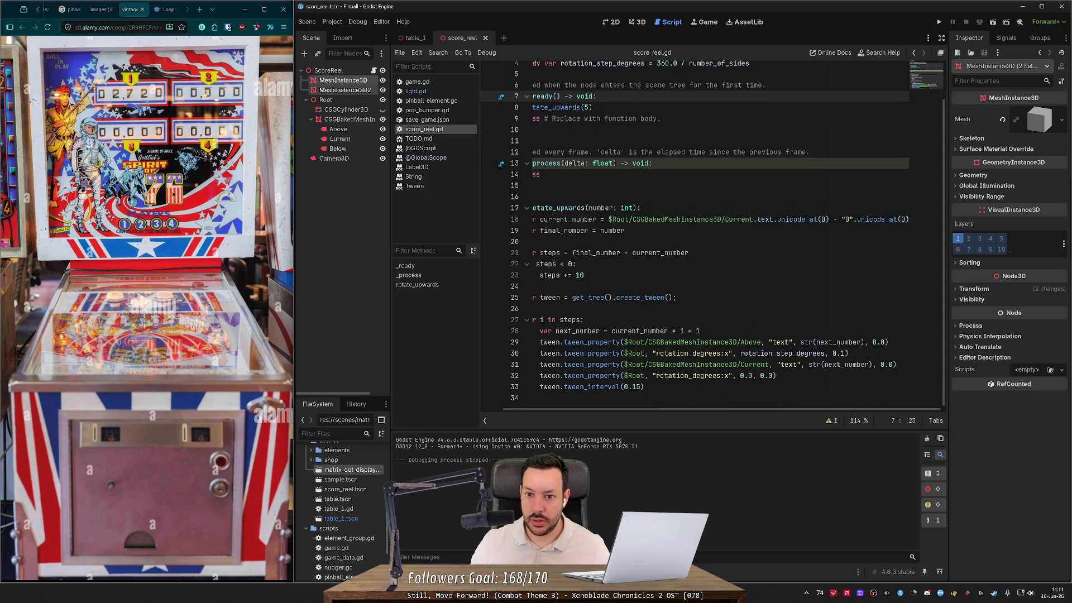
{"action": "left_click", "coordinate": [993, 22]}
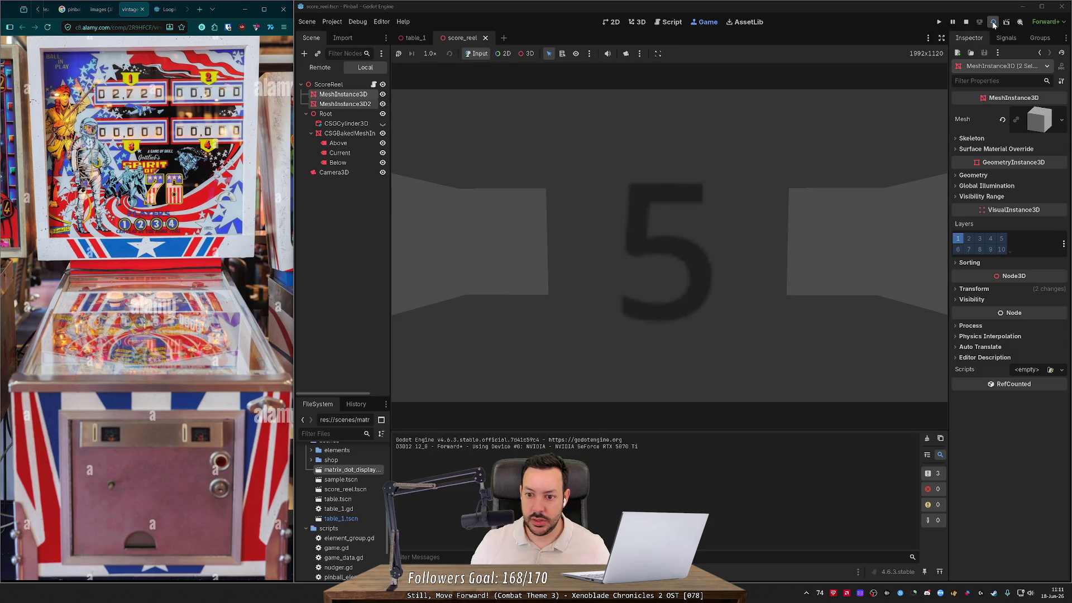
{"action": "left_click", "coordinate": [966, 22]}
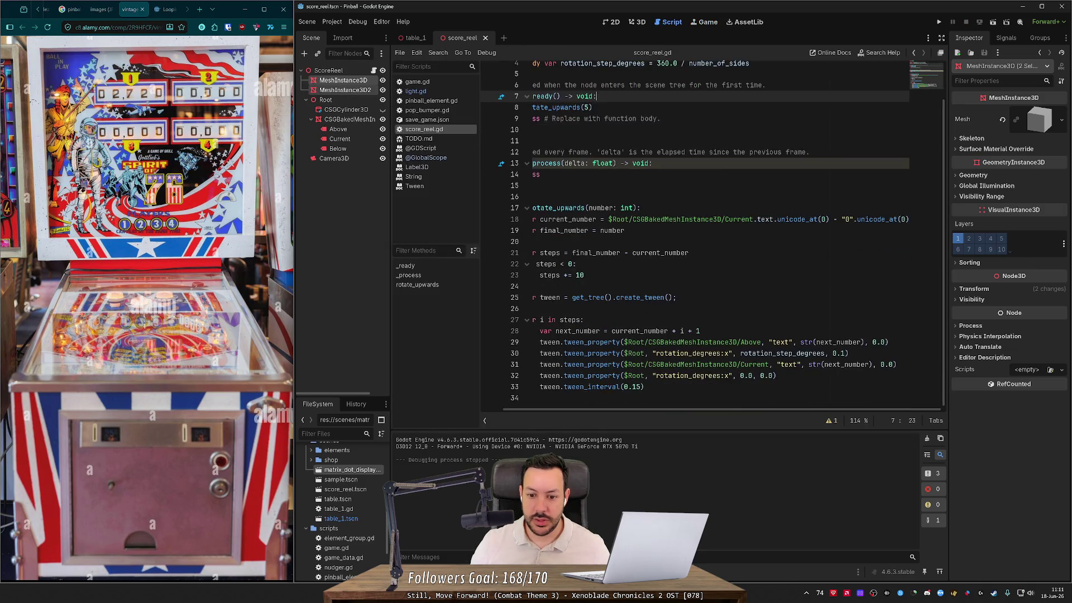
- Change the tween_interval to 0.12 and watch the reel roll several times
{"action": "key", "text": "Right"}
{"action": "key", "text": "Right"}
{"action": "key", "text": "Right"}
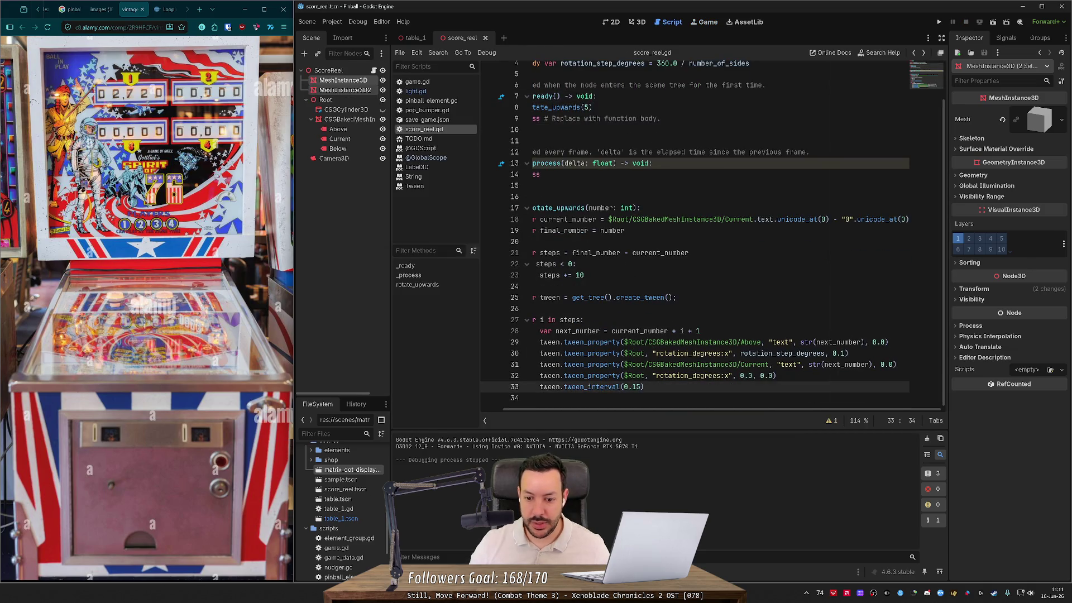
{"action": "key", "text": "BackSpace"}
{"action": "type", "text": "2"}
{"action": "left_click", "coordinate": [992, 25]}
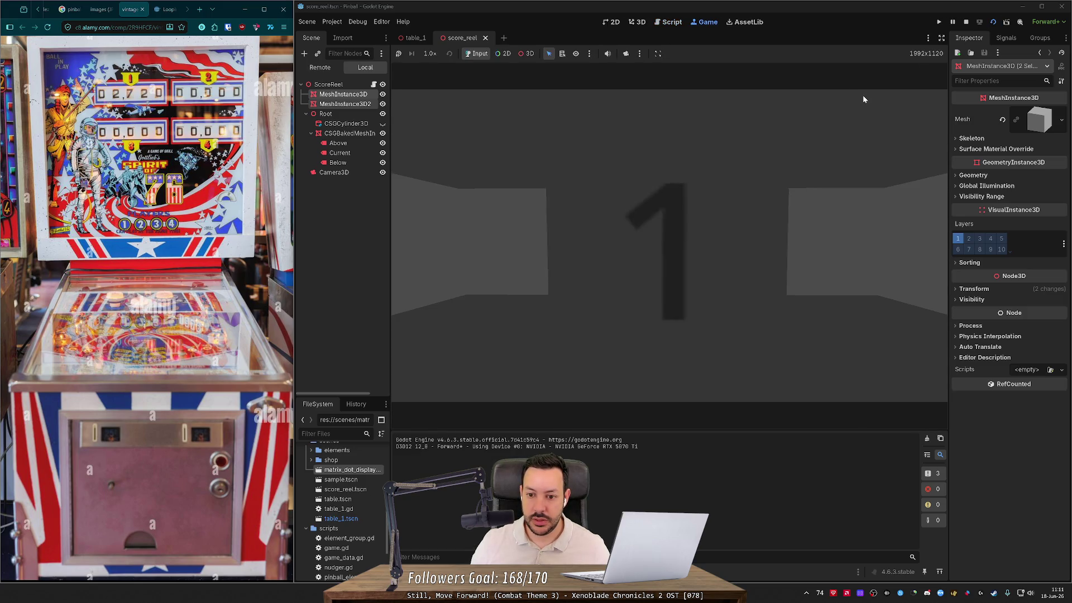
{"action": "left_click", "coordinate": [993, 25]}
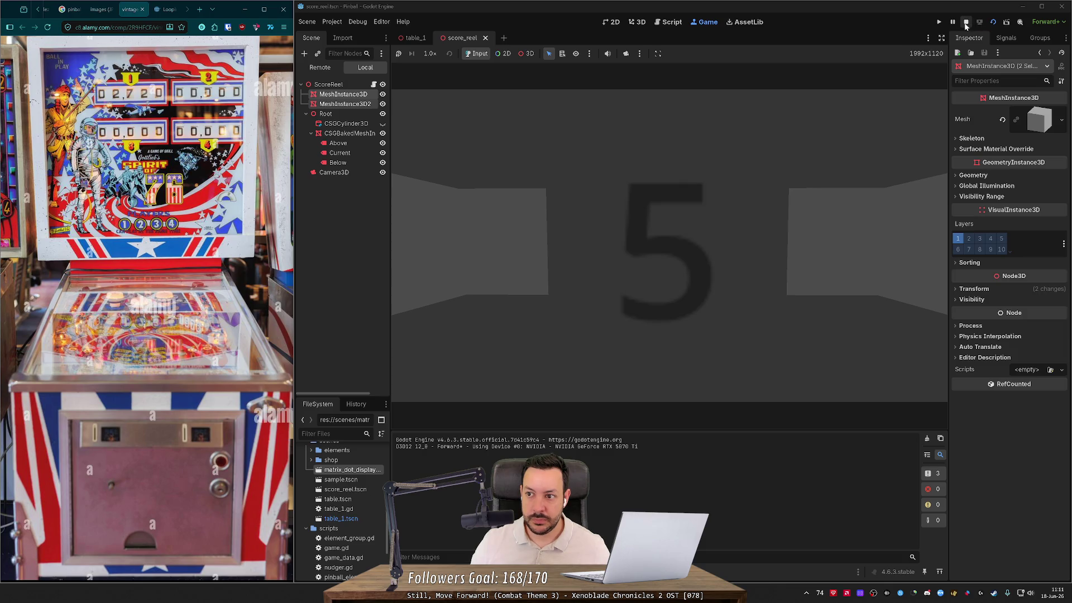
{"action": "left_click", "coordinate": [995, 24]}
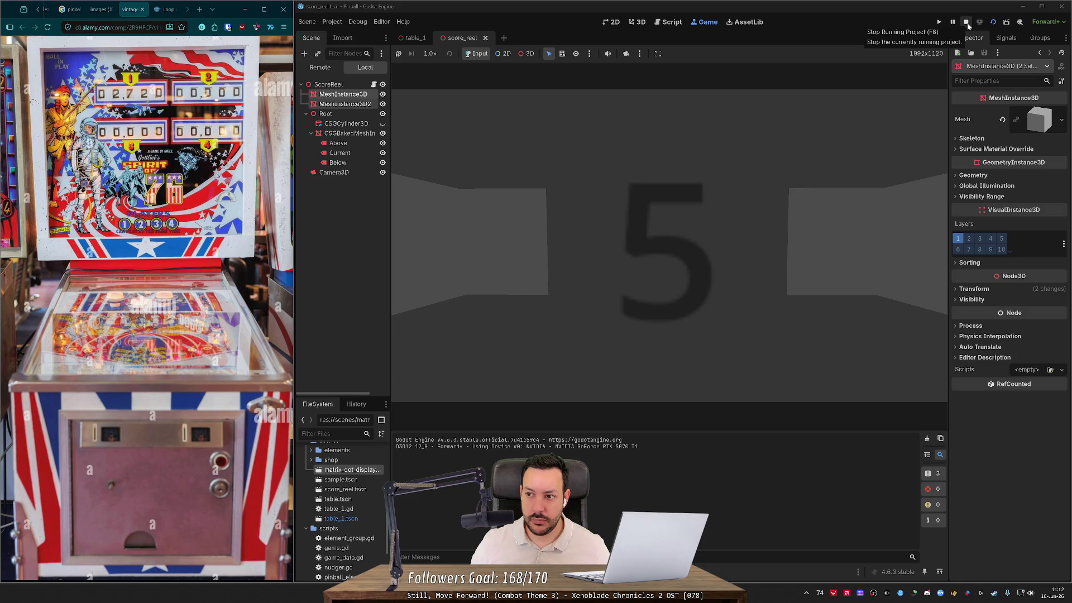
{"action": "left_click", "coordinate": [967, 22]}
- Shorten the line-30 rotation duration to 0.05 and replay the reel roll repeatedly
{"action": "scroll", "coordinate": [695, 299], "scroll_direction": "down", "scroll_amount": 1}
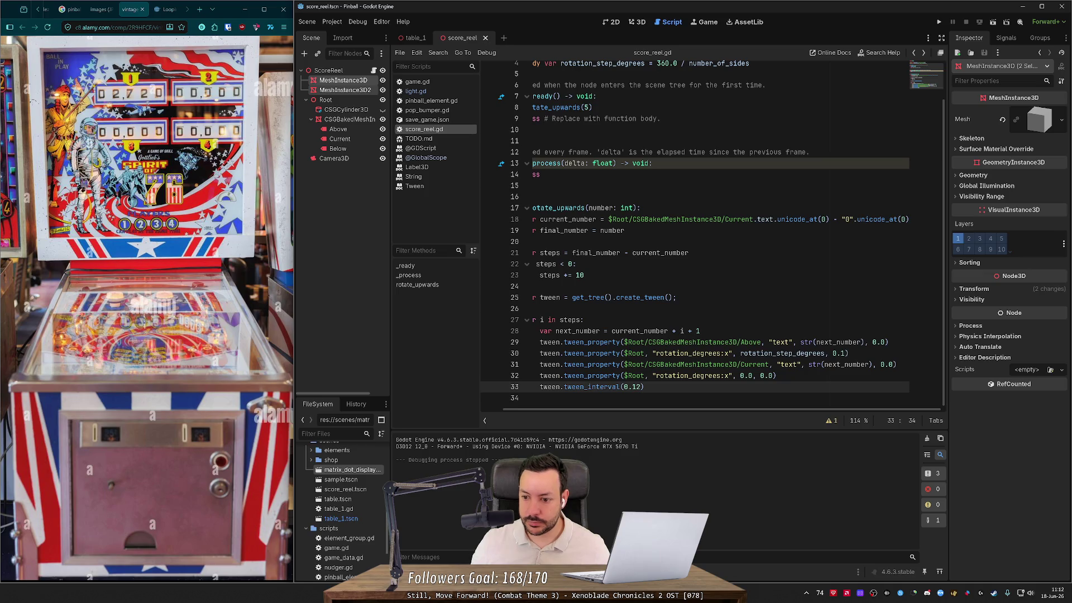
{"action": "left_click", "coordinate": [844, 353]}
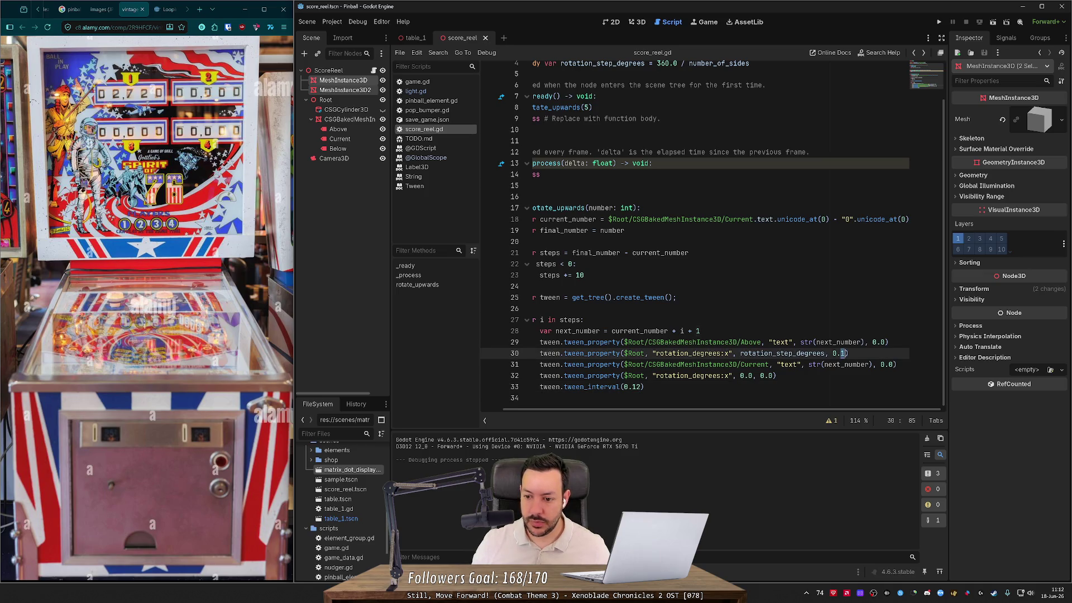
{"action": "key", "text": "BackSpace"}
{"action": "type", "text": "05"}
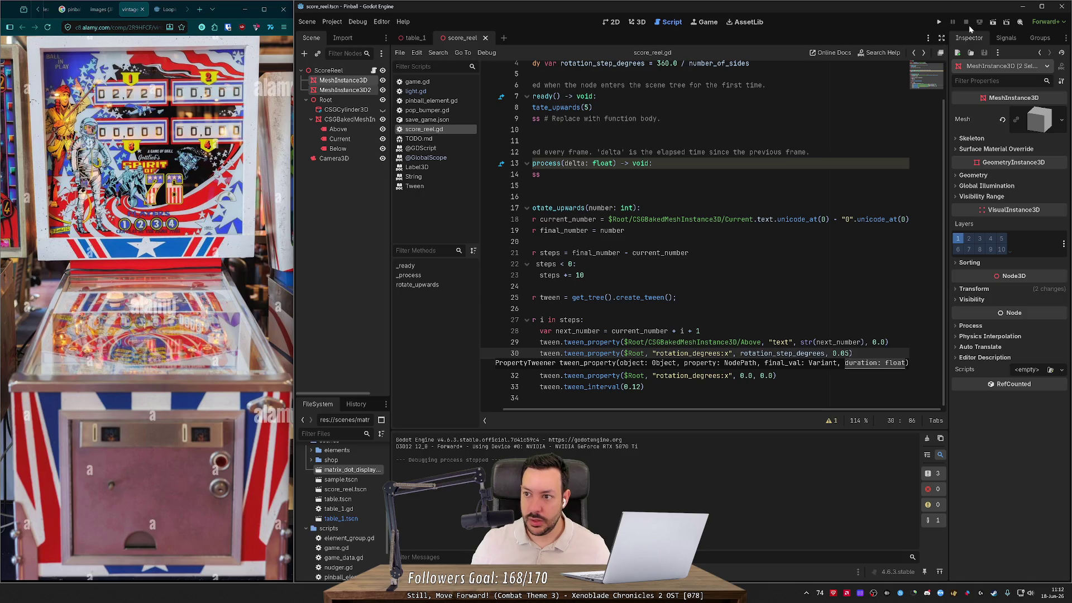
{"action": "left_click", "coordinate": [997, 25]}
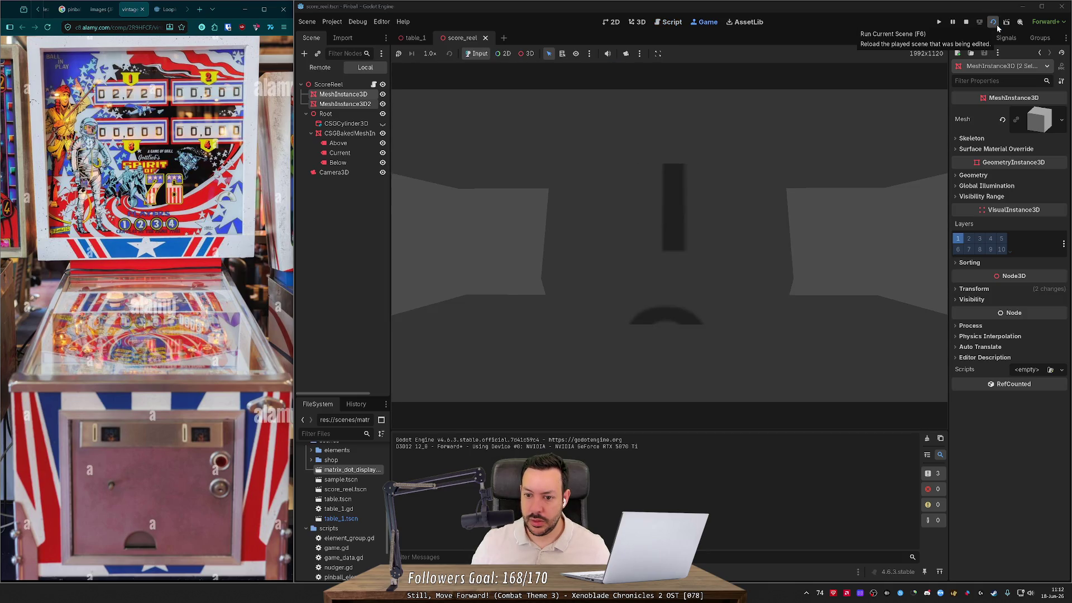
{"action": "left_click", "coordinate": [997, 24]}
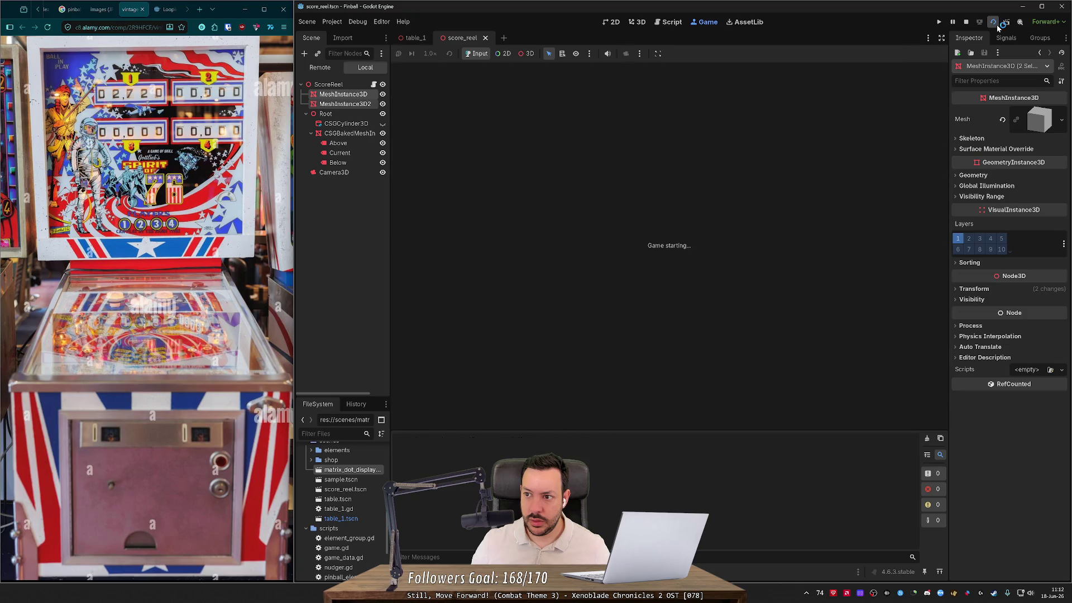
{"action": "left_click", "coordinate": [997, 25]}
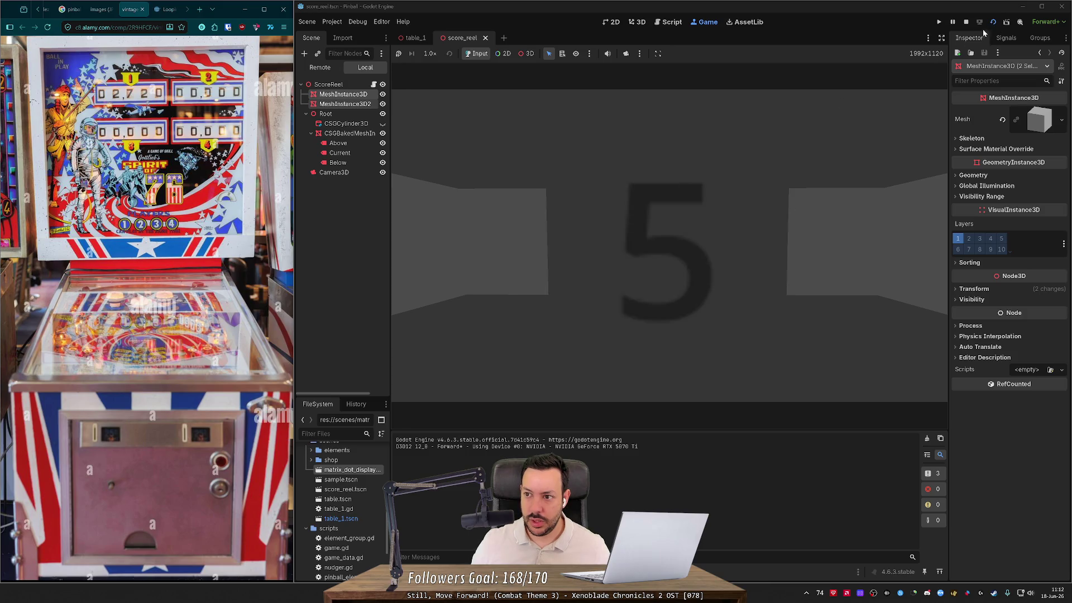
{"action": "left_click", "coordinate": [995, 22]}
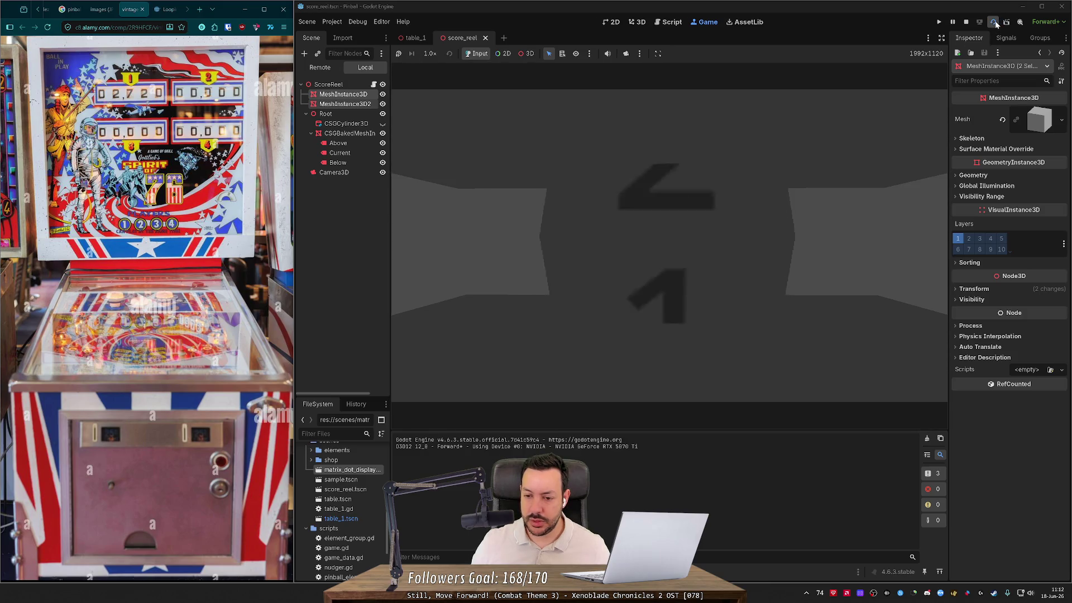
{"action": "left_click", "coordinate": [995, 22]}
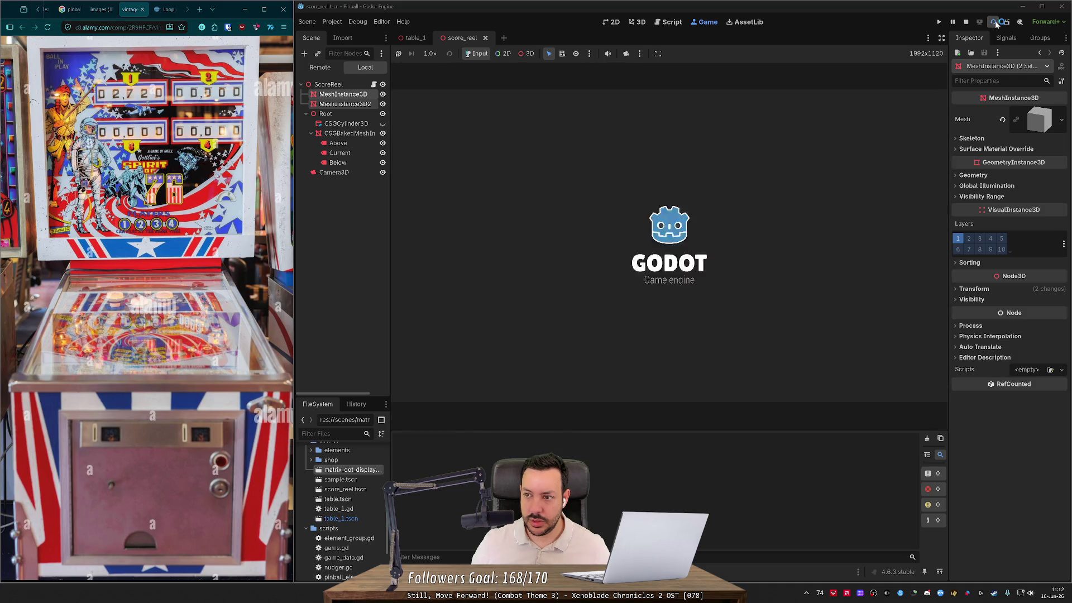
{"action": "left_click", "coordinate": [970, 22]}
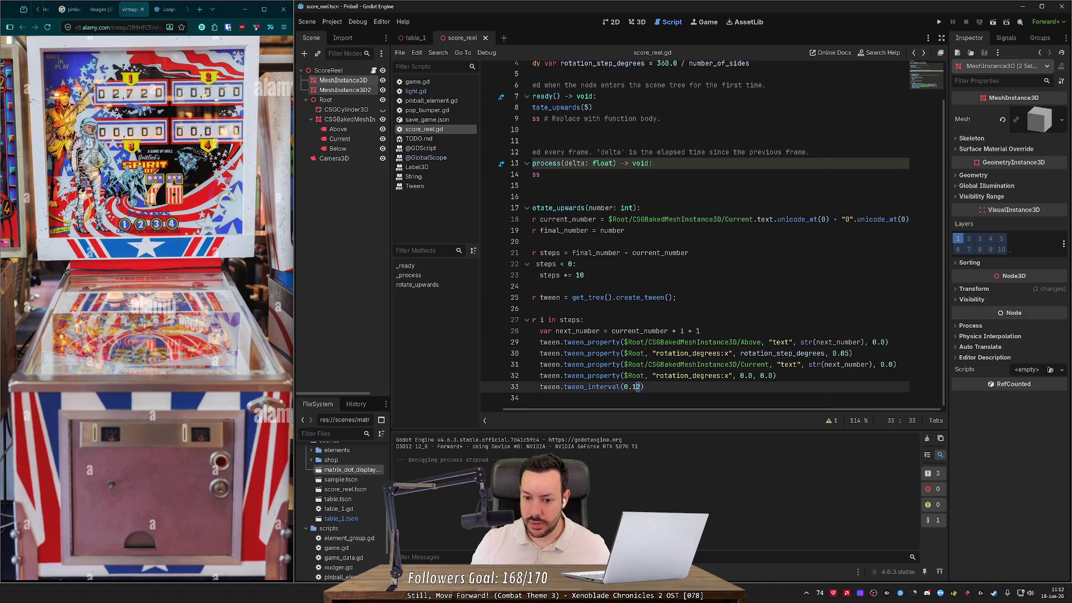
- Set the tween_interval to 0.15, run the scene, then open table_1
{"action": "key", "text": "BackSpace"}
{"action": "type", "text": "5"}
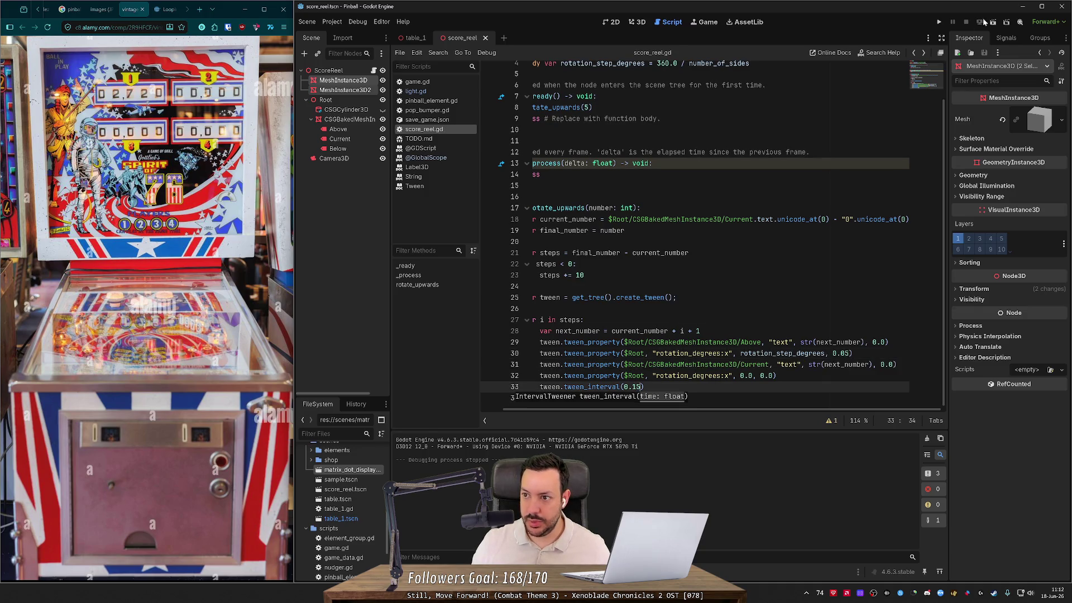
{"action": "left_click", "coordinate": [993, 22]}
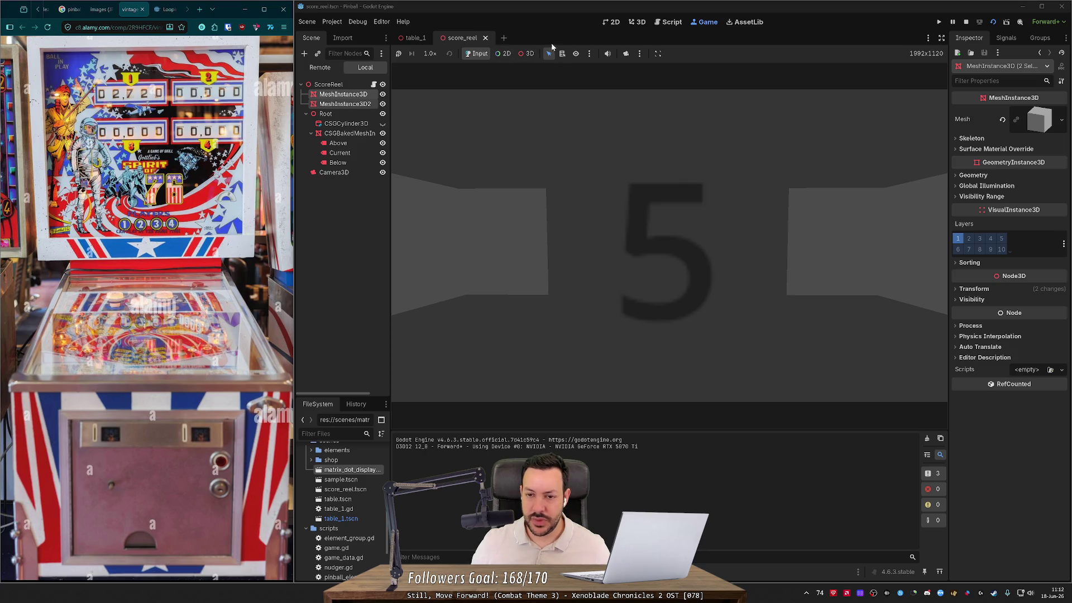
{"action": "left_click", "coordinate": [413, 39]}
- In score_reel, select Camera3D and align it with the editor's view of the reel
{"action": "left_click", "coordinate": [639, 24]}
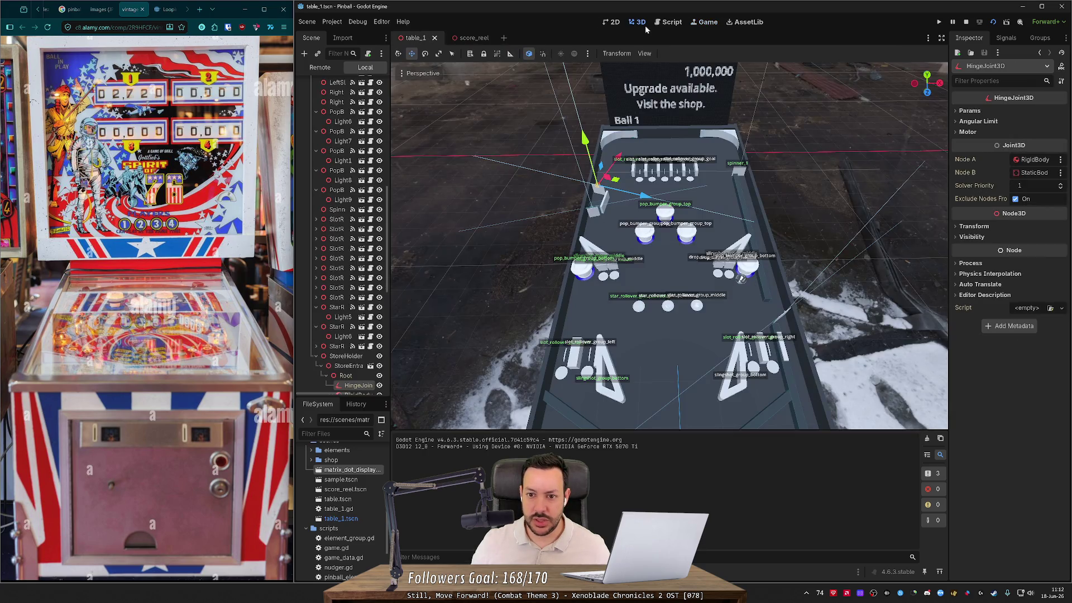
{"action": "left_click", "coordinate": [475, 38]}
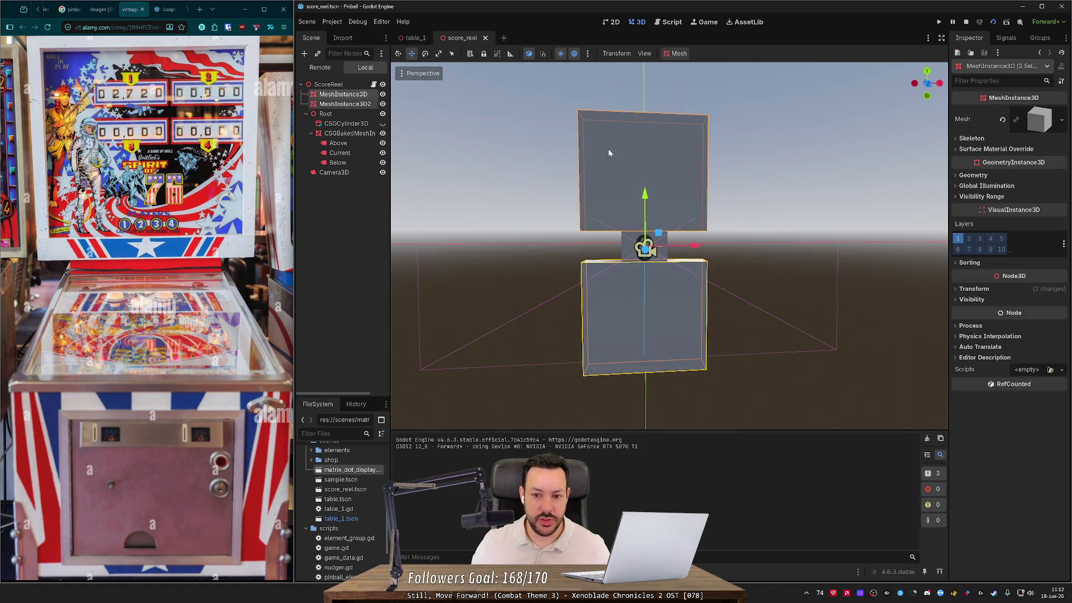
{"action": "left_click", "coordinate": [367, 174]}
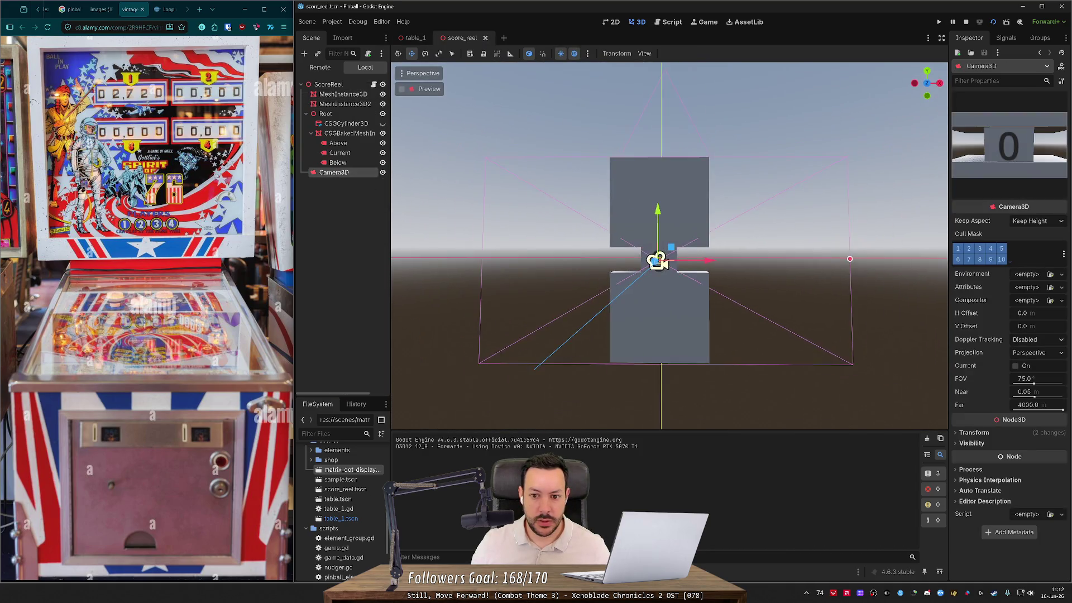
{"action": "key", "text": "s"}
{"action": "scroll", "coordinate": [669, 246], "scroll_direction": "down", "scroll_amount": 3}
{"action": "key", "text": "w"}
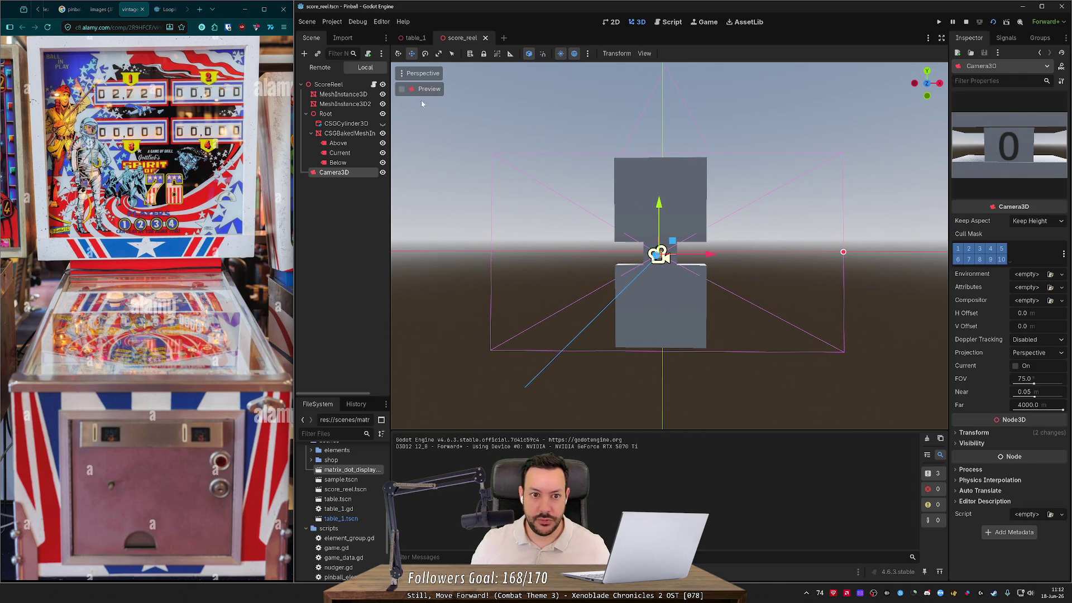
{"action": "left_click", "coordinate": [405, 74]}
{"action": "left_click", "coordinate": [474, 402]}
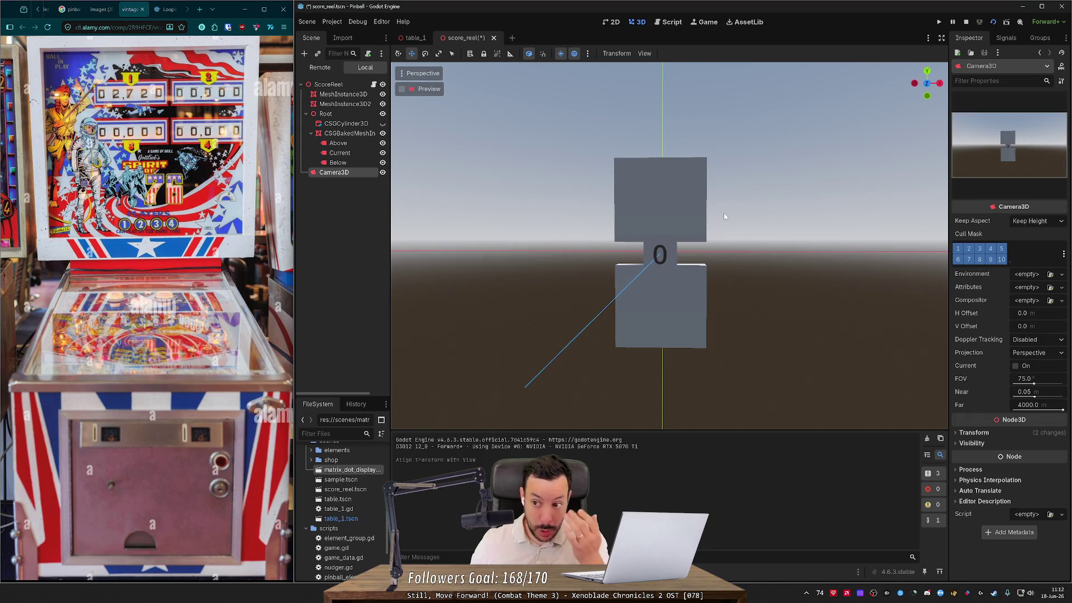
- Frame the reel boxes closer, realign the camera to the view, then save and run the scene
{"action": "scroll", "coordinate": [707, 201], "scroll_direction": "down", "scroll_amount": 3}
{"action": "key", "text": "w"}
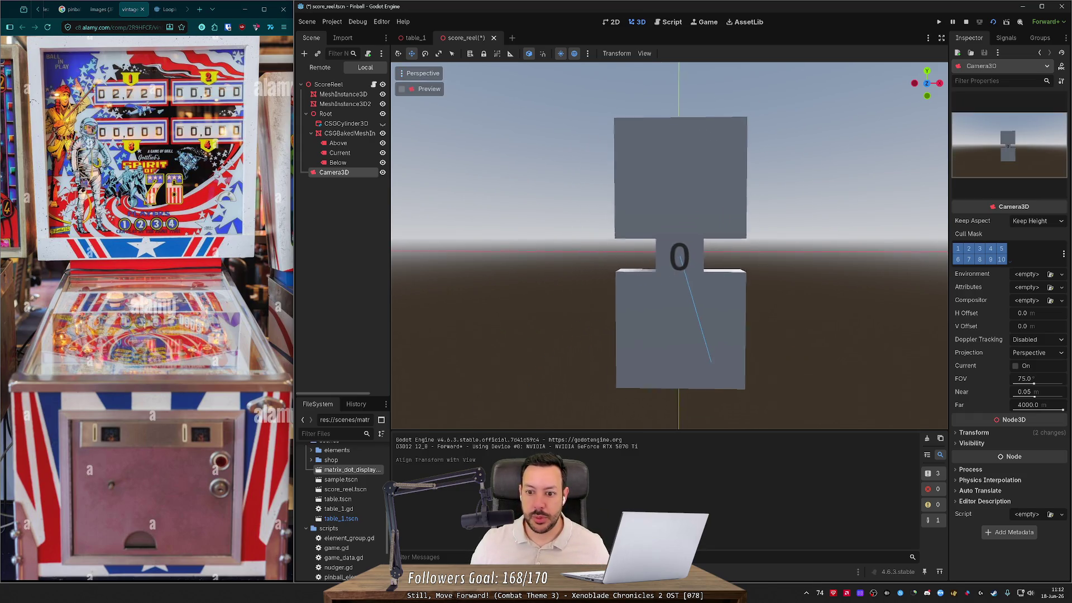
{"action": "key", "text": "w"}
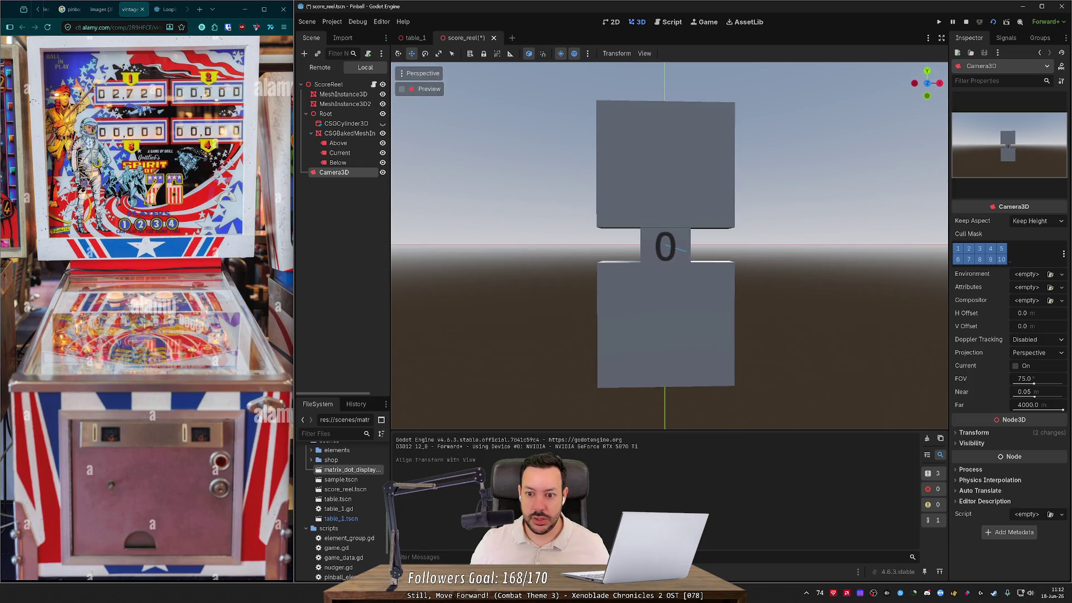
{"action": "key", "text": "a"}
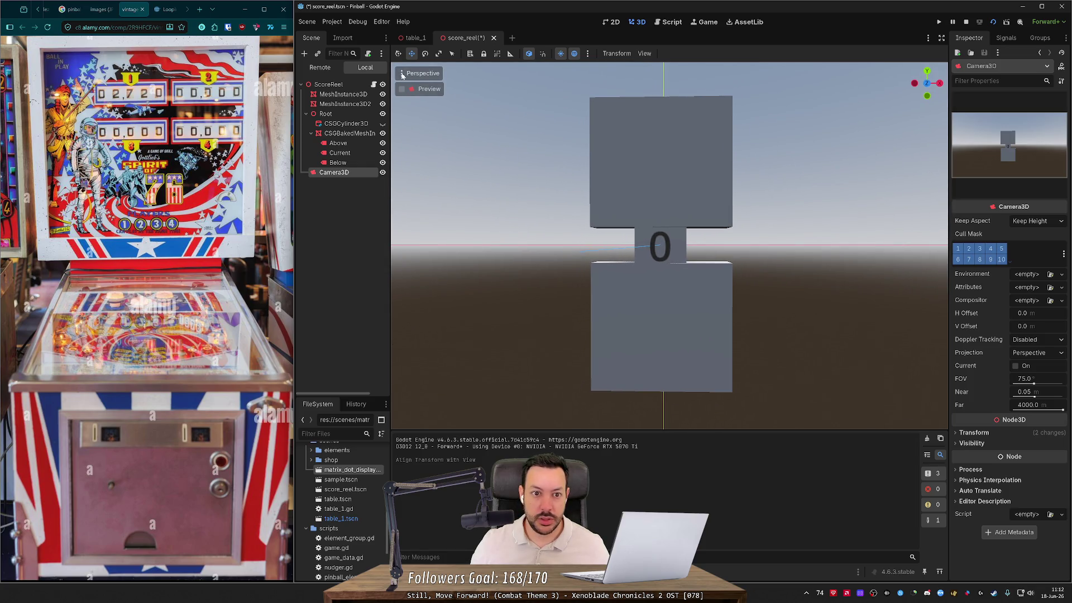
{"action": "left_click", "coordinate": [402, 76]}
{"action": "left_click", "coordinate": [514, 395]}
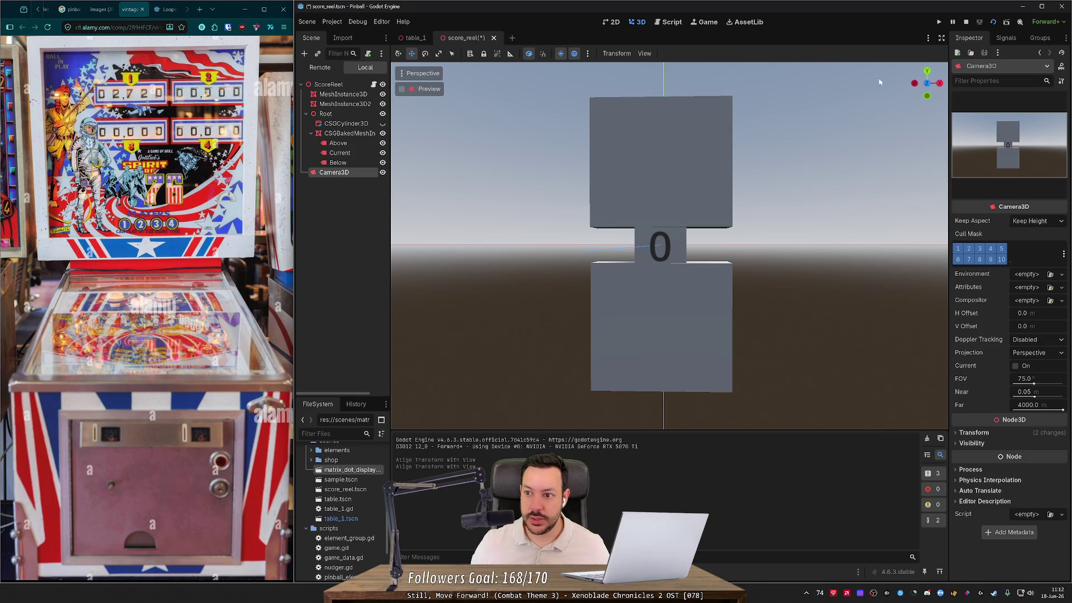
{"action": "key", "text": "ctrl+s"}
{"action": "left_click", "coordinate": [993, 24]}
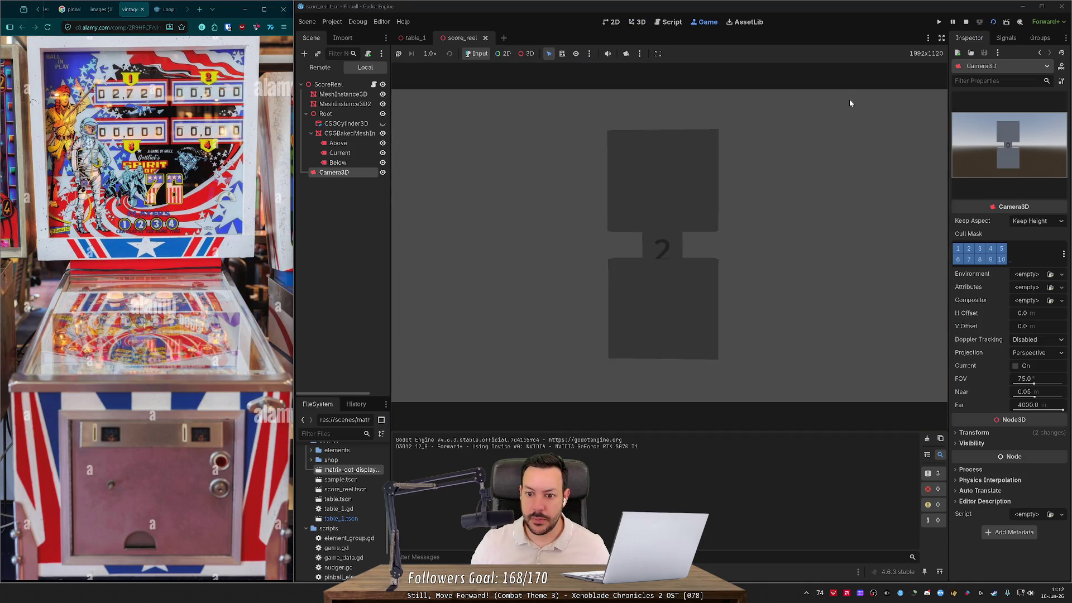
- Reload the running reel twice, pause and resume, reload again, then pause mid-roll
{"action": "left_click", "coordinate": [992, 23]}
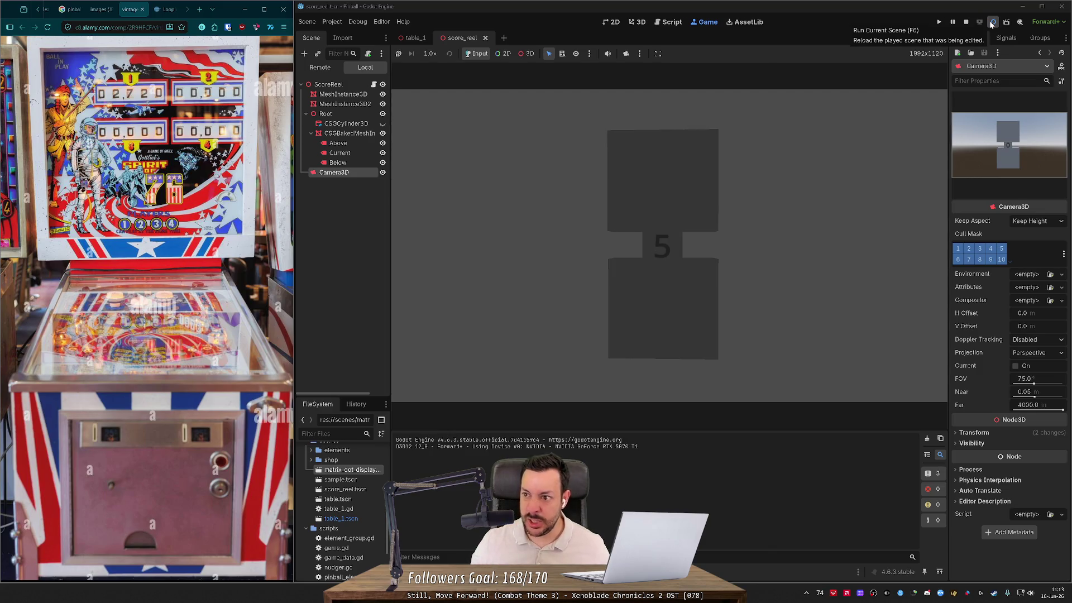
{"action": "left_click", "coordinate": [992, 23]}
{"action": "left_click", "coordinate": [954, 23]}
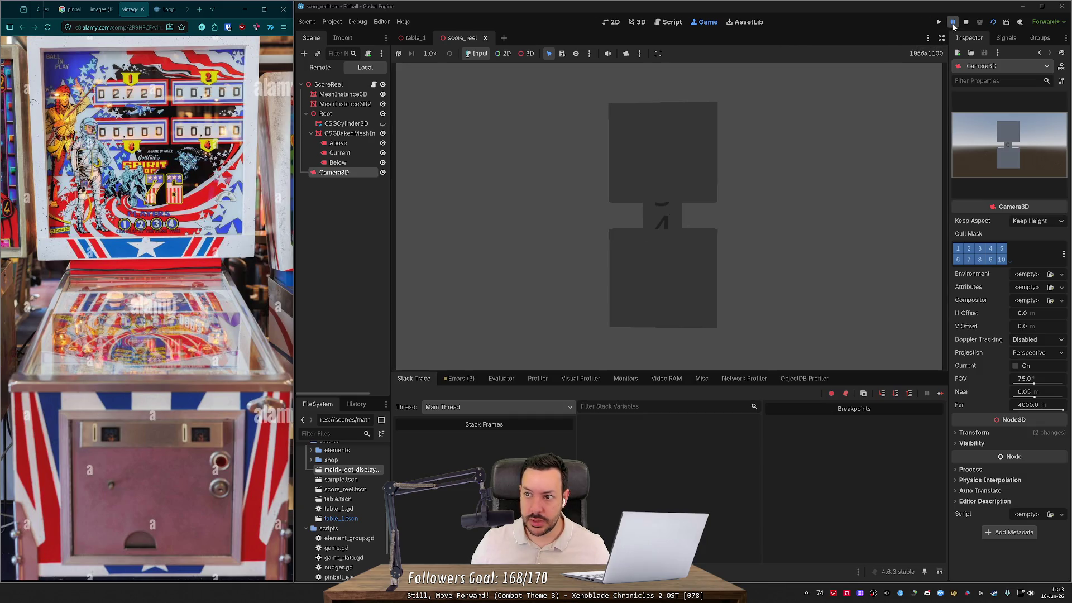
{"action": "left_click", "coordinate": [954, 23]}
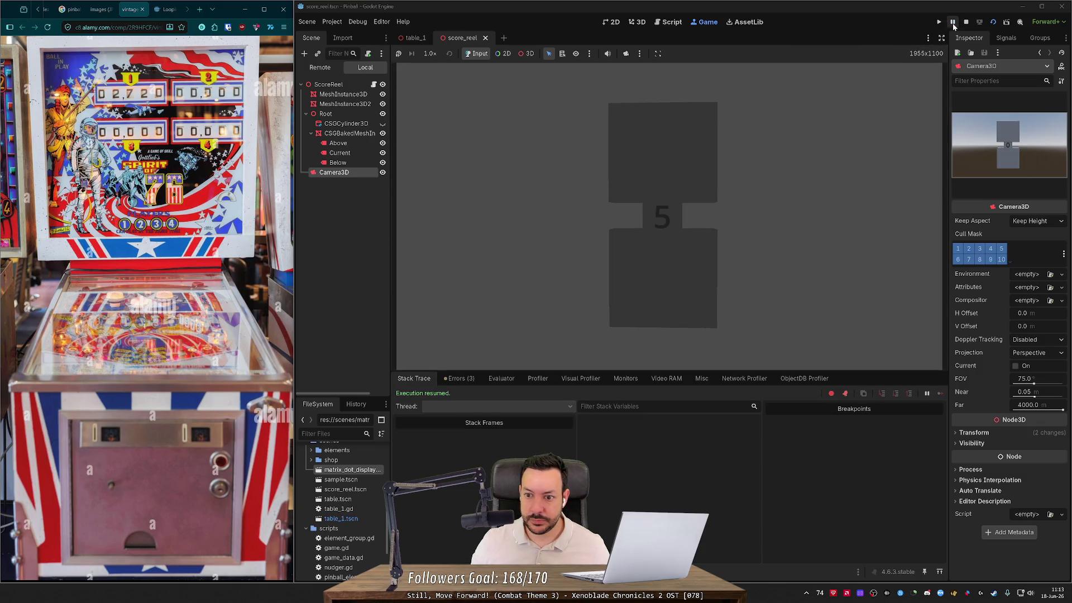
{"action": "left_click", "coordinate": [989, 21]}
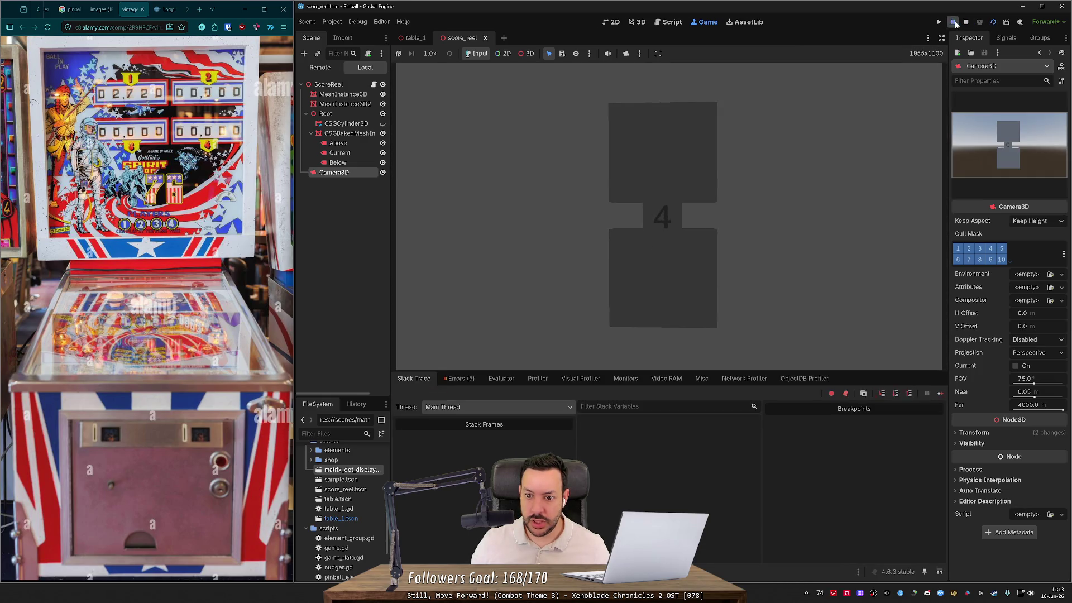
{"action": "left_click", "coordinate": [955, 23]}
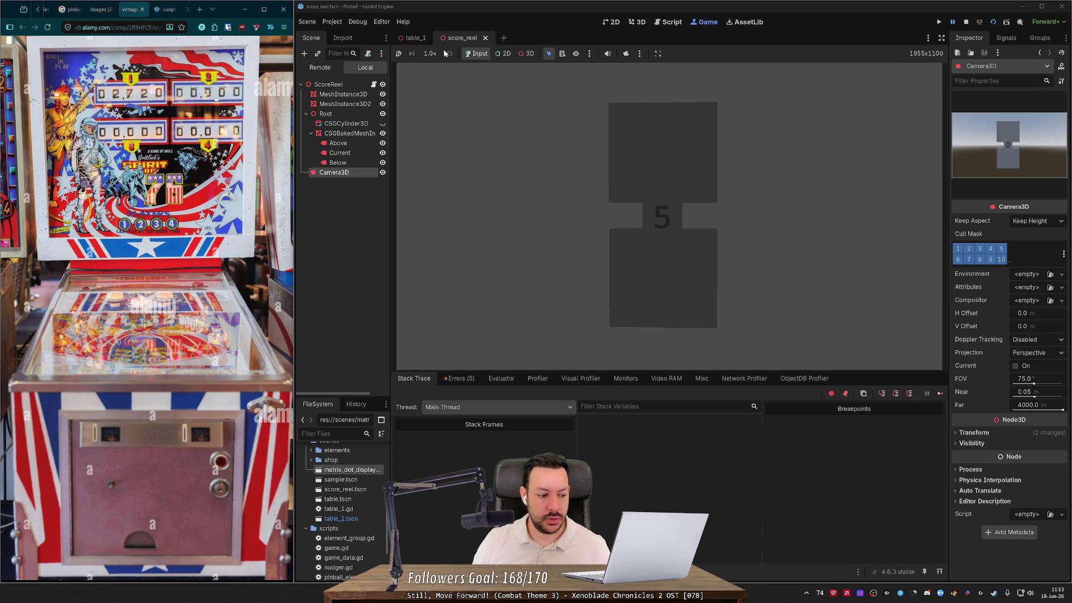
- Scroll through the score_reel script, then return to 3D and orbit to view the reel sideways
{"action": "left_click", "coordinate": [415, 39]}
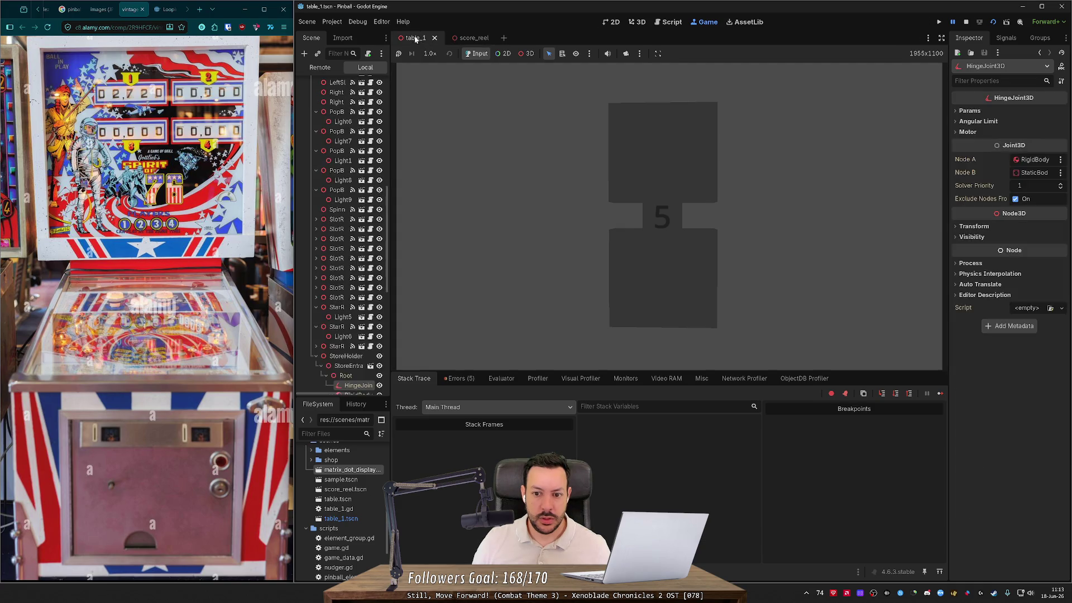
{"action": "left_click", "coordinate": [452, 39]}
{"action": "left_click", "coordinate": [651, 24]}
{"action": "left_click", "coordinate": [647, 23]}
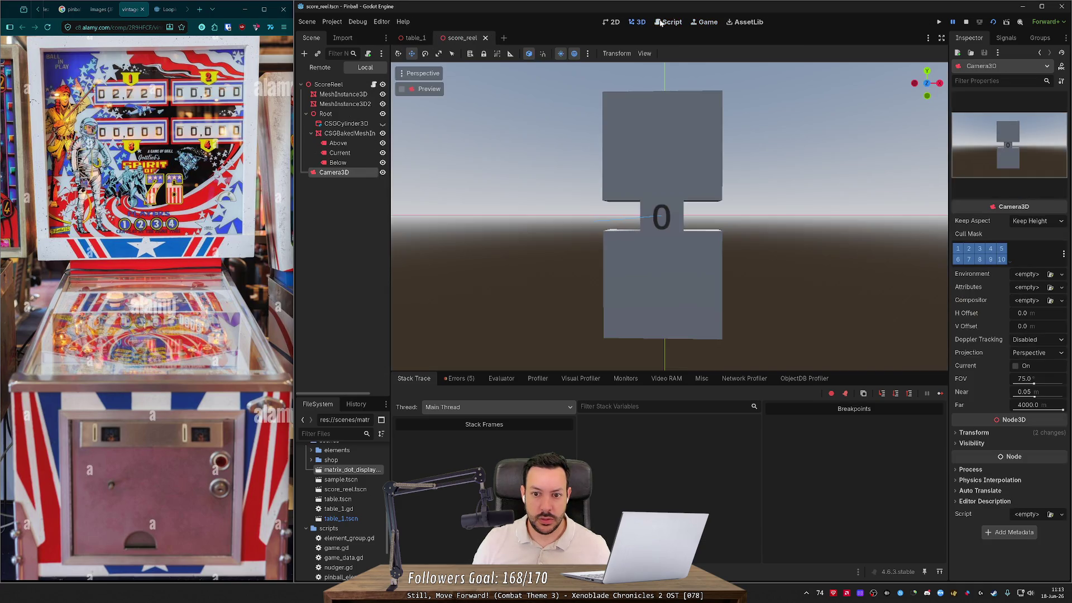
{"action": "left_click", "coordinate": [663, 25]}
{"action": "scroll", "coordinate": [698, 223], "scroll_direction": "down", "scroll_amount": 2}
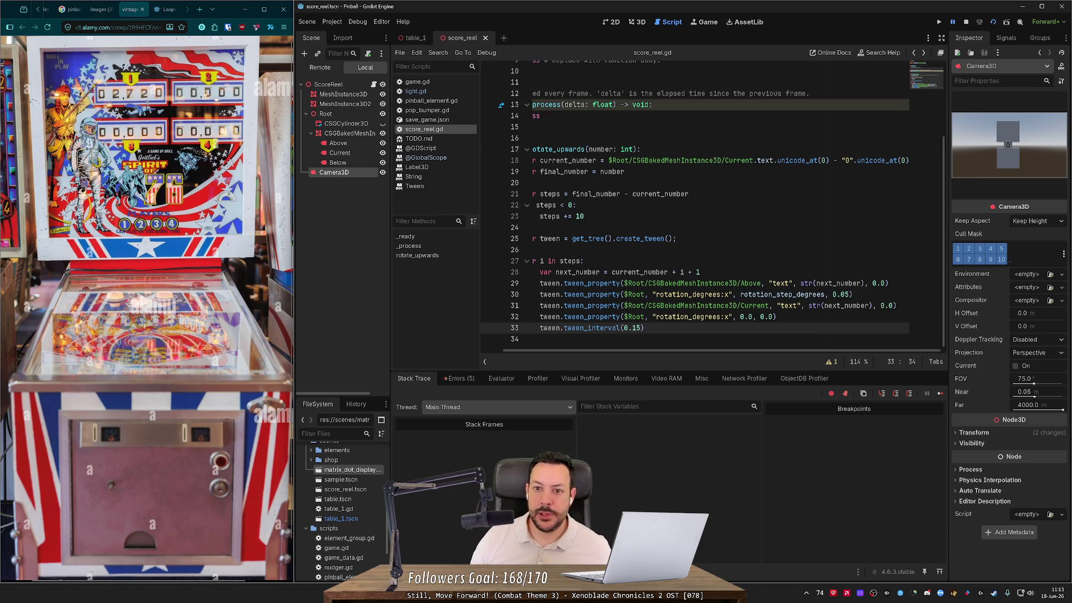
{"action": "left_click", "coordinate": [638, 22]}
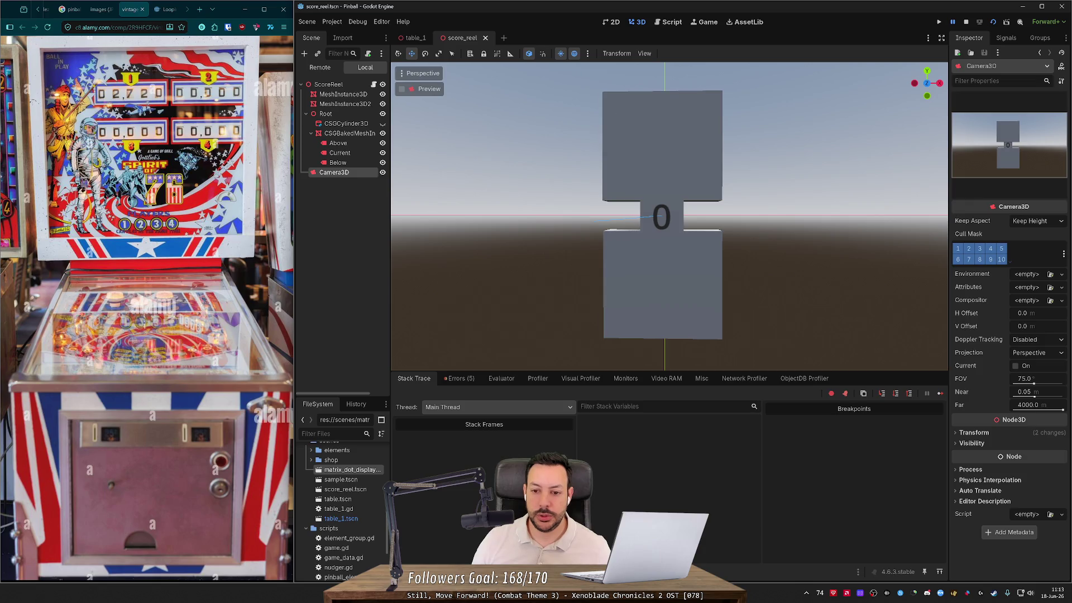
{"action": "mouse_move", "coordinate": [614, 90]}
{"action": "left_mouse_down"}
{"action": "mouse_move", "coordinate": [648, 100]}
{"action": "mouse_move", "coordinate": [803, 225]}
{"action": "mouse_move", "coordinate": [709, 218]}
{"action": "left_mouse_up"}
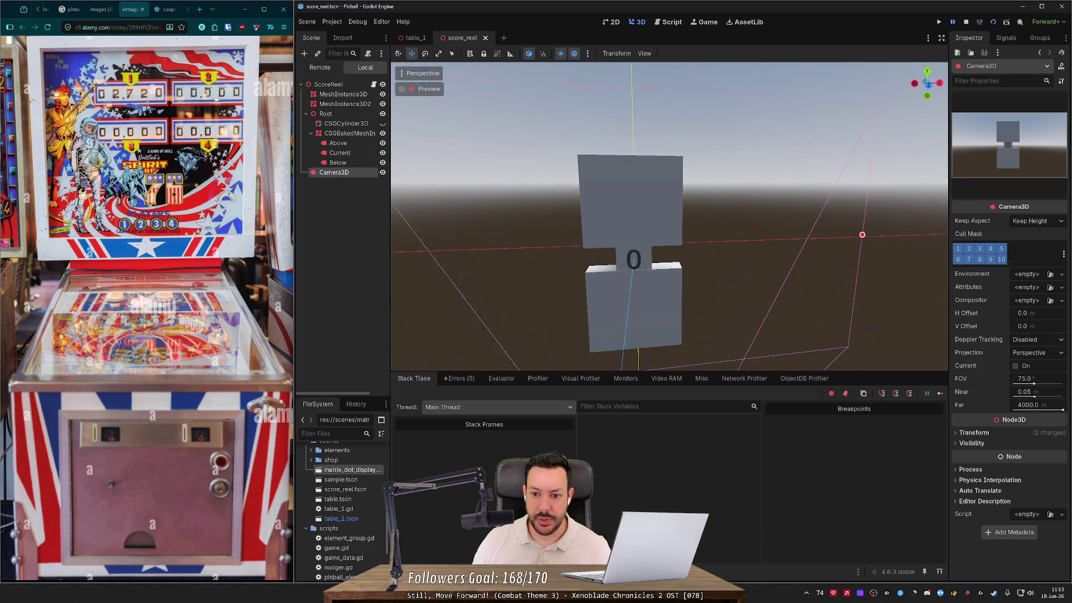
- Delete the upper and lower MeshInstance3D boxes and save the score_reel scene
{"action": "left_click", "coordinate": [640, 181]}
{"action": "key", "text": "Delete"}
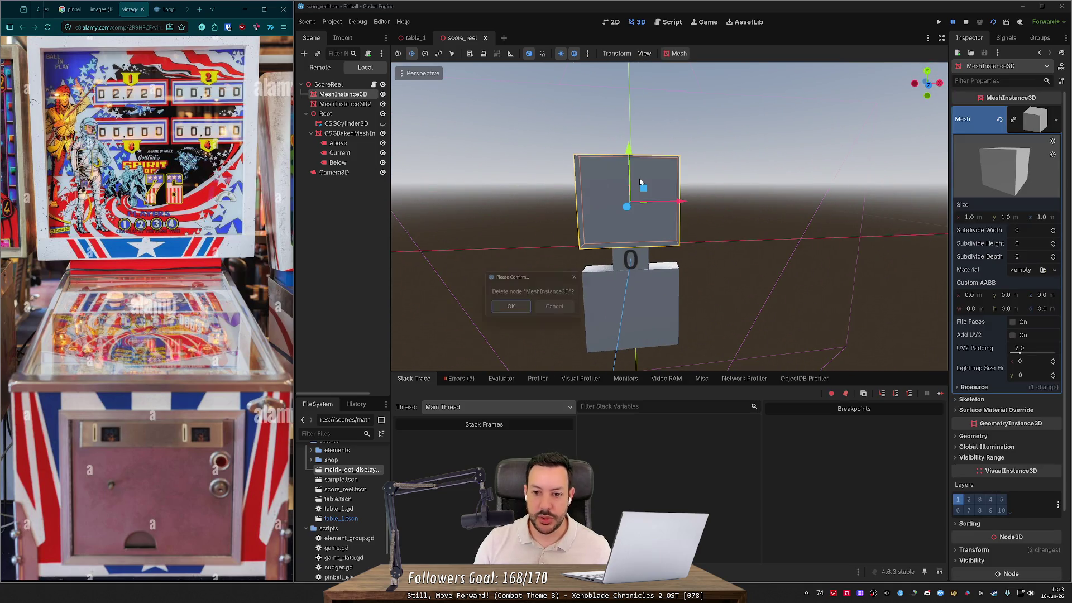
{"action": "left_click", "coordinate": [510, 309]}
{"action": "left_click", "coordinate": [648, 338]}
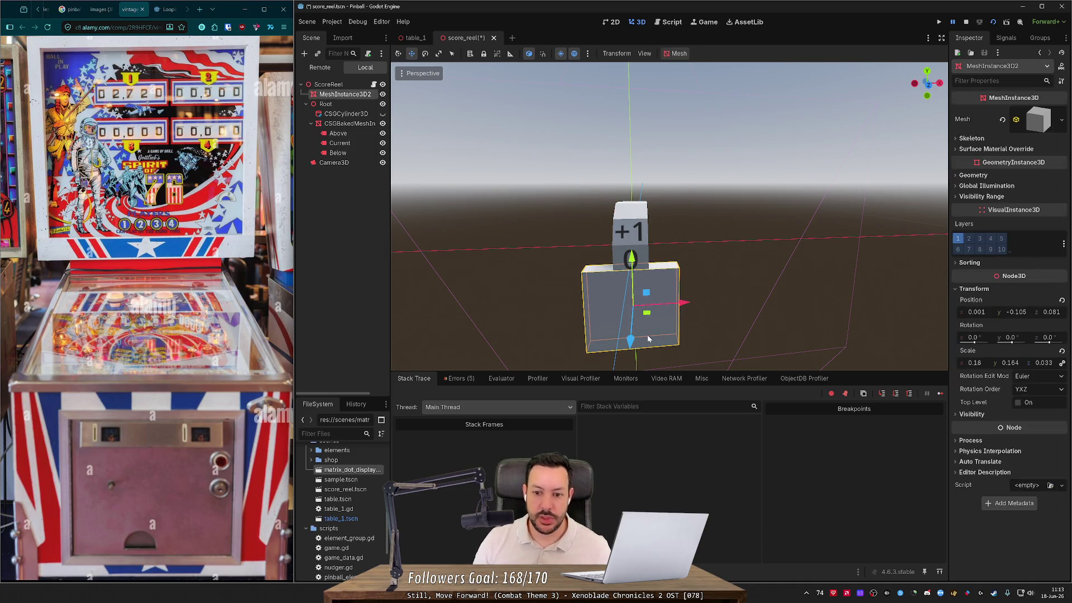
{"action": "key", "text": "Delete"}
{"action": "key", "text": "Return"}
{"action": "key", "text": "ctrl+s"}
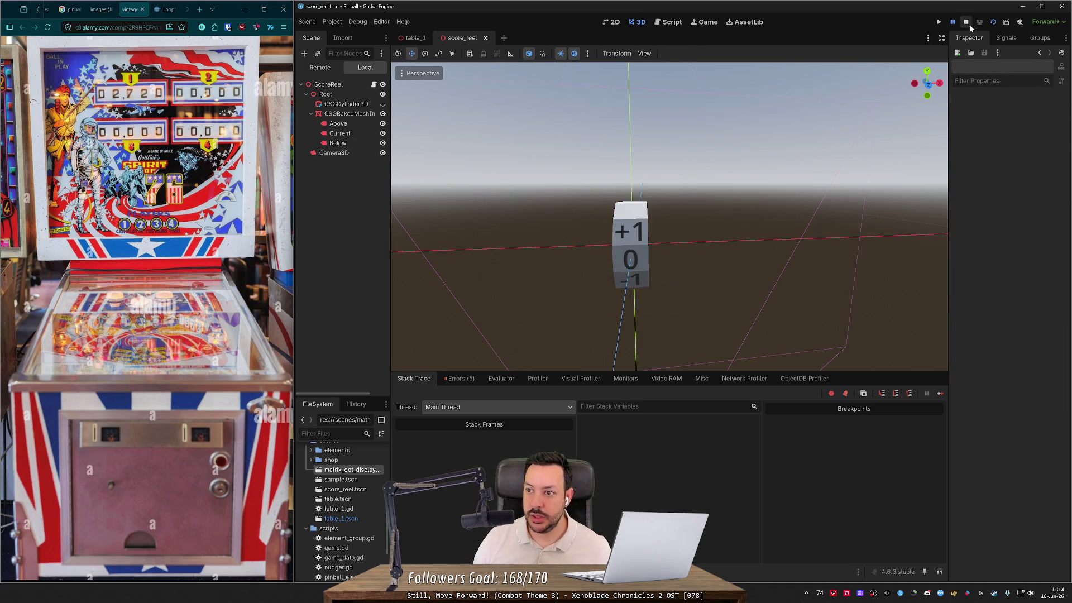
- Run the bare reel scene and reload it three times to watch it roll
{"action": "left_click", "coordinate": [993, 22]}
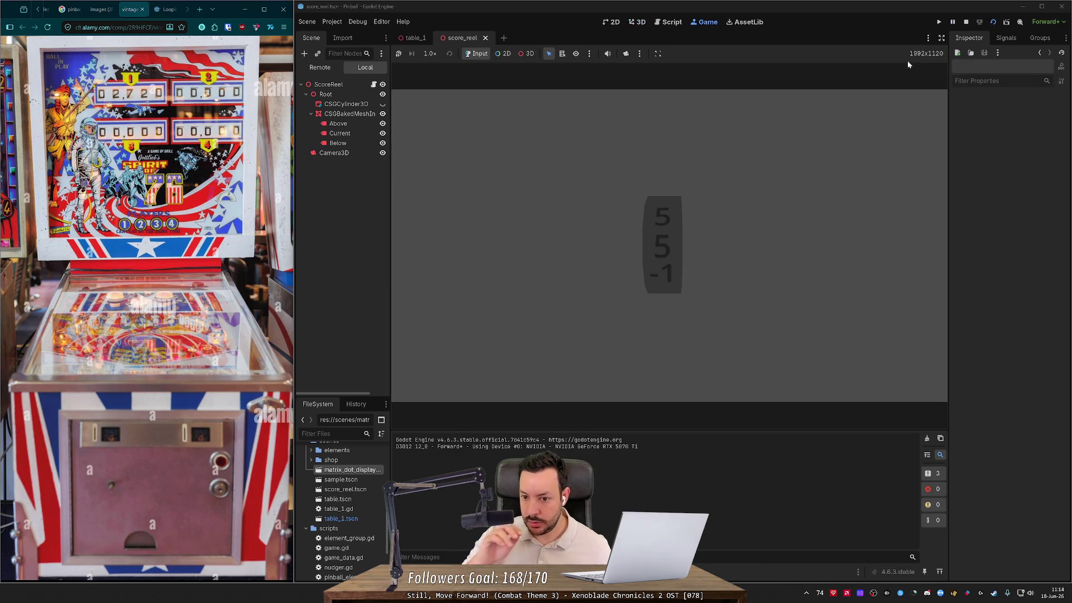
{"action": "left_click", "coordinate": [992, 23]}
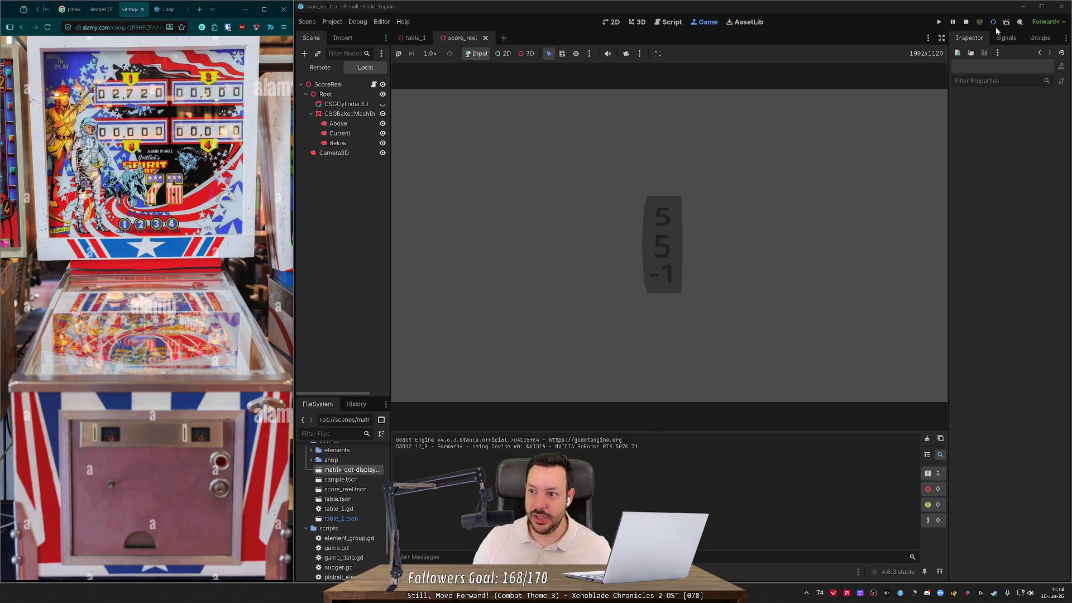
{"action": "left_click", "coordinate": [993, 24]}
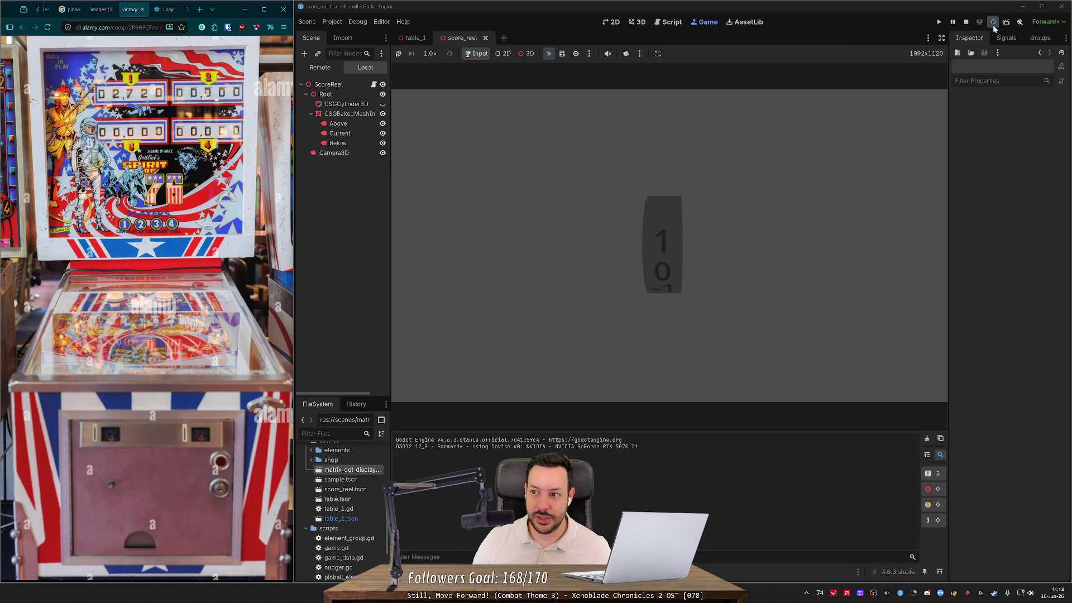
{"action": "left_click", "coordinate": [993, 23]}
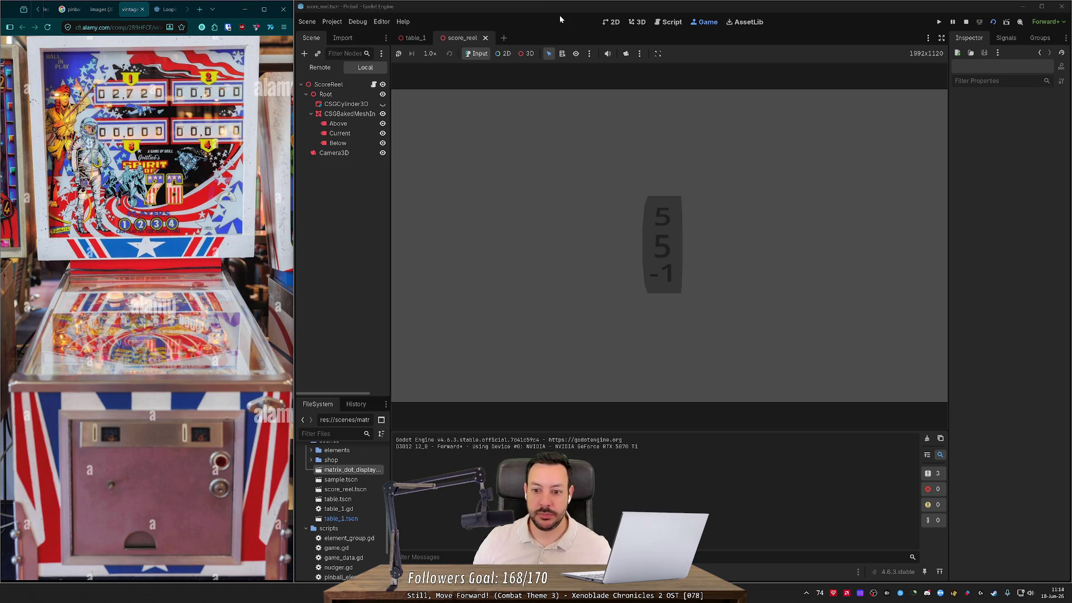
{"action": "left_click", "coordinate": [640, 22]}
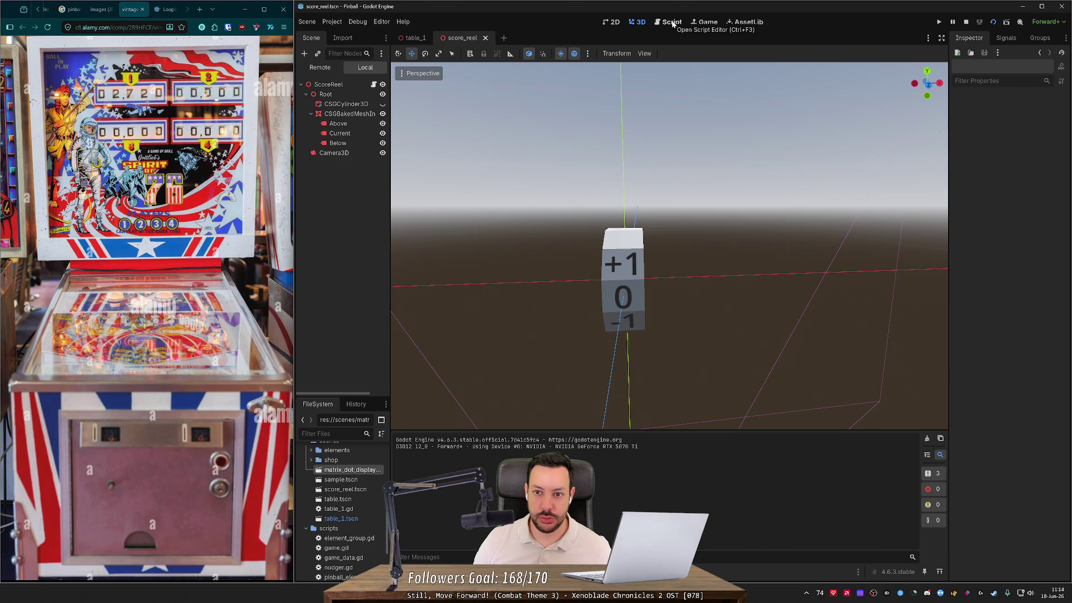
- Copy the rotate_upwards function, paste it below, and rename the copy rotate_downwards
{"action": "left_click", "coordinate": [672, 22]}
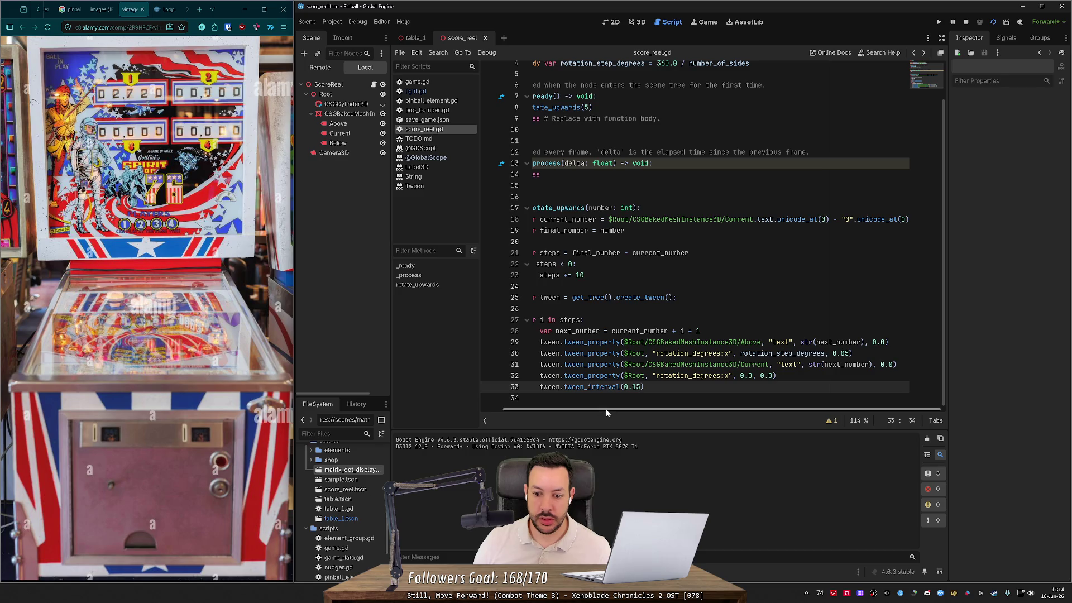
{"action": "mouse_move", "coordinate": [671, 387]}
{"action": "left_mouse_down"}
{"action": "mouse_move", "coordinate": [614, 364]}
{"action": "mouse_move", "coordinate": [532, 208]}
{"action": "left_mouse_up"}
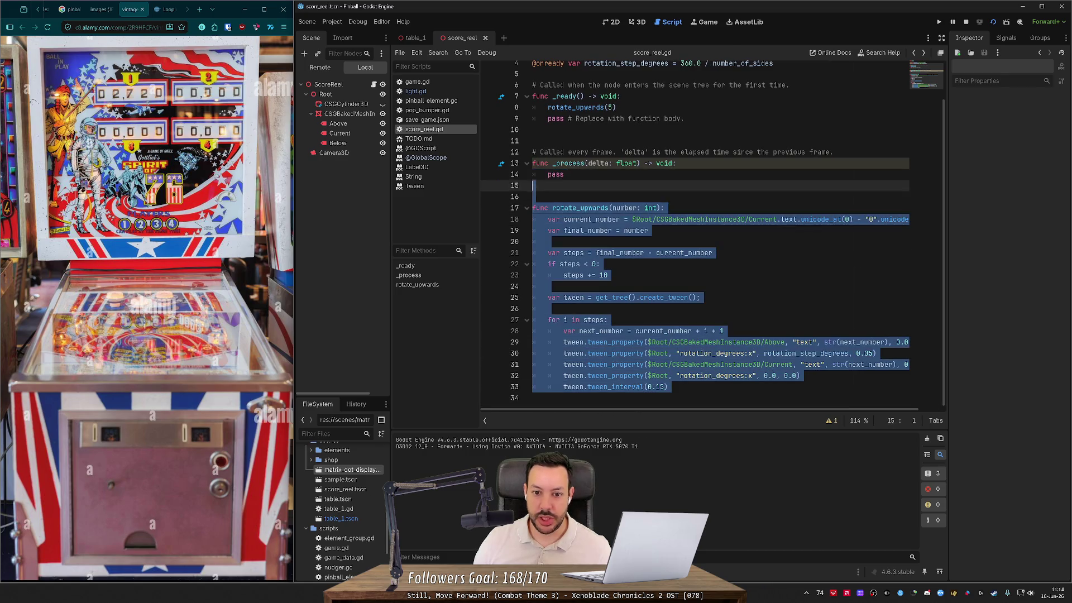
{"action": "key", "text": "ctrl+c"}
{"action": "key", "text": "ctrl+End"}
{"action": "key", "text": "Return"}
{"action": "key", "text": "ctrl+v"}
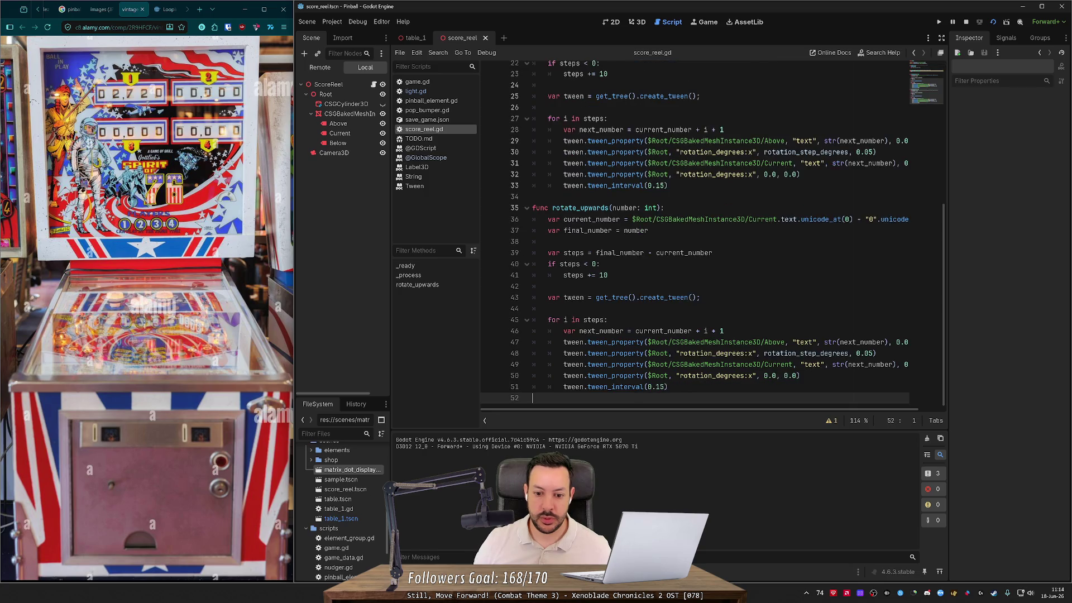
{"action": "left_click", "coordinate": [588, 208]}
{"action": "key", "text": "BackSpace"}
{"action": "key", "text": "BackSpace"}
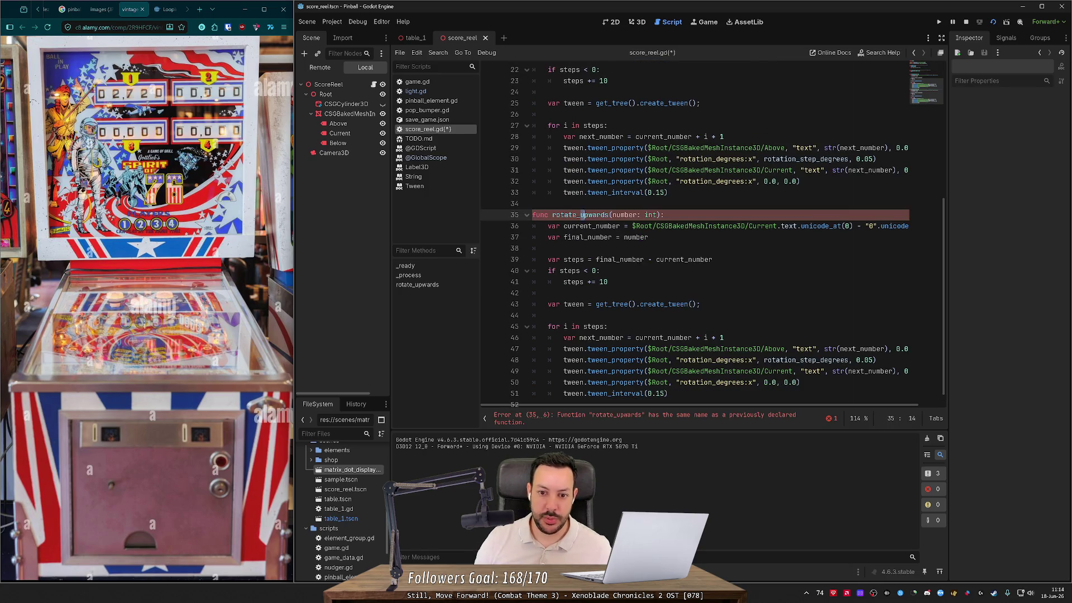
{"action": "type", "text": "dow"}
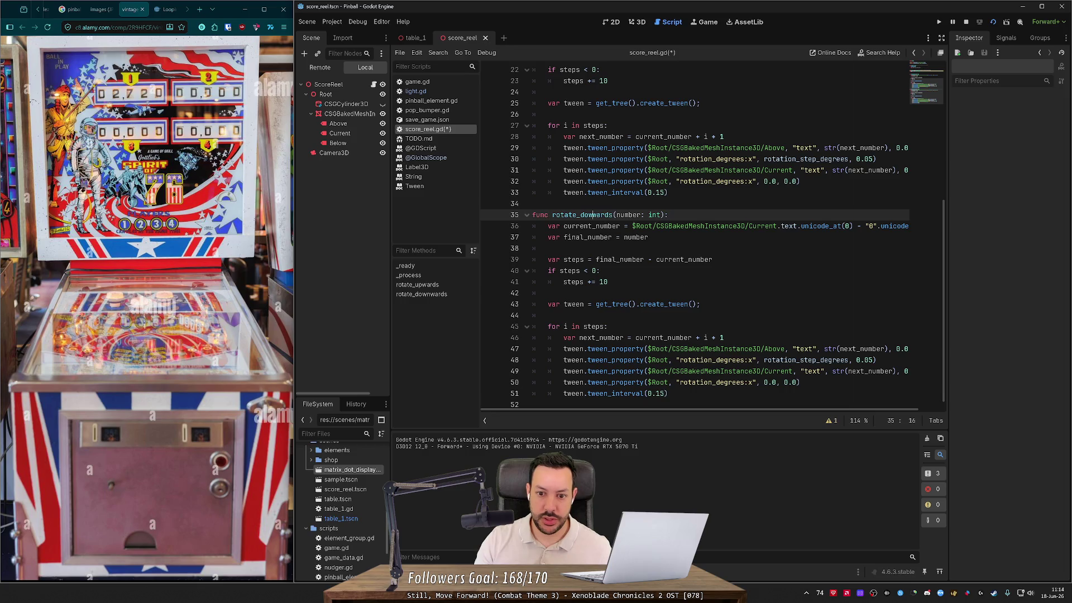
{"action": "type", "text": "n"}
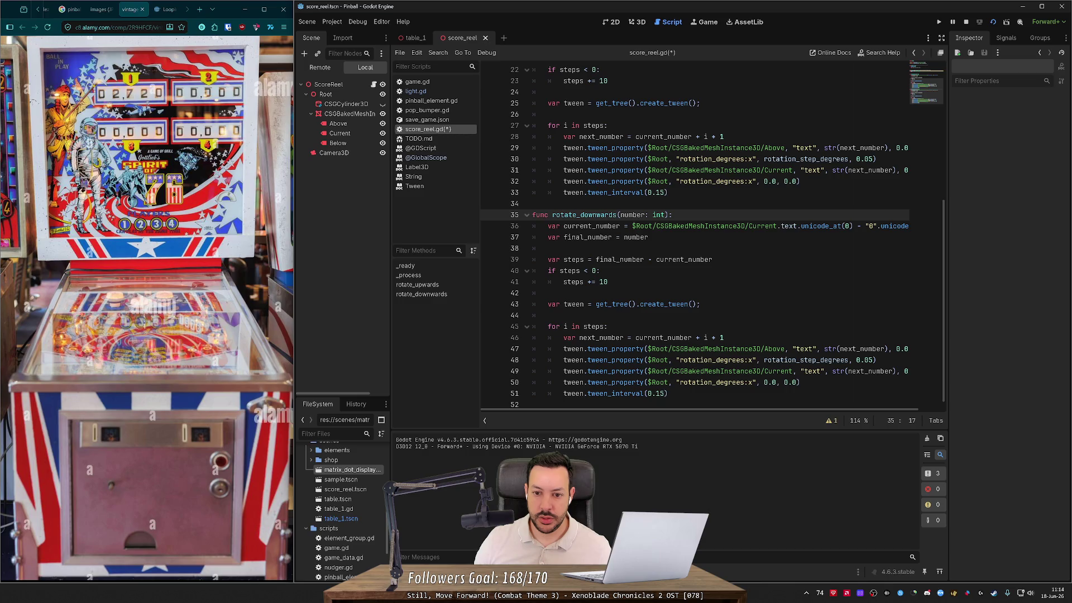
{"action": "double_click", "coordinate": [592, 226]}
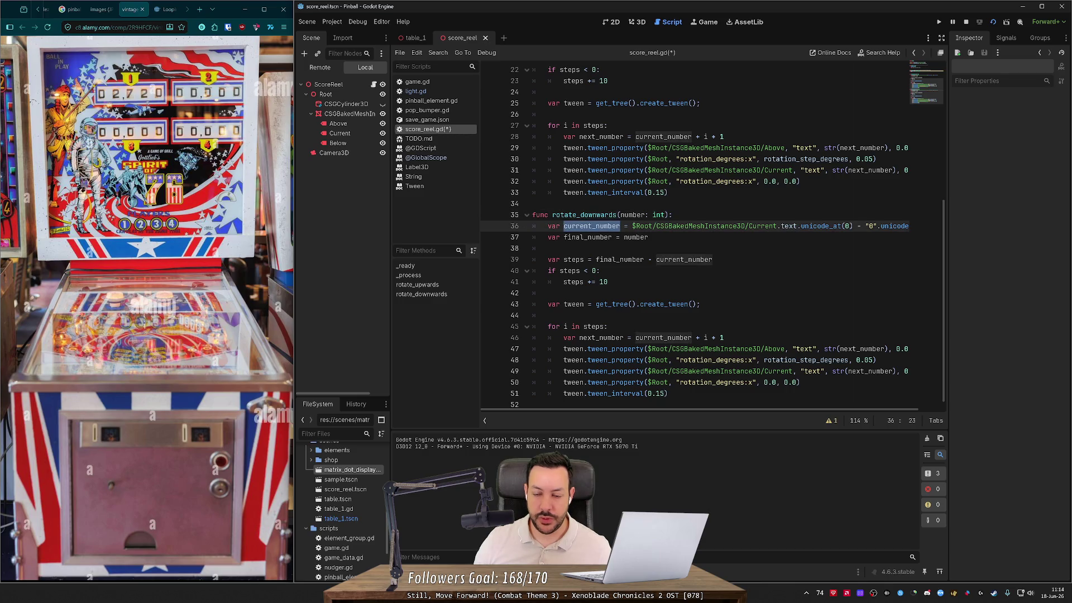
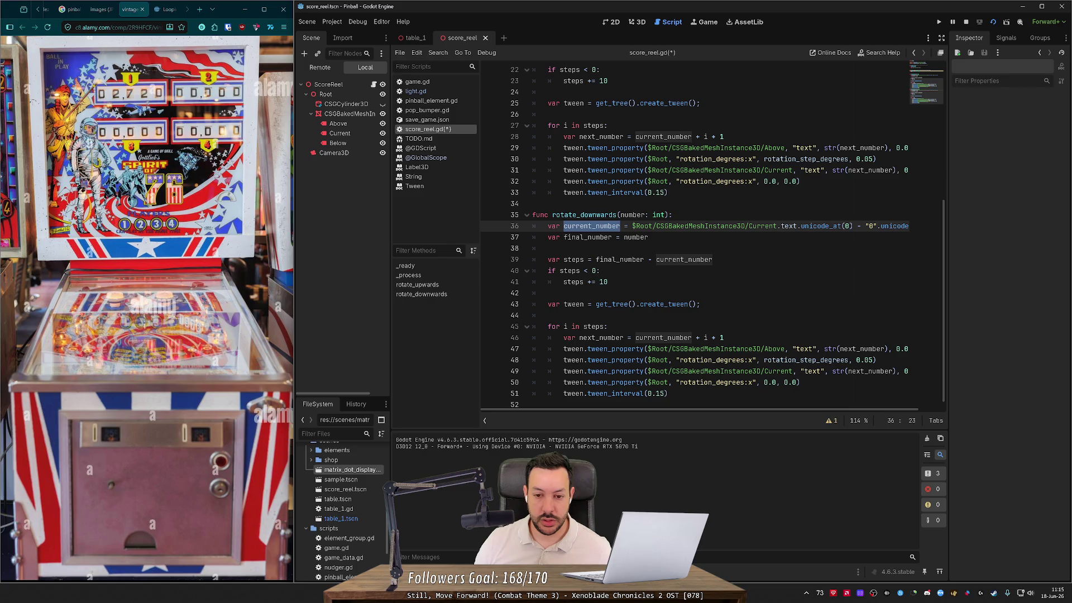
- Rewrite the steps formula on line 39 as current_number - final_number
{"action": "double_click", "coordinate": [588, 259]}
{"action": "key", "text": "Delete"}
{"action": "key", "text": "Delete"}
{"action": "key", "text": "Delete"}
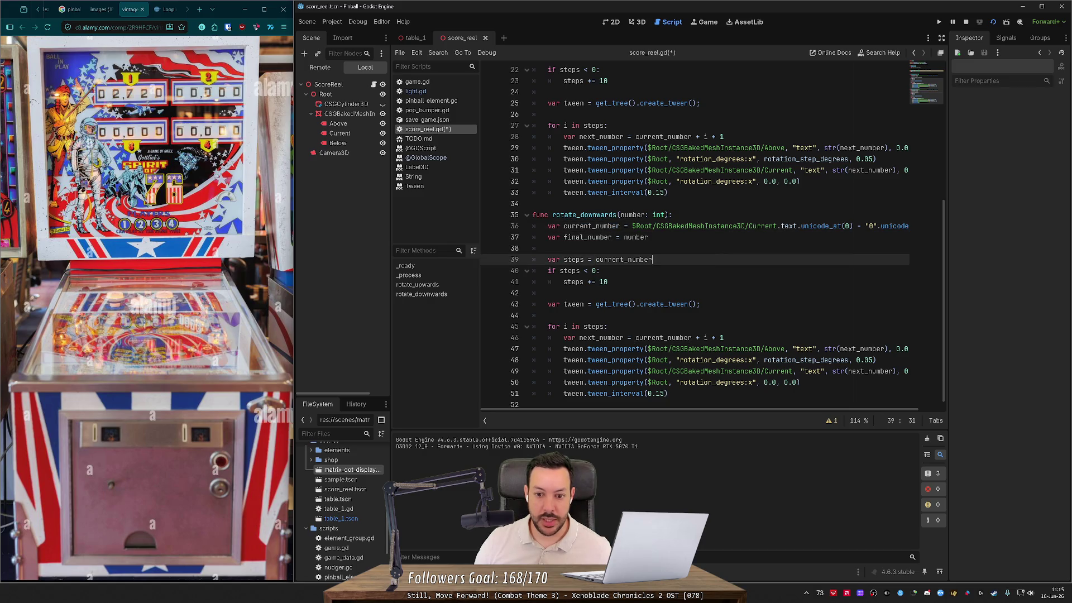
{"action": "type", "text": "- final_nu"}
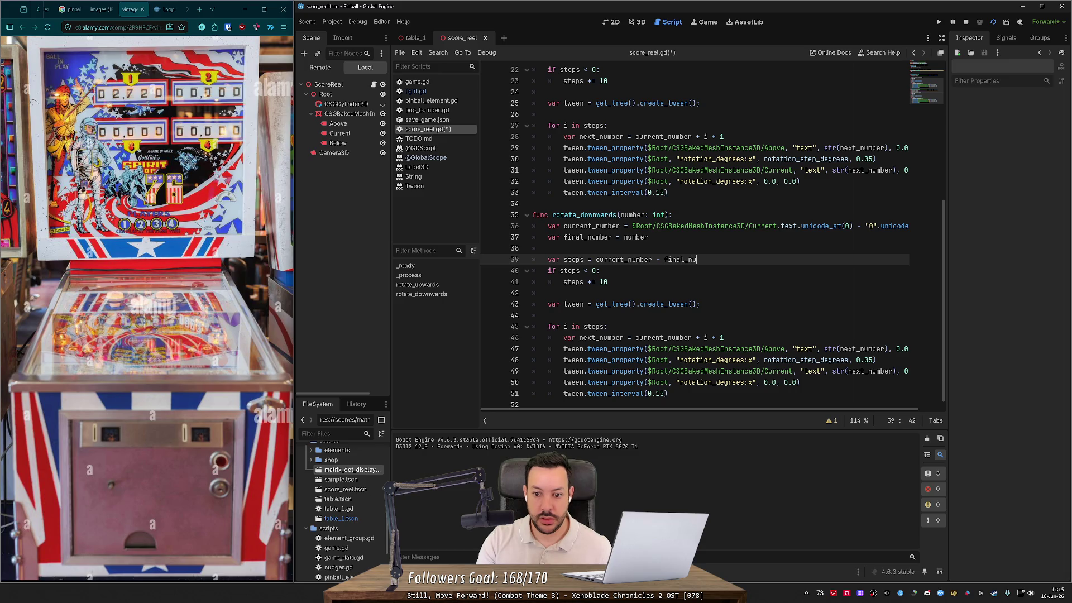
{"action": "type", "text": "mber"}
{"action": "double_click", "coordinate": [623, 260]}
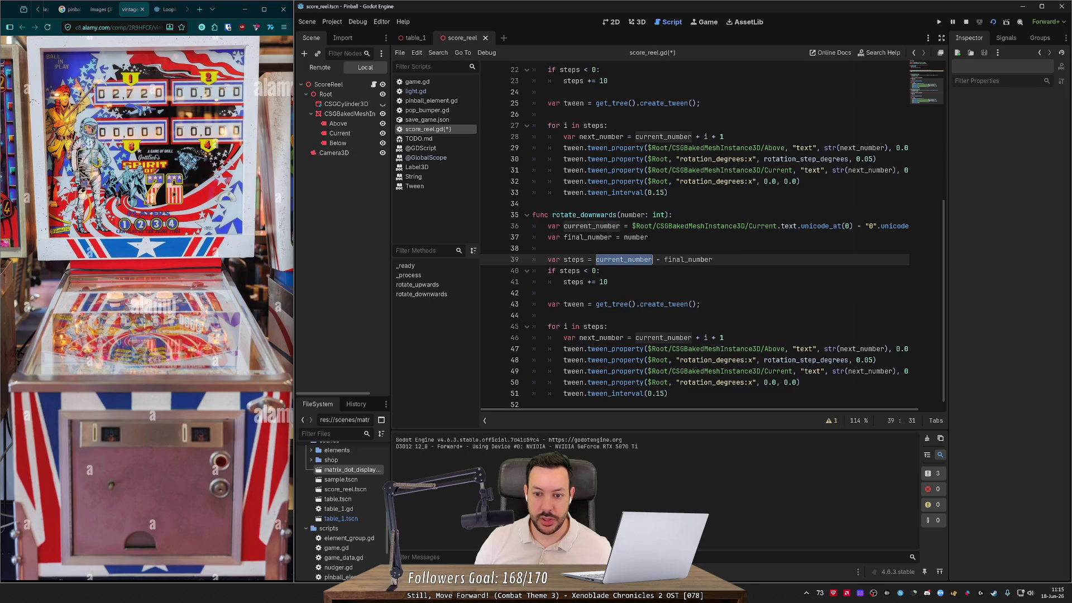
{"action": "double_click", "coordinate": [688, 259]}
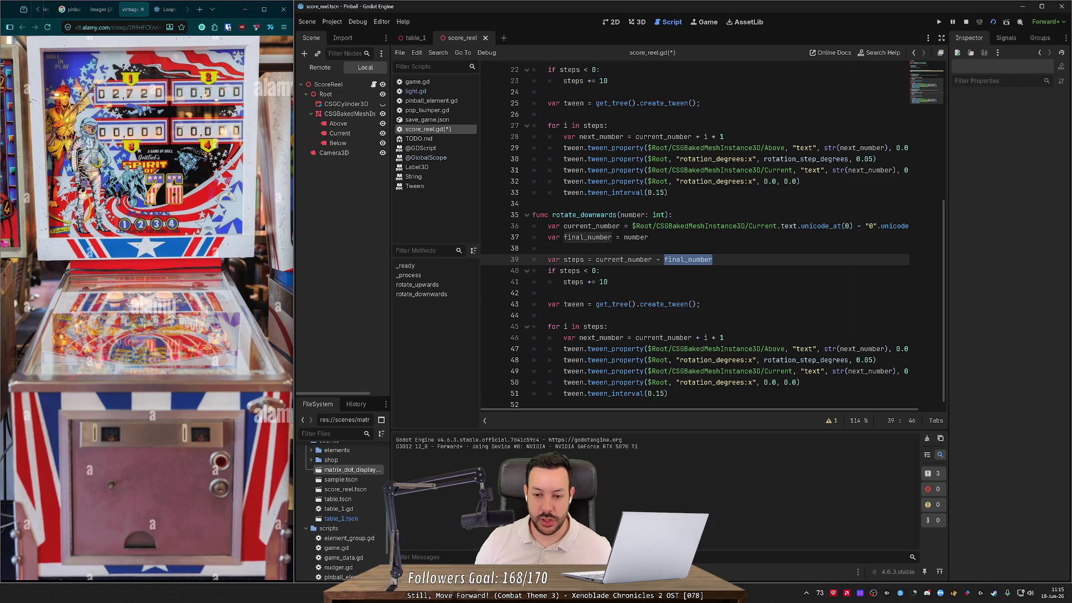
{"action": "left_click", "coordinate": [685, 259]}
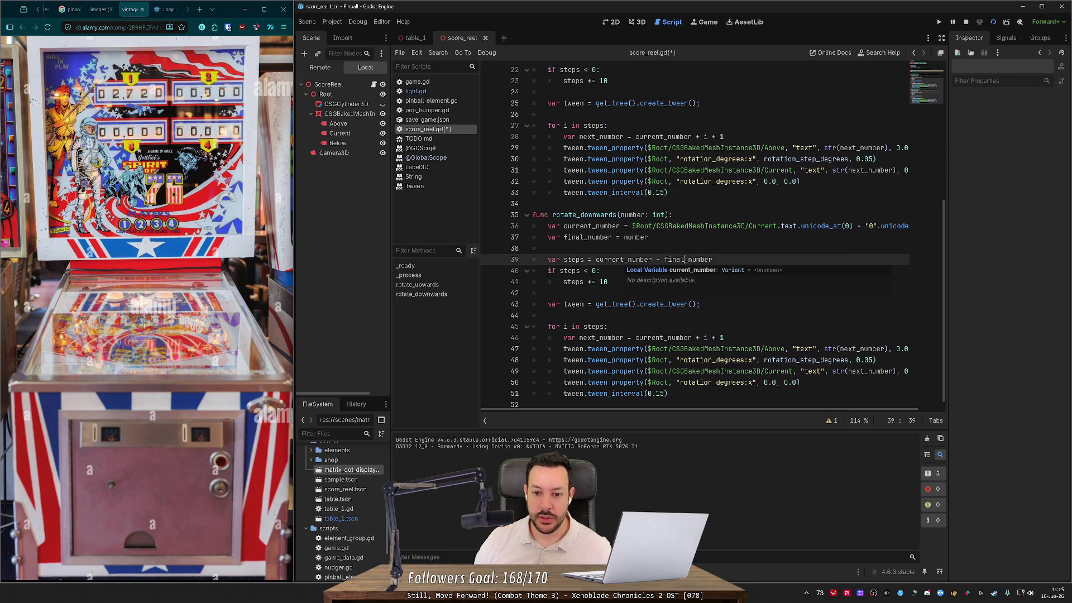
{"action": "left_click", "coordinate": [621, 259]}
{"action": "double_click", "coordinate": [622, 259]}
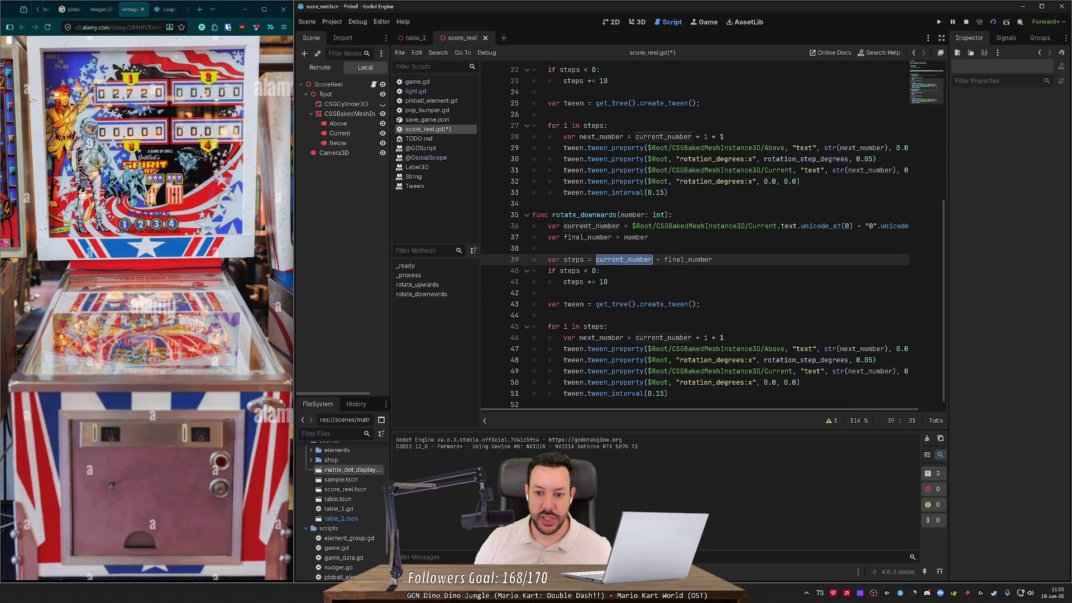
{"action": "left_click", "coordinate": [708, 260]}
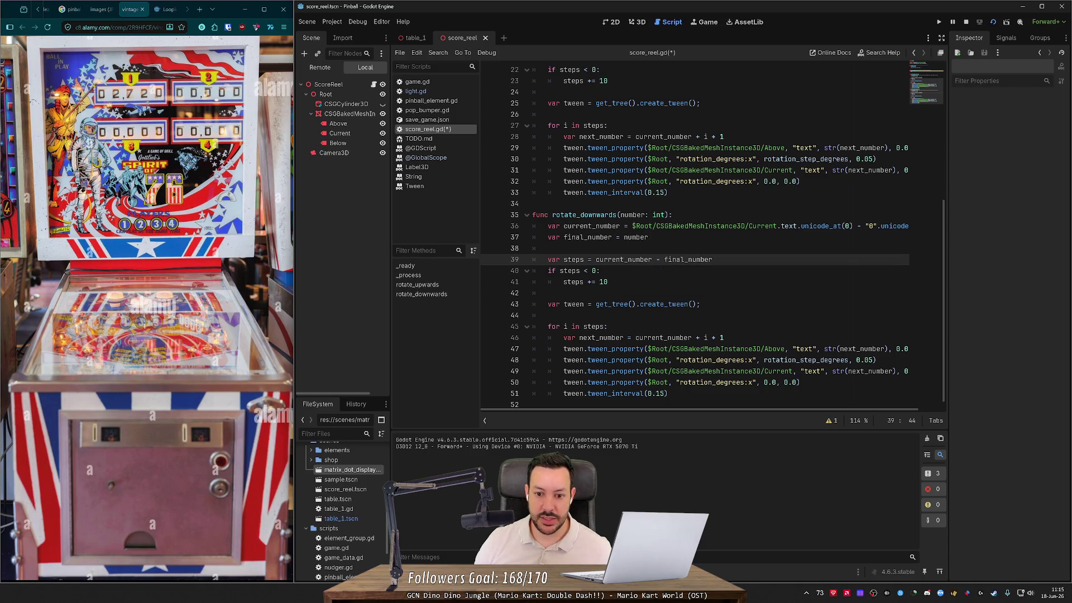
{"action": "key", "text": "Down"}
{"action": "key", "text": "Down"}
{"action": "key", "text": "shift+Home"}
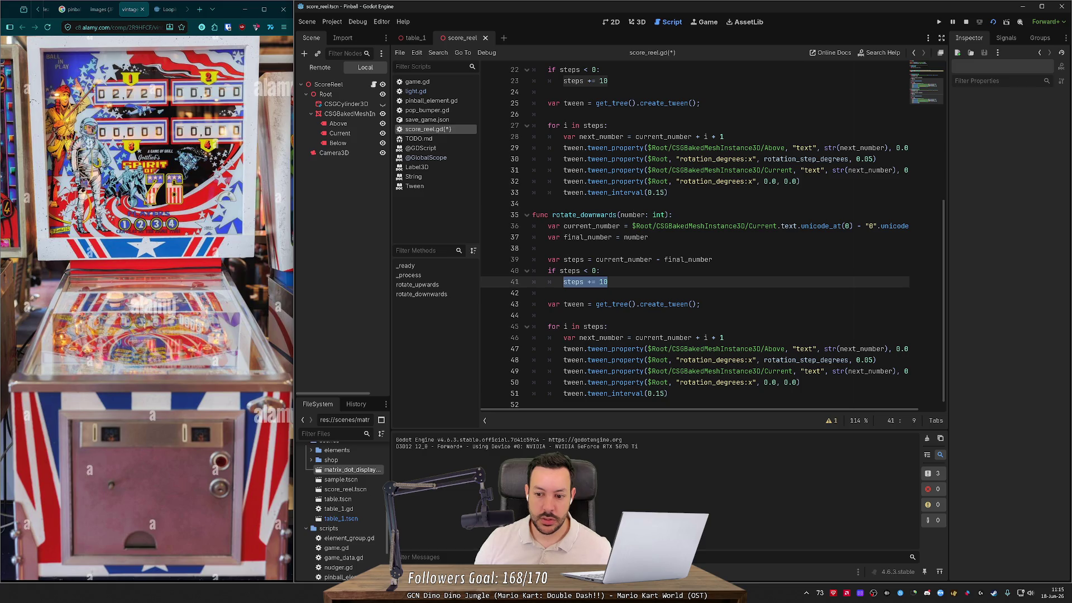
- Negate rotation_step_degrees on line 48 and switch the tweened label from Above to Below
{"action": "left_click", "coordinate": [764, 359]}
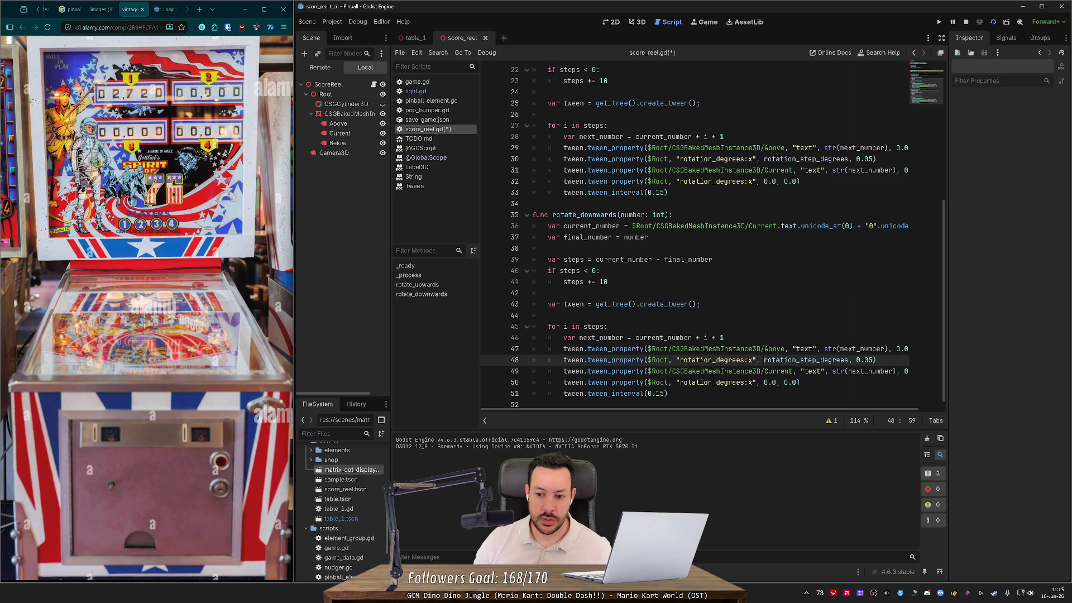
{"action": "type", "text": "-"}
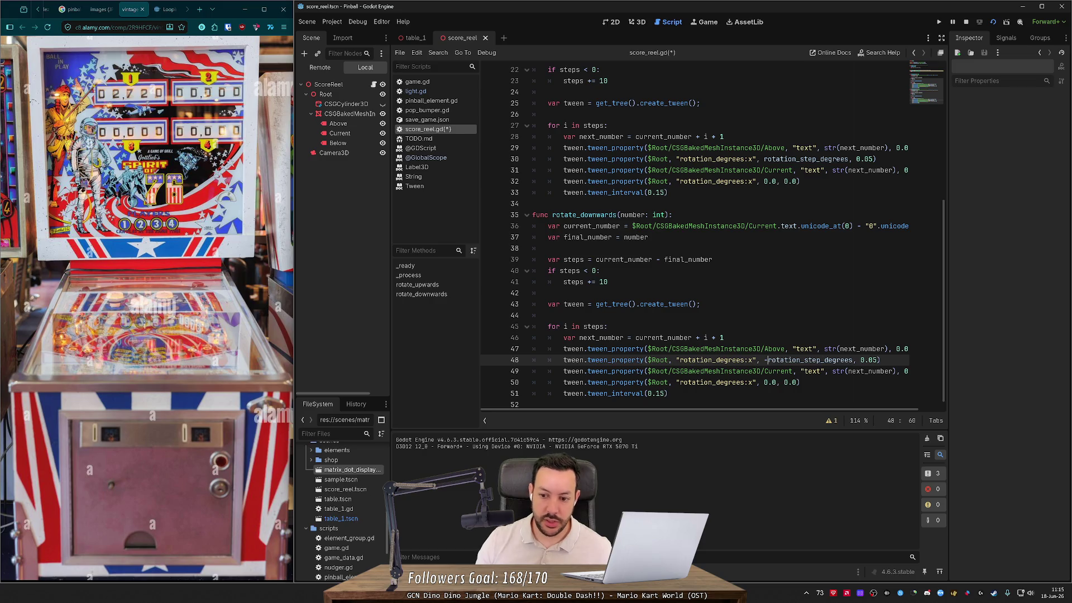
{"action": "double_click", "coordinate": [774, 348]}
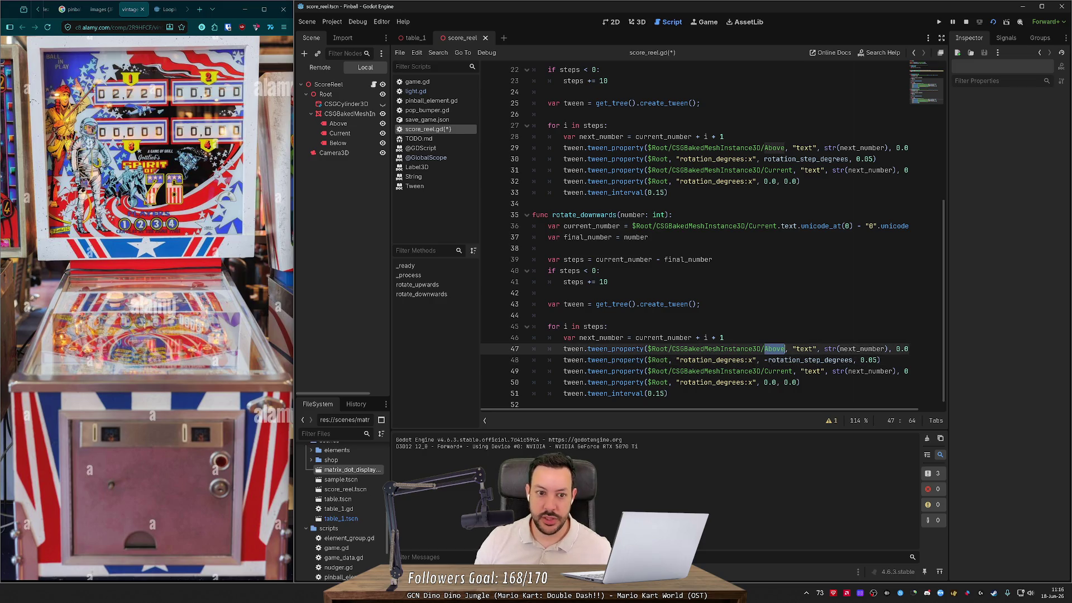
{"action": "type", "text": "Below"}
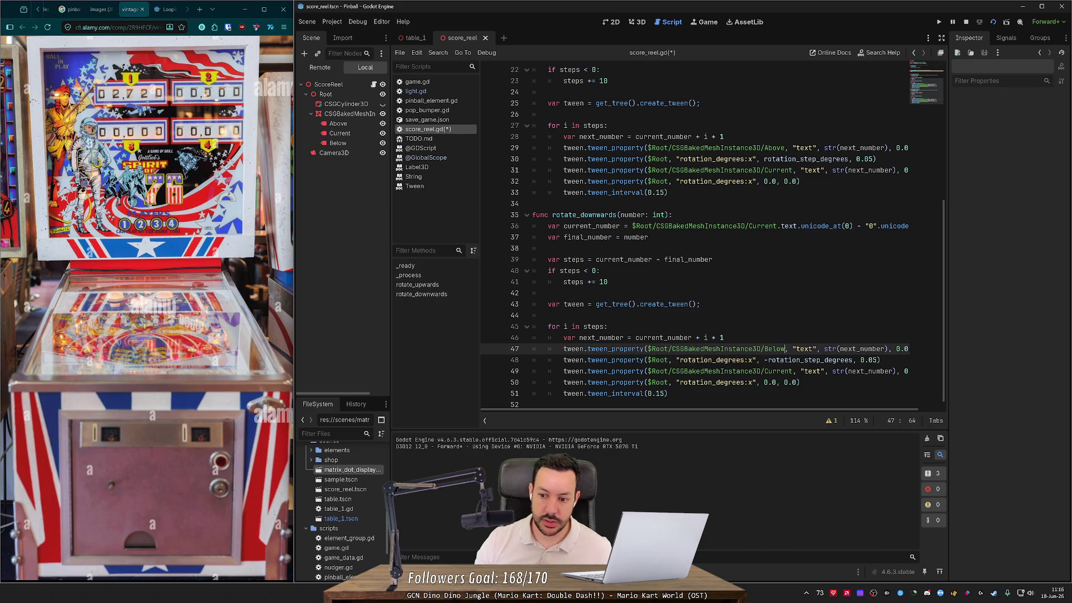
{"action": "left_click_drag", "start_coordinate": [754, 410], "coordinate": [731, 413]}
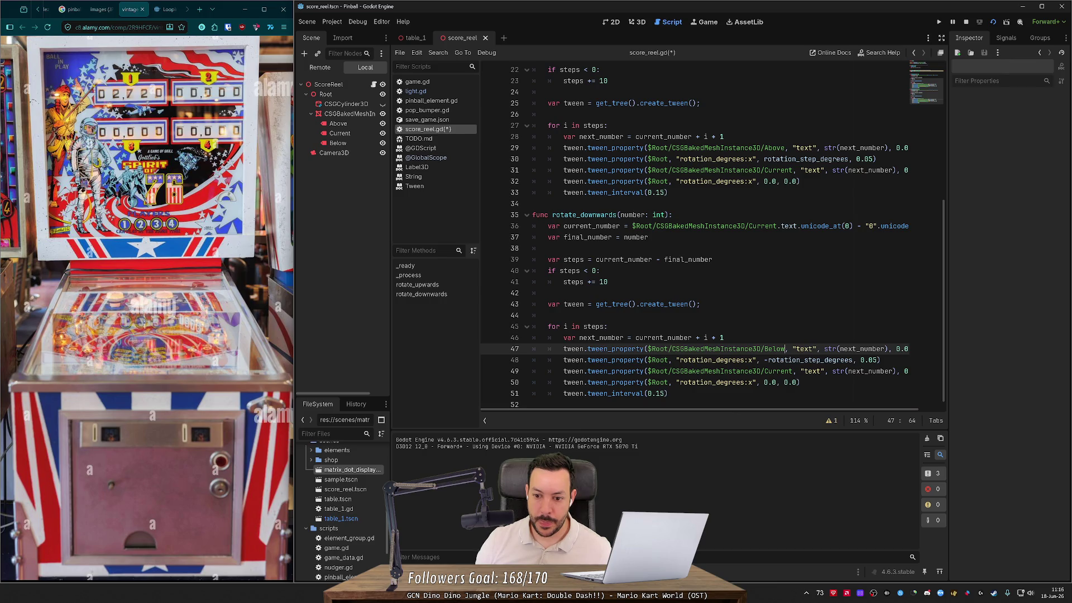
- Change both plus signs on line 46 to minus, giving current_number - i - 1
{"action": "double_click", "coordinate": [664, 337]}
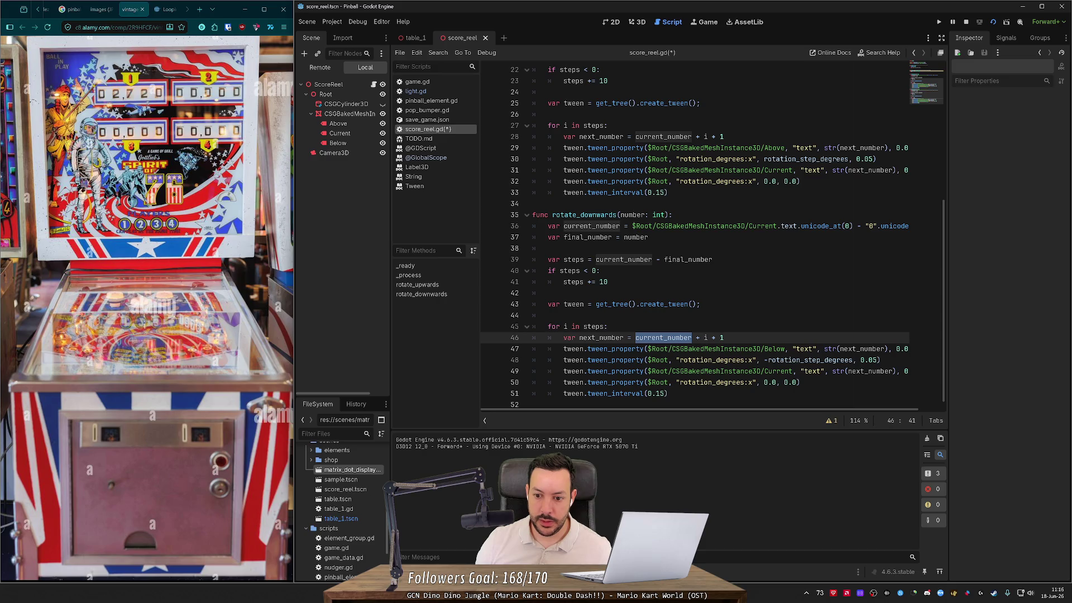
{"action": "left_click", "coordinate": [698, 337]}
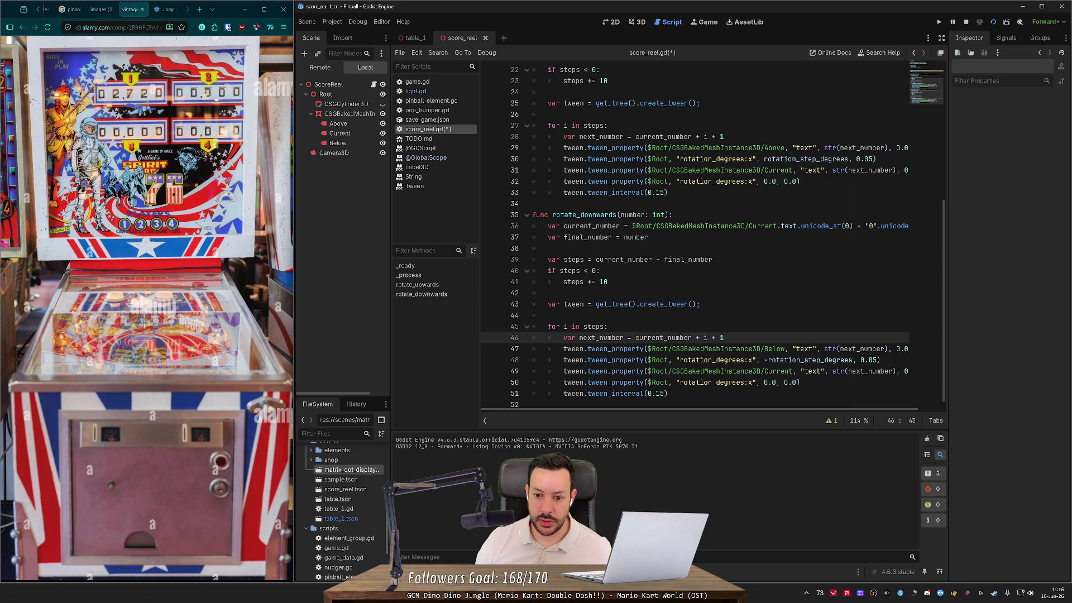
{"action": "double_click", "coordinate": [664, 337]}
{"action": "left_click", "coordinate": [698, 337]}
{"action": "key", "text": "BackSpace"}
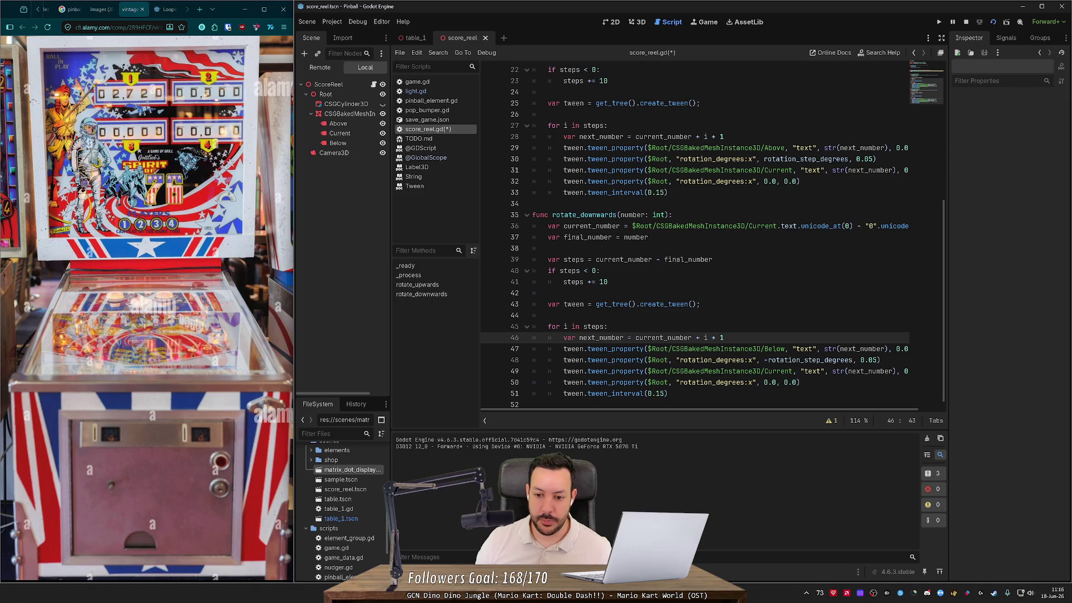
{"action": "type", "text": "-"}
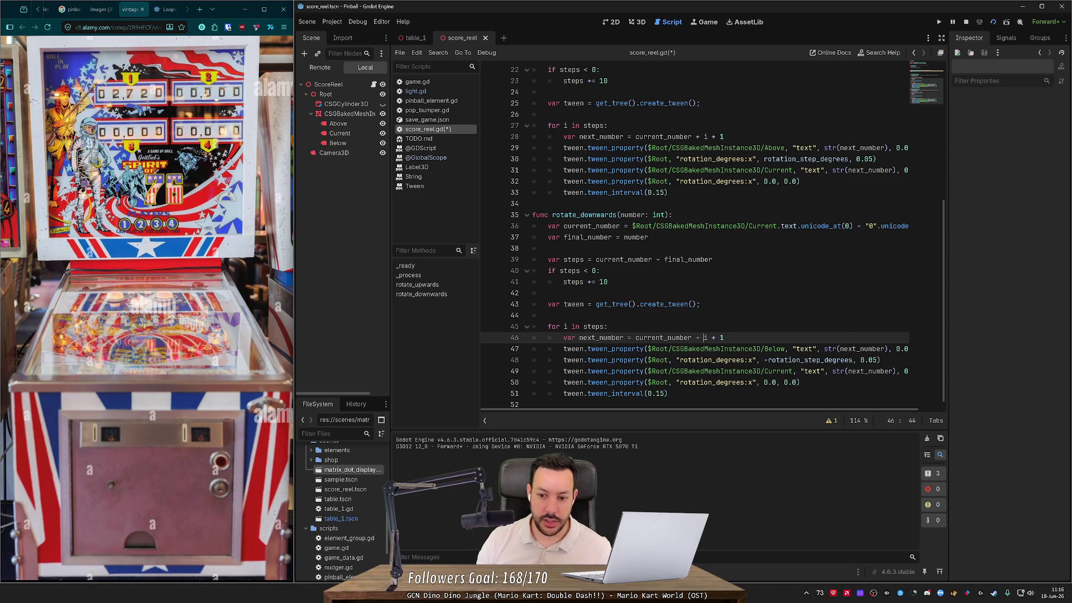
{"action": "double_click", "coordinate": [714, 337]}
{"action": "type", "text": "-"}
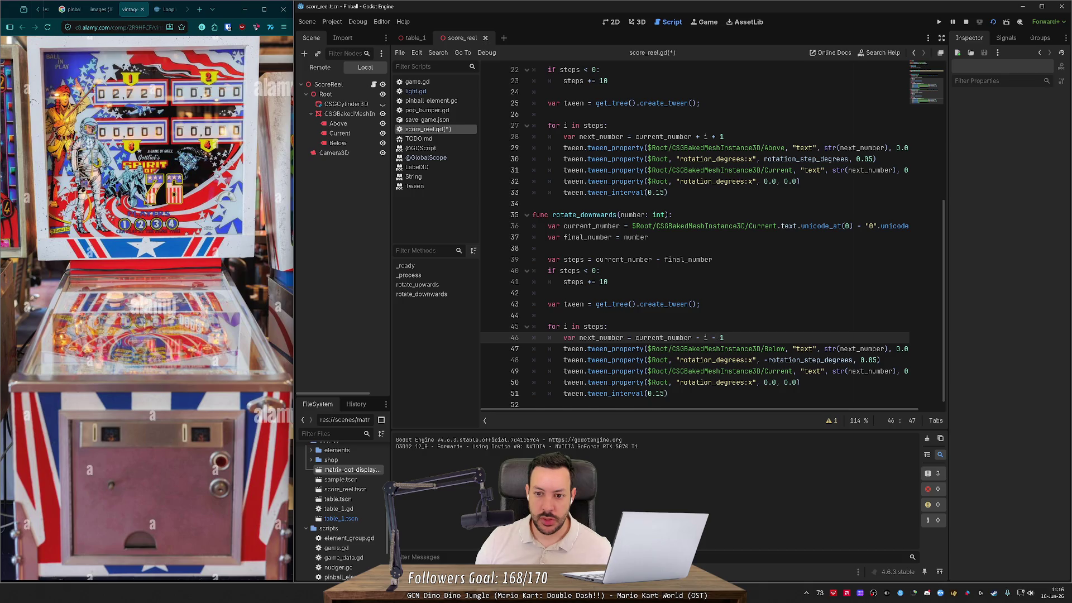
{"action": "scroll", "coordinate": [713, 237], "scroll_direction": "up", "scroll_amount": 3}
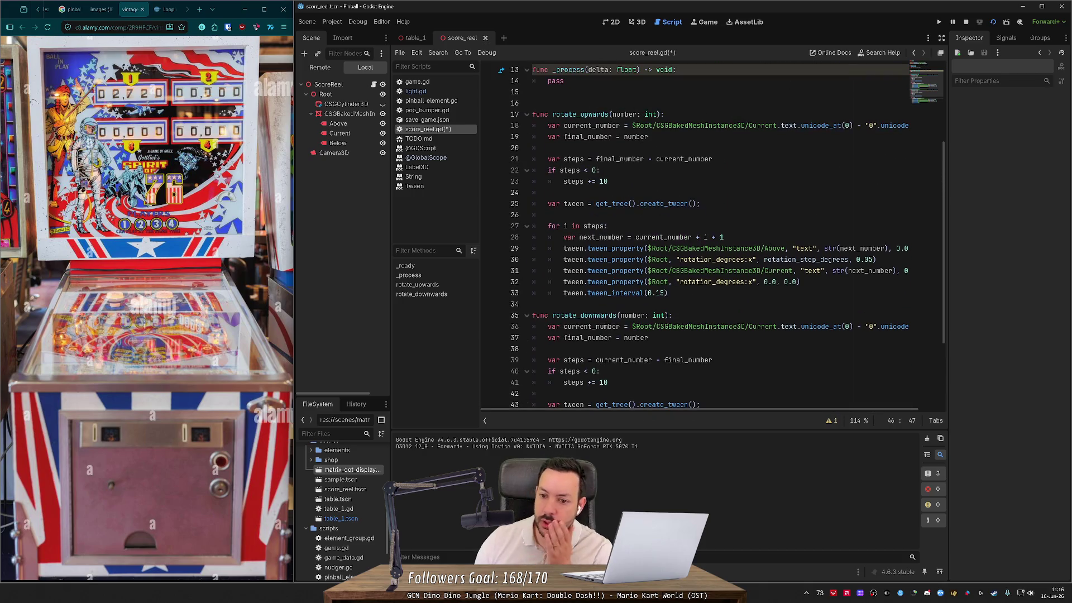
{"action": "double_click", "coordinate": [601, 237]}
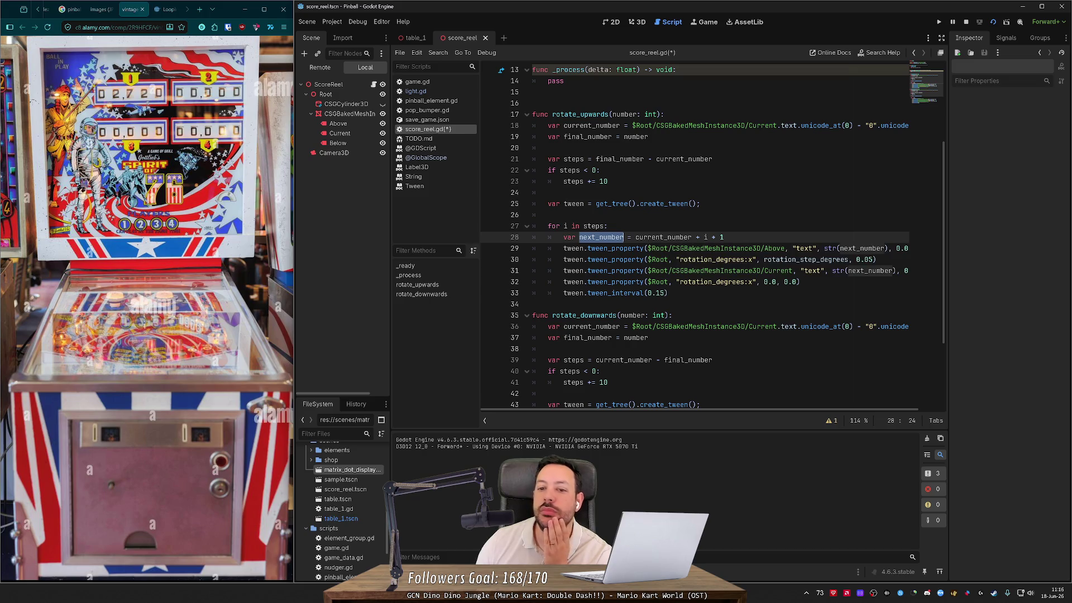
{"action": "scroll", "coordinate": [698, 235], "scroll_direction": "up", "scroll_amount": 3}
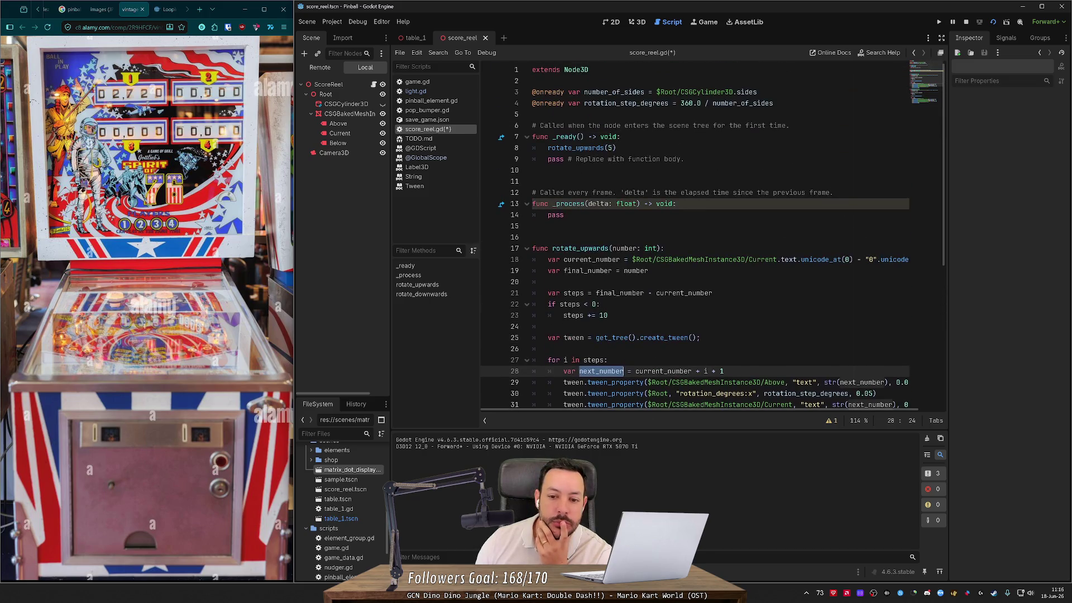
{"action": "scroll", "coordinate": [698, 235], "scroll_direction": "down", "scroll_amount": 3}
{"action": "scroll", "coordinate": [698, 235], "scroll_direction": "up", "scroll_amount": 3}
{"action": "scroll", "coordinate": [698, 234], "scroll_direction": "up", "scroll_amount": 1}
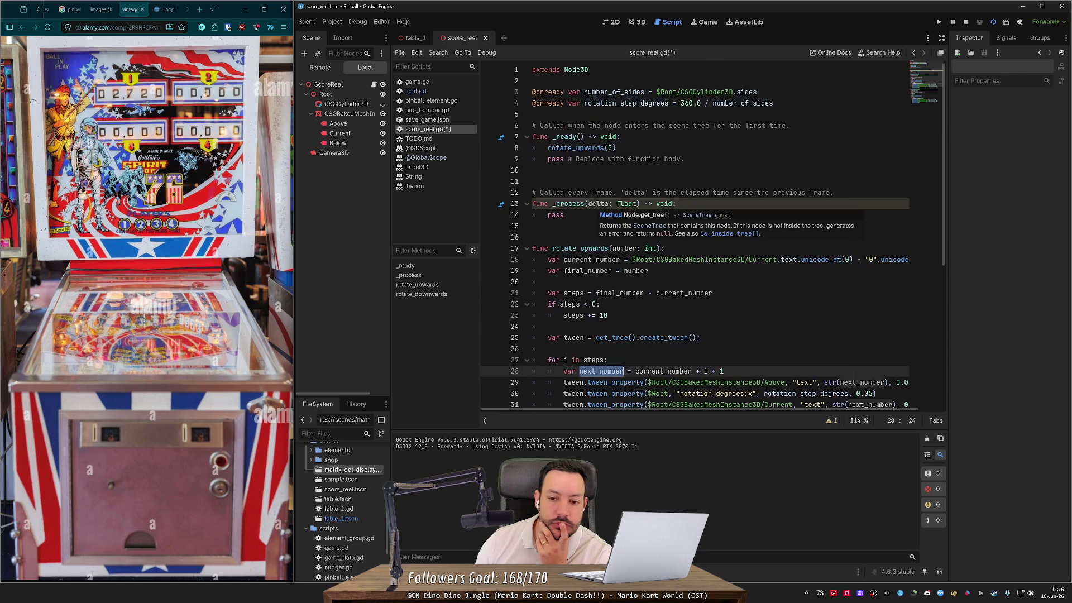
{"action": "scroll", "coordinate": [699, 235], "scroll_direction": "down", "scroll_amount": 4}
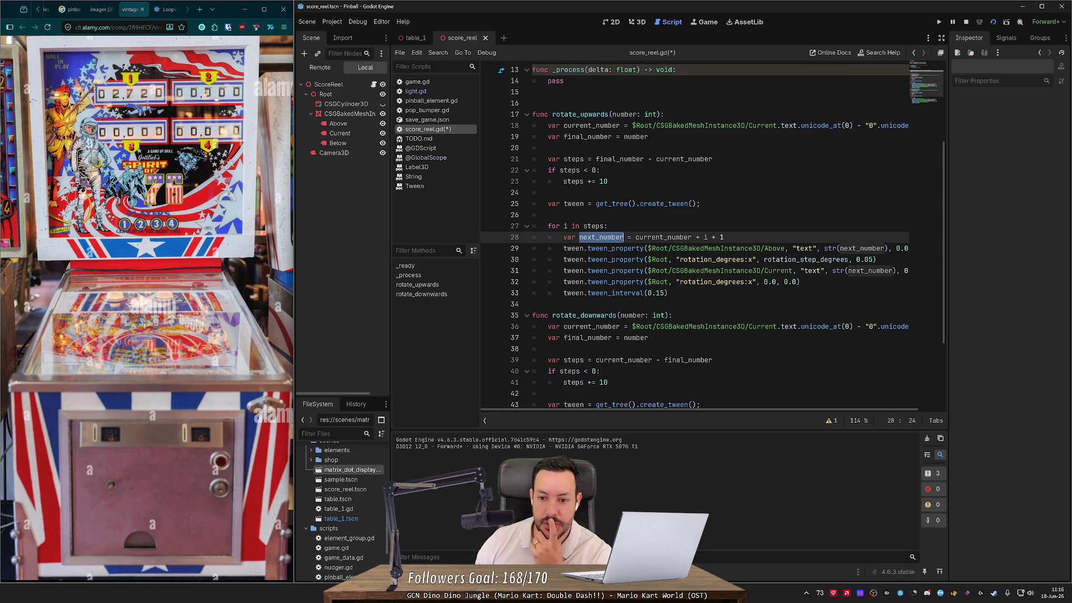
{"action": "double_click", "coordinate": [664, 237]}
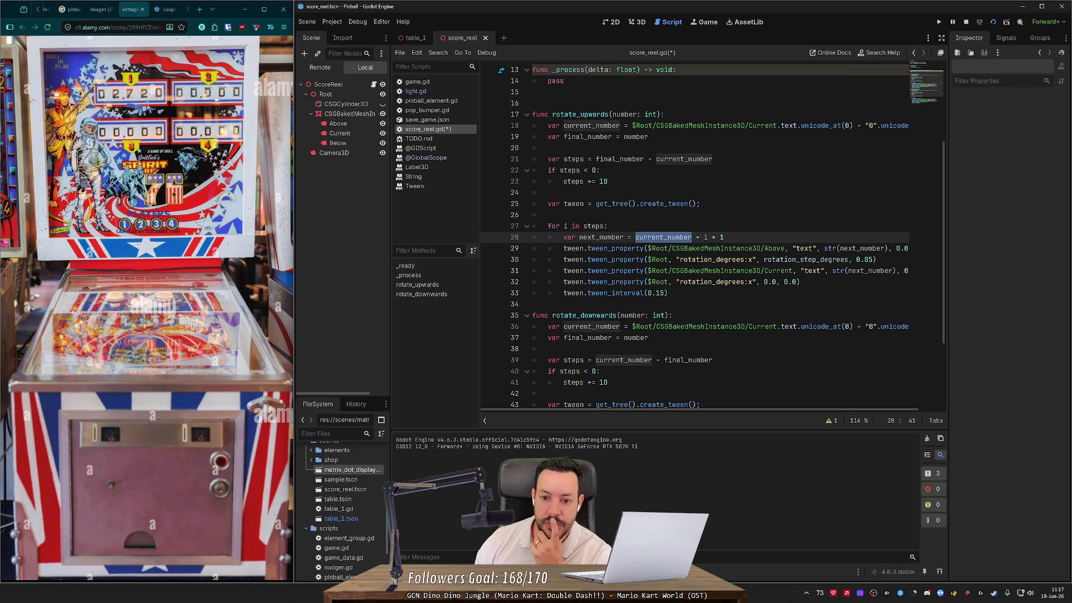
{"action": "scroll", "coordinate": [713, 236], "scroll_direction": "up", "scroll_amount": 1}
{"action": "double_click", "coordinate": [624, 148]}
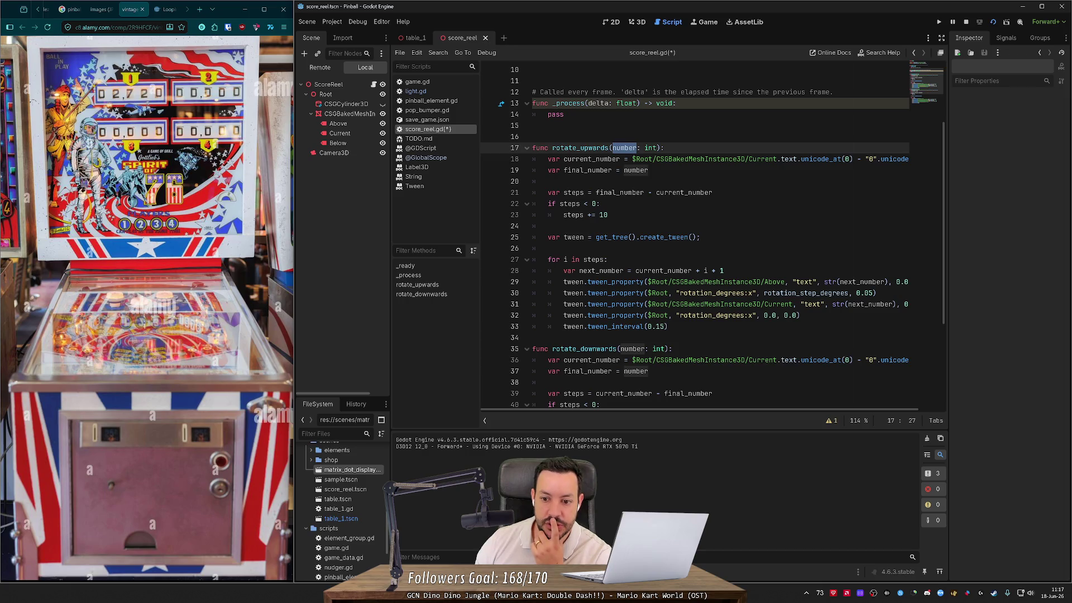
{"action": "scroll", "coordinate": [713, 236], "scroll_direction": "down", "scroll_amount": 4}
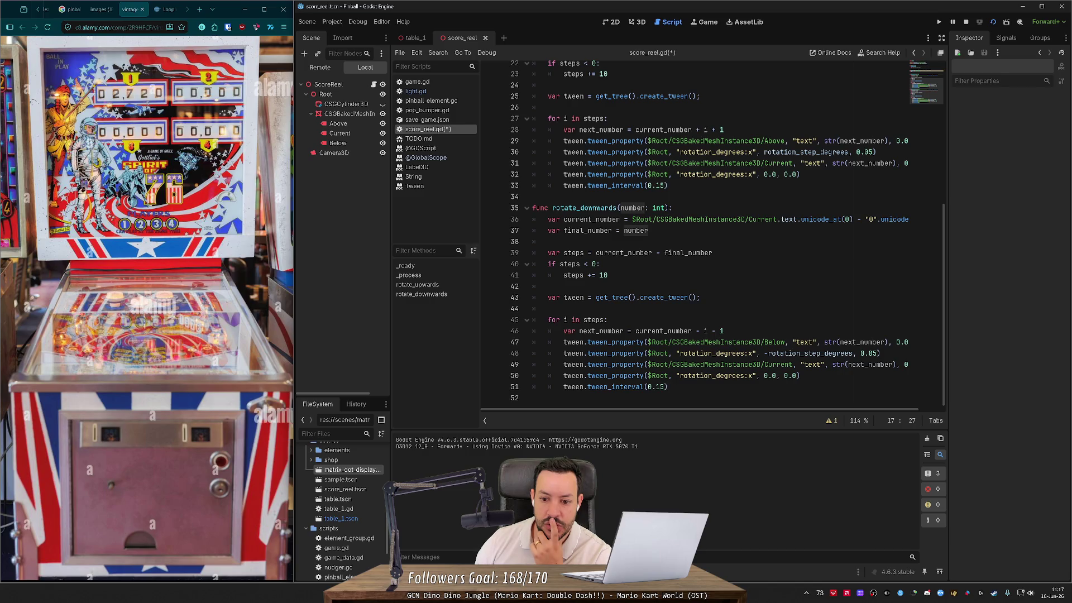
{"action": "scroll", "coordinate": [712, 235], "scroll_direction": "up", "scroll_amount": 3}
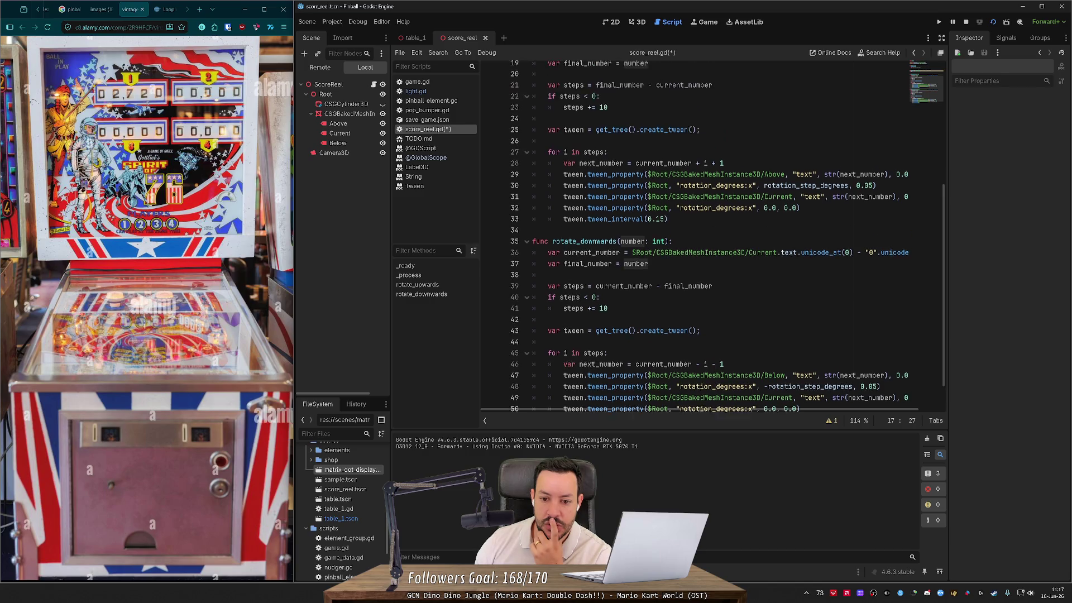
{"action": "scroll", "coordinate": [695, 234], "scroll_direction": "up", "scroll_amount": 2}
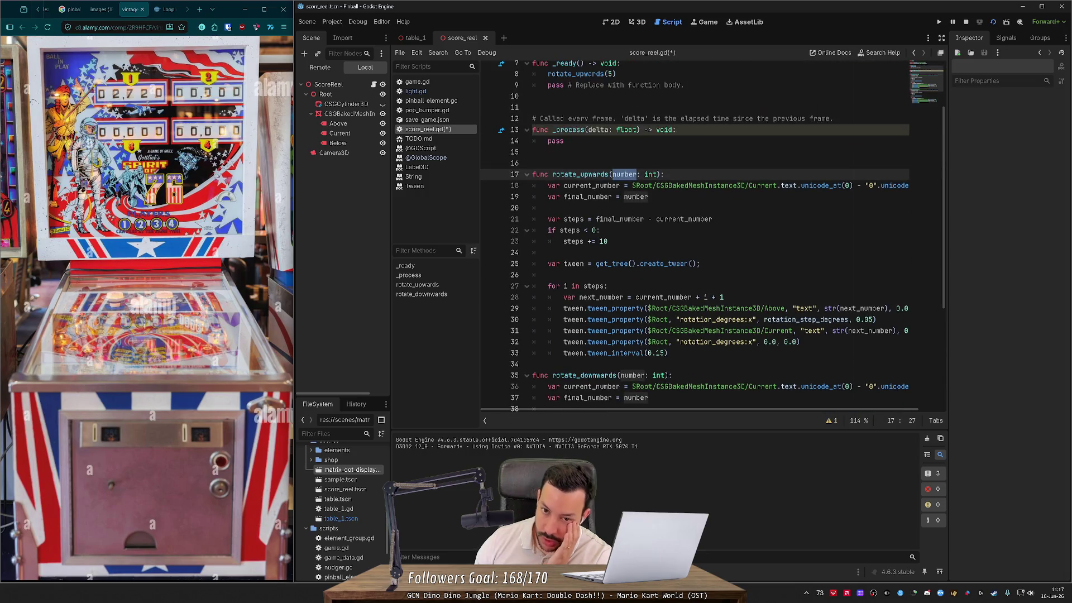
{"action": "scroll", "coordinate": [695, 235], "scroll_direction": "down", "scroll_amount": 3}
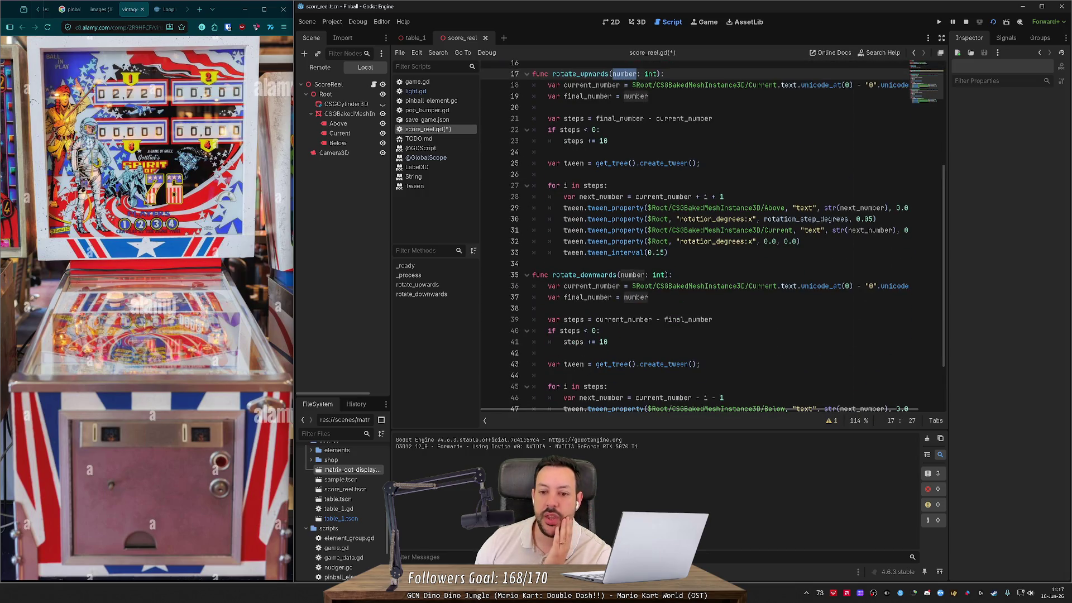
{"action": "double_click", "coordinate": [663, 196]}
{"action": "scroll", "coordinate": [664, 263], "scroll_direction": "up", "scroll_amount": 2}
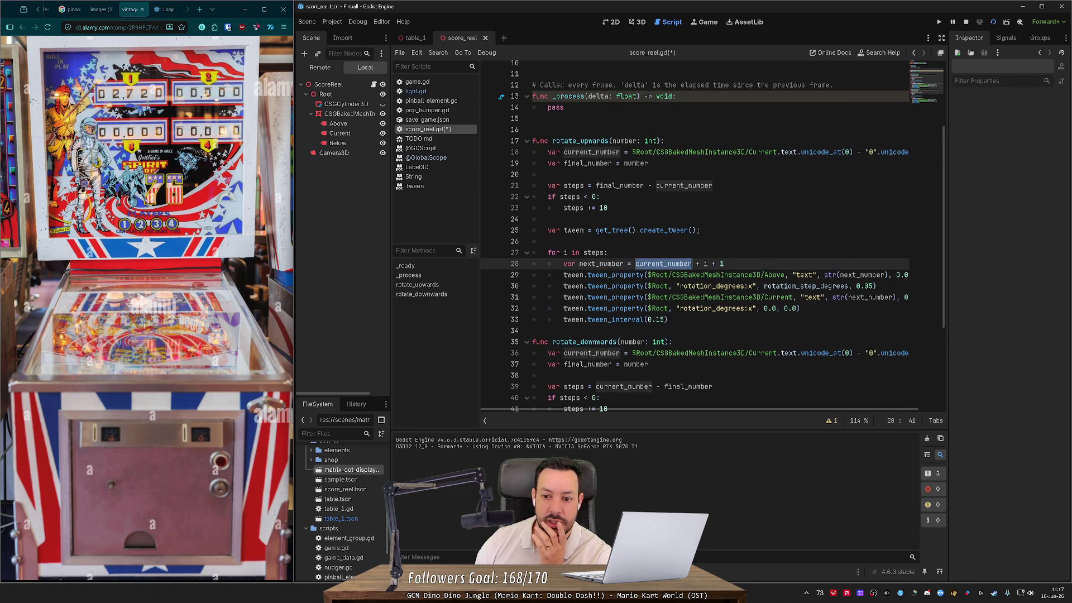
- Add a blank line after next_number, then append [0] to str(next_number) on lines 30 and 32
{"action": "left_click", "coordinate": [724, 264]}
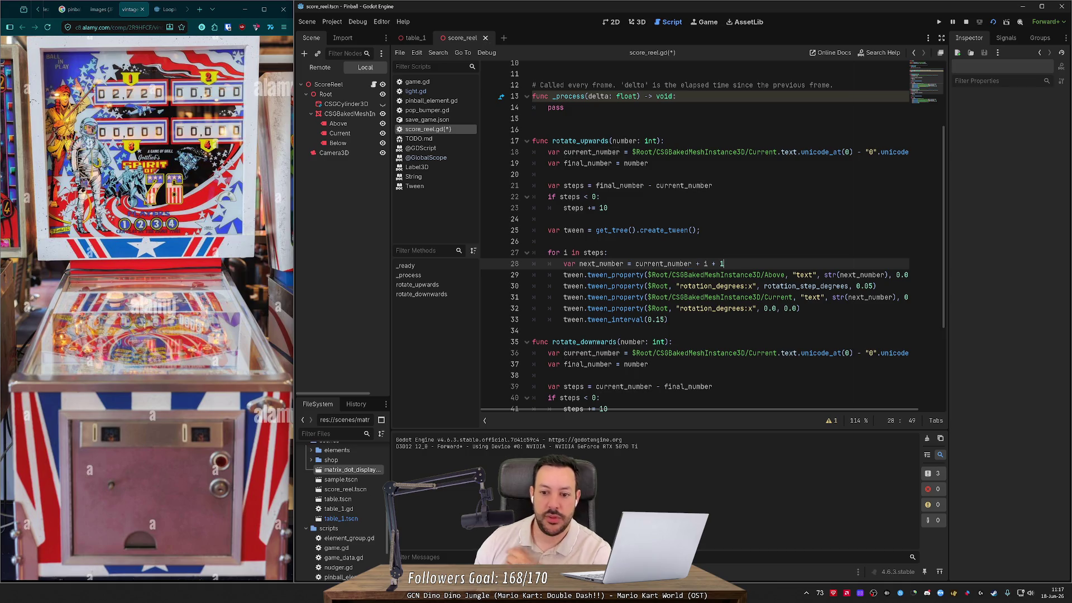
{"action": "key", "text": "Return"}
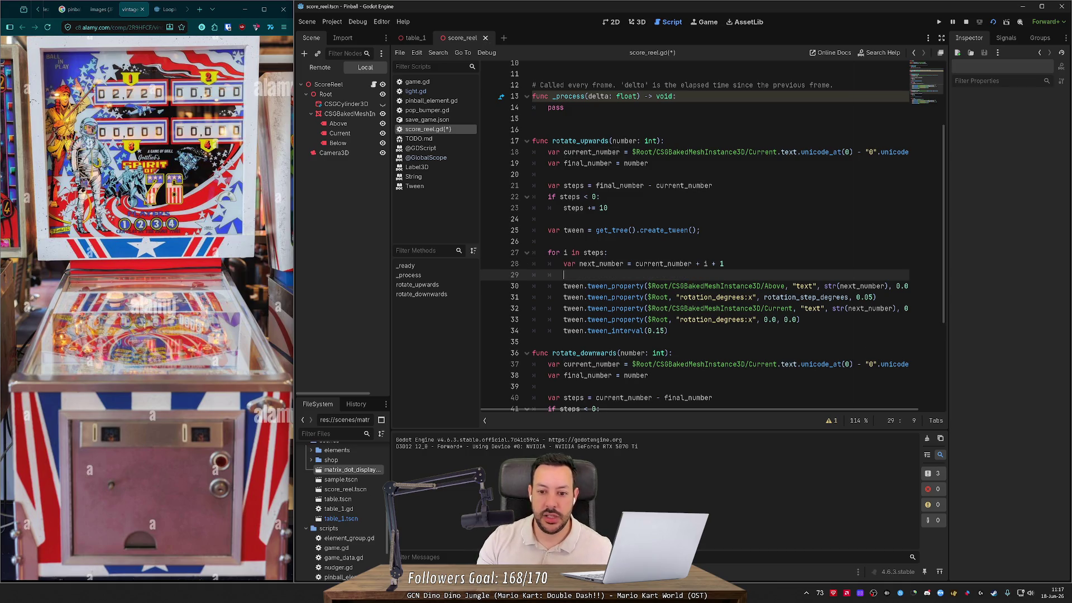
{"action": "type", "text": "if "}
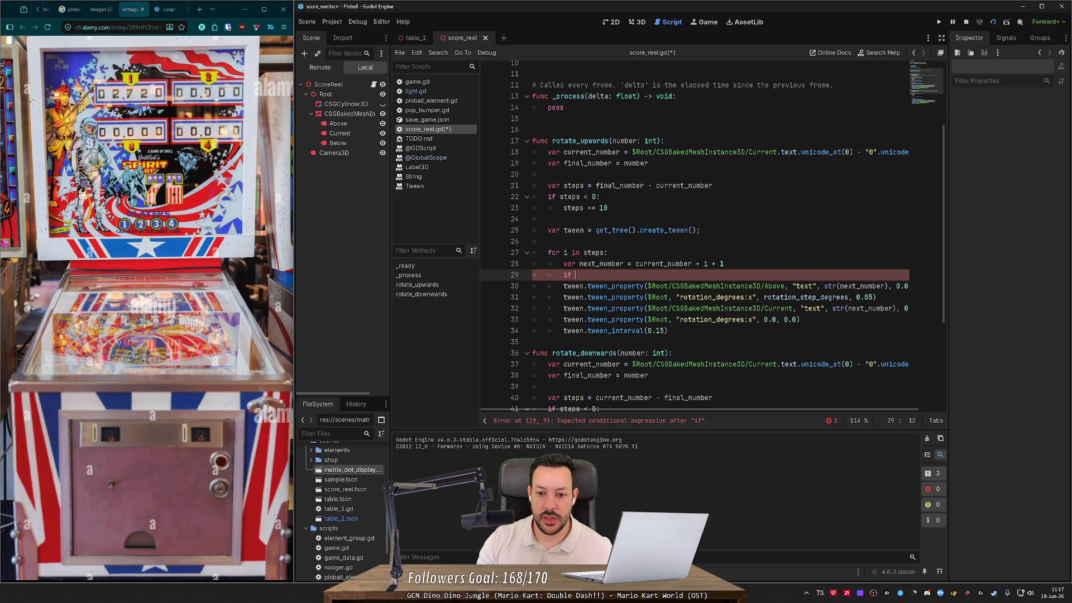
{"action": "type", "text": "next_number >"}
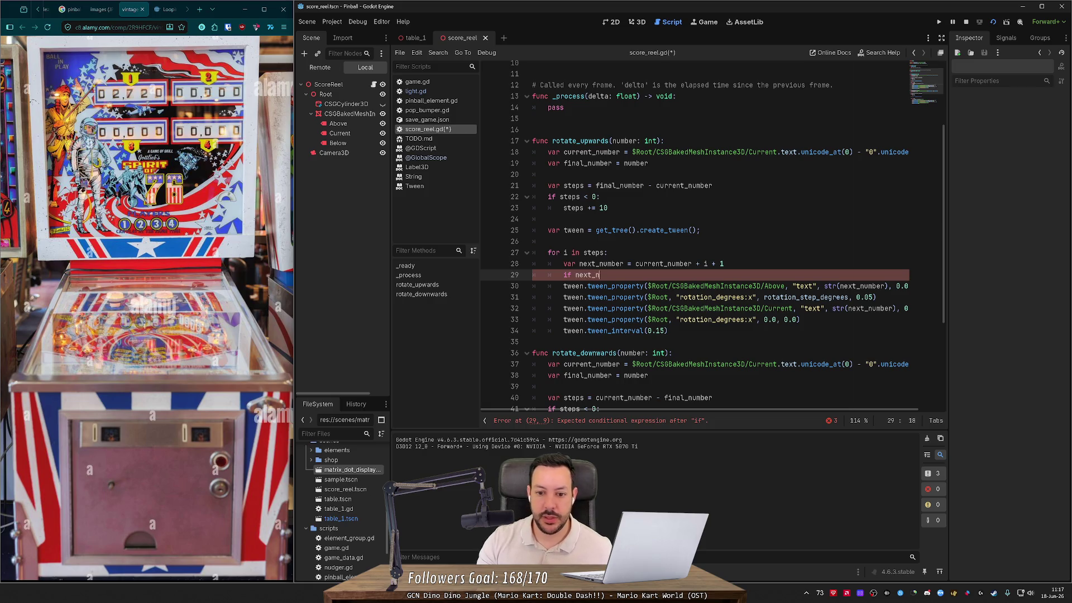
{"action": "type", "text": "="}
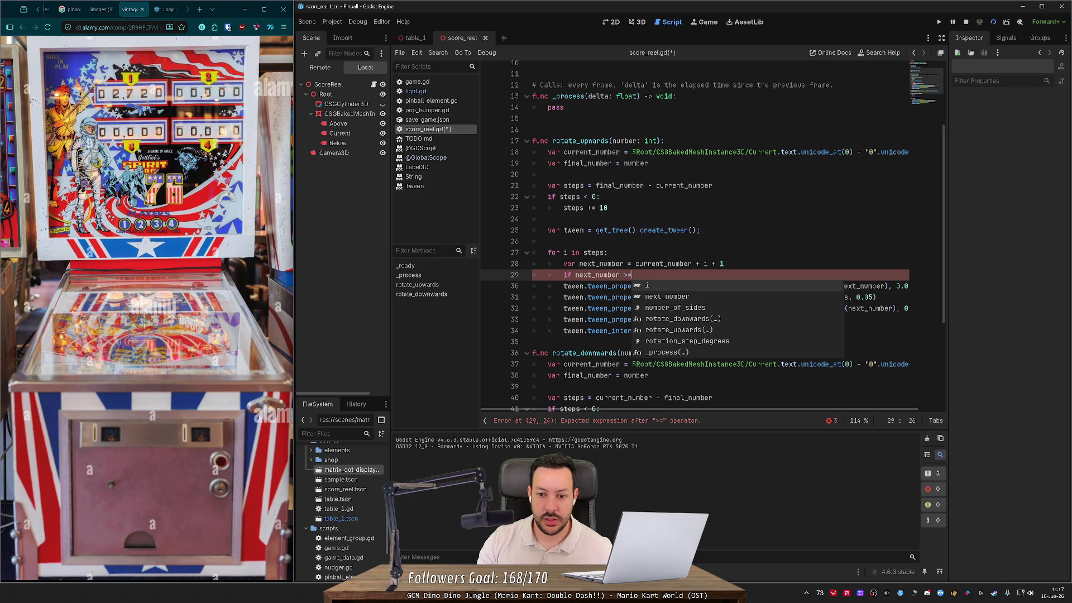
{"action": "key", "text": "BackSpace"}
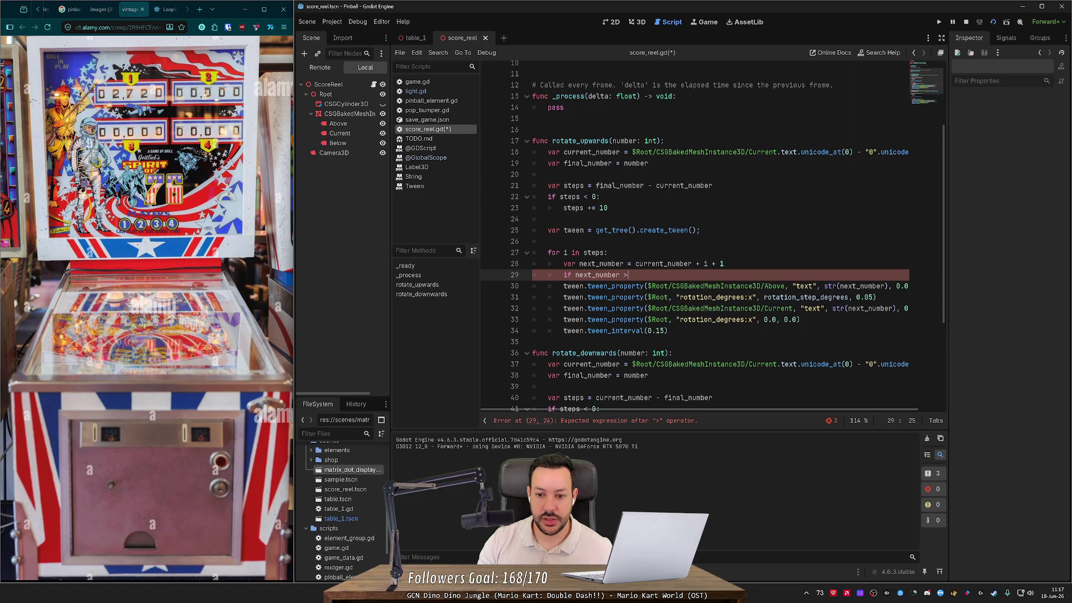
{"action": "key", "text": "BackSpace"}
{"action": "key", "text": "BackSpace"}
{"action": "key", "text": "BackSpace"}
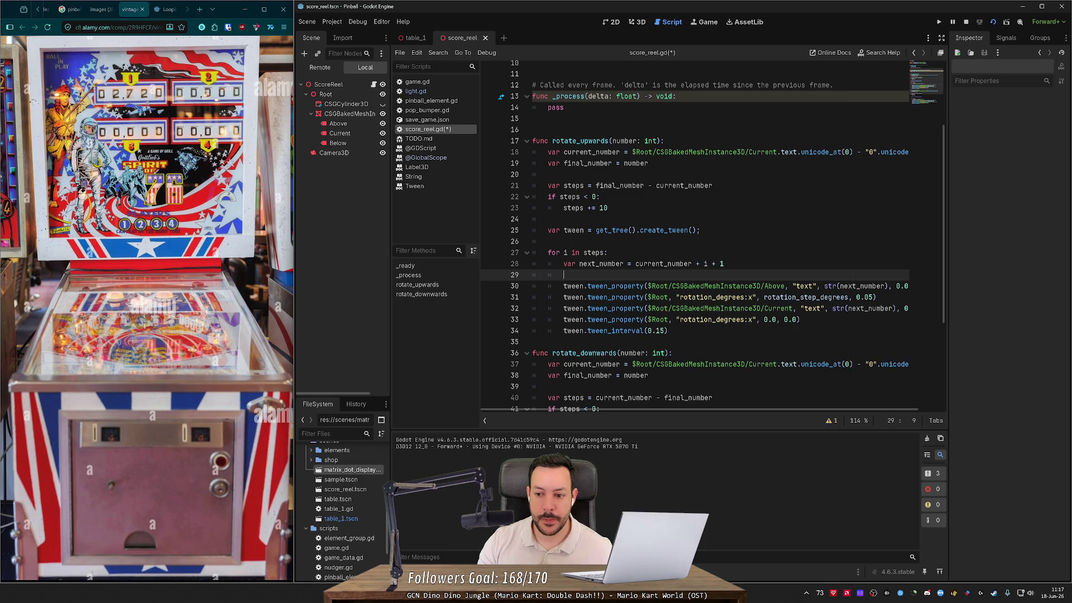
{"action": "left_click", "coordinate": [888, 286]}
{"action": "type", "text": "[0]"}
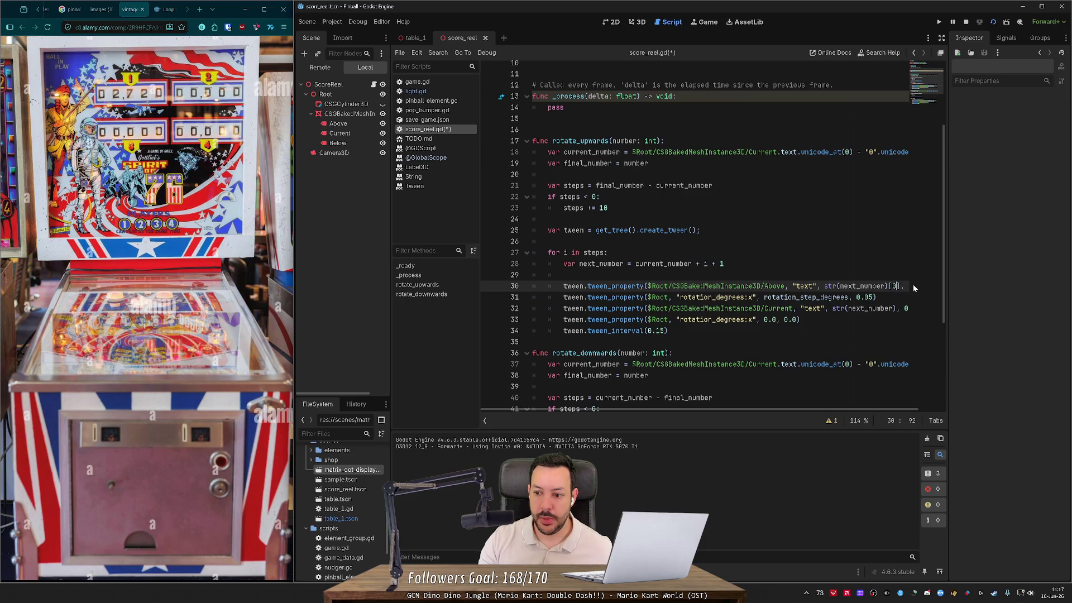
{"action": "key", "text": "Down"}
{"action": "key", "text": "Down"}
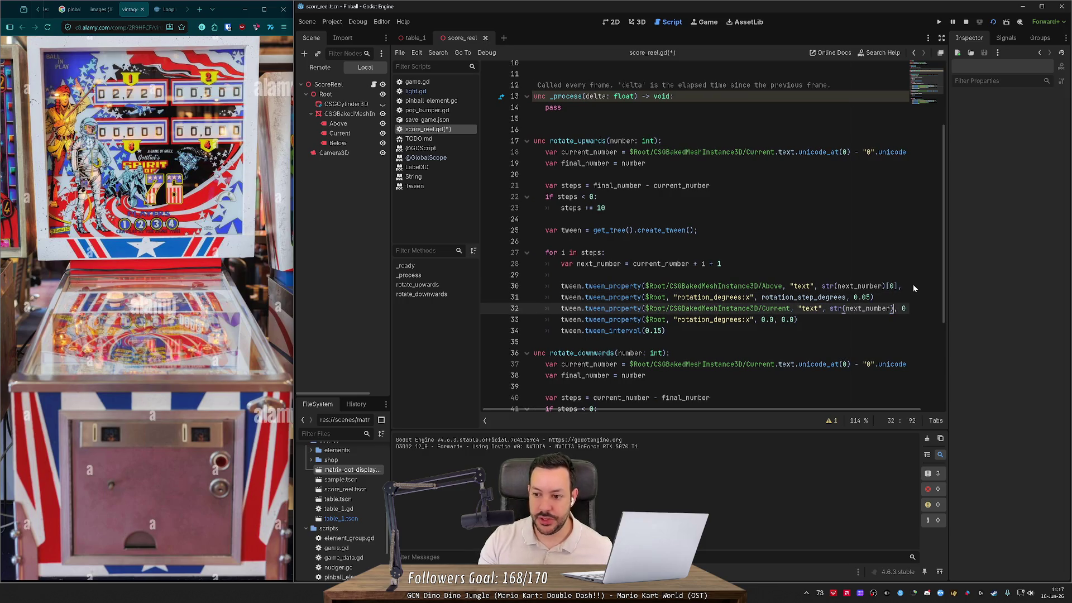
{"action": "type", "text": "[09"}
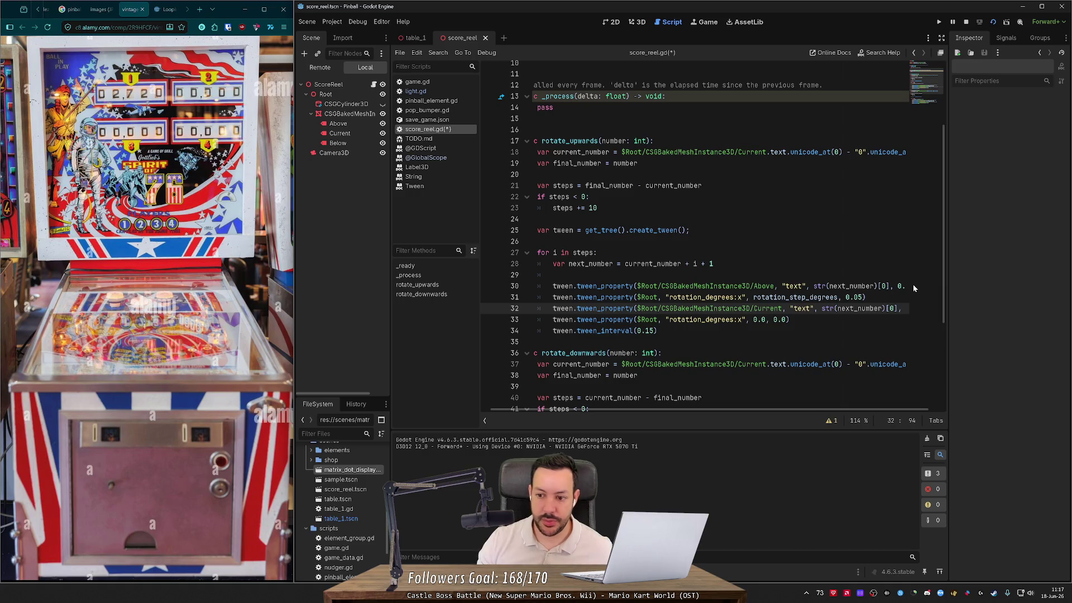
{"action": "scroll", "coordinate": [913, 284], "scroll_direction": "down", "scroll_amount": 2}
{"action": "left_click", "coordinate": [836, 241]}
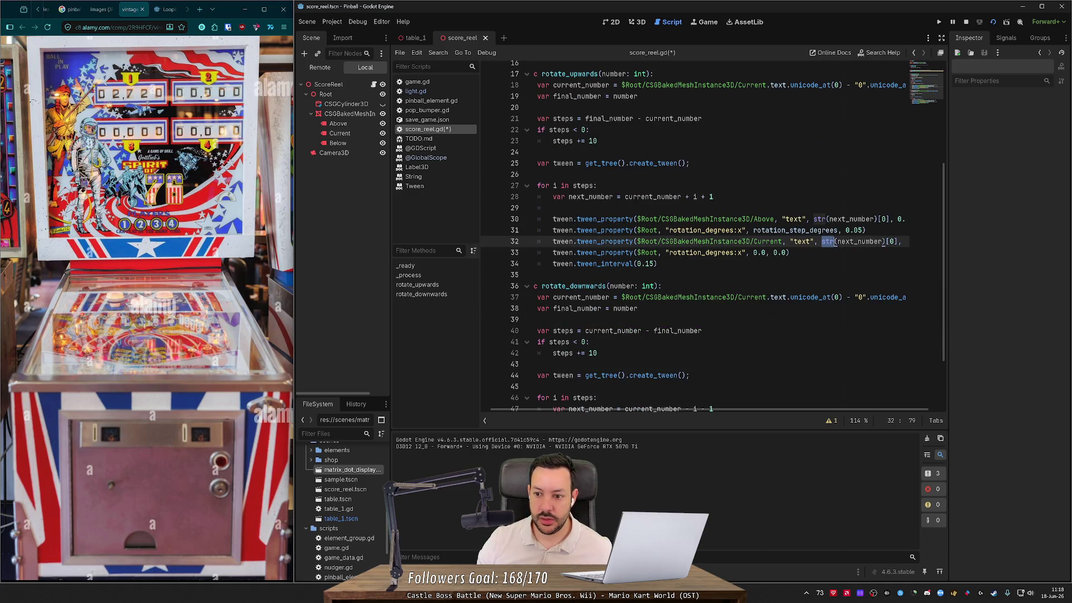
{"action": "left_click", "coordinate": [897, 242], "text": "shift"}
{"action": "scroll", "coordinate": [896, 245], "scroll_direction": "down", "scroll_amount": 2}
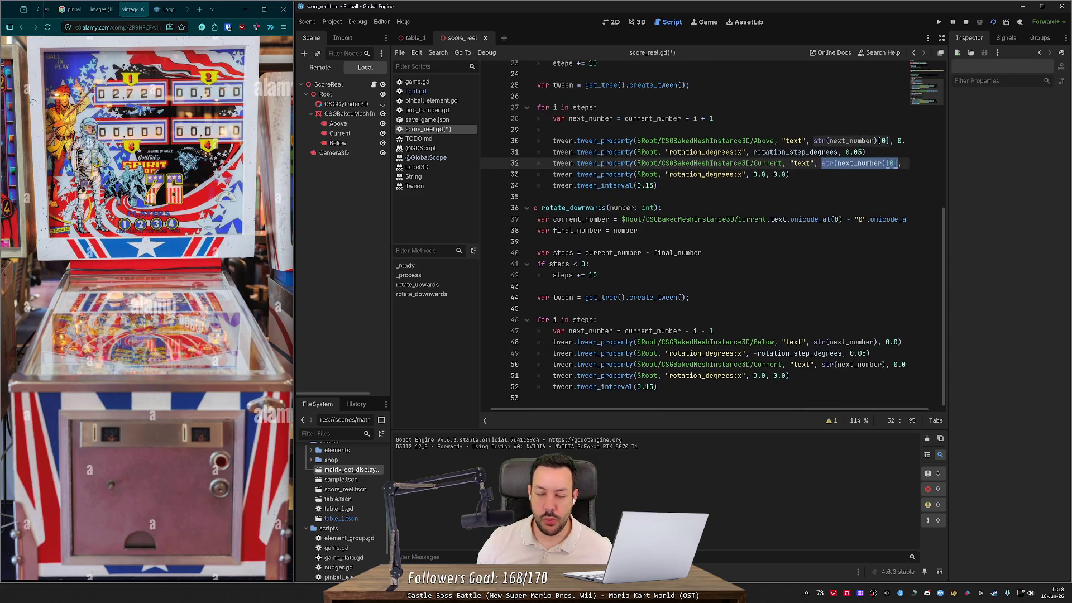
{"action": "mouse_move", "coordinate": [606, 343]}
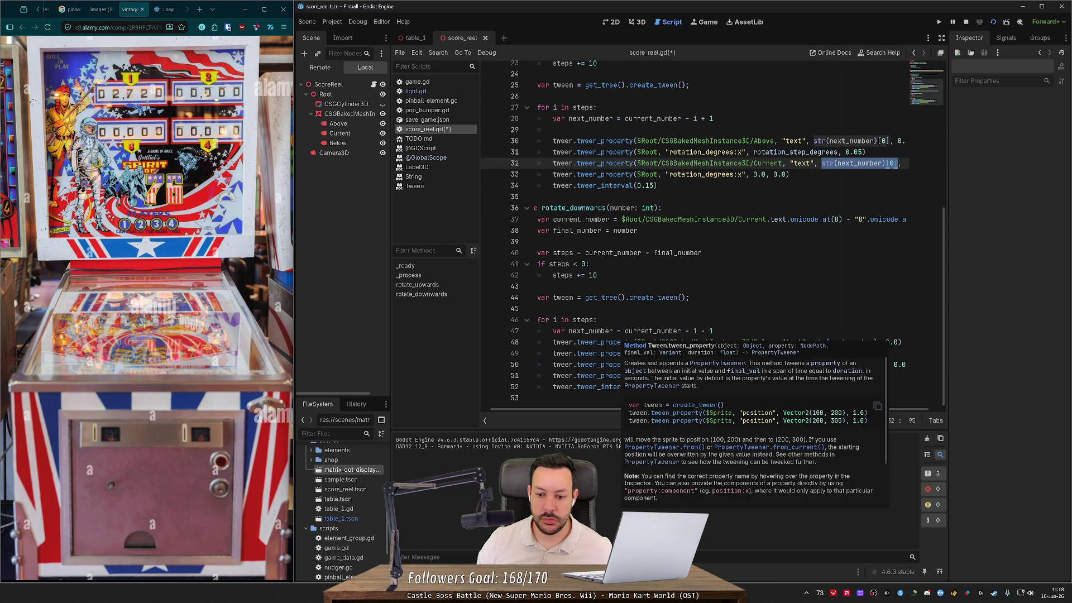
{"action": "left_click", "coordinate": [617, 331]}
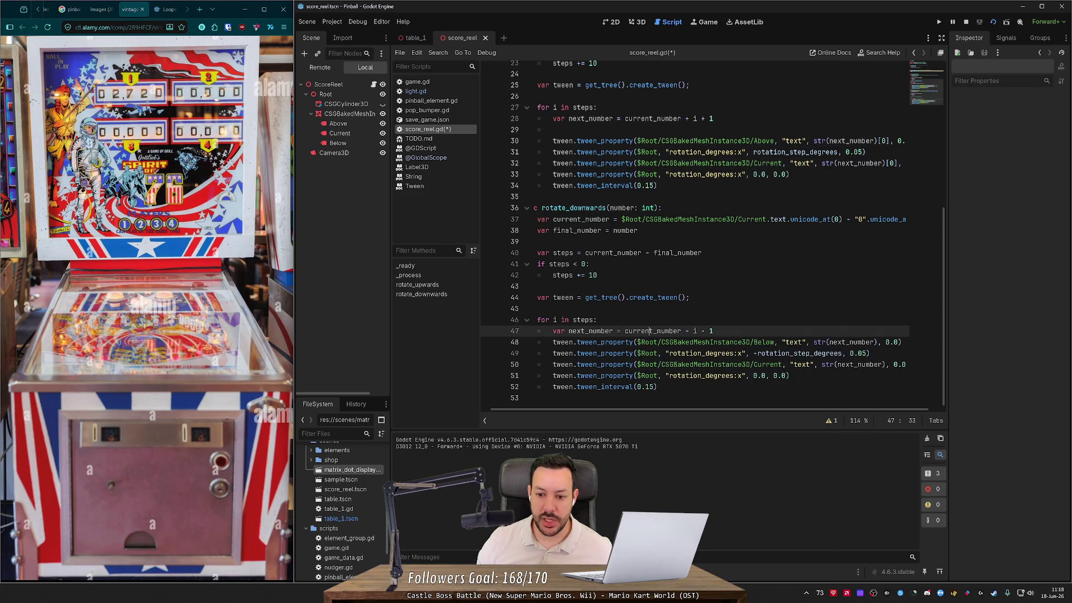
{"action": "mouse_move", "coordinate": [650, 331]}
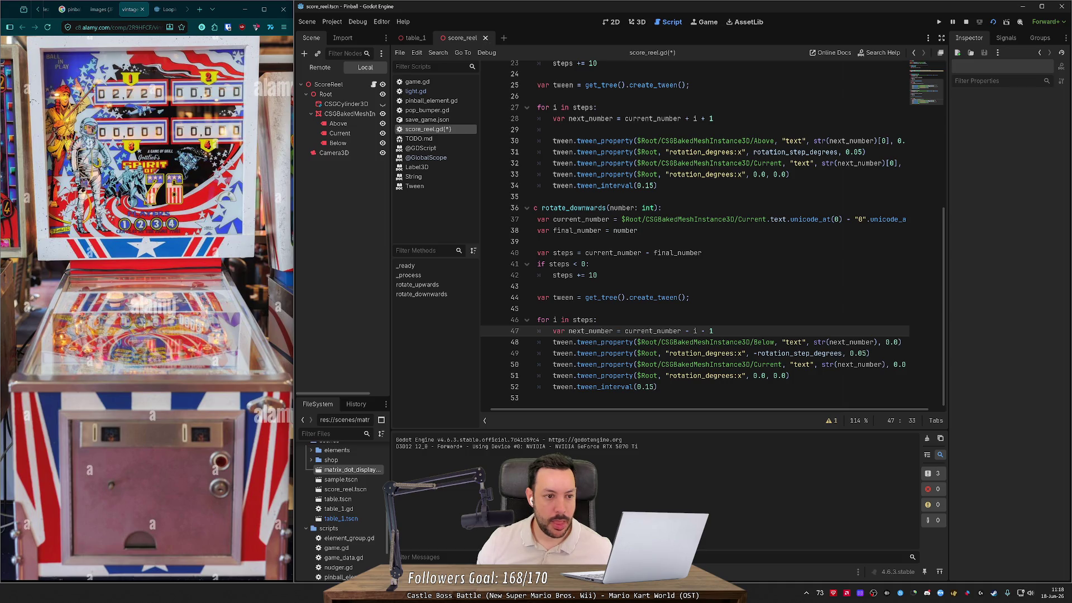
{"action": "scroll", "coordinate": [695, 235], "scroll_direction": "up", "scroll_amount": 2}
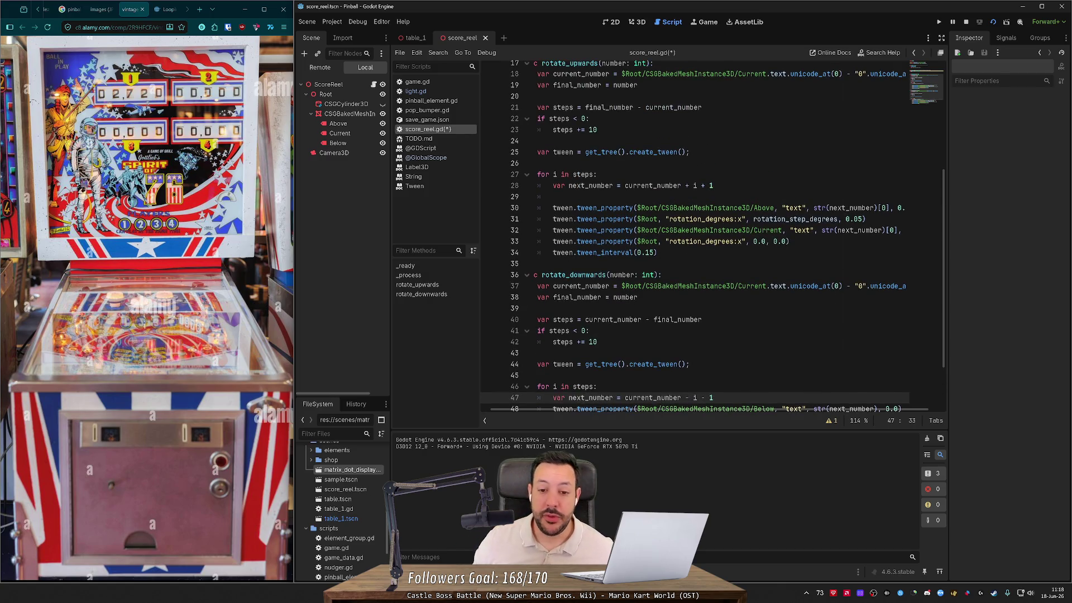
{"action": "scroll", "coordinate": [708, 234], "scroll_direction": "up", "scroll_amount": 4}
{"action": "scroll", "coordinate": [708, 234], "scroll_direction": "down", "scroll_amount": 2}
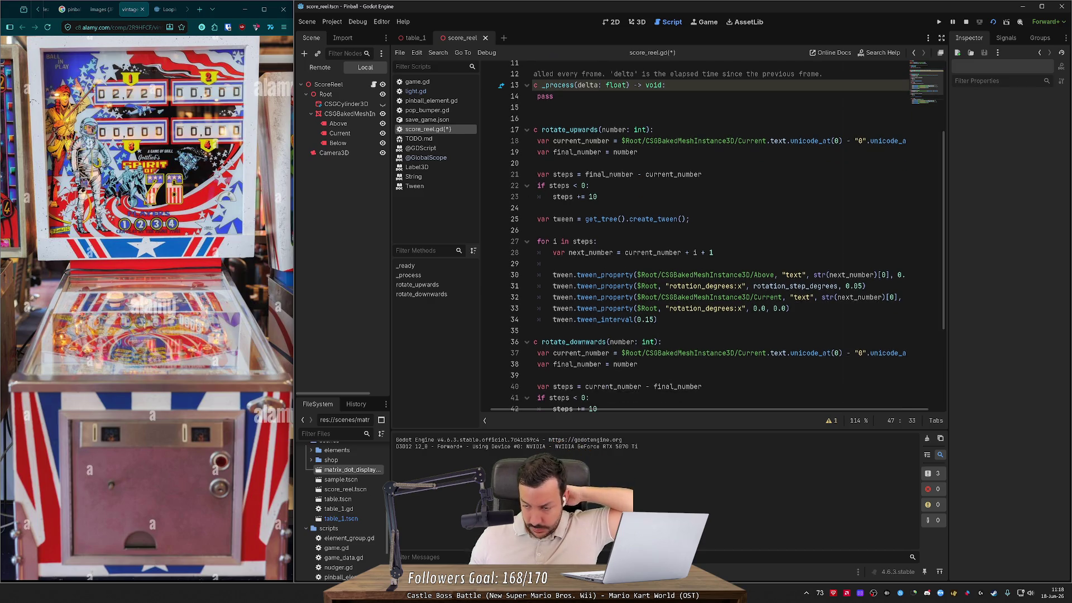
{"action": "scroll", "coordinate": [726, 235], "scroll_direction": "up", "scroll_amount": 1}
{"action": "scroll", "coordinate": [726, 235], "scroll_direction": "down", "scroll_amount": 1}
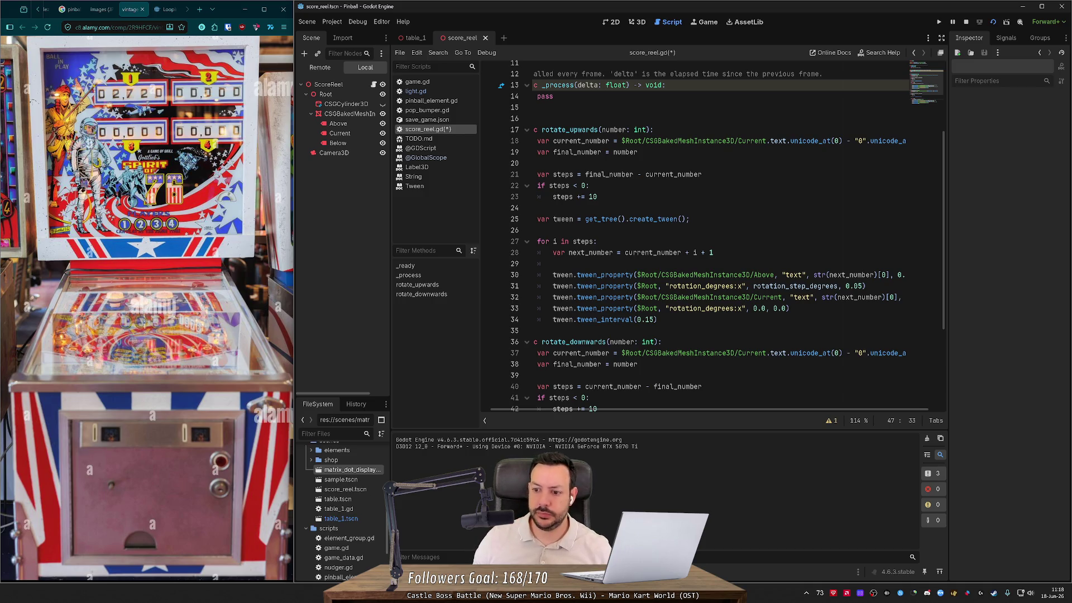
{"action": "left_click", "coordinate": [854, 286]}
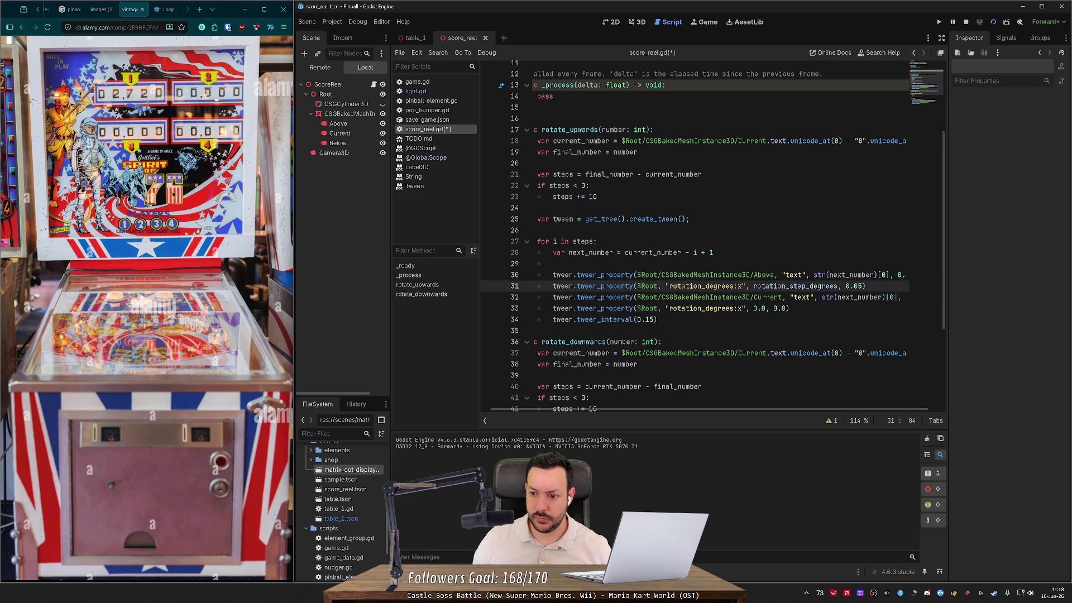
- Set the rotate_upwards rotation tween duration on line 31 to 0.2, undoing the stray interval edits
{"action": "key", "text": "shift+Right"}
{"action": "key", "text": "shift+Right"}
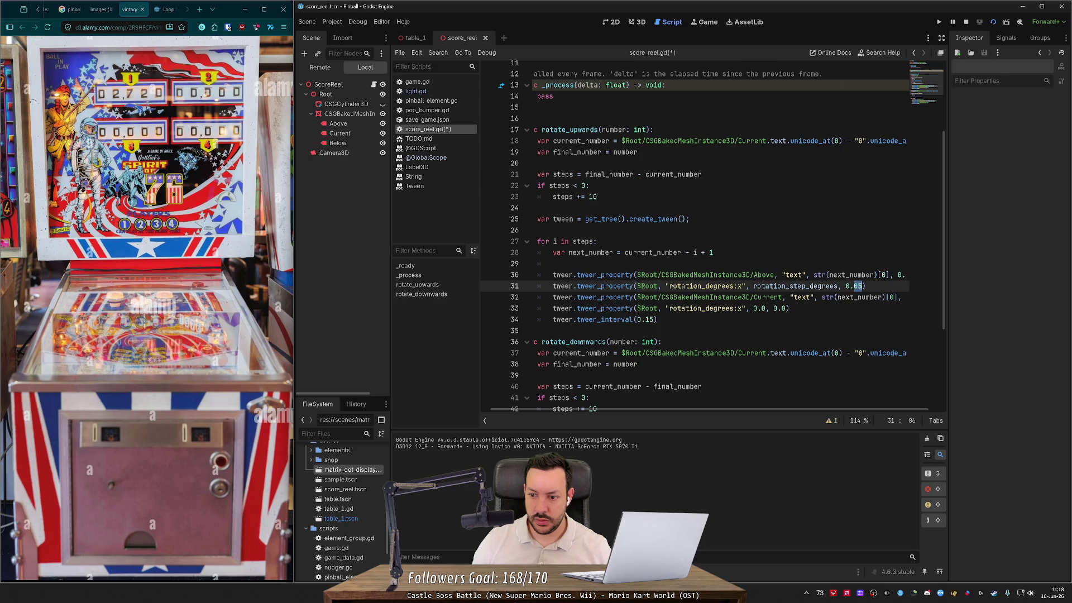
{"action": "type", "text": "2"}
{"action": "key", "text": "Down"}
{"action": "key", "text": "Down"}
{"action": "key", "text": "Down"}
{"action": "key", "text": "Left"}
{"action": "key", "text": "BackSpace"}
{"action": "key", "text": "BackSpace"}
{"action": "type", "text": "2"}
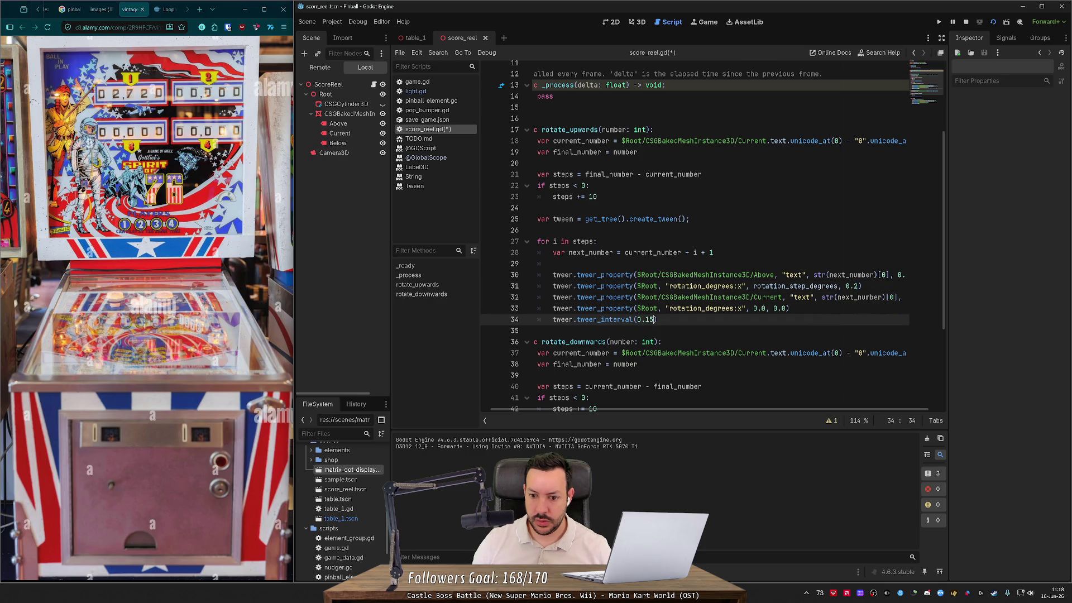
{"action": "key", "text": "ctrl+z"}
{"action": "key", "text": "ctrl+z"}
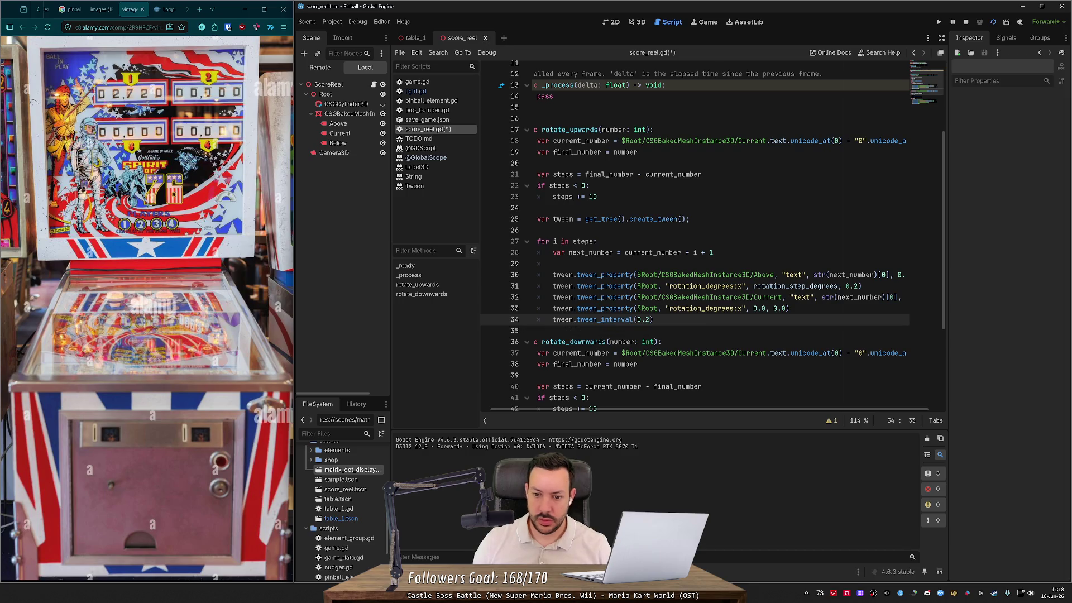
{"action": "key", "text": "ctrl+z"}
{"action": "key", "text": "ctrl+z"}
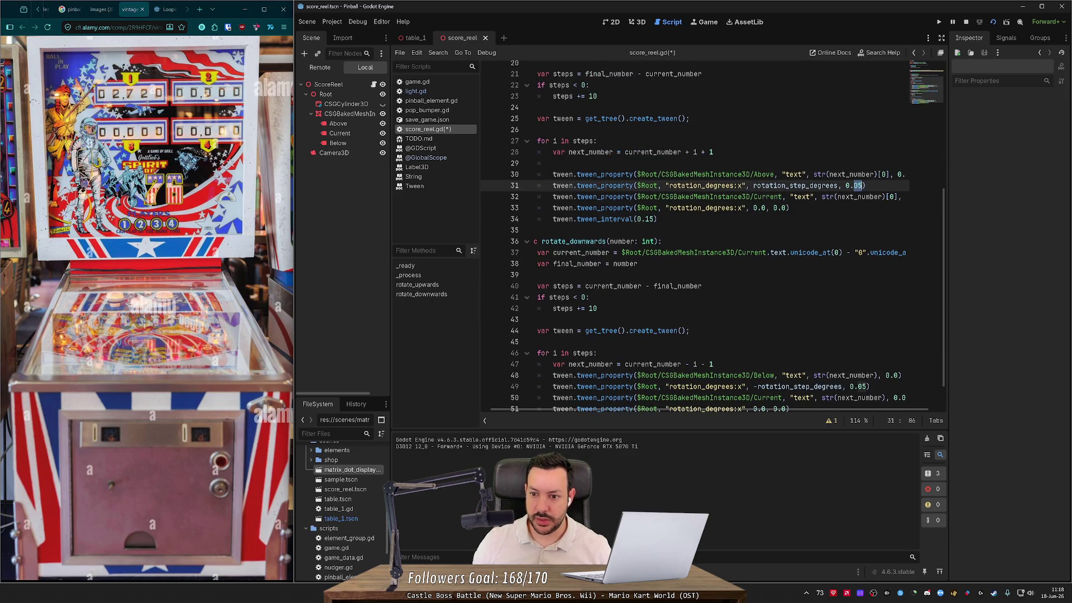
{"action": "key", "text": "ctrl+z"}
{"action": "key", "text": "ctrl+z"}
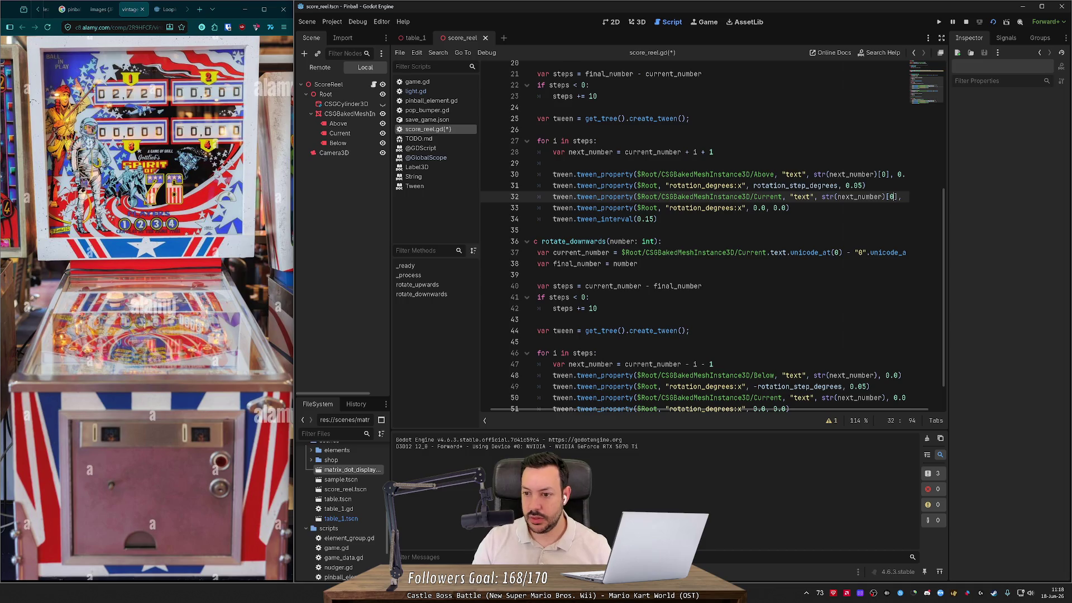
{"action": "key", "text": "ctrl+y"}
{"action": "key", "text": "Down"}
{"action": "key", "text": "Down"}
{"action": "key", "text": "Down"}
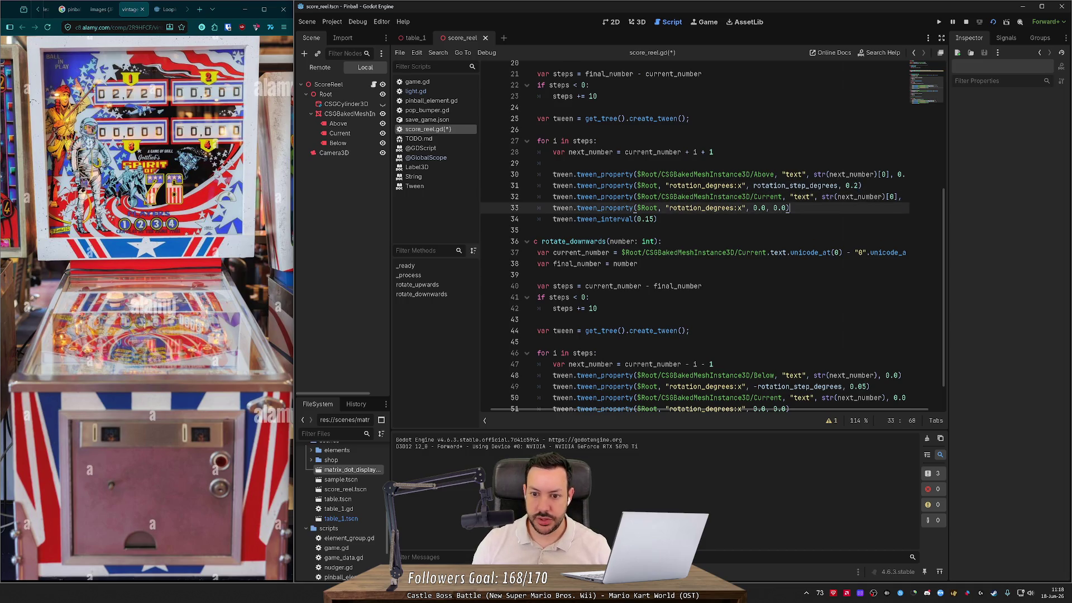
{"action": "key", "text": "Left"}
{"action": "key", "text": "Left"}
{"action": "key", "text": "shift+Left"}
{"action": "key", "text": "shift+Left"}
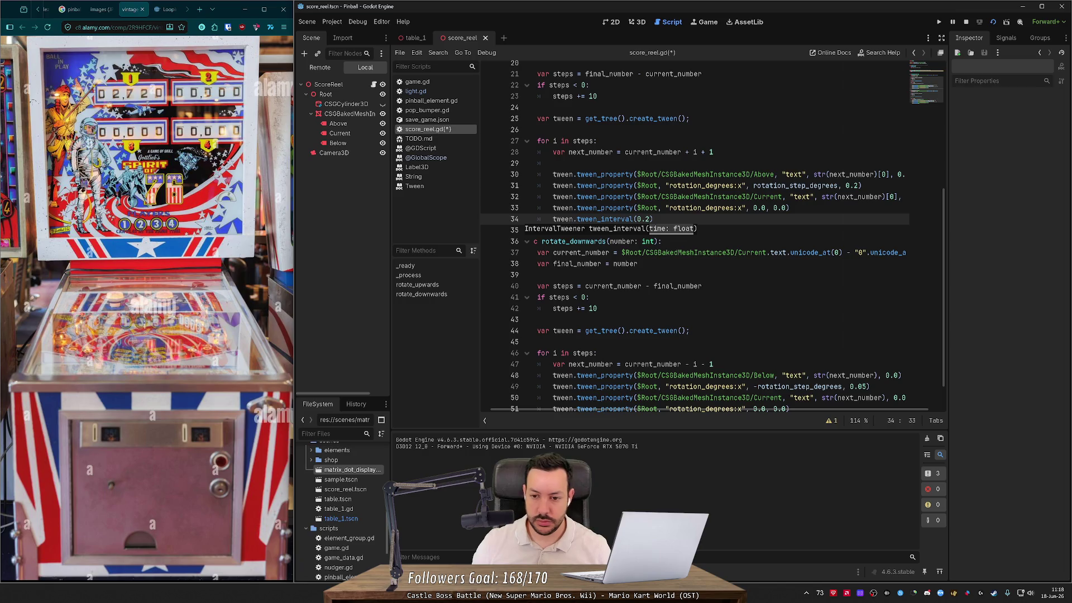
{"action": "type", "text": "15"}
- Change the rotate_downwards tween duration on line 49 from 0.05 to 0.2 and save score_reel.gd
{"action": "scroll", "coordinate": [695, 235], "scroll_direction": "down", "scroll_amount": 1}
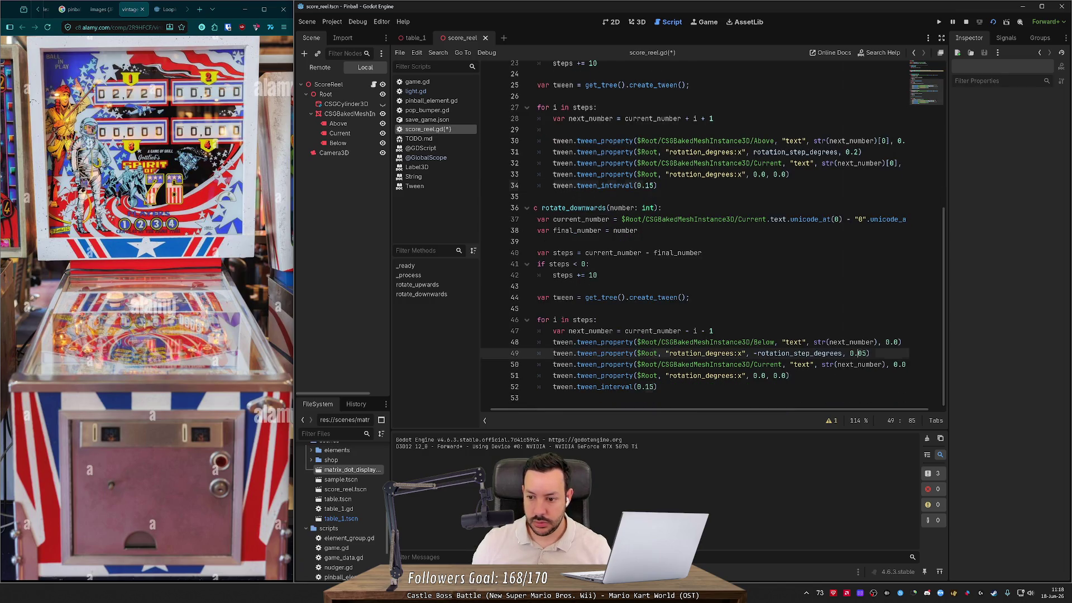
{"action": "double_click", "coordinate": [863, 353]}
{"action": "type", "text": "2"}
{"action": "left_click", "coordinate": [539, 308]}
{"action": "key", "text": "ctrl+s"}
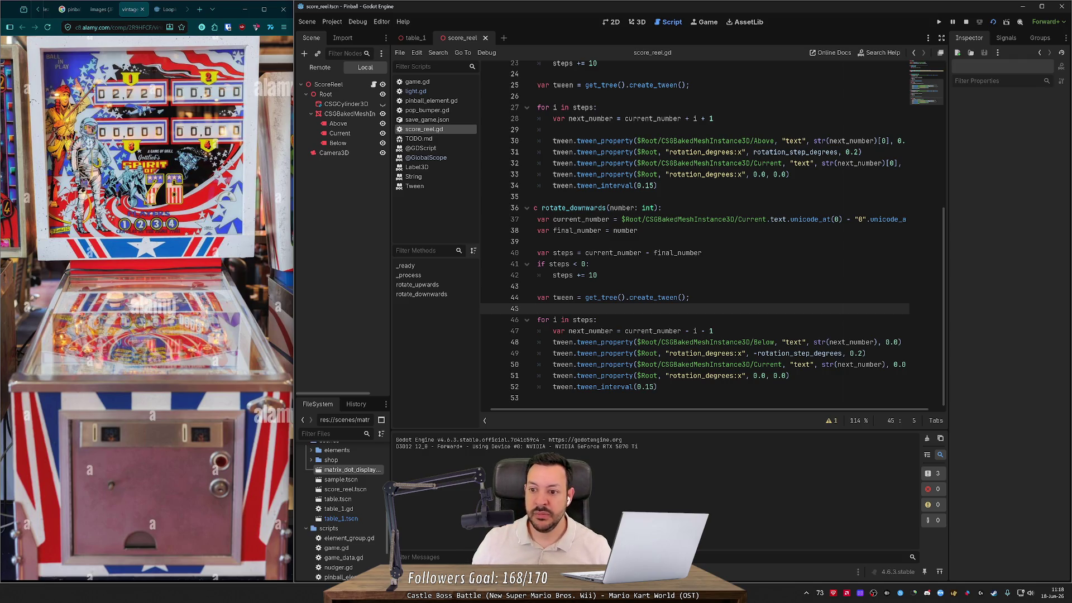
{"action": "scroll", "coordinate": [615, 207], "scroll_direction": "up", "scroll_amount": 5}
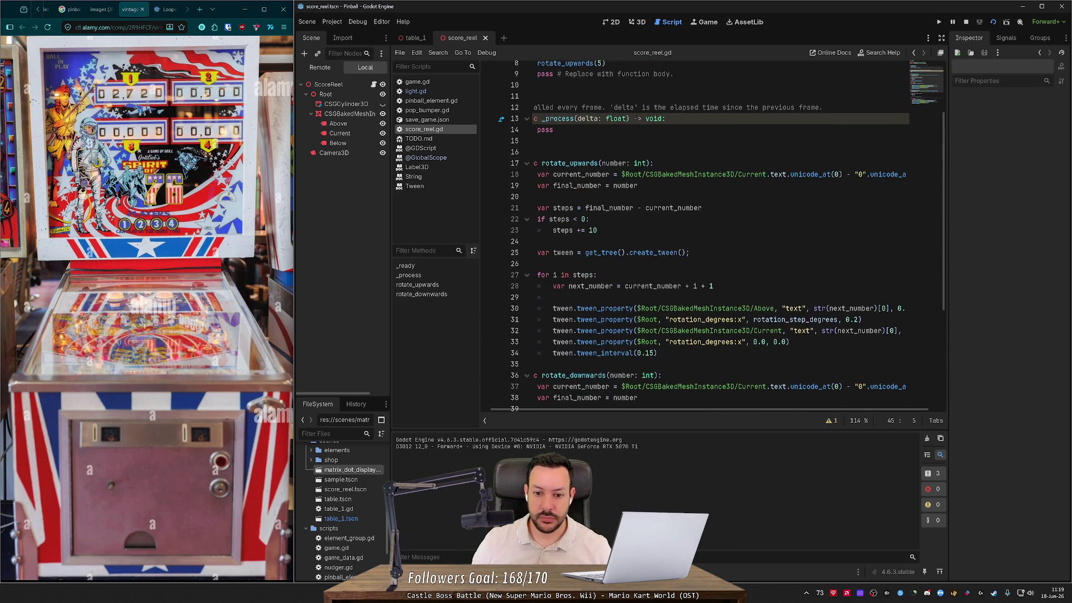
{"action": "scroll", "coordinate": [615, 208], "scroll_direction": "up", "scroll_amount": 2}
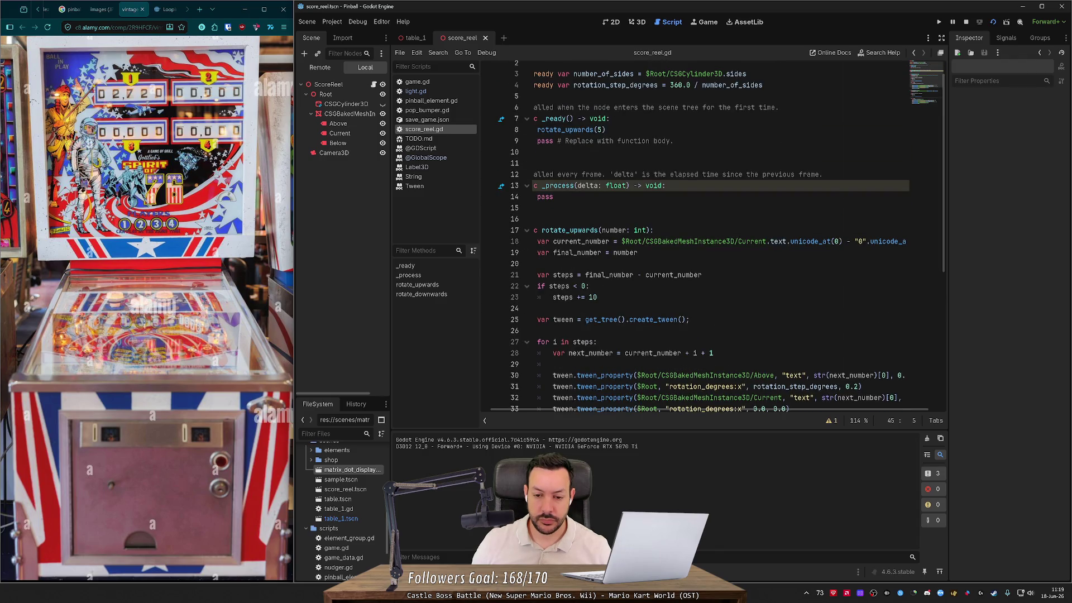
{"action": "scroll", "coordinate": [704, 243], "scroll_direction": "left", "scroll_amount": 1}
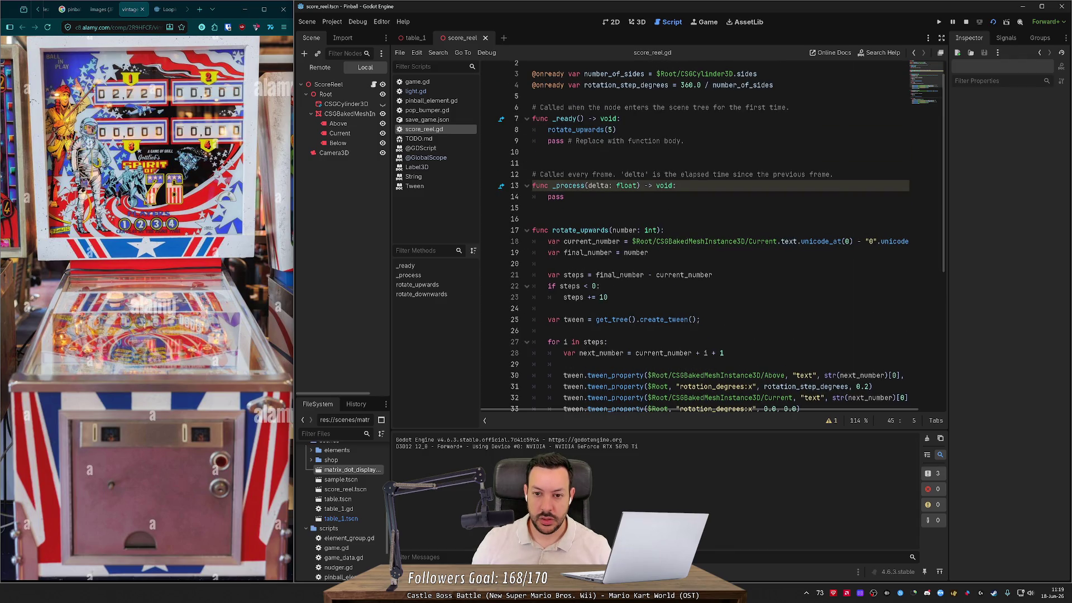
- Make _ready call rotate_upwards(9) and run the current scene to test the reel
{"action": "left_click", "coordinate": [612, 130]}
{"action": "type", "text": "9"}
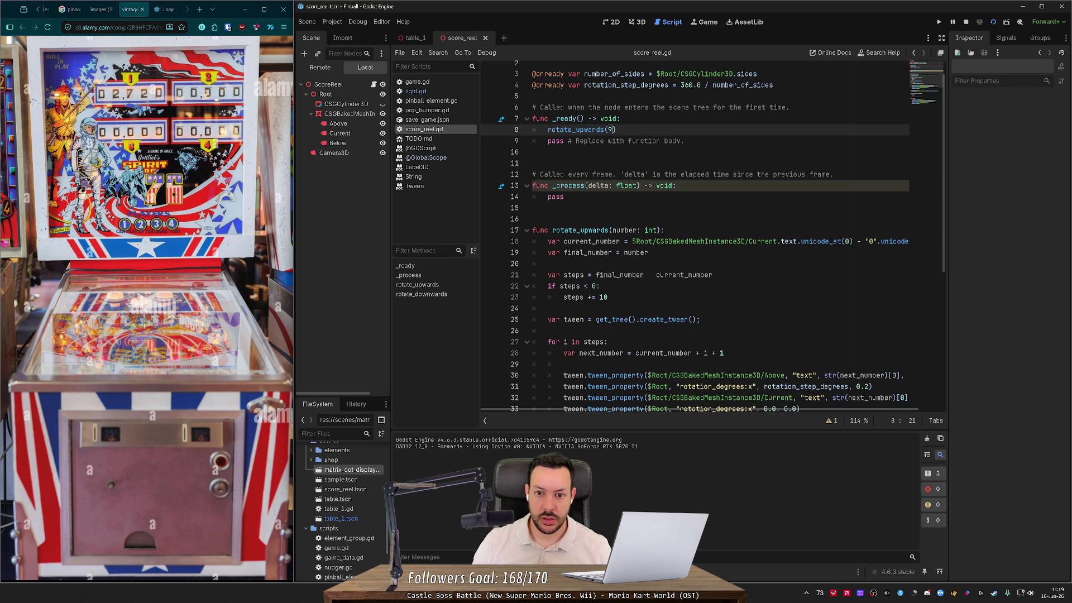
{"action": "scroll", "coordinate": [712, 234], "scroll_direction": "down", "scroll_amount": 4}
{"action": "scroll", "coordinate": [727, 237], "scroll_direction": "down", "scroll_amount": 3}
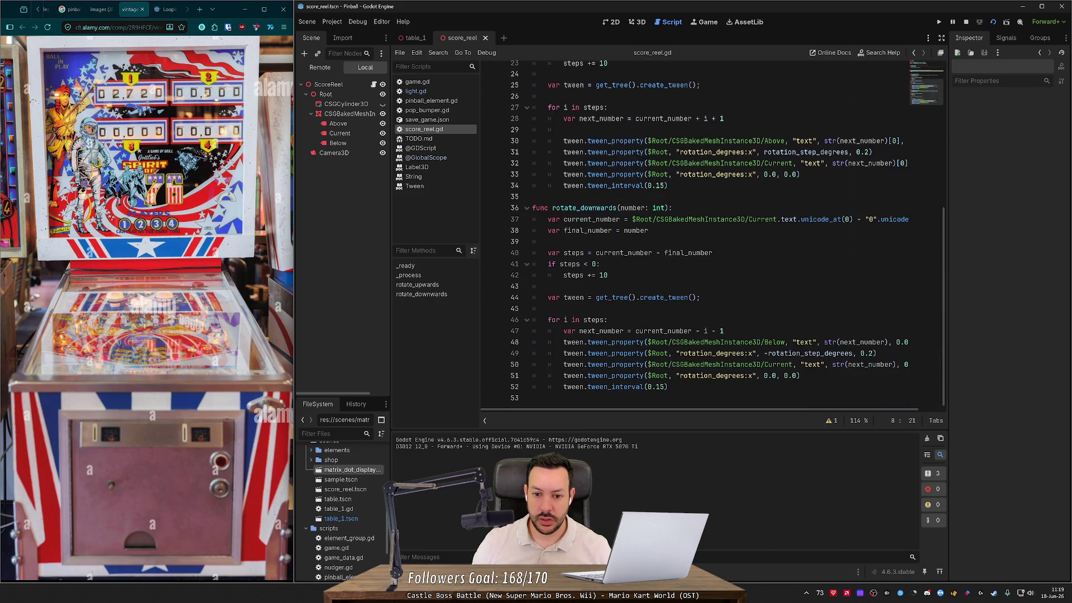
{"action": "left_click", "coordinate": [993, 21]}
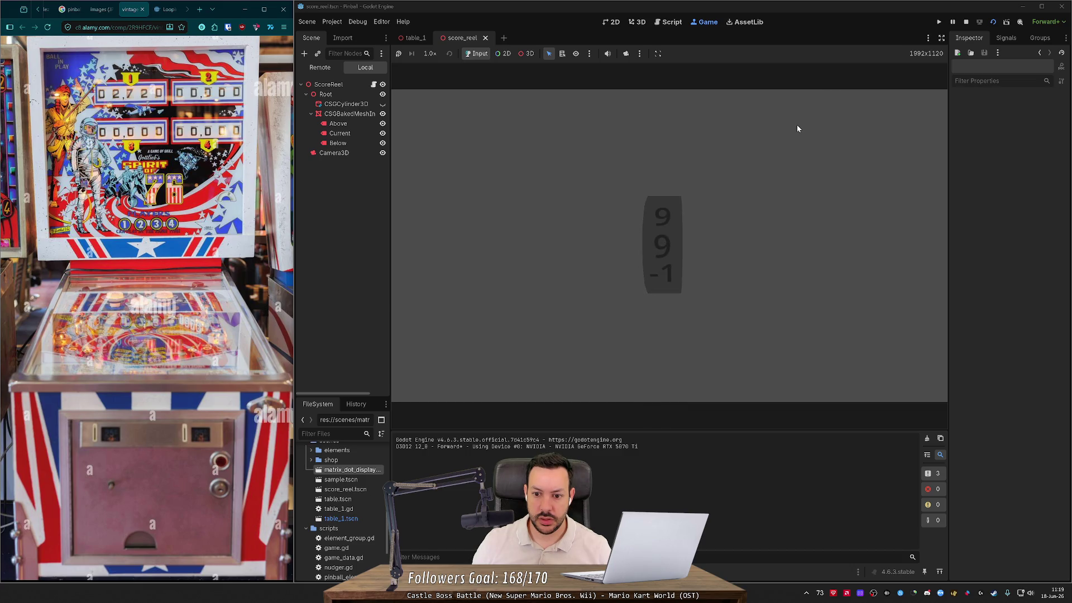
- Restart the scene to watch the reel spin up to 9, then stop the game
{"action": "left_click", "coordinate": [992, 23]}
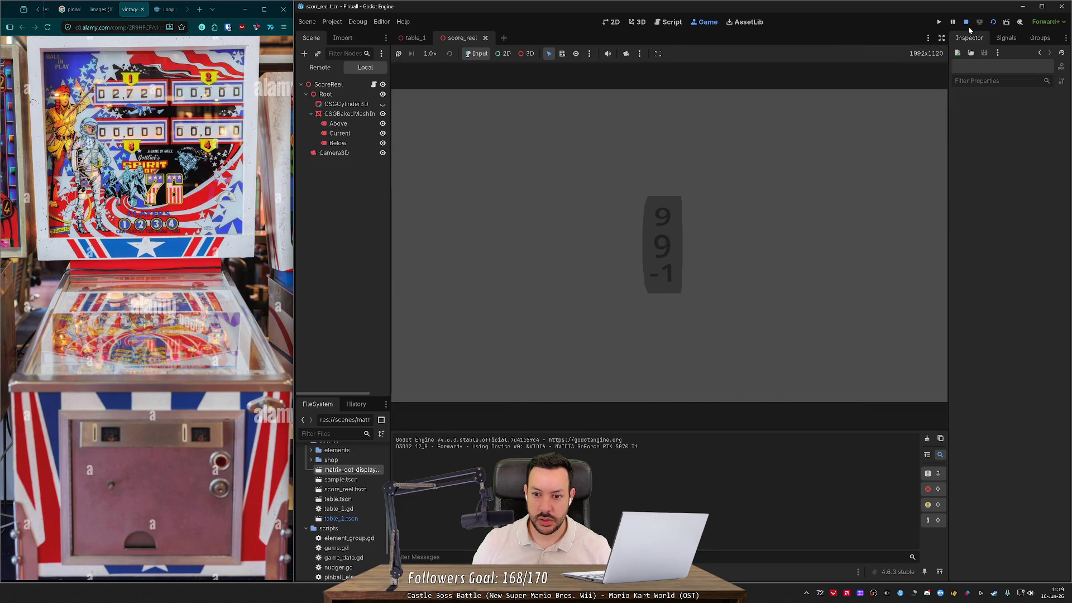
{"action": "left_click", "coordinate": [967, 23]}
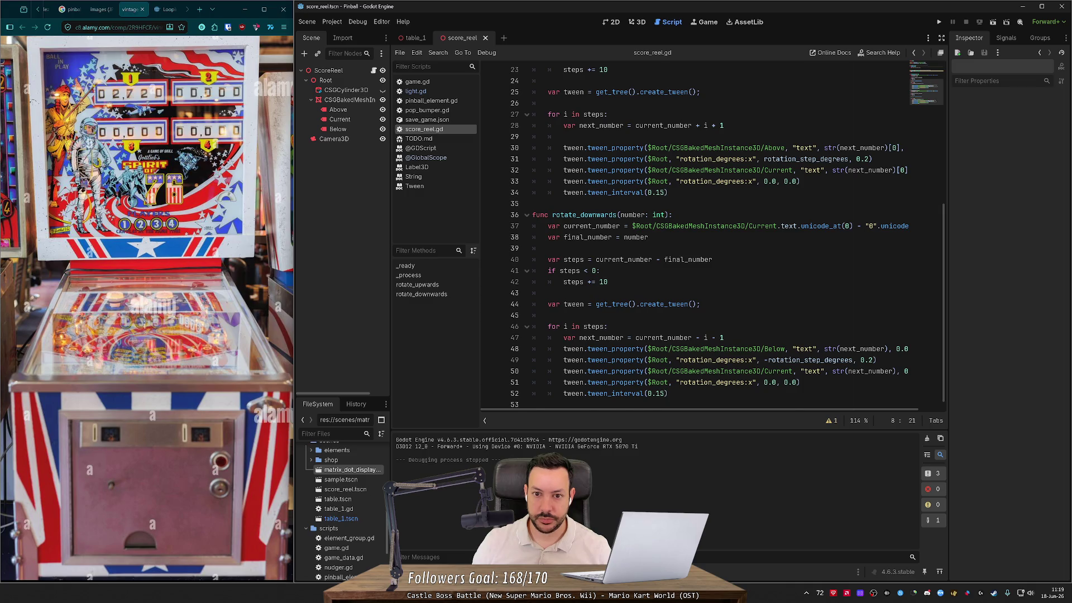
- Add $Root/CSGBakedMeshInstance3D/Current.text = "5" as the first line of _ready
{"action": "scroll", "coordinate": [720, 234], "scroll_direction": "up", "scroll_amount": 4}
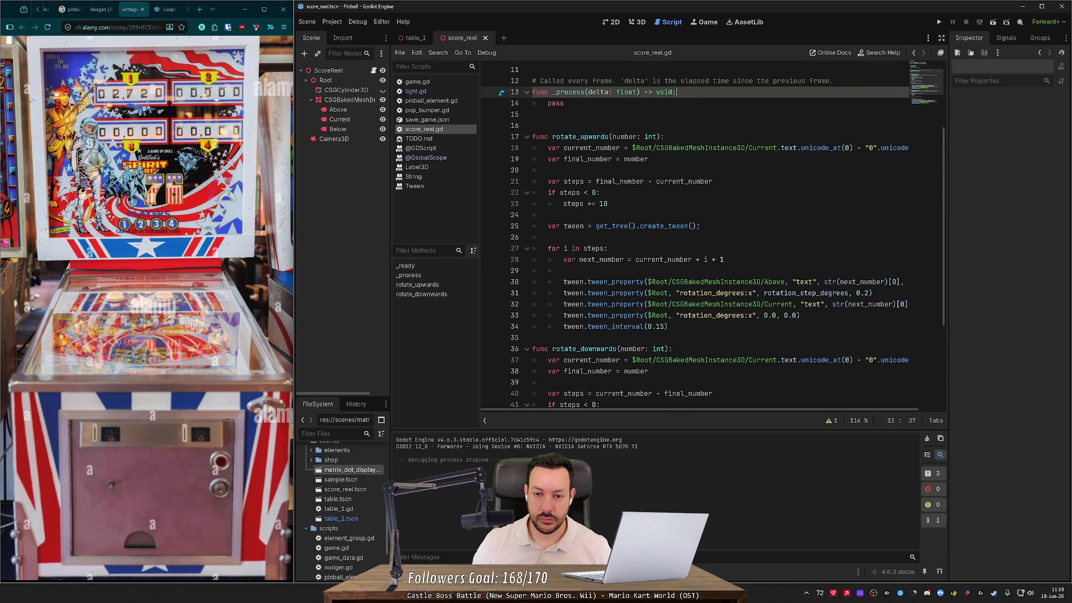
{"action": "key", "text": "Return"}
{"action": "key", "text": "ctrl+shift+k"}
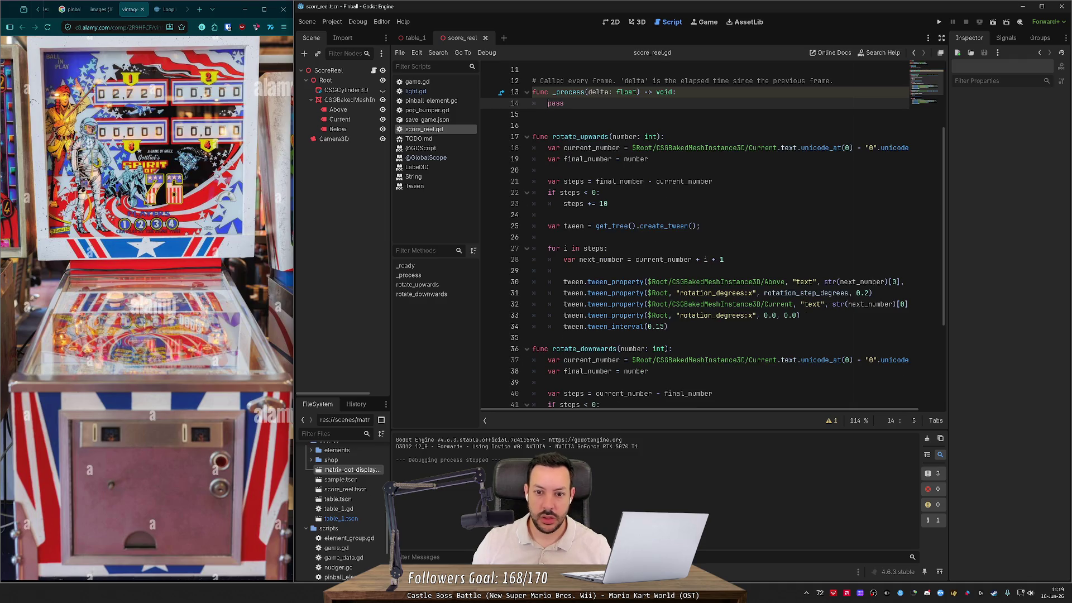
{"action": "scroll", "coordinate": [710, 241], "scroll_direction": "down", "scroll_amount": 3}
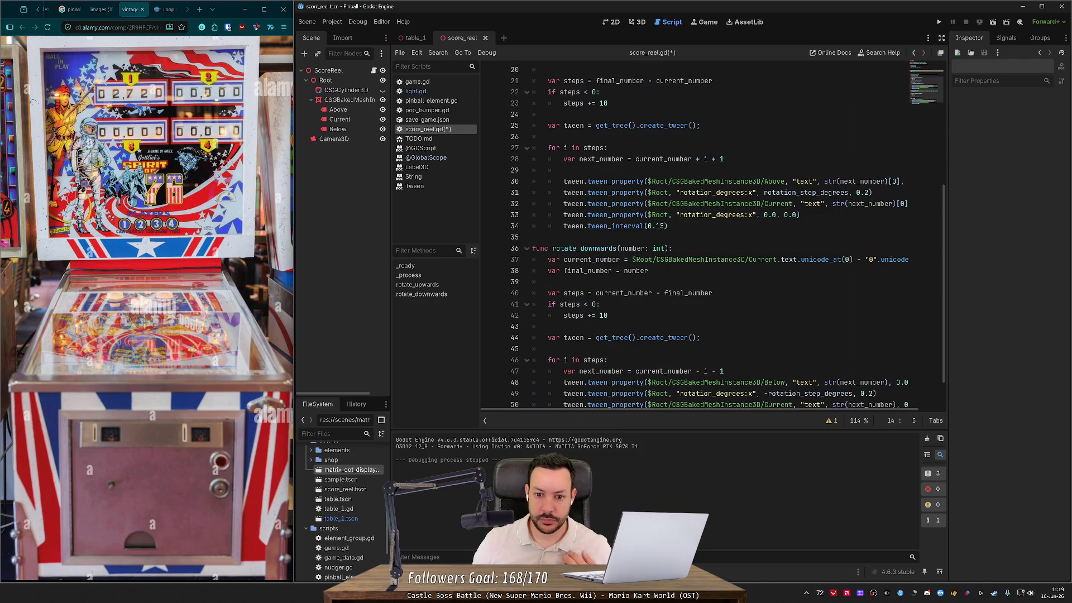
{"action": "scroll", "coordinate": [721, 234], "scroll_direction": "up", "scroll_amount": 5}
{"action": "scroll", "coordinate": [710, 235], "scroll_direction": "up", "scroll_amount": 2}
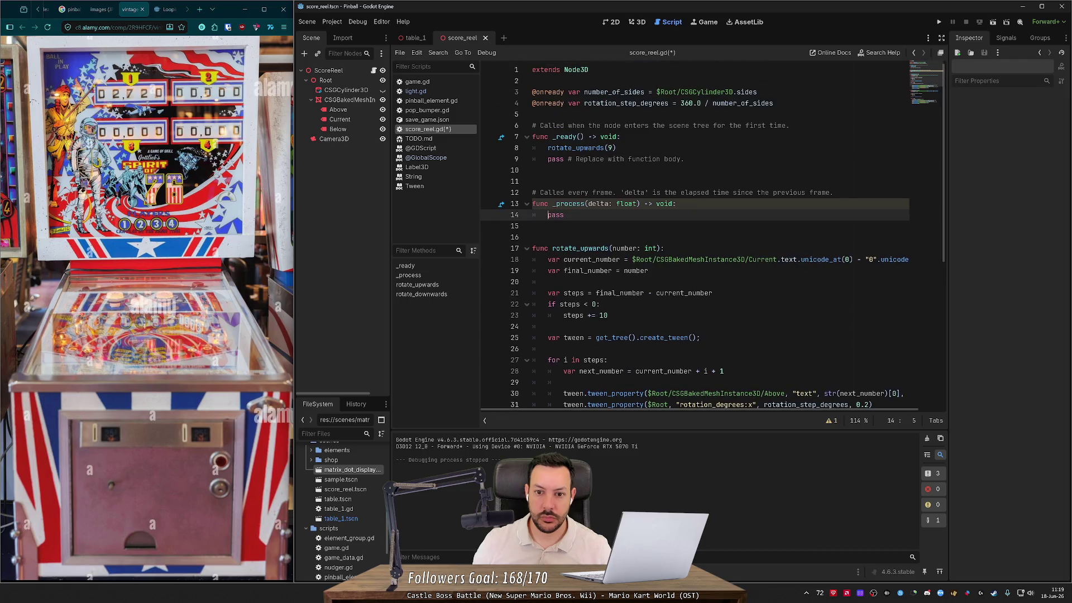
{"action": "left_click", "coordinate": [622, 136]}
{"action": "key", "text": "Return"}
{"action": "type", "text": "#"}
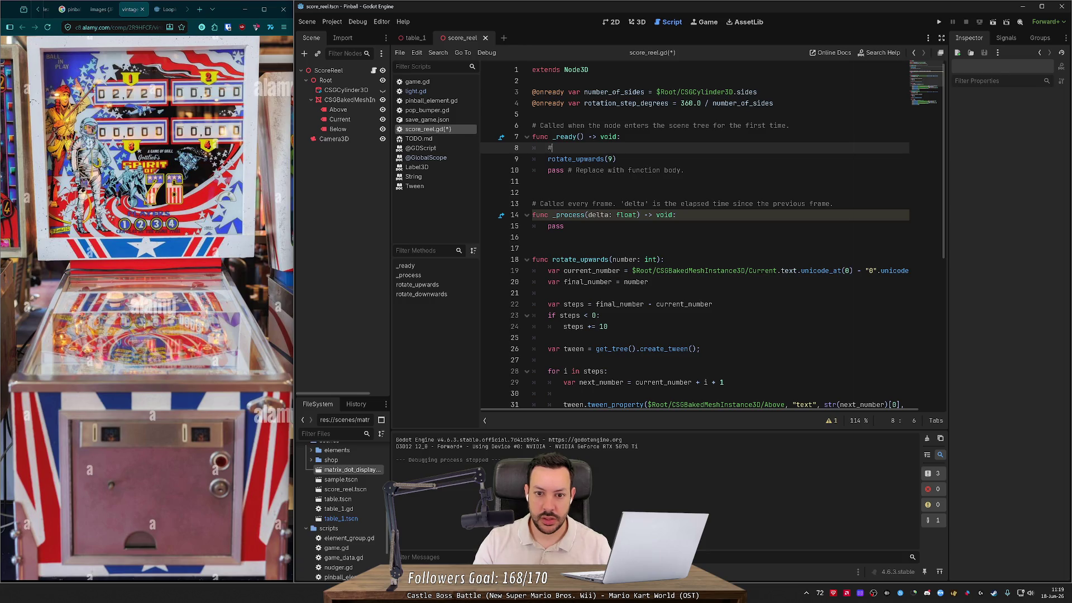
{"action": "key", "text": "BackSpace"}
{"action": "type", "text": "$"}
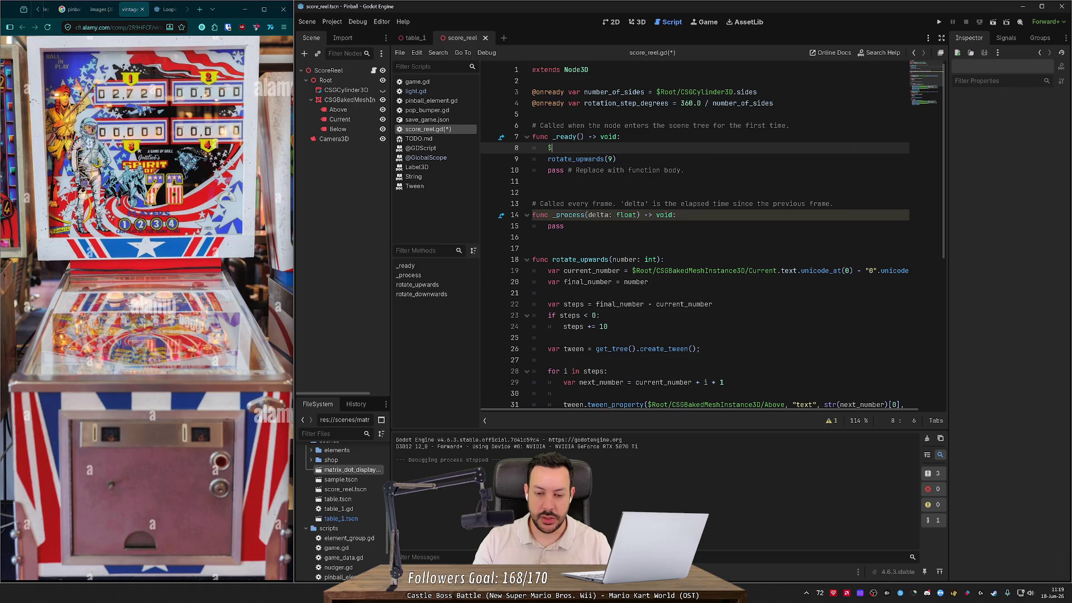
{"action": "type", "text": "Cur"}
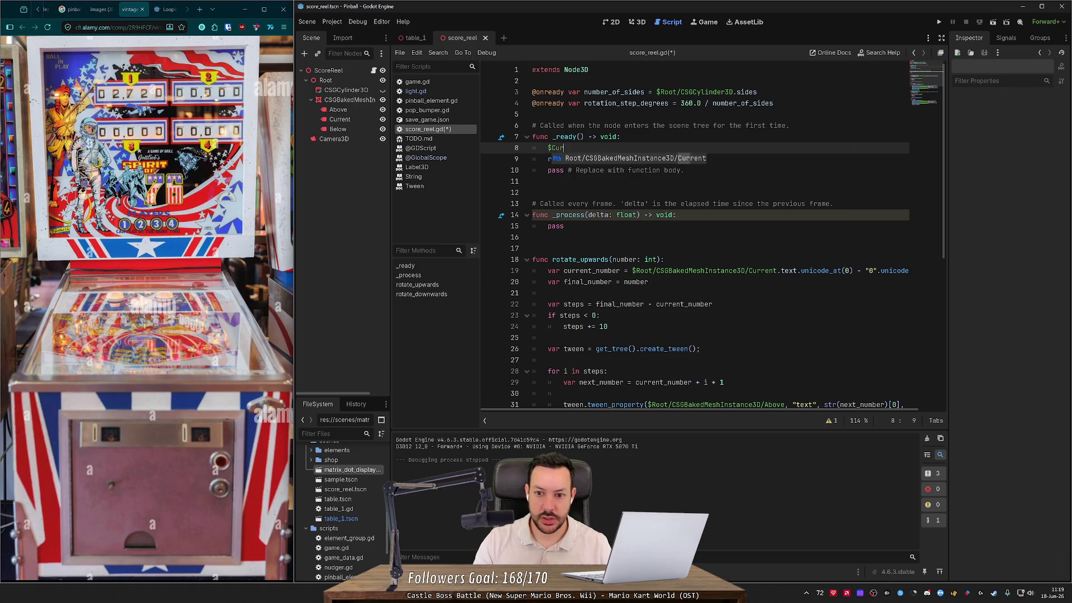
{"action": "key", "text": "Return"}
{"action": "type", "text": ".text = str"}
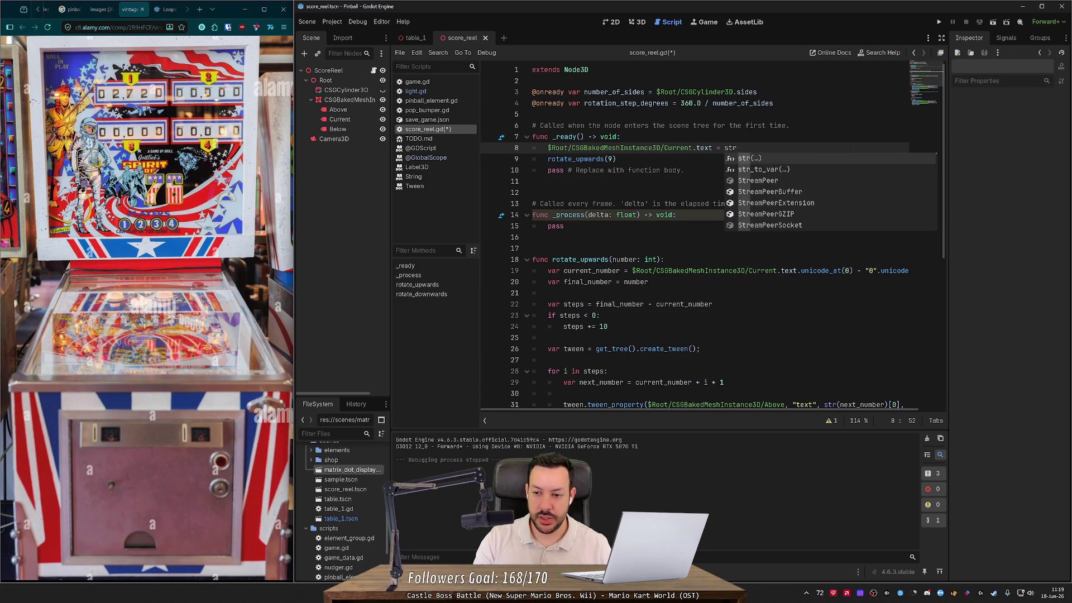
{"action": "type", "text": "(\"5"}
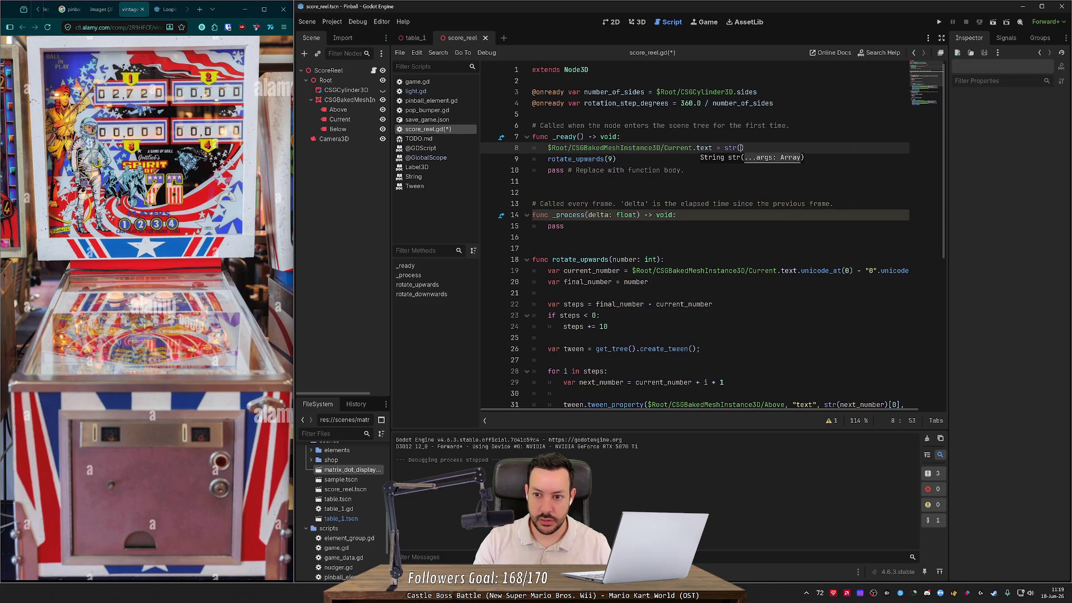
{"action": "key", "text": "Left"}
{"action": "key", "text": "Left"}
{"action": "key", "text": "Left"}
{"action": "key", "text": "BackSpace"}
{"action": "key", "text": "BackSpace"}
{"action": "key", "text": "BackSpace"}
{"action": "key", "text": "End"}
{"action": "key", "text": "Delete"}
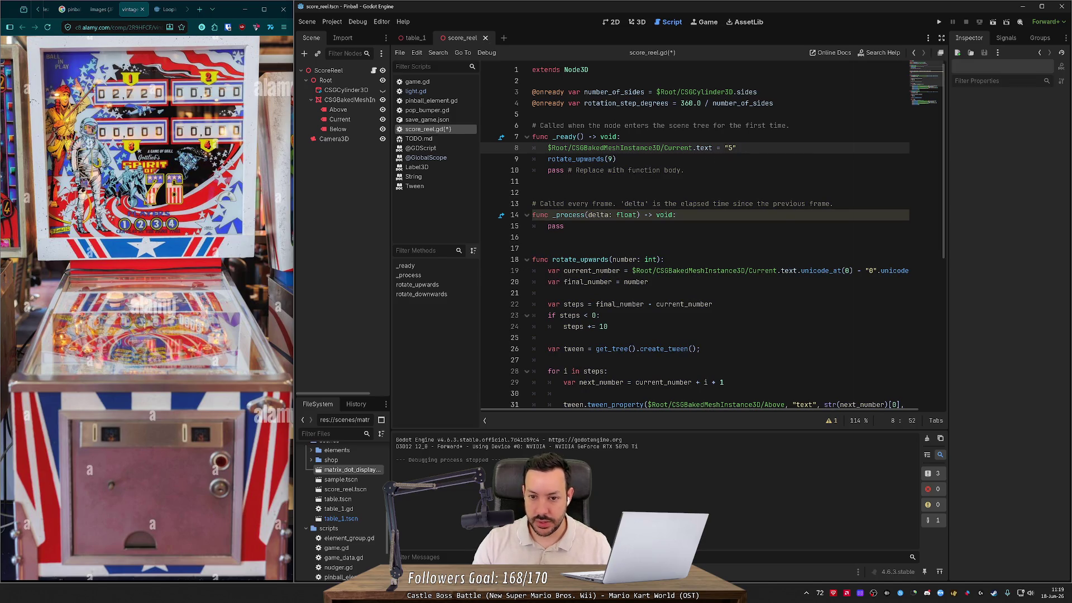
- Change rotate_upwards(9) to rotate_upwards(4) and save score_reel.gd
{"action": "left_click", "coordinate": [617, 159]}
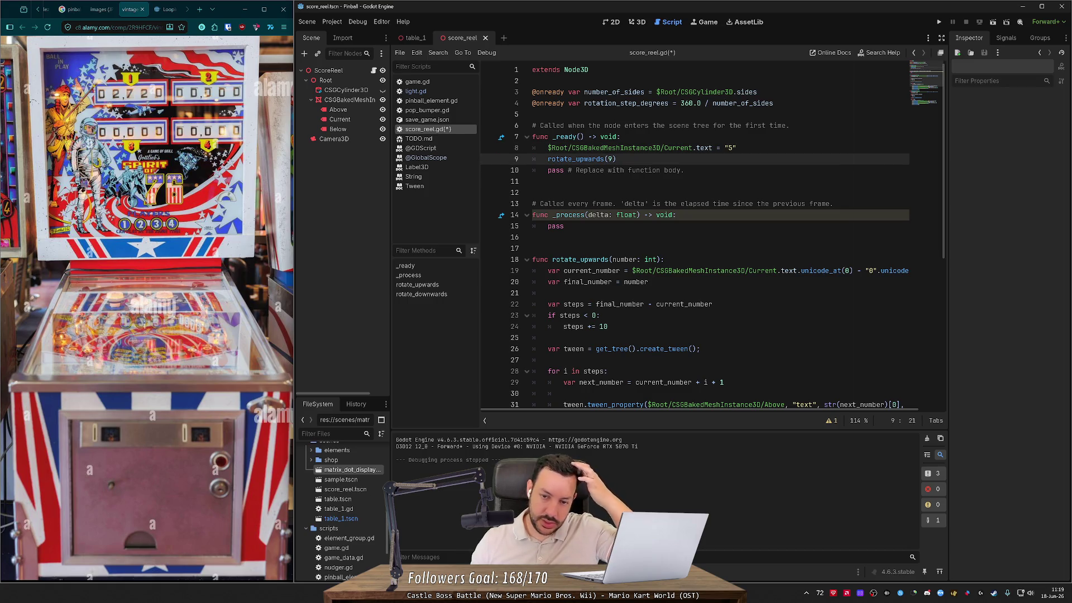
{"action": "key", "text": "shift+Left"}
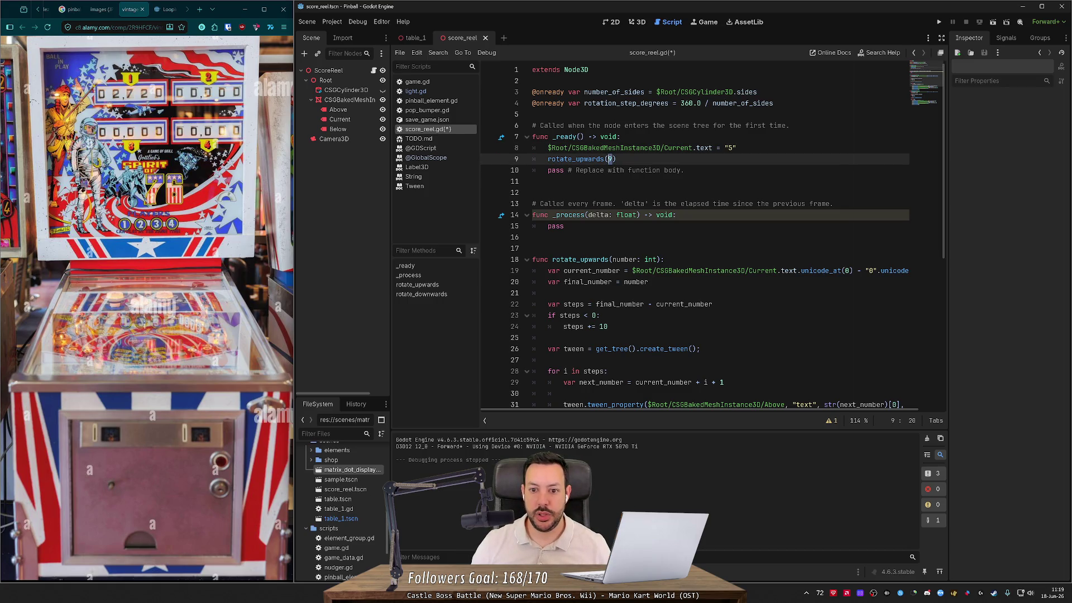
{"action": "type", "text": "4"}
{"action": "key", "text": "ctrl+s"}
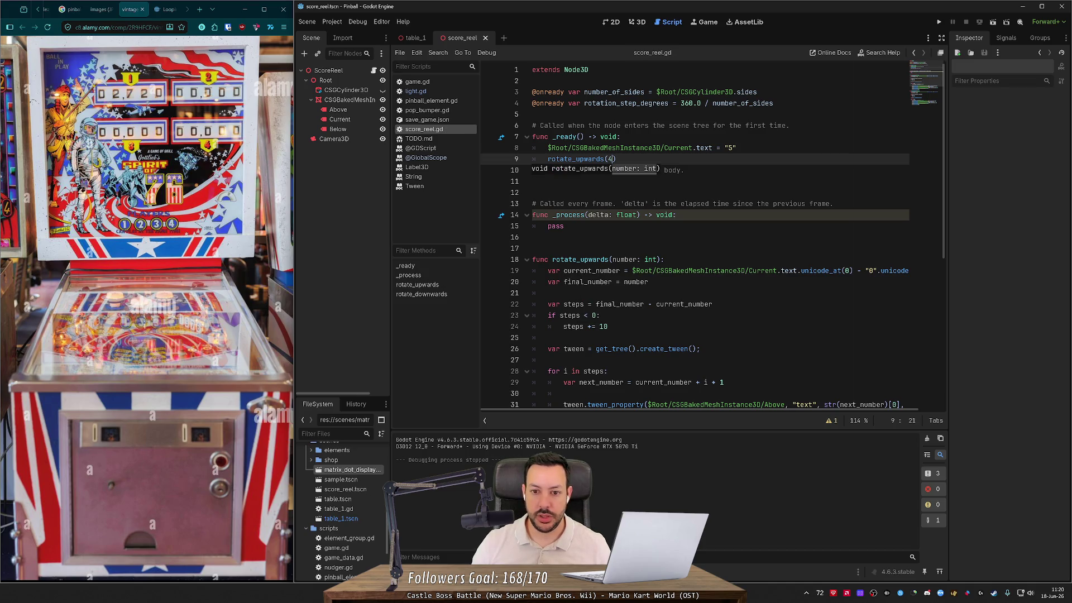